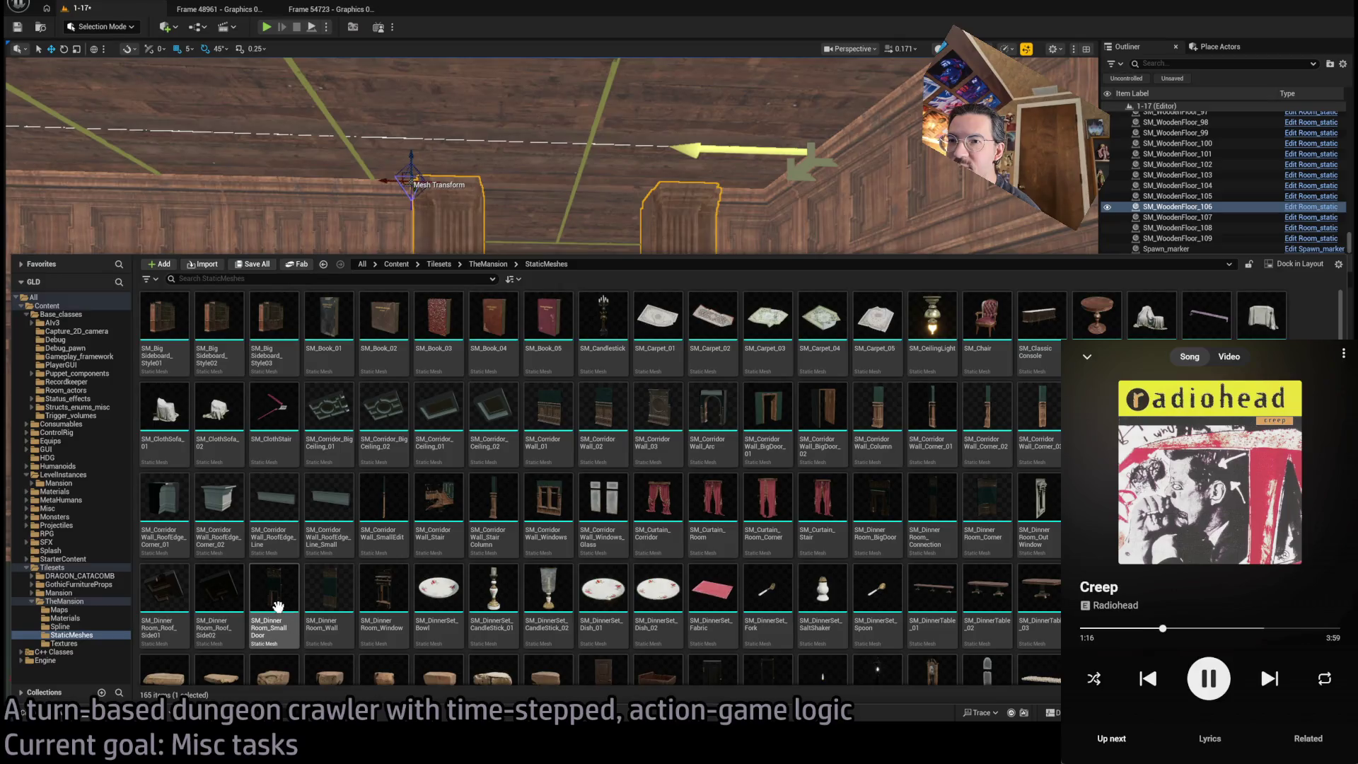
# Select SM_Dinner_Room_Small_Door, close the Content Drawer, and fly through the door frame toward Exit E1.
pyautogui.click(276, 601)
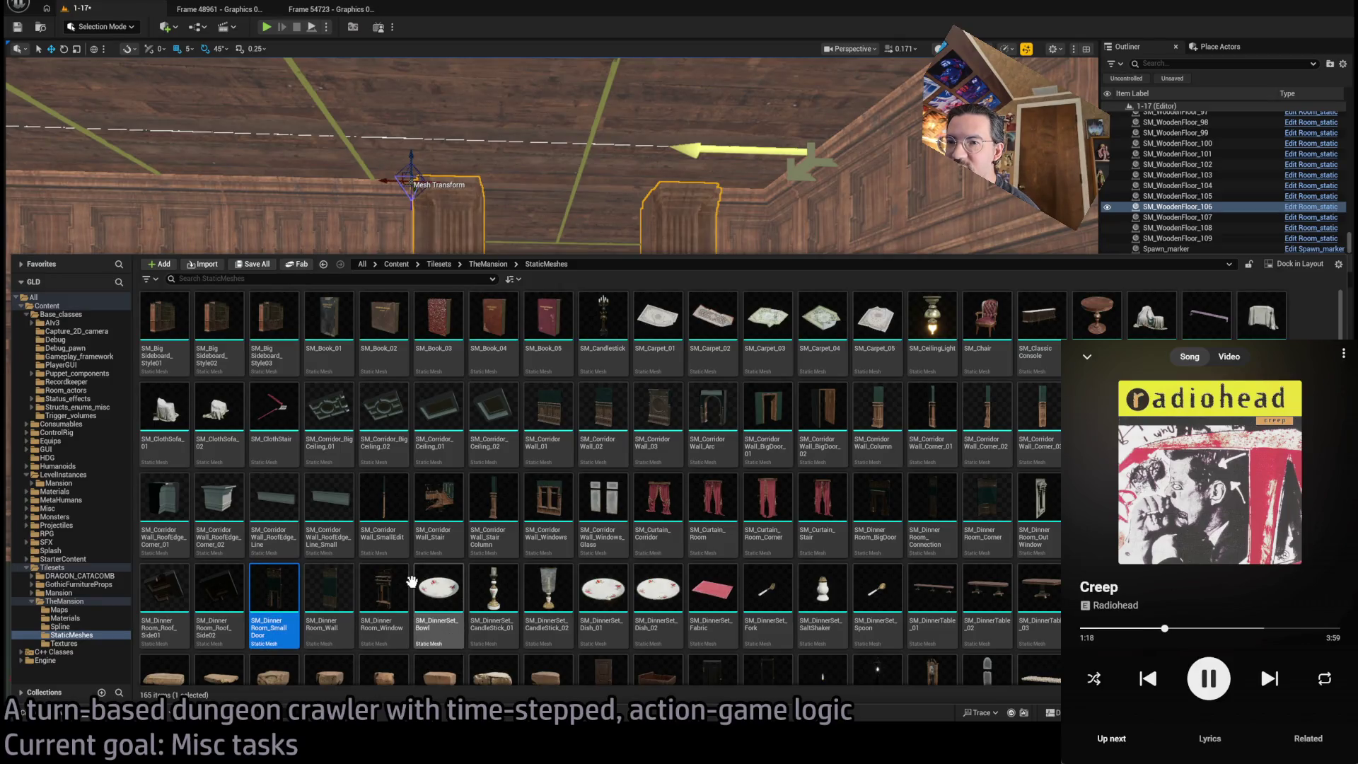
pyautogui.hotkey('ctrl', 'space')
pyautogui.scroll(2, 525, 504)
pyautogui.moveTo(538, 382); pyautogui.dragTo(488, 393)
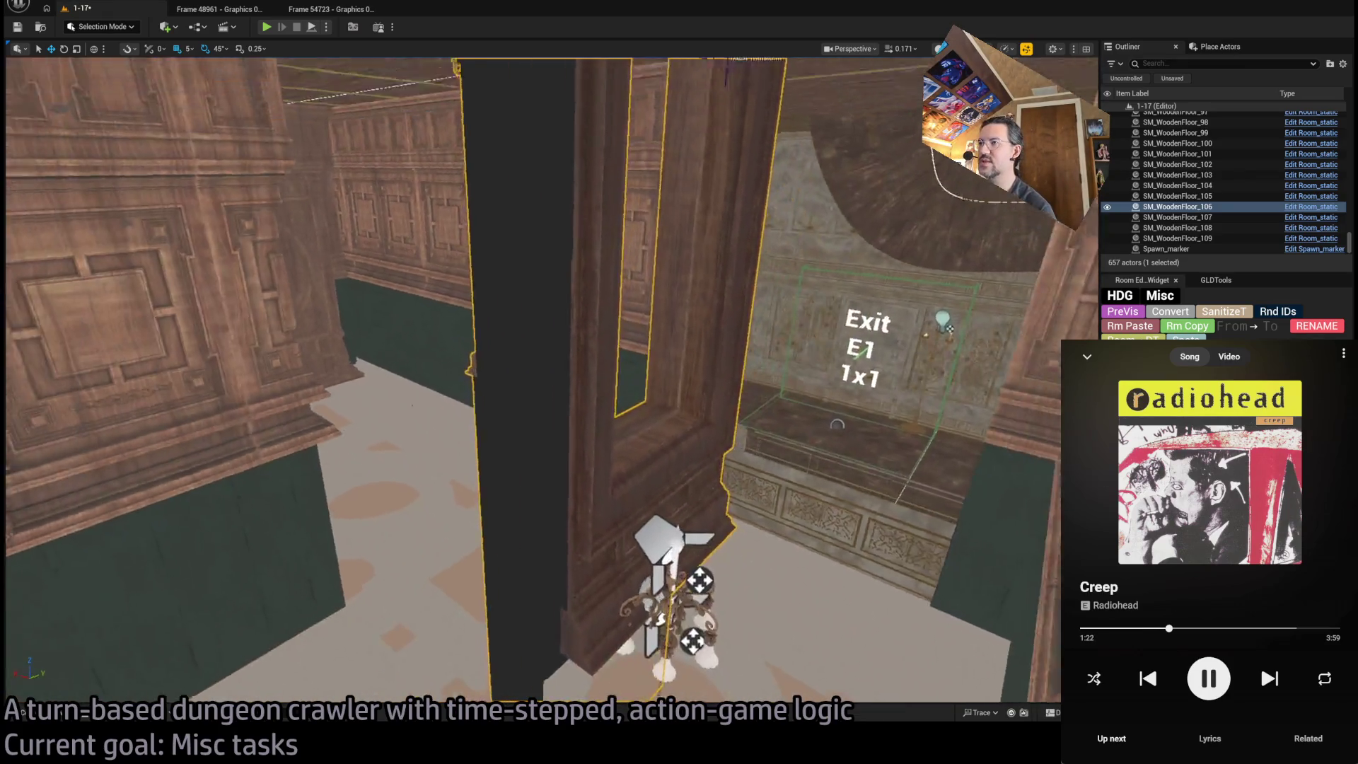
# Focus on the door frame and rotate it 45 degrees.
pyautogui.press('f')
pyautogui.press('e')
pyautogui.moveTo(658, 243)
pyautogui.mouseDown()
pyautogui.moveTo(636, 244)
pyautogui.moveTo(858, 309)
pyautogui.mouseUp()
# Slide the door frame right against the wall, using undo and redo to compare placements.
pyautogui.moveTo(872, 230); pyautogui.dragTo(601, 239)
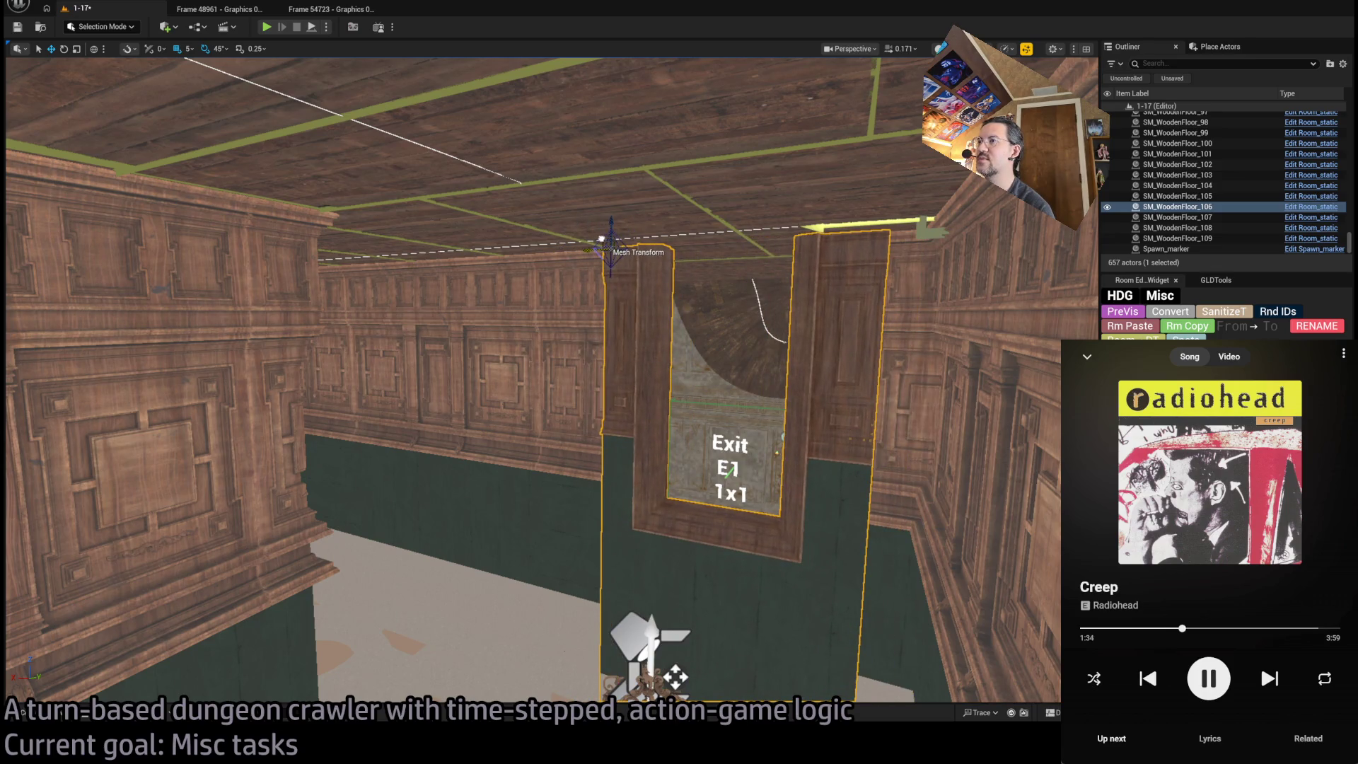
pyautogui.scroll(10, 600, 239)
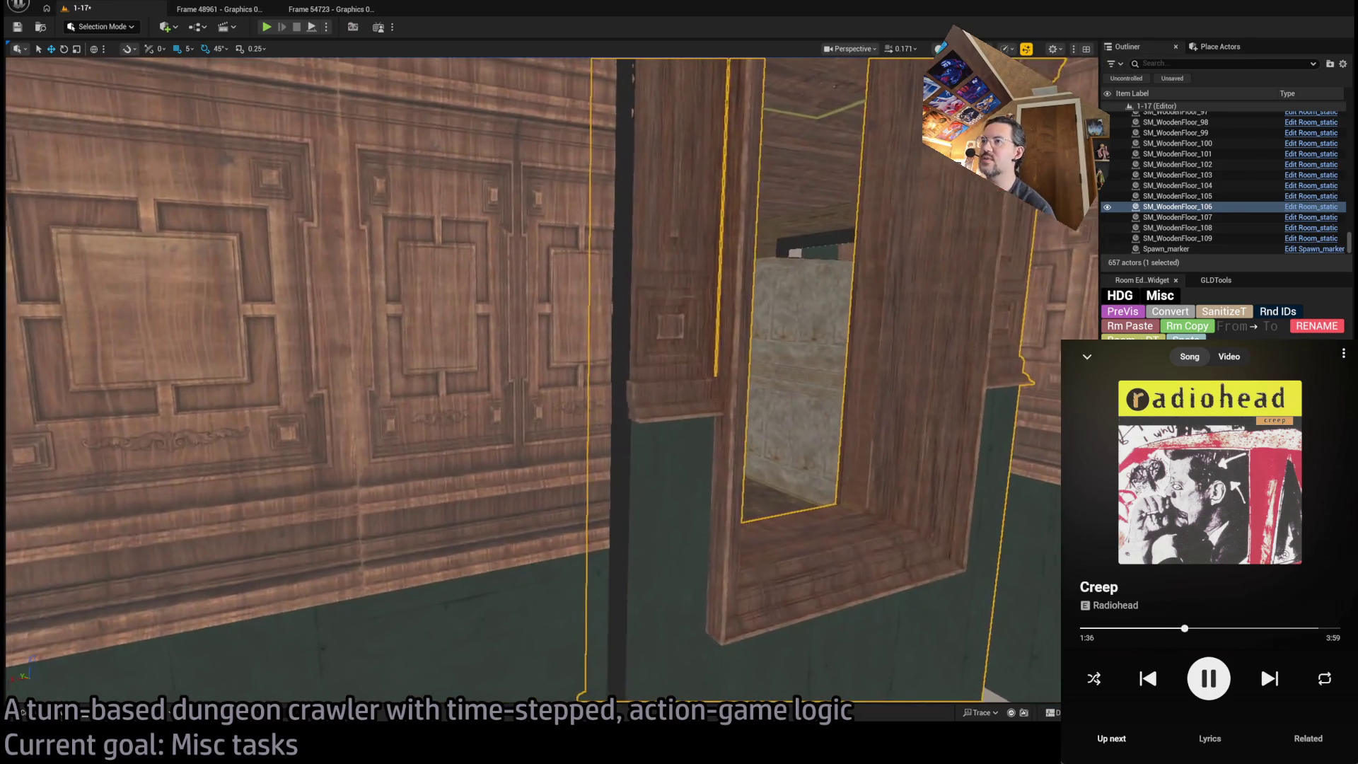
pyautogui.scroll(-10, 629, 254)
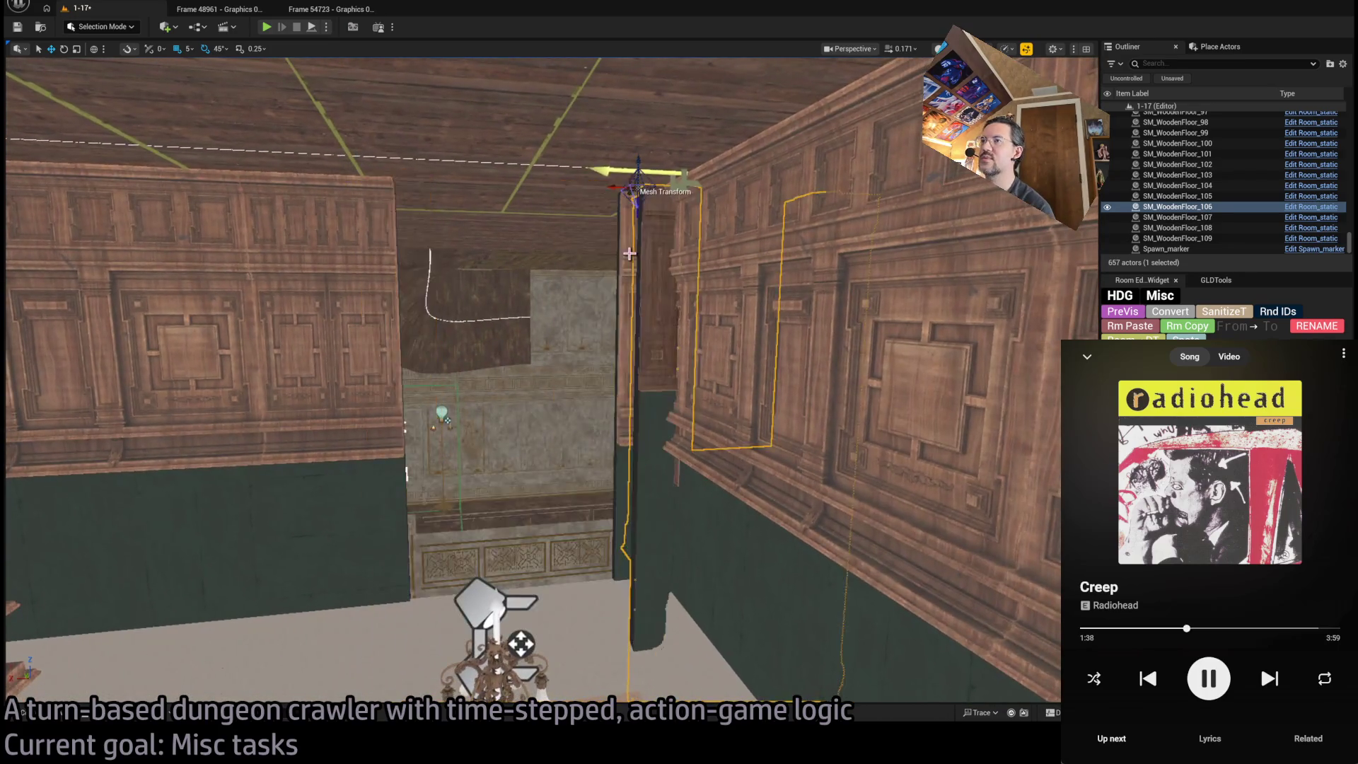
pyautogui.hotkey('ctrl', 'z')
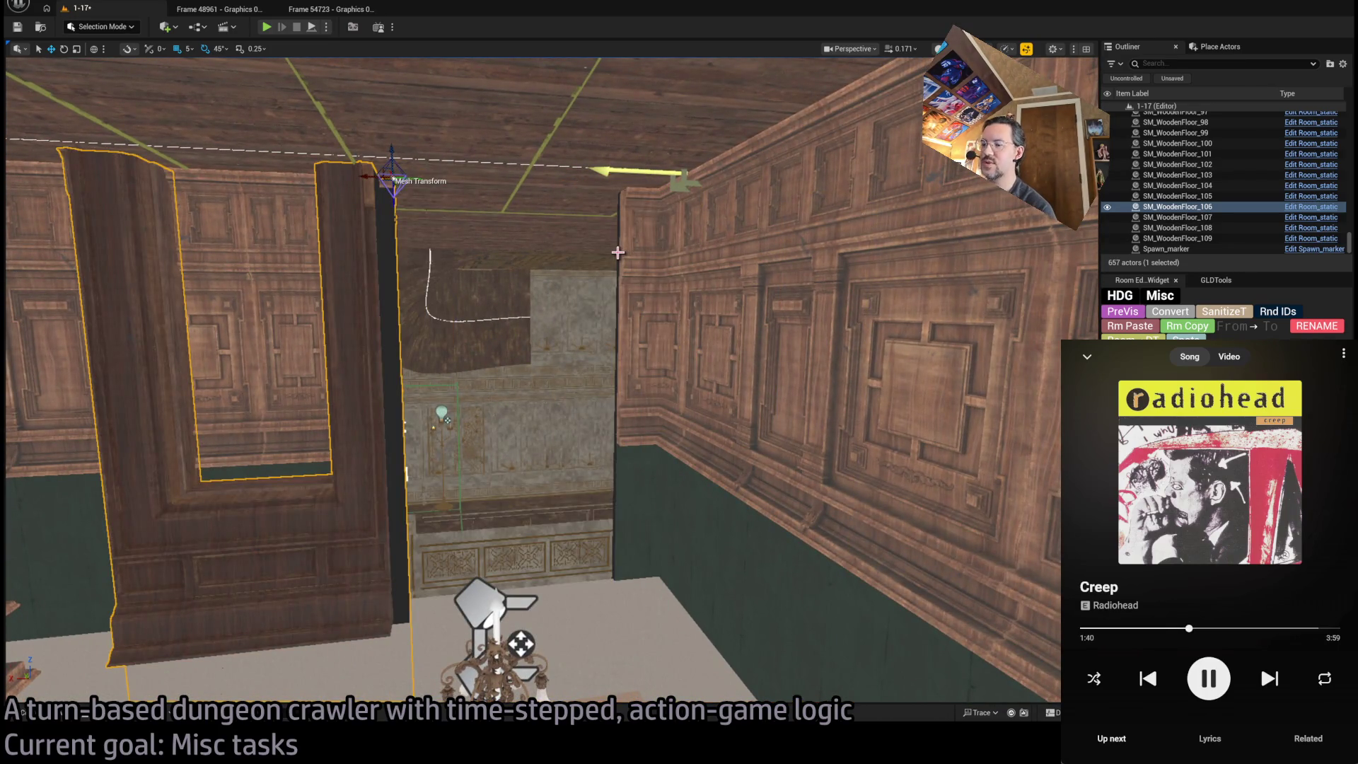
pyautogui.hotkey('ctrl', 'z')
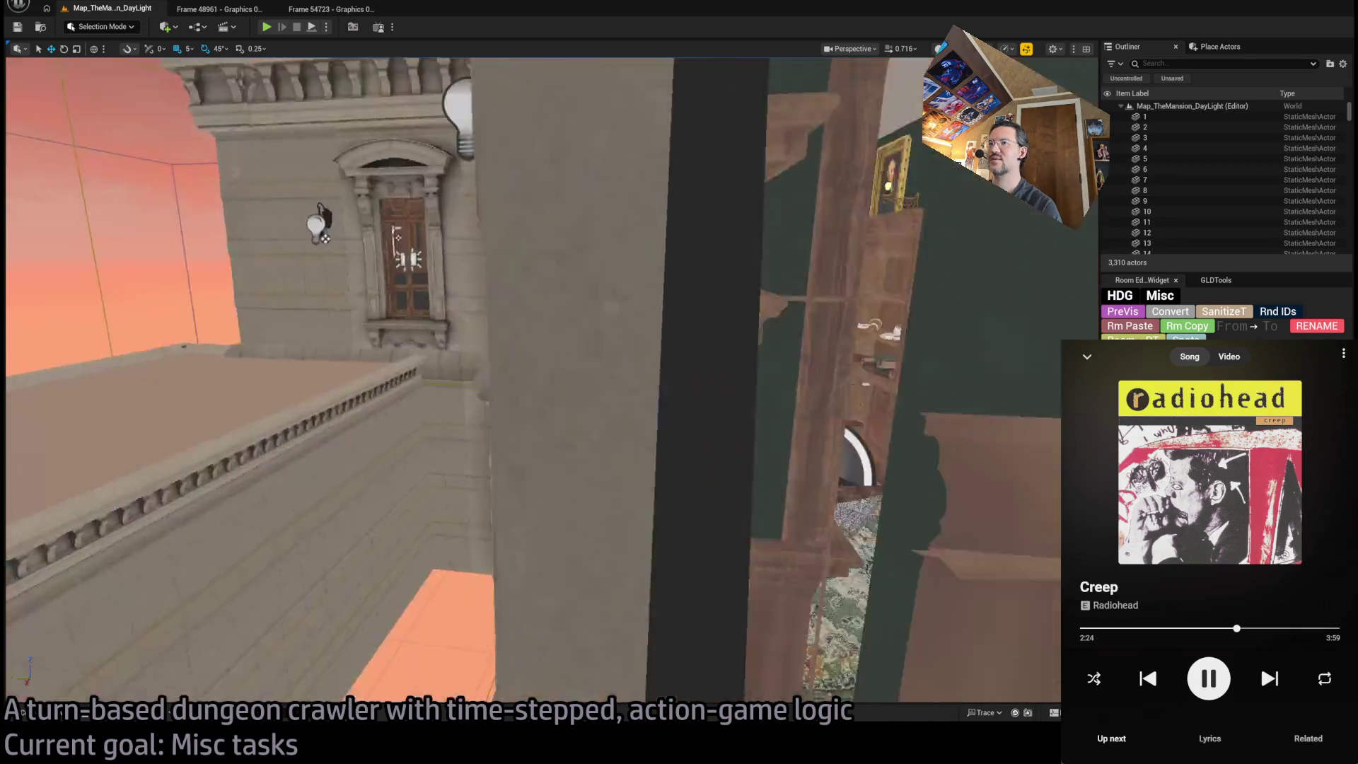
# Fly the view into the mansion's chandelier dining hall.
pyautogui.press('w')
pyautogui.press('w')
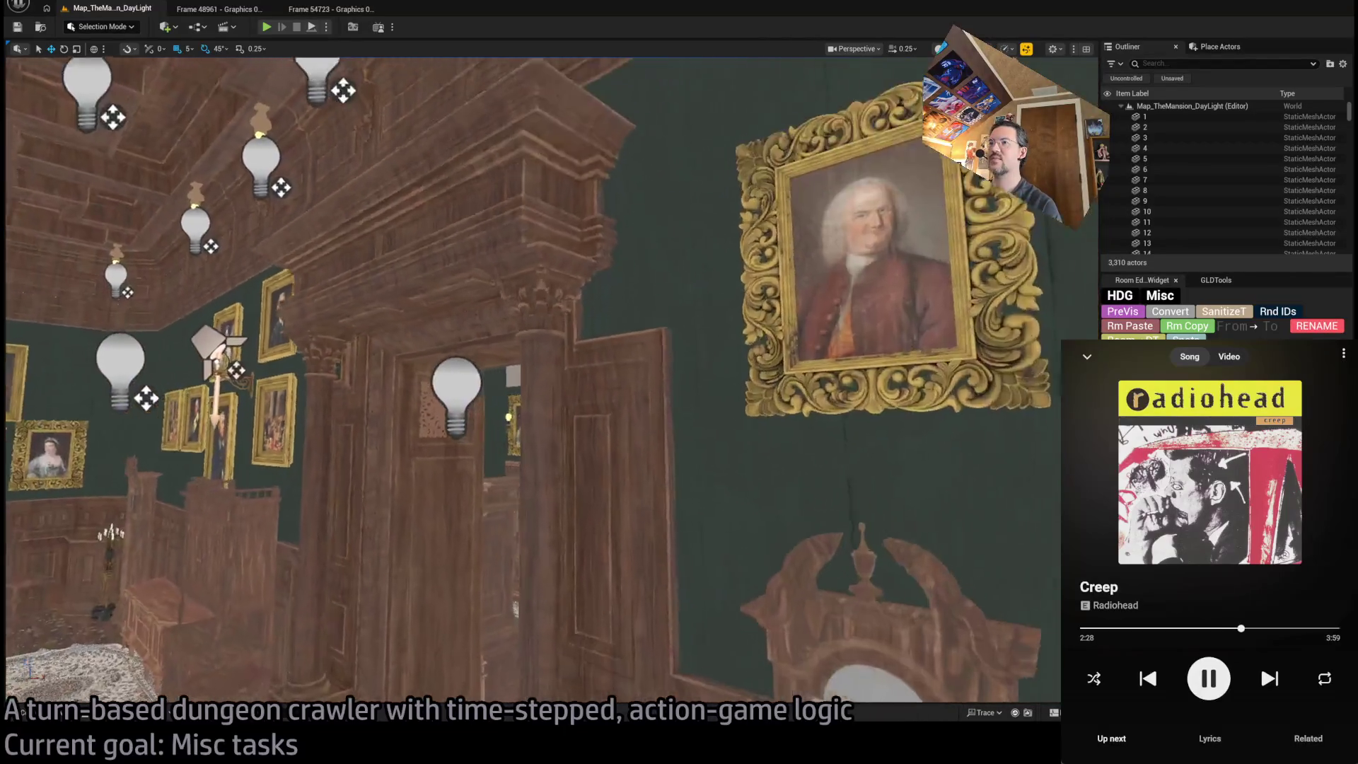
pyautogui.press('w')
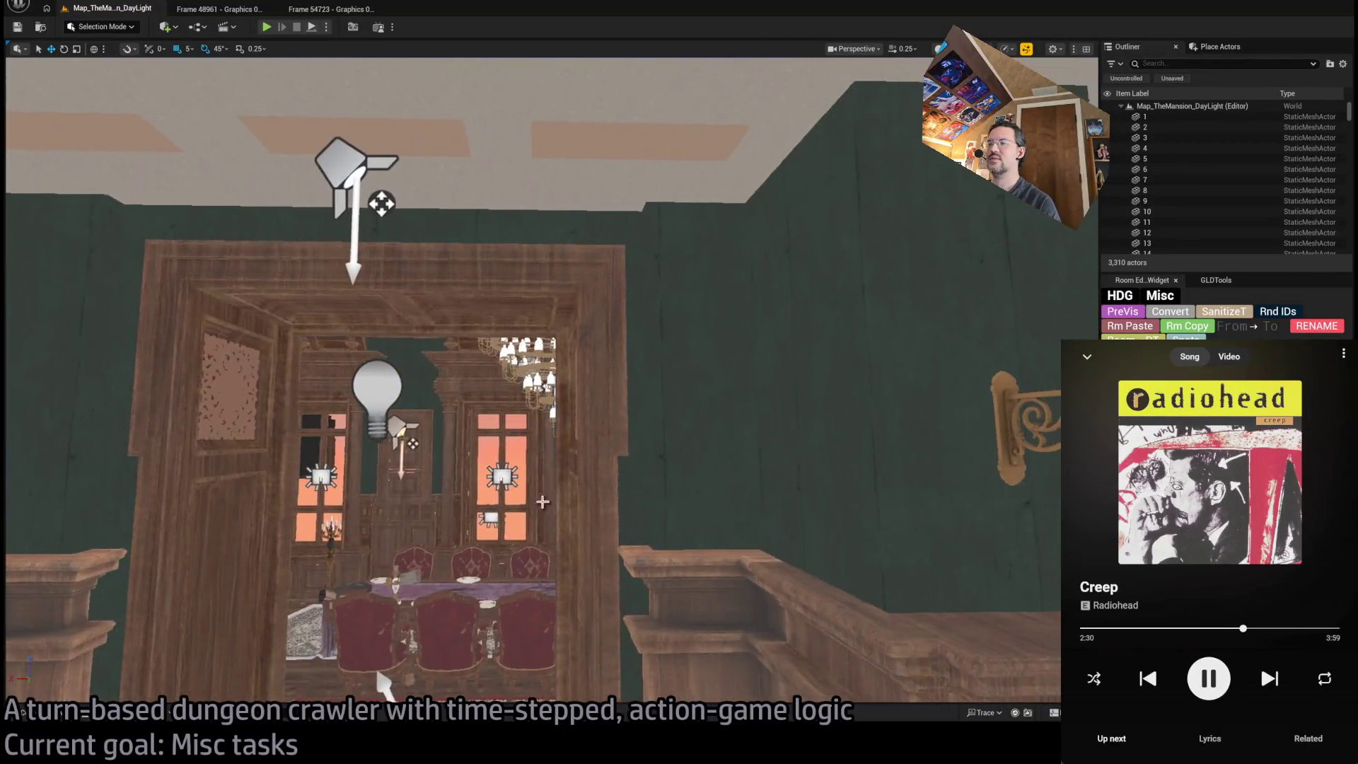
pyautogui.click(604, 498)
pyautogui.press('f')
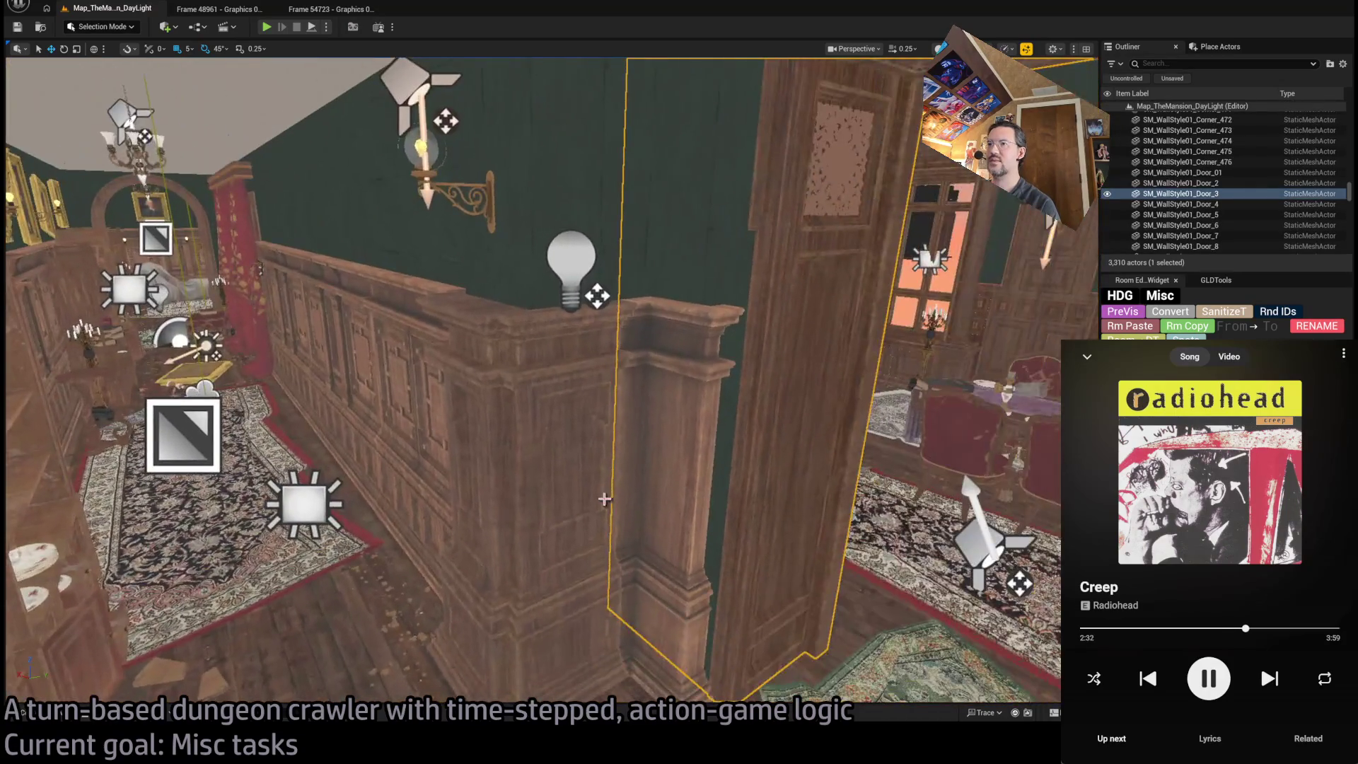
pyautogui.press('w')
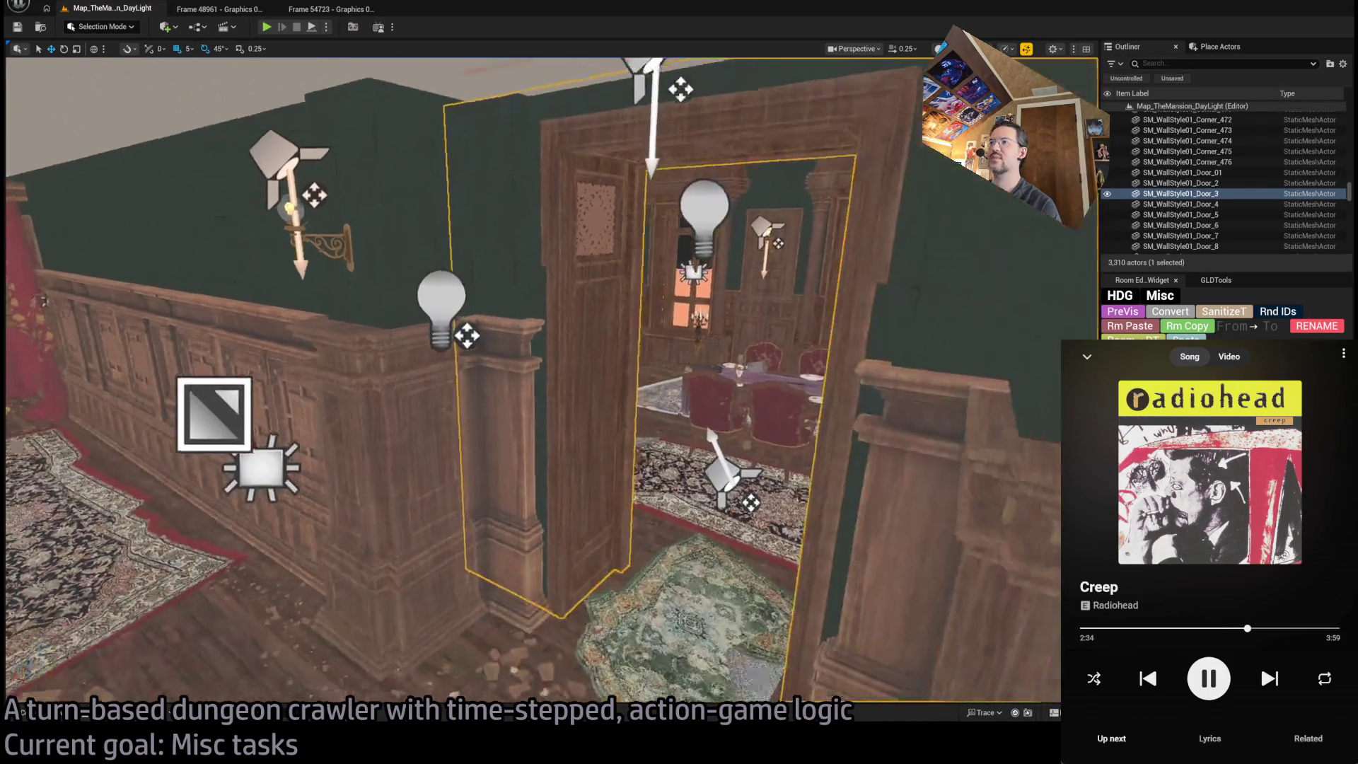
pyautogui.press('w')
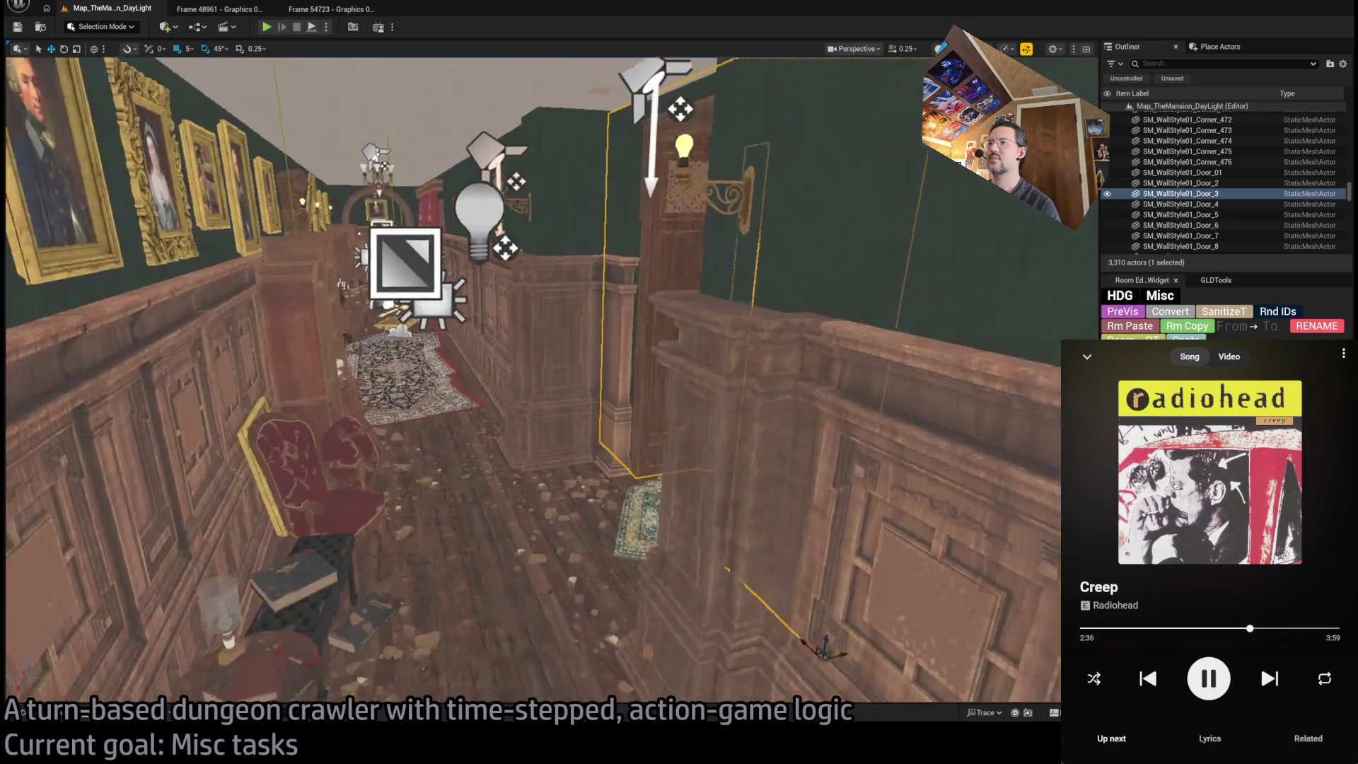
pyautogui.keyDown('alt'); pyautogui.moveTo(816, 656); pyautogui.dragTo(599, 686); pyautogui.keyUp('alt')
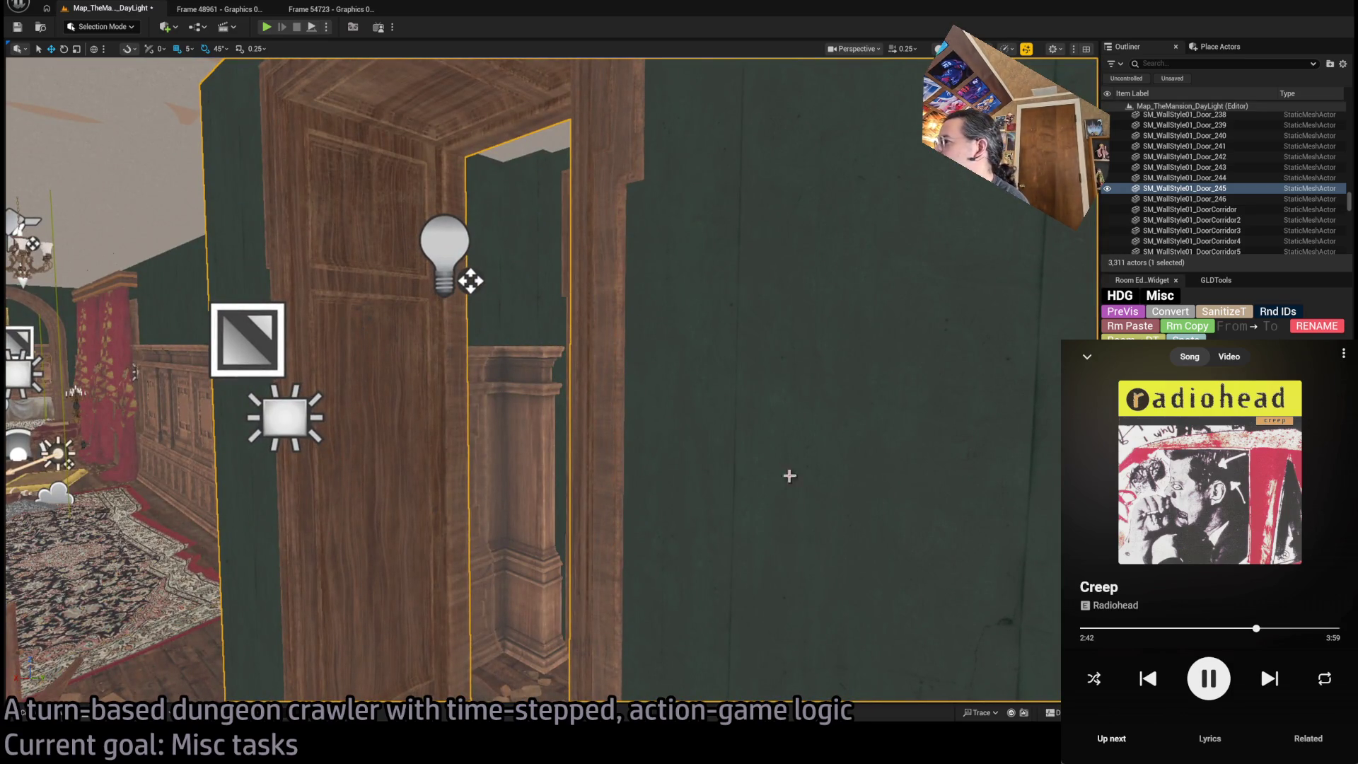
pyautogui.press('Delete')
pyautogui.press('s')
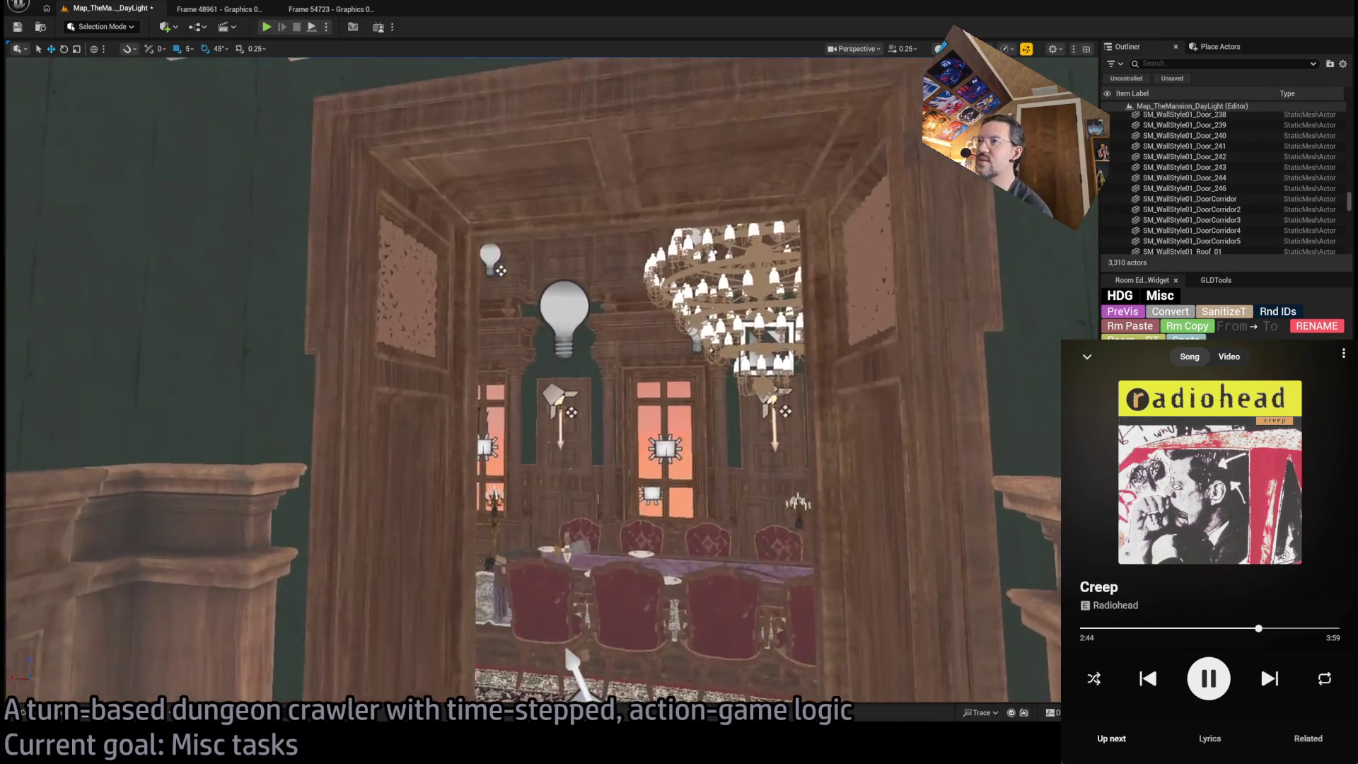
pyautogui.click(629, 417)
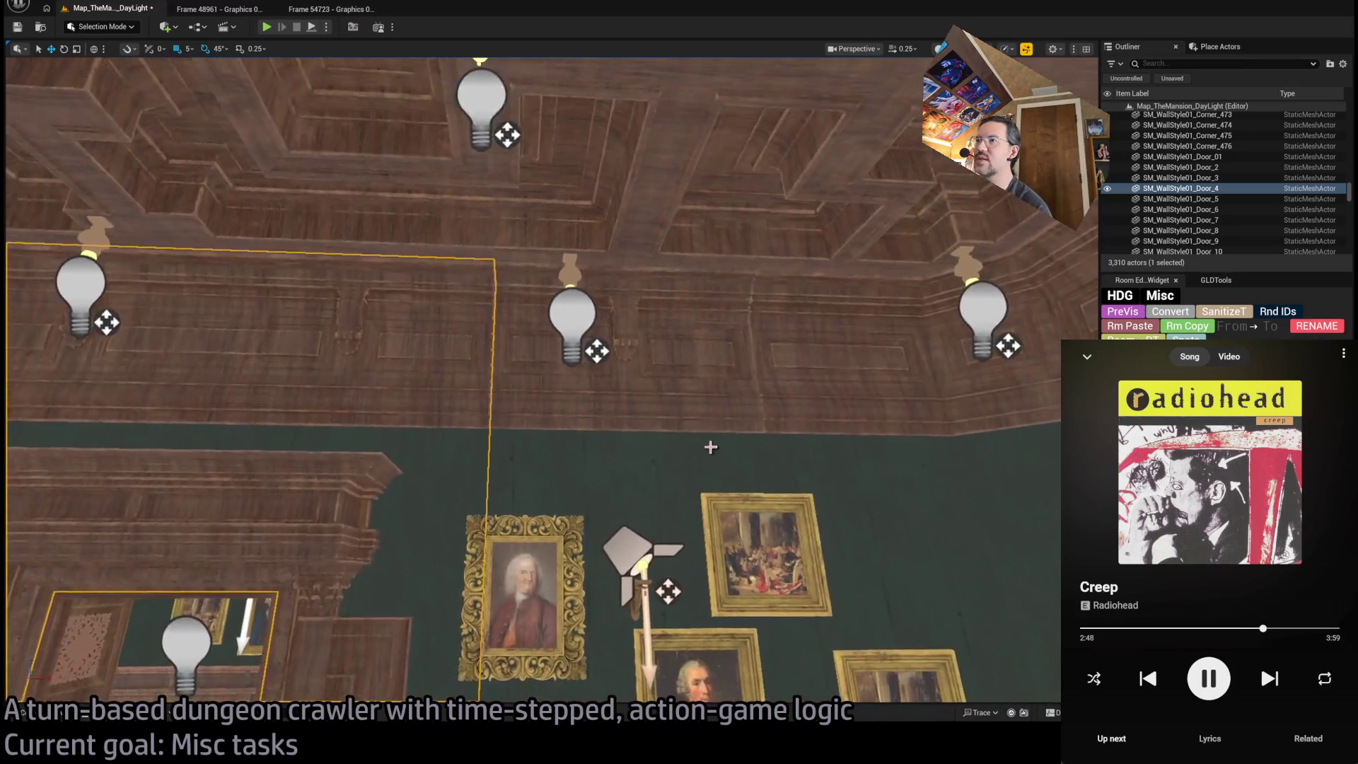
pyautogui.click(711, 447)
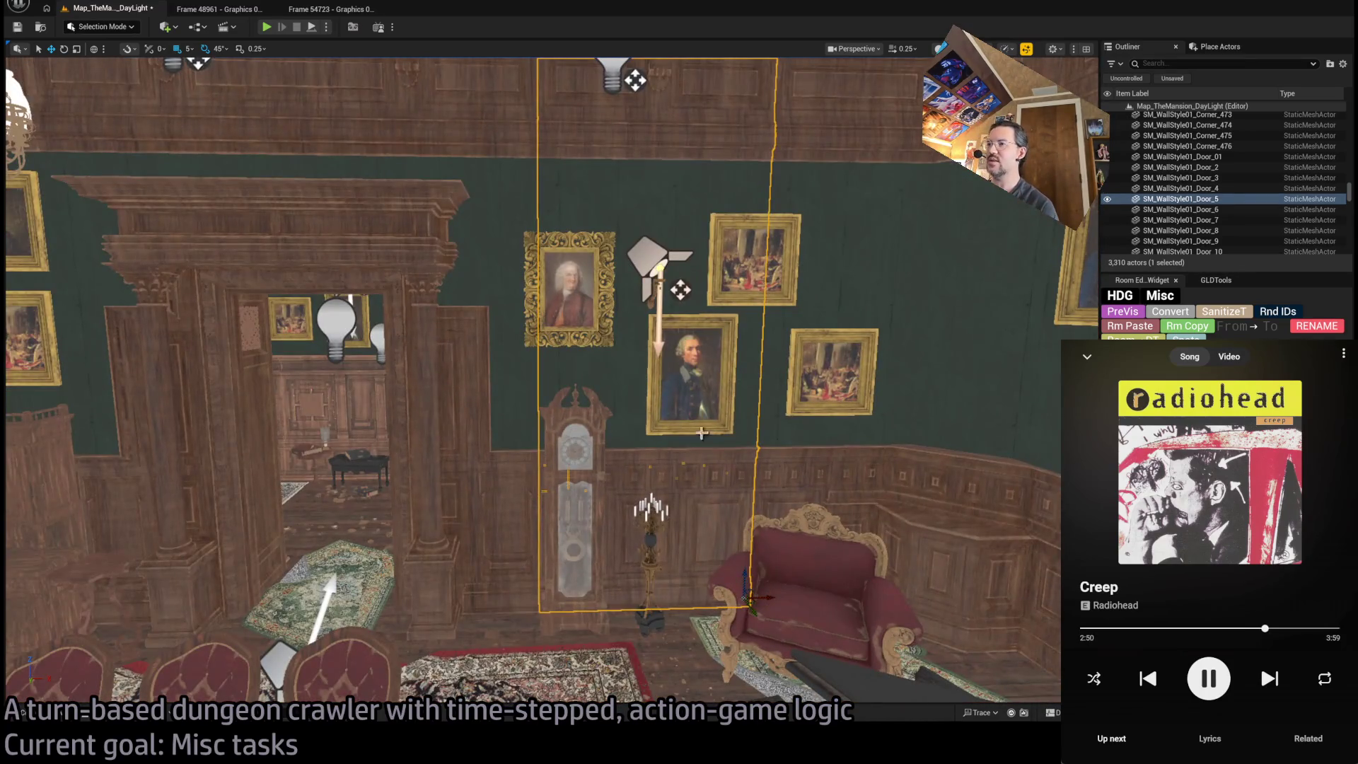
pyautogui.click(830, 280)
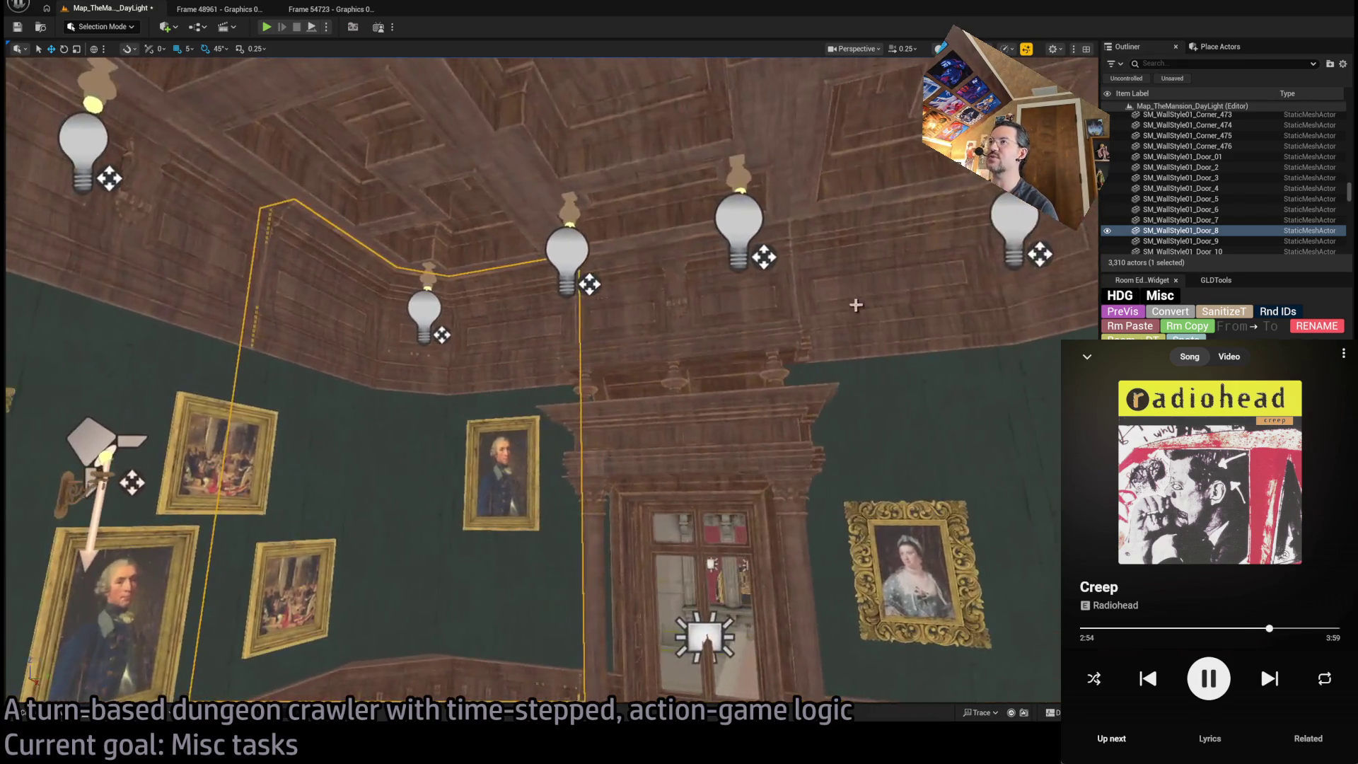
pyautogui.click(804, 403)
pyautogui.scroll(3, 785, 350)
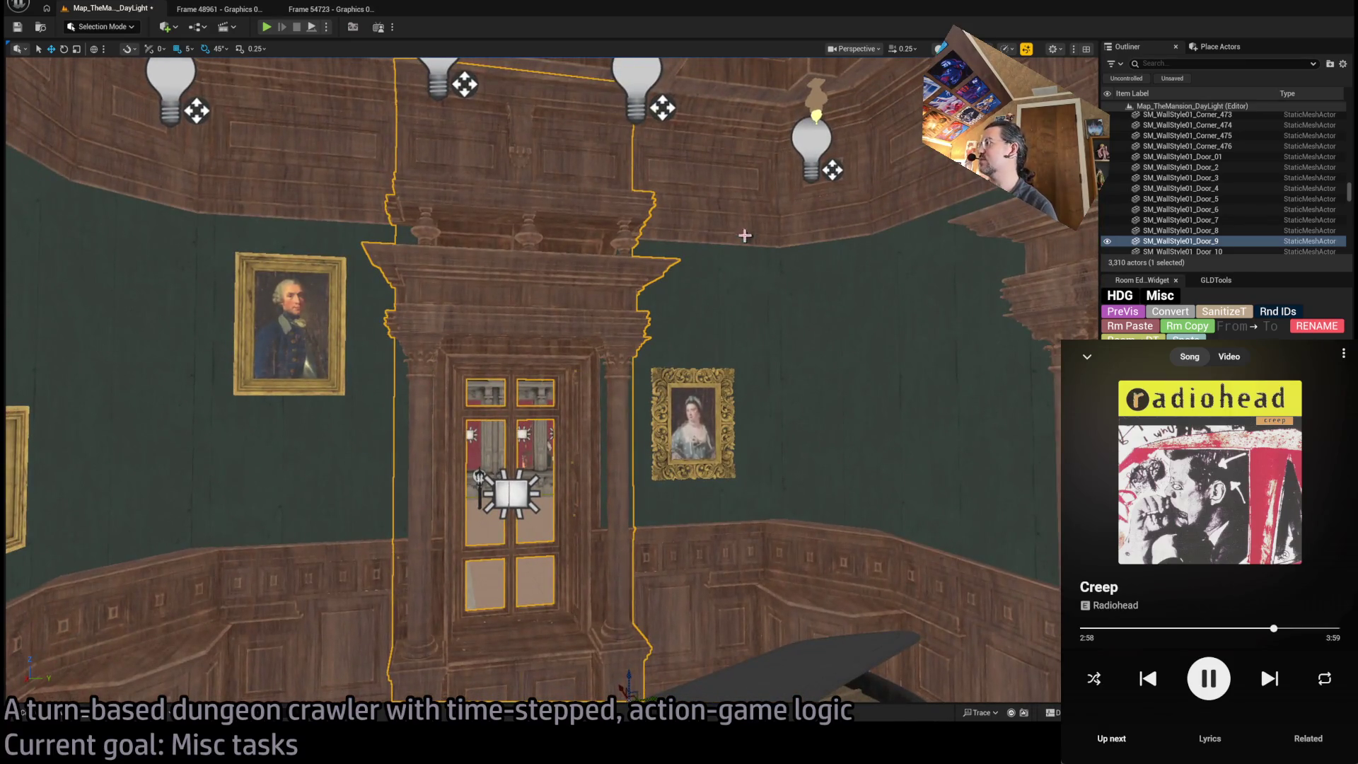
pyautogui.click(765, 187)
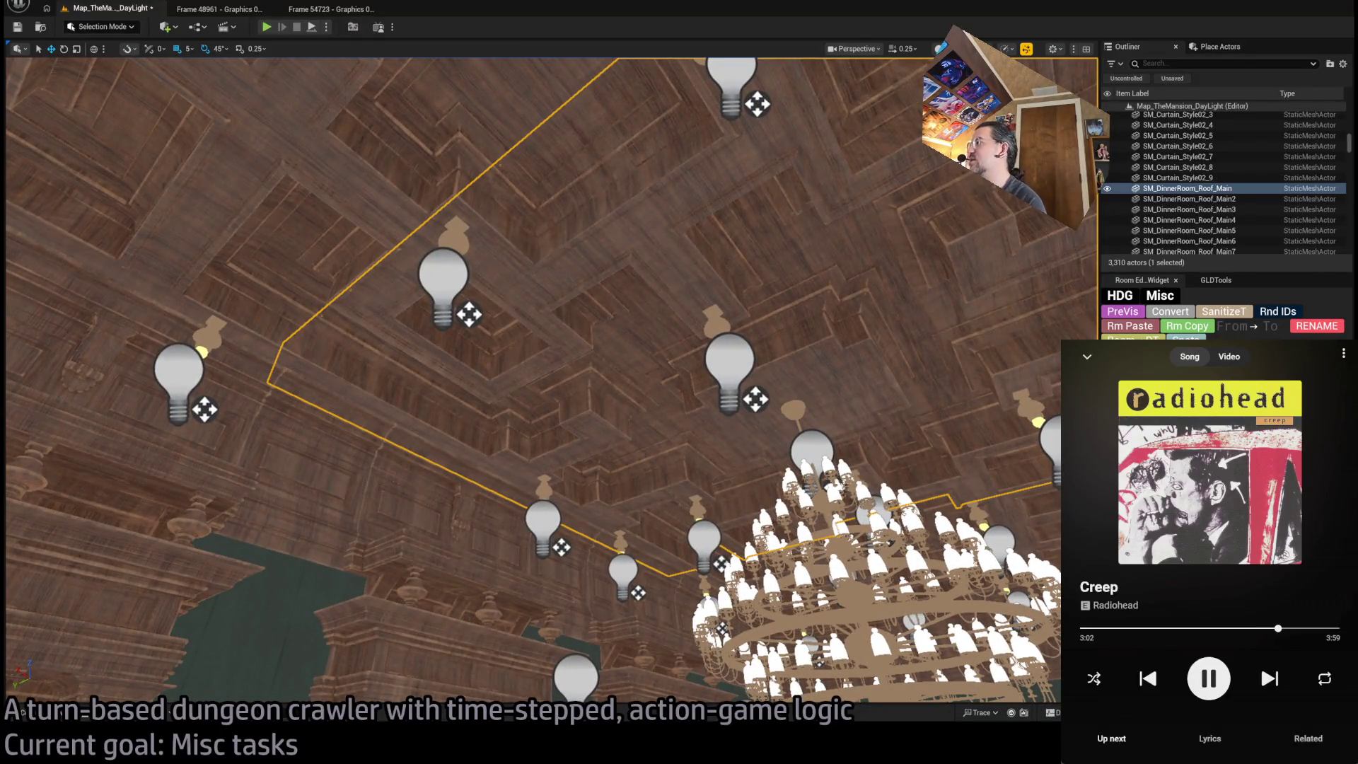
pyautogui.click(730, 415)
pyautogui.press('f')
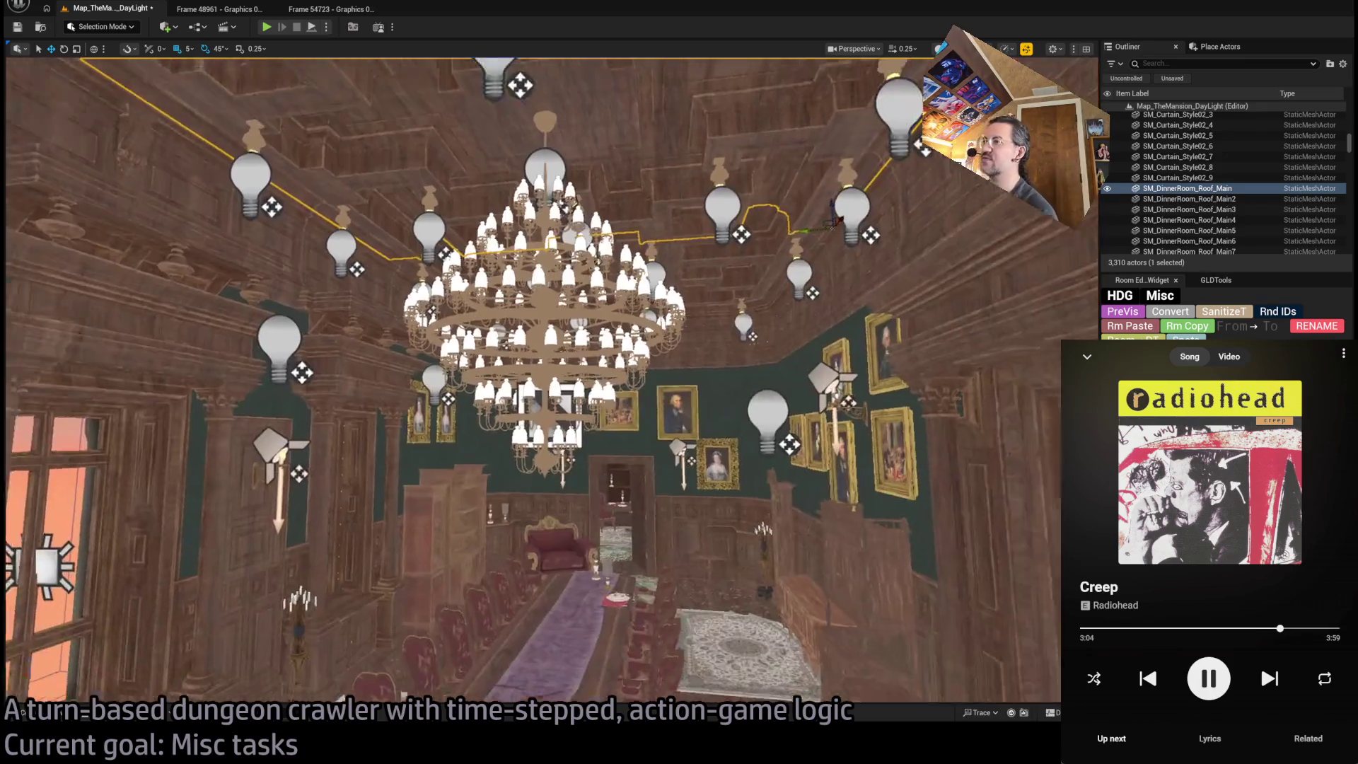
pyautogui.click(615, 396)
pyautogui.press('f')
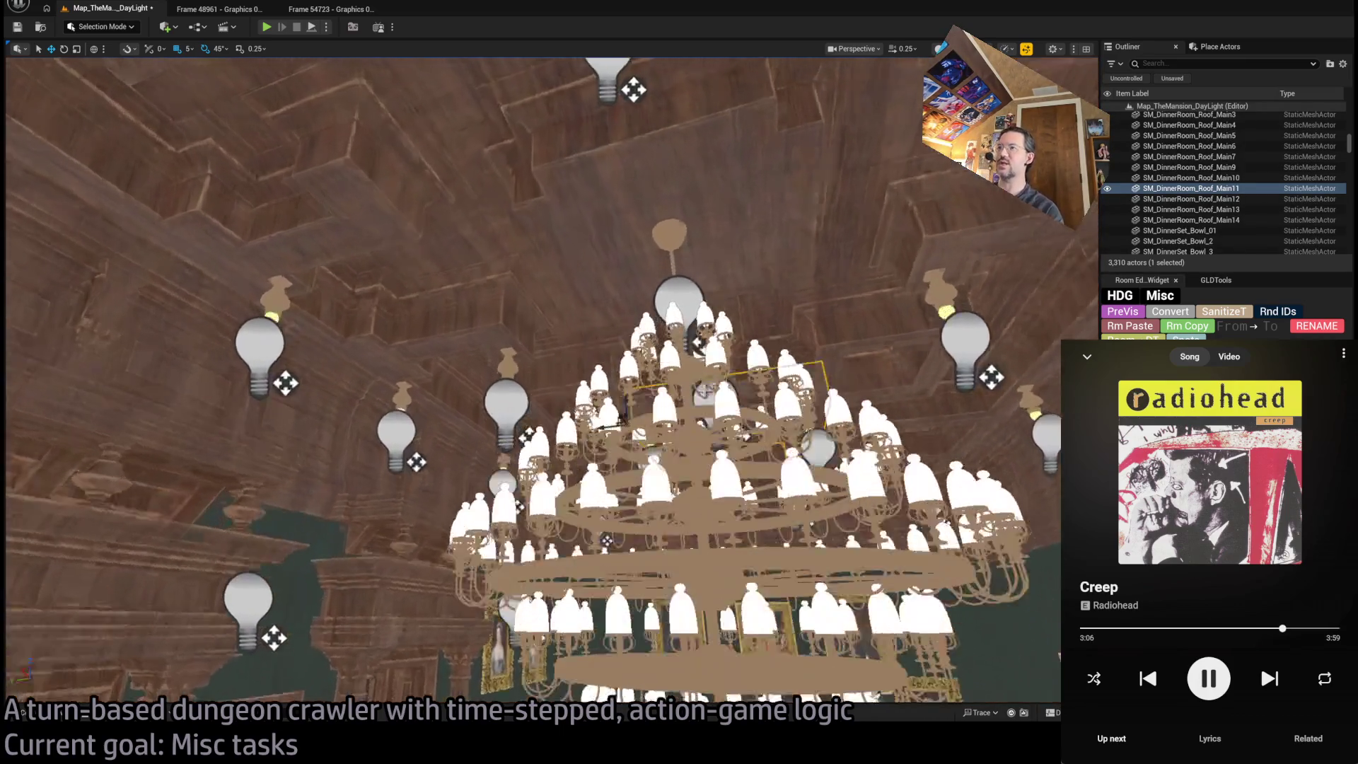
pyautogui.press('w')
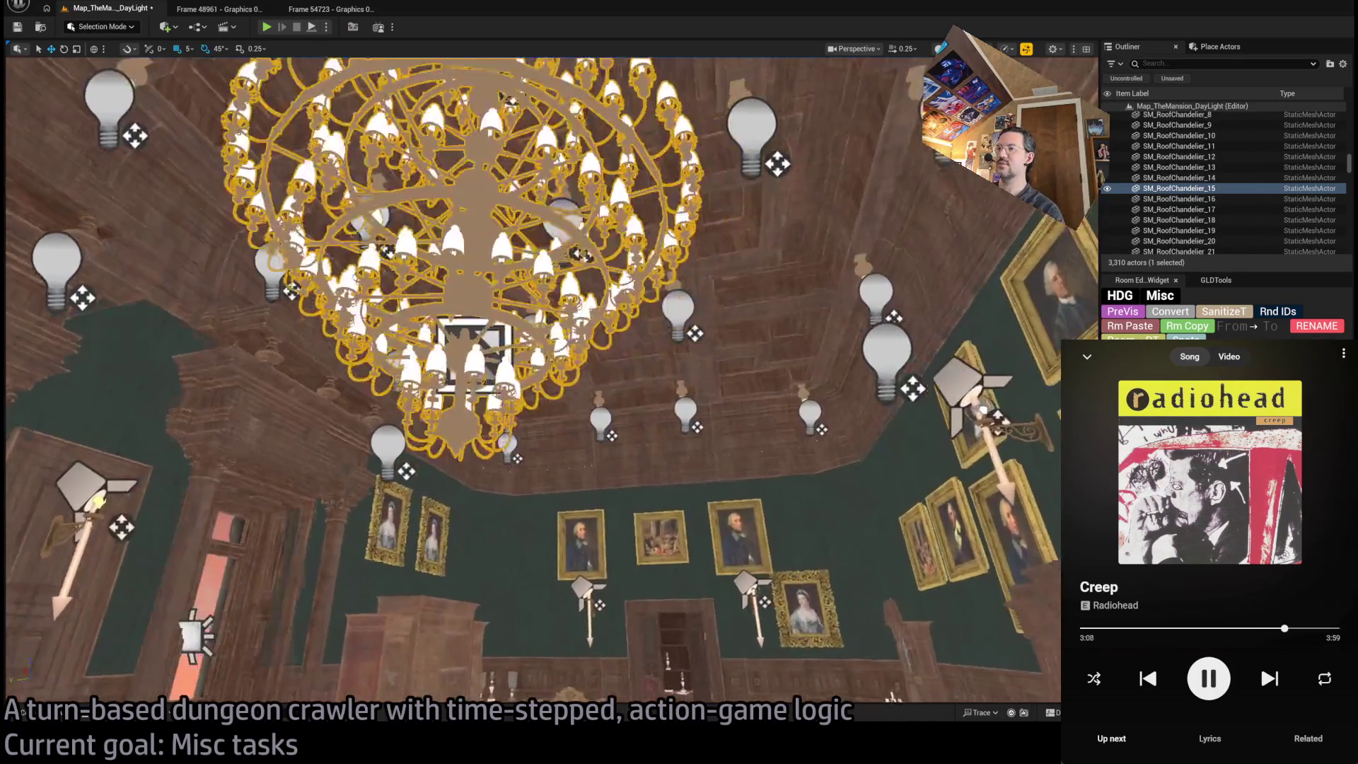
pyautogui.press('s')
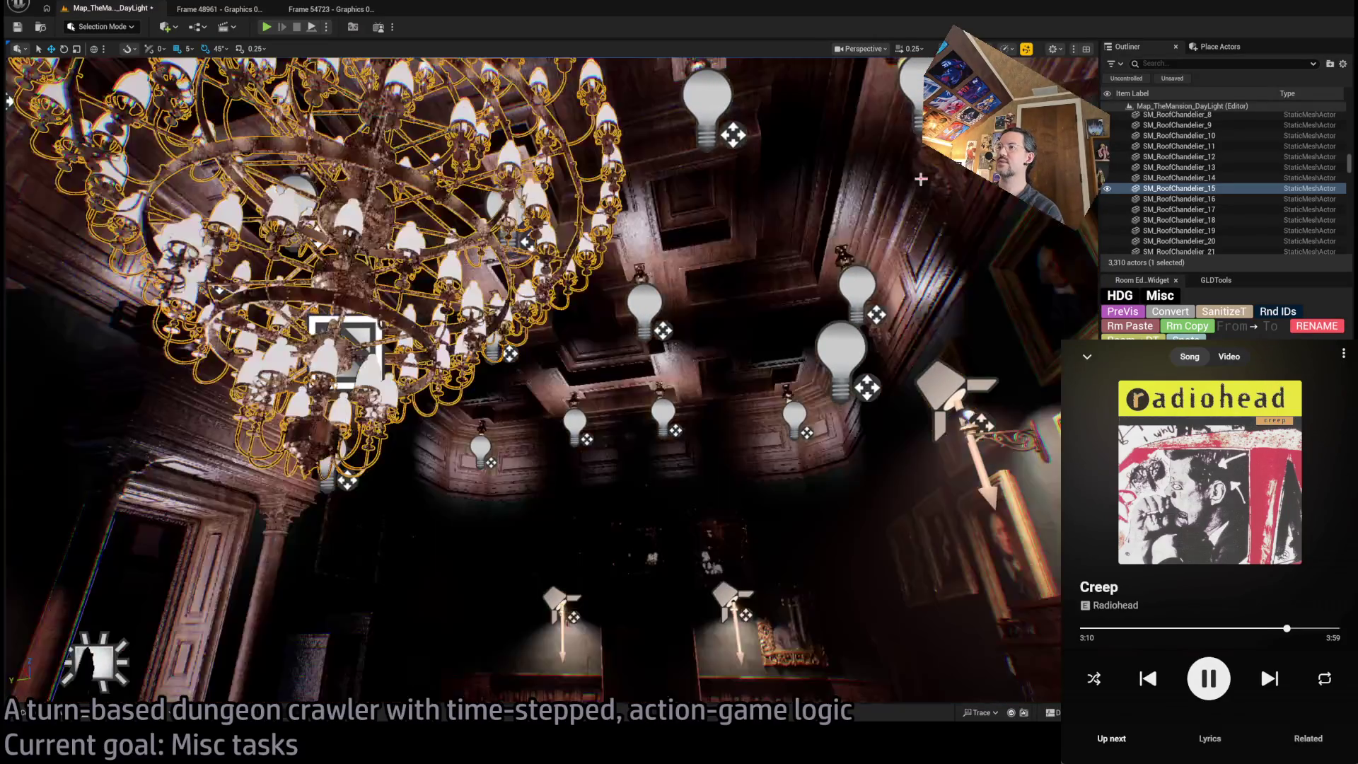
pyautogui.press('w')
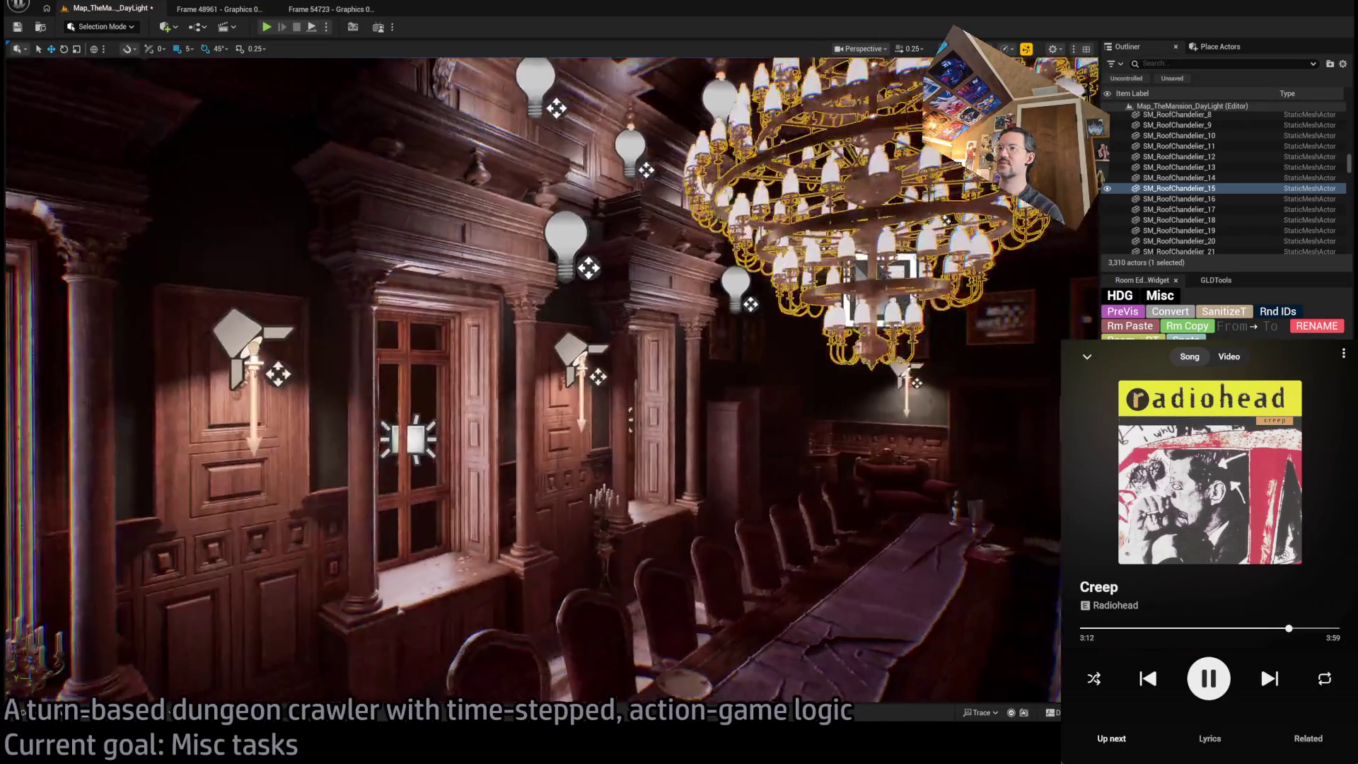
pyautogui.press('w')
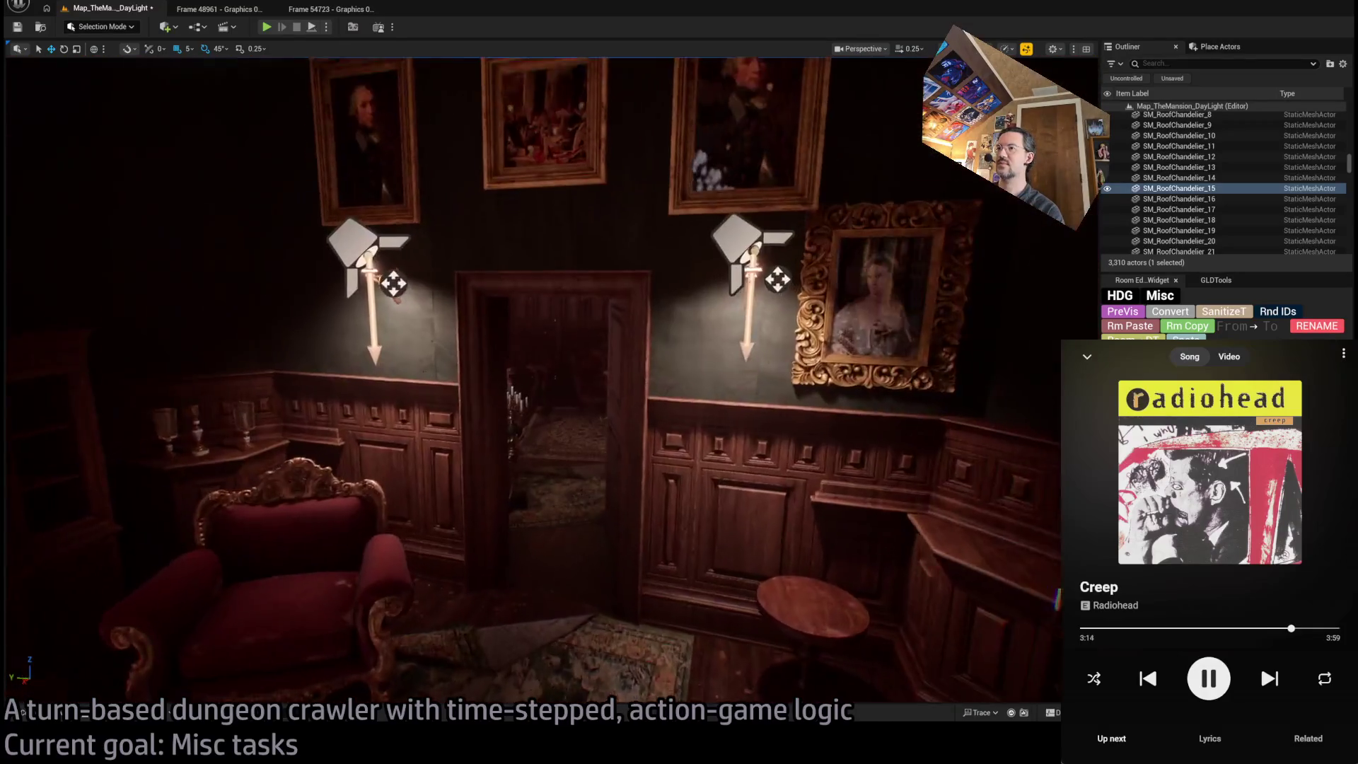
pyautogui.press('s')
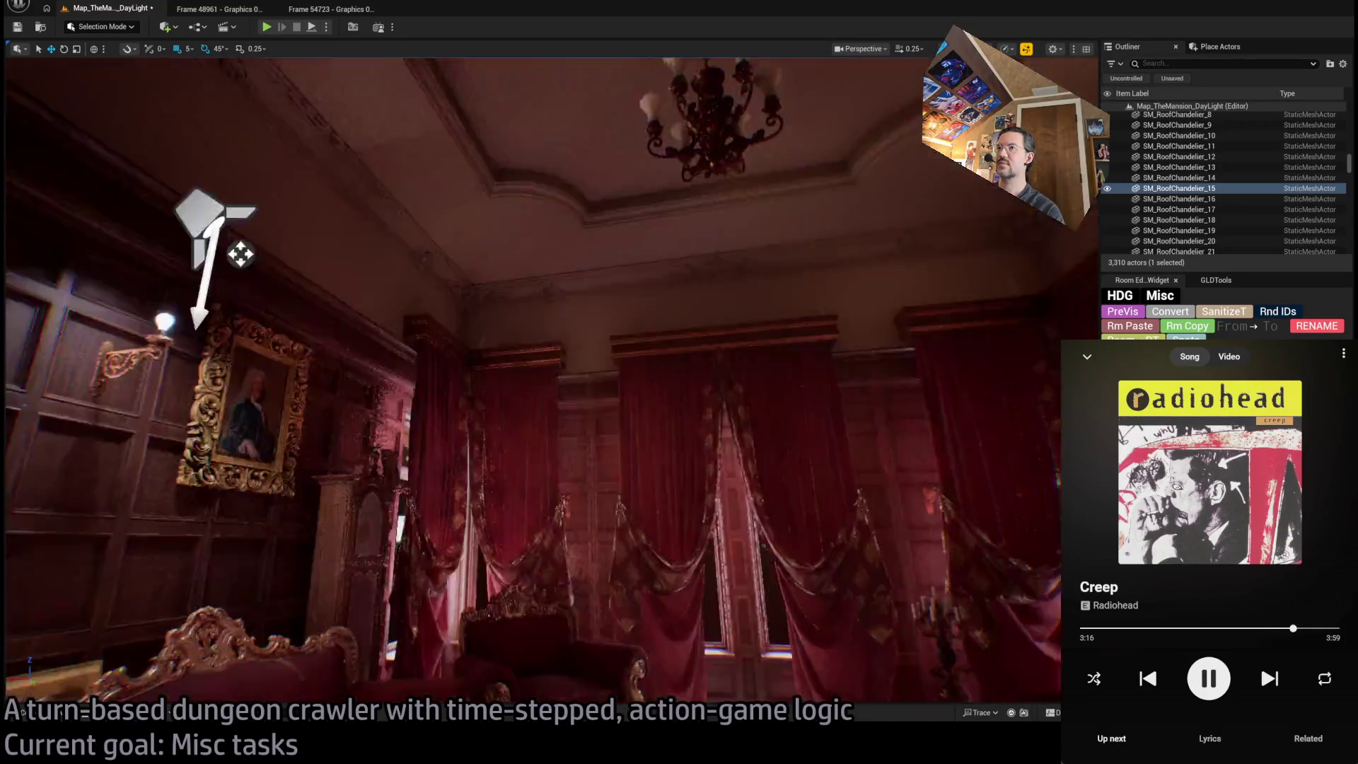
pyautogui.press('w')
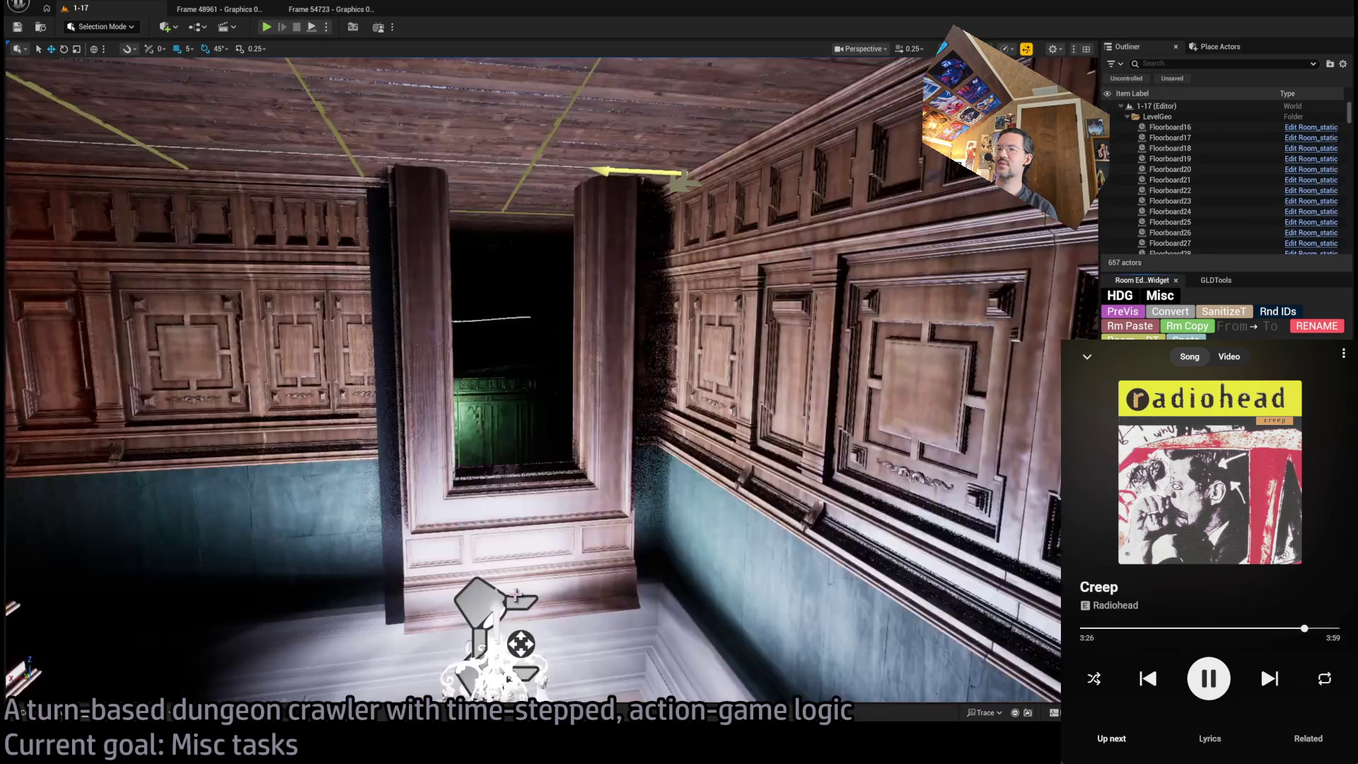
# Switch to unlit view, select the wooden door frame by the Exit, and browse to its mesh asset.
pyautogui.moveTo(537, 566); pyautogui.dragTo(537, 566)
pyautogui.moveTo(897, 253); pyautogui.dragTo(897, 253)
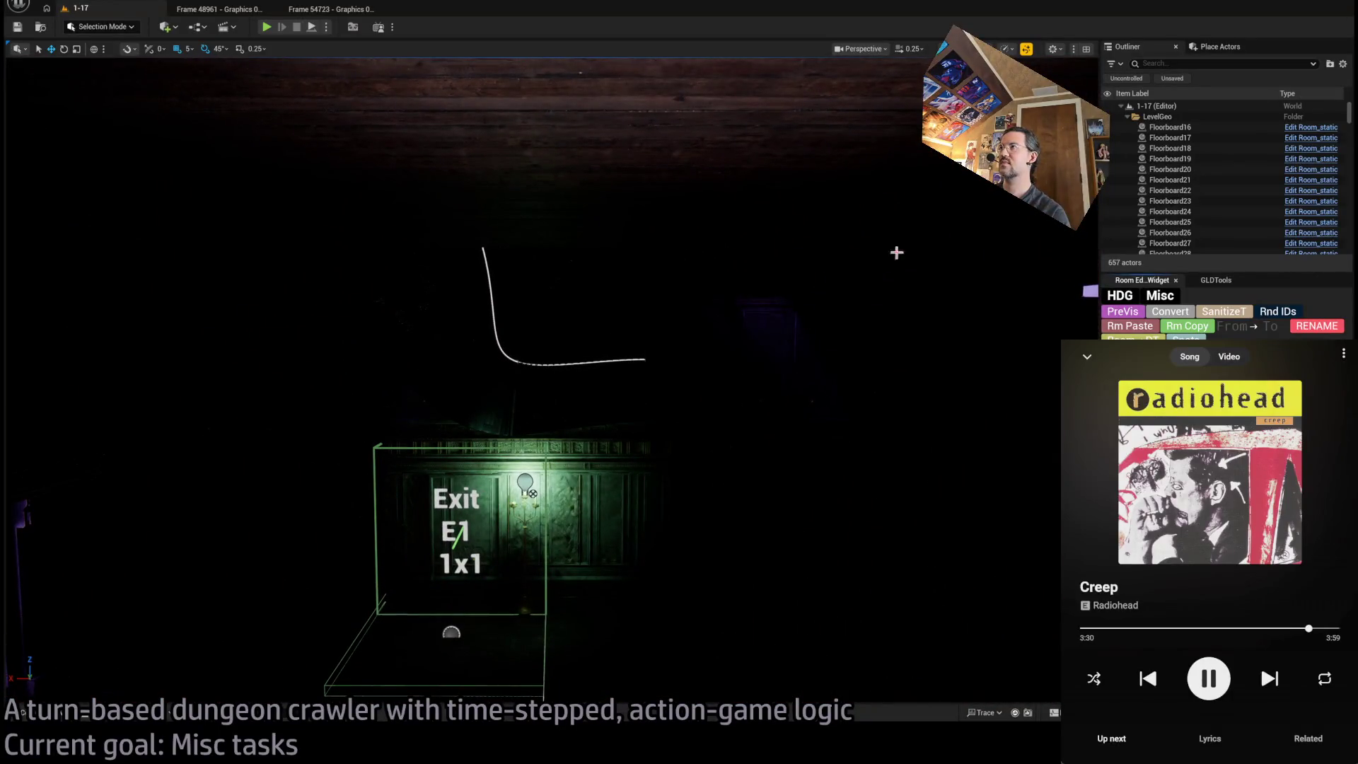
pyautogui.hotkey('alt', '3')
pyautogui.moveTo(722, 433); pyautogui.dragTo(723, 433)
pyautogui.moveTo(516, 418); pyautogui.dragTo(516, 418)
pyautogui.click(515, 418)
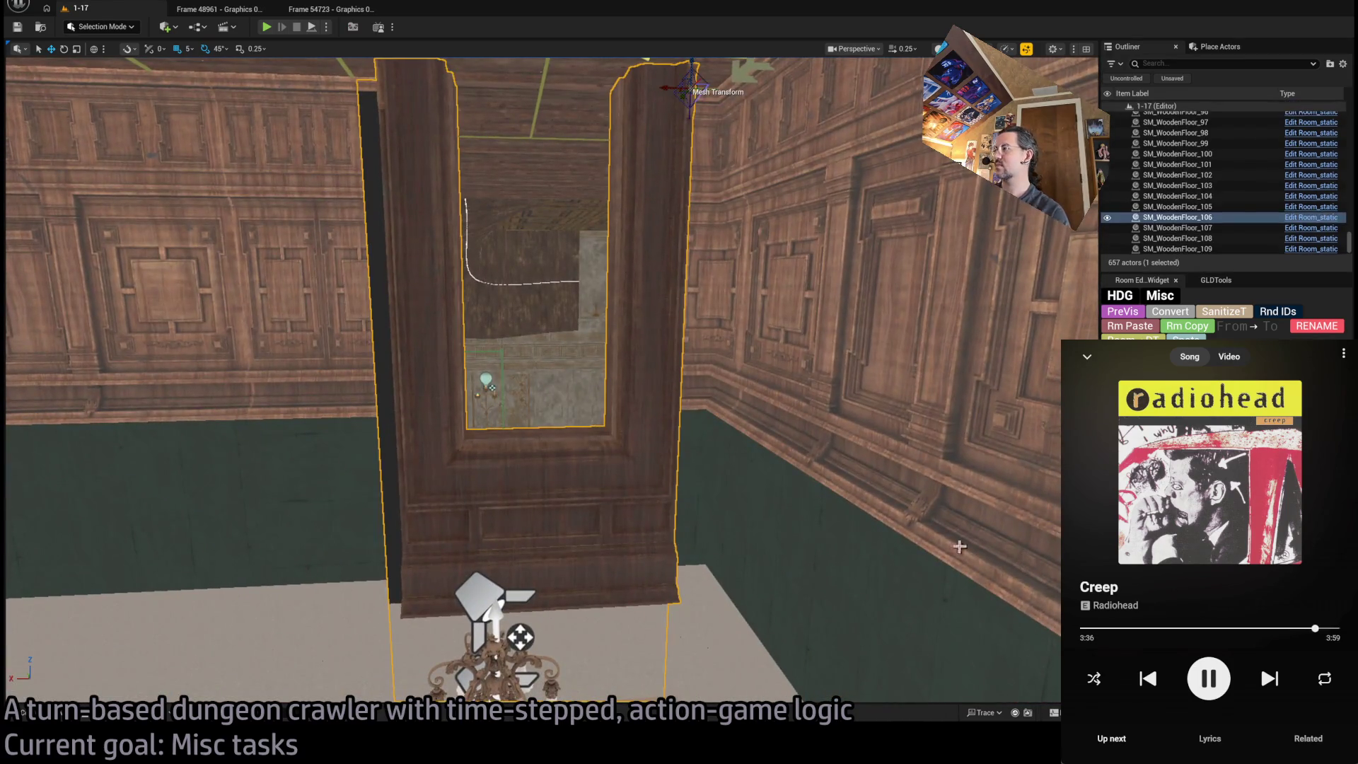
pyautogui.hotkey('ctrl', 'b')
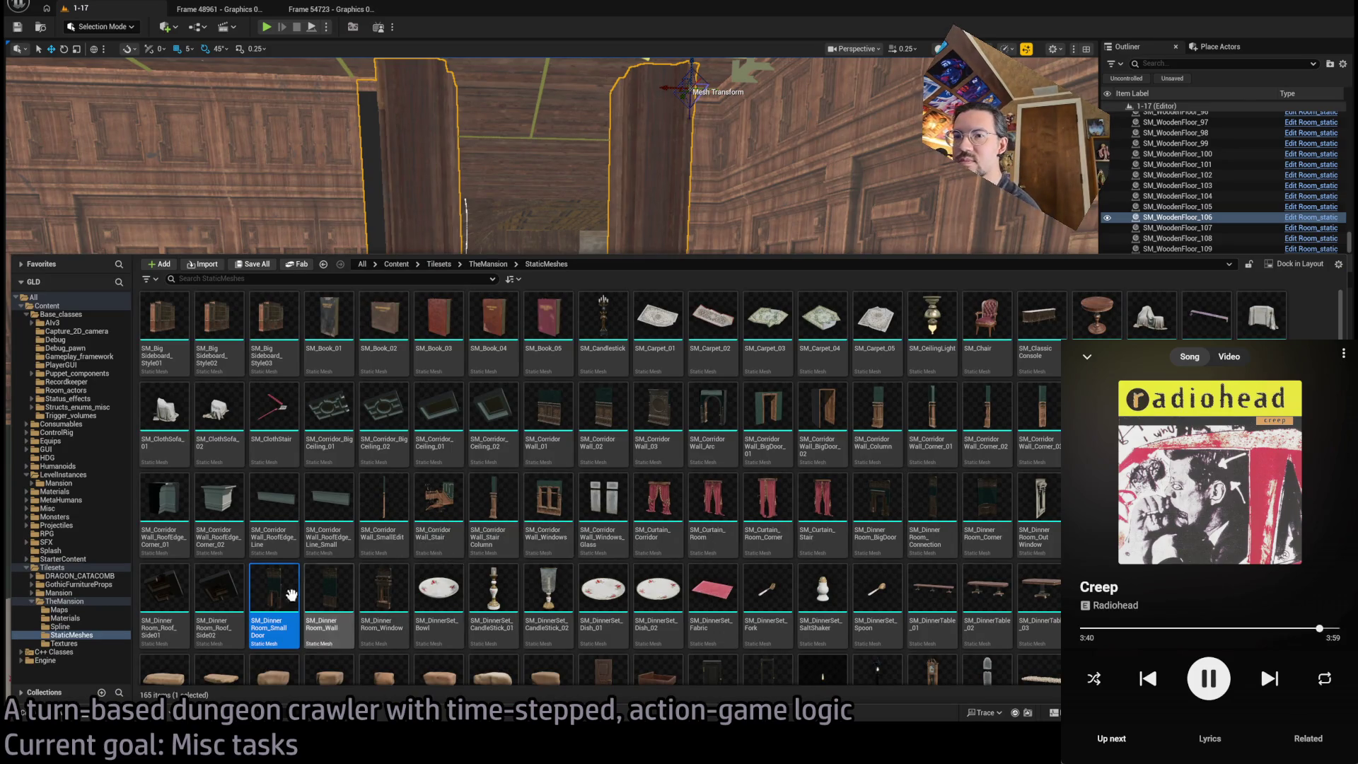
# Compare SM_Corridor_Wall_BigDoor_02 with SM_Corridor_Wall_BigDoor_01, then close the Content Drawer.
pyautogui.scroll(-1, 385, 608)
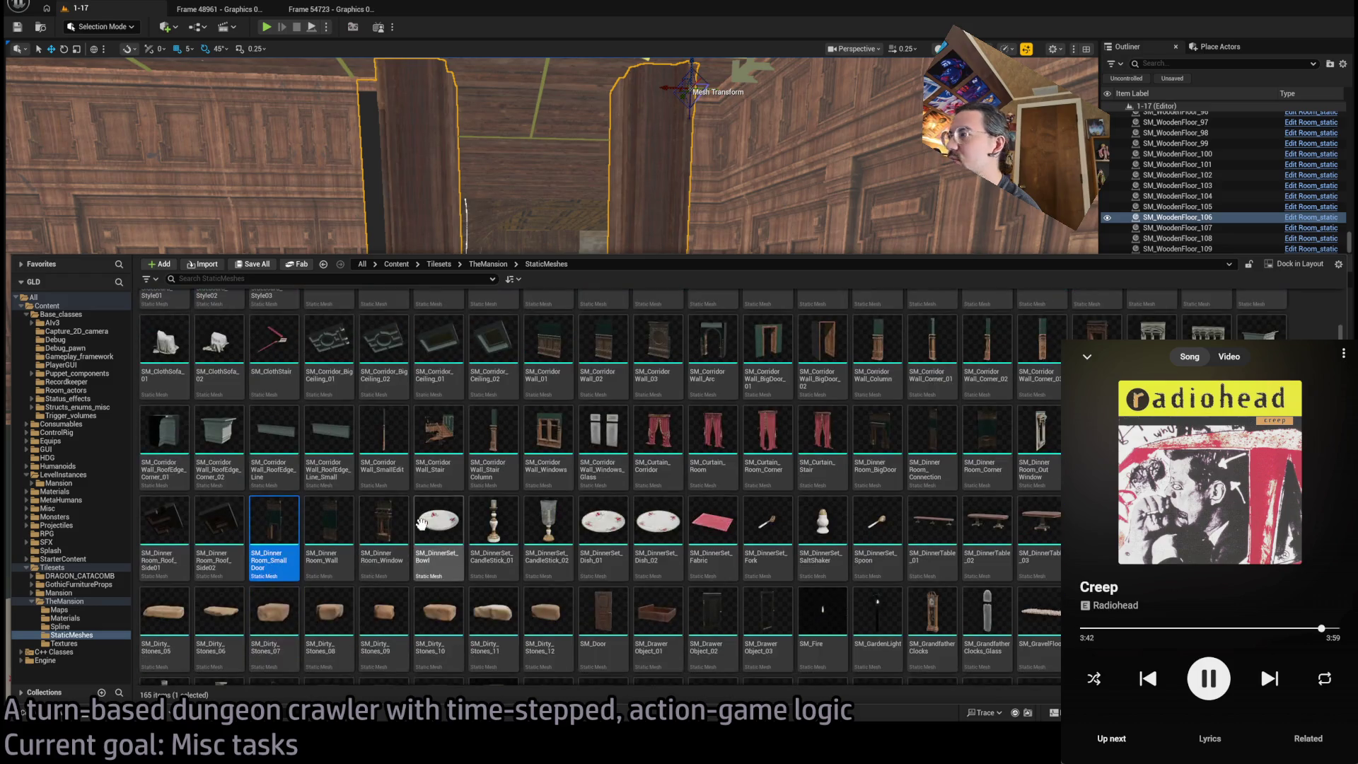
pyautogui.scroll(1, 824, 552)
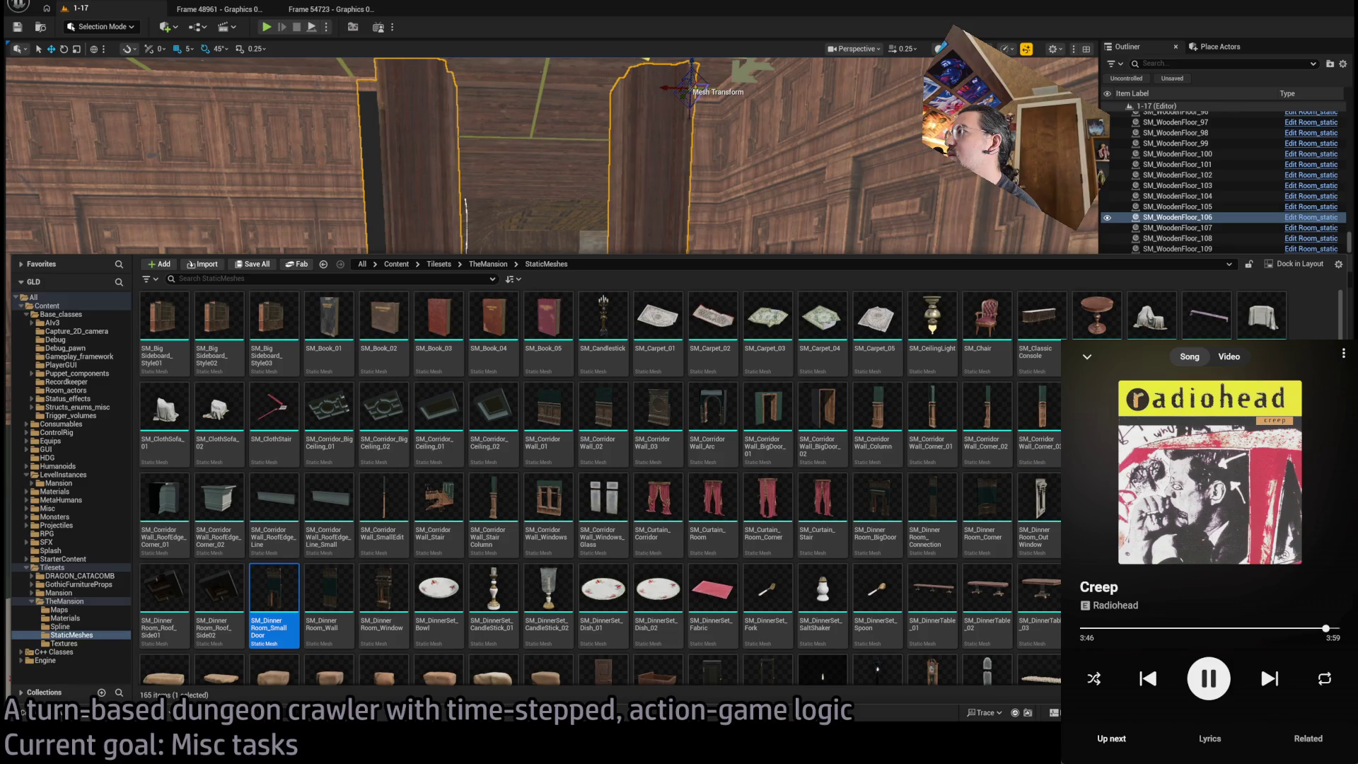
pyautogui.click(822, 453)
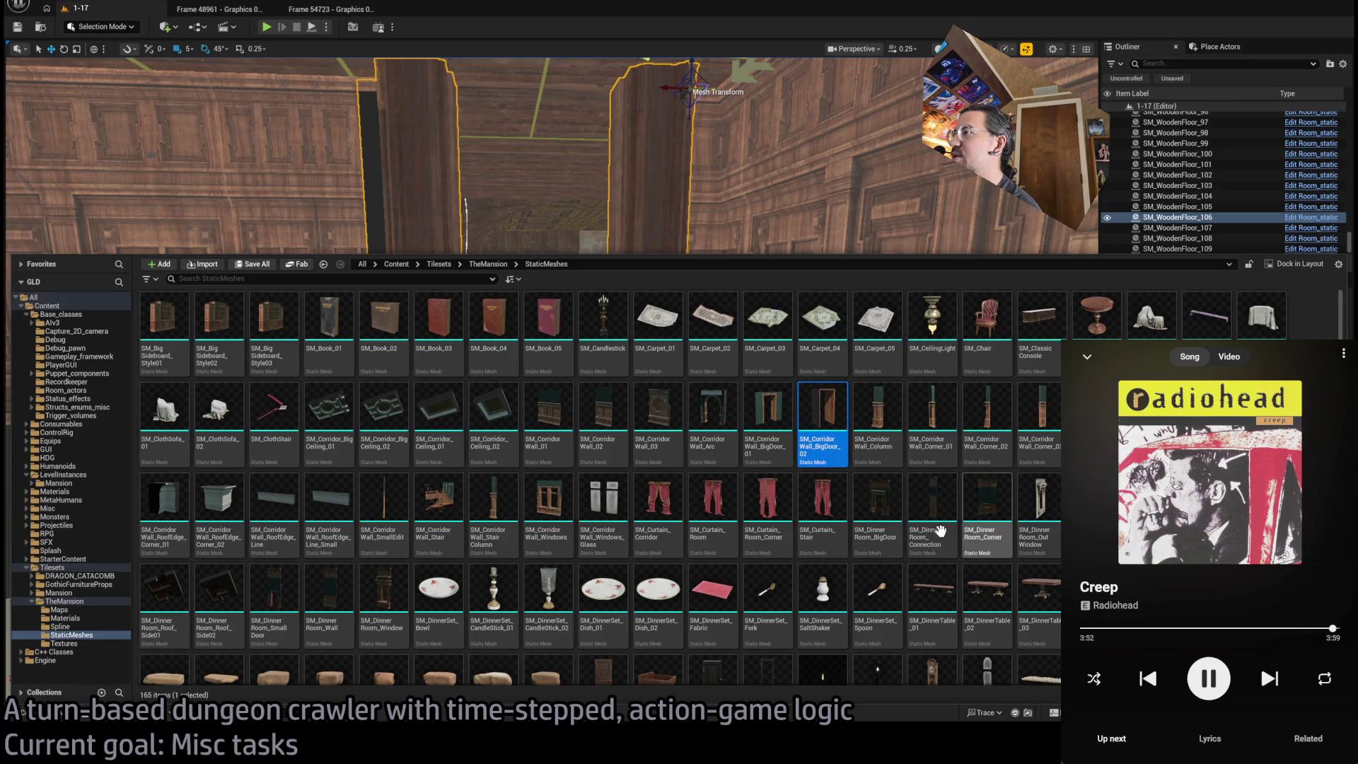
pyautogui.click(767, 425)
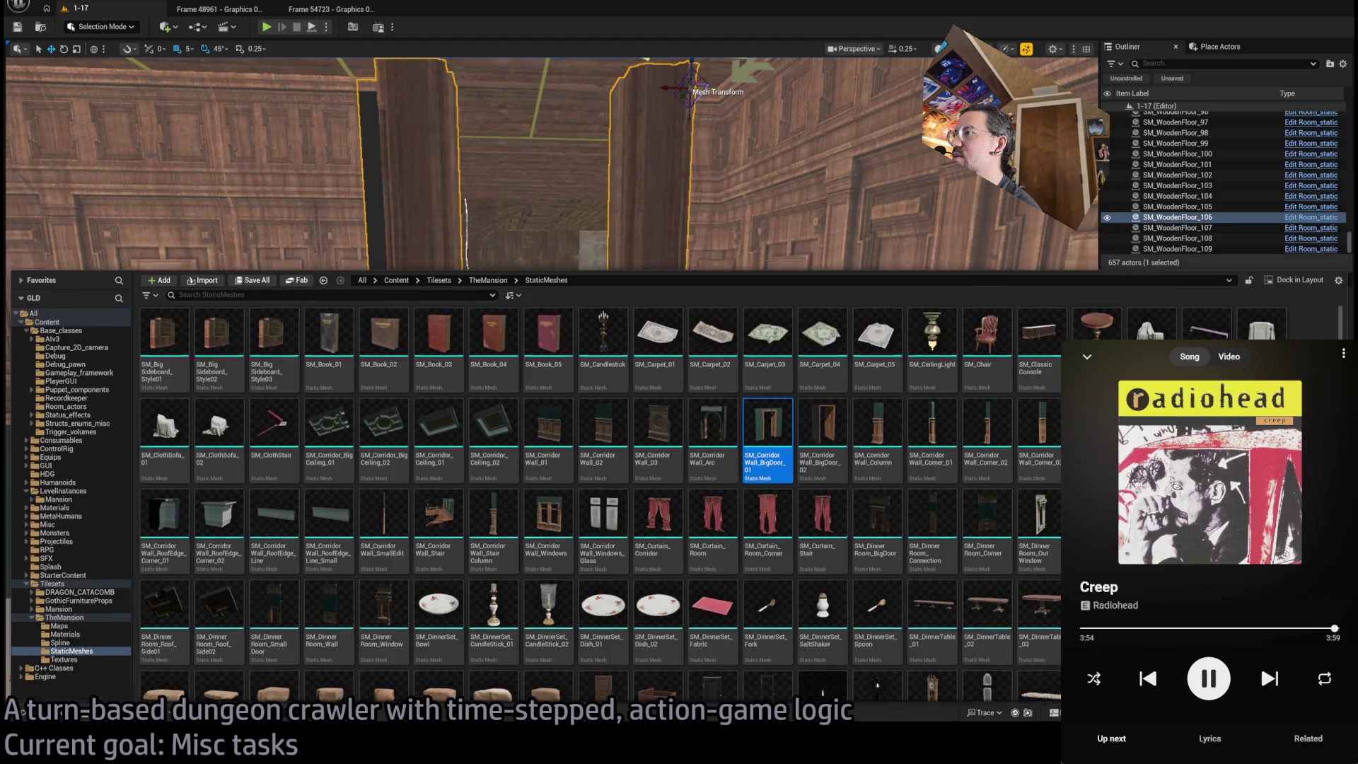
pyautogui.hotkey('ctrl', 'space')
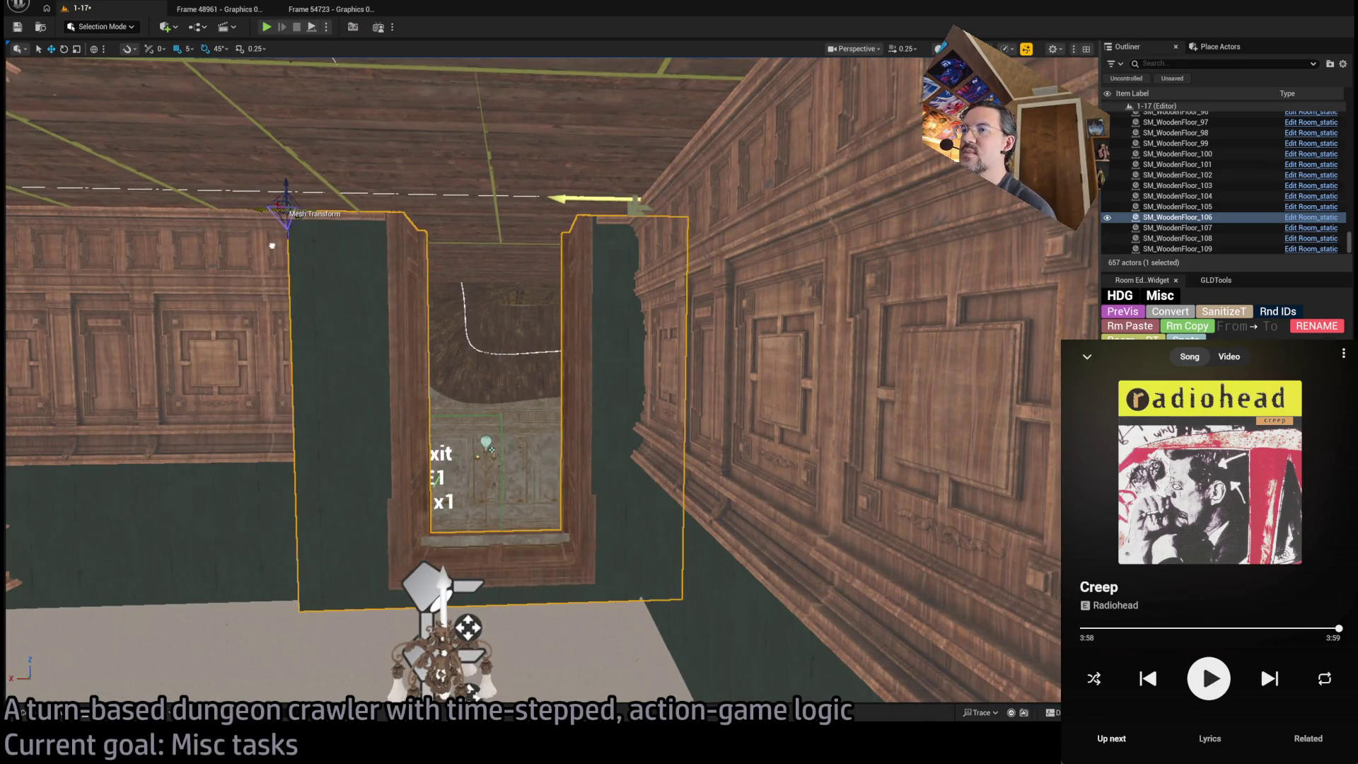
# Select Room_structure146 and Room_structure145 and lower them beneath the dark window block.
pyautogui.scroll(-5, 272, 245)
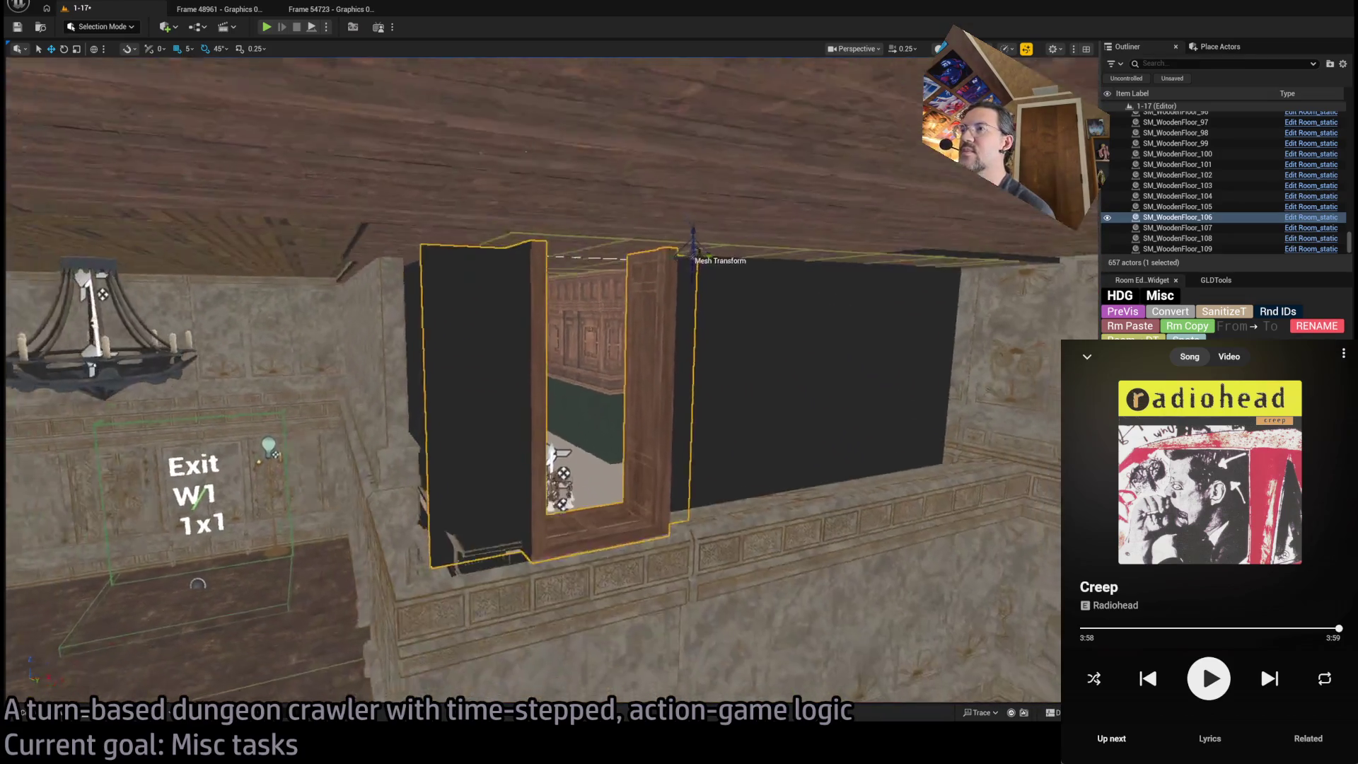
pyautogui.click(453, 512)
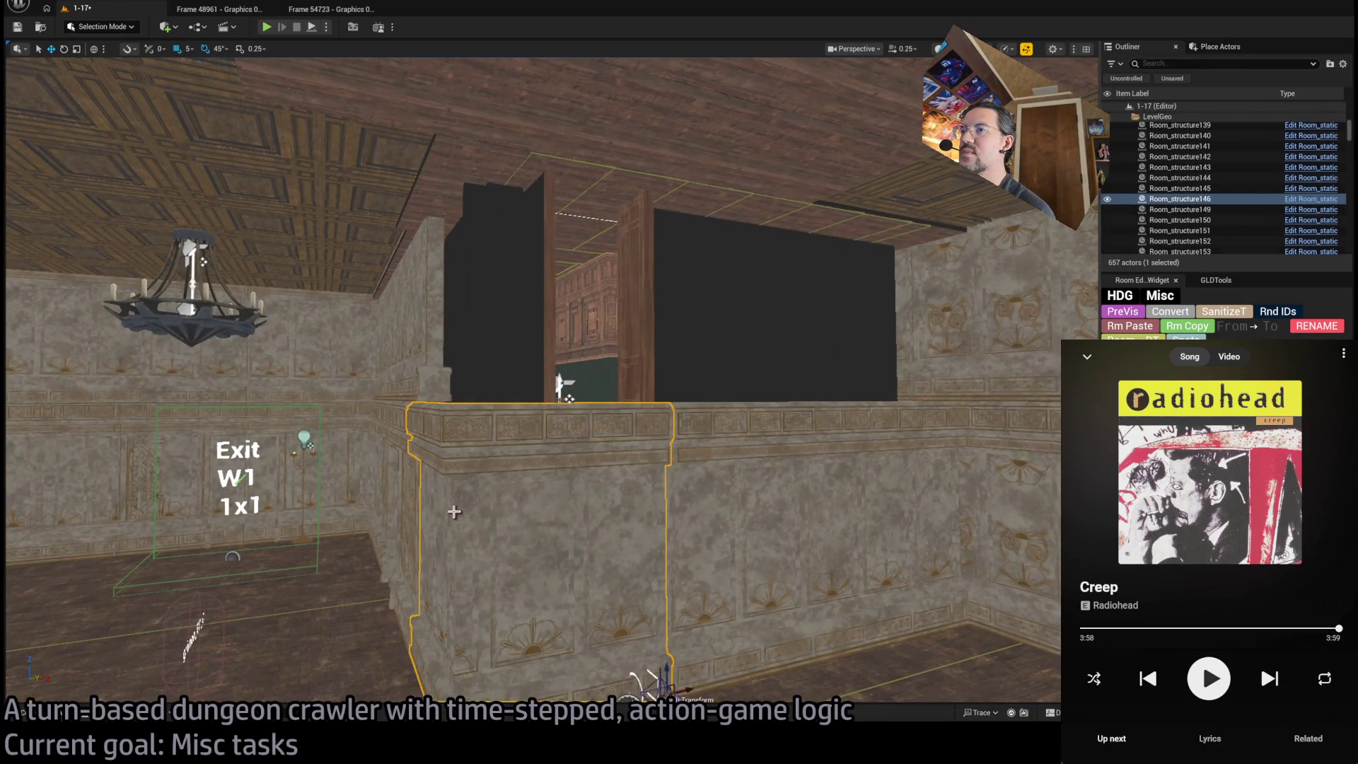
pyautogui.keyDown('ctrl'); pyautogui.click(693, 512); pyautogui.keyUp('ctrl')
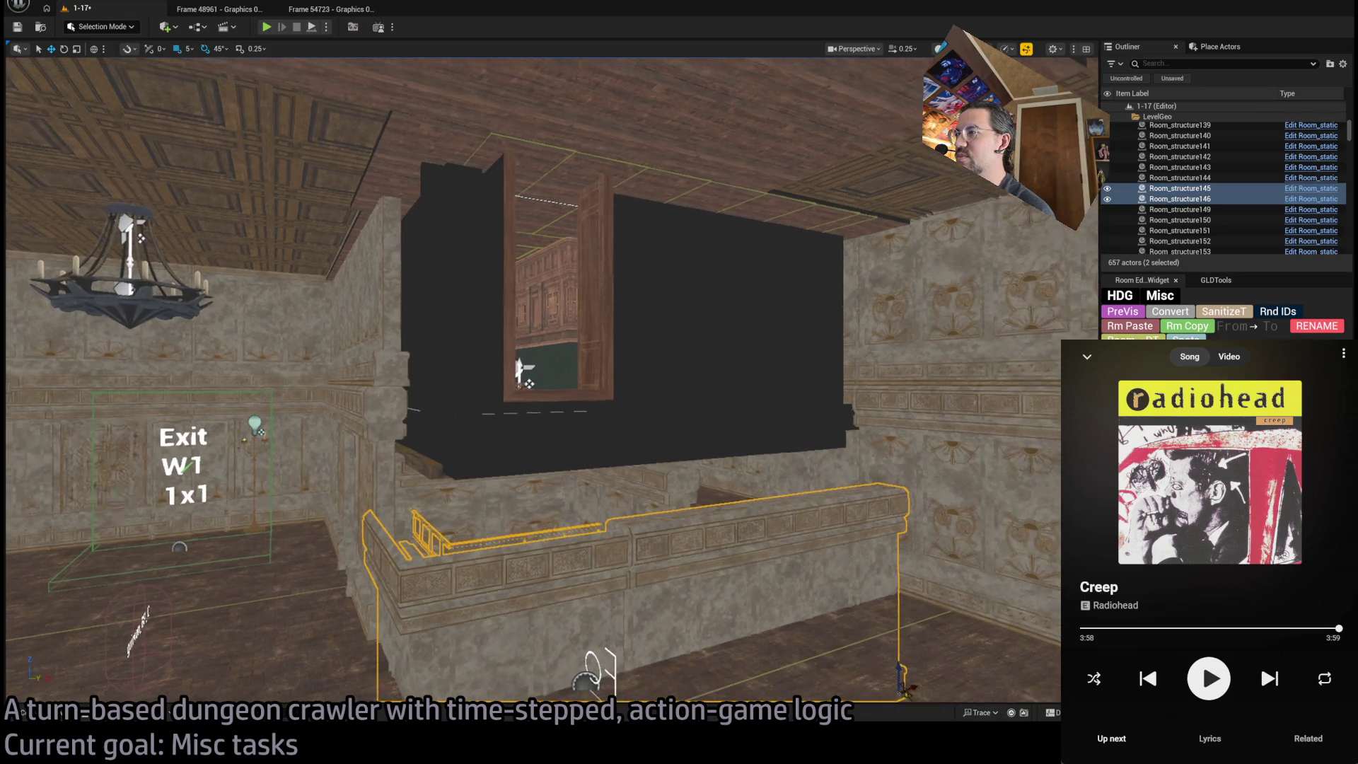
pyautogui.moveTo(885, 627); pyautogui.dragTo(860, 574)
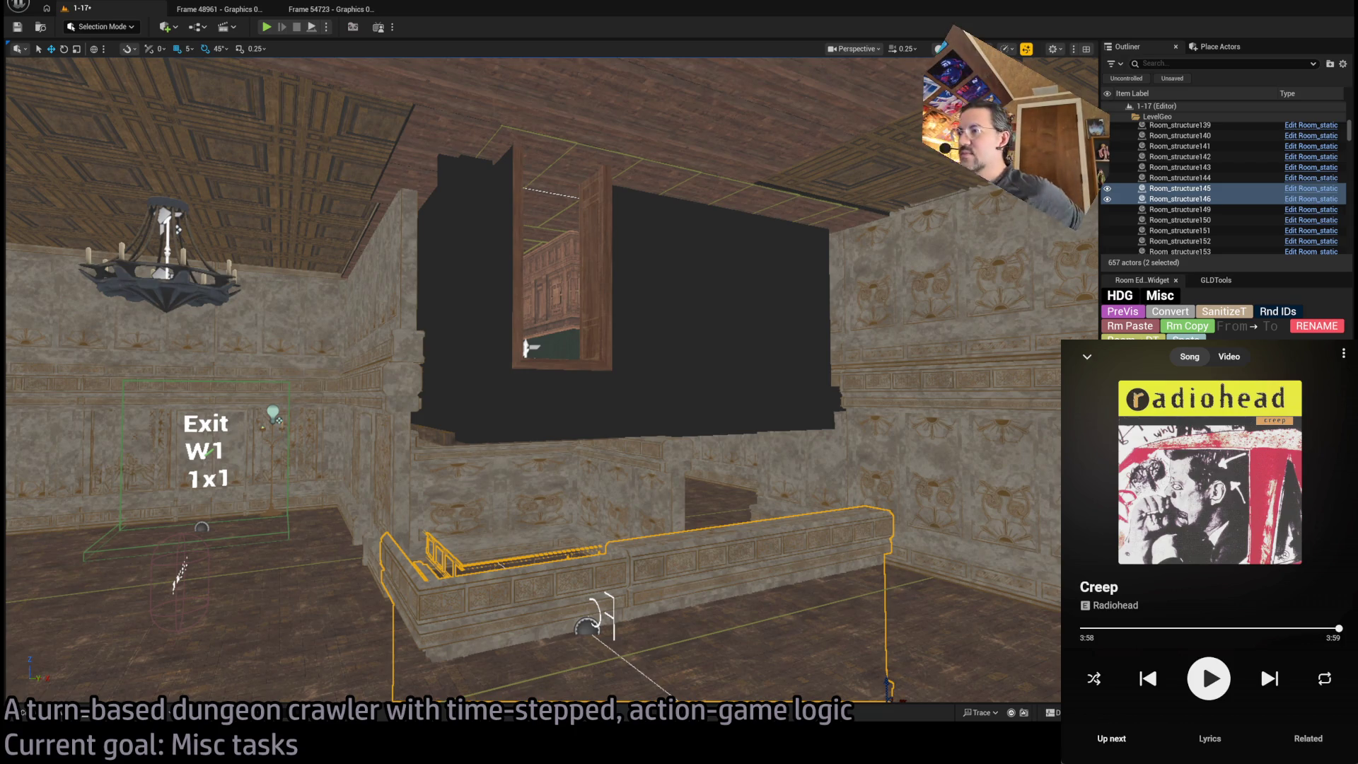
pyautogui.click(1087, 356)
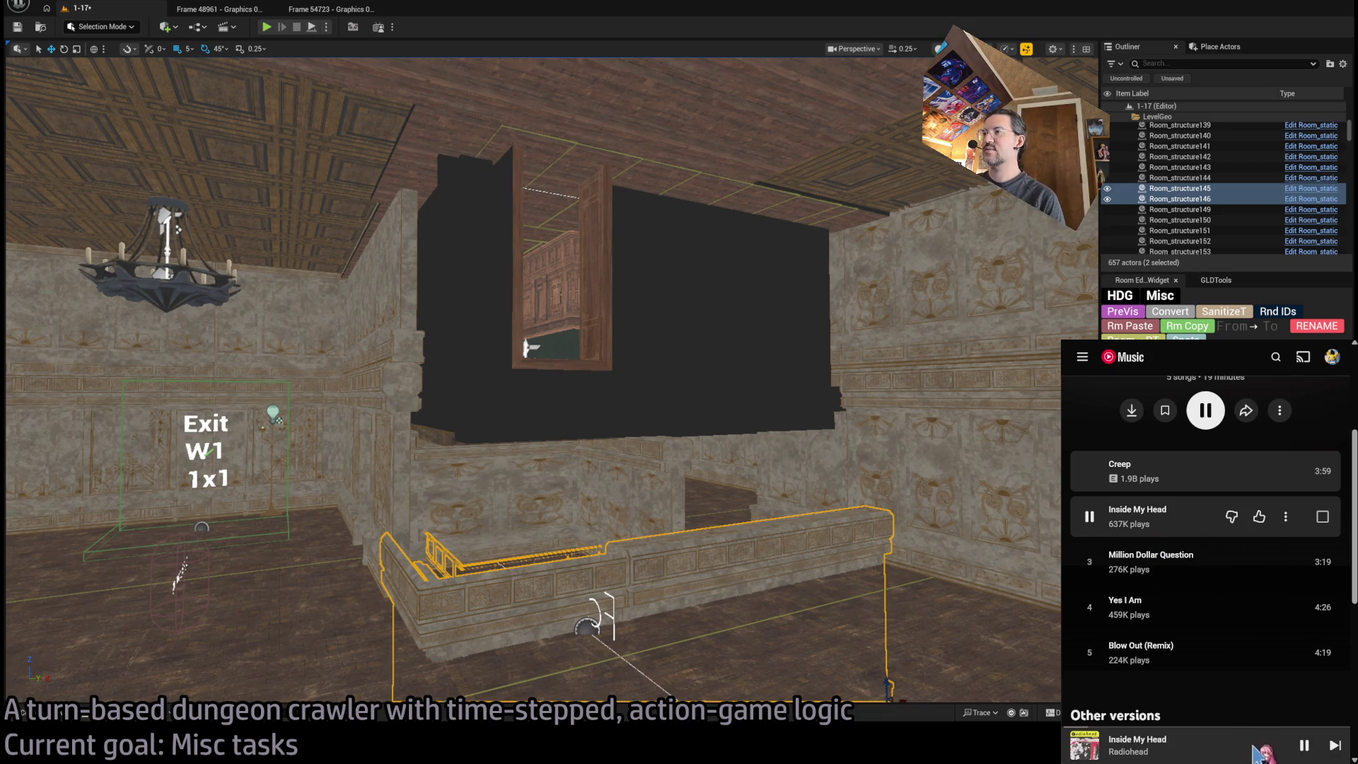
# Expand Inside My Head to the now-playing view, maximizing then restoring the window.
pyautogui.click(1227, 754)
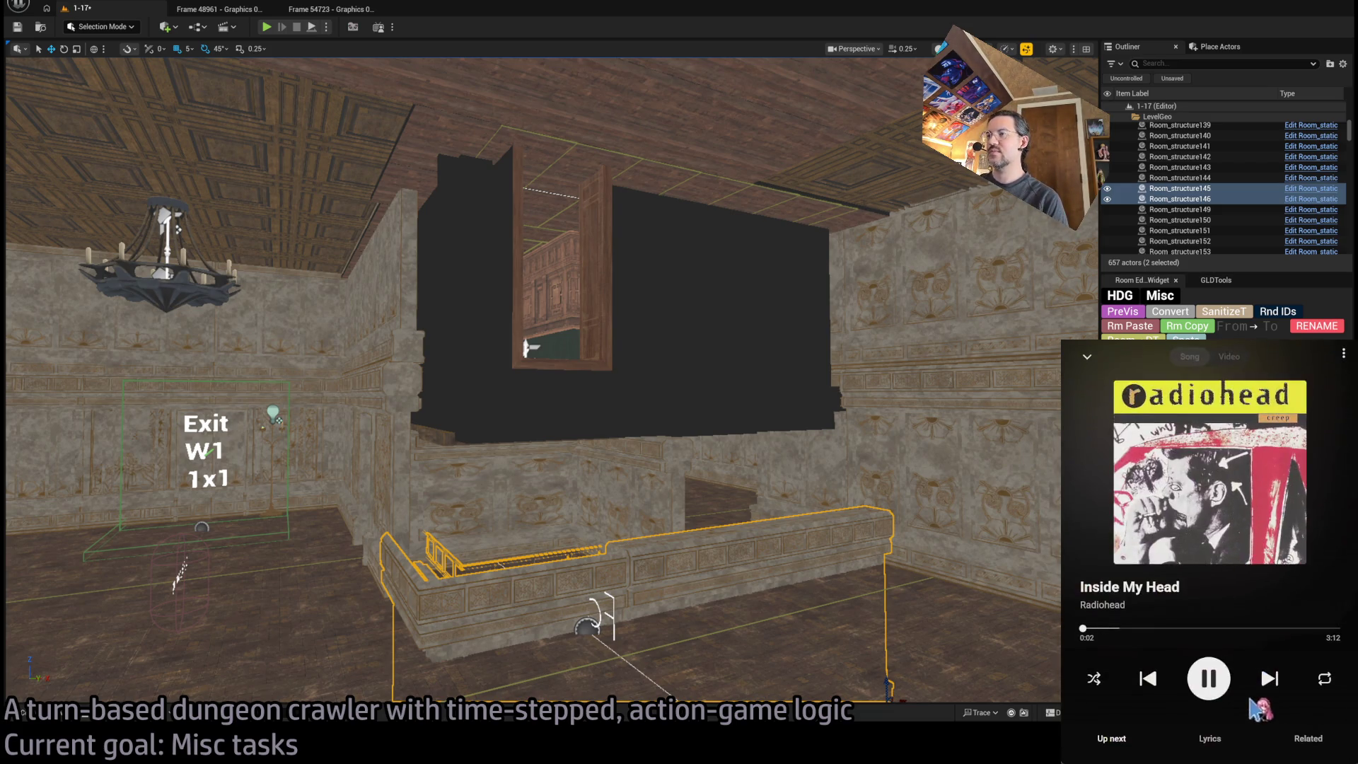
pyautogui.press('super+Up')
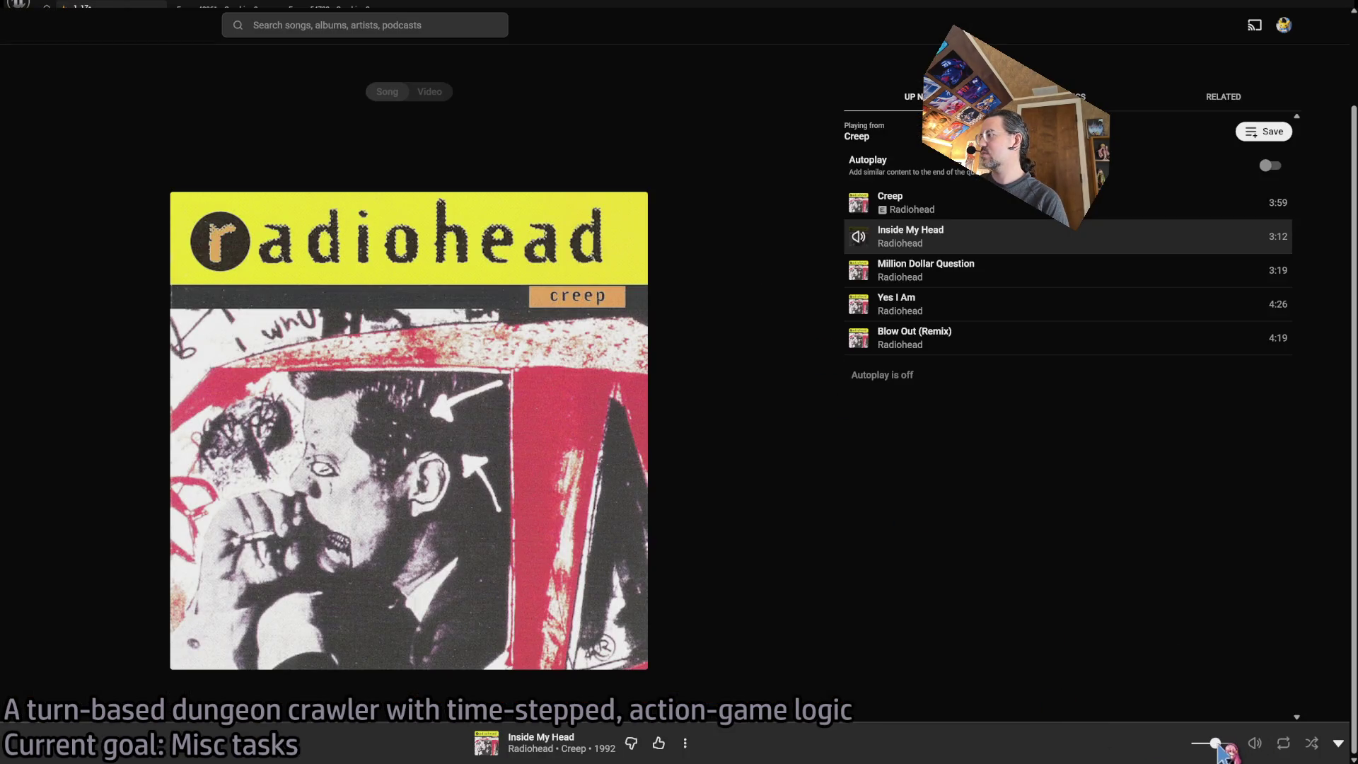
pyautogui.press('super+Down')
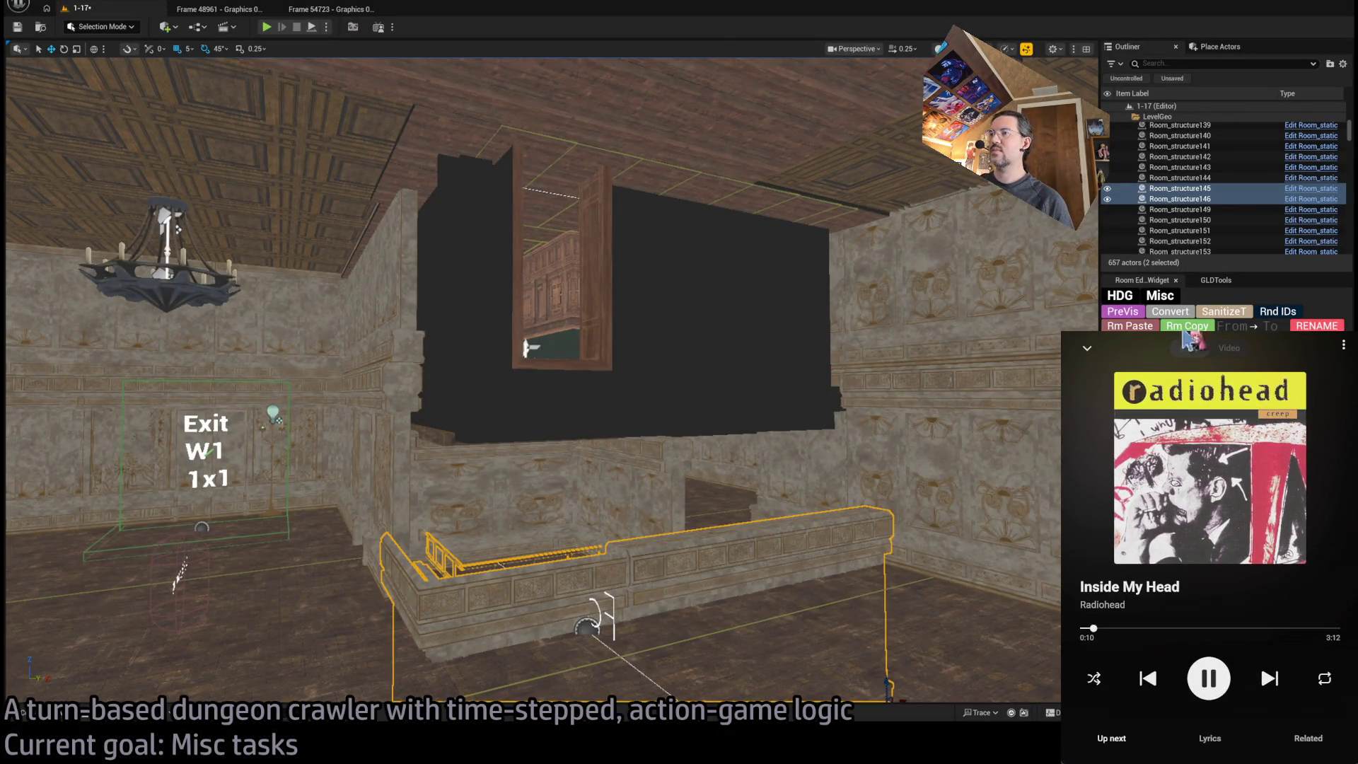
pyautogui.click(1088, 348)
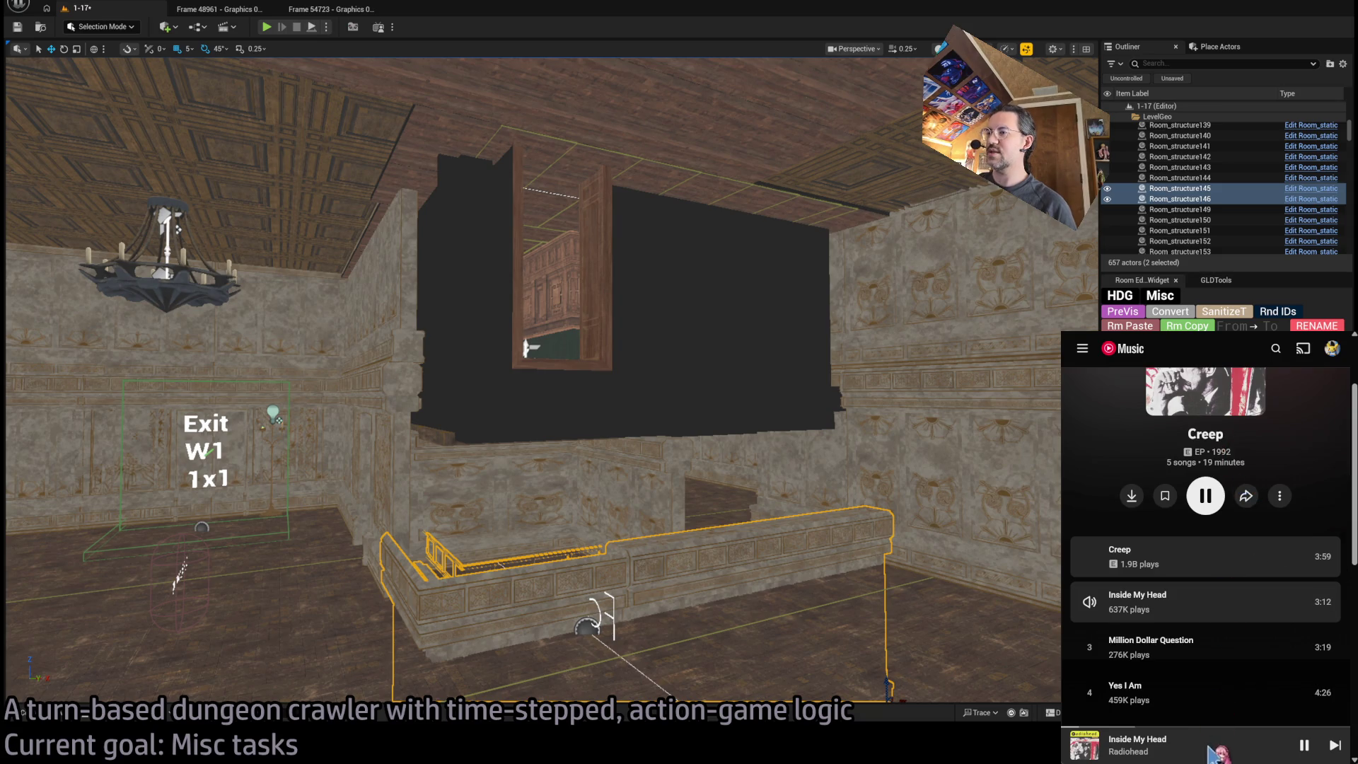
pyautogui.click(1215, 753)
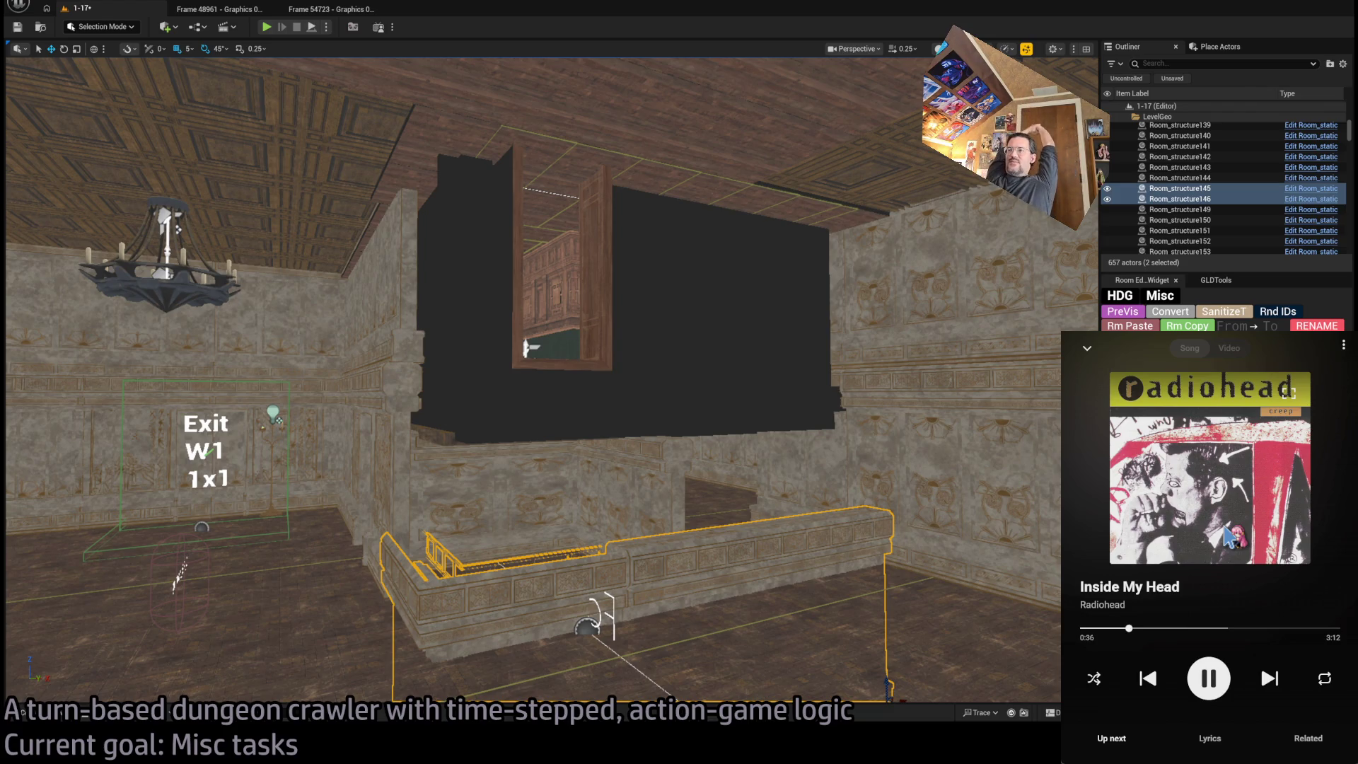
# Browse the Radiohead artist page and OK Computer OKNOTOK 1997 2017 album, then re-expand the player.
pyautogui.click(1253, 573)
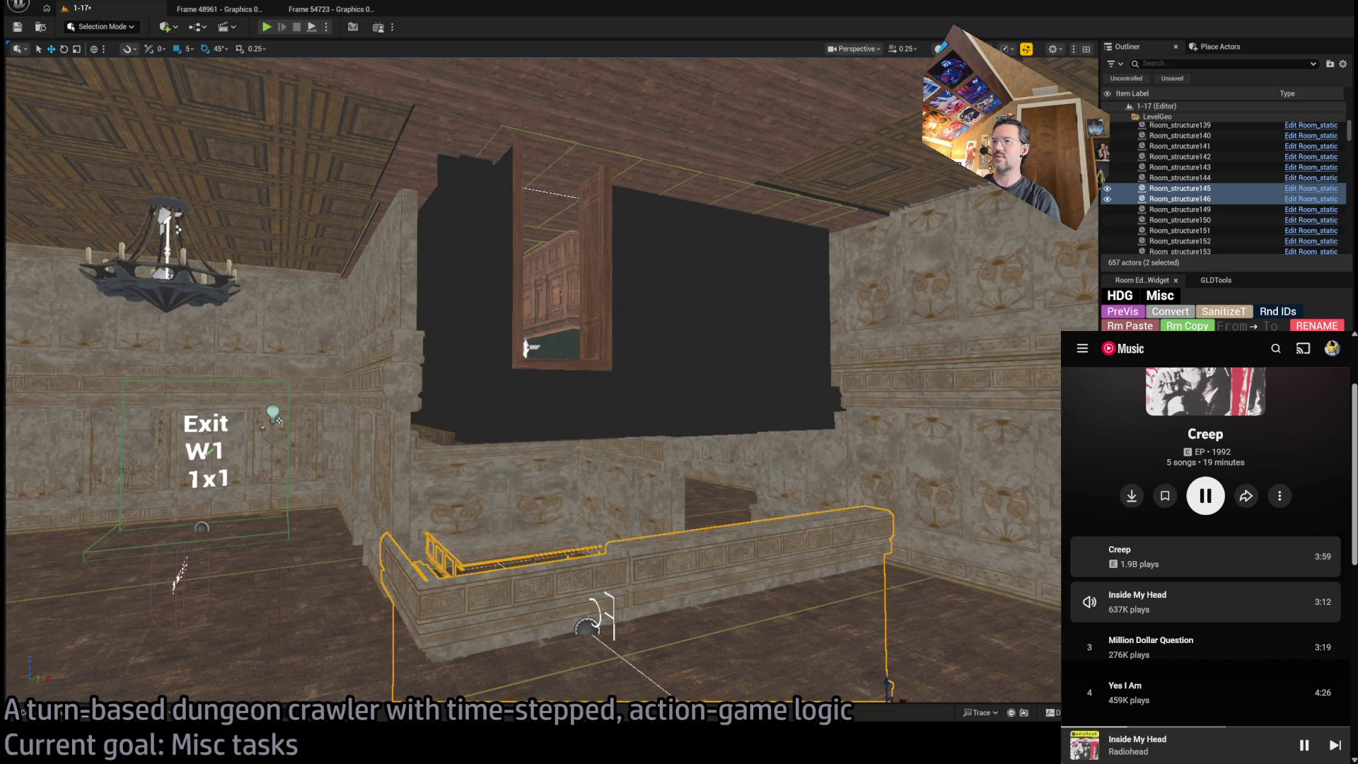
pyautogui.moveTo(1222, 757)
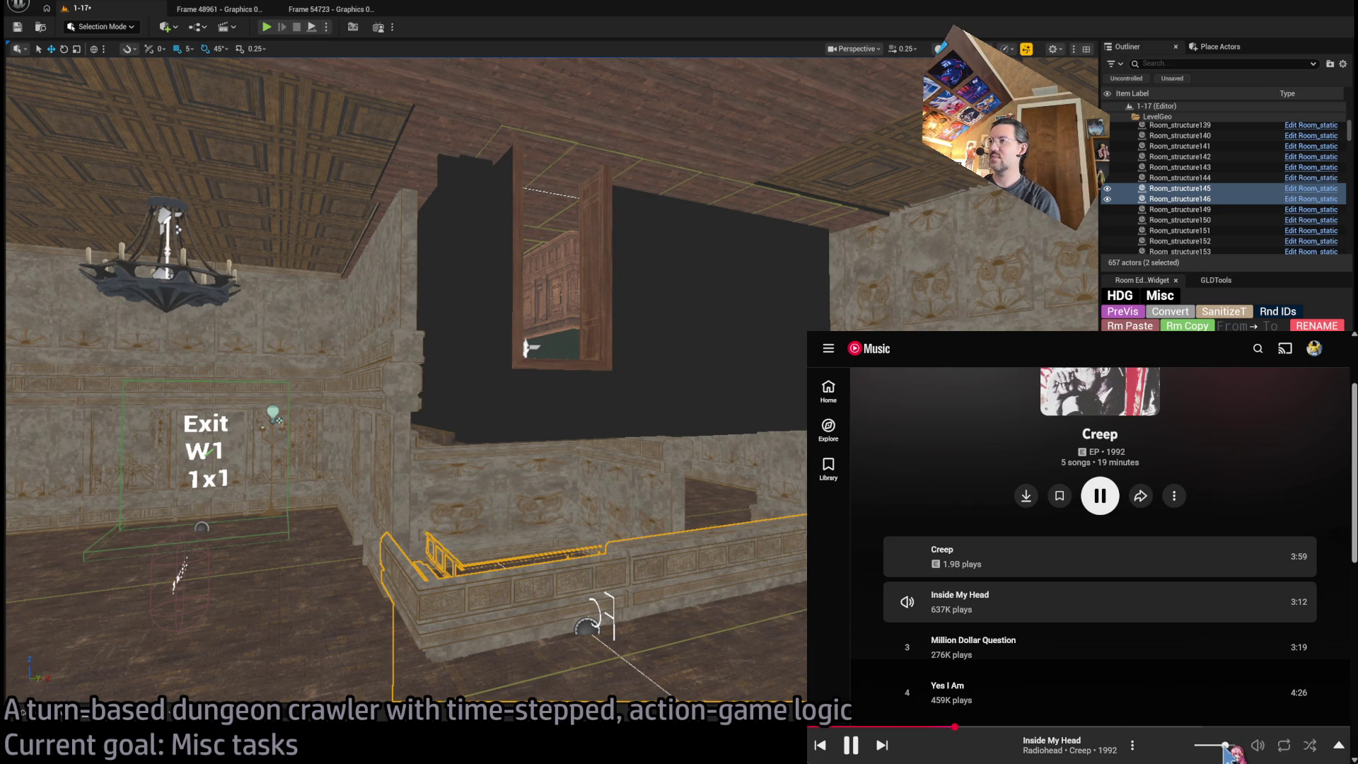
pyautogui.scroll(2, 1107, 372)
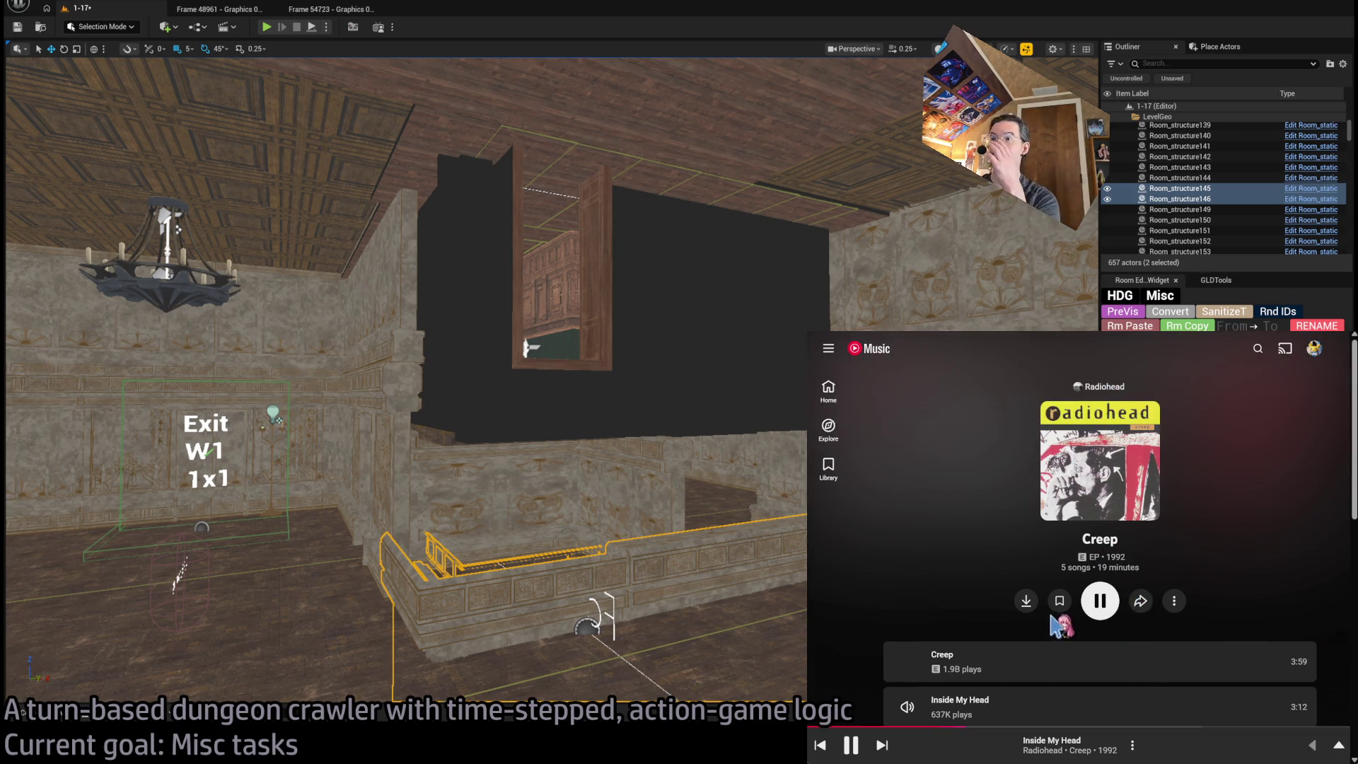
pyautogui.hotkey('alt', 'Left')
pyautogui.scroll(-5, 1046, 566)
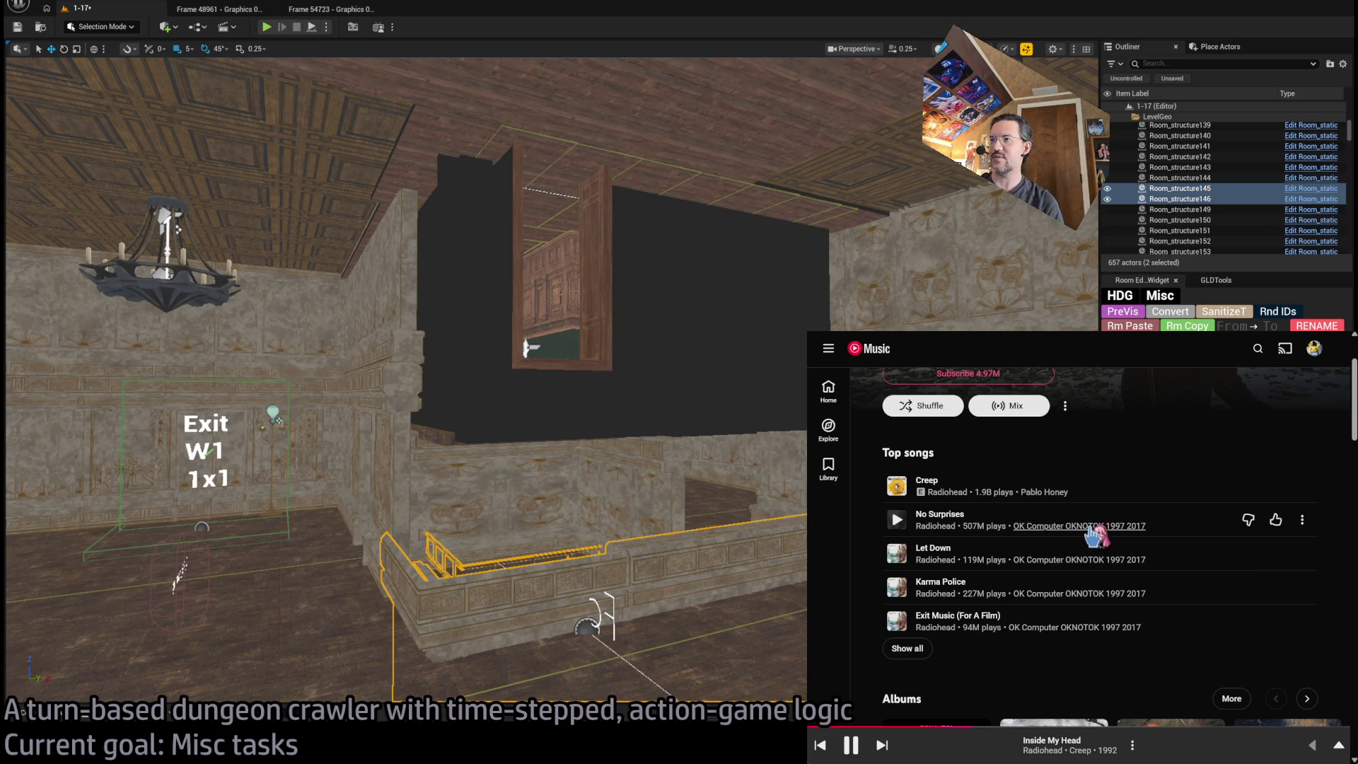
pyautogui.click(1094, 527)
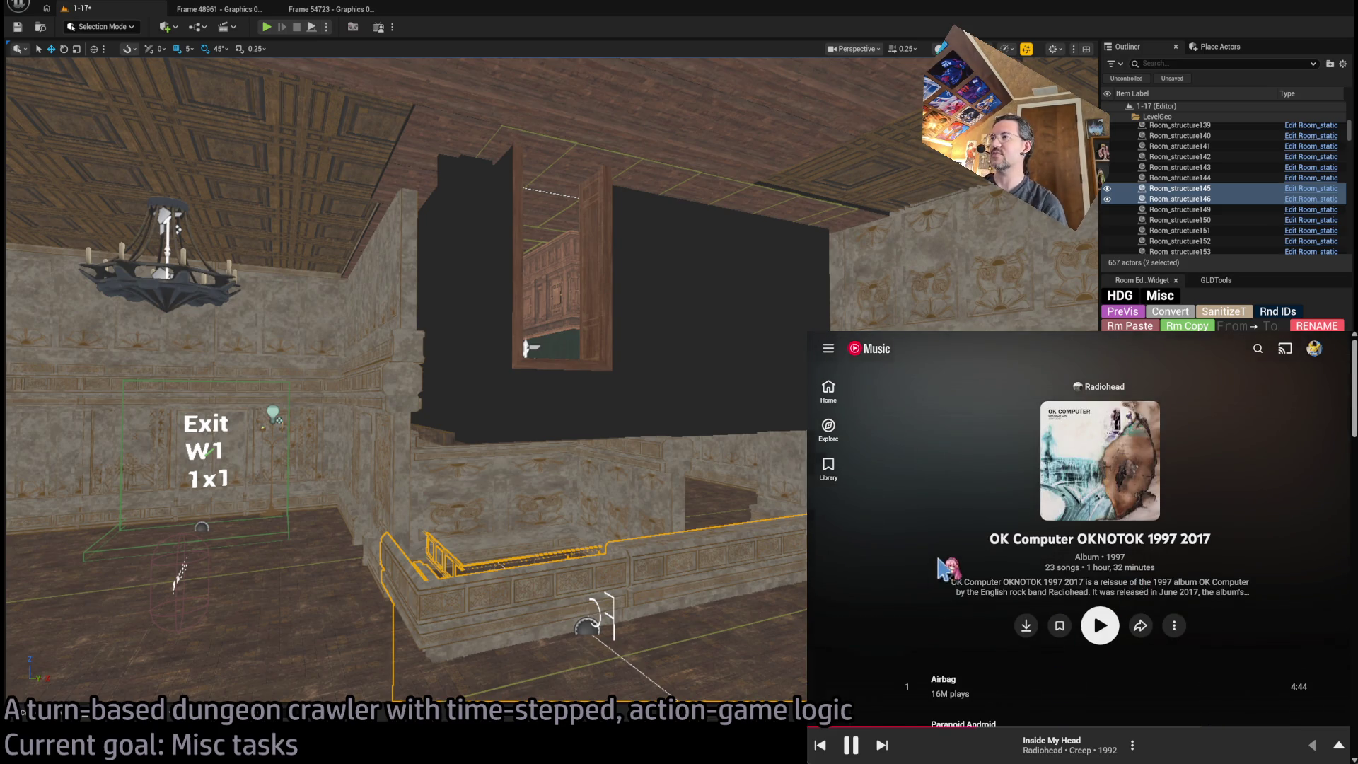
pyautogui.scroll(-2, 884, 549)
pyautogui.scroll(-2, 880, 573)
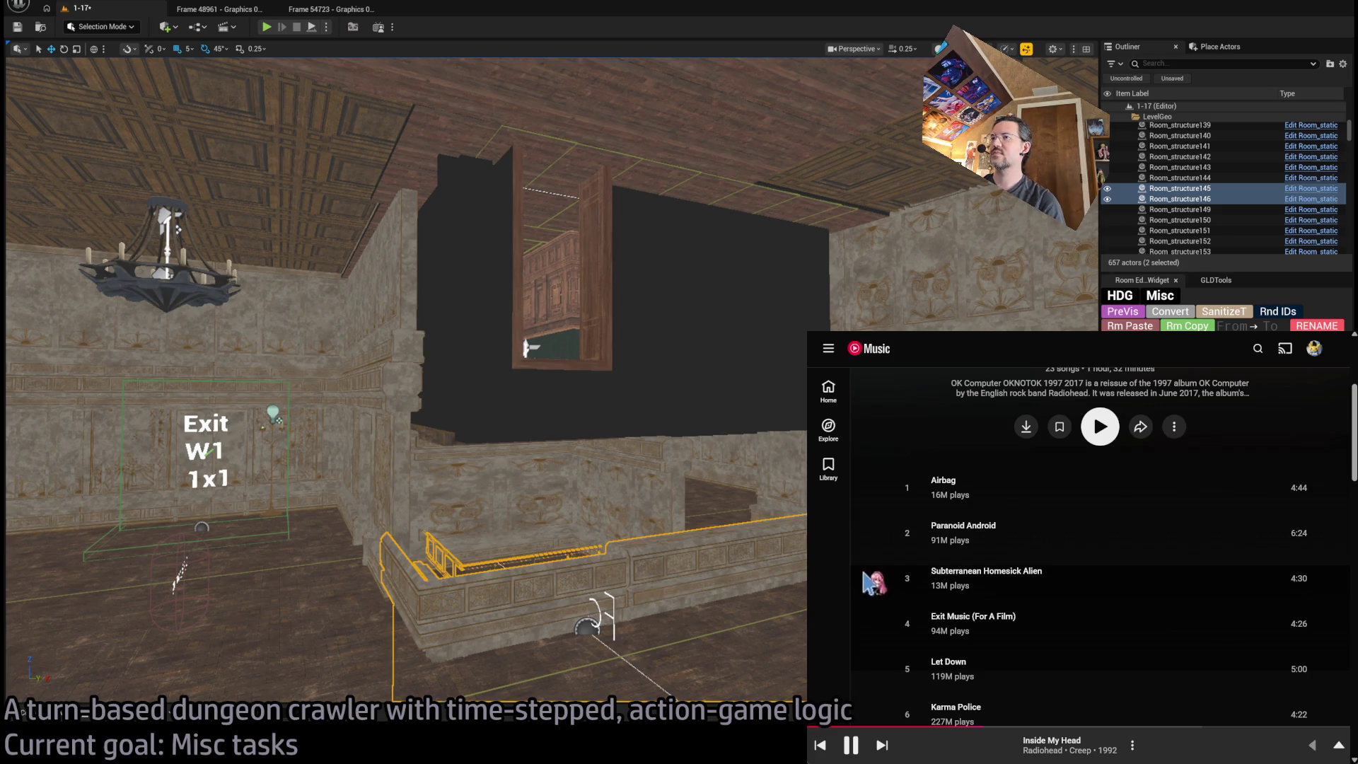
pyautogui.click(1222, 754)
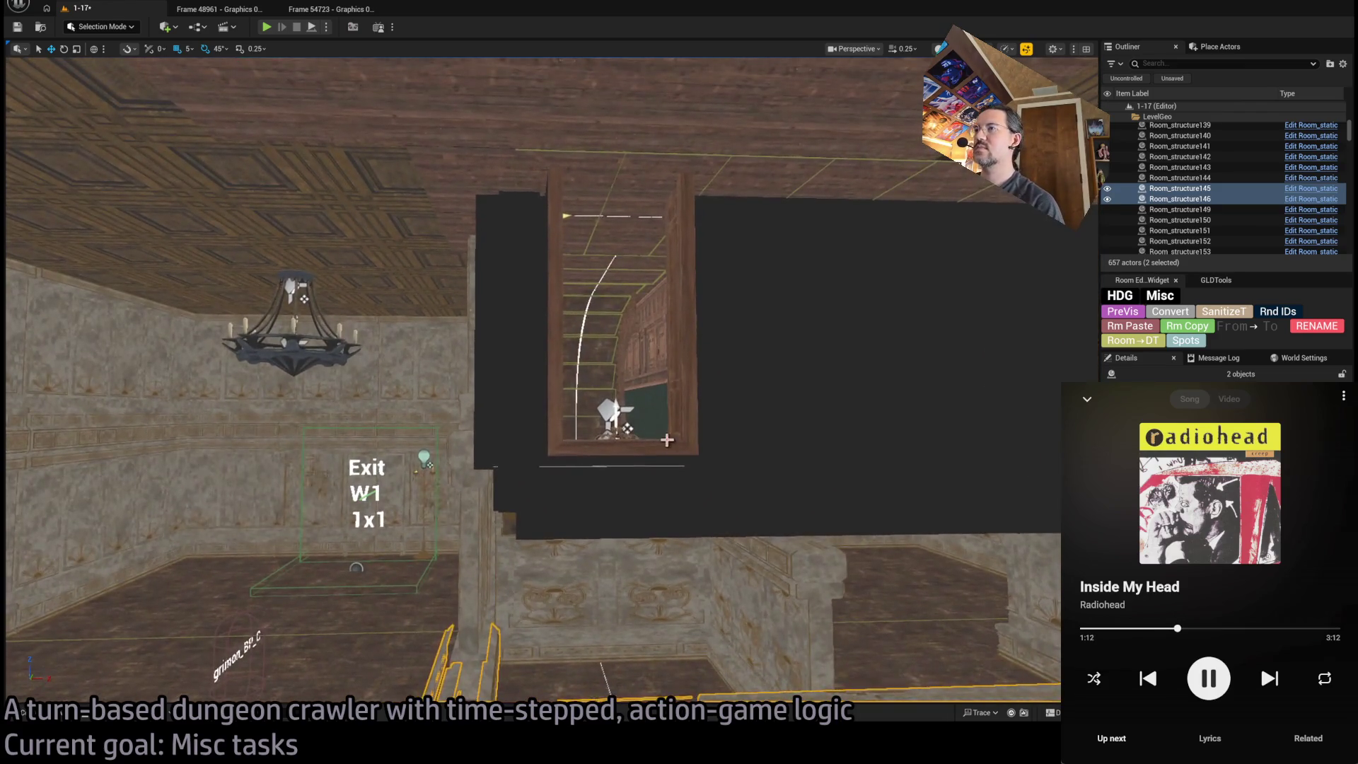
# Select doorway piece SM_WoodenFloor_106 and pick SM_Corridor_Wall_BigDoor_02 in the Content Drawer.
pyautogui.click(728, 318)
pyautogui.moveTo(661, 429)
pyautogui.mouseDown()
pyautogui.moveTo(505, 676)
pyautogui.moveTo(665, 614)
pyautogui.moveTo(469, 499)
pyautogui.mouseUp()
pyautogui.hotkey('ctrl', 'space')
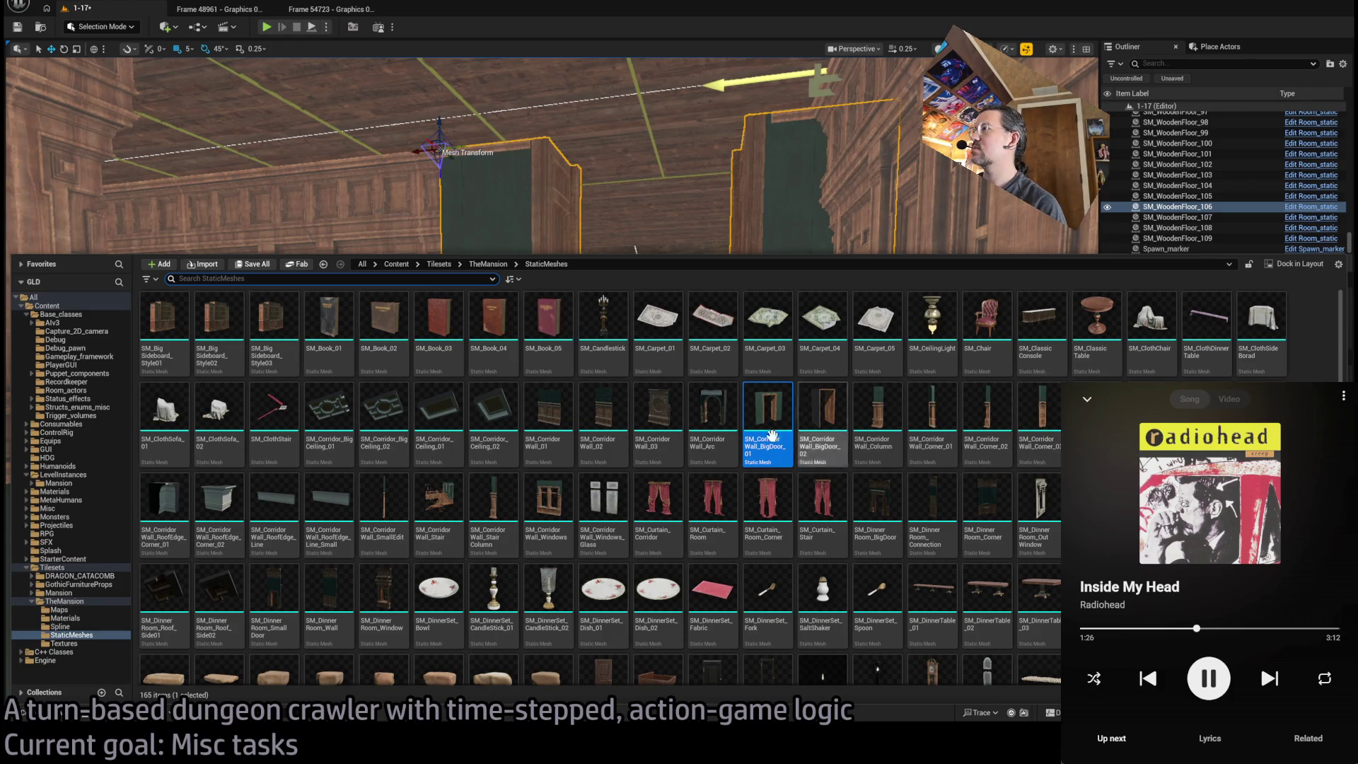
pyautogui.click(818, 418)
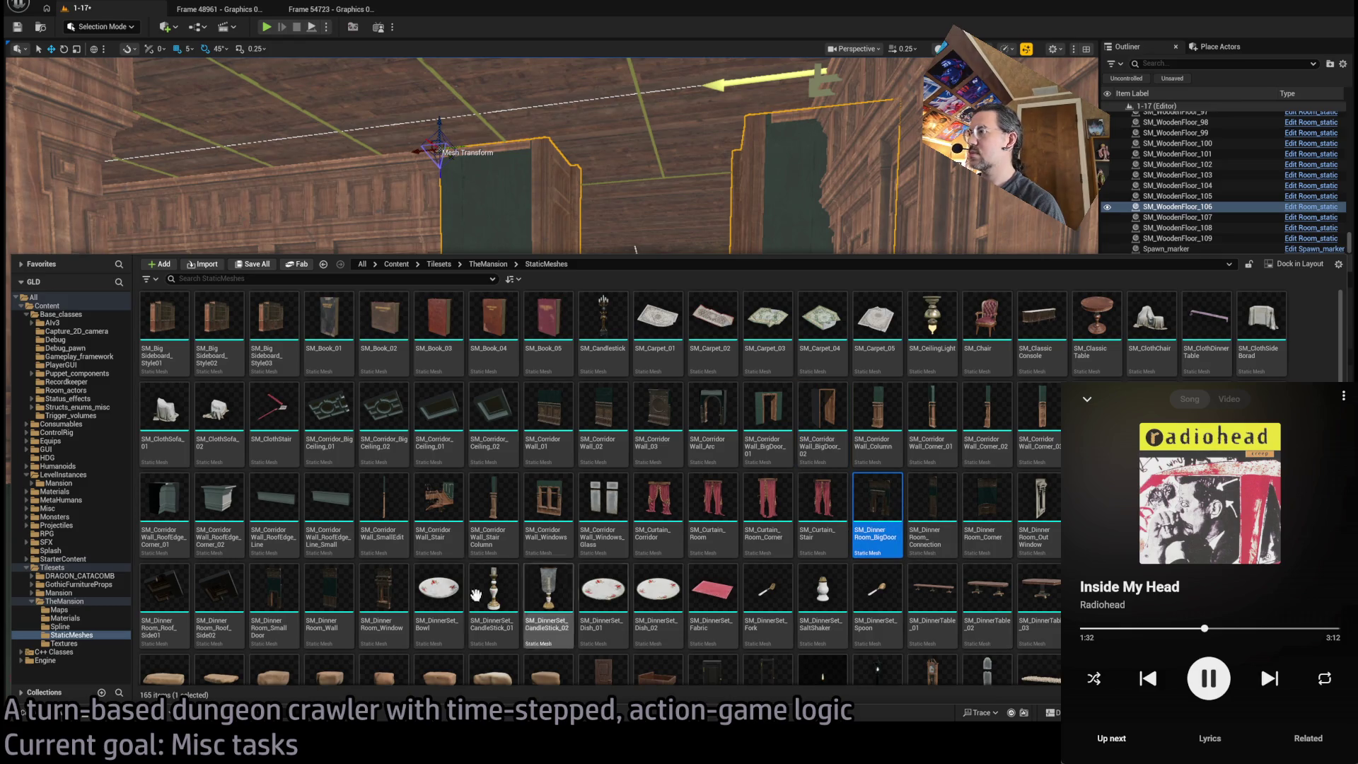
# Rotate the doorway wall to -180 degrees yaw.
pyautogui.scroll(2, 740, 213)
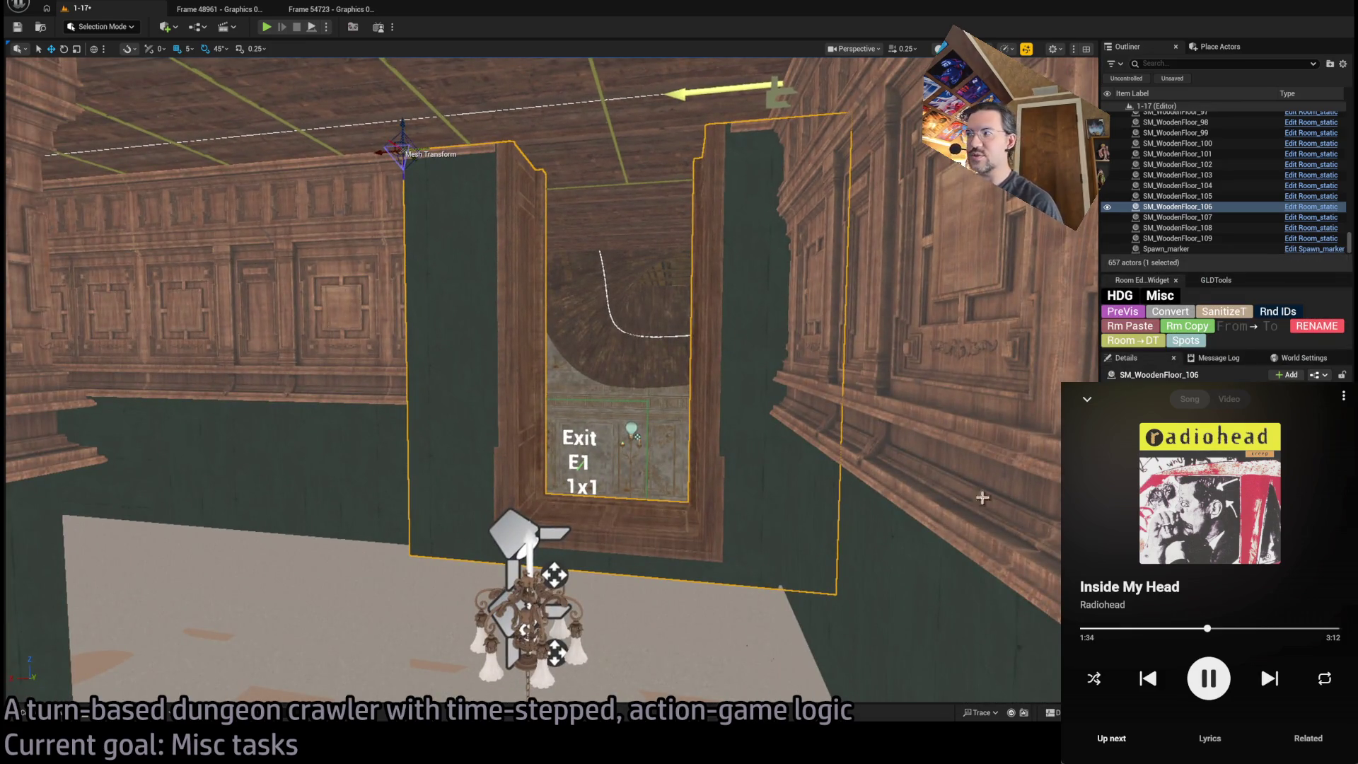
pyautogui.moveTo(528, 391); pyautogui.dragTo(528, 392)
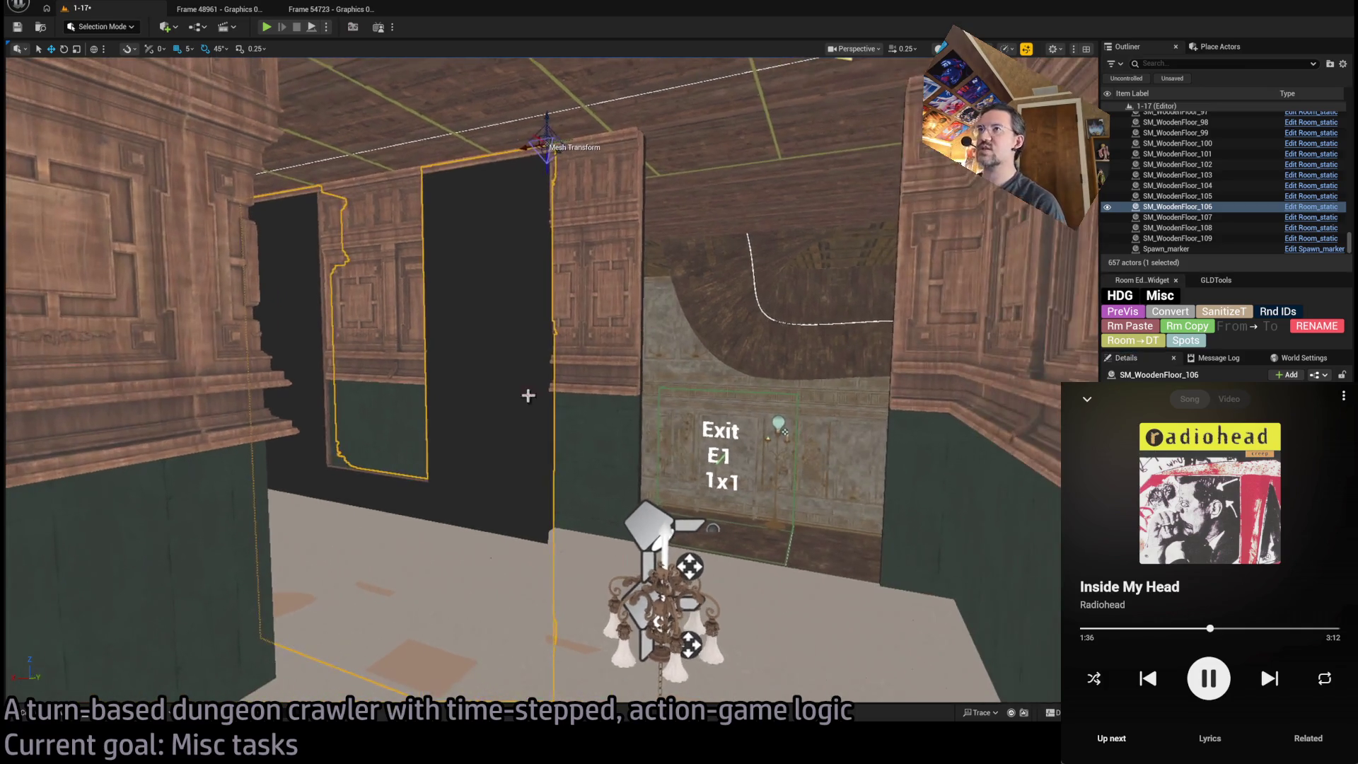
pyautogui.moveTo(566, 132); pyautogui.dragTo(566, 133)
pyautogui.moveTo(706, 279)
pyautogui.mouseDown()
pyautogui.moveTo(484, 289)
pyautogui.moveTo(495, 293)
pyautogui.moveTo(453, 234)
pyautogui.moveTo(452, 457)
pyautogui.moveTo(606, 328)
pyautogui.moveTo(424, 113)
pyautogui.moveTo(580, 106)
pyautogui.mouseUp()
pyautogui.press('w')
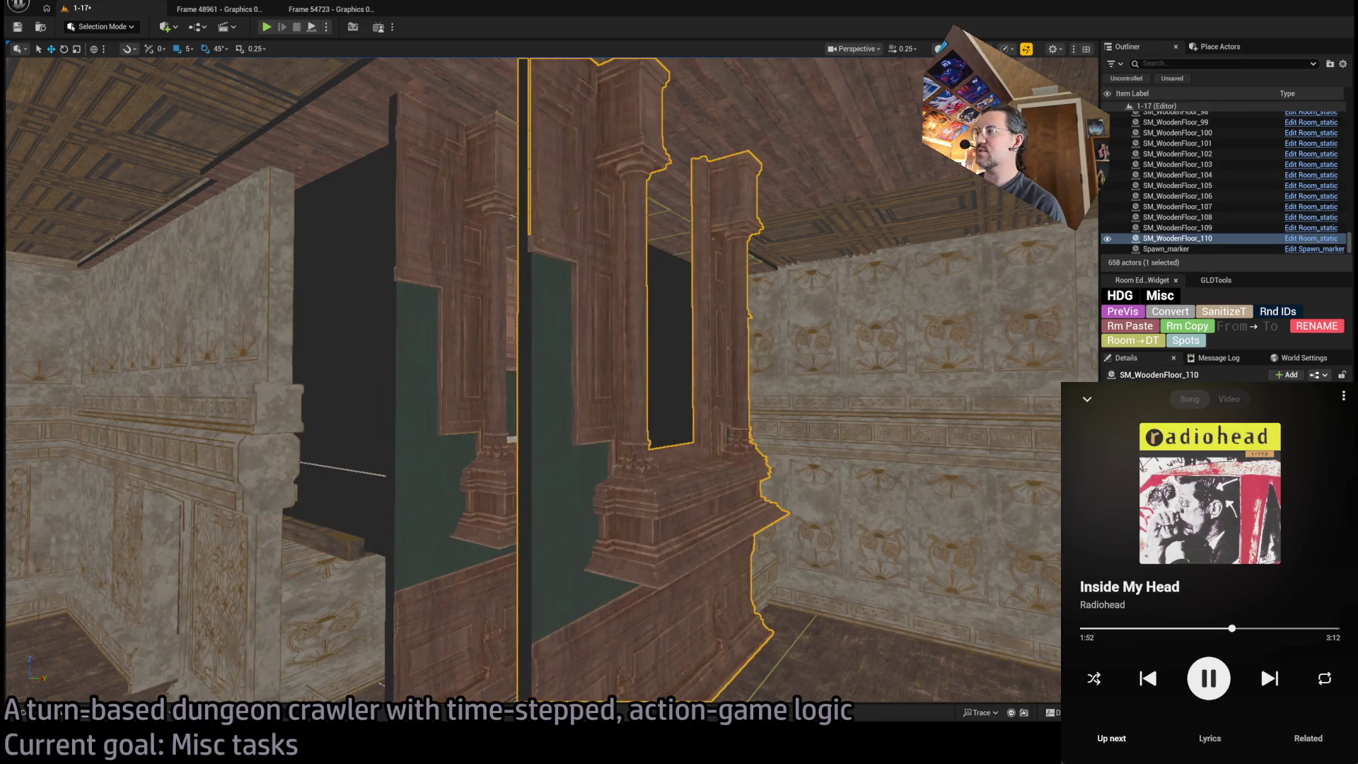
# Slide wooden frame SM_WoodenFloor_110 right toward the panelled wall, then add SM_WoodenFloor_106 to the selection.
pyautogui.hotkey('ctrl', 'space')
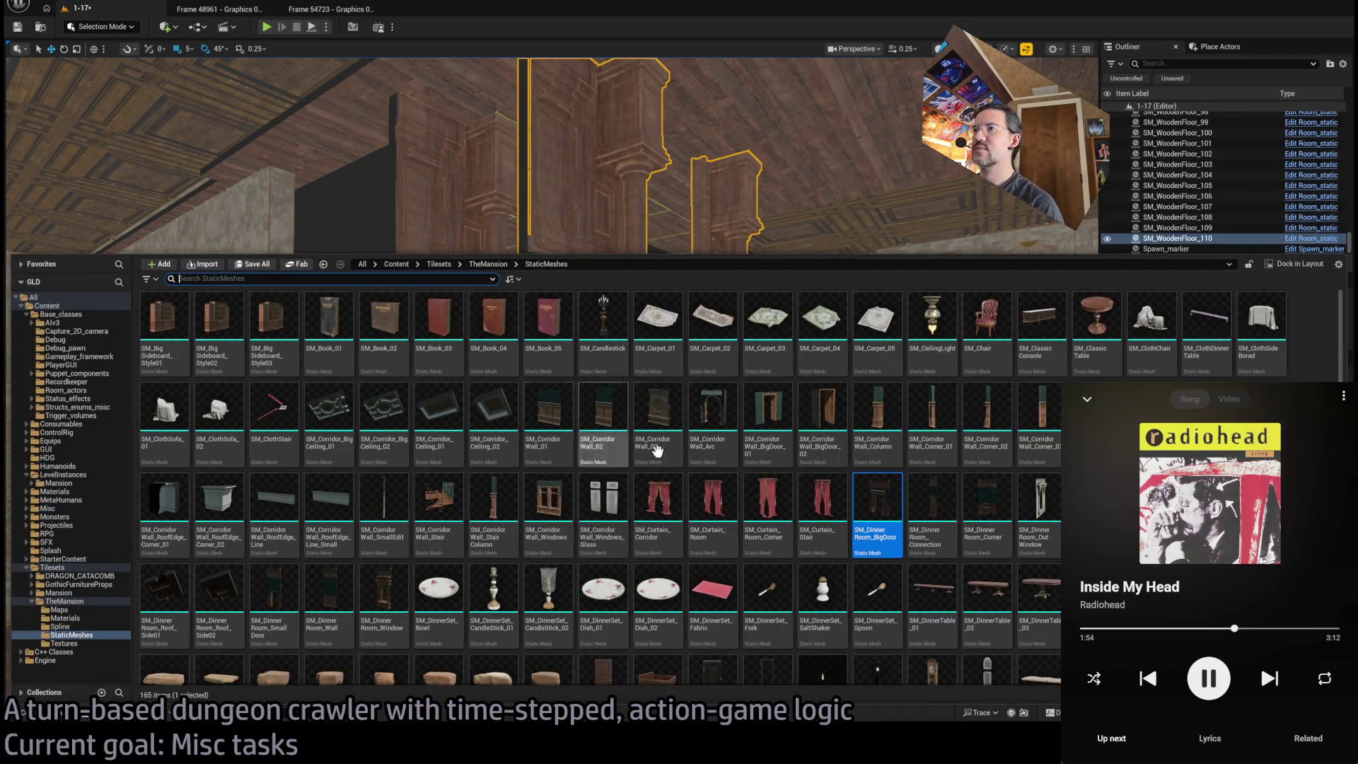
pyautogui.hotkey('ctrl', 'space')
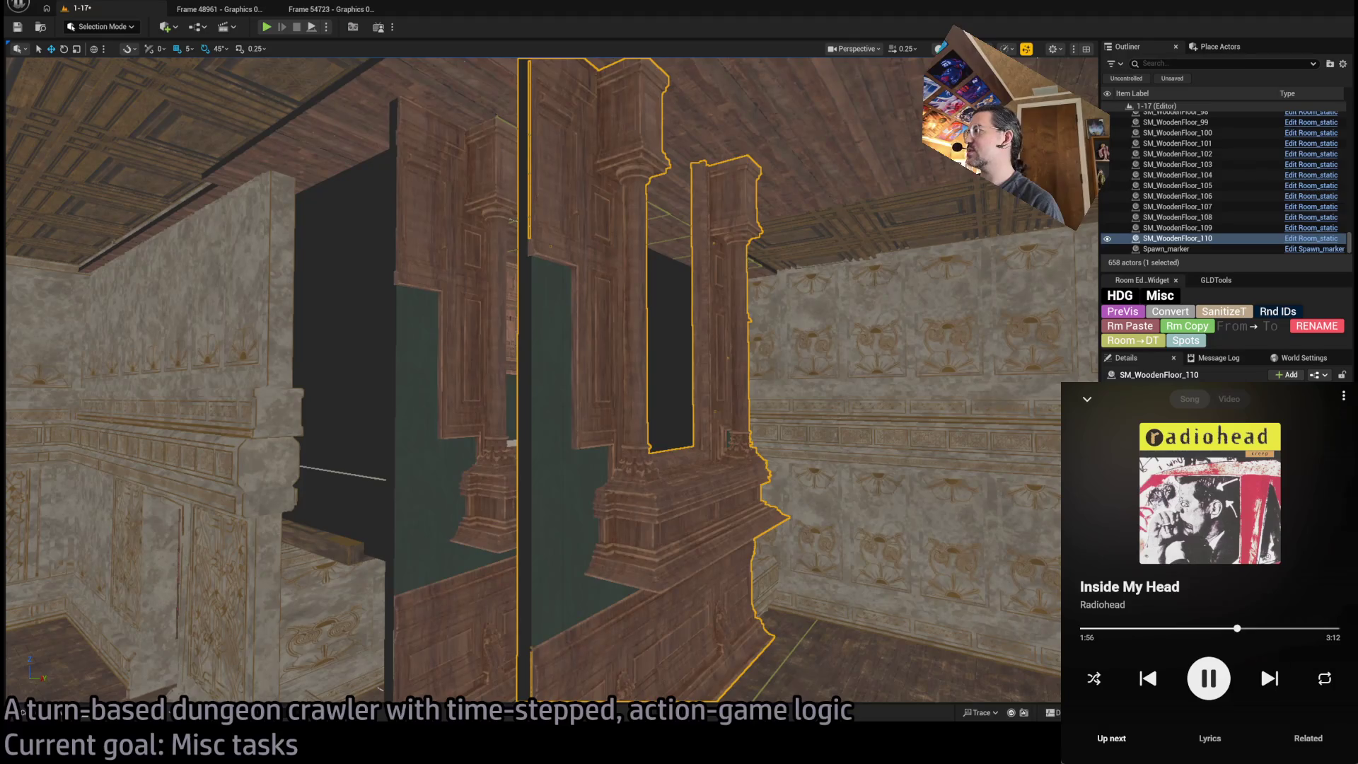
pyautogui.press('s')
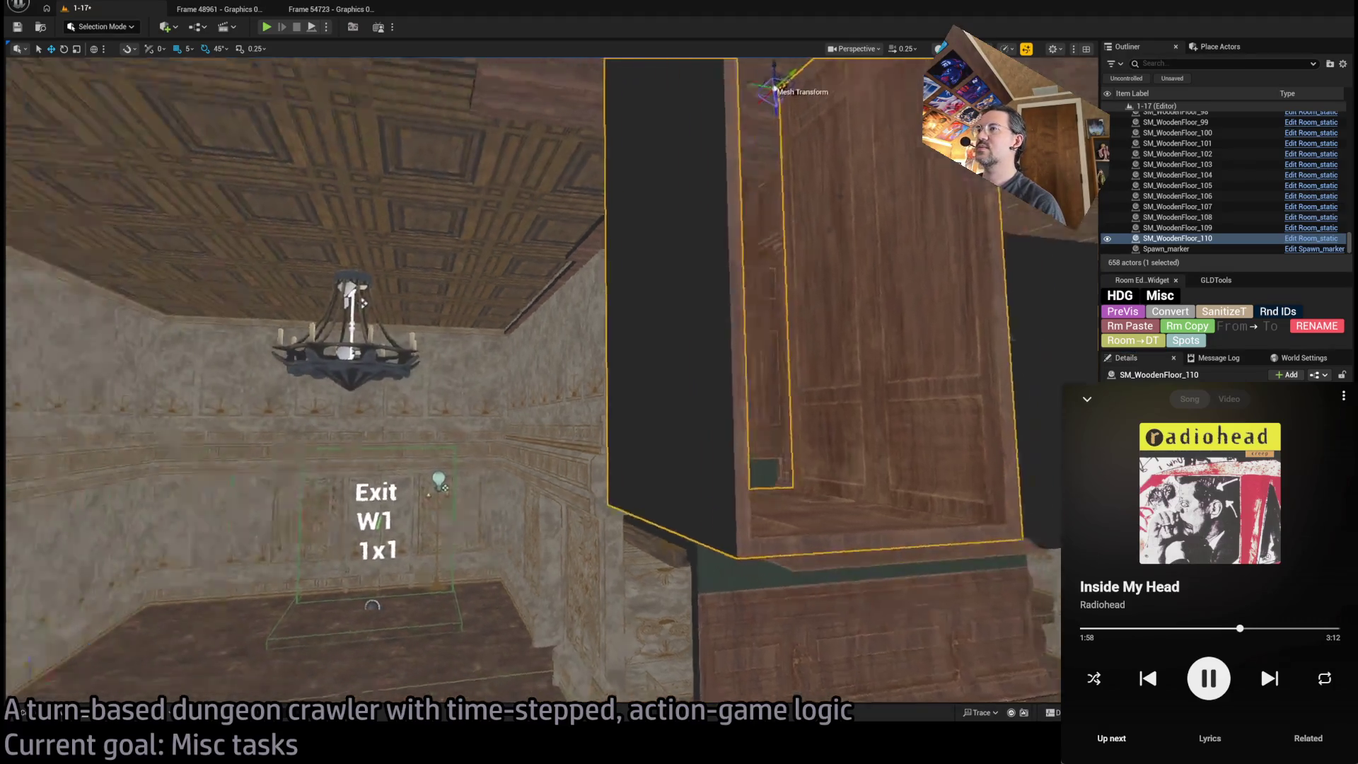
pyautogui.moveTo(693, 154)
pyautogui.mouseDown()
pyautogui.moveTo(884, 207)
pyautogui.moveTo(920, 256)
pyautogui.mouseUp()
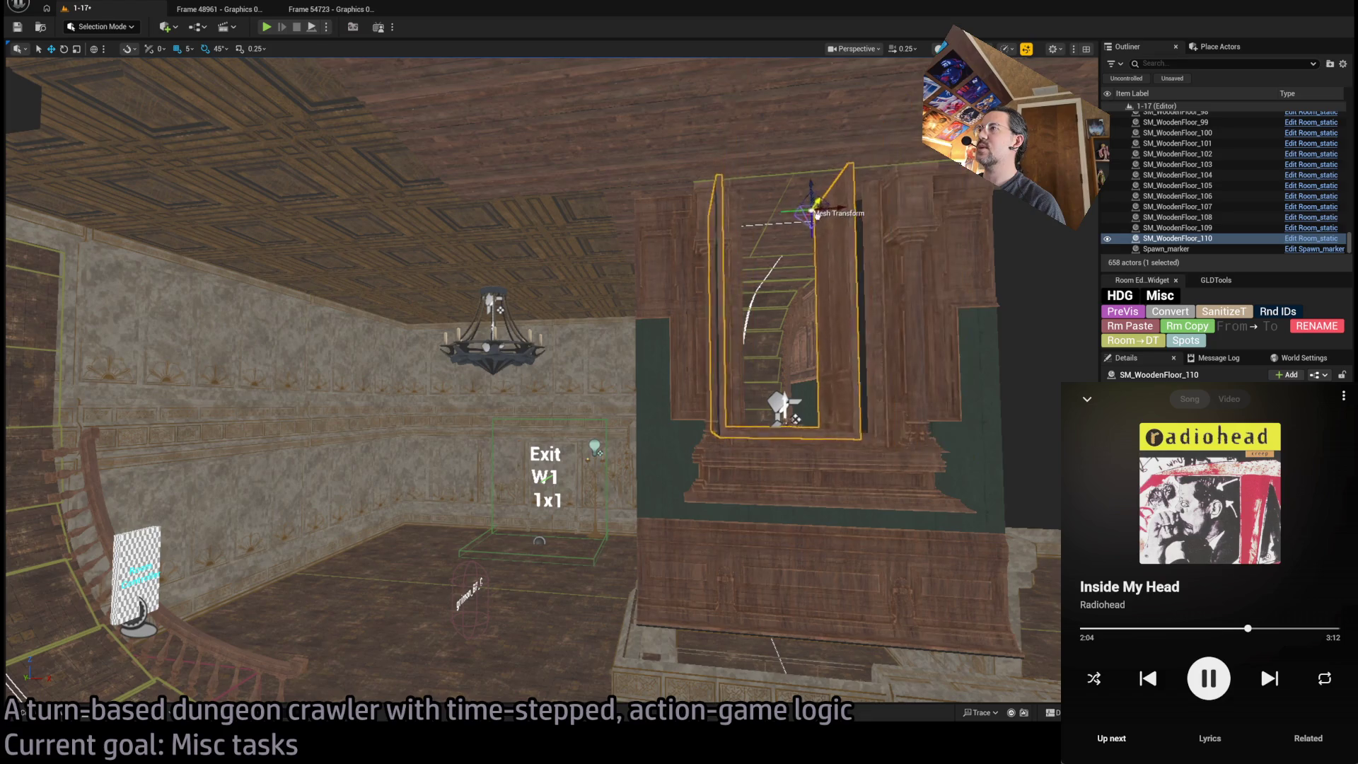
pyautogui.press('w')
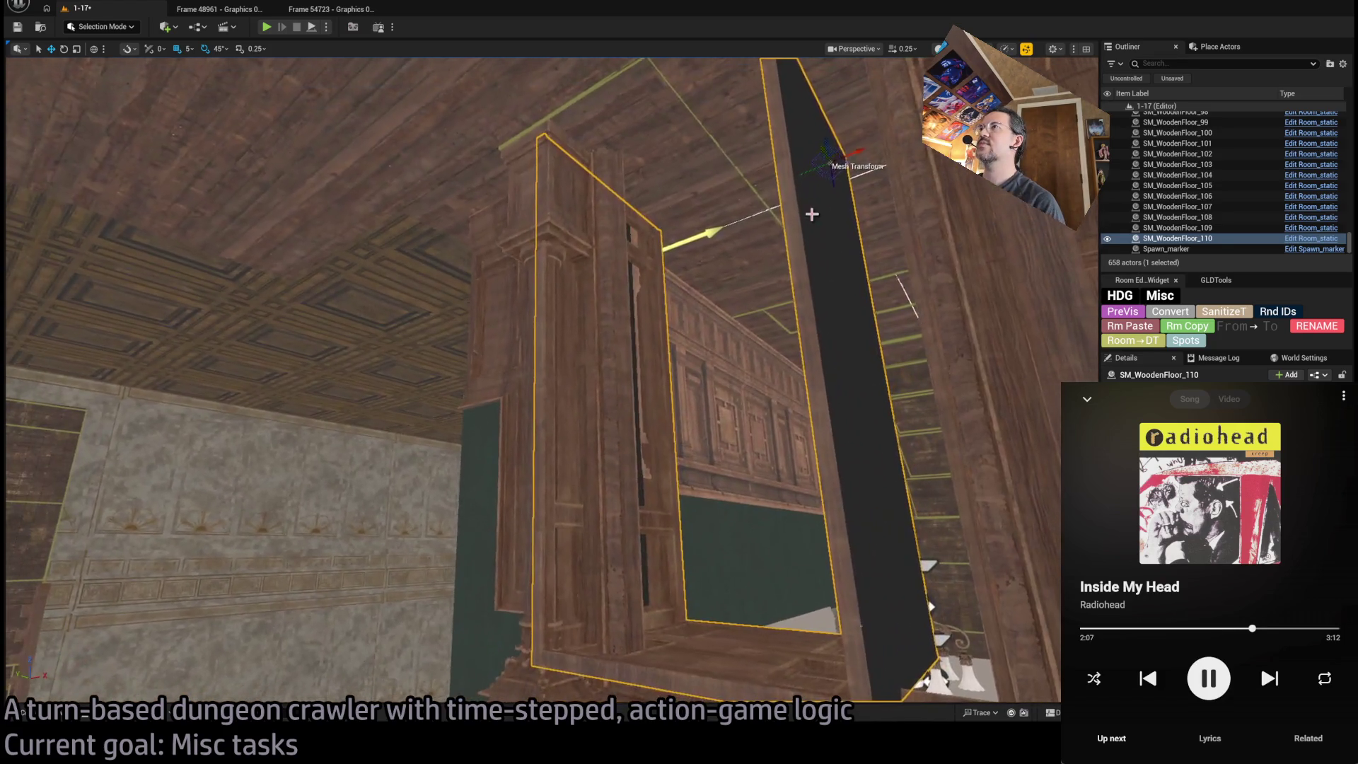
pyautogui.moveTo(812, 213)
pyautogui.mouseDown()
pyautogui.moveTo(918, 153)
pyautogui.moveTo(888, 179)
pyautogui.moveTo(911, 174)
pyautogui.moveTo(919, 185)
pyautogui.moveTo(906, 188)
pyautogui.mouseUp()
pyautogui.keyDown('ctrl'); pyautogui.click(557, 311); pyautogui.keyUp('ctrl')
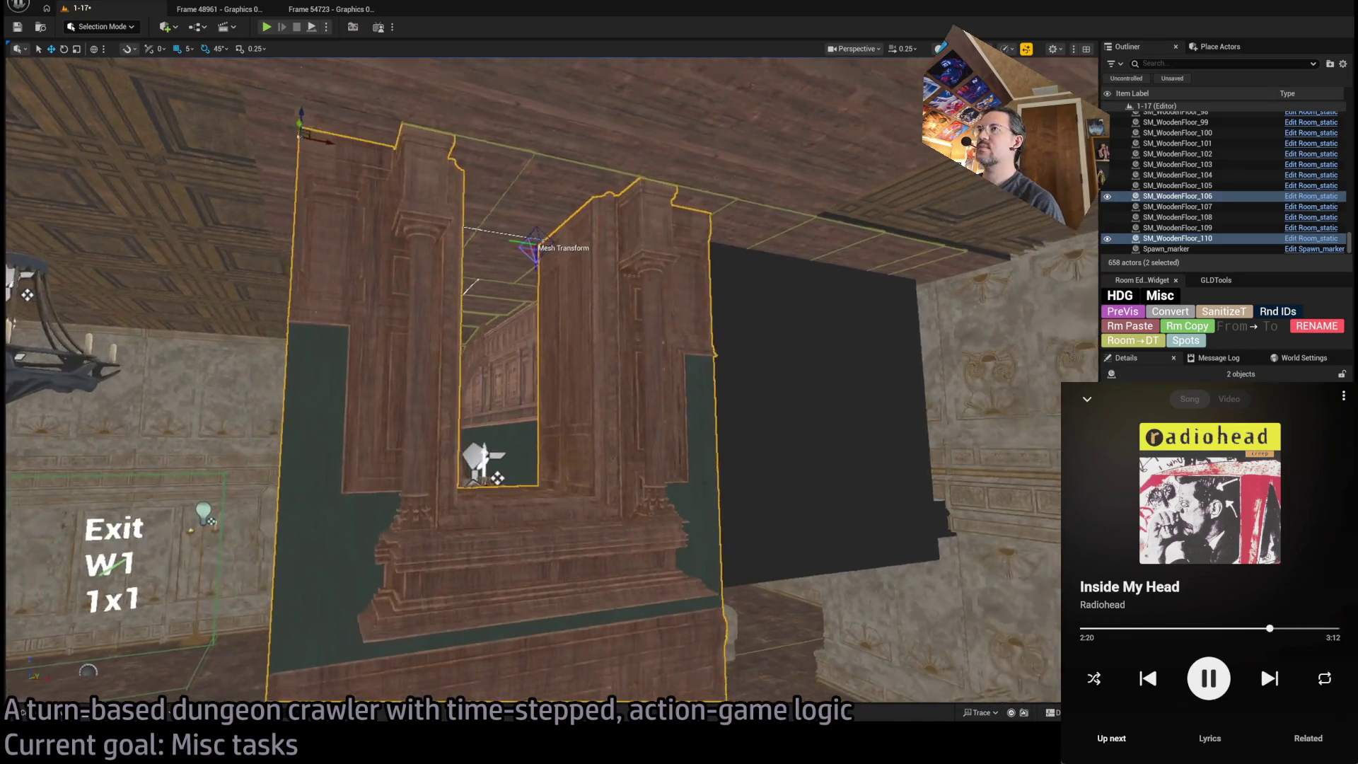
# Select only SM_WoodenFloor_110 and Alt-drag a duplicate, SM_WoodenFloor_111, beside it.
pyautogui.moveTo(557, 311); pyautogui.dragTo(557, 312)
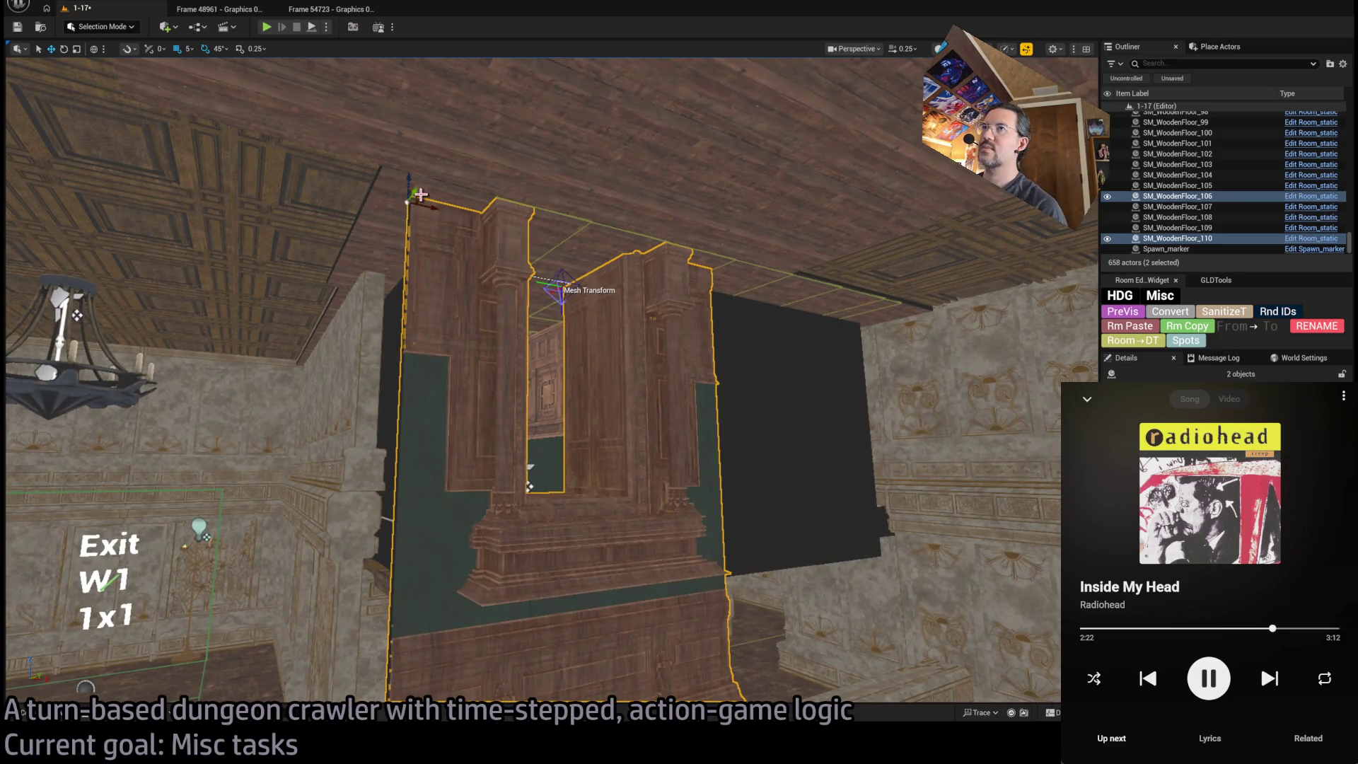
pyautogui.moveTo(416, 191)
pyautogui.mouseDown()
pyautogui.moveTo(724, 476)
pyautogui.moveTo(773, 570)
pyautogui.moveTo(858, 561)
pyautogui.moveTo(871, 629)
pyautogui.mouseUp()
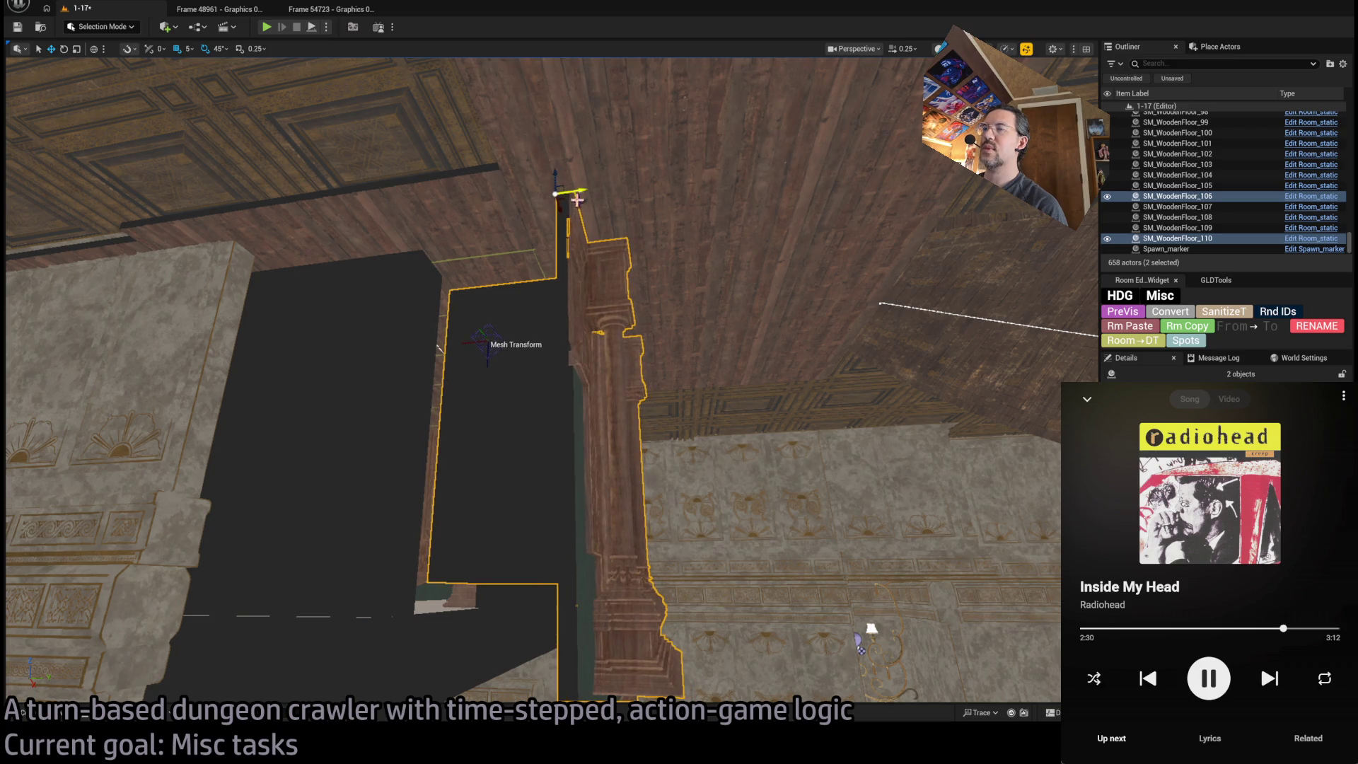
pyautogui.moveTo(457, 326); pyautogui.dragTo(457, 326)
pyautogui.scroll(-6, 720, 264)
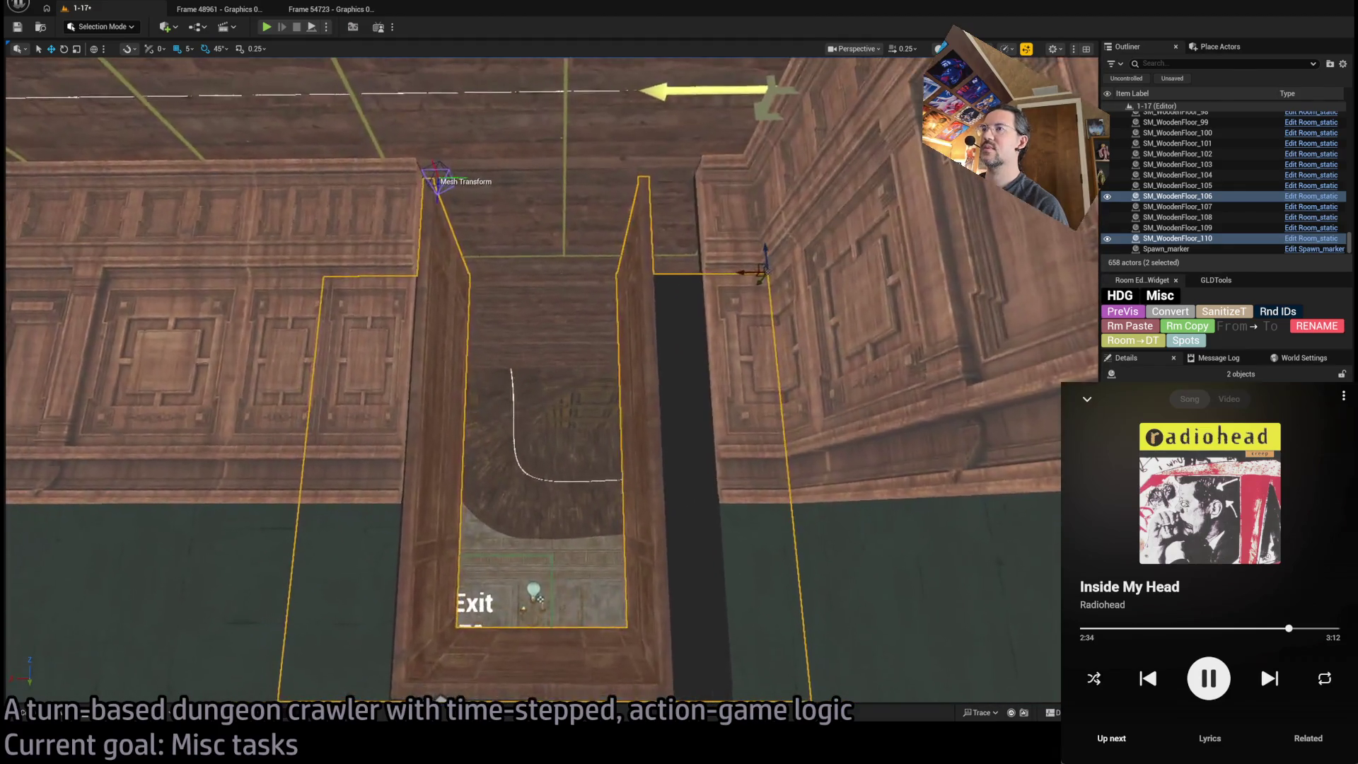
pyautogui.moveTo(719, 264); pyautogui.dragTo(721, 266)
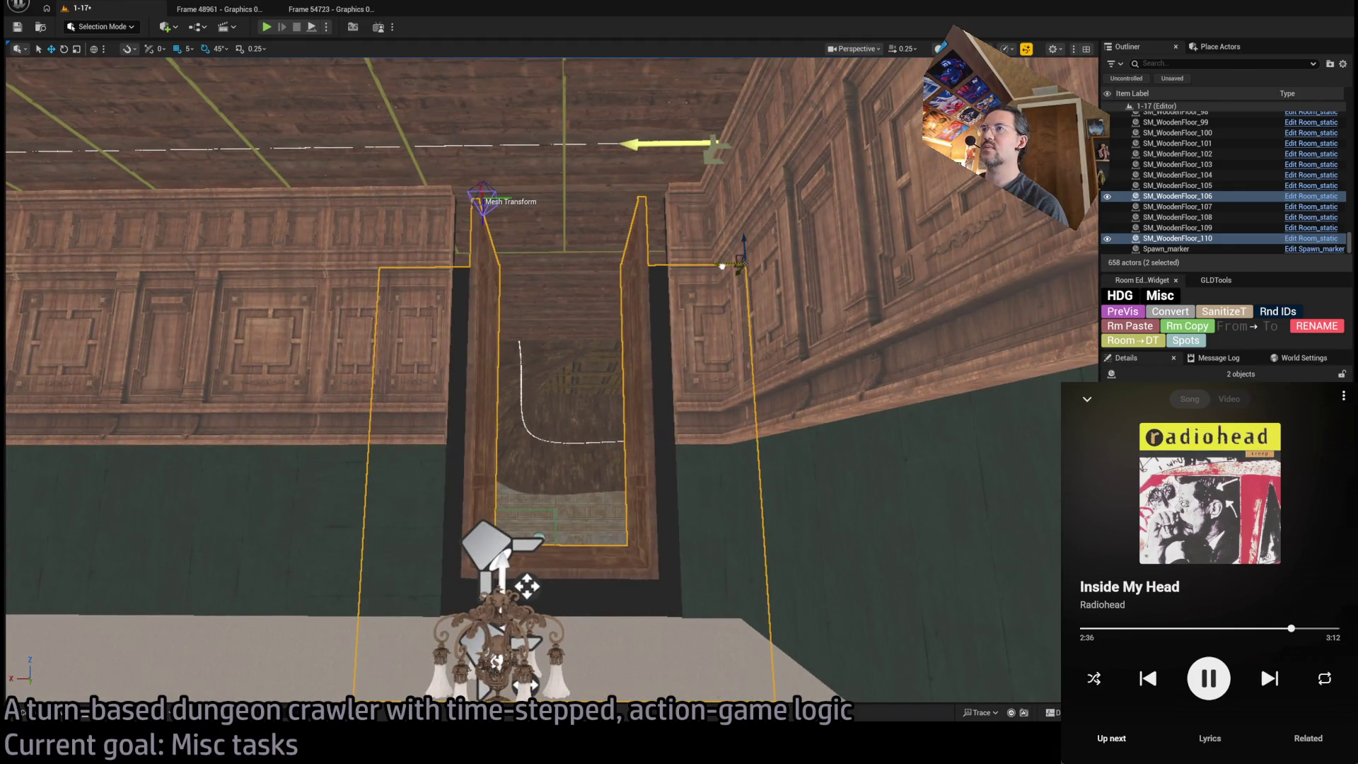
pyautogui.moveTo(679, 414); pyautogui.dragTo(578, 317)
pyautogui.click(577, 316)
pyautogui.scroll(5, 578, 316)
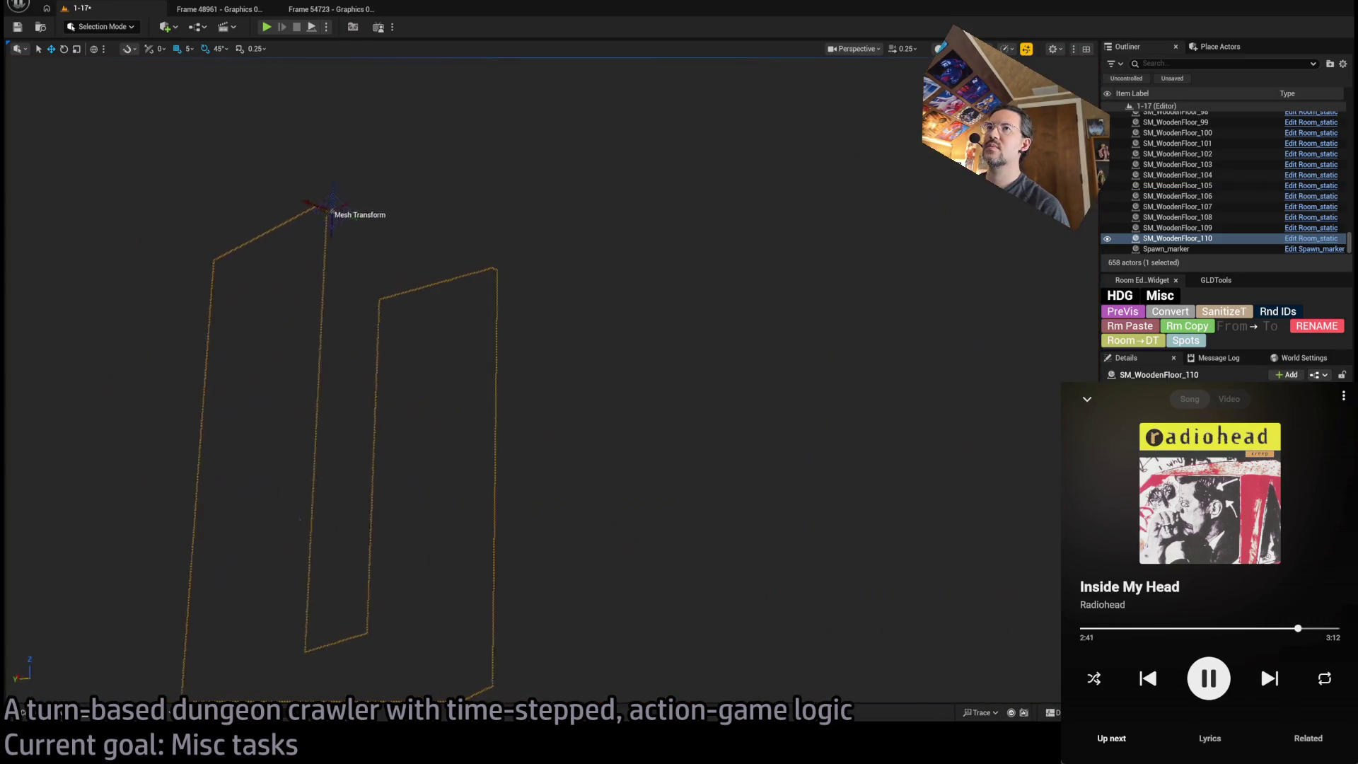
pyautogui.scroll(-5, 283, 187)
pyautogui.moveTo(283, 188)
pyautogui.mouseDown()
pyautogui.moveTo(368, 142)
pyautogui.moveTo(386, 213)
pyautogui.mouseUp()
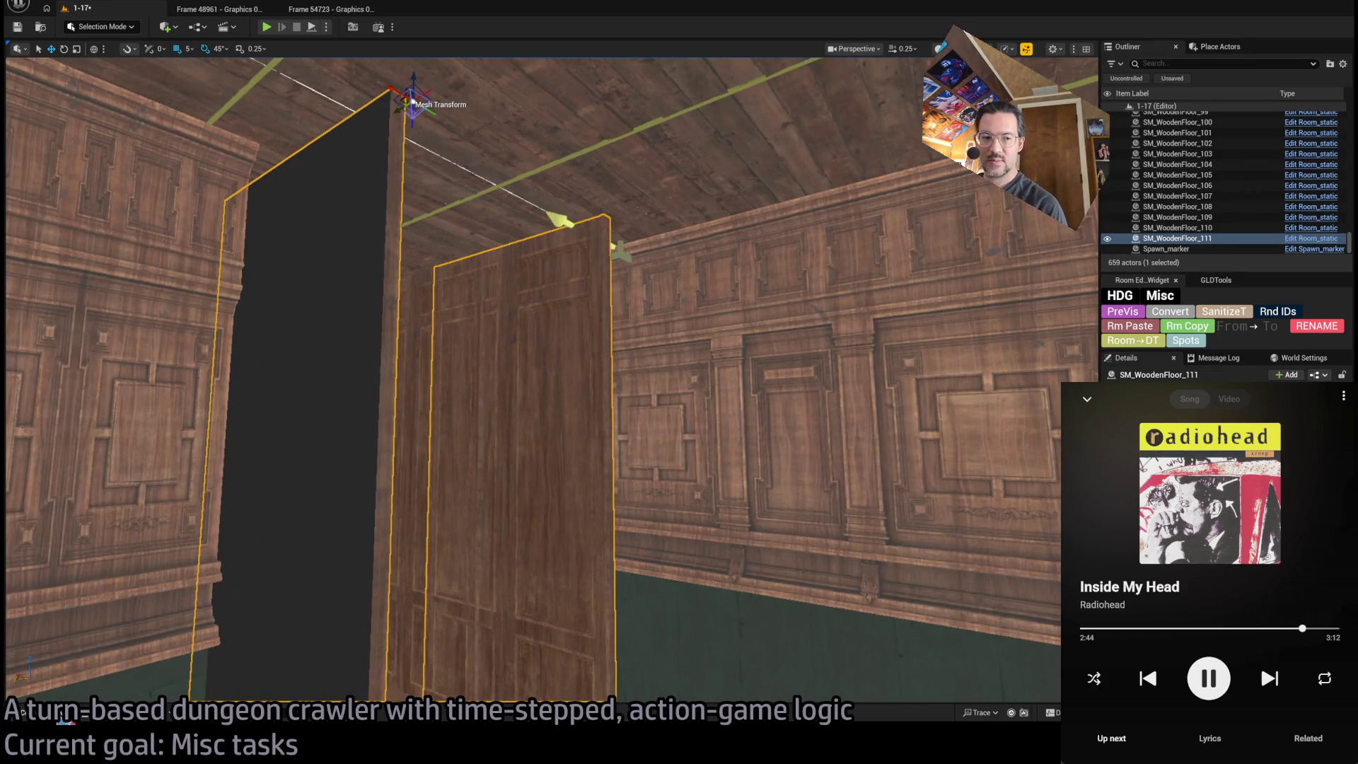
# Slide the copied frame SM_WoodenFloor_111 left until it is centred in the doorway before the exit.
pyautogui.click(23, 712)
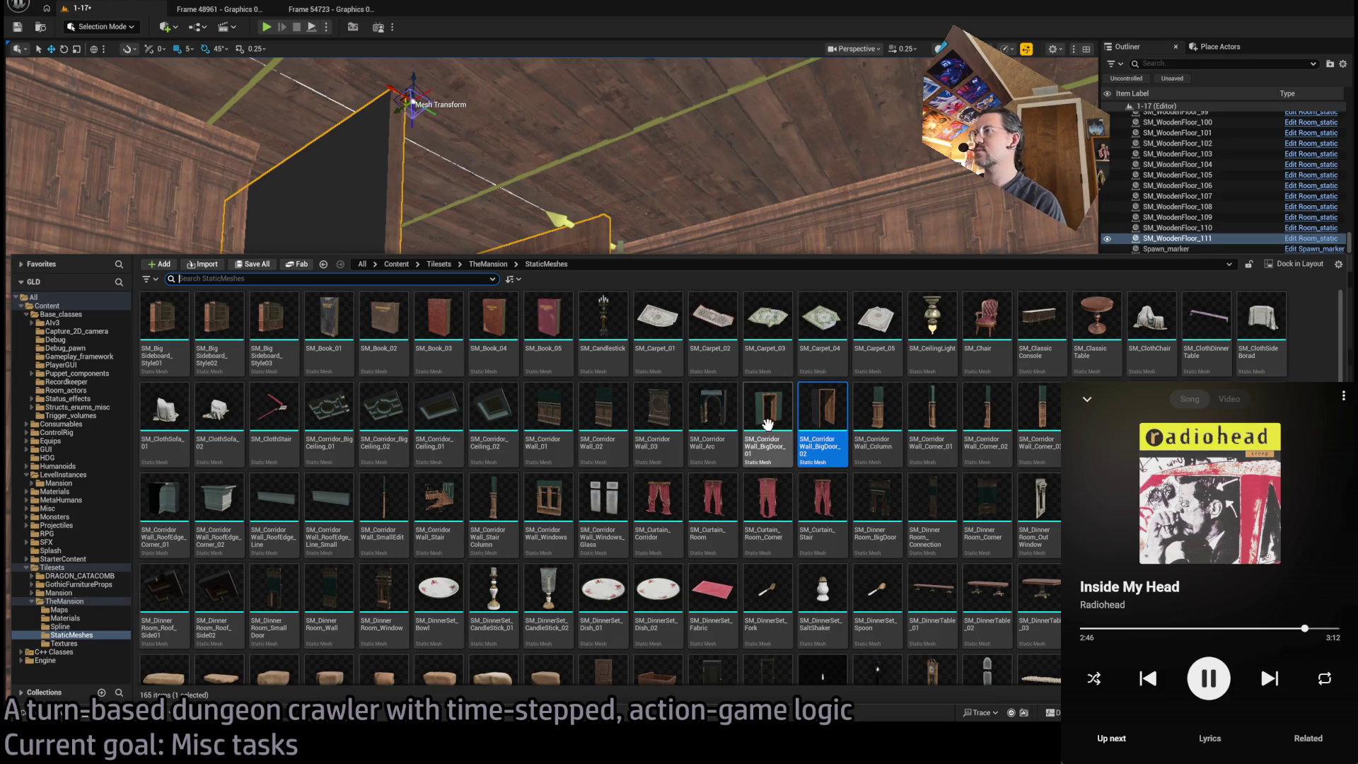
pyautogui.scroll(4, 849, 176)
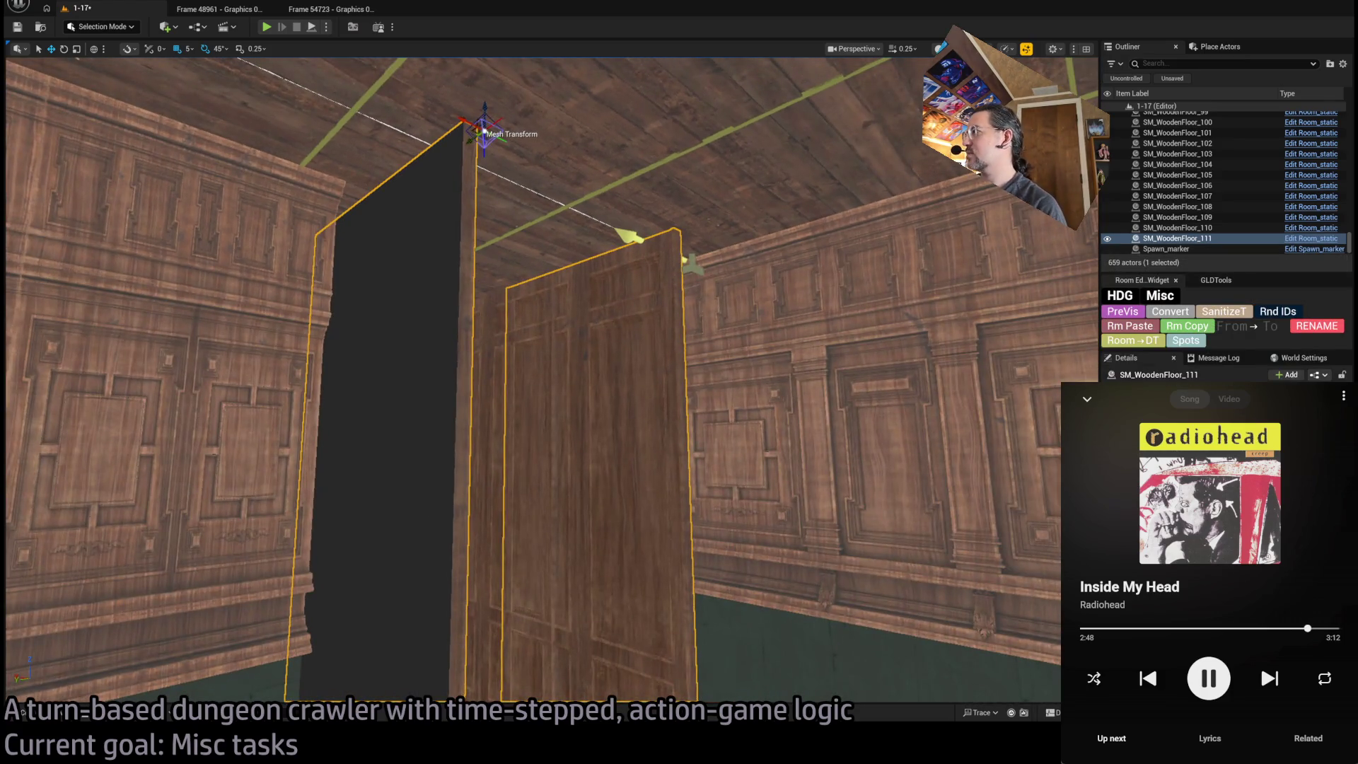
pyautogui.moveTo(695, 245); pyautogui.dragTo(695, 245)
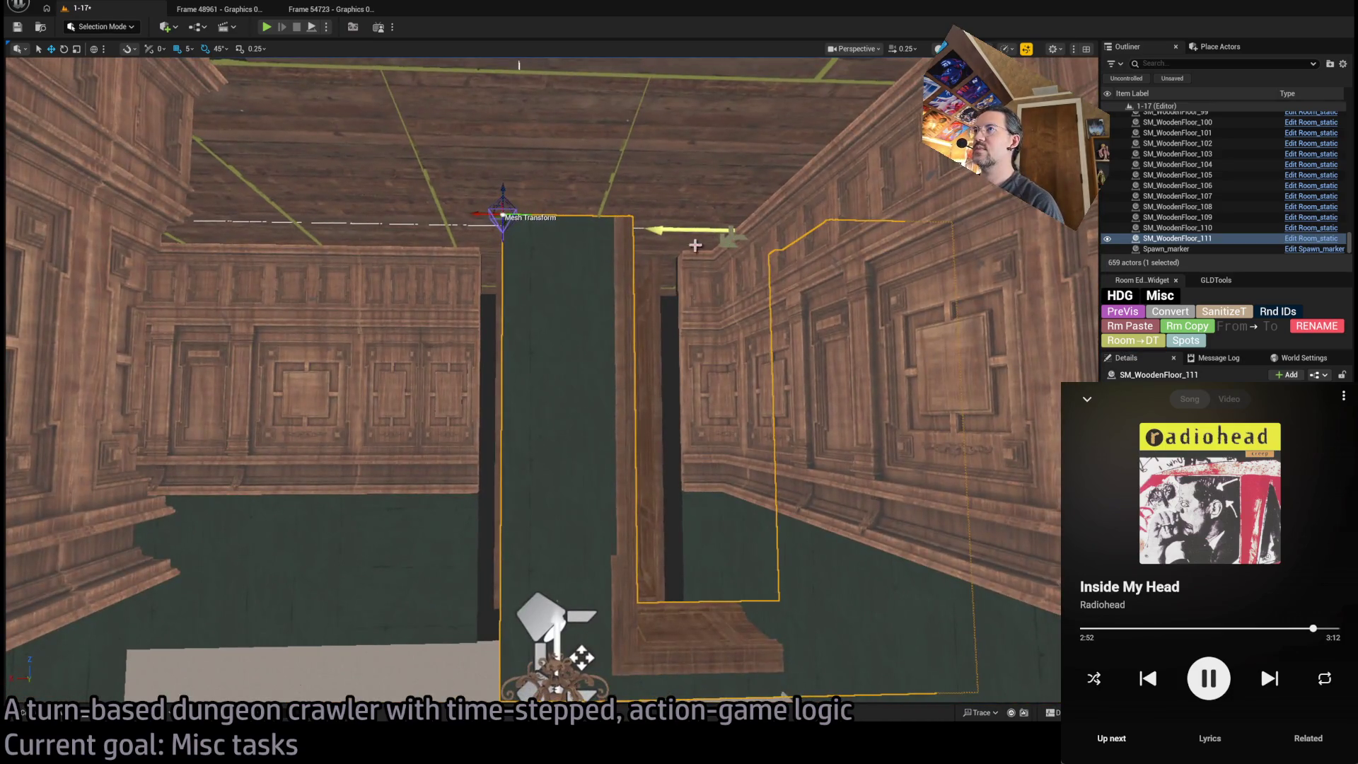
pyautogui.moveTo(490, 214); pyautogui.dragTo(352, 213)
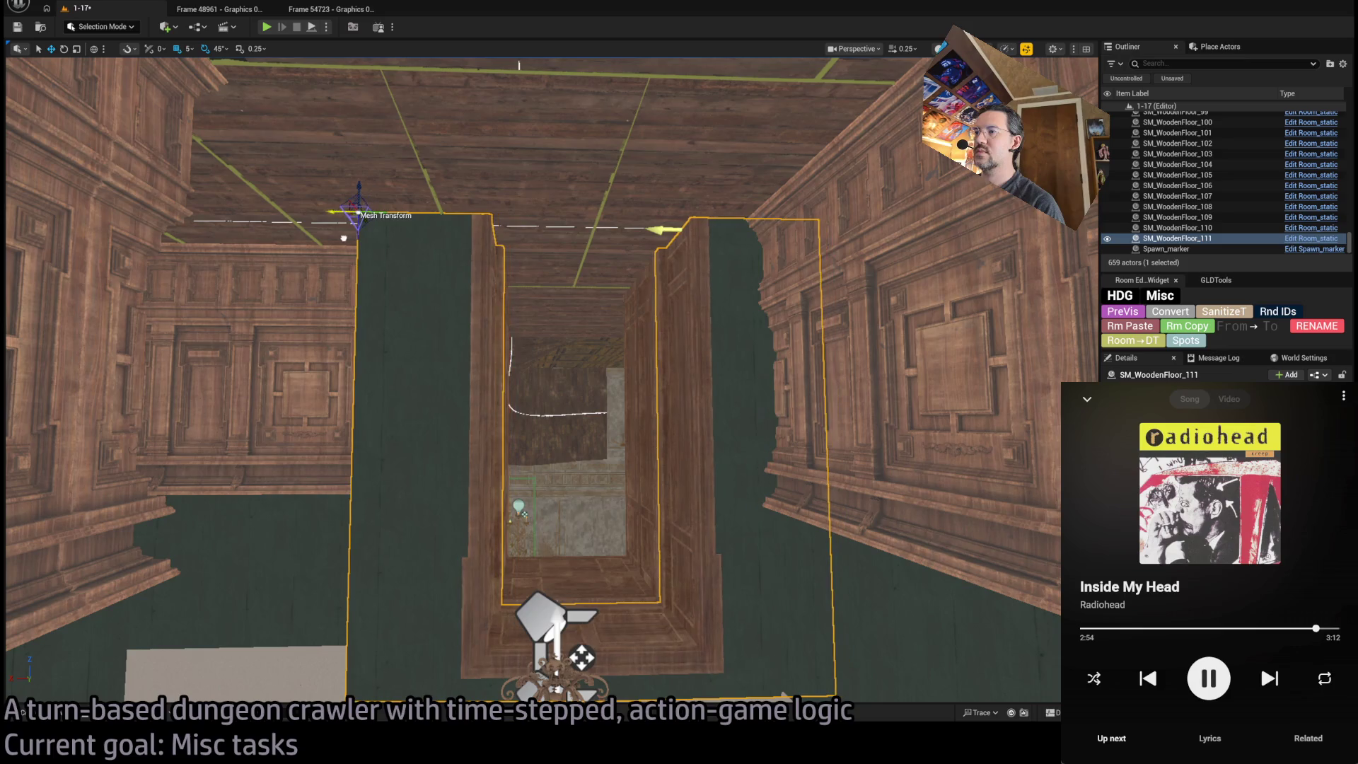
pyautogui.moveTo(377, 230)
pyautogui.mouseDown()
pyautogui.moveTo(412, 367)
pyautogui.moveTo(655, 486)
pyautogui.moveTo(413, 151)
pyautogui.moveTo(312, 221)
pyautogui.moveTo(346, 219)
pyautogui.moveTo(417, 302)
pyautogui.moveTo(355, 264)
pyautogui.moveTo(369, 277)
pyautogui.mouseUp()
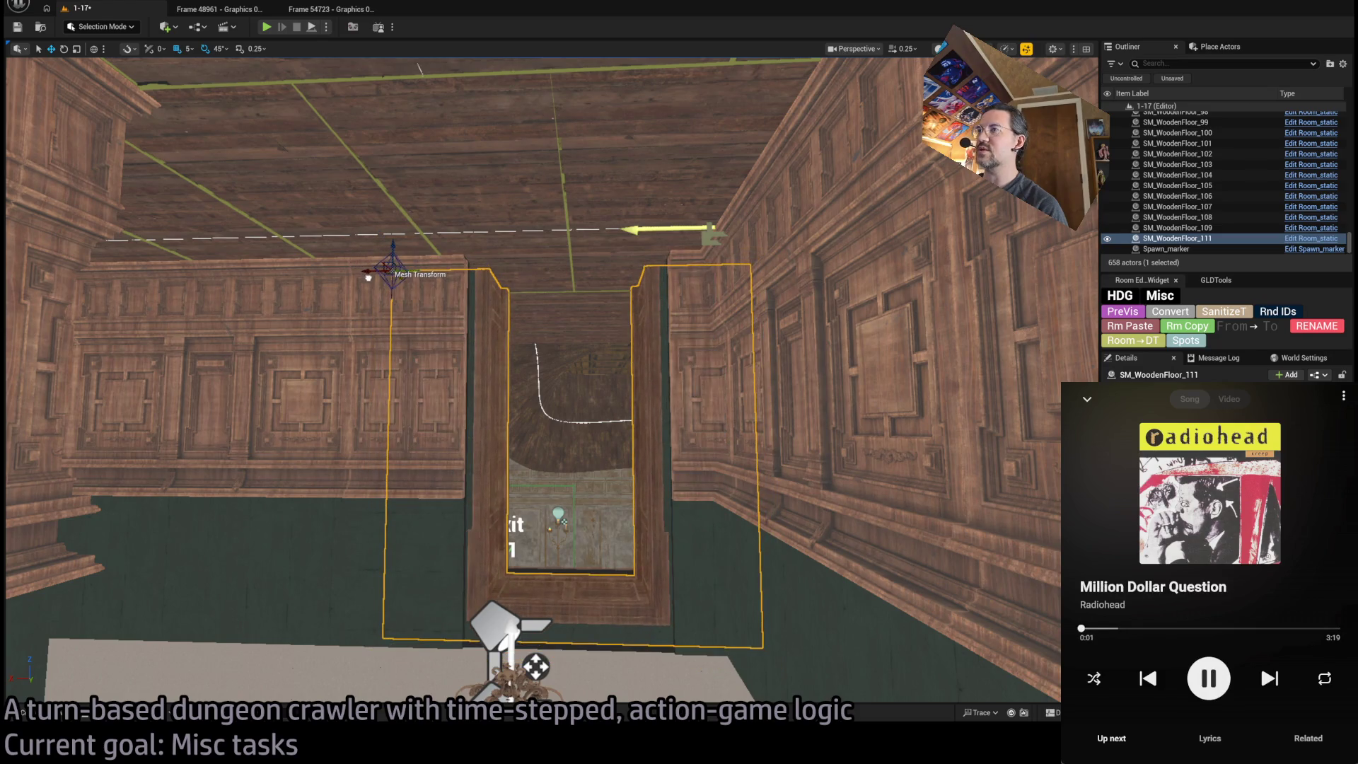
pyautogui.moveTo(368, 278); pyautogui.dragTo(367, 275)
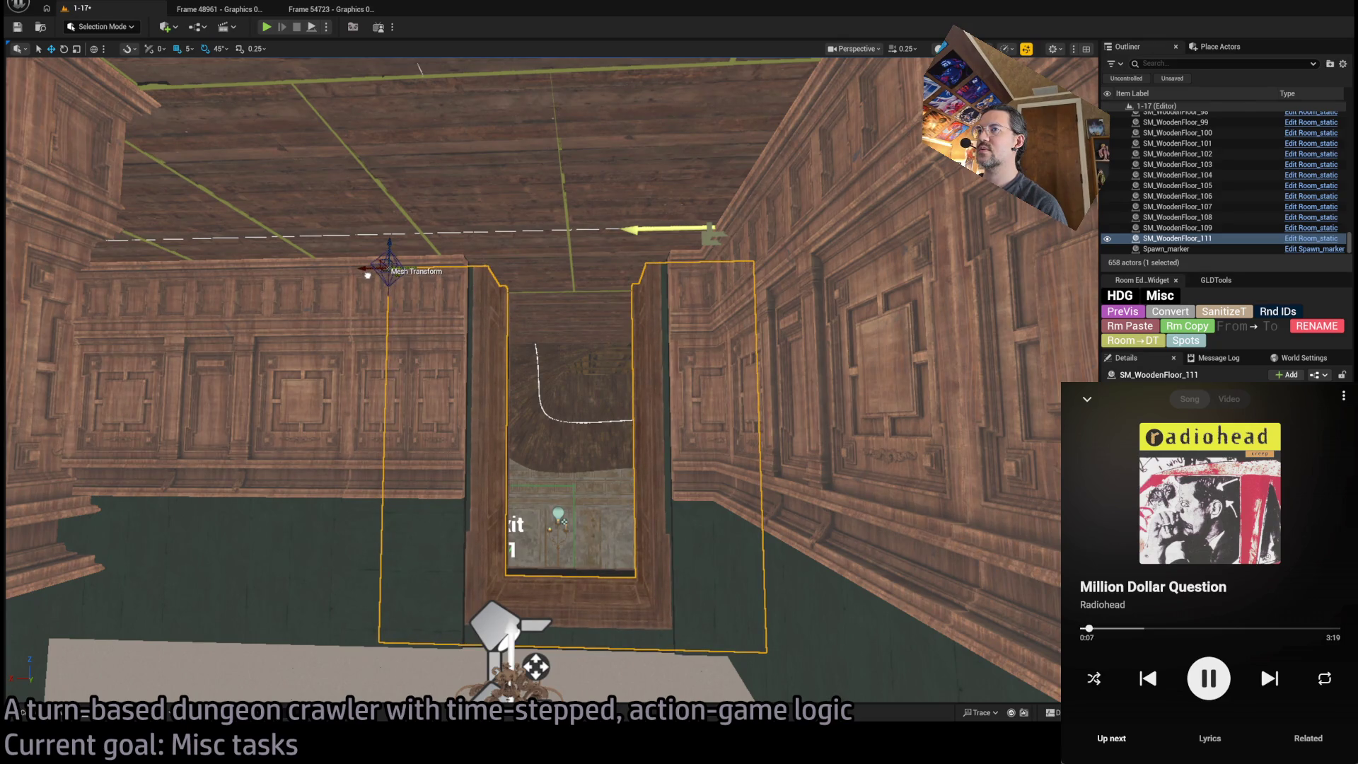
pyautogui.click(449, 444)
# Frame the wall pillar and browse the Content Drawer for the corridor wall column mesh.
pyautogui.press('f')
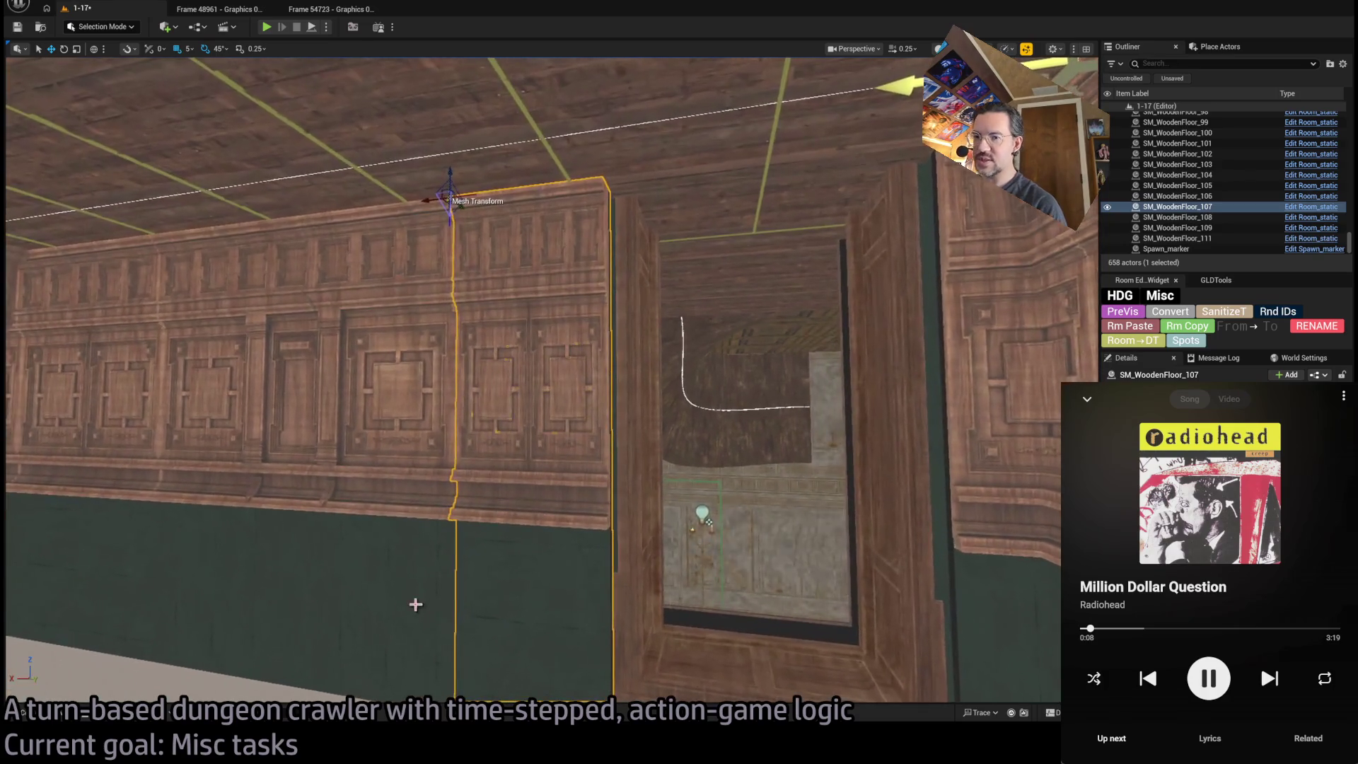
pyautogui.hotkey('ctrl', 'space')
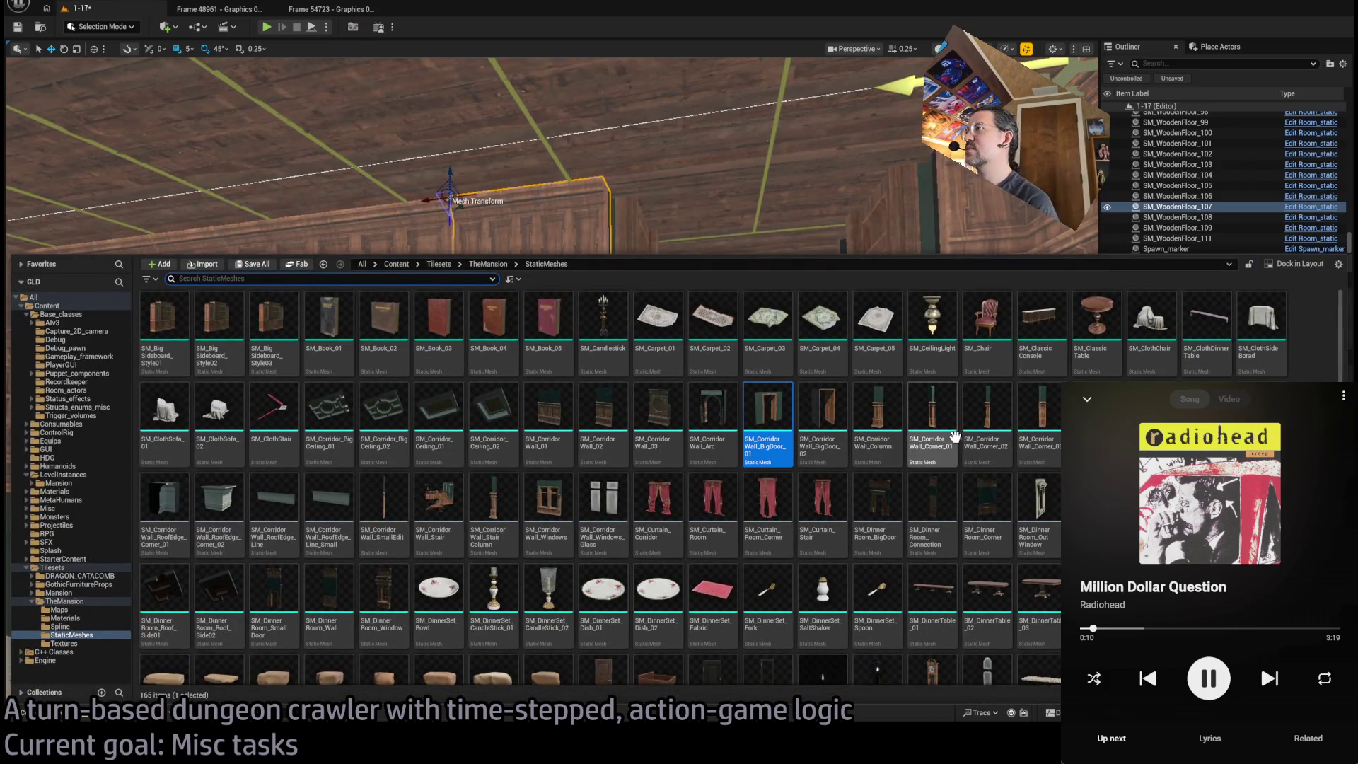
pyautogui.click(878, 436)
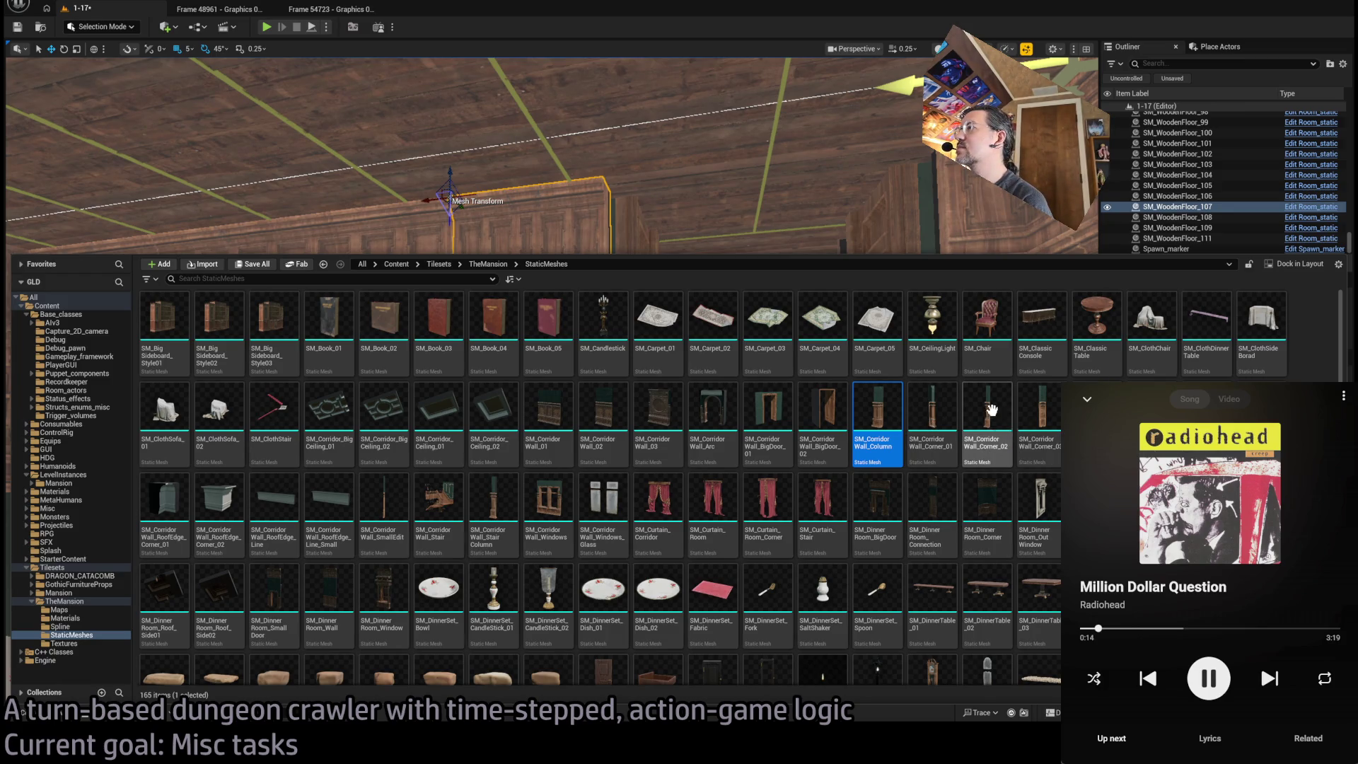
pyautogui.hotkey('ctrl', 'space')
pyautogui.scroll(3, 432, 532)
pyautogui.hotkey('ctrl', 'space')
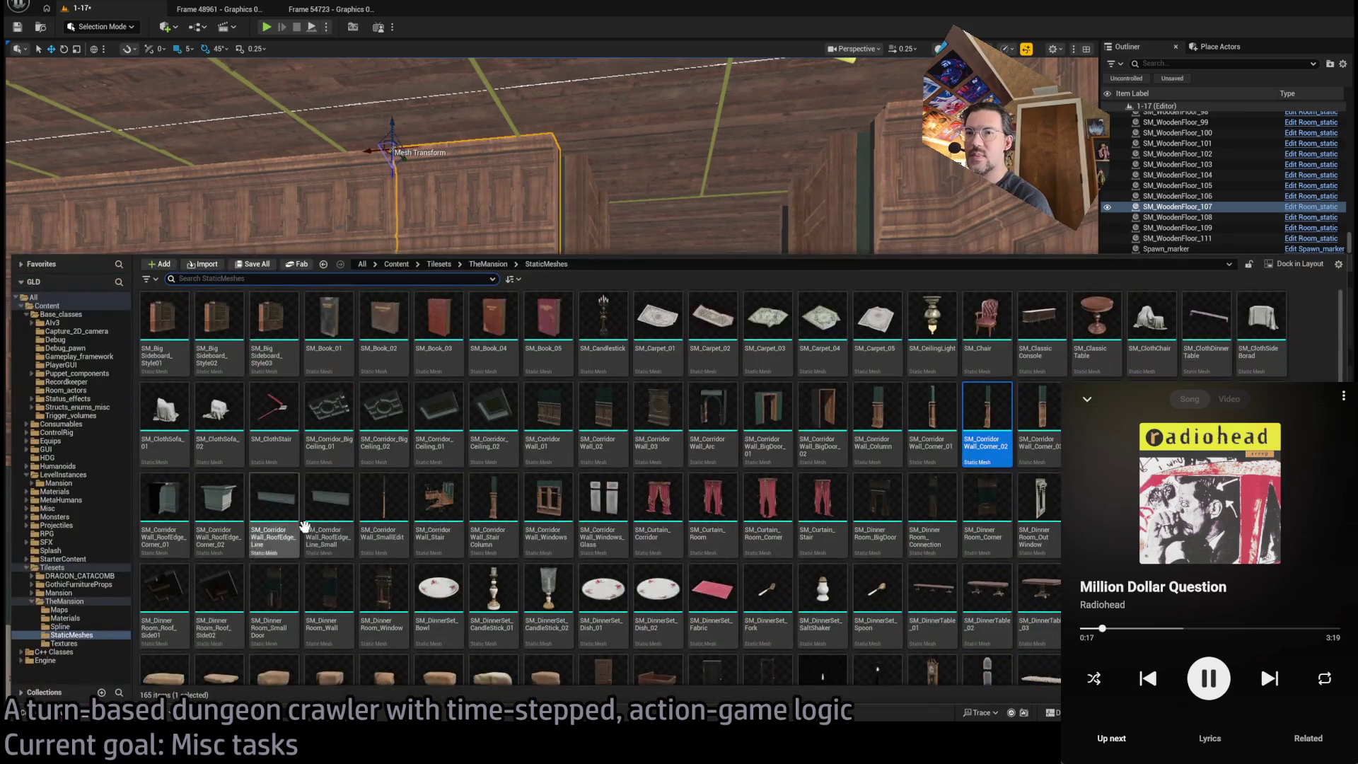
pyautogui.hotkey('ctrl', 'space')
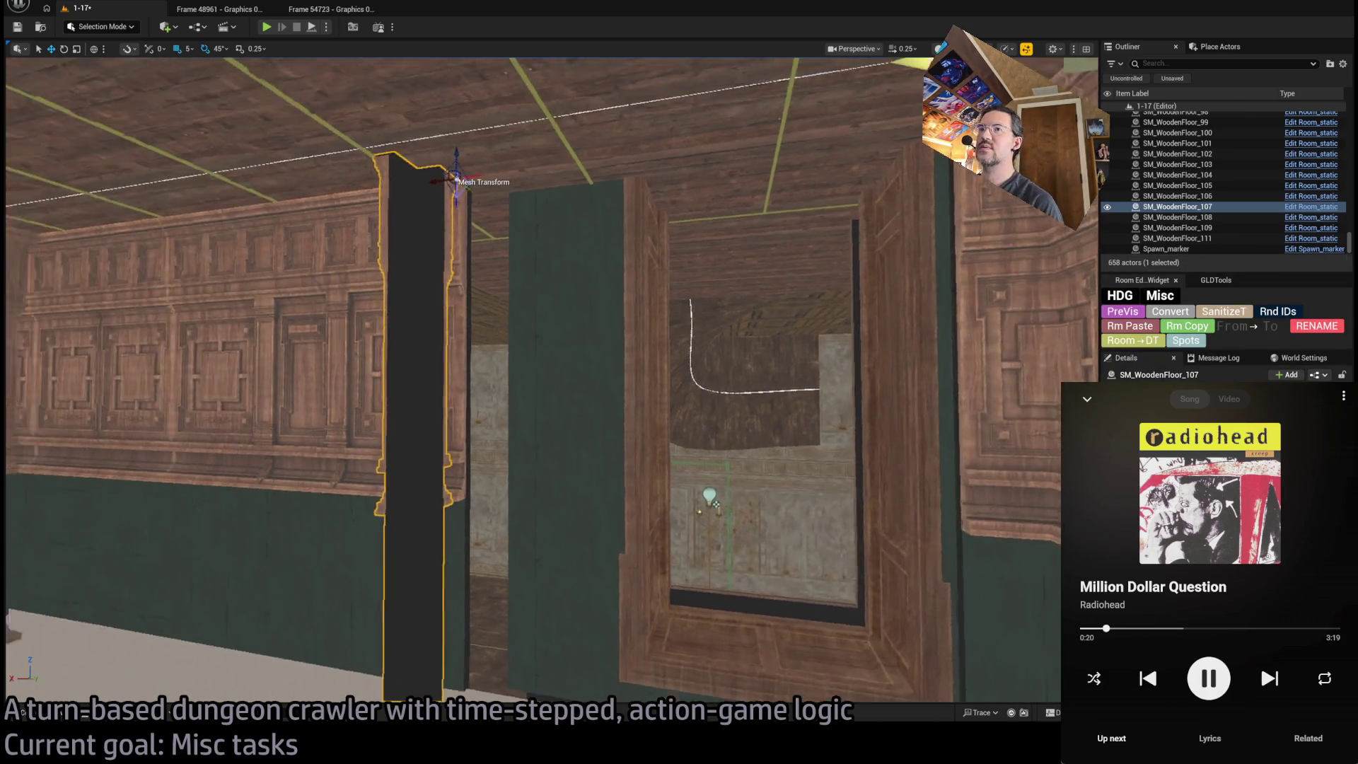
# Switch to Rotate mode on pillar SM_WoodenFloor_107 and view it against the panelled wall.
pyautogui.moveTo(506, 378)
pyautogui.mouseDown()
pyautogui.moveTo(507, 304)
pyautogui.moveTo(520, 385)
pyautogui.mouseUp()
pyautogui.press('e')
pyautogui.press('w')
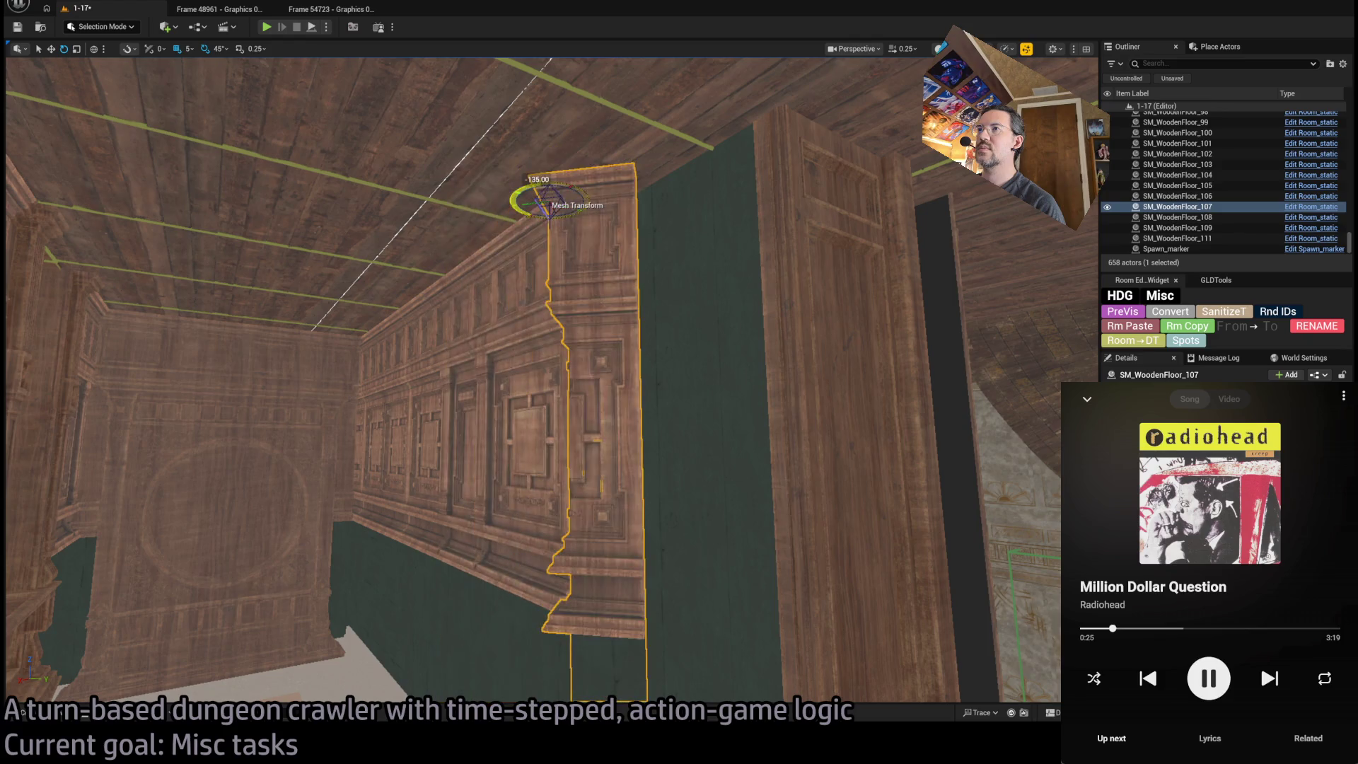
pyautogui.press('s')
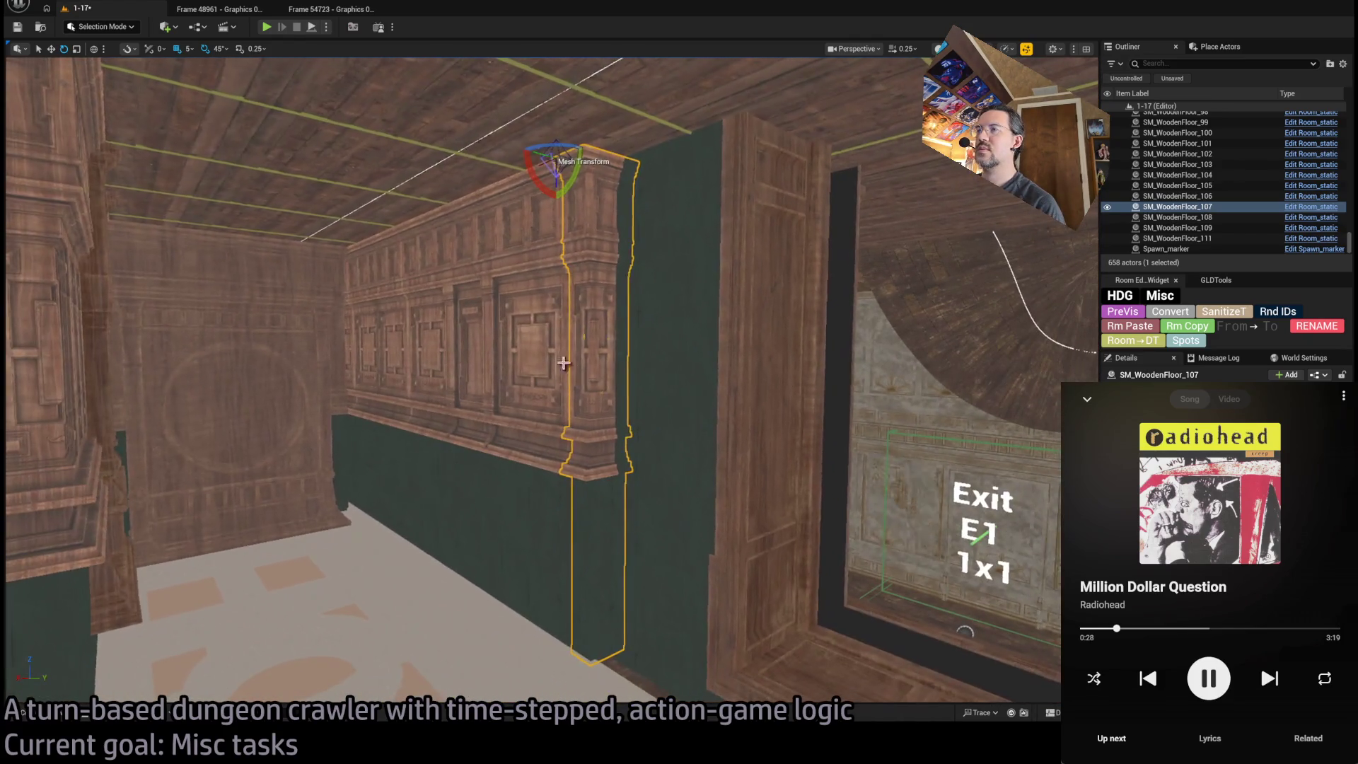
# Select the copied frame SM_WoodenFloor_111 and look past it toward the exit doorway.
pyautogui.click(703, 410)
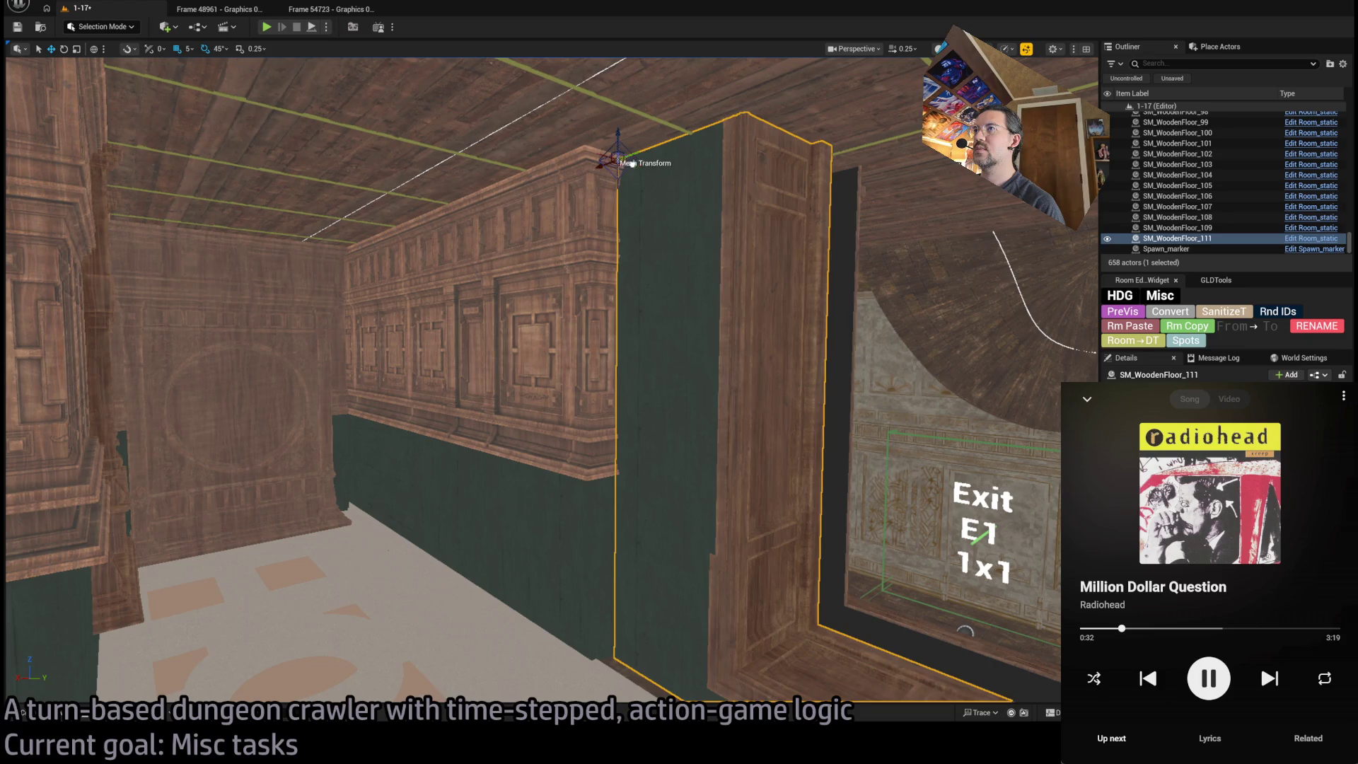
pyautogui.press('w')
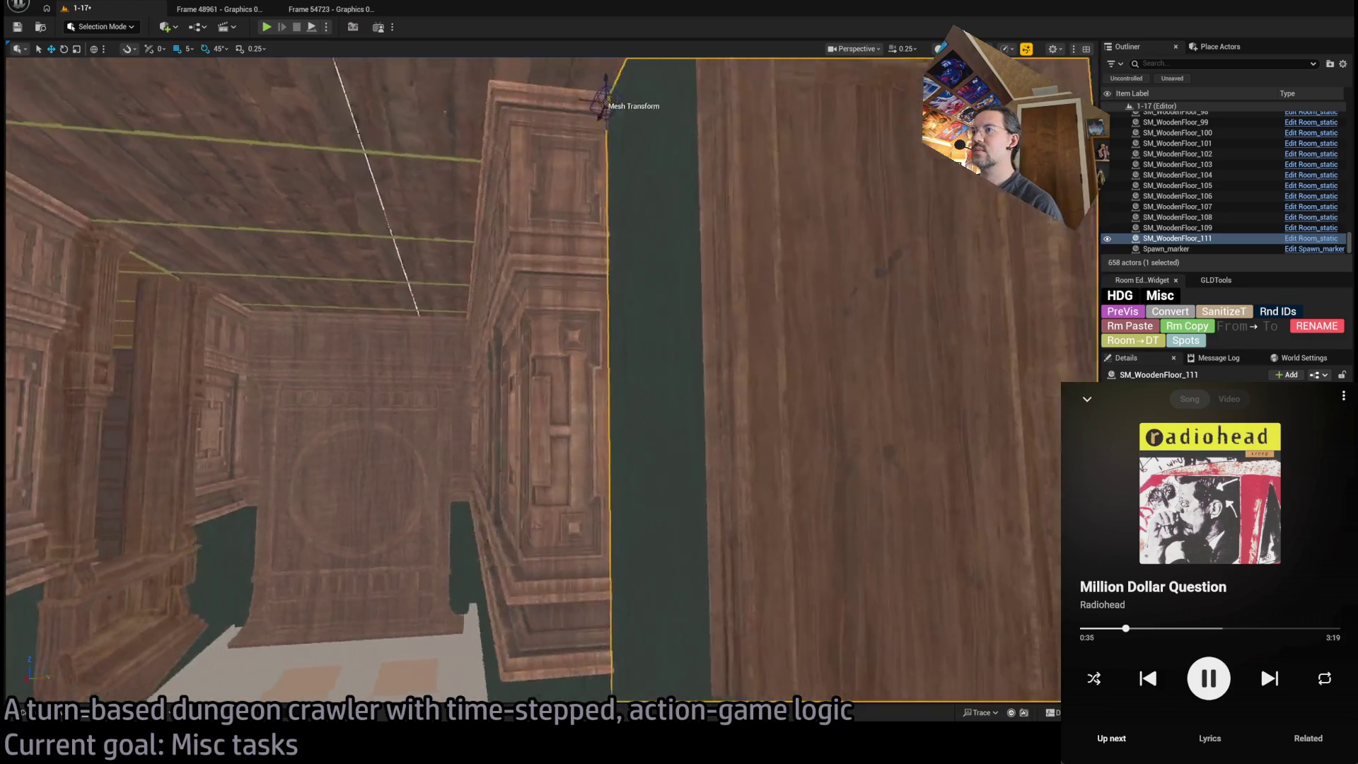
pyautogui.scroll(-2, 594, 148)
pyautogui.moveTo(596, 144)
pyautogui.mouseDown()
pyautogui.moveTo(596, 269)
pyautogui.moveTo(679, 268)
pyautogui.moveTo(564, 109)
pyautogui.mouseUp()
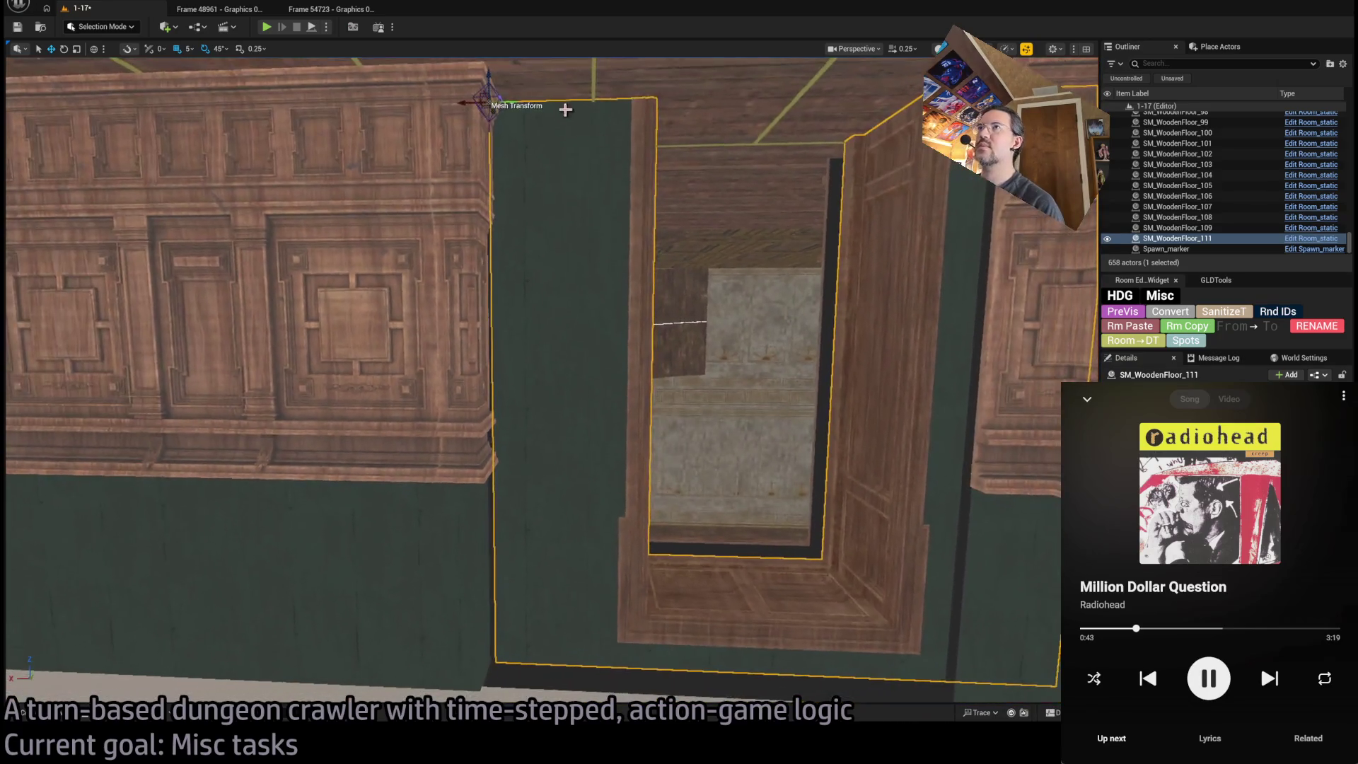
pyautogui.moveTo(464, 104)
pyautogui.mouseDown()
pyautogui.moveTo(580, 212)
pyautogui.moveTo(294, 232)
pyautogui.moveTo(340, 268)
pyautogui.moveTo(367, 247)
pyautogui.mouseUp()
pyautogui.moveTo(482, 451); pyautogui.dragTo(570, 252)
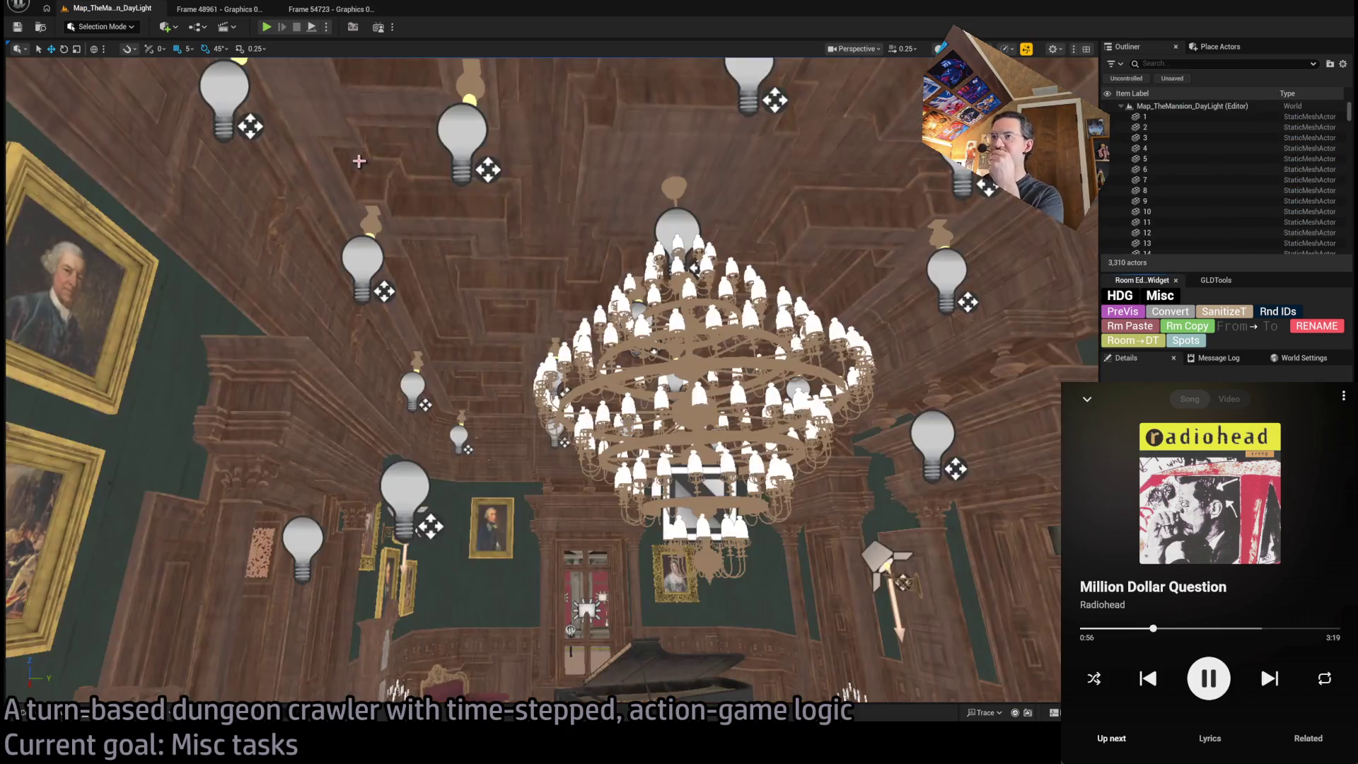
# Select SM_WallStyle01_Door_3 and open the corridor big-door mesh in the static mesh editor.
pyautogui.moveTo(589, 341)
pyautogui.mouseDown()
pyautogui.moveTo(778, 311)
pyautogui.moveTo(651, 255)
pyautogui.moveTo(708, 297)
pyautogui.mouseUp()
pyautogui.click(896, 359)
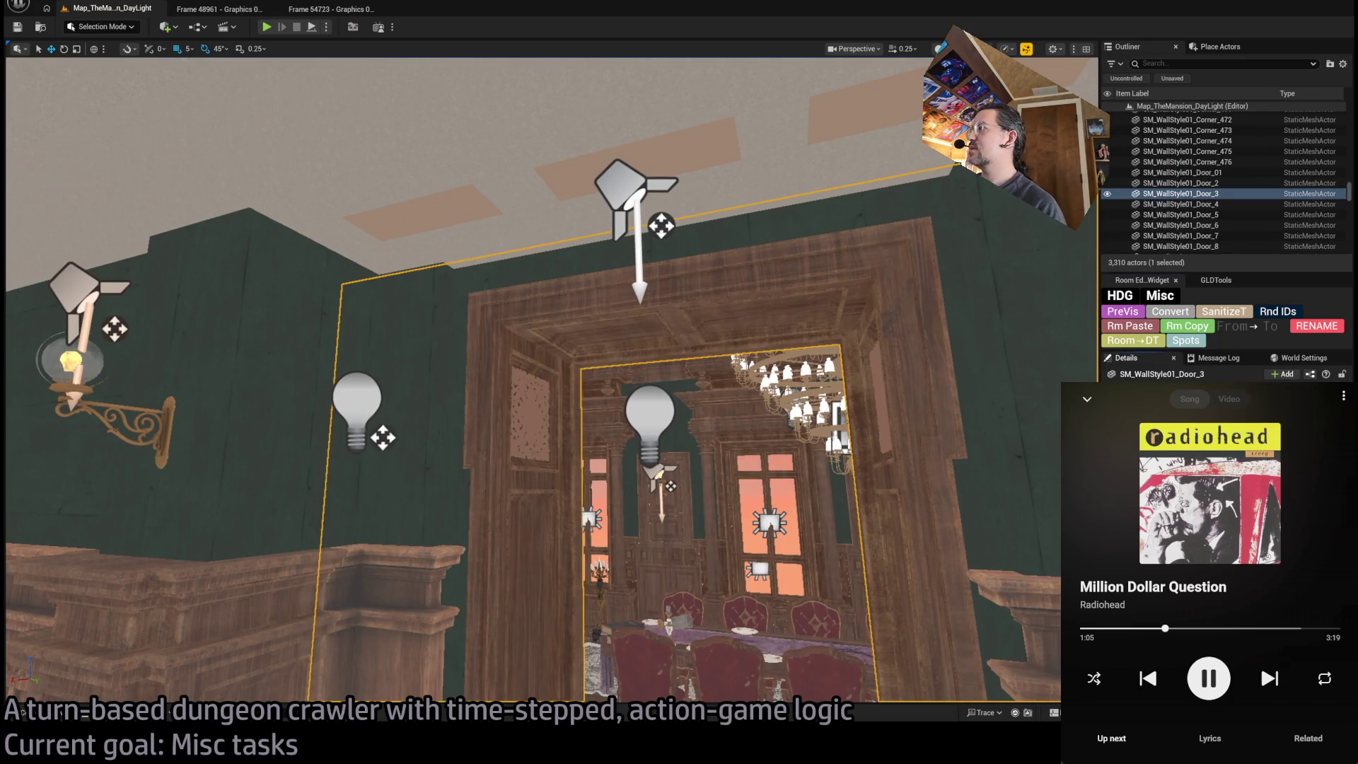
pyautogui.hotkey('ctrl', 'e')
pyautogui.moveTo(309, 206)
pyautogui.mouseDown()
pyautogui.moveTo(672, 255)
pyautogui.moveTo(909, 264)
pyautogui.moveTo(614, 247)
pyautogui.mouseUp()
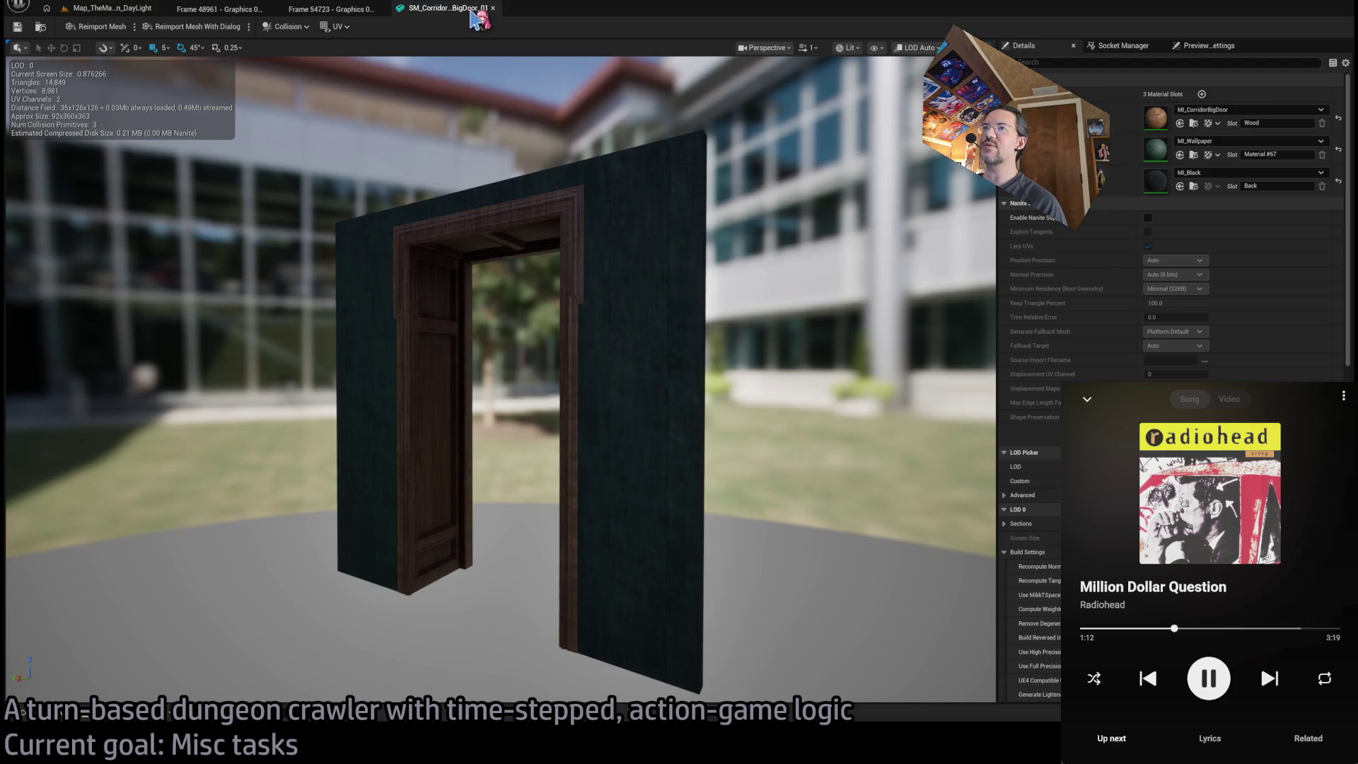
# Close the SM_CorridorWall_BigDoor_01 editor and select the corner wall piece beside the doorway.
pyautogui.click(493, 7)
pyautogui.moveTo(659, 318)
pyautogui.mouseDown()
pyautogui.moveTo(658, 255)
pyautogui.moveTo(594, 262)
pyautogui.mouseUp()
pyautogui.moveTo(814, 404); pyautogui.dragTo(506, 434)
pyautogui.click(566, 442)
pyautogui.press('f')
pyautogui.moveTo(473, 347); pyautogui.dragTo(466, 344)
pyautogui.click(467, 345)
pyautogui.hotkey('ctrl', 'z')
pyautogui.moveTo(613, 478); pyautogui.dragTo(613, 478)
pyautogui.click(612, 478)
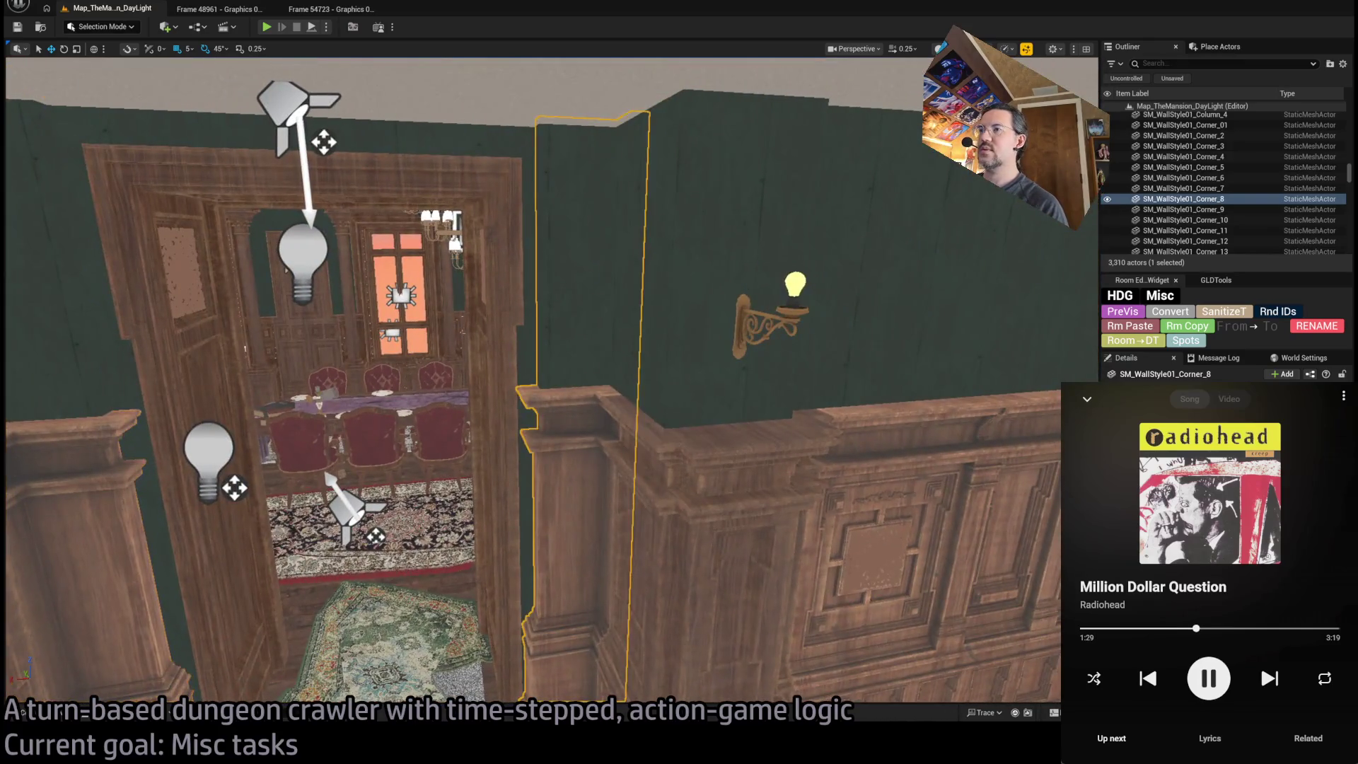
pyautogui.click(709, 539)
pyautogui.moveTo(709, 539); pyautogui.dragTo(710, 539)
pyautogui.moveTo(715, 484); pyautogui.dragTo(714, 485)
pyautogui.click(715, 484)
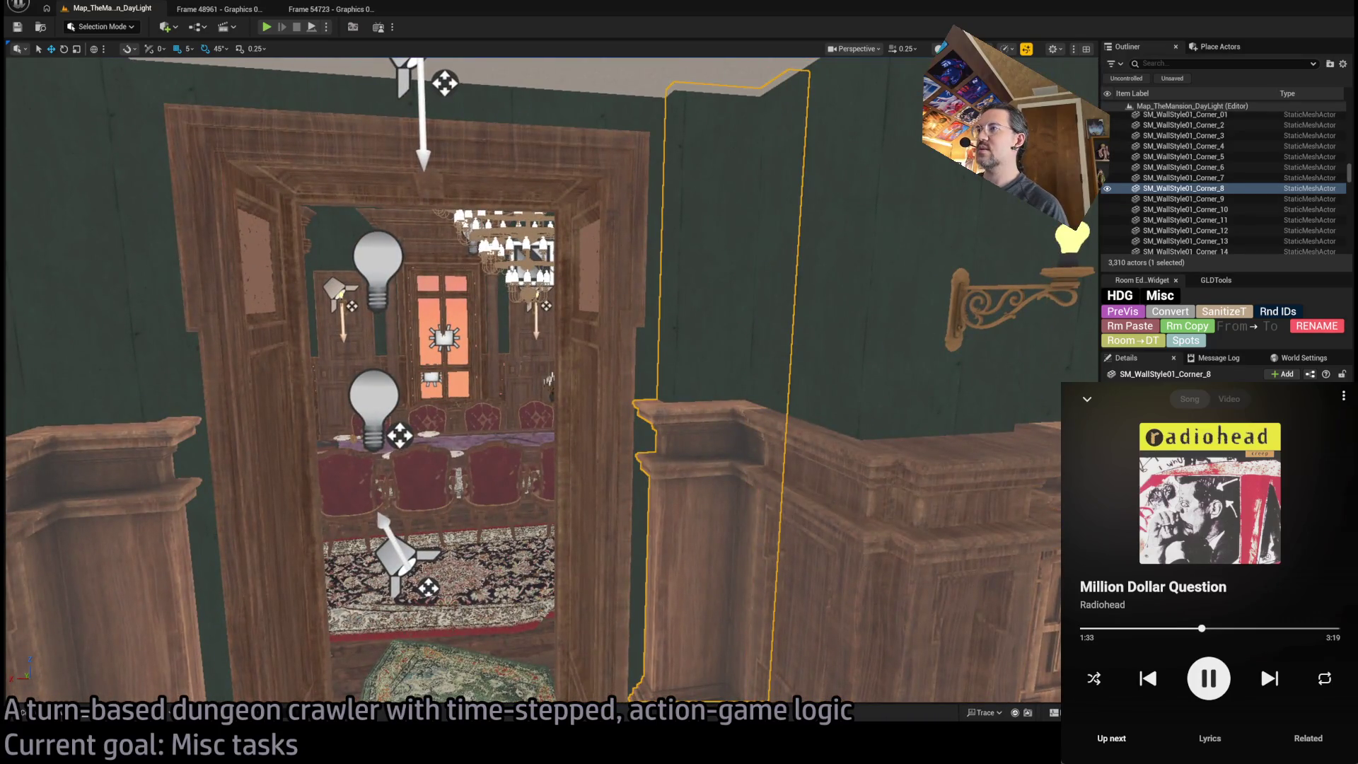
pyautogui.moveTo(501, 491); pyautogui.dragTo(501, 492)
pyautogui.click(501, 491)
pyautogui.keyDown('ctrl'); pyautogui.click(501, 491); pyautogui.keyUp('ctrl')
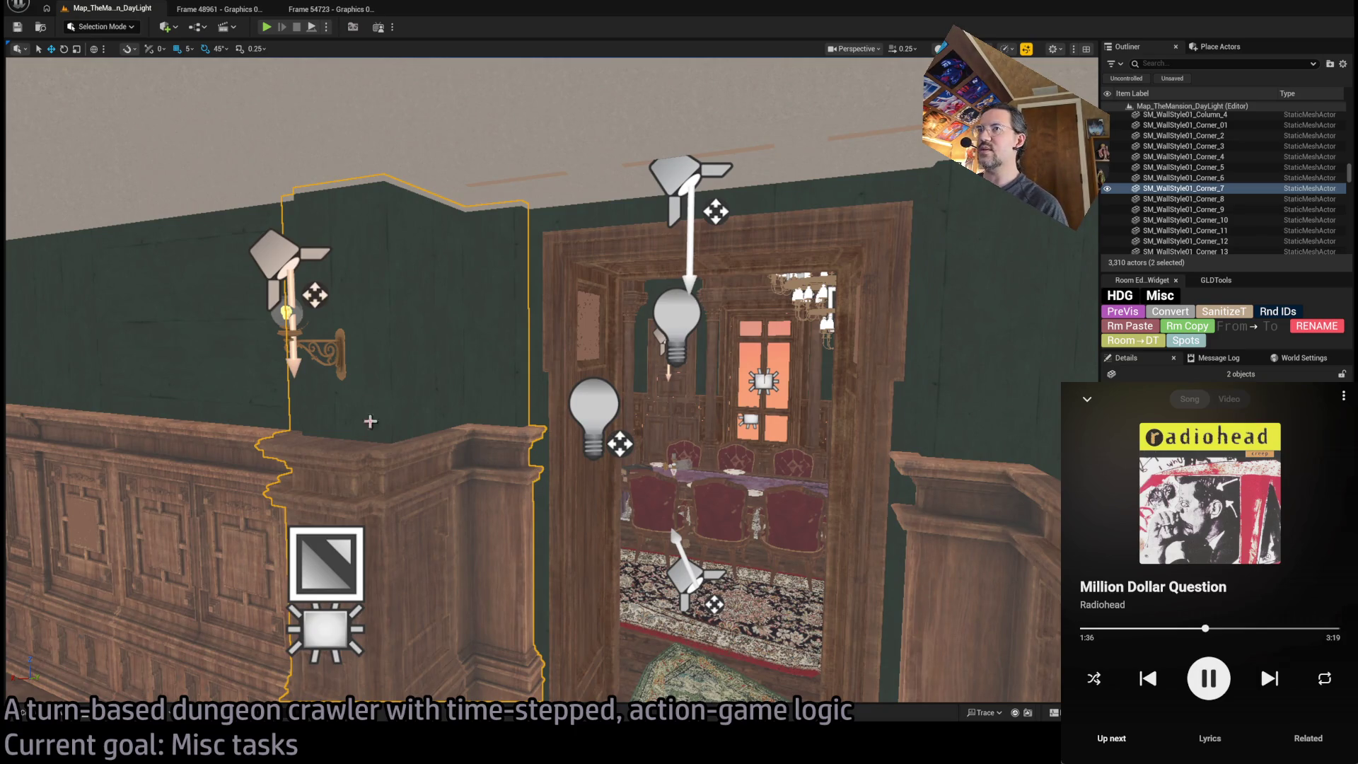
pyautogui.moveTo(566, 231); pyautogui.dragTo(566, 231)
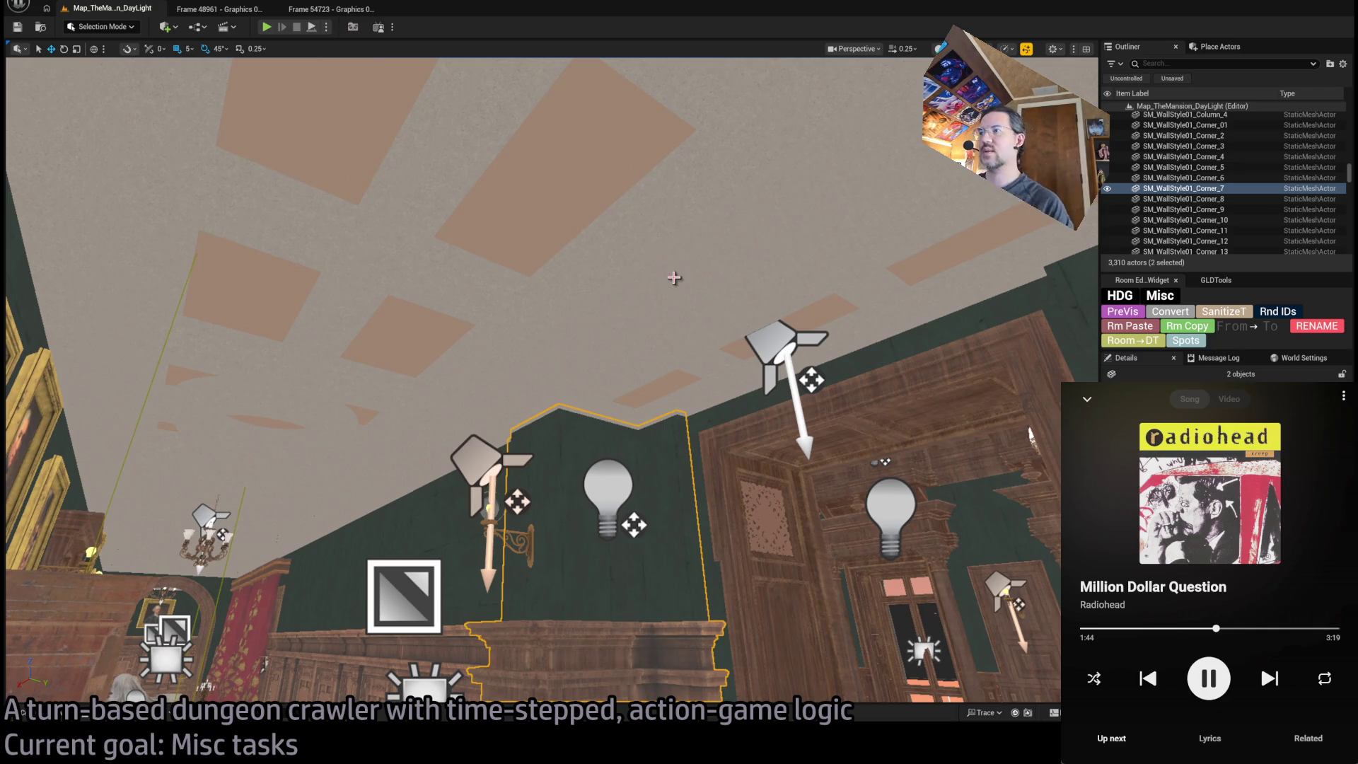
pyautogui.click(628, 448)
pyautogui.press('f')
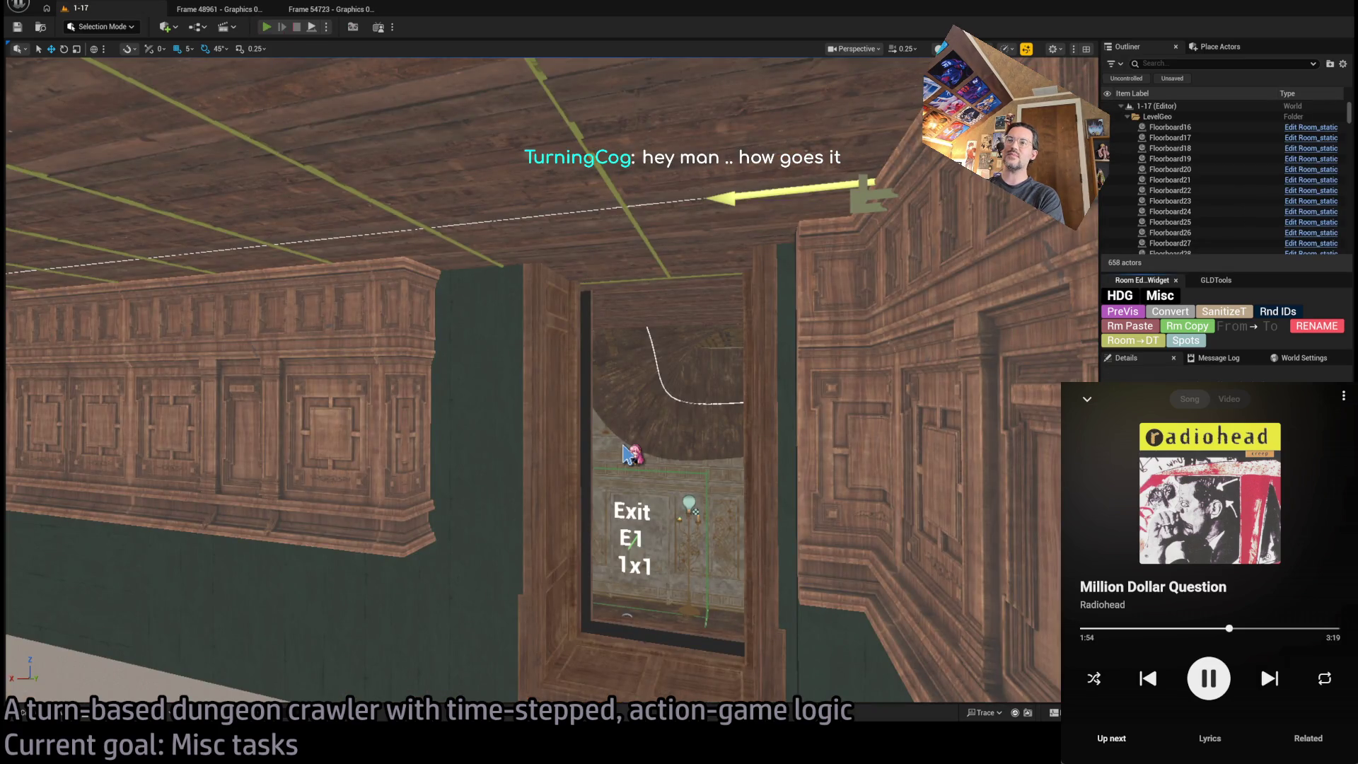
# Play-test Level 1-17 in the editor, walking the character through the Exit doorway.
pyautogui.hotkey('alt', 'p')
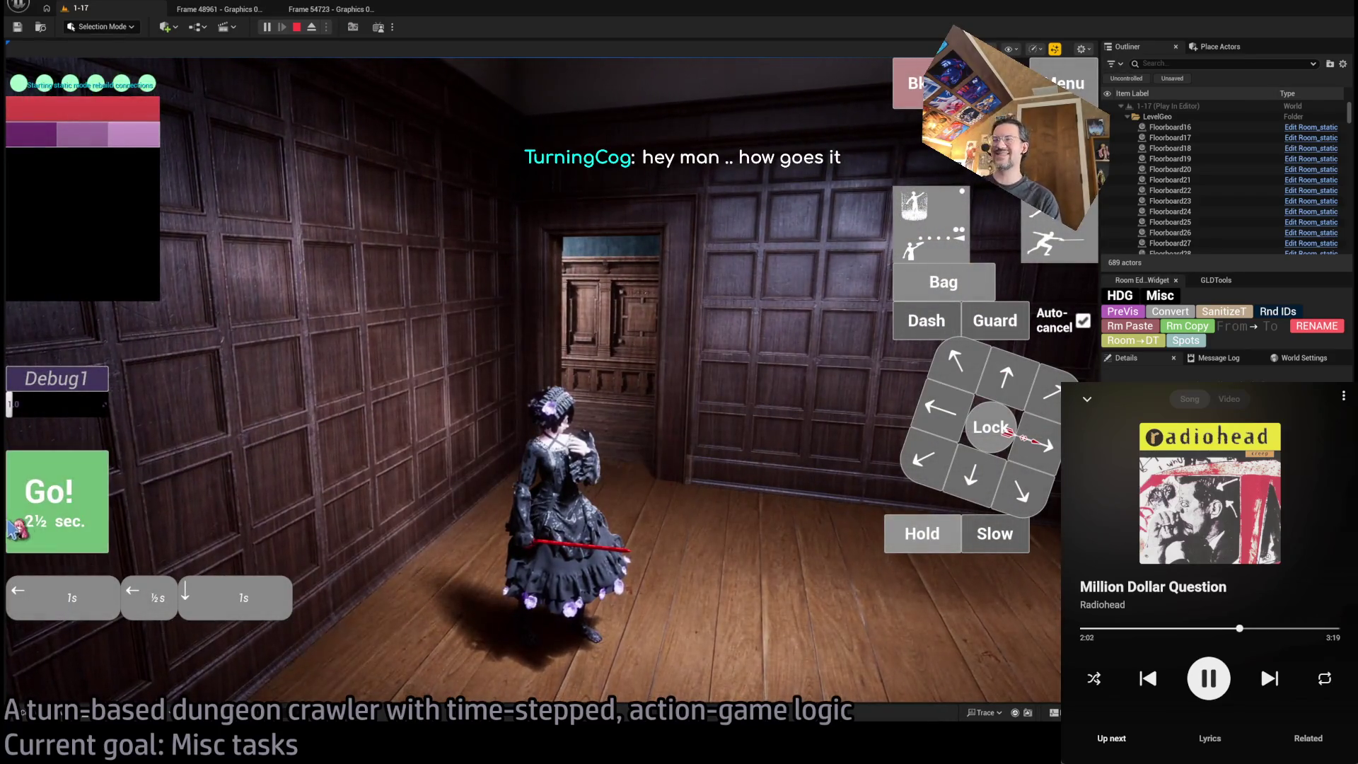
pyautogui.click(9, 522)
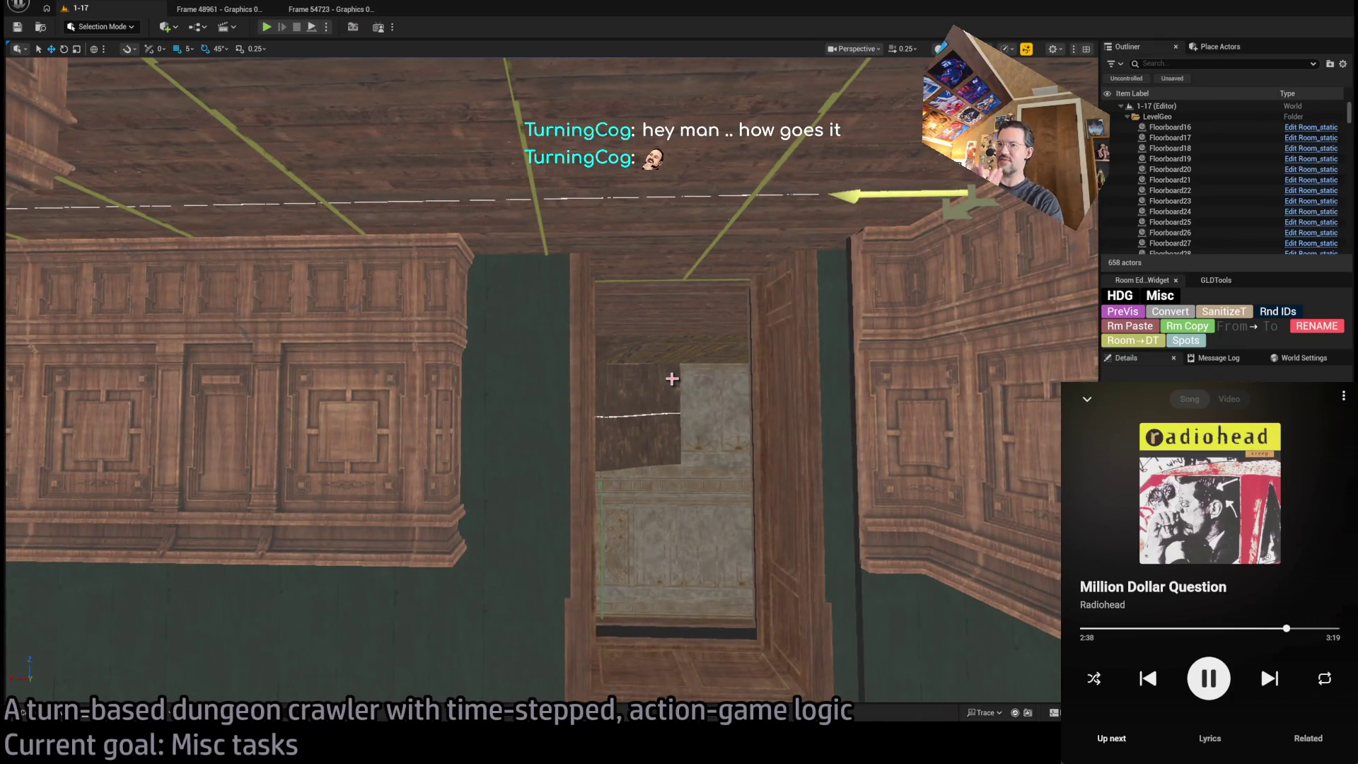
# Focus on the wall beside the exit, then pick ceiling pieces until SM_WallStyle01_Roof_94 is selected.
pyautogui.click(854, 384)
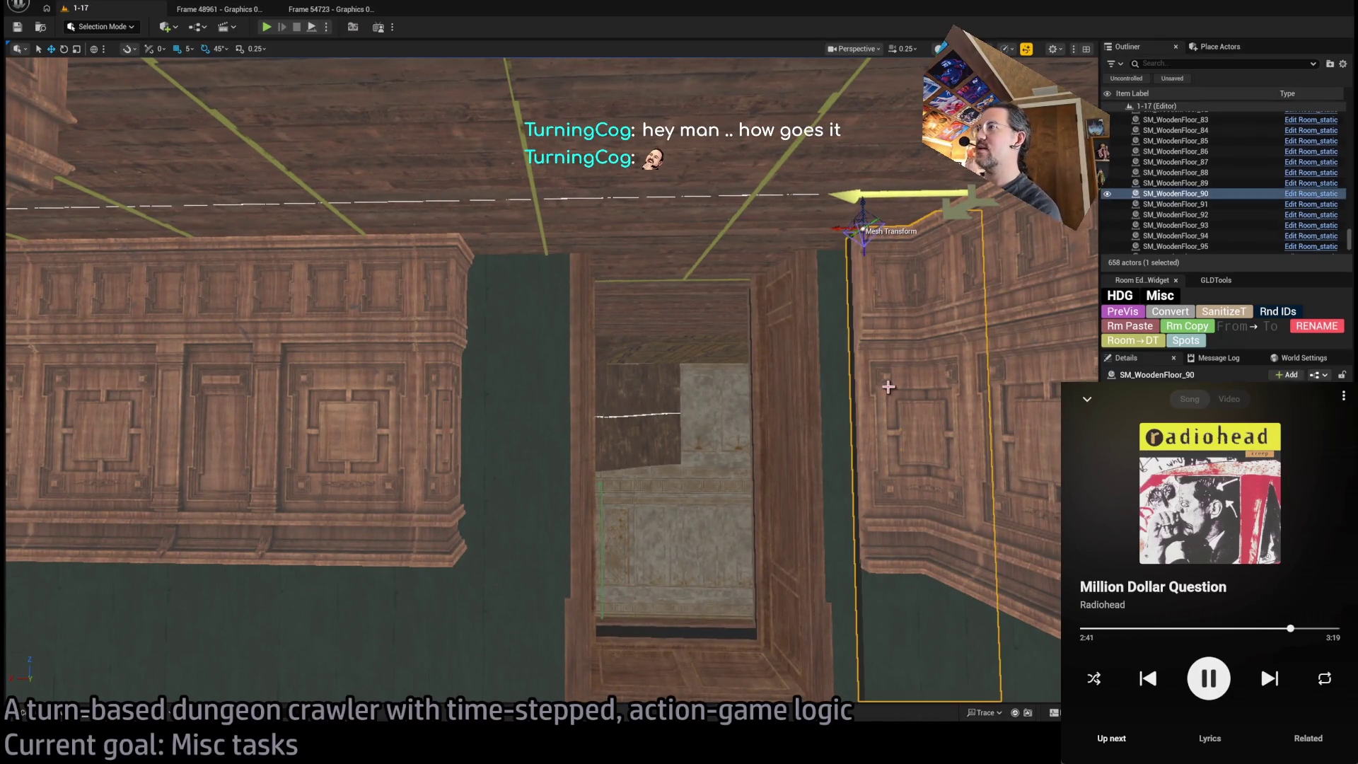
pyautogui.press('f')
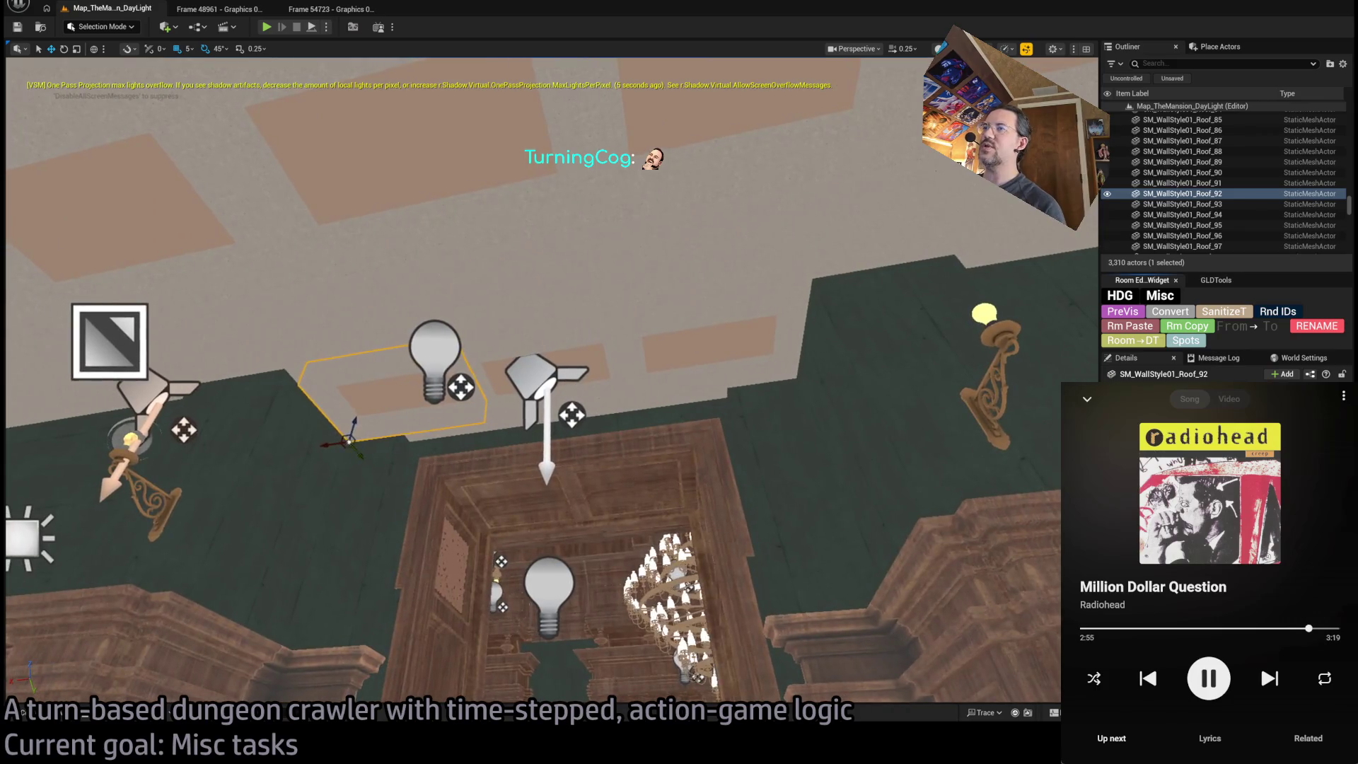
pyautogui.click(593, 312)
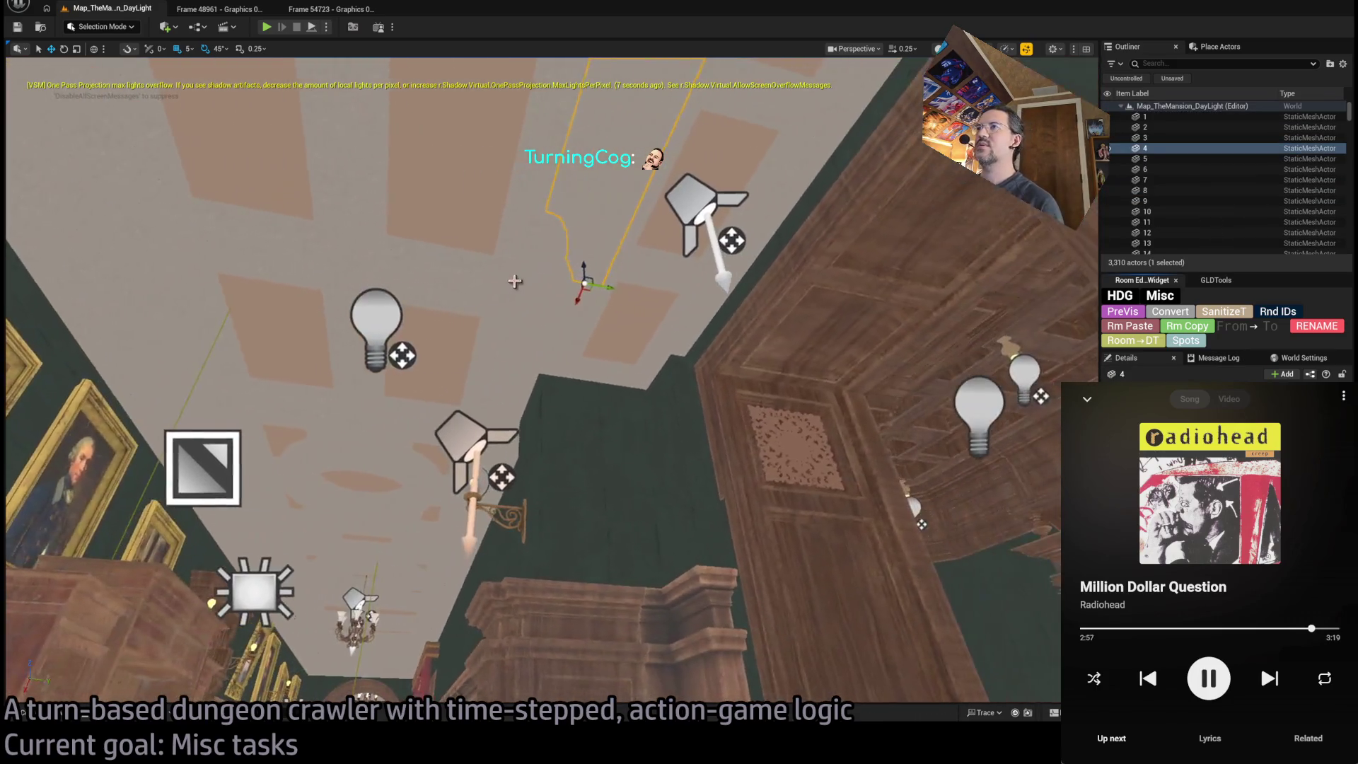
pyautogui.click(541, 326)
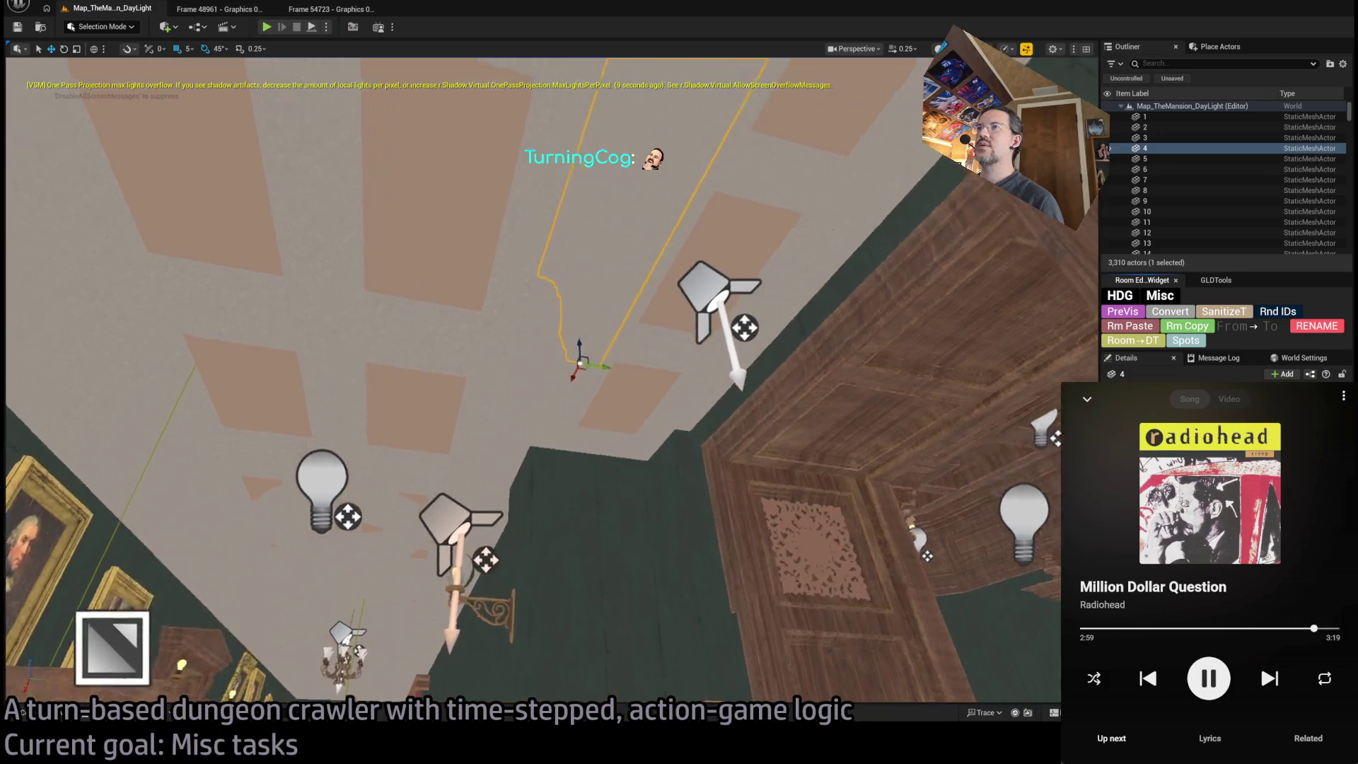
pyautogui.click(640, 424)
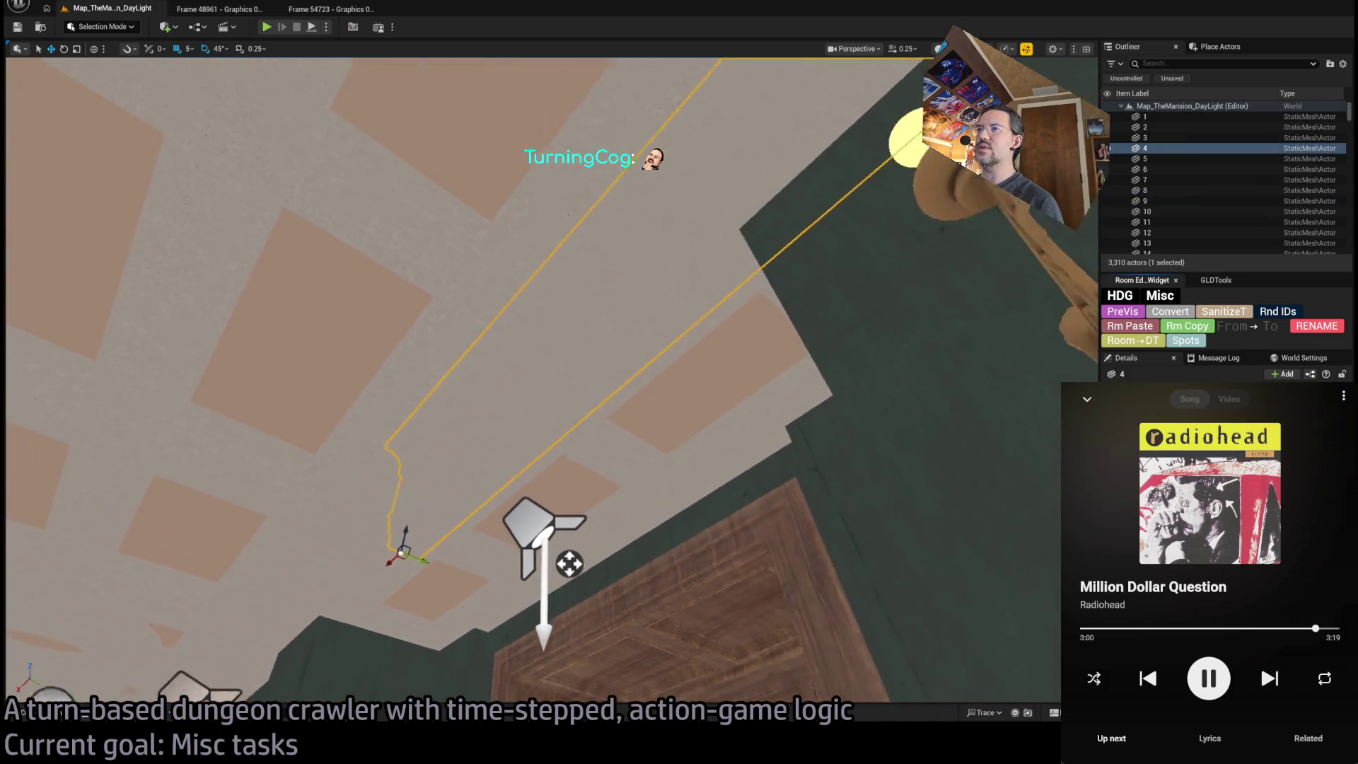
pyautogui.click(643, 403)
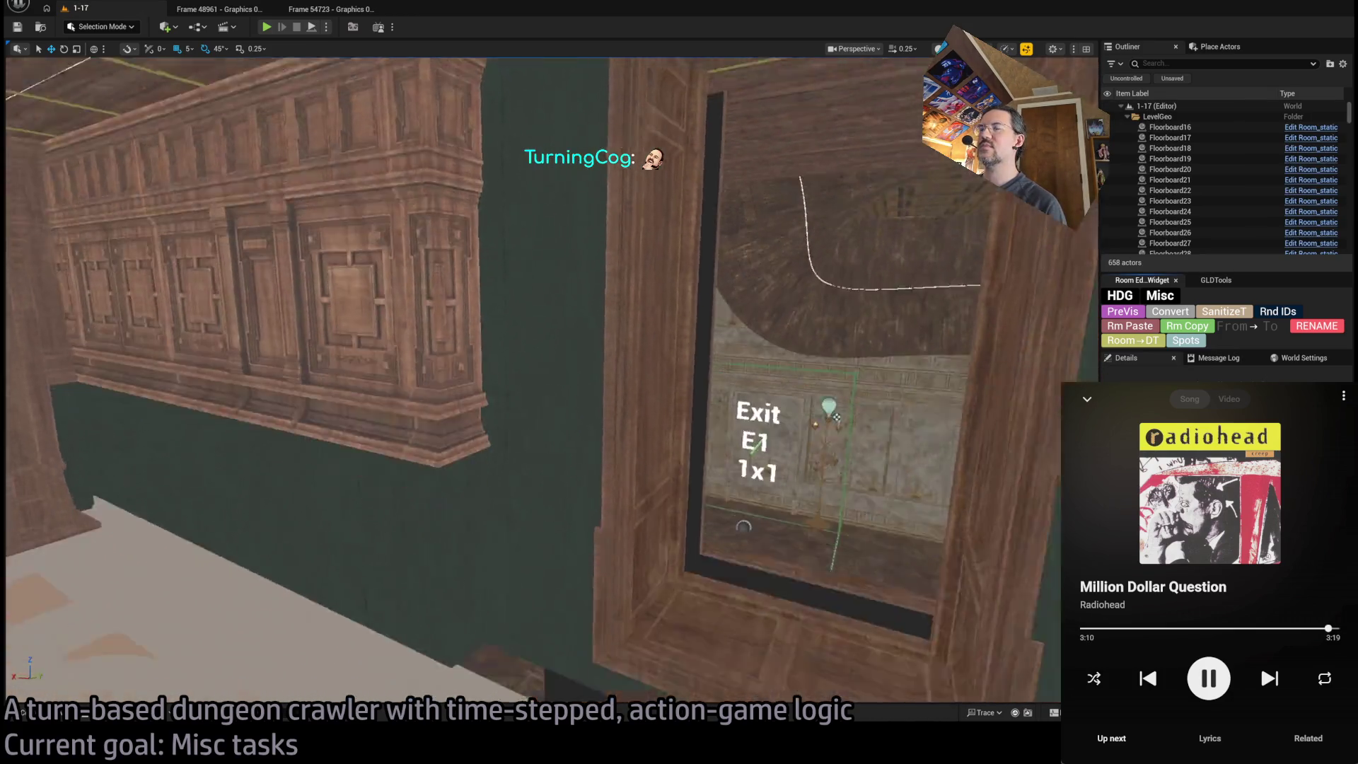
# Return the viewport to unlit shading, then select and frame roof tile Roof_91.
pyautogui.scroll(-3, 552, 380)
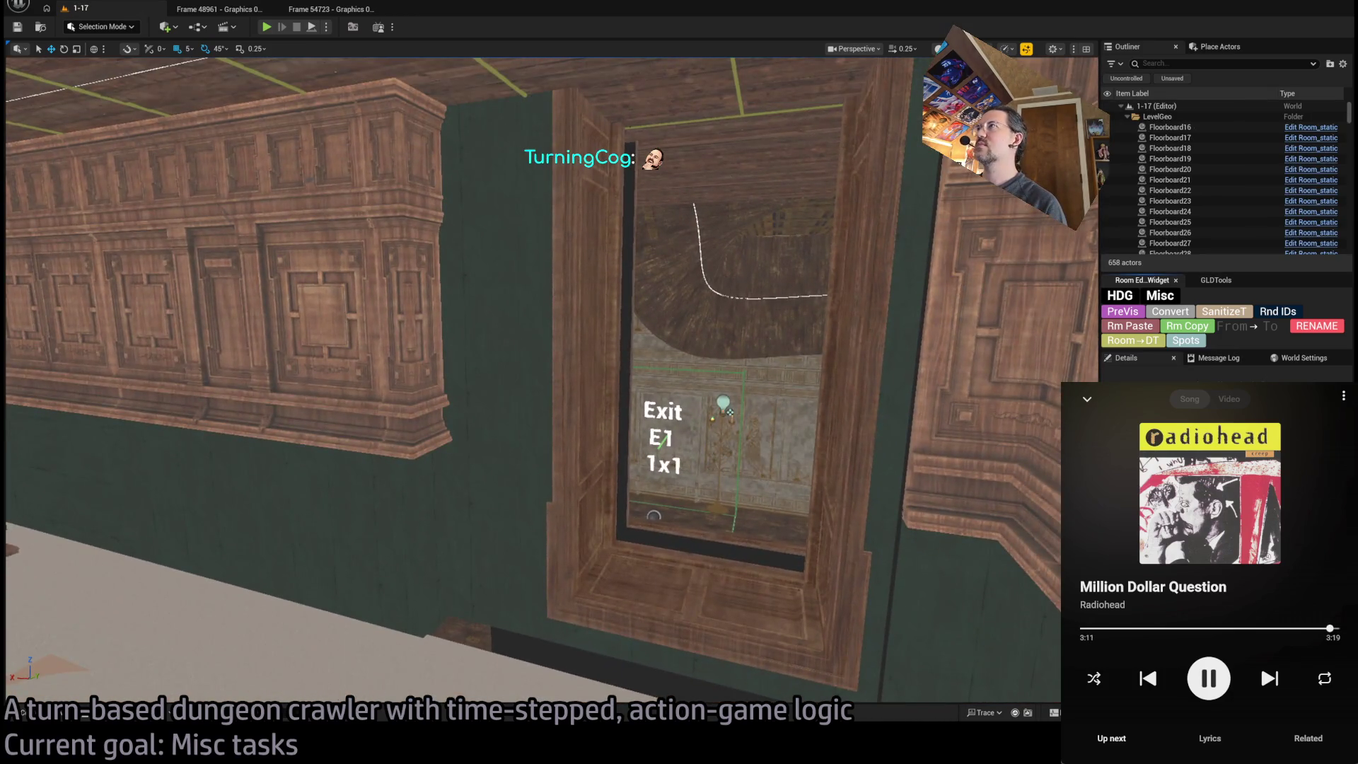
pyautogui.hotkey('alt', '4')
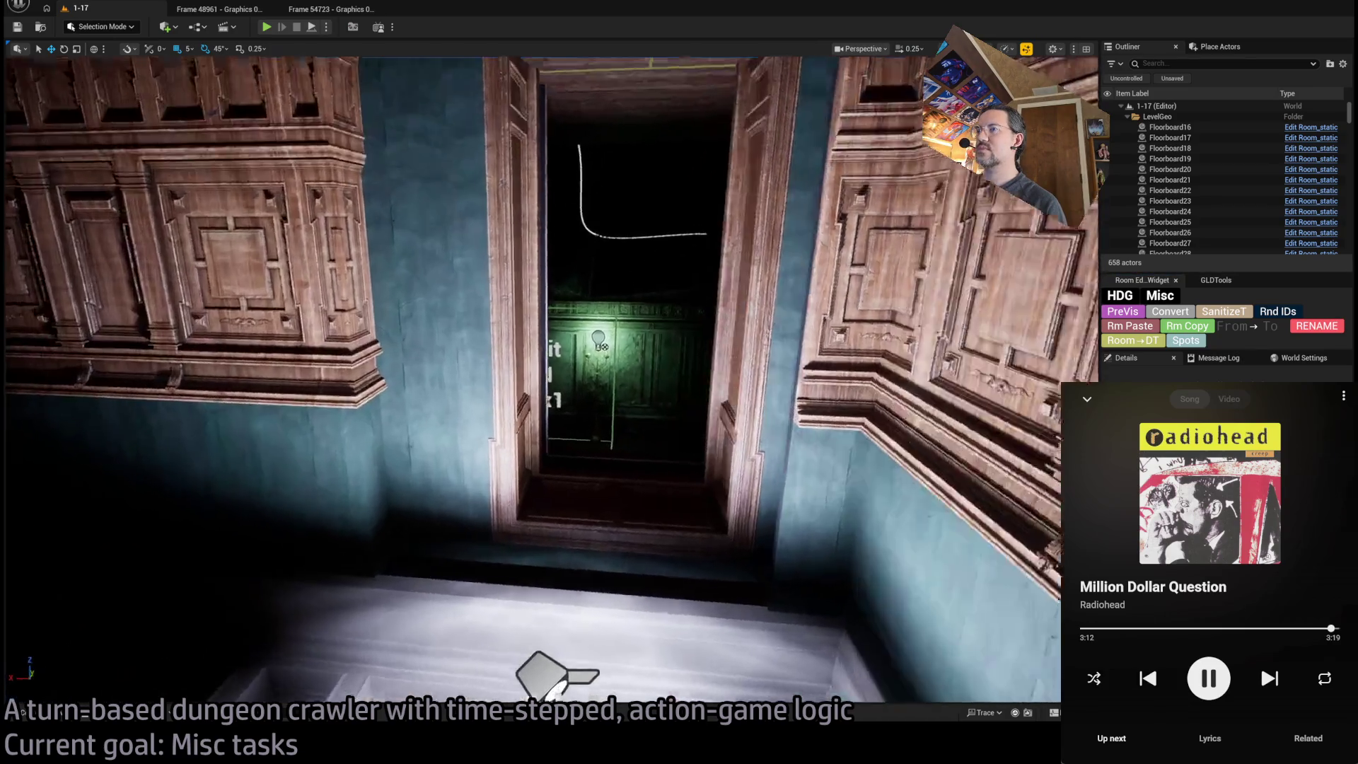
pyautogui.hotkey('alt', '3')
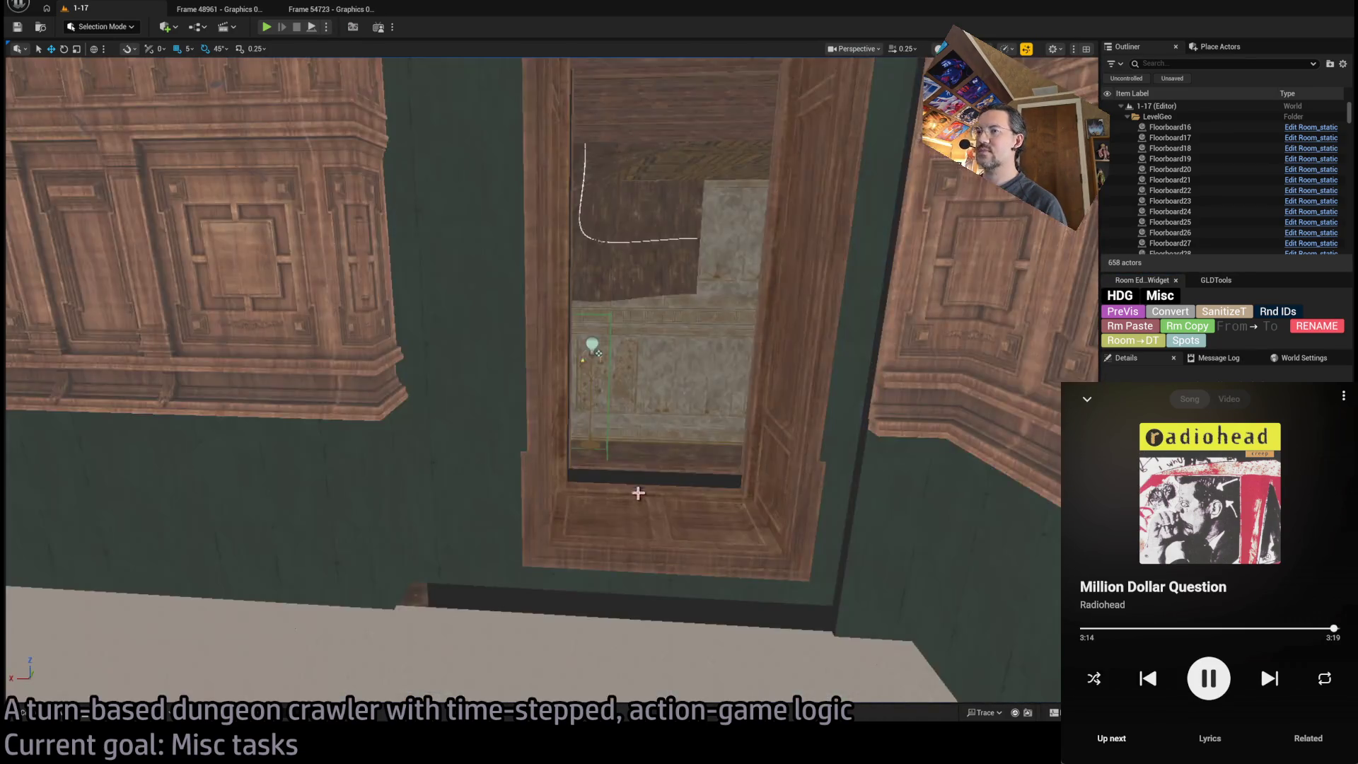
pyautogui.click(627, 400)
pyautogui.scroll(-5, 627, 400)
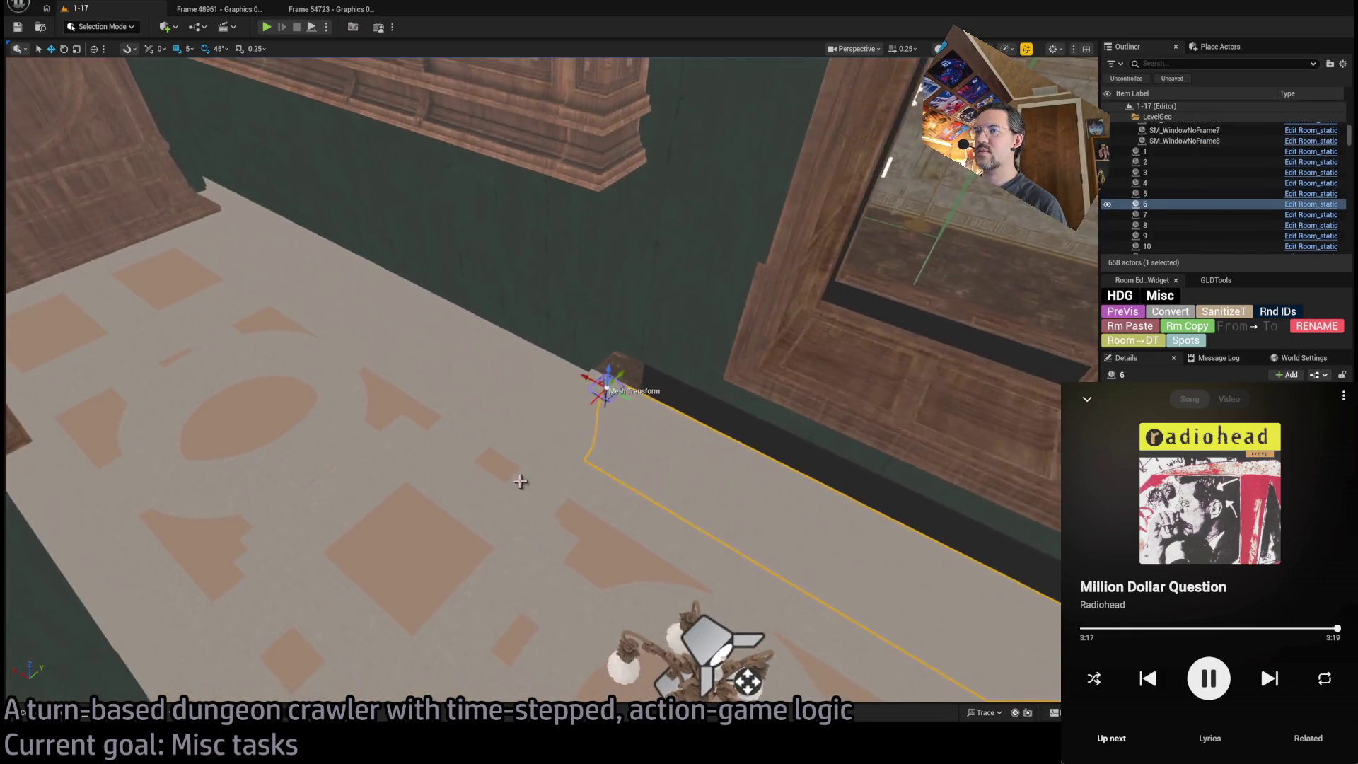
pyautogui.click(521, 478)
pyautogui.press('f')
pyautogui.click(515, 491)
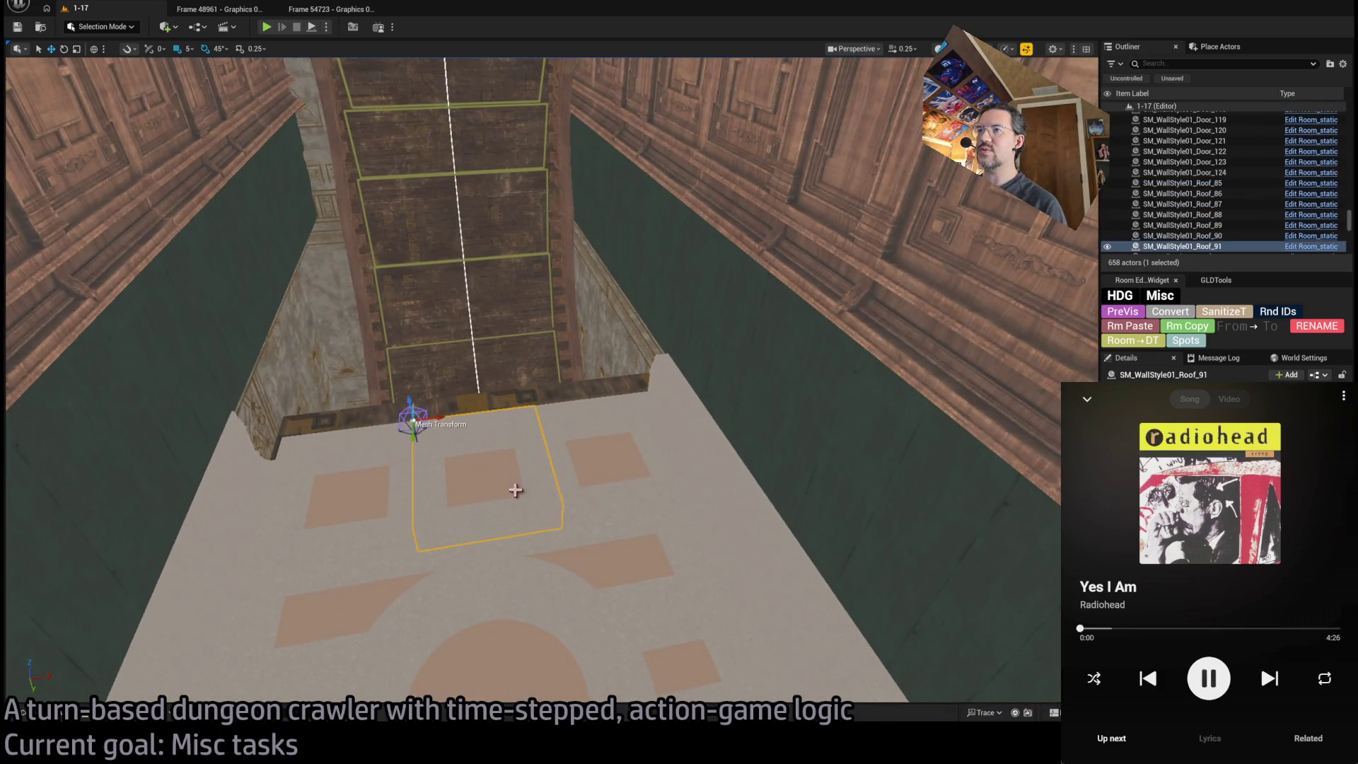
pyautogui.press('f')
pyautogui.scroll(-6, 516, 490)
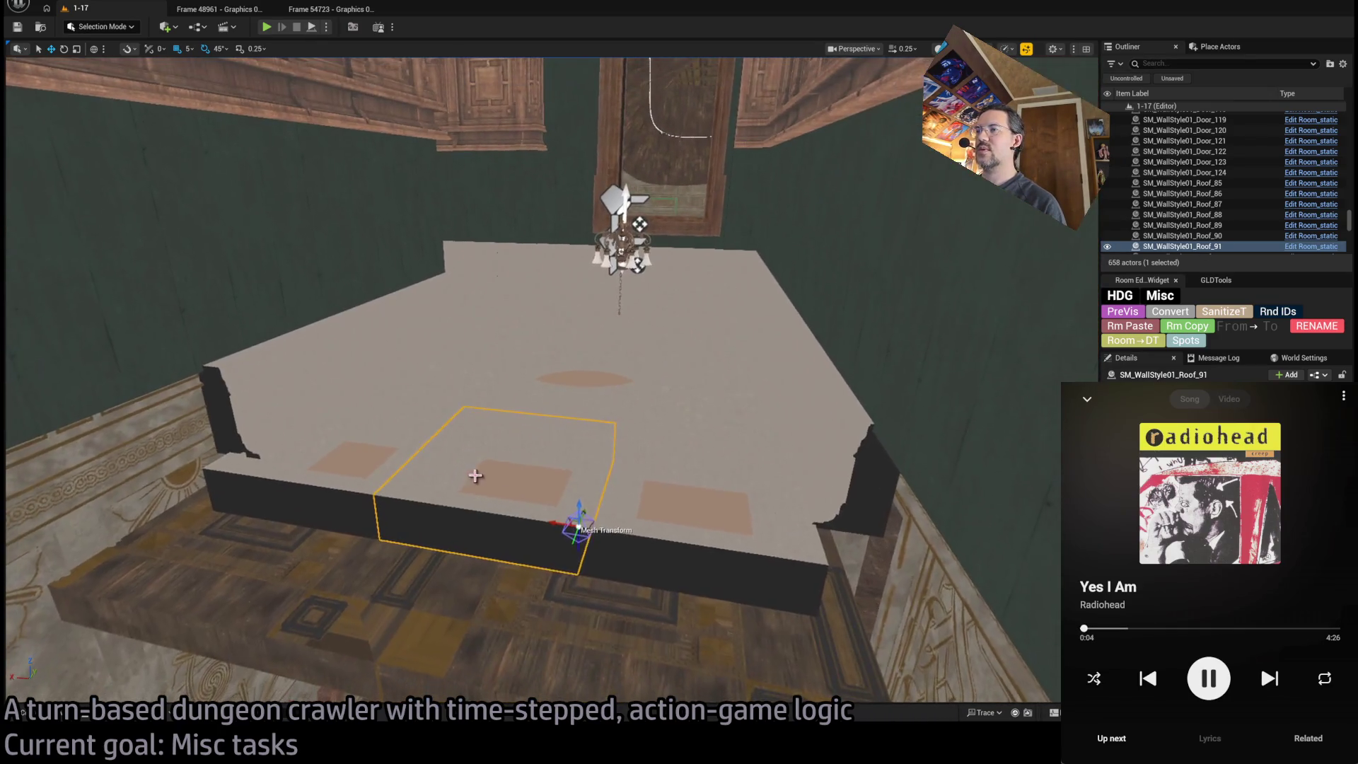
# Alt-drag Roof_91 to duplicate it and lower the copy to the floor.
pyautogui.moveTo(577, 495)
pyautogui.mouseDown()
pyautogui.moveTo(598, 275)
pyautogui.moveTo(621, 212)
pyautogui.mouseUp()
pyautogui.scroll(5, 621, 212)
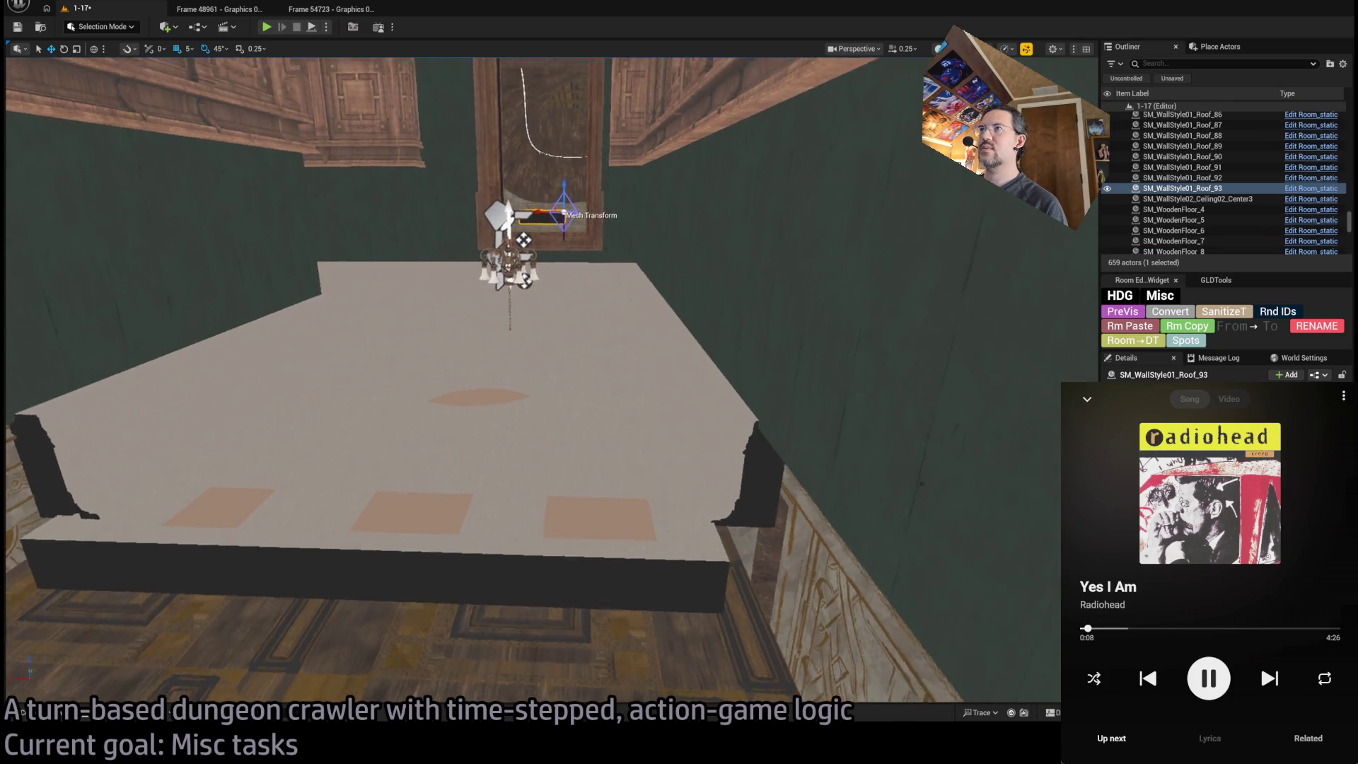
pyautogui.moveTo(566, 252)
pyautogui.mouseDown()
pyautogui.moveTo(576, 128)
pyautogui.moveTo(590, 158)
pyautogui.moveTo(561, 158)
pyautogui.moveTo(507, 434)
pyautogui.moveTo(509, 389)
pyautogui.moveTo(605, 382)
pyautogui.mouseUp()
pyautogui.press('f')
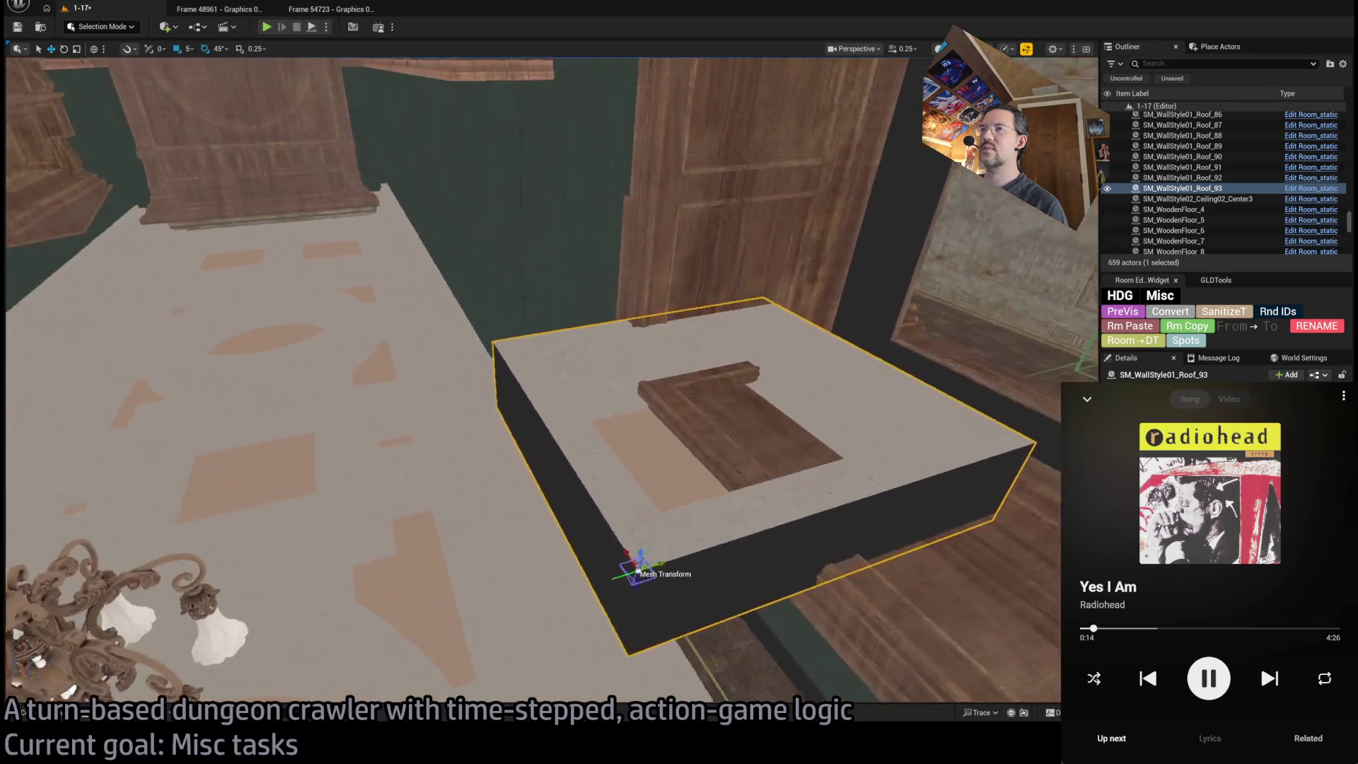
pyautogui.moveTo(549, 422)
pyautogui.mouseDown()
pyautogui.moveTo(646, 558)
pyautogui.moveTo(652, 632)
pyautogui.mouseUp()
pyautogui.moveTo(537, 382); pyautogui.dragTo(538, 233)
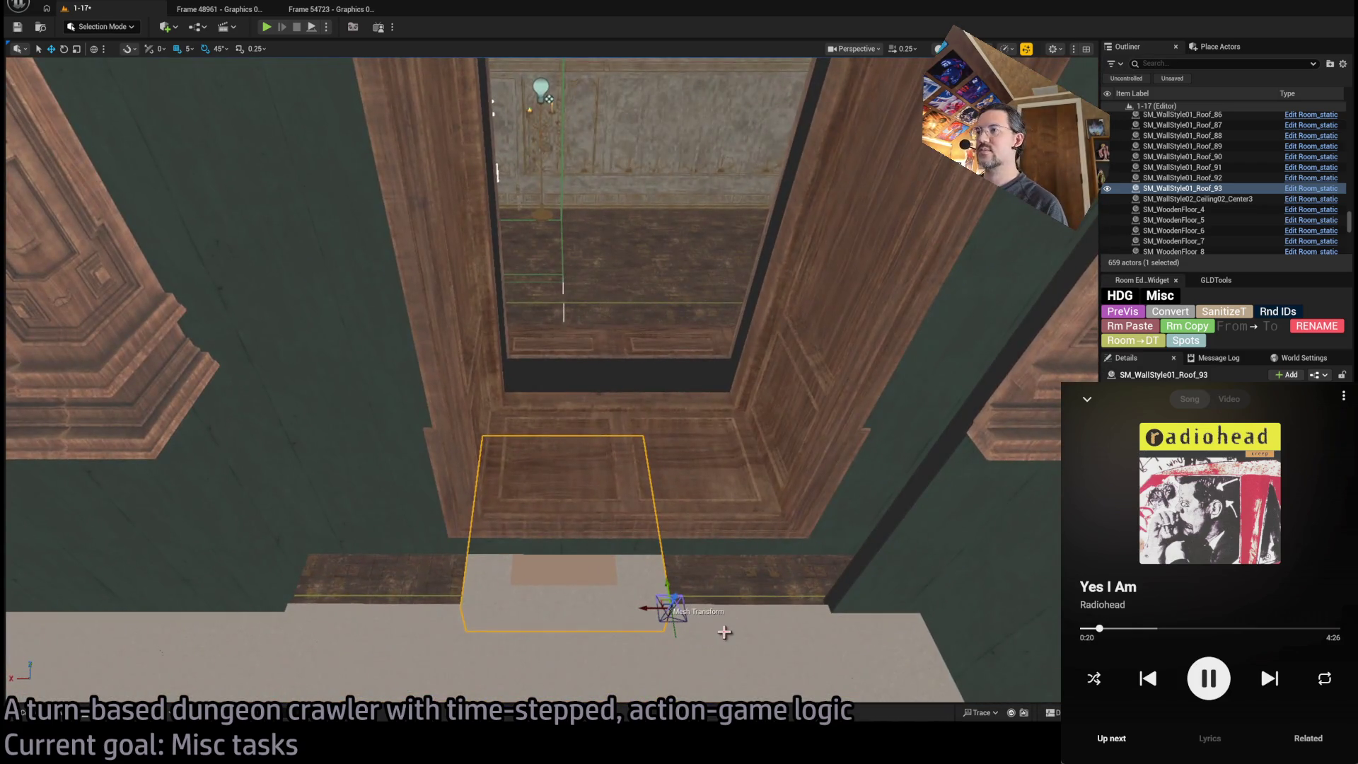
pyautogui.moveTo(642, 607); pyautogui.dragTo(884, 607)
pyautogui.hotkey('ctrl', 'z')
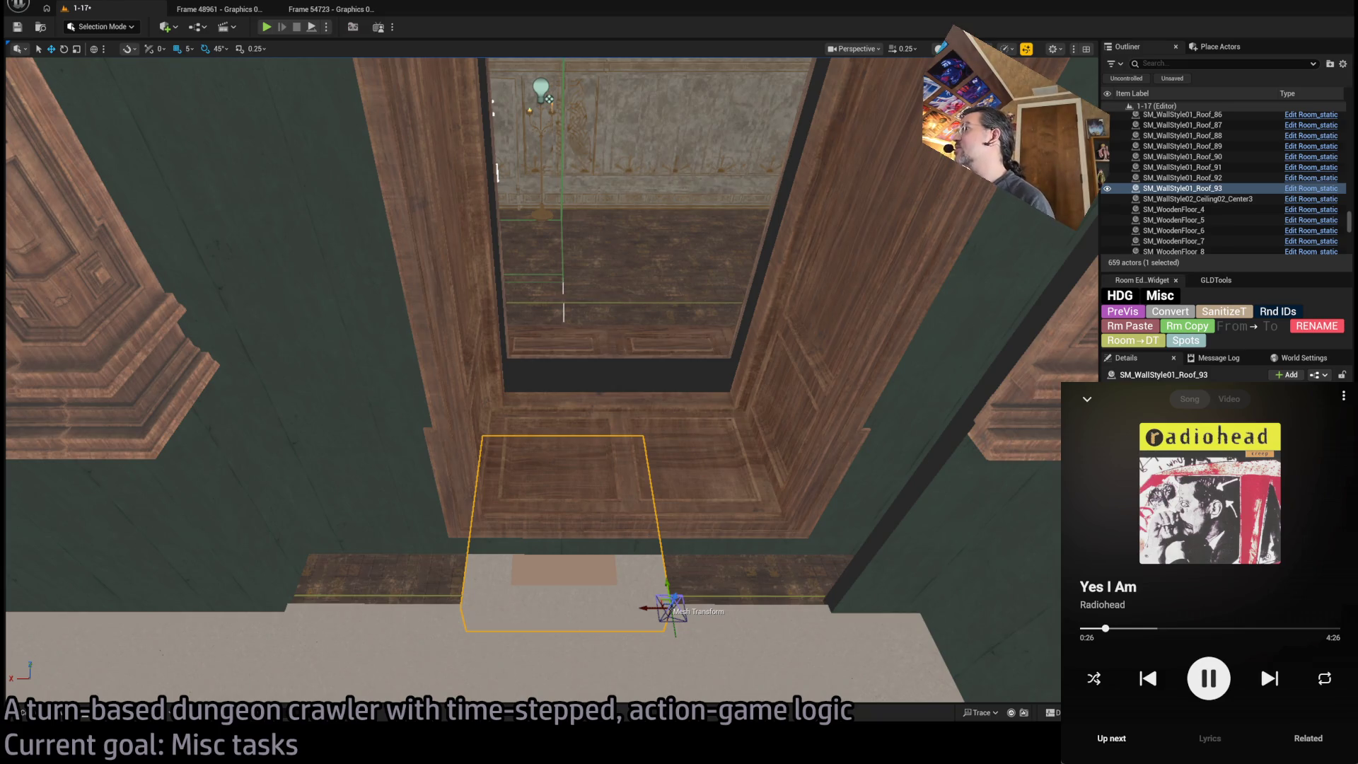
pyautogui.hotkey('ctrl', 'z')
# Slide both new roof tiles, Roof_93 and Roof_94, left in front of the Exit doorway.
pyautogui.moveTo(652, 607); pyautogui.dragTo(1019, 609)
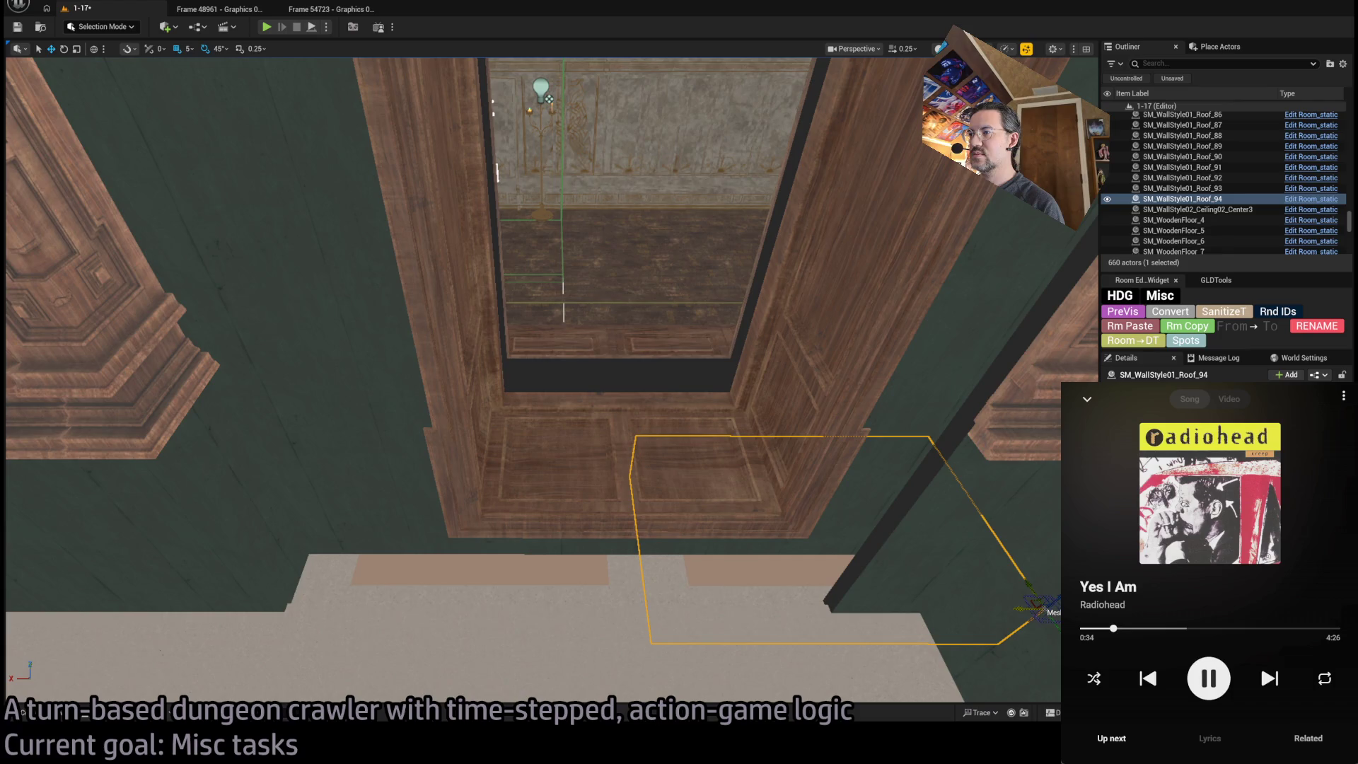
pyautogui.scroll(3, 825, 553)
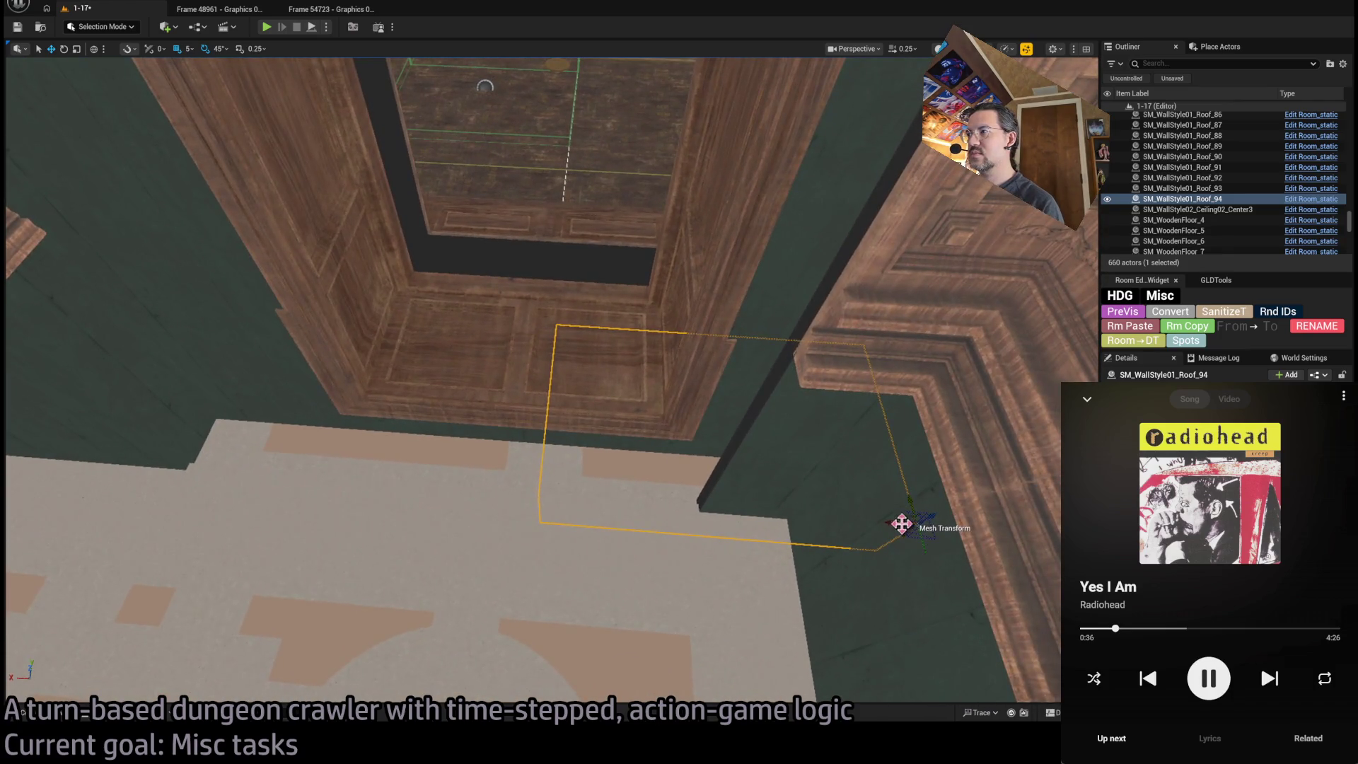
pyautogui.moveTo(920, 524); pyautogui.dragTo(892, 527)
pyautogui.keyDown('ctrl'); pyautogui.click(525, 501); pyautogui.keyUp('ctrl')
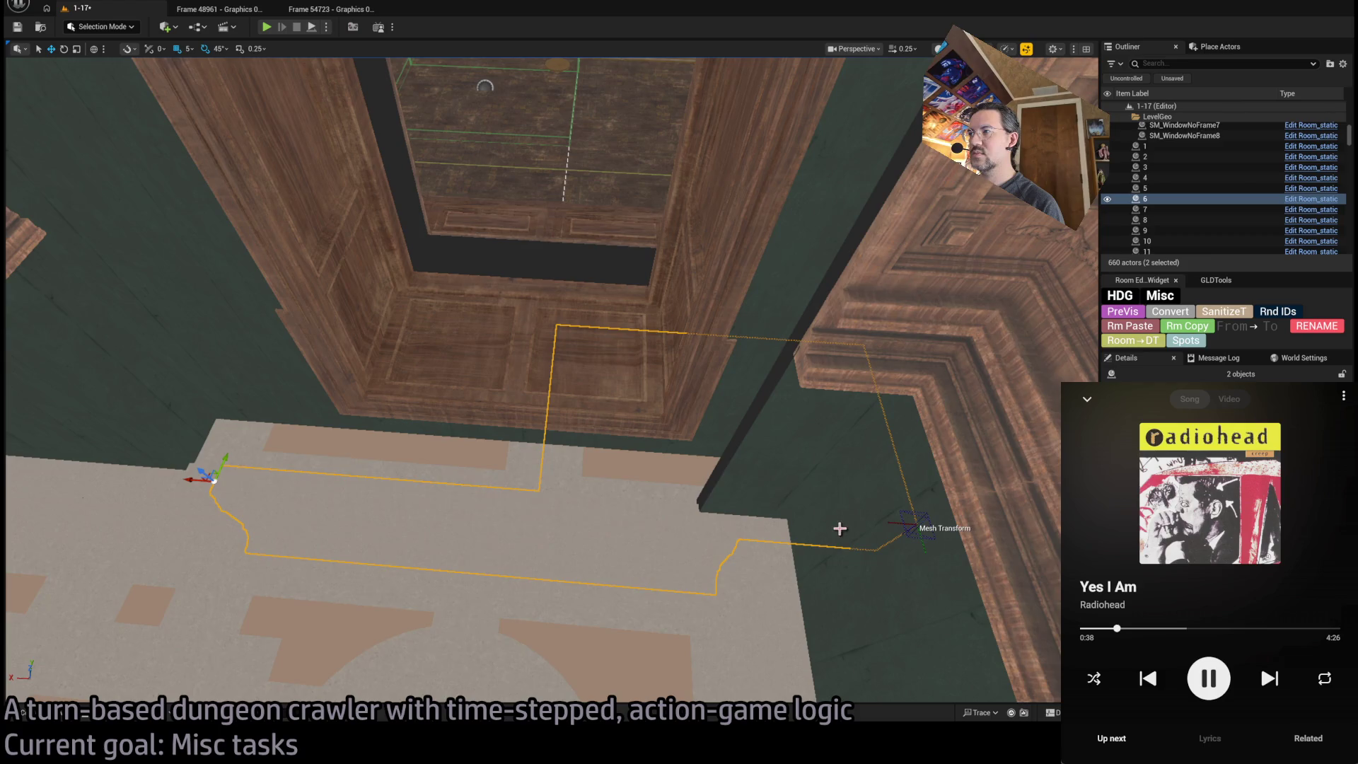
pyautogui.click(708, 489)
pyautogui.moveTo(884, 522)
pyautogui.mouseDown()
pyautogui.moveTo(815, 514)
pyautogui.moveTo(507, 646)
pyautogui.moveTo(831, 550)
pyautogui.moveTo(900, 577)
pyautogui.moveTo(805, 529)
pyautogui.moveTo(759, 571)
pyautogui.moveTo(749, 552)
pyautogui.mouseUp()
pyautogui.click(760, 571)
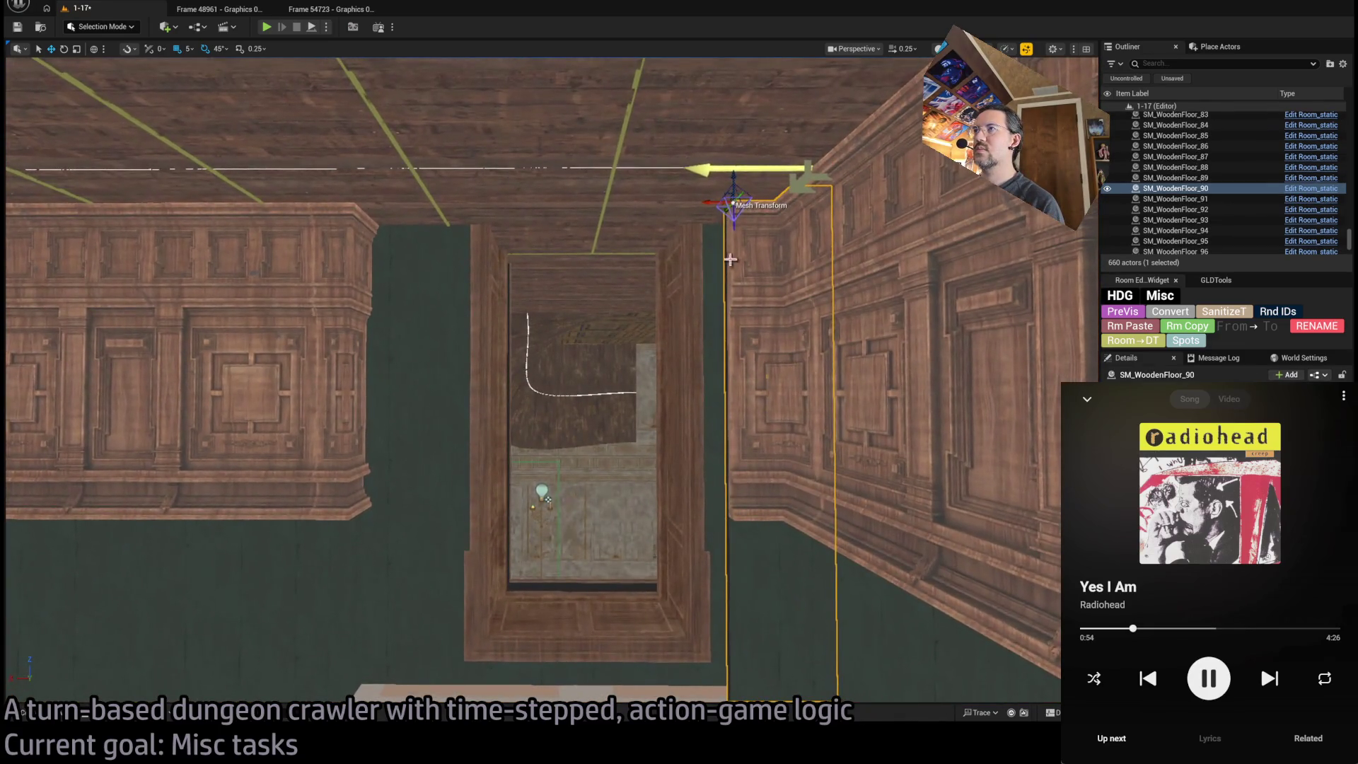
pyautogui.click(382, 448)
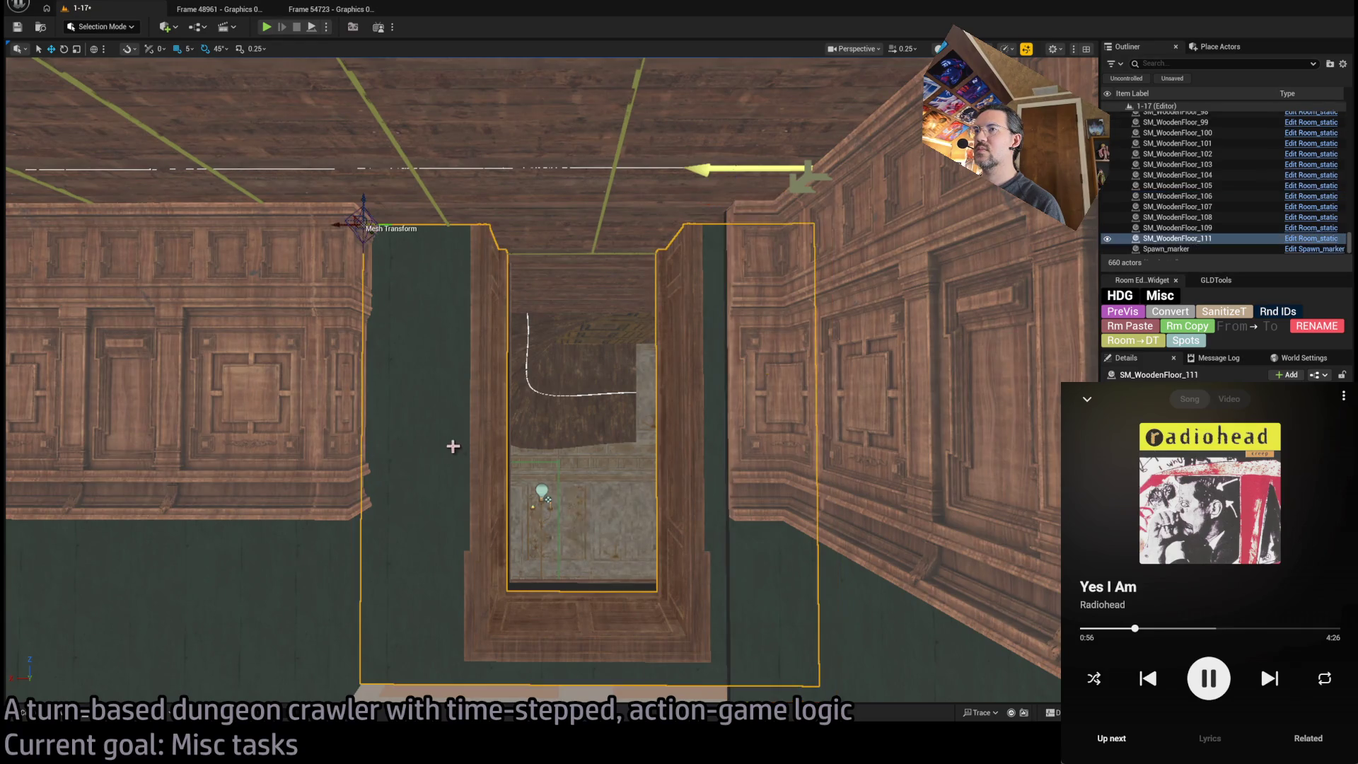
pyautogui.moveTo(558, 280); pyautogui.dragTo(559, 280)
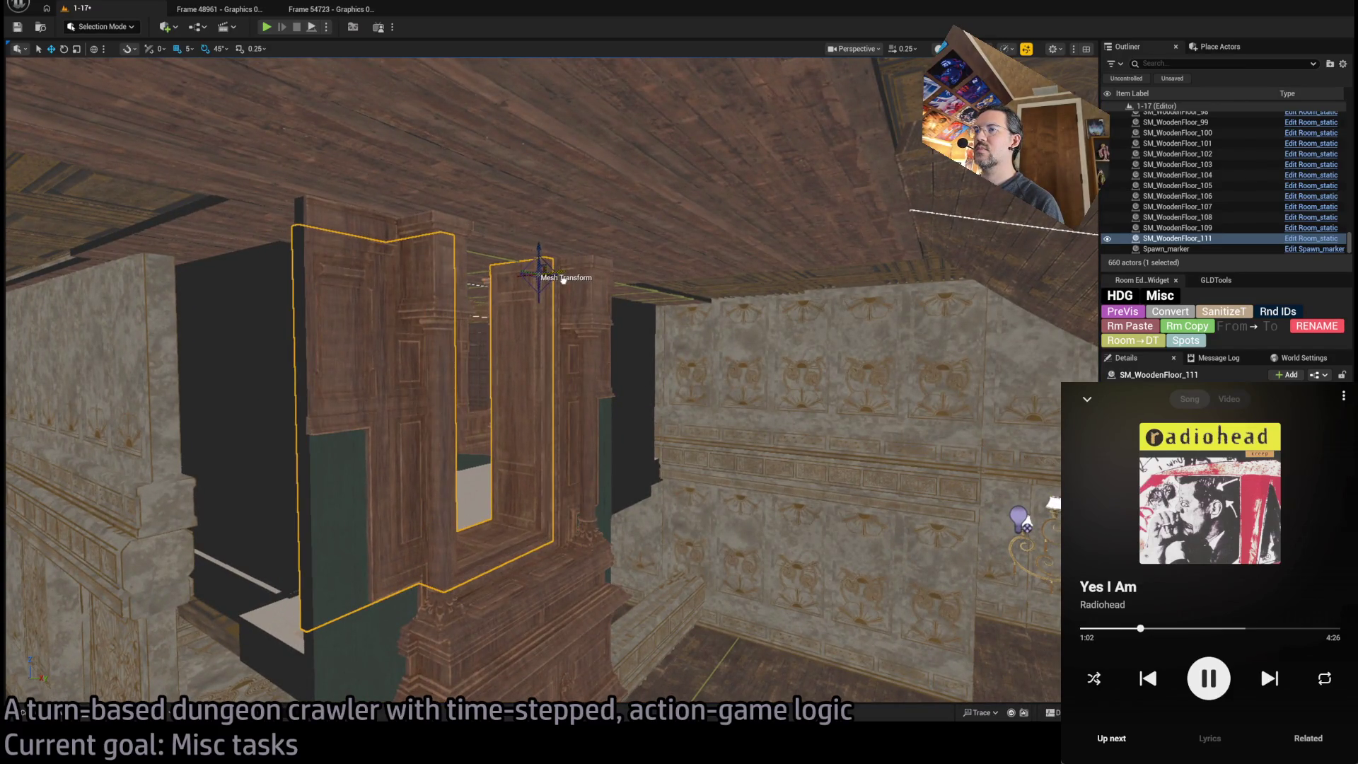
pyautogui.moveTo(562, 280); pyautogui.dragTo(562, 281)
pyautogui.moveTo(607, 482)
pyautogui.mouseDown()
pyautogui.moveTo(646, 570)
pyautogui.moveTo(607, 667)
pyautogui.mouseUp()
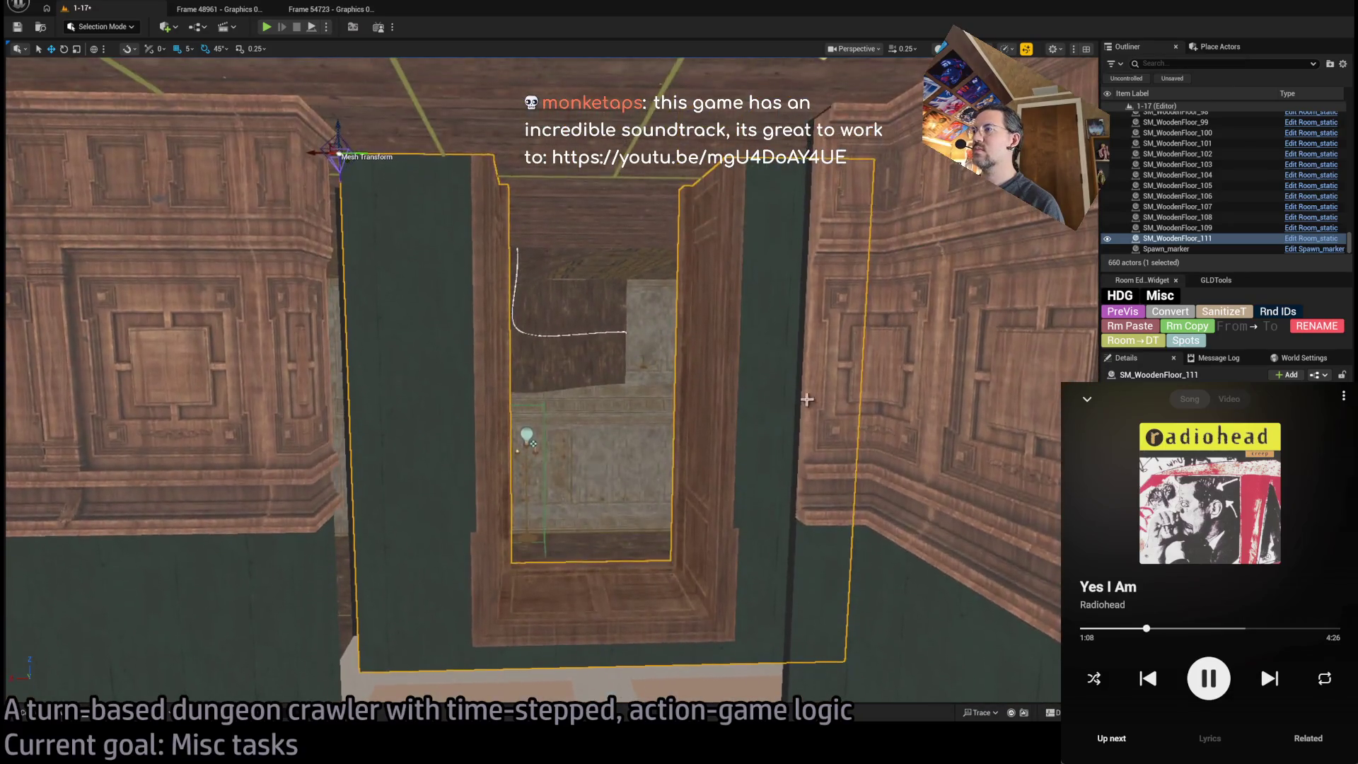
pyautogui.click(802, 460)
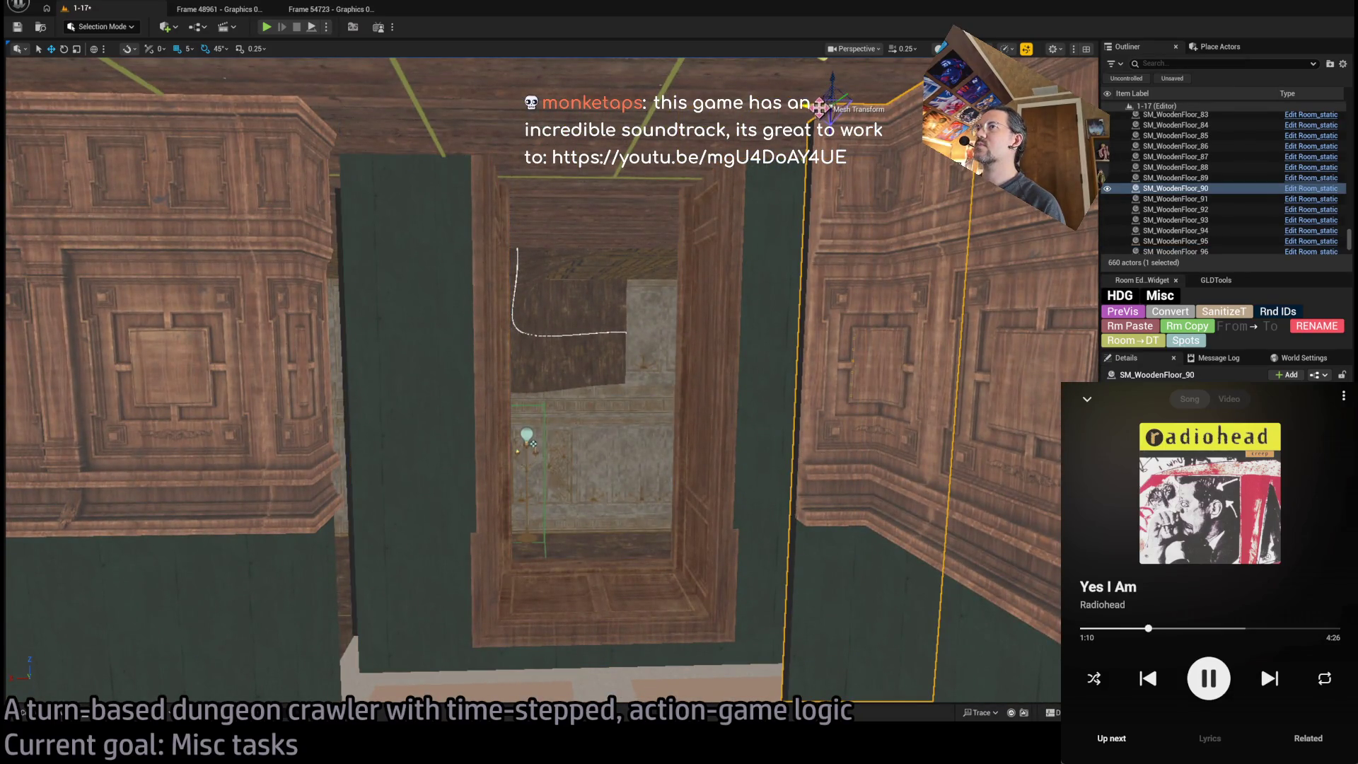
pyautogui.click(369, 208)
pyautogui.moveTo(352, 115); pyautogui.dragTo(311, 88)
pyautogui.moveTo(355, 159)
pyautogui.mouseDown()
pyautogui.moveTo(553, 178)
pyautogui.moveTo(621, 249)
pyautogui.moveTo(586, 225)
pyautogui.mouseUp()
pyautogui.moveTo(590, 115); pyautogui.dragTo(578, 117)
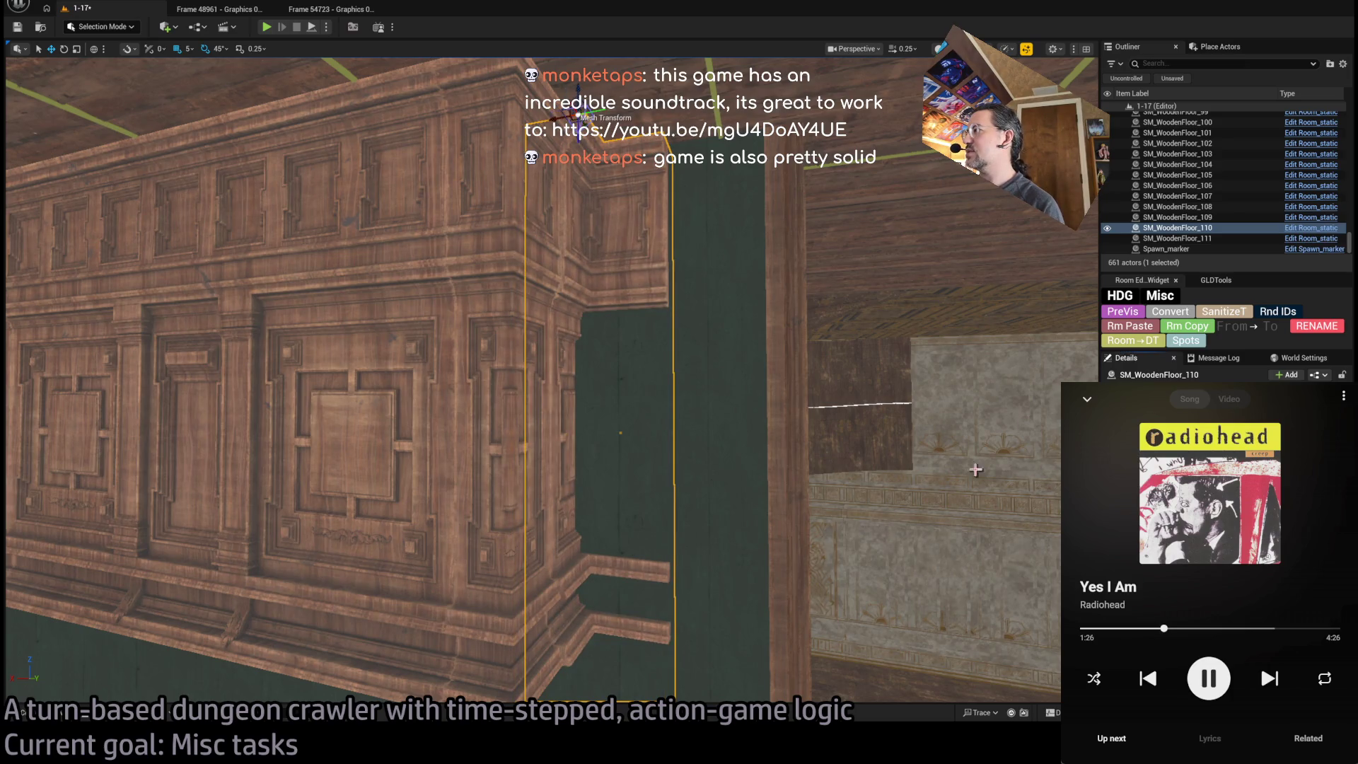
pyautogui.moveTo(609, 538); pyautogui.dragTo(584, 527)
pyautogui.moveTo(818, 609); pyautogui.dragTo(806, 599)
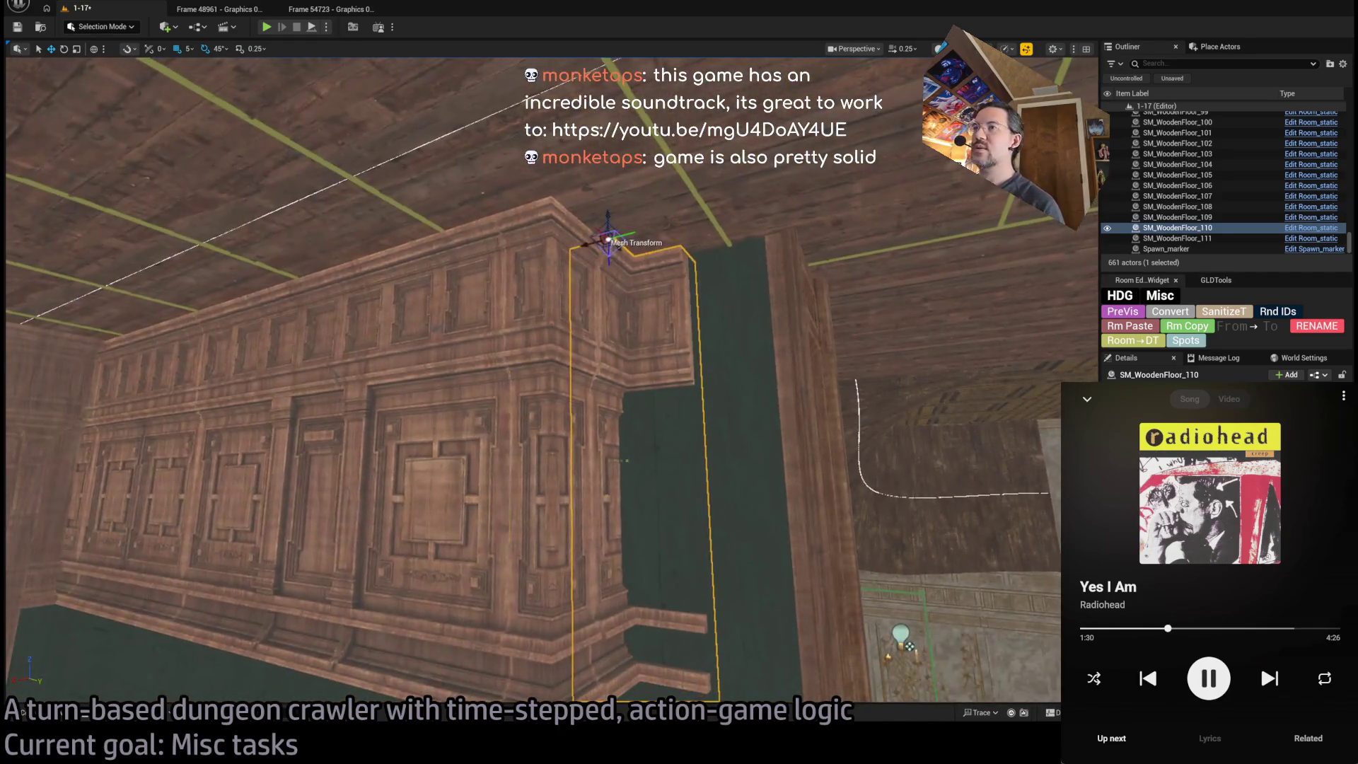
pyautogui.click(548, 424)
# Delete the extra pillar standing beside the exit.
pyautogui.click(61, 717)
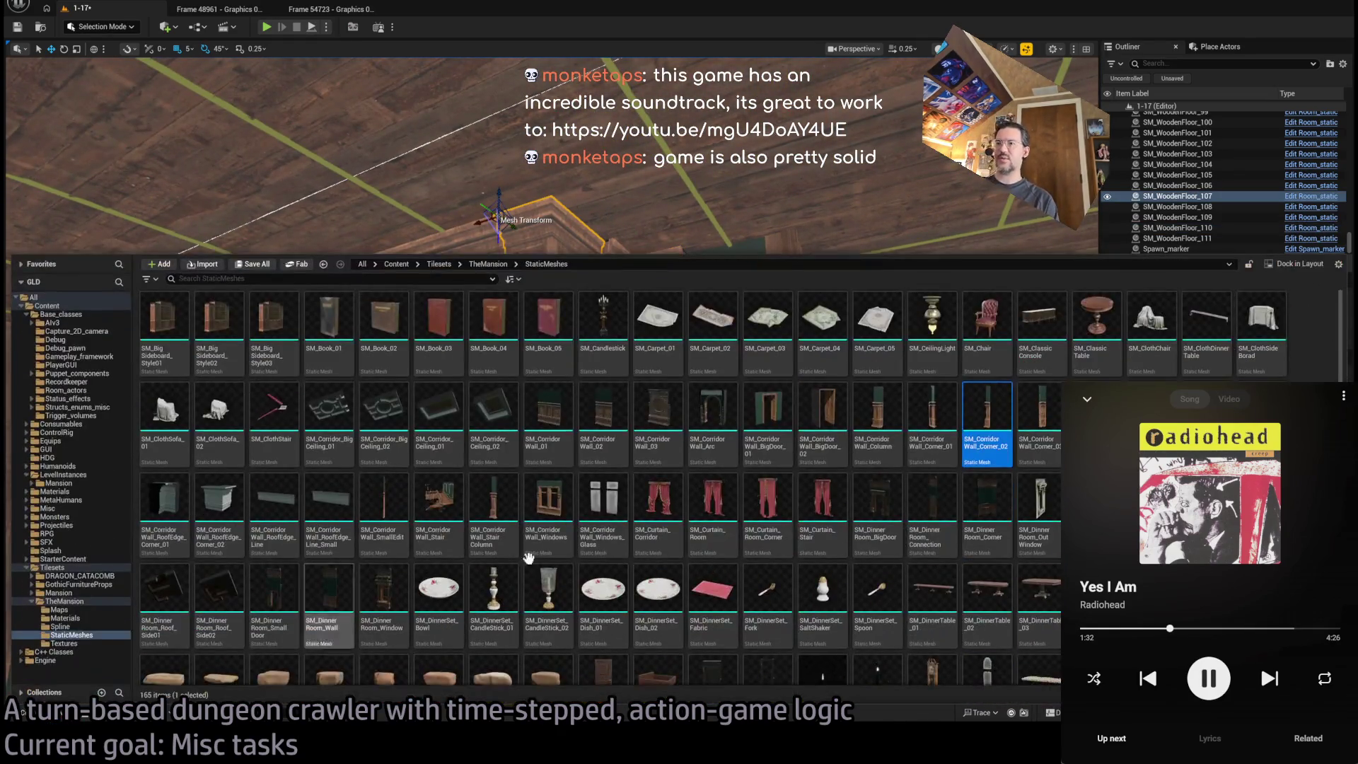
pyautogui.hotkey('ctrl', 'space')
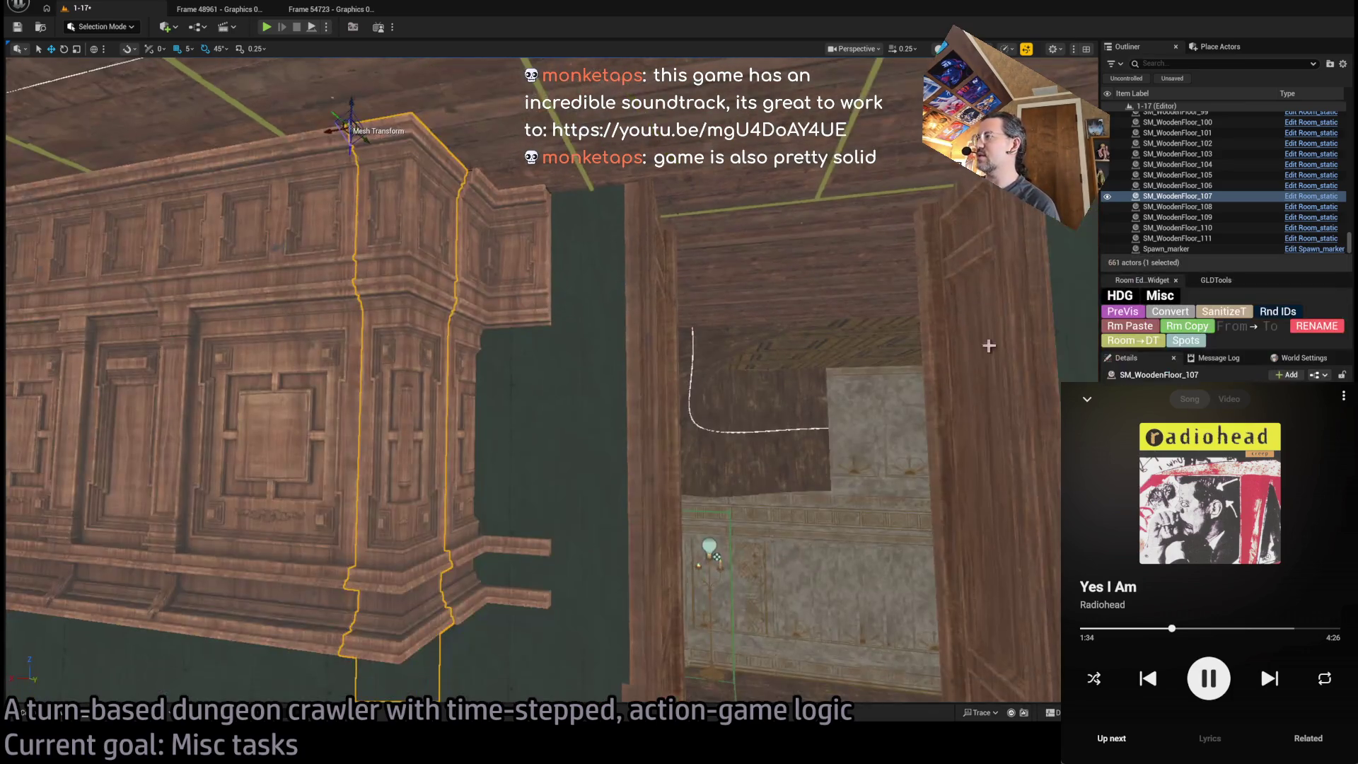
pyautogui.moveTo(438, 459)
pyautogui.mouseDown()
pyautogui.moveTo(453, 442)
pyautogui.moveTo(437, 454)
pyautogui.mouseUp()
pyautogui.moveTo(442, 189)
pyautogui.mouseDown()
pyautogui.moveTo(425, 207)
pyautogui.moveTo(446, 209)
pyautogui.moveTo(433, 212)
pyautogui.moveTo(427, 304)
pyautogui.mouseUp()
pyautogui.click(427, 306)
pyautogui.click(427, 339)
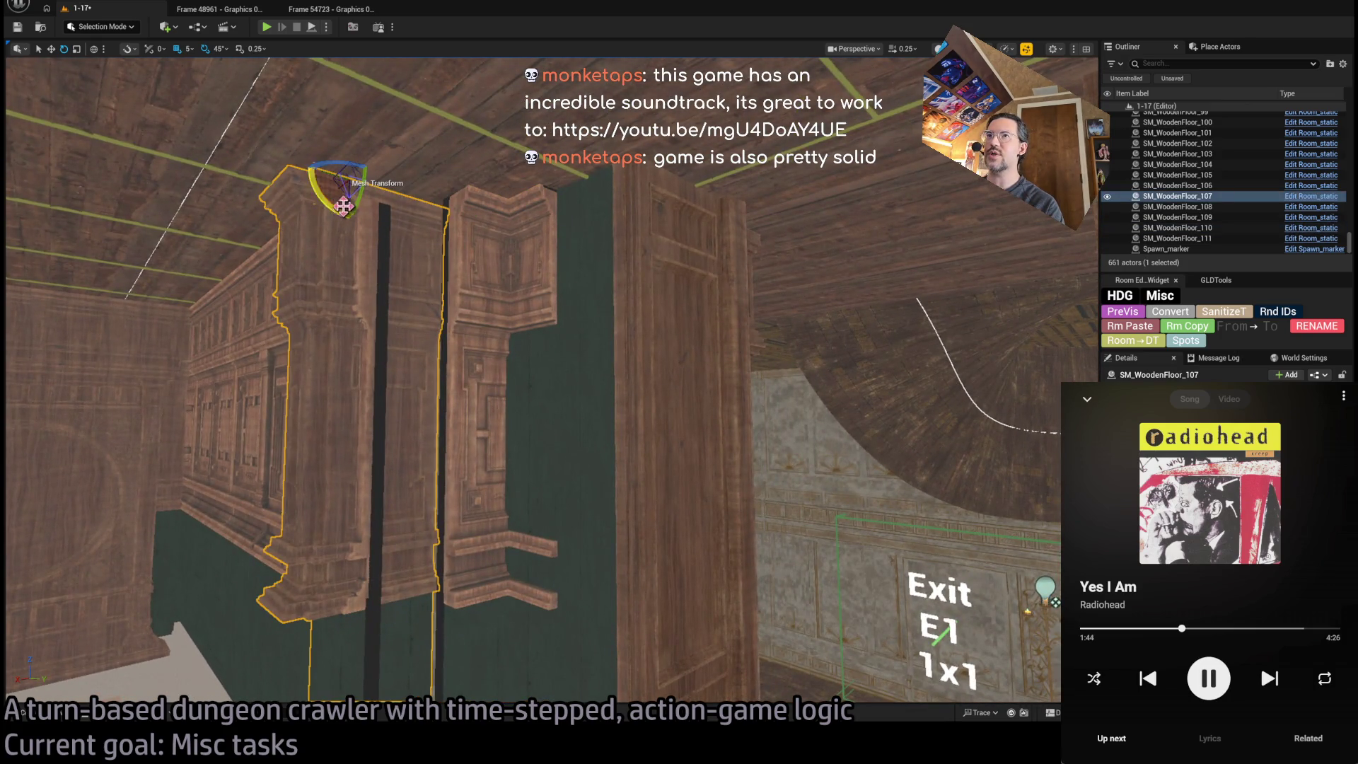
pyautogui.press('f')
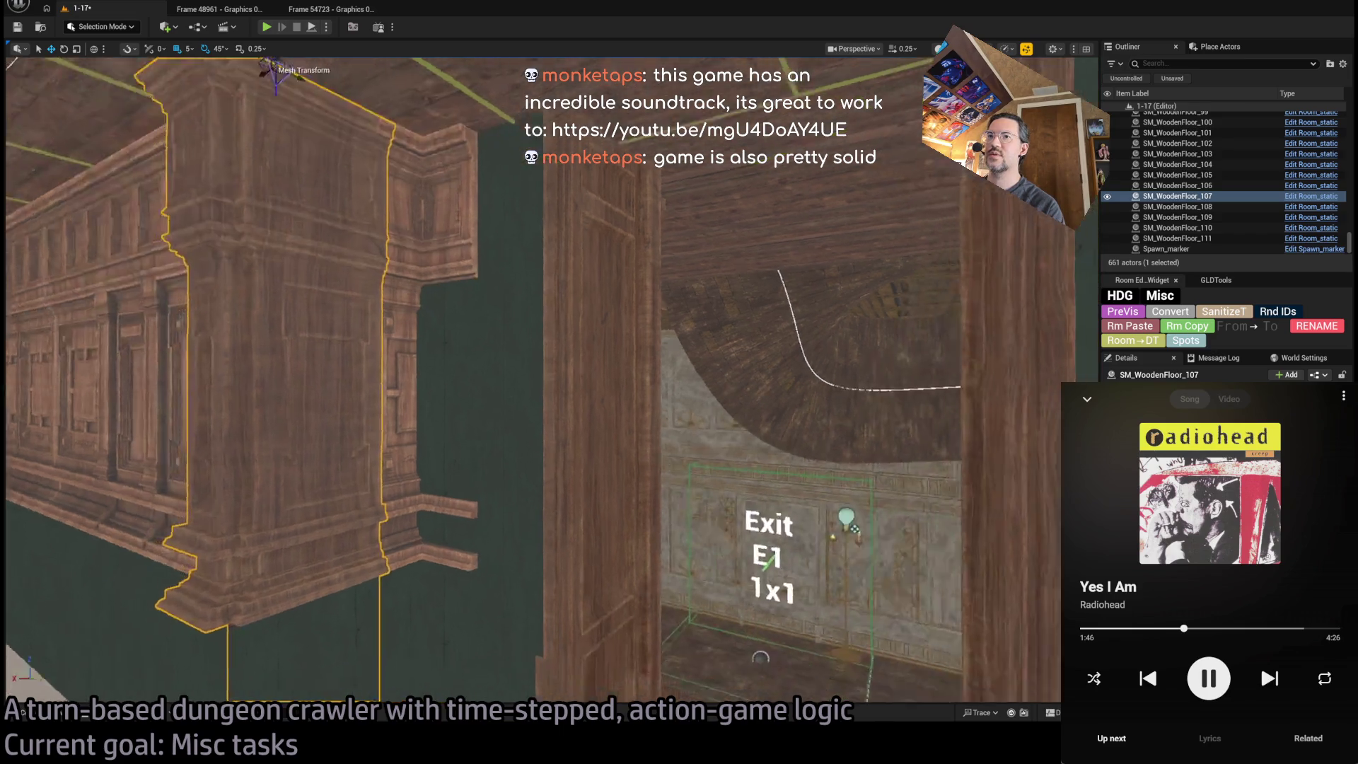
pyautogui.press('Delete')
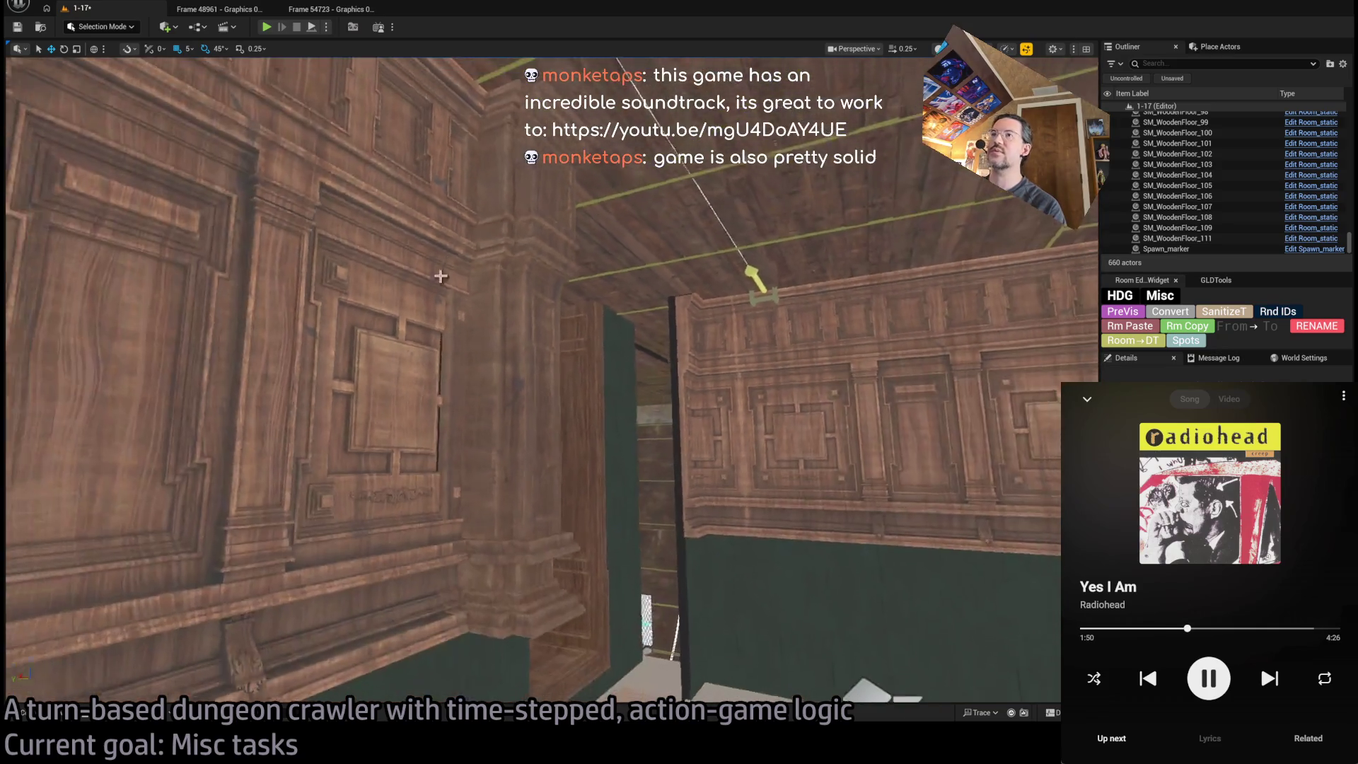
# Select both door-frame pillars and move them toward the Exit E1 doorway.
pyautogui.click(488, 424)
pyautogui.moveTo(418, 255); pyautogui.dragTo(418, 209)
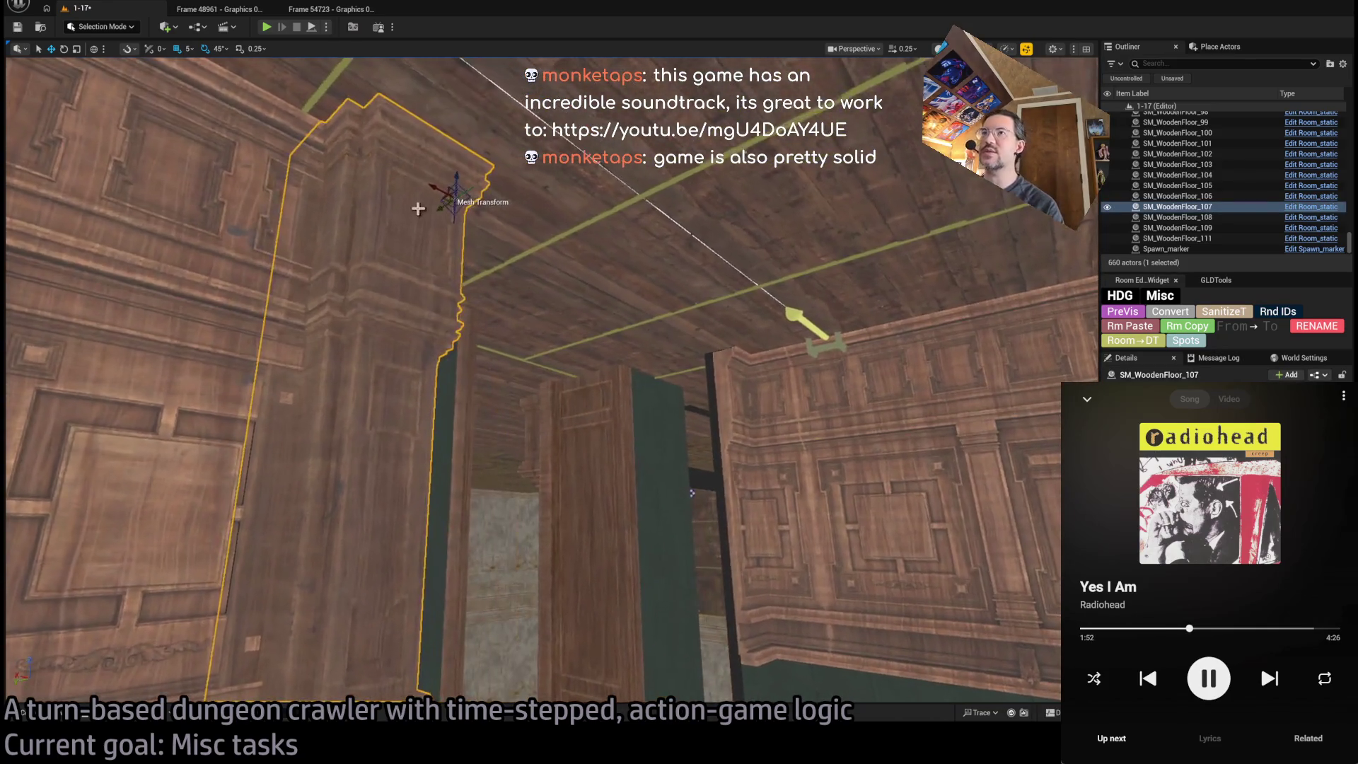
pyautogui.moveTo(692, 493); pyautogui.dragTo(997, 361)
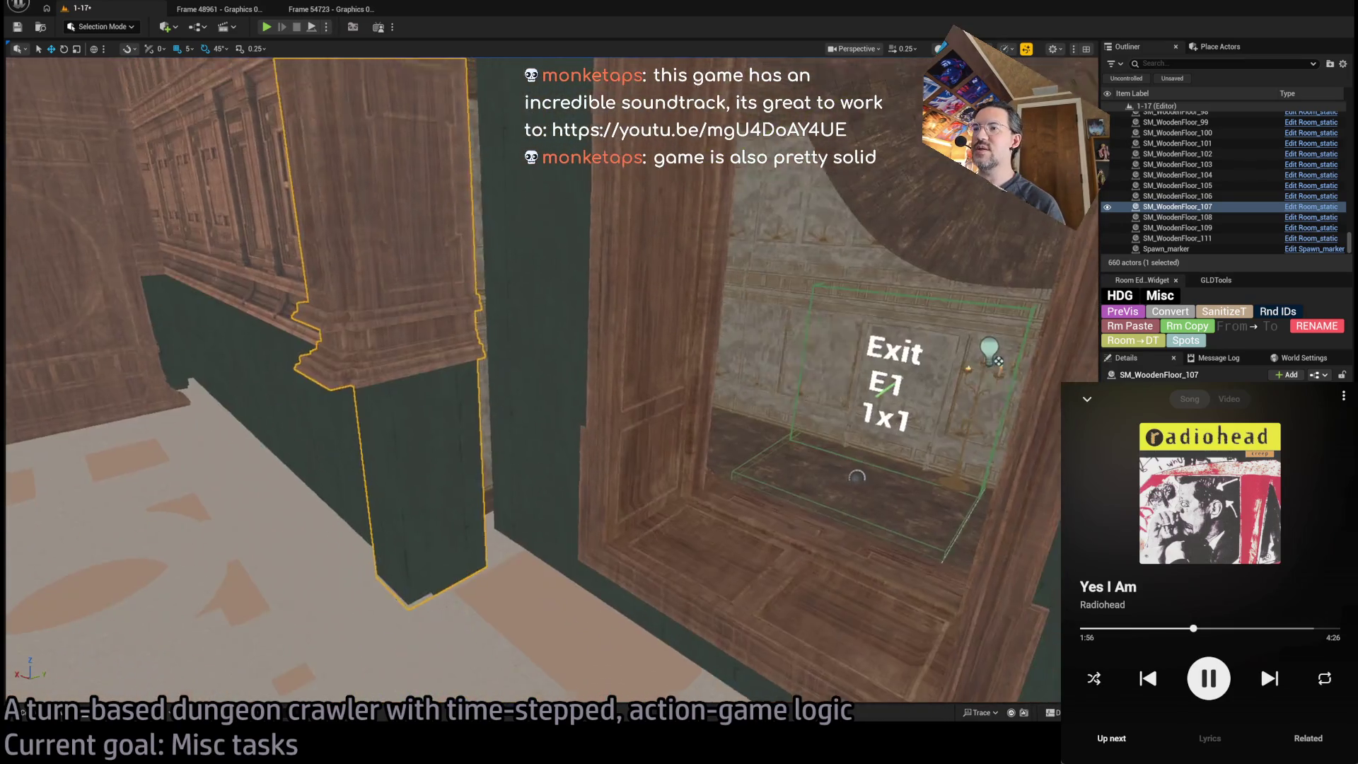
pyautogui.click(749, 562)
pyautogui.moveTo(718, 545); pyautogui.dragTo(642, 288)
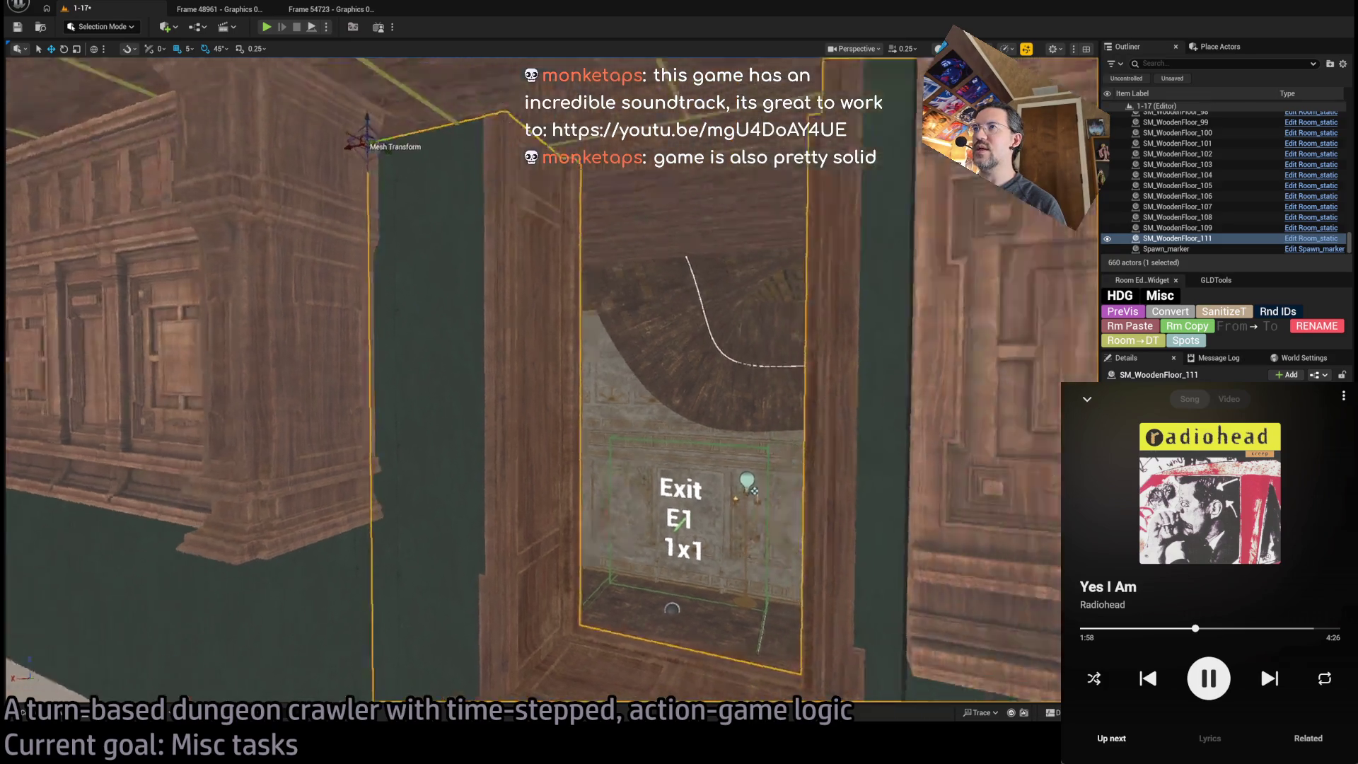
pyautogui.moveTo(571, 383)
pyautogui.mouseDown()
pyautogui.moveTo(652, 327)
pyautogui.moveTo(594, 354)
pyautogui.moveTo(559, 341)
pyautogui.moveTo(563, 375)
pyautogui.mouseUp()
pyautogui.keyDown('ctrl'); pyautogui.click(652, 328); pyautogui.keyUp('ctrl')
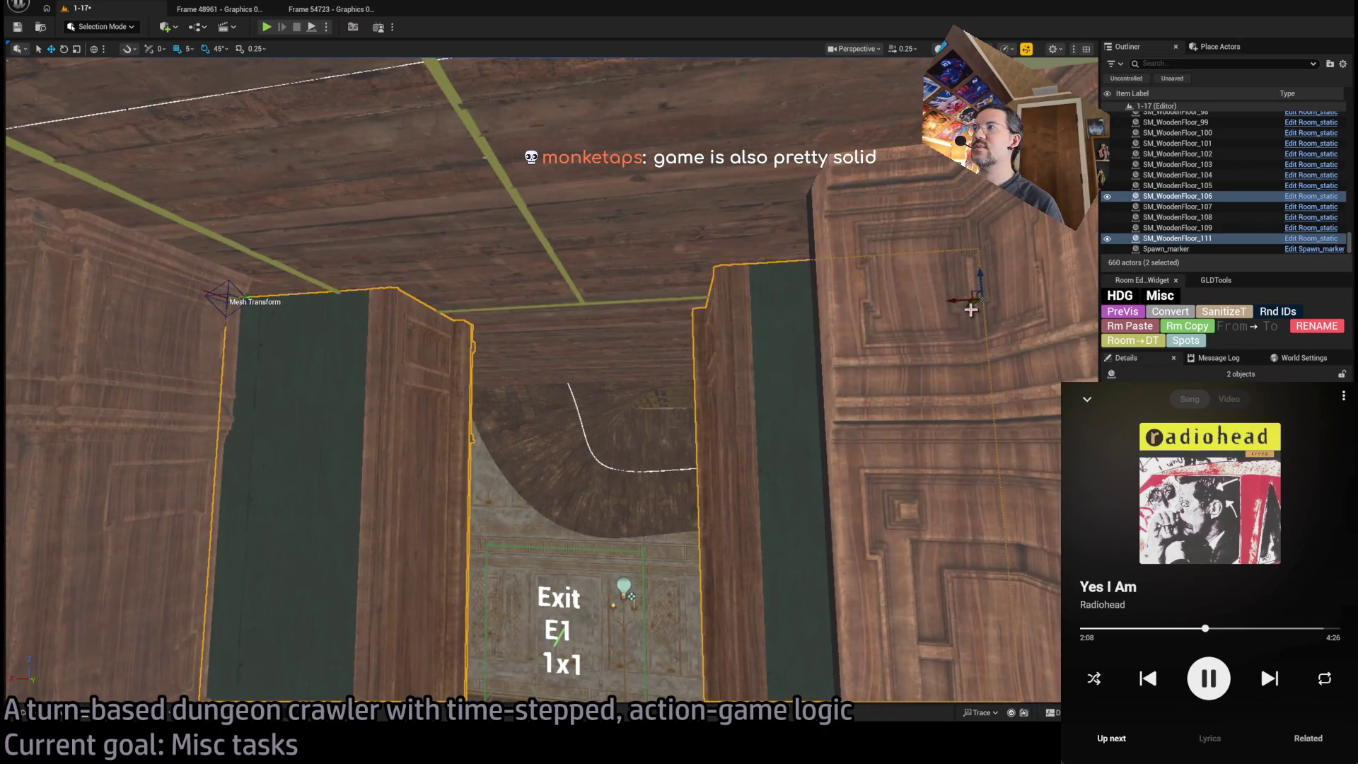
pyautogui.moveTo(969, 305)
pyautogui.mouseDown()
pyautogui.moveTo(999, 284)
pyautogui.moveTo(677, 485)
pyautogui.mouseUp()
# Delete the stray wall piece and Alt-drag a pillar copy to the doorway's right side.
pyautogui.click(677, 486)
pyautogui.press('Delete')
pyautogui.moveTo(258, 495); pyautogui.dragTo(379, 343)
pyautogui.click(379, 342)
pyautogui.moveTo(400, 256)
pyautogui.mouseDown()
pyautogui.moveTo(764, 306)
pyautogui.moveTo(858, 261)
pyautogui.moveTo(841, 311)
pyautogui.mouseUp()
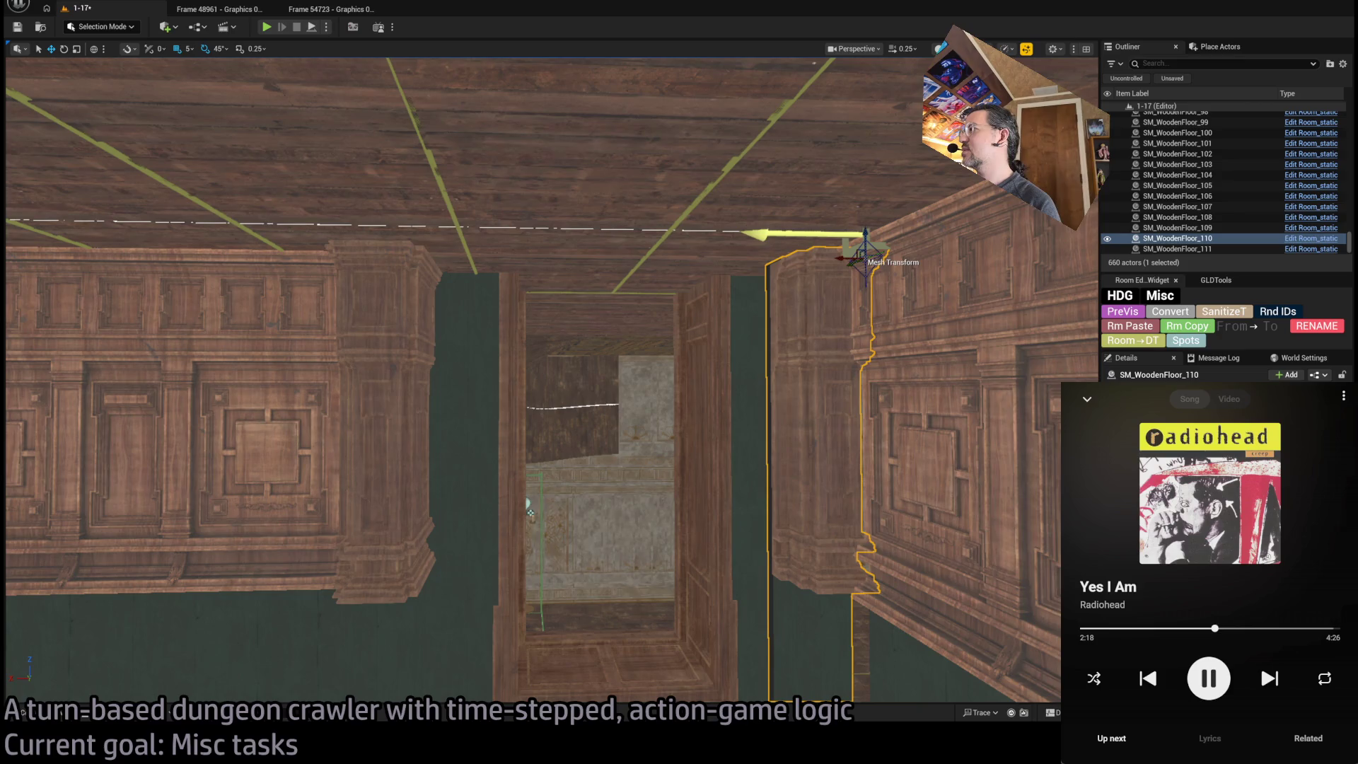
# Reposition the left door pillar at the doorway opening with the translate gizmo.
pyautogui.click(338, 404)
pyautogui.moveTo(338, 404); pyautogui.dragTo(990, 525)
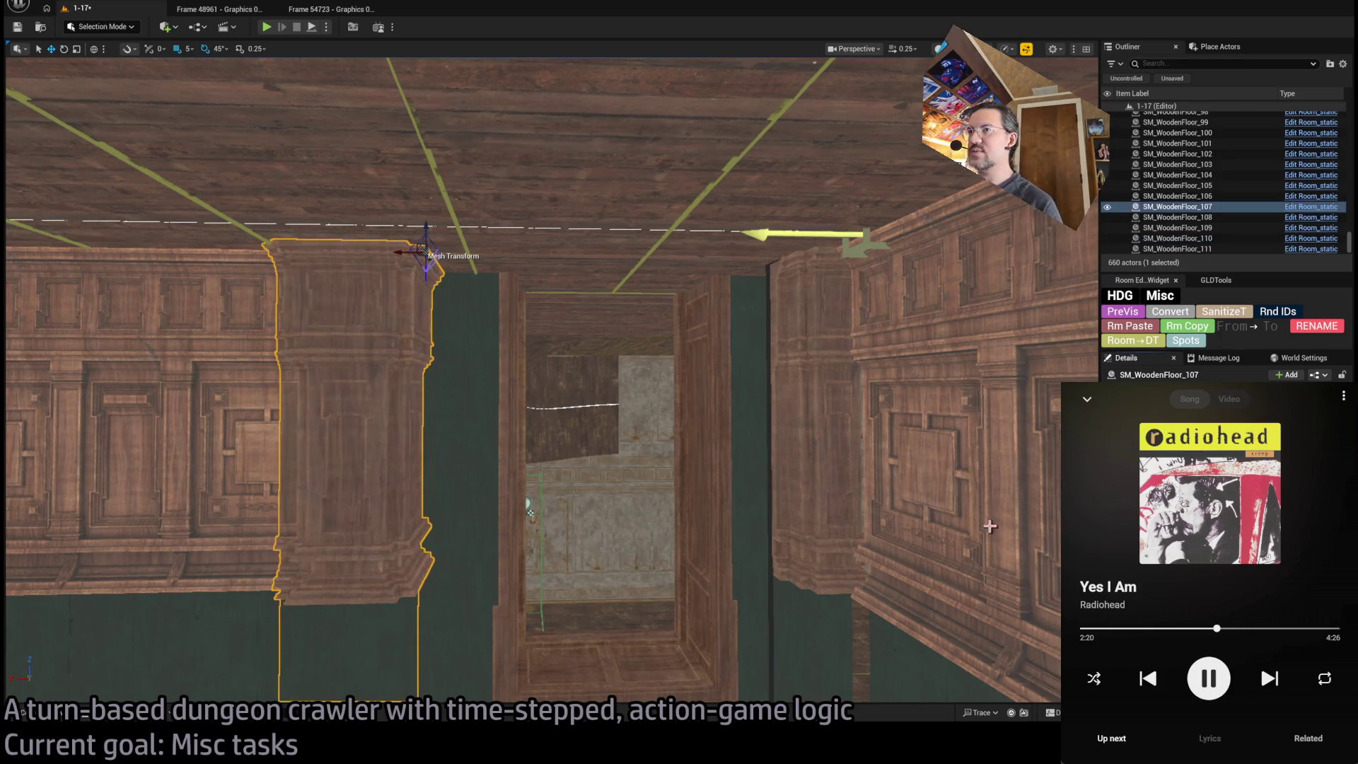
pyautogui.moveTo(408, 255)
pyautogui.mouseDown()
pyautogui.moveTo(510, 254)
pyautogui.moveTo(465, 269)
pyautogui.moveTo(315, 207)
pyautogui.mouseUp()
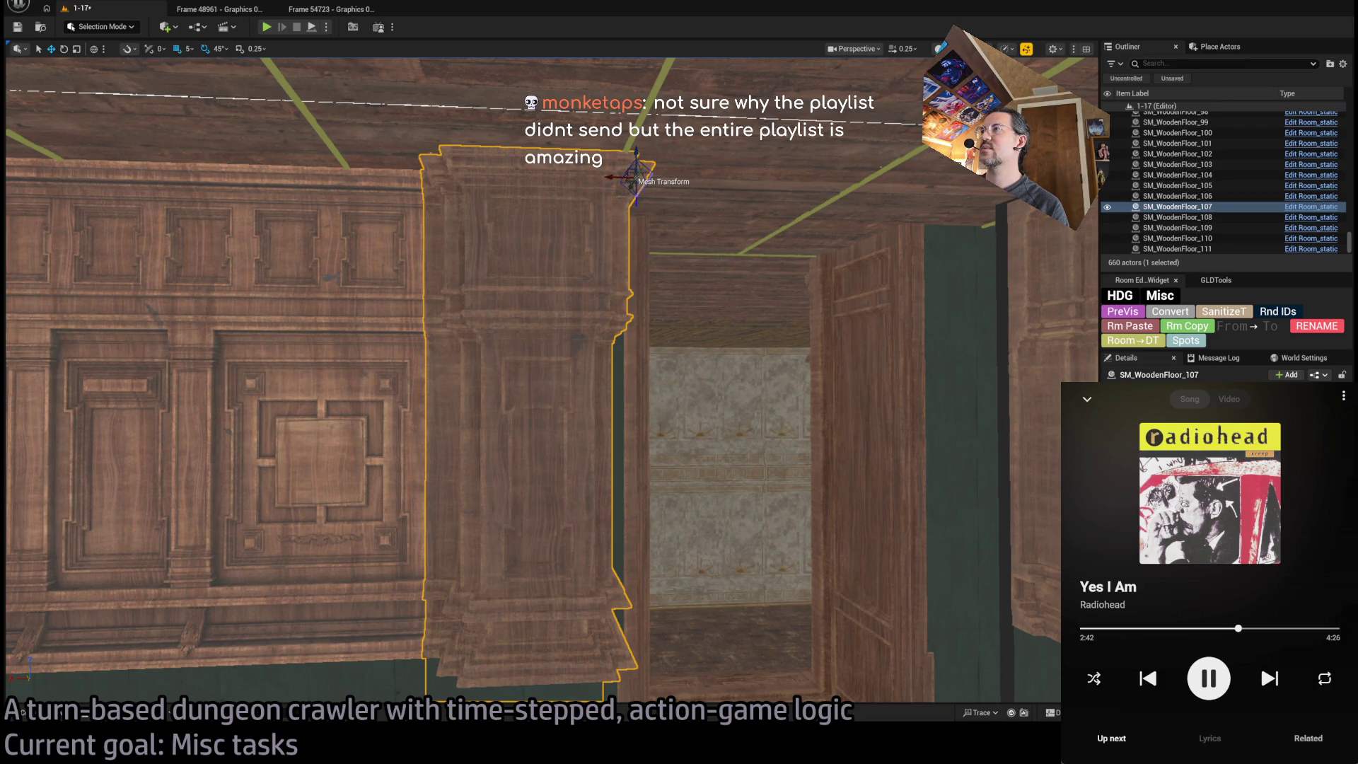
pyautogui.click(1087, 399)
# Scroll through the Foundation OST video page on YouTube, then start a new browser tab.
pyautogui.hotkey('ctrl', 't')
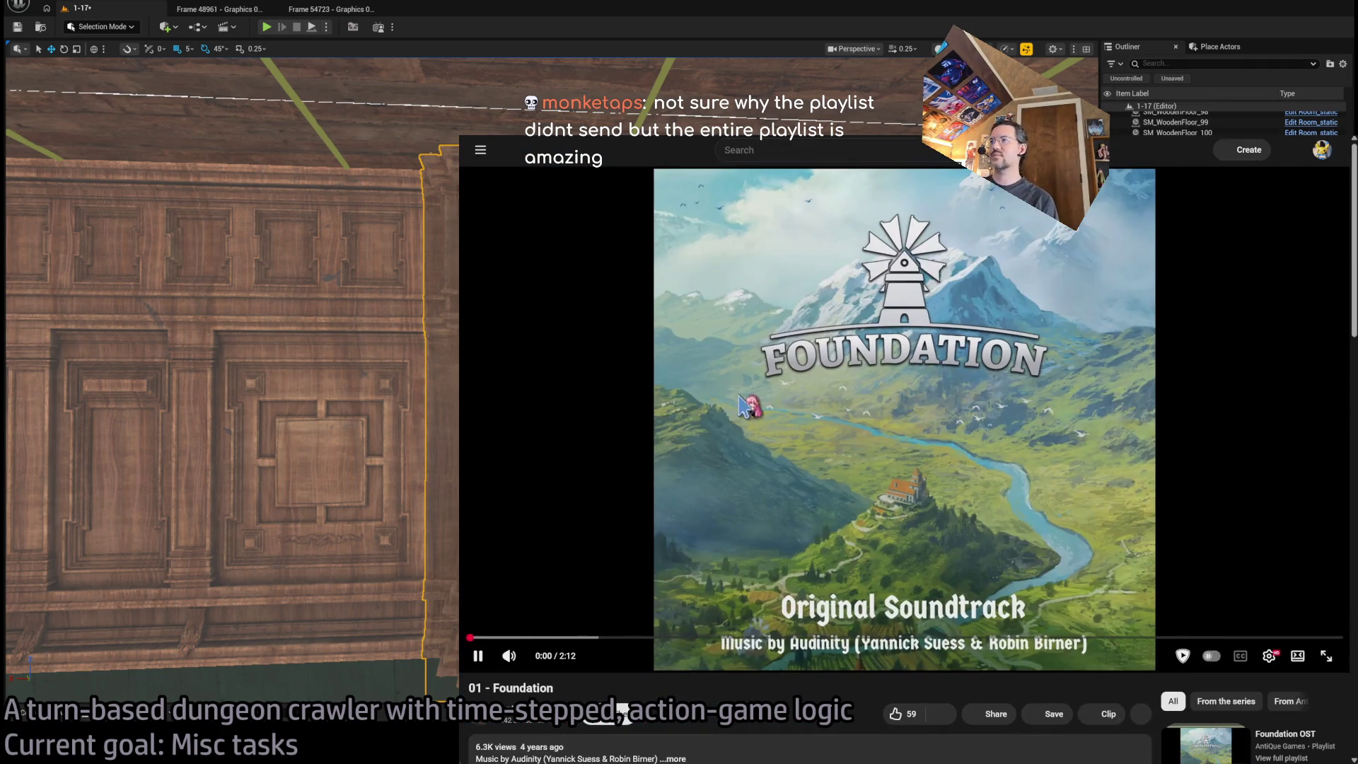
pyautogui.scroll(-4, 743, 630)
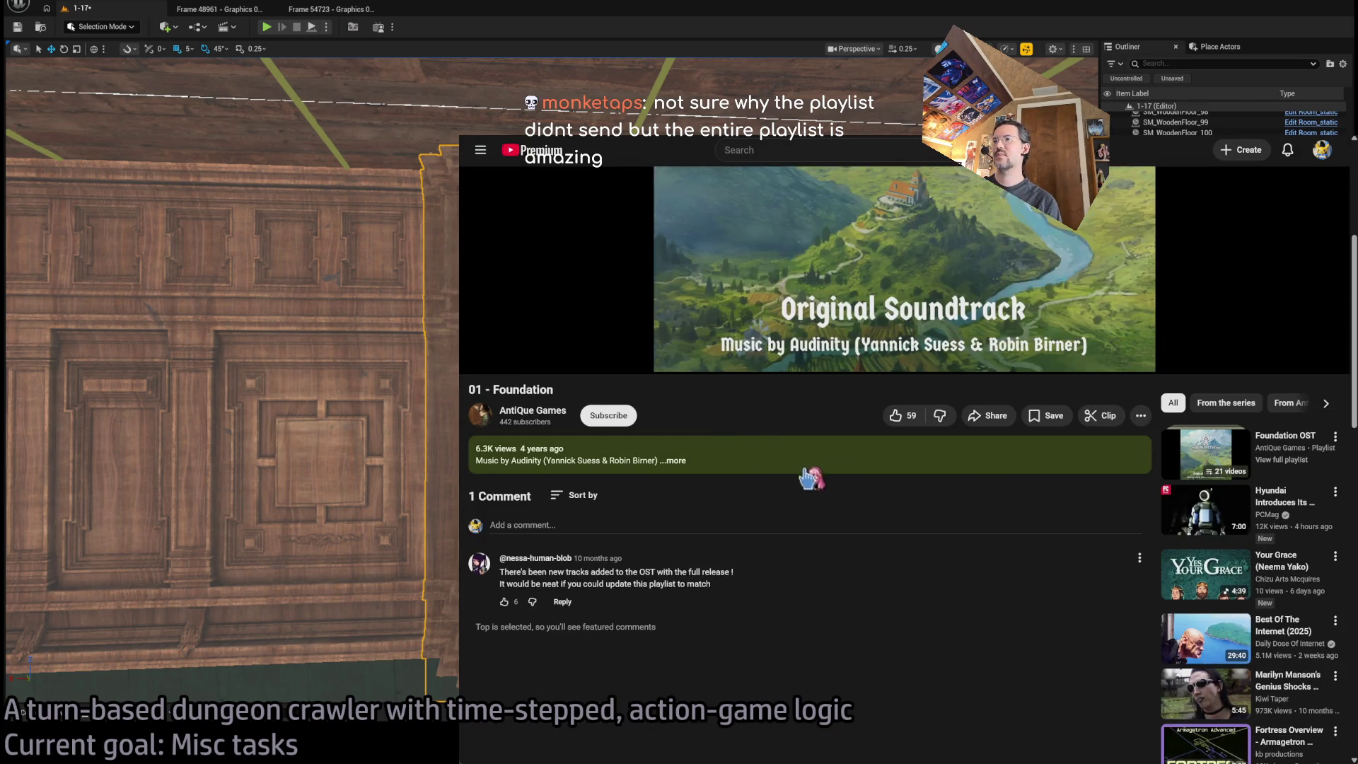
pyautogui.scroll(4, 806, 479)
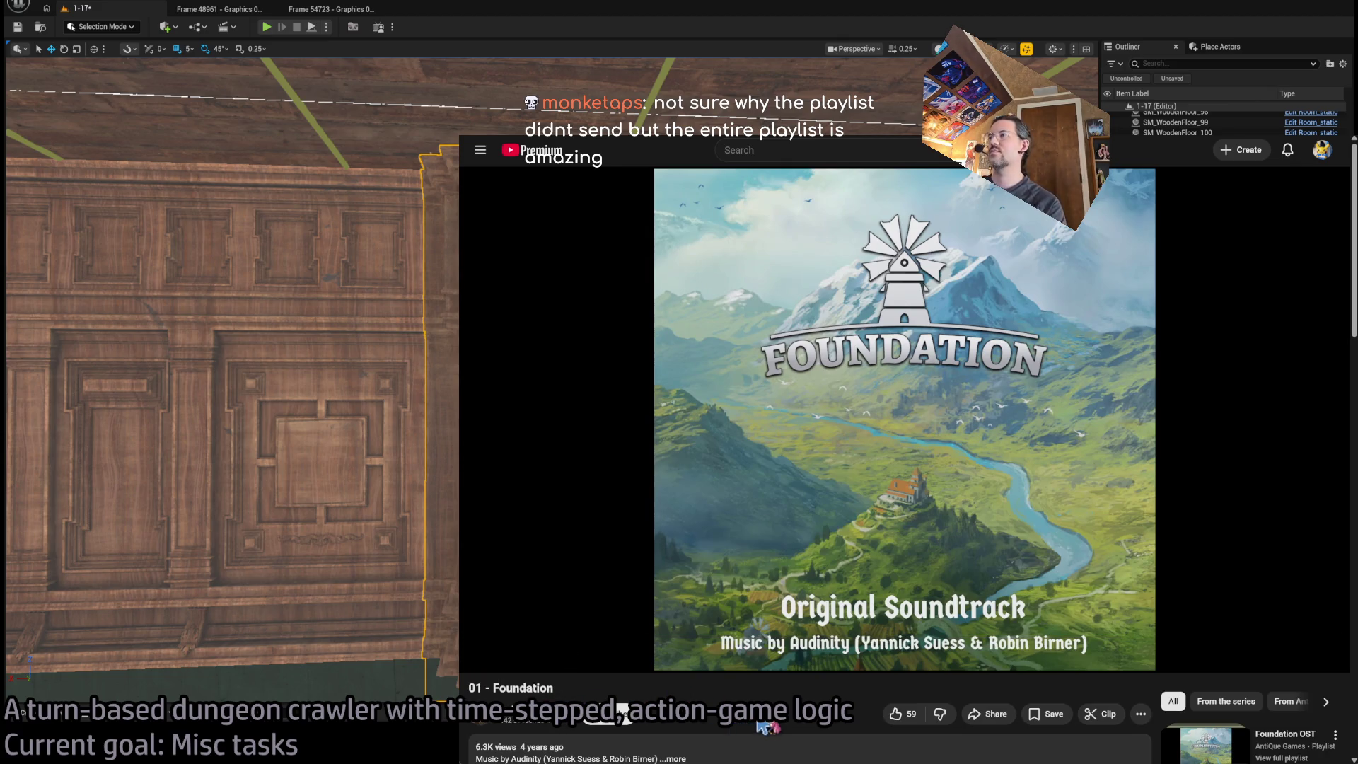
pyautogui.hotkey('ctrl', 't')
# Search 'foundation game' and open Foundation's Steam store page.
pyautogui.write('foundation')
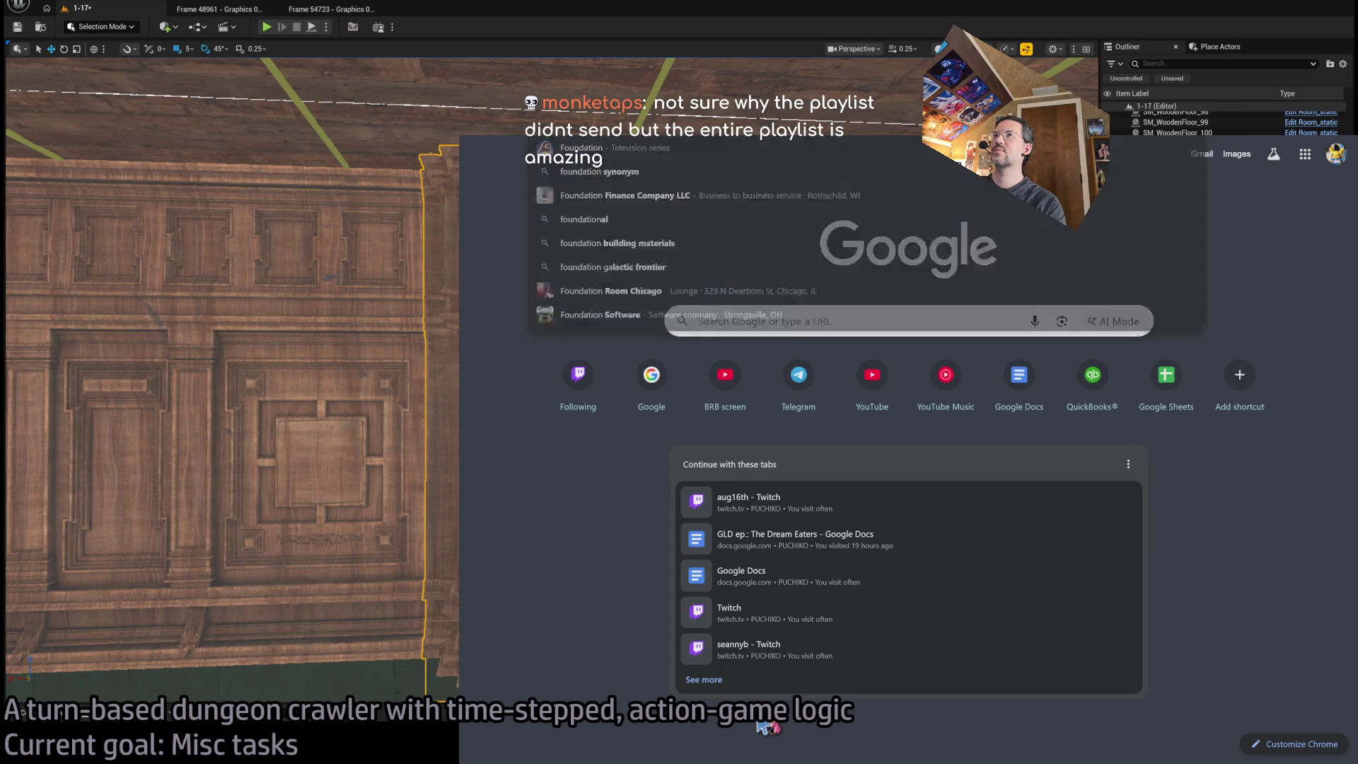
pyautogui.write(' game')
pyautogui.press('Return')
pyautogui.scroll(-5, 760, 605)
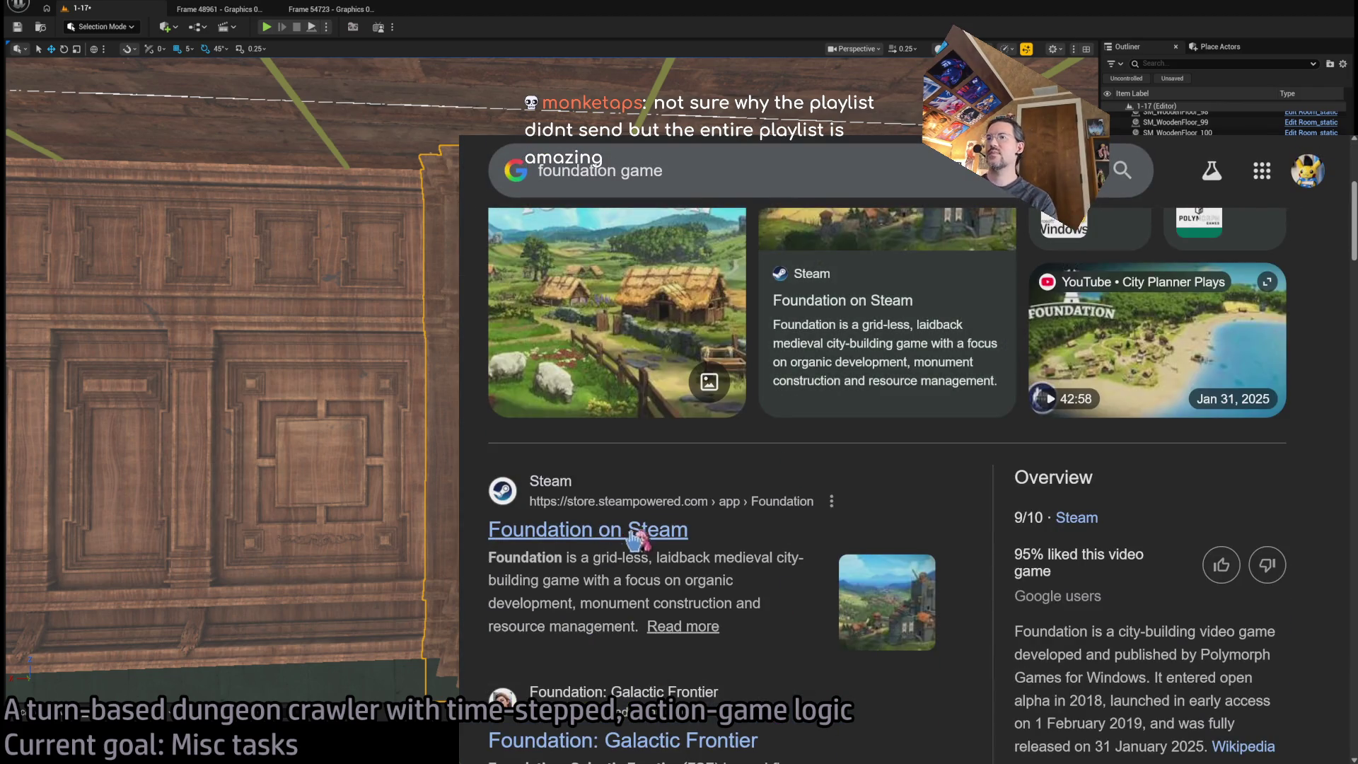
pyautogui.click(634, 539)
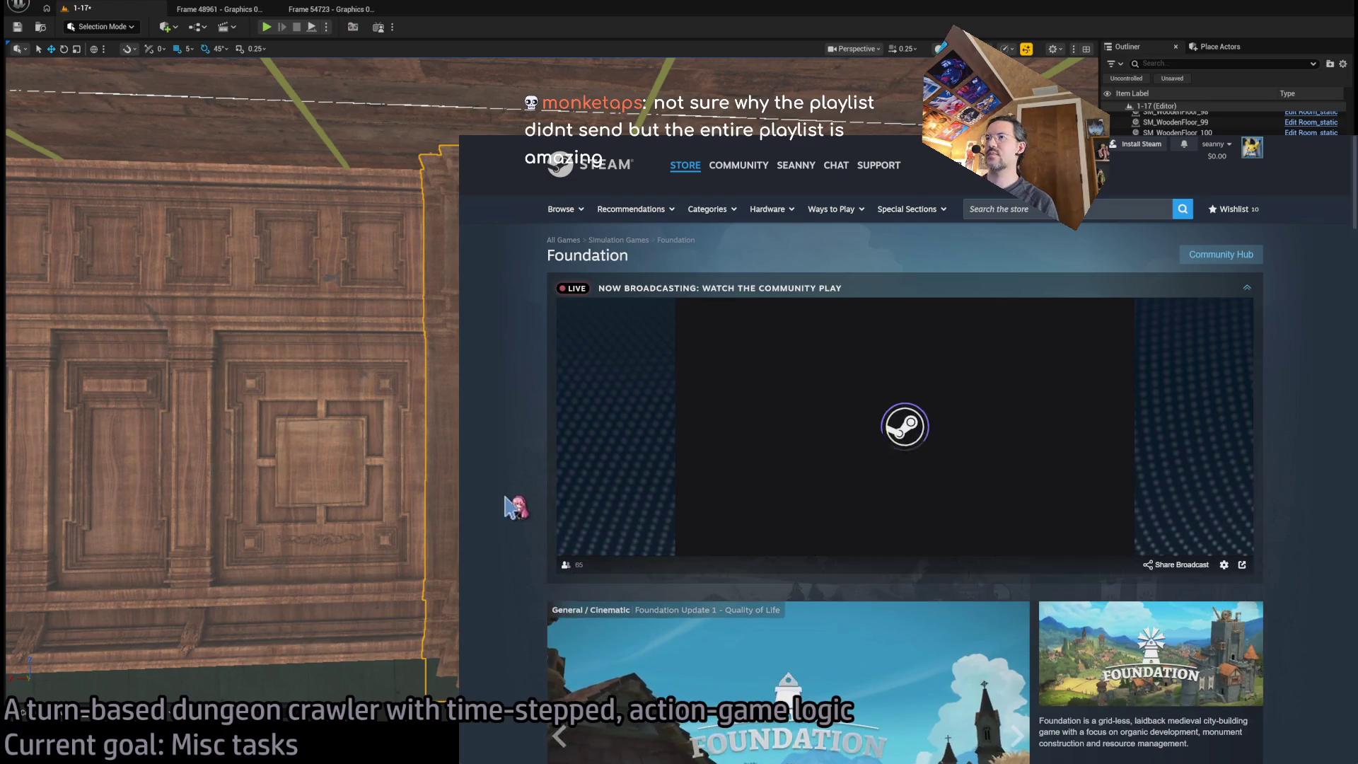
# Pause the live community broadcast and skip ahead through the Foundation update trailer.
pyautogui.scroll(-2, 507, 507)
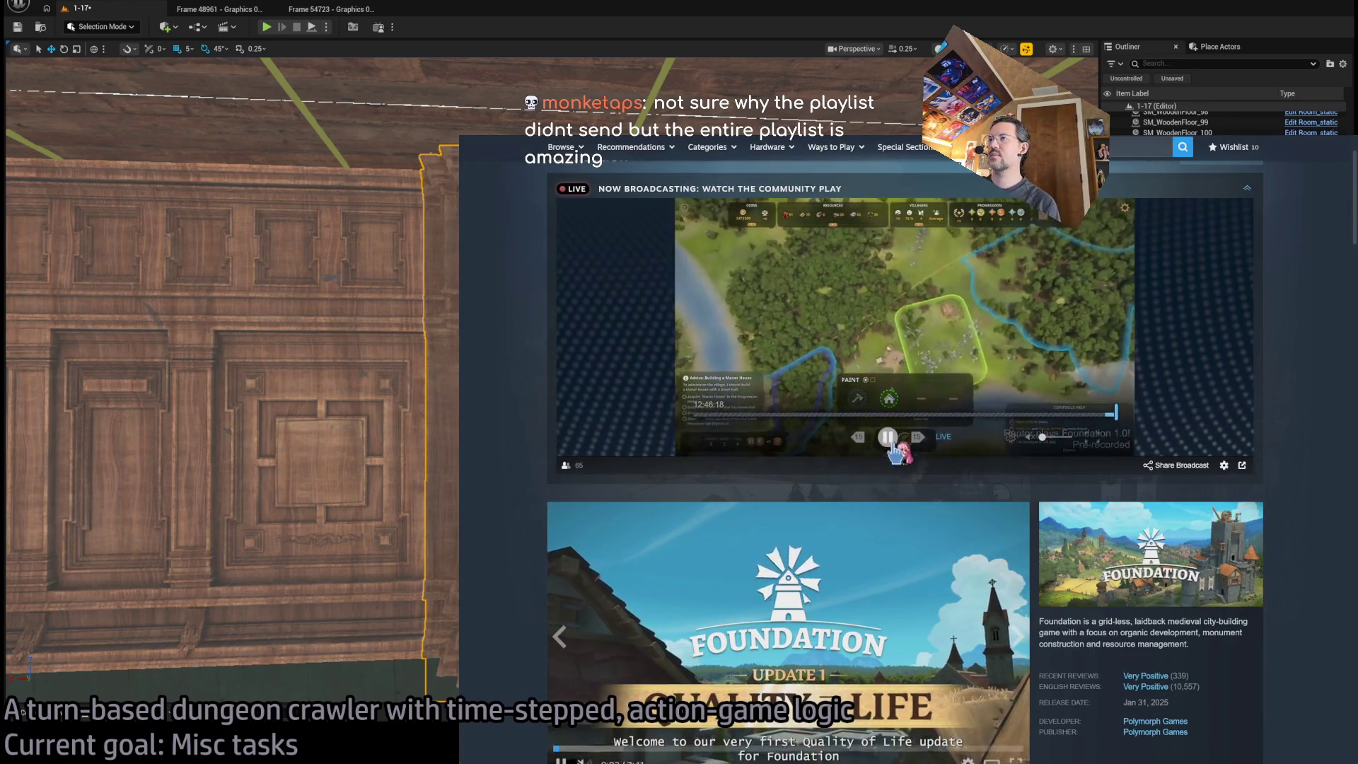
pyautogui.click(893, 445)
pyautogui.scroll(-5, 893, 445)
pyautogui.scroll(2, 535, 580)
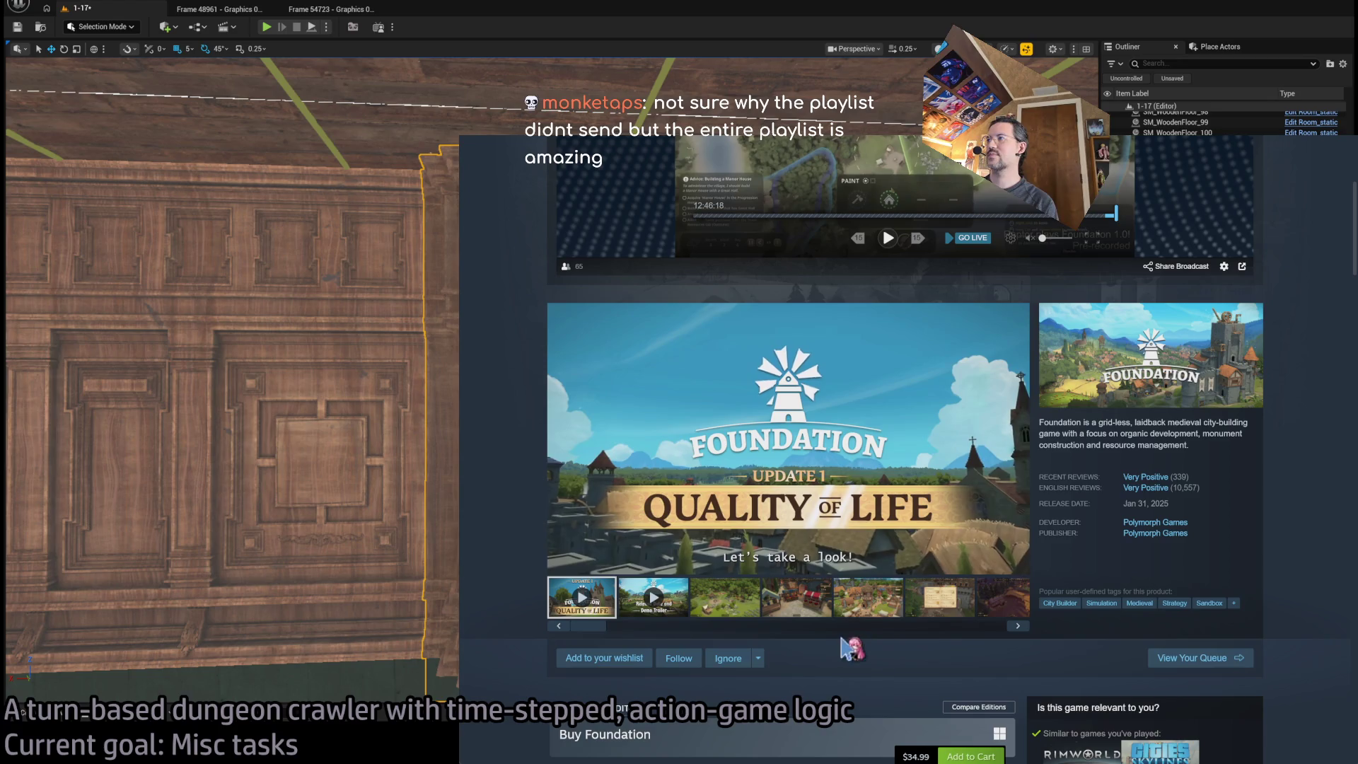
pyautogui.moveTo(581, 566)
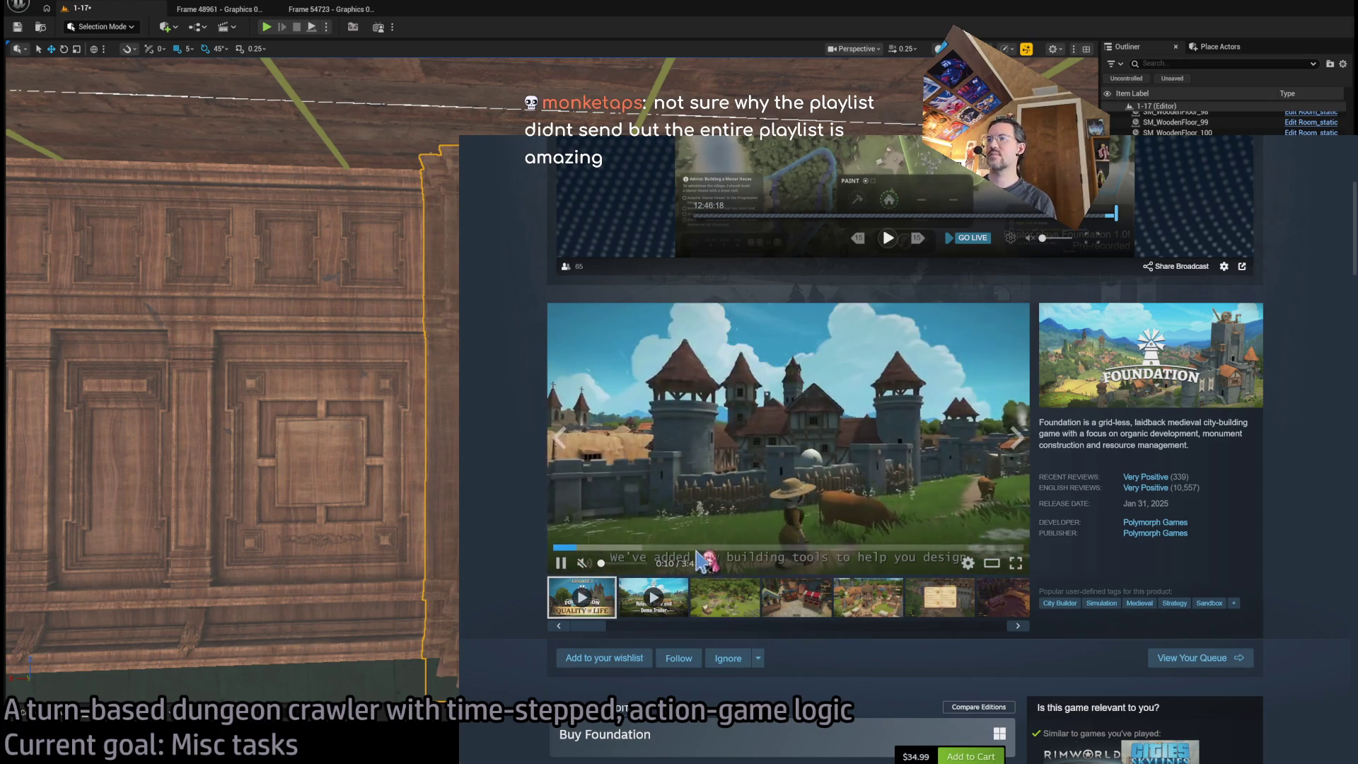
pyautogui.click(683, 548)
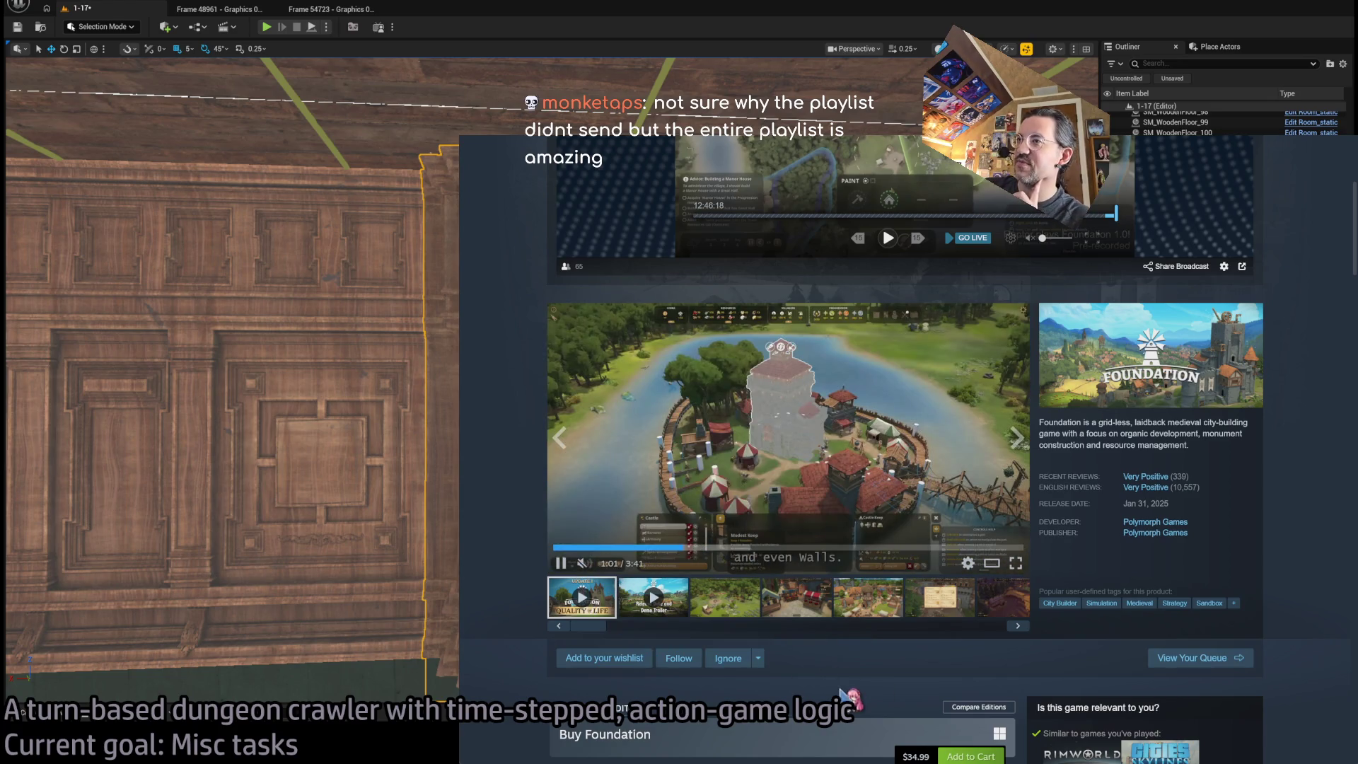
pyautogui.click(783, 547)
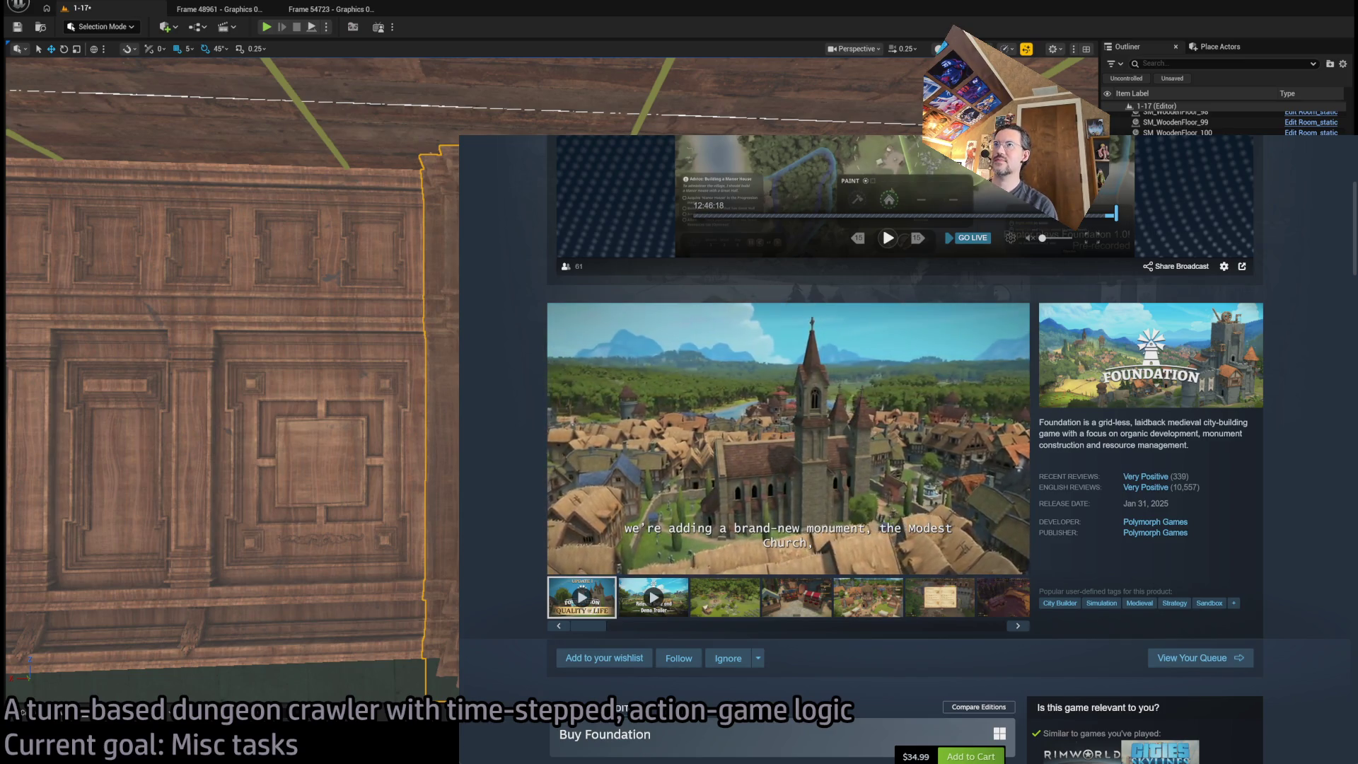
pyautogui.hotkey('ctrl', 'Tab')
pyautogui.hotkey('ctrl', 'Tab')
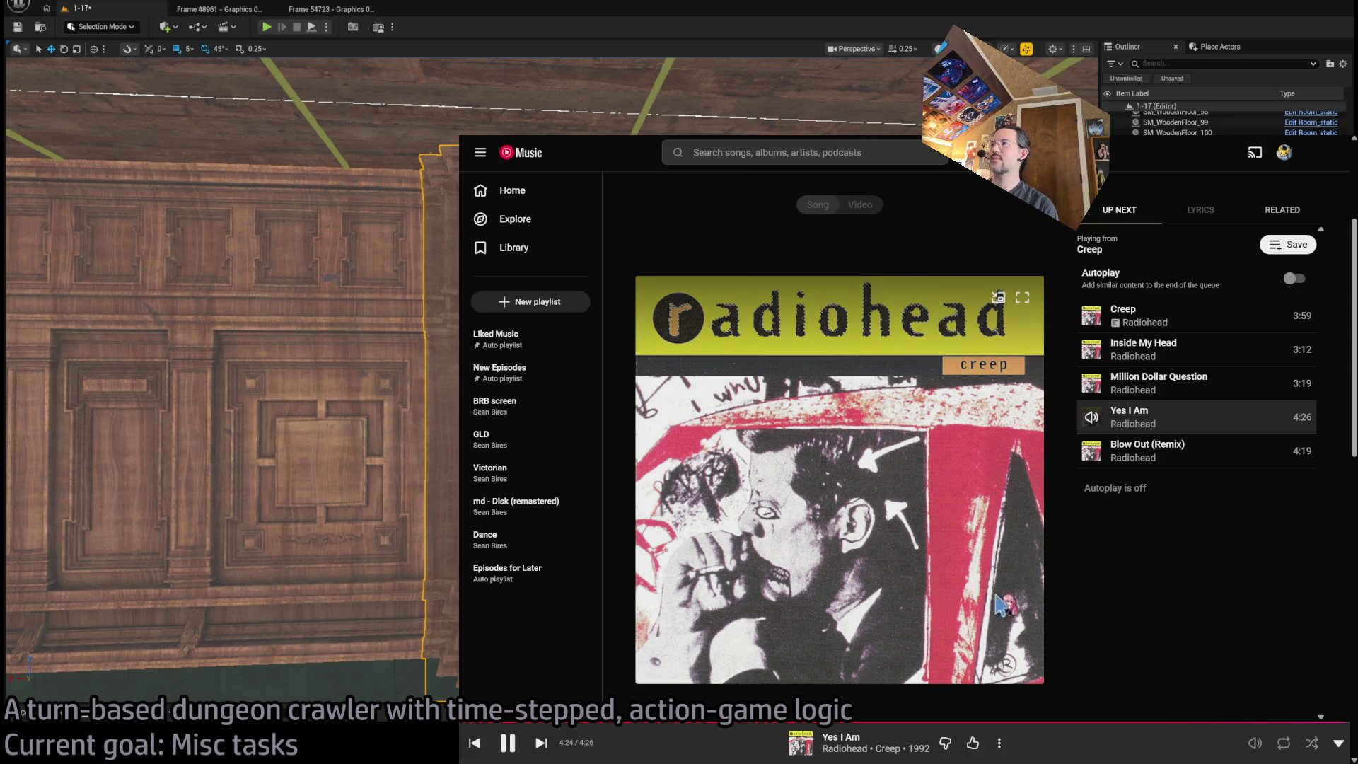
# Pause the Radiohead song and play the Foundation soundtrack video in a small window.
pyautogui.click(507, 751)
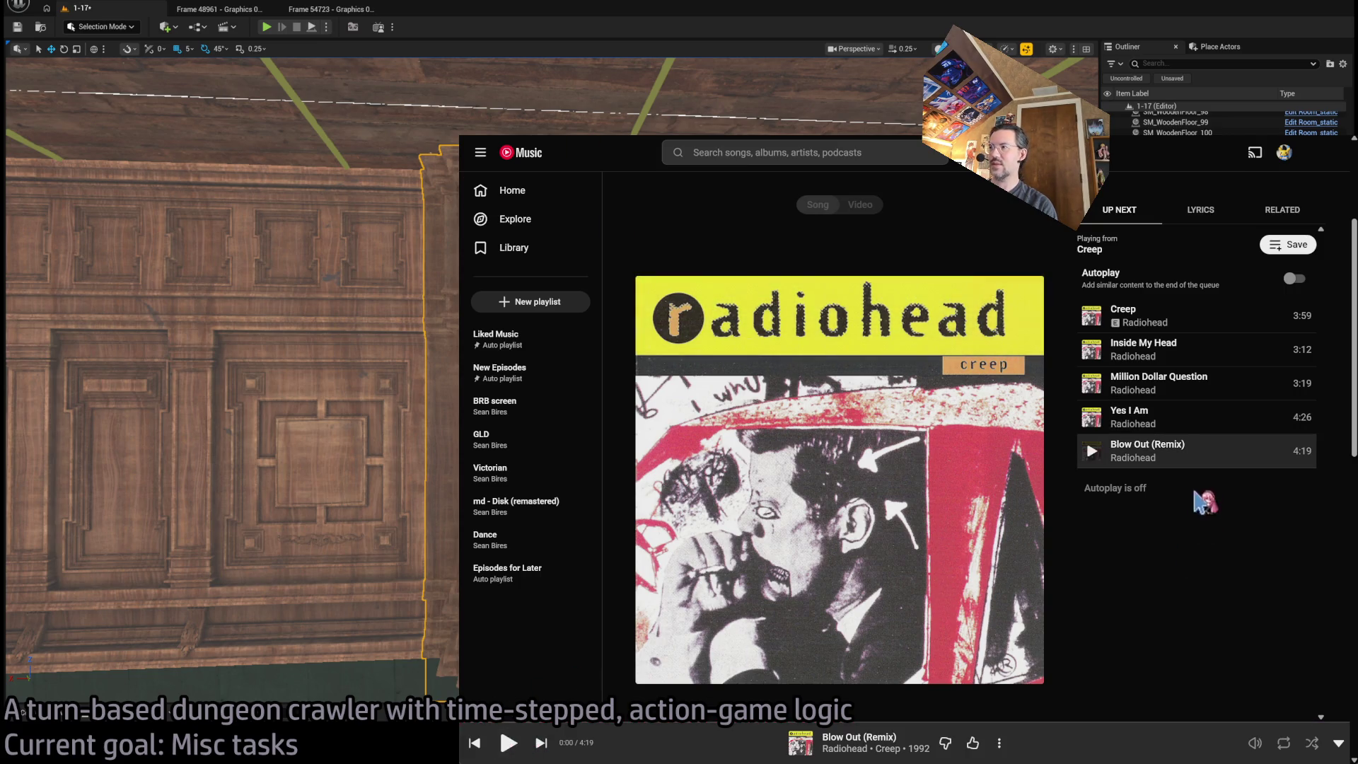
pyautogui.hotkey('alt', 'Tab')
pyautogui.click(574, 555)
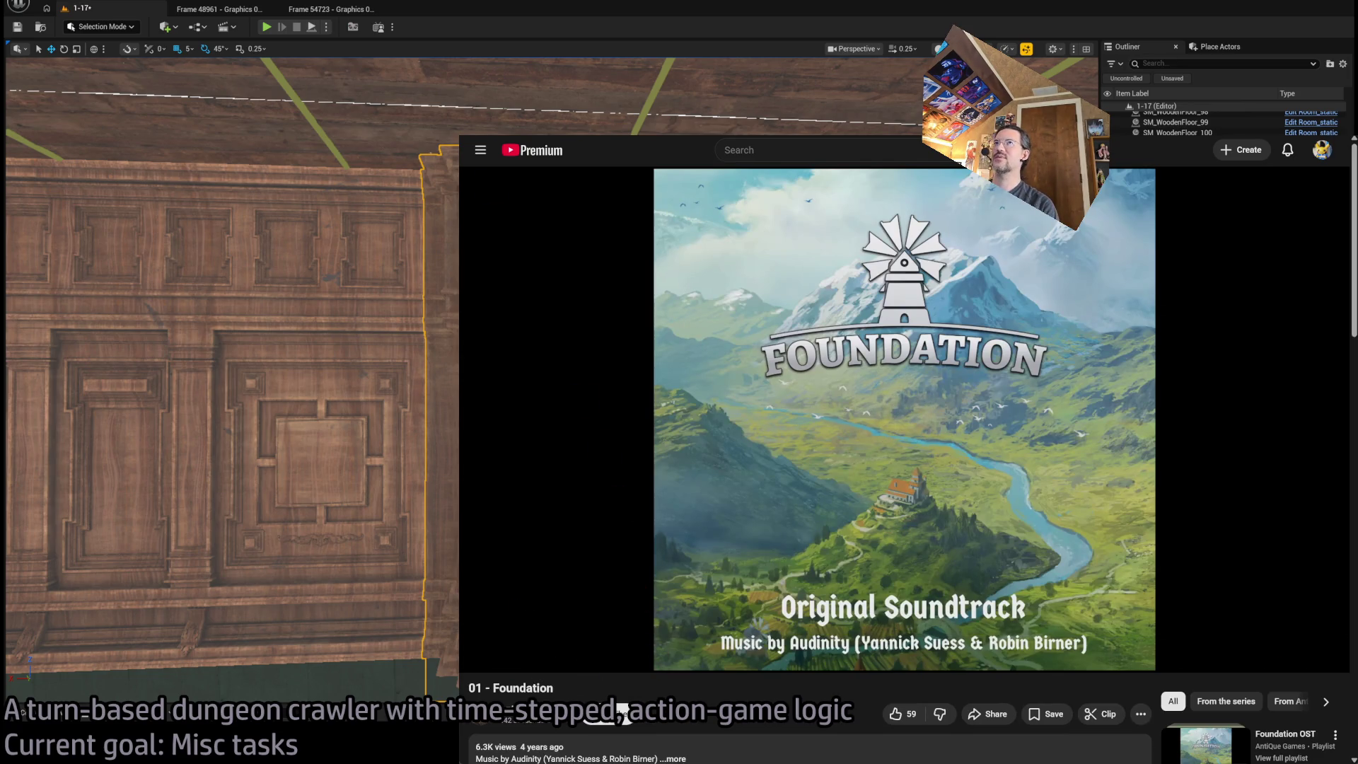
pyautogui.press('super+Down')
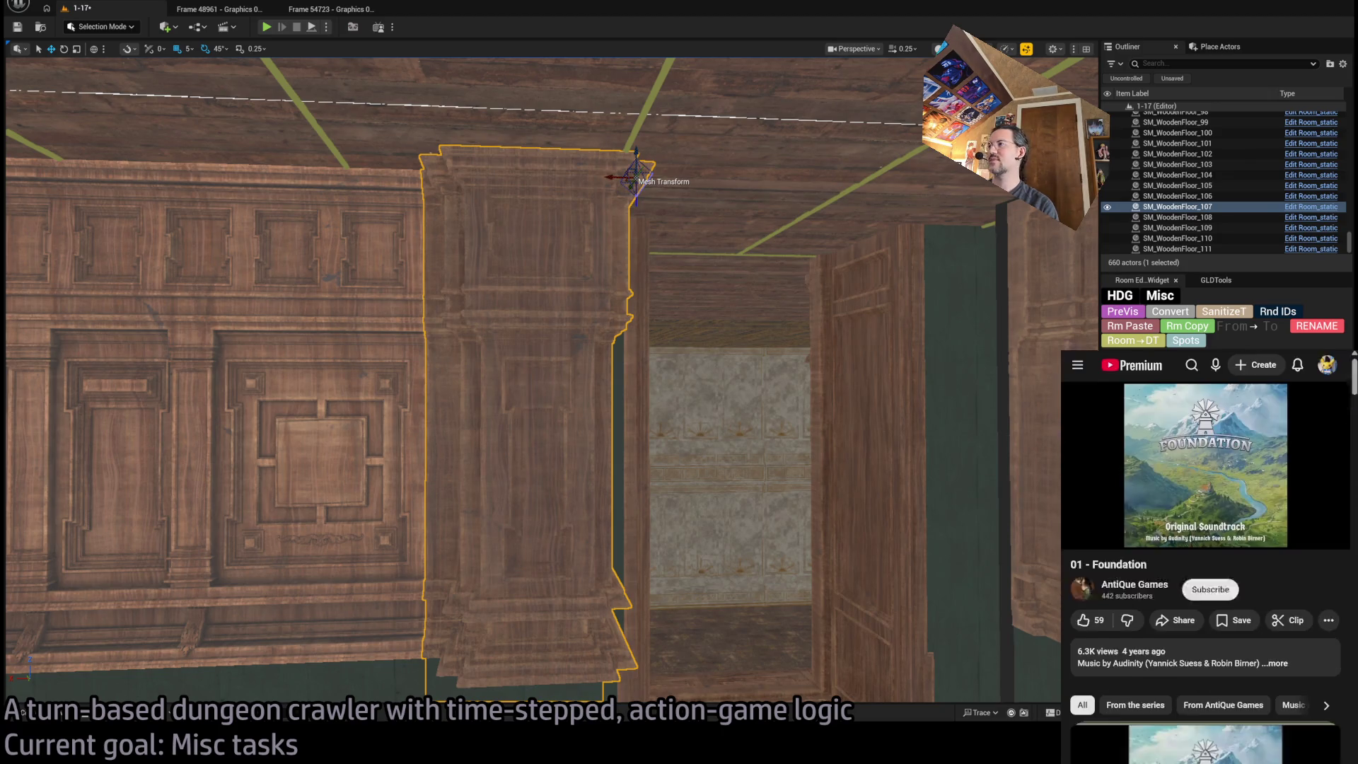
# Shrink the music window so the editor's transform values show, and centre the view on the doorway.
pyautogui.scroll(-1, 1223, 684)
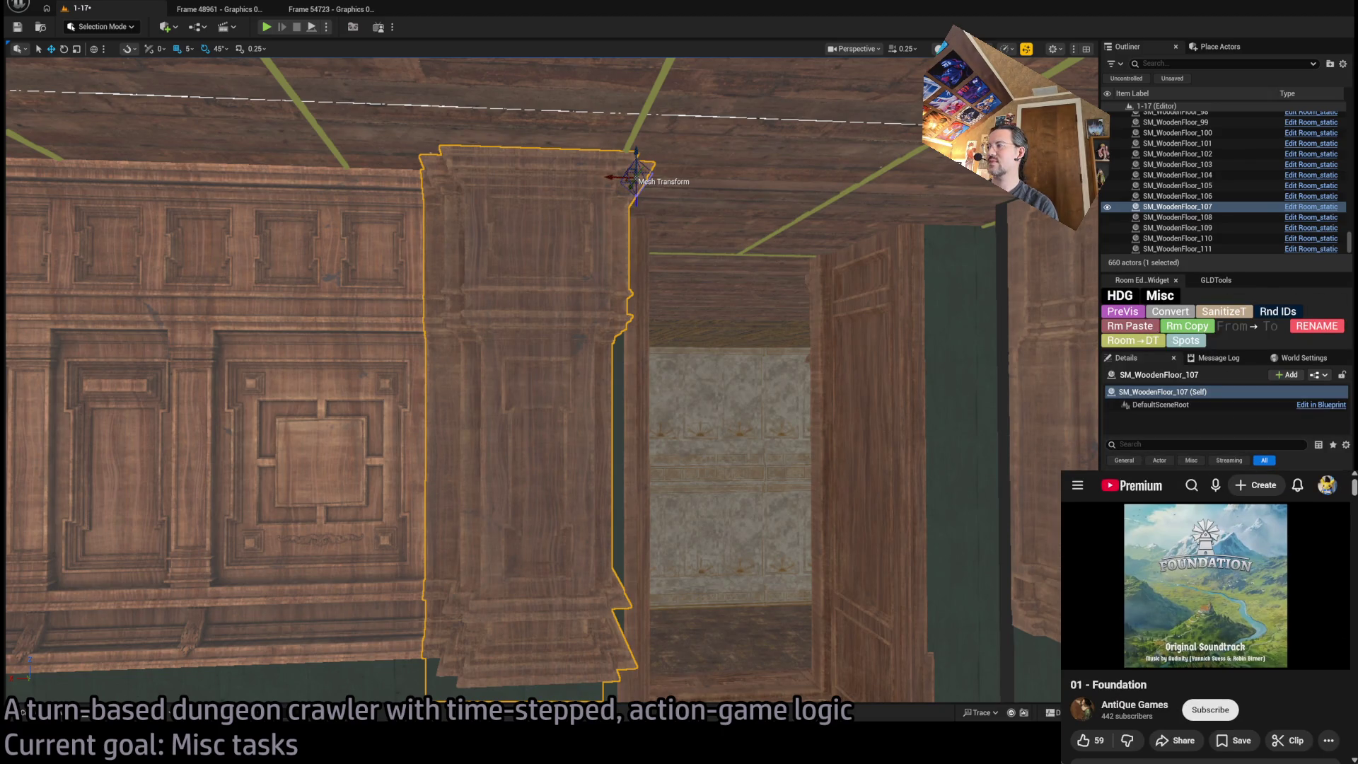
pyautogui.hotkey('ctrl', '-')
pyautogui.hotkey('ctrl', '-')
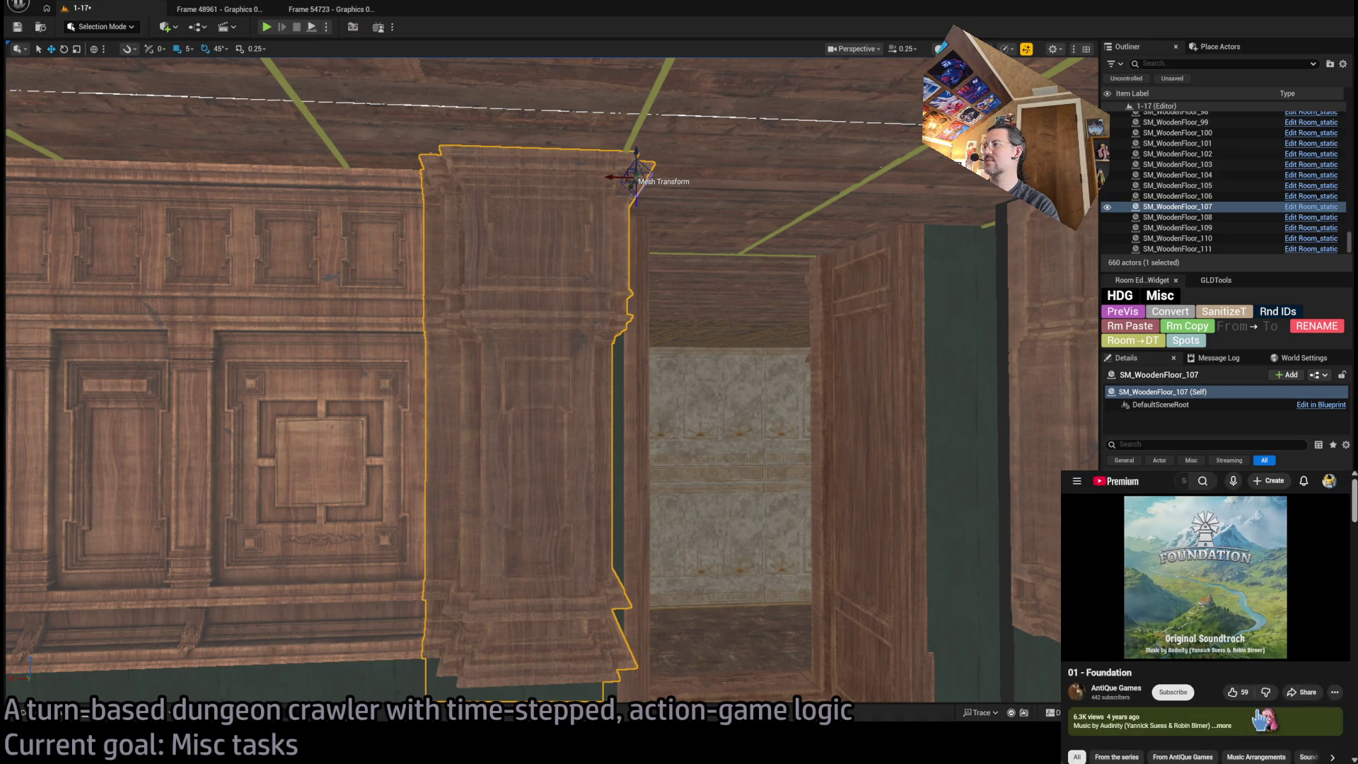
pyautogui.moveTo(1254, 471)
pyautogui.mouseDown()
pyautogui.moveTo(1254, 347)
pyautogui.moveTo(1254, 535)
pyautogui.moveTo(1254, 510)
pyautogui.mouseUp()
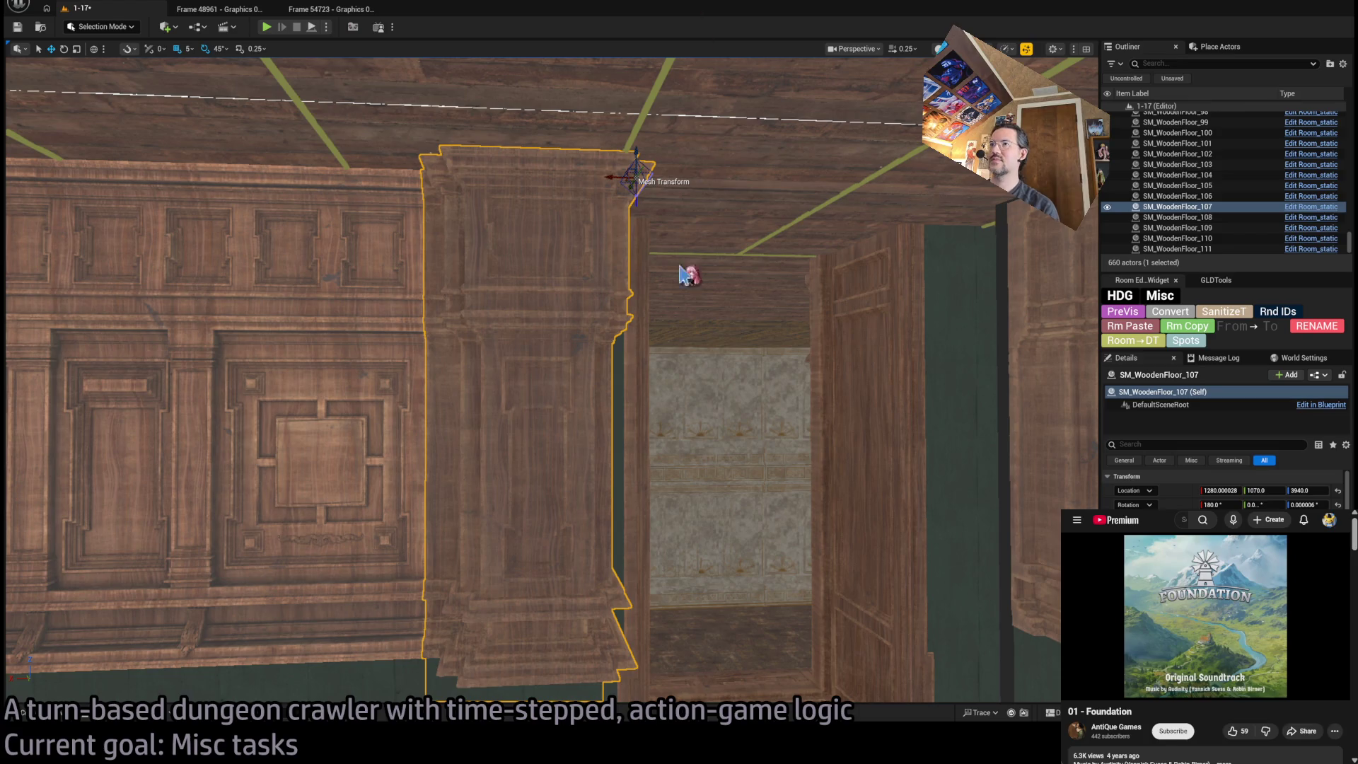
pyautogui.moveTo(676, 385); pyautogui.dragTo(754, 472)
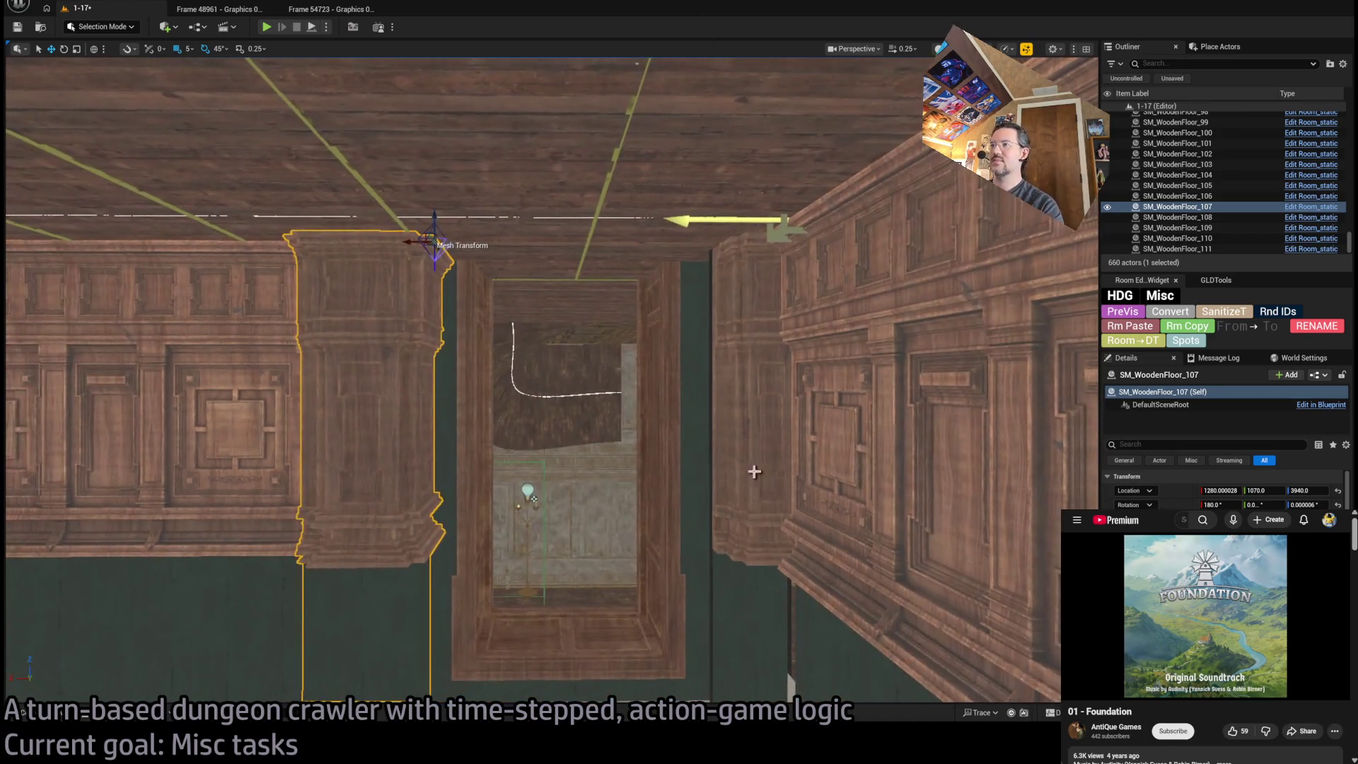
# Duplicate the pillar turned 180° and slide the copy right of the exit doorway to X 1085.
pyautogui.press('e')
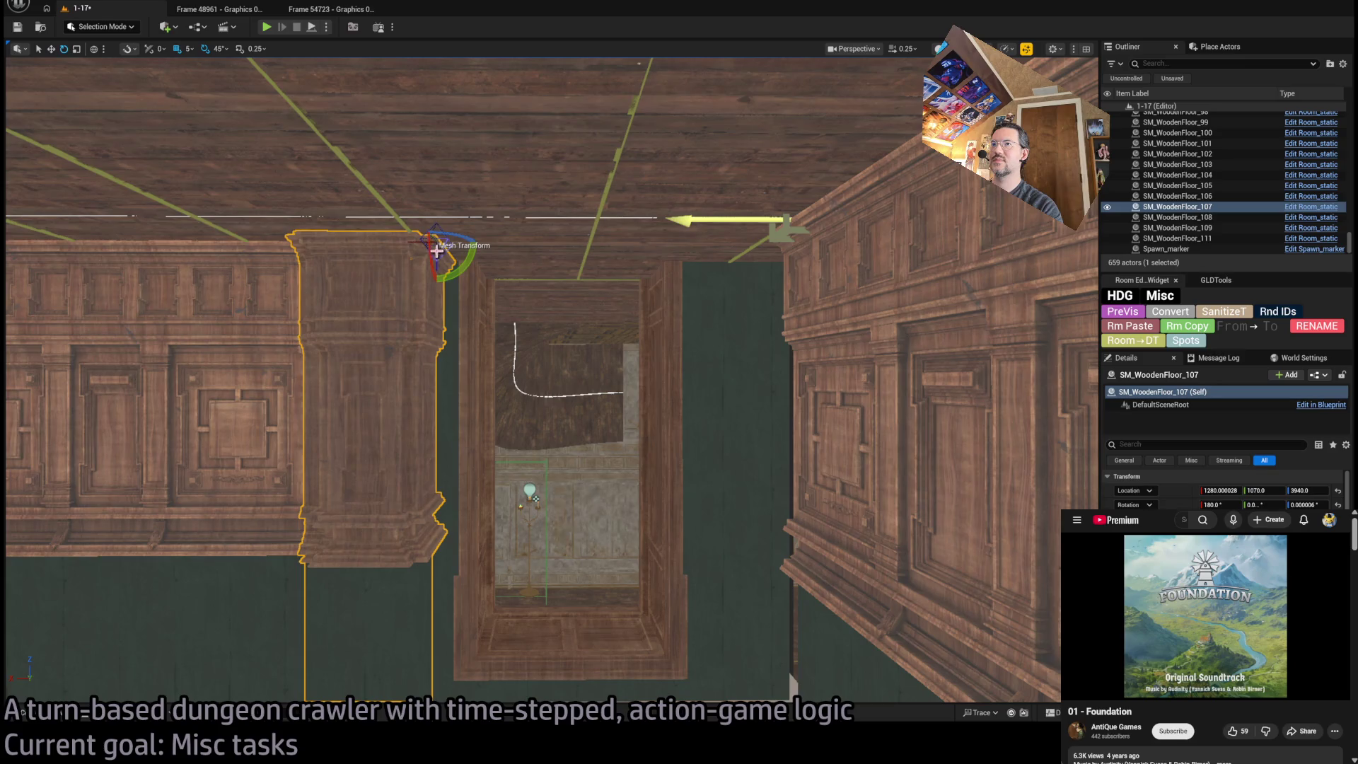
pyautogui.moveTo(427, 244)
pyautogui.mouseDown()
pyautogui.moveTo(467, 262)
pyautogui.moveTo(540, 242)
pyautogui.moveTo(778, 244)
pyautogui.mouseUp()
pyautogui.press('w')
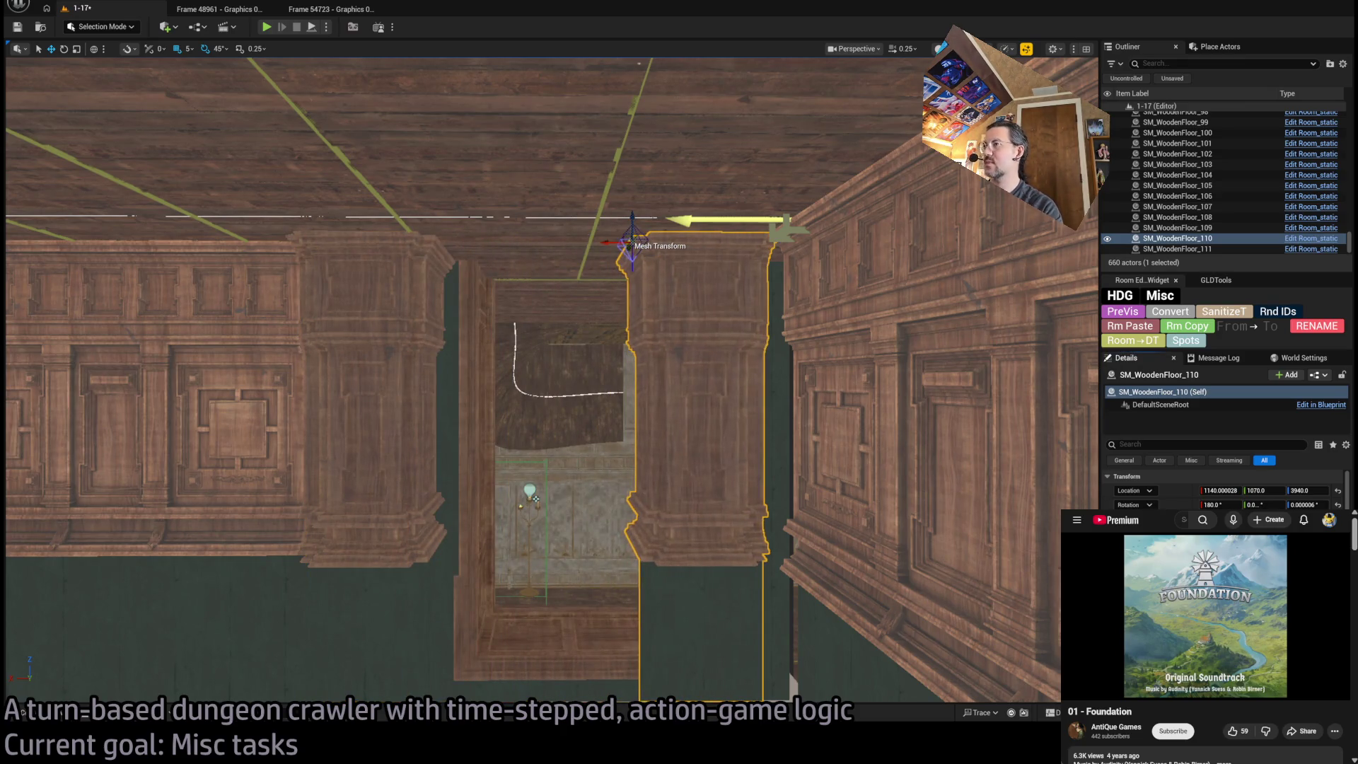
pyautogui.moveTo(615, 243); pyautogui.dragTo(675, 246)
pyautogui.scroll(5, 675, 246)
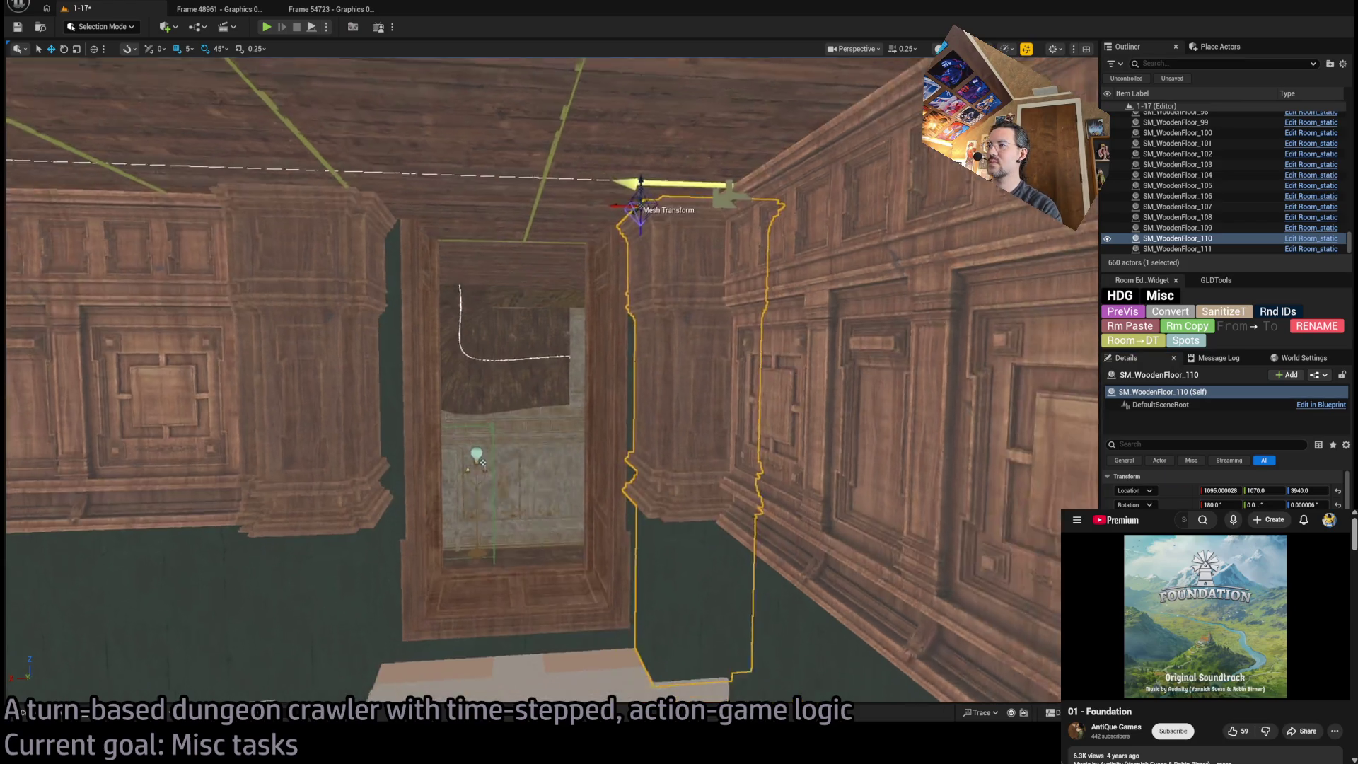
pyautogui.scroll(-3, 705, 169)
pyautogui.moveTo(711, 169); pyautogui.dragTo(700, 169)
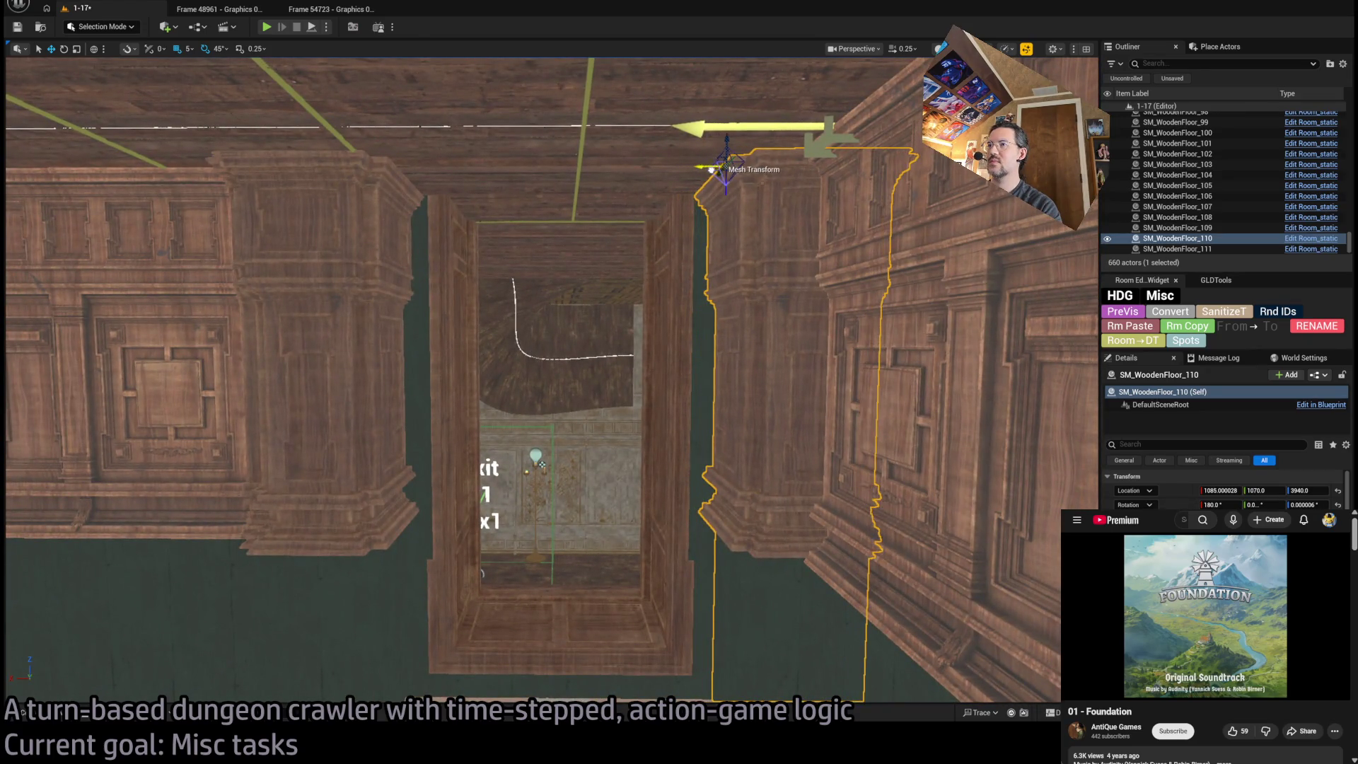
pyautogui.scroll(5, 700, 169)
pyautogui.scroll(-5, 670, 358)
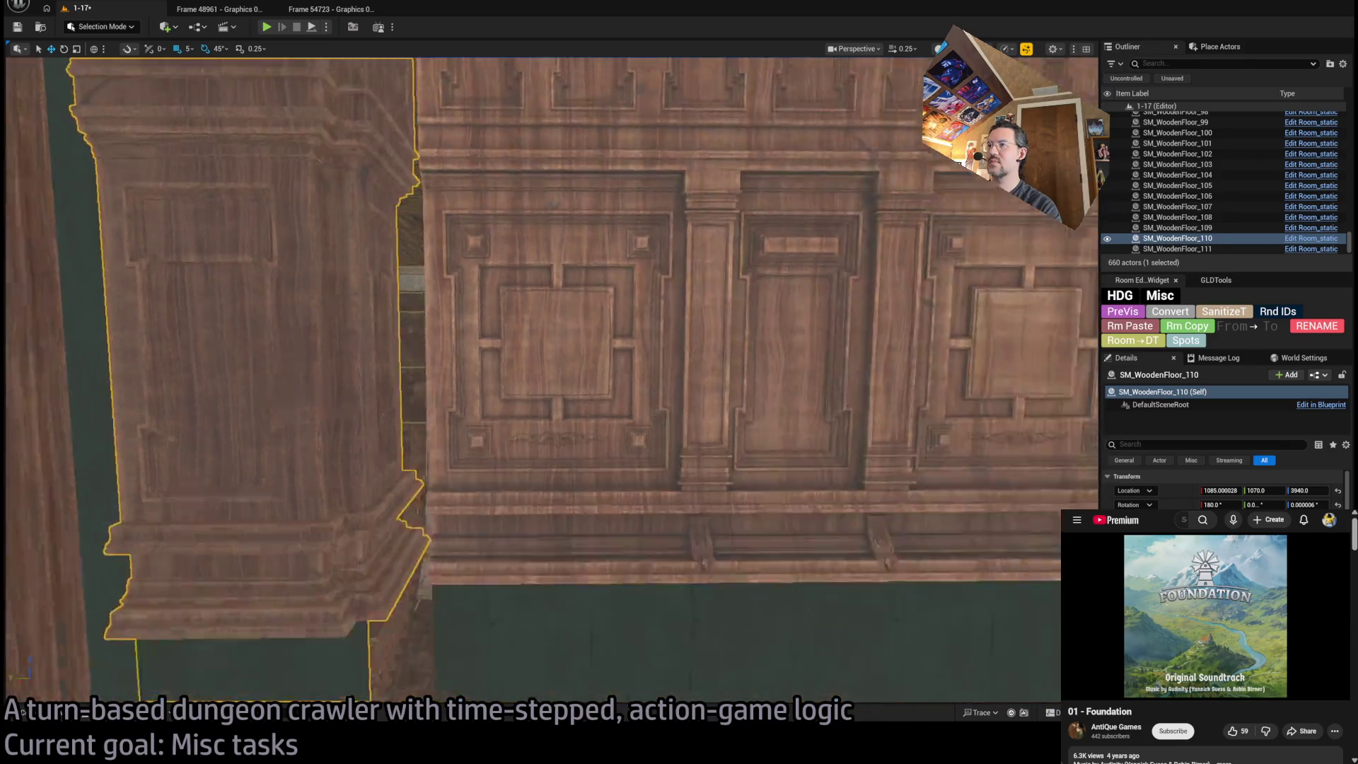
# Move wall panel SM_WoodenFloor_89 to Location Y 1080 and widen it to seal the seam.
pyautogui.scroll(3, 670, 358)
pyautogui.scroll(-3, 670, 357)
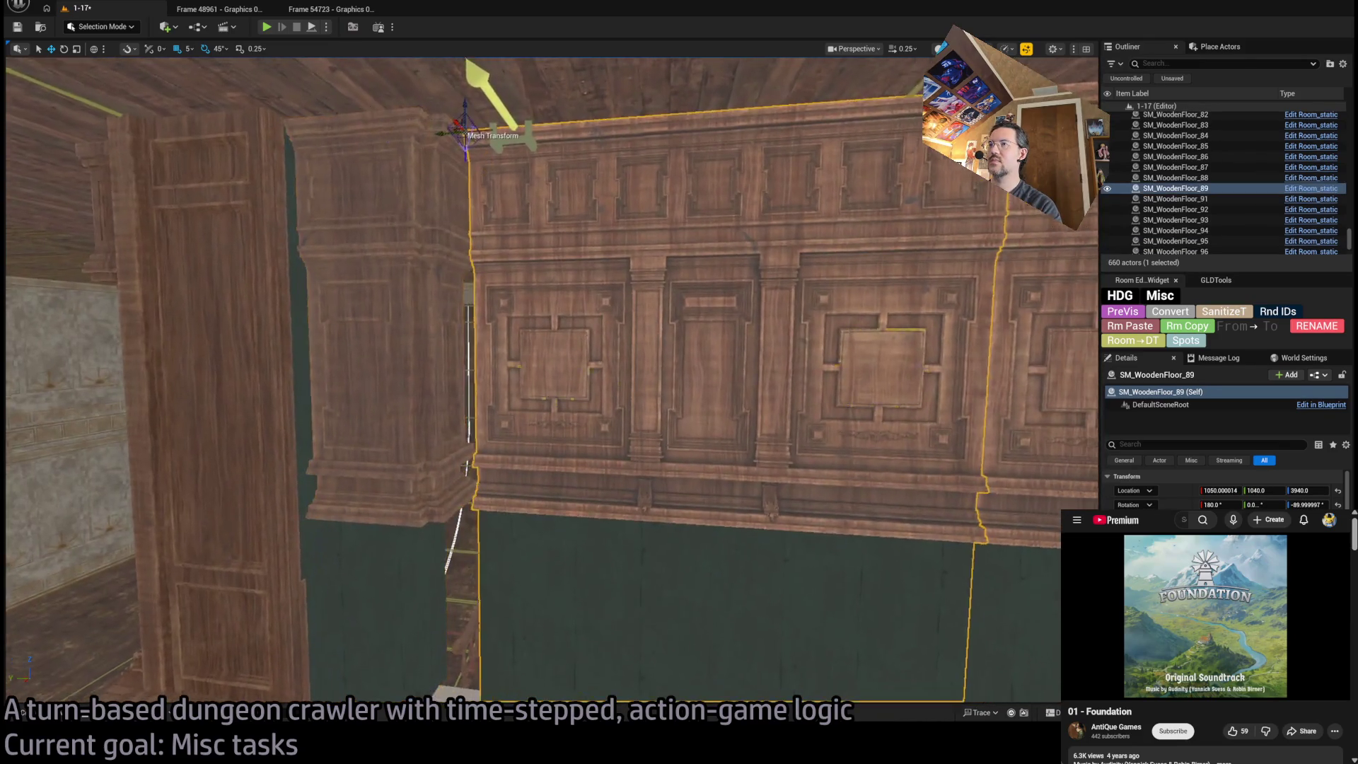
pyautogui.click(653, 337)
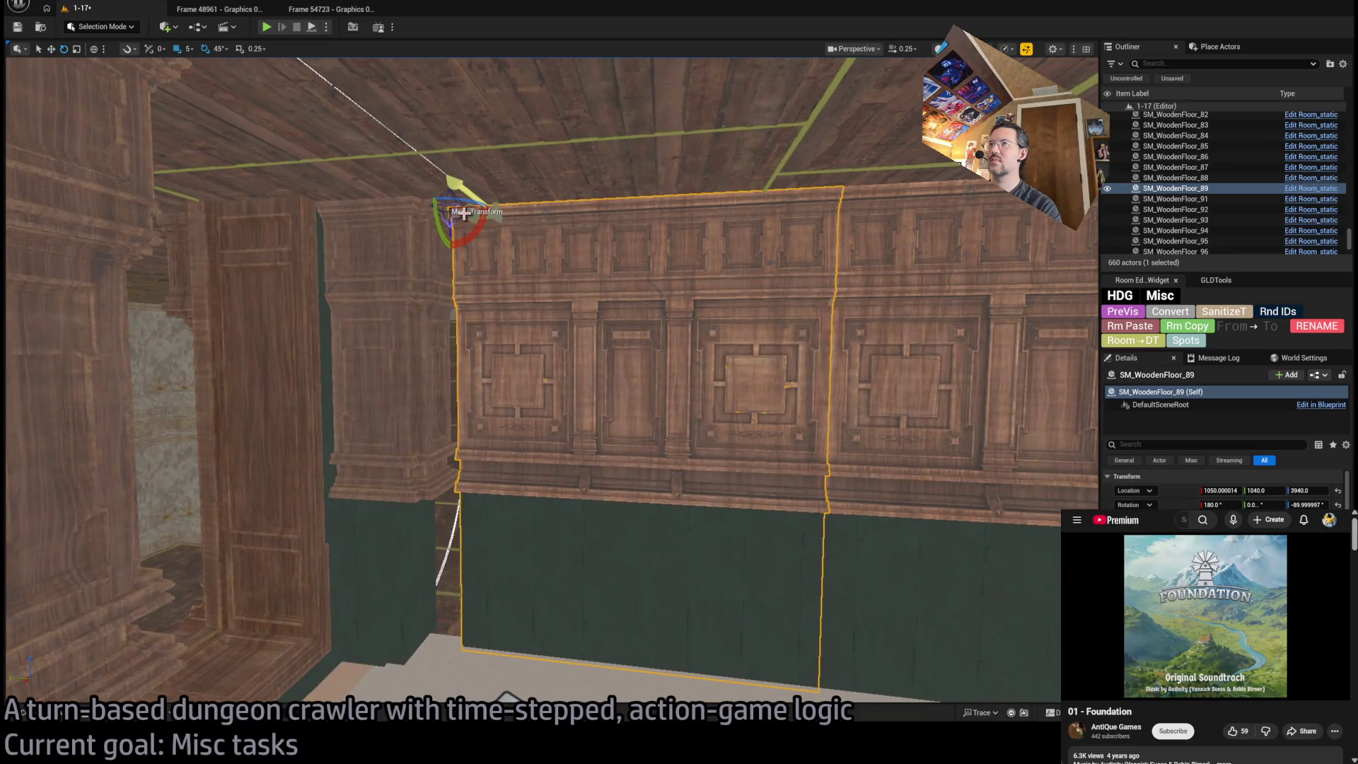
pyautogui.moveTo(428, 210)
pyautogui.mouseDown()
pyautogui.moveTo(379, 212)
pyautogui.moveTo(203, 667)
pyautogui.moveTo(475, 268)
pyautogui.mouseUp()
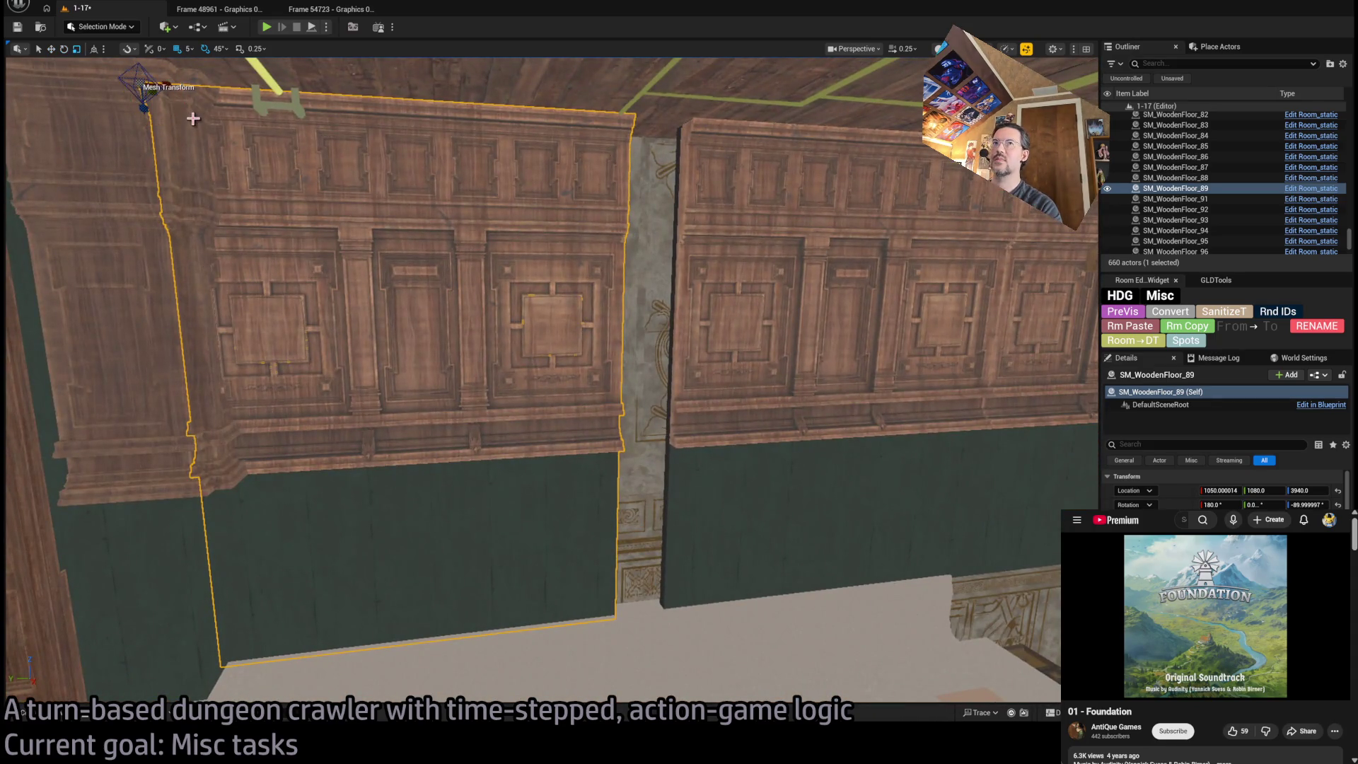
pyautogui.moveTo(167, 80); pyautogui.dragTo(200, 80)
pyautogui.scroll(8, 552, 380)
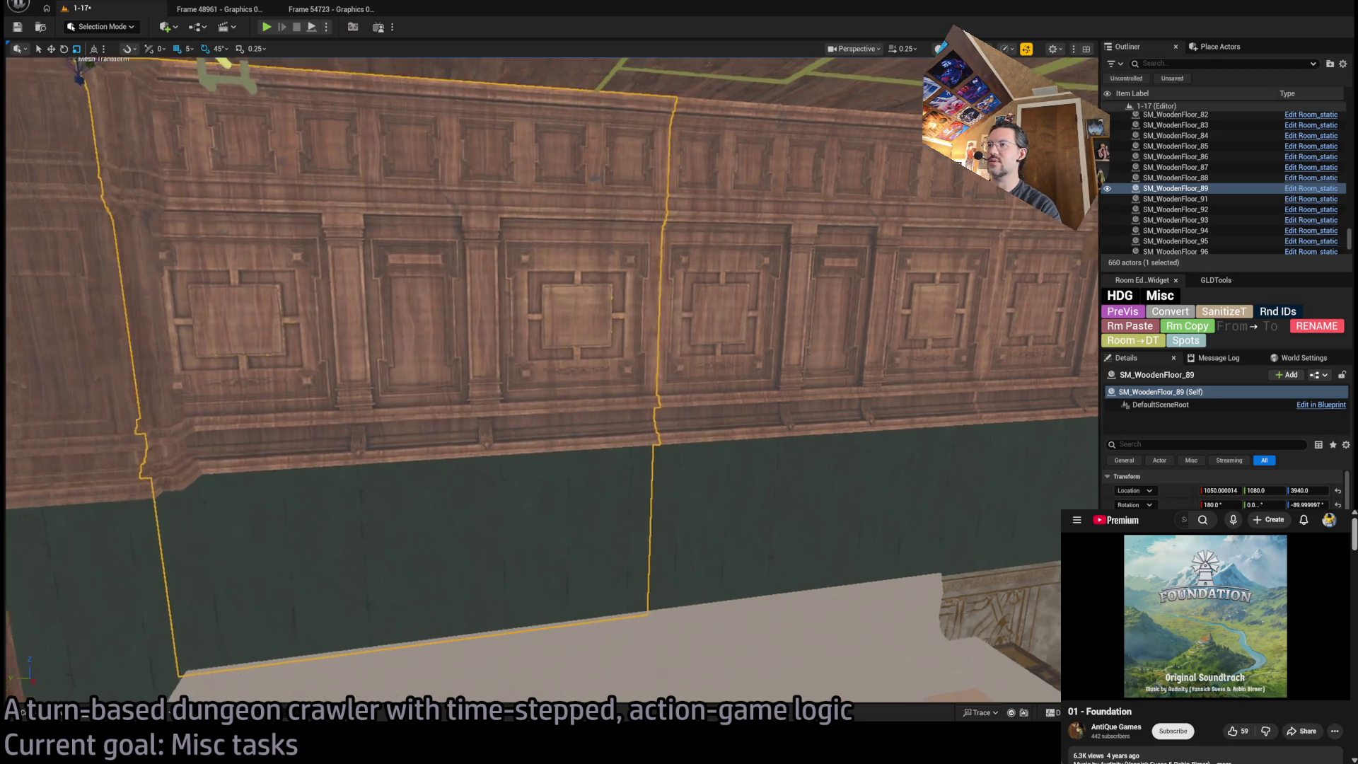
pyautogui.scroll(-8, 551, 380)
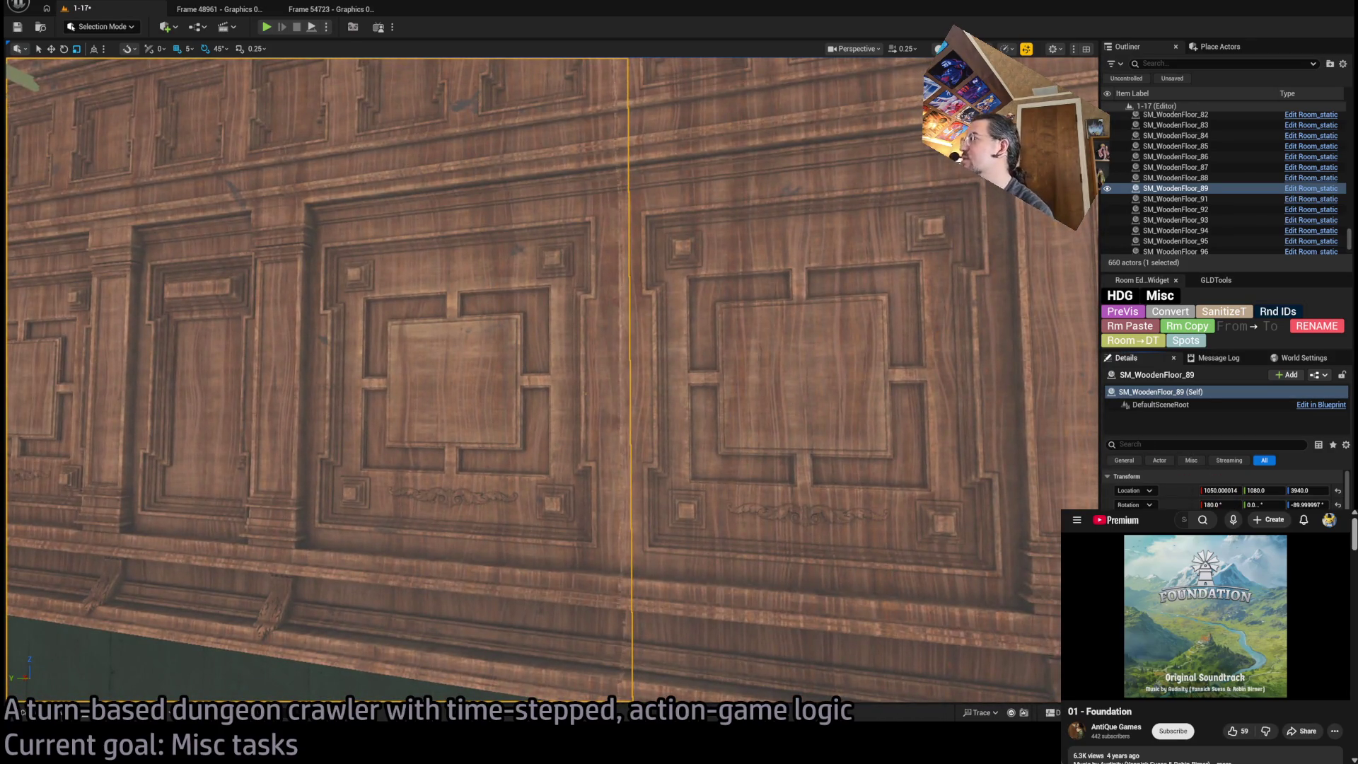
pyautogui.hotkey('ctrl', 'z')
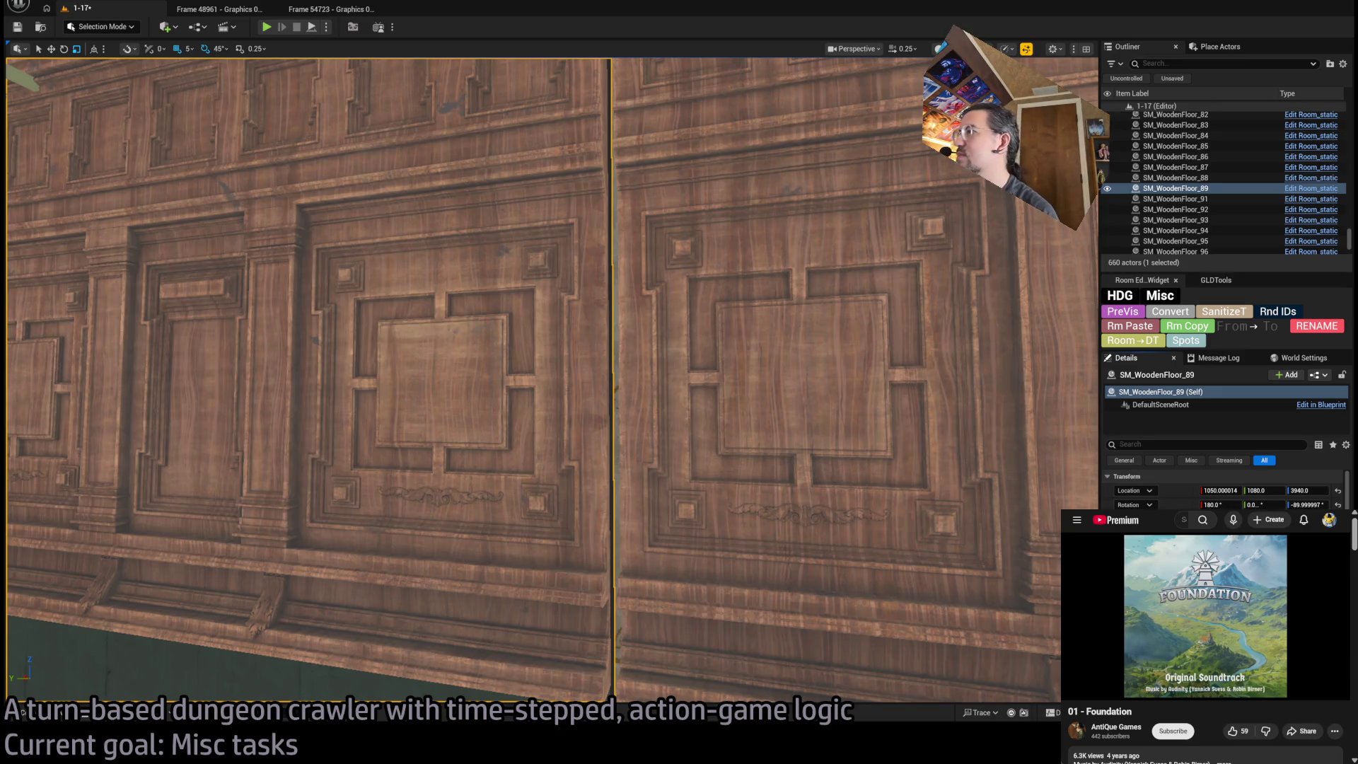
pyautogui.hotkey('ctrl', 'y')
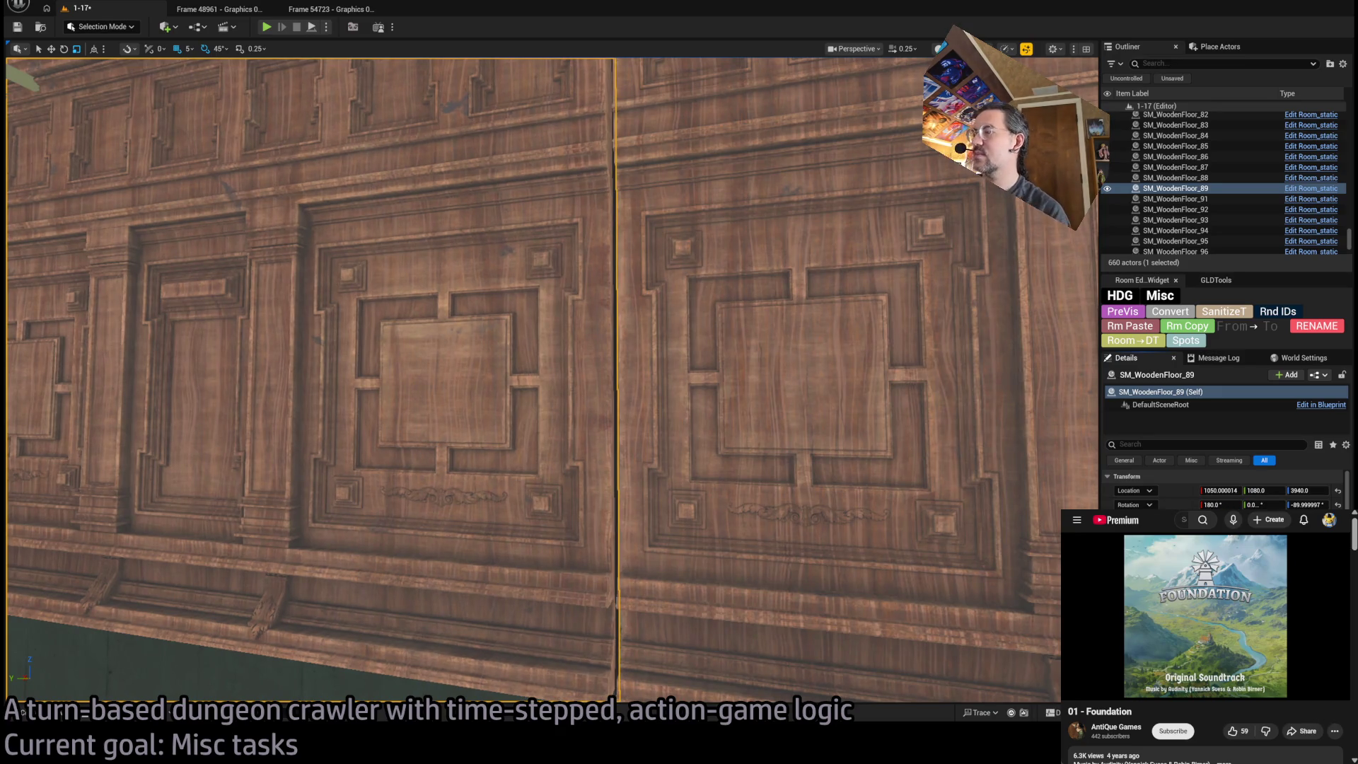
pyautogui.hotkey('ctrl', 'y')
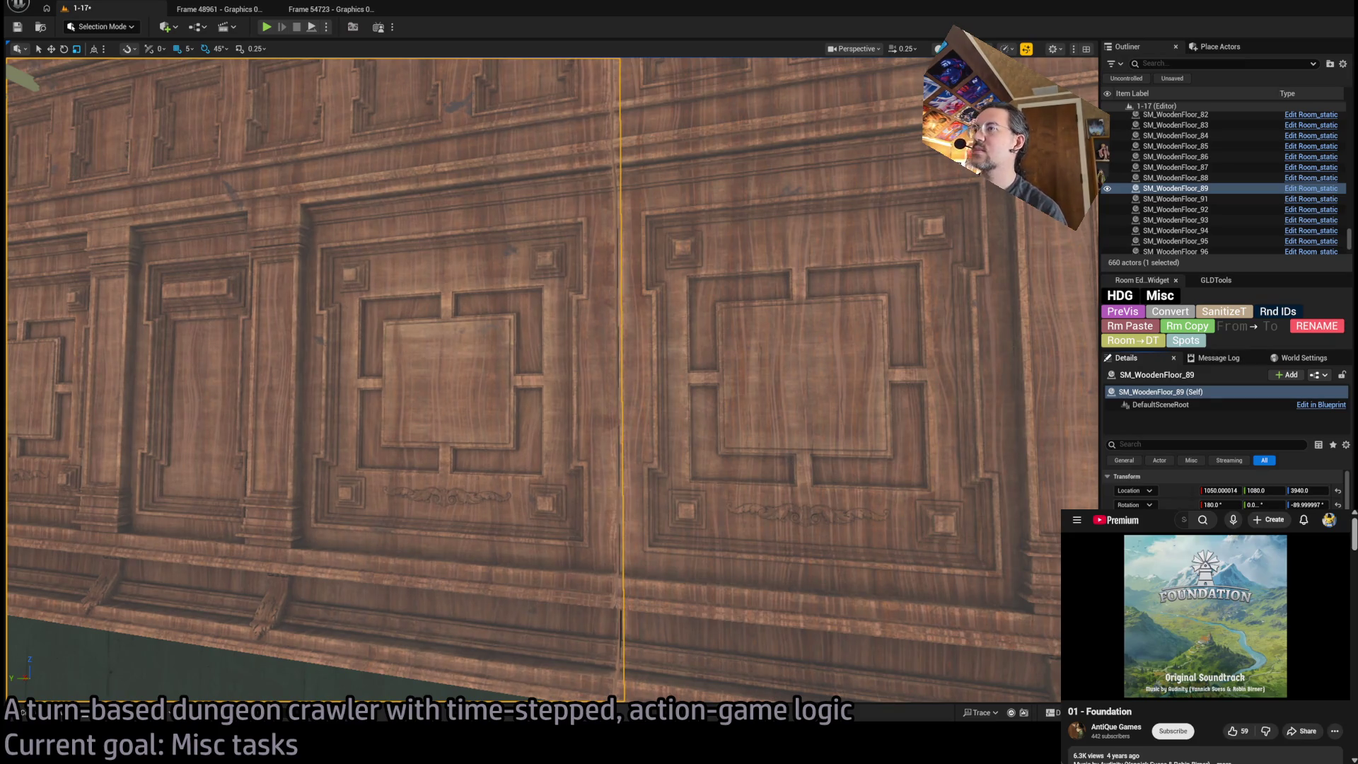
pyautogui.scroll(10, 980, 414)
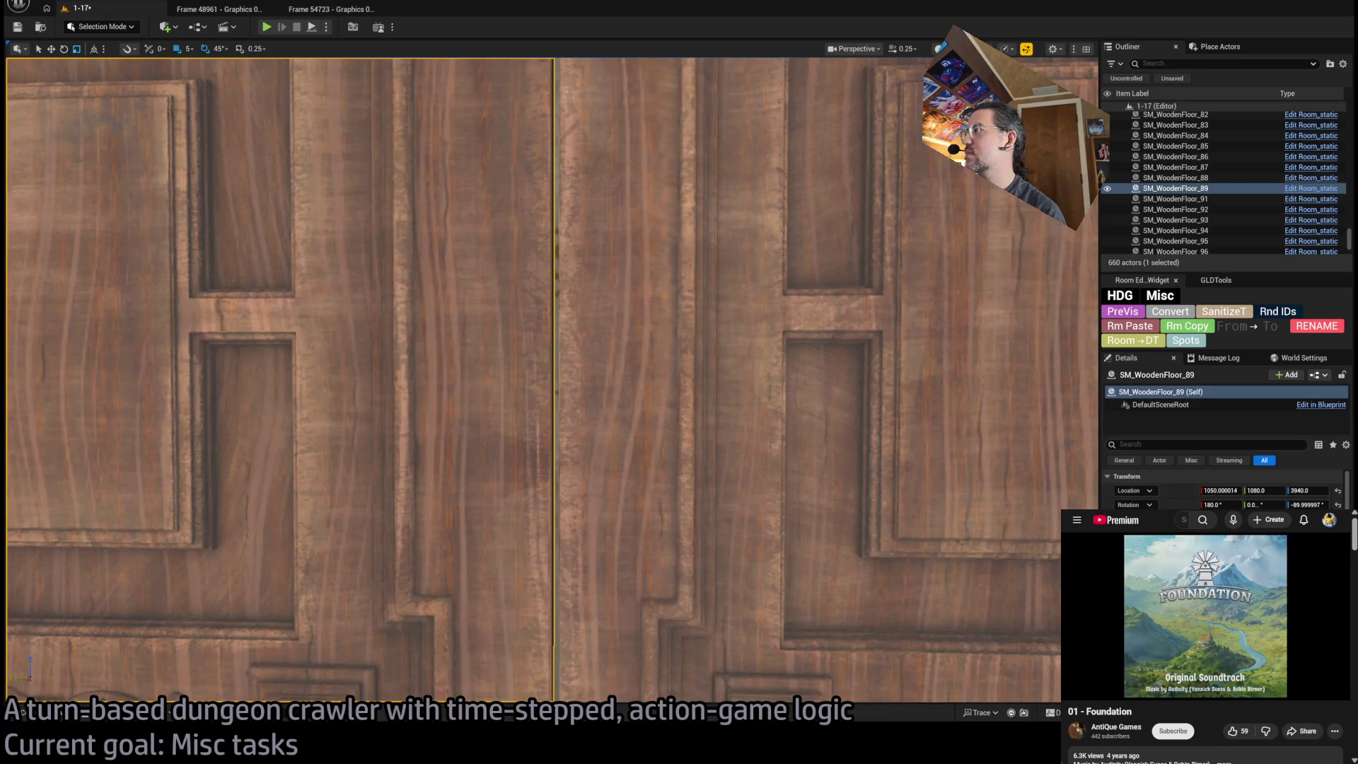
pyautogui.hotkey('ctrl', 'y')
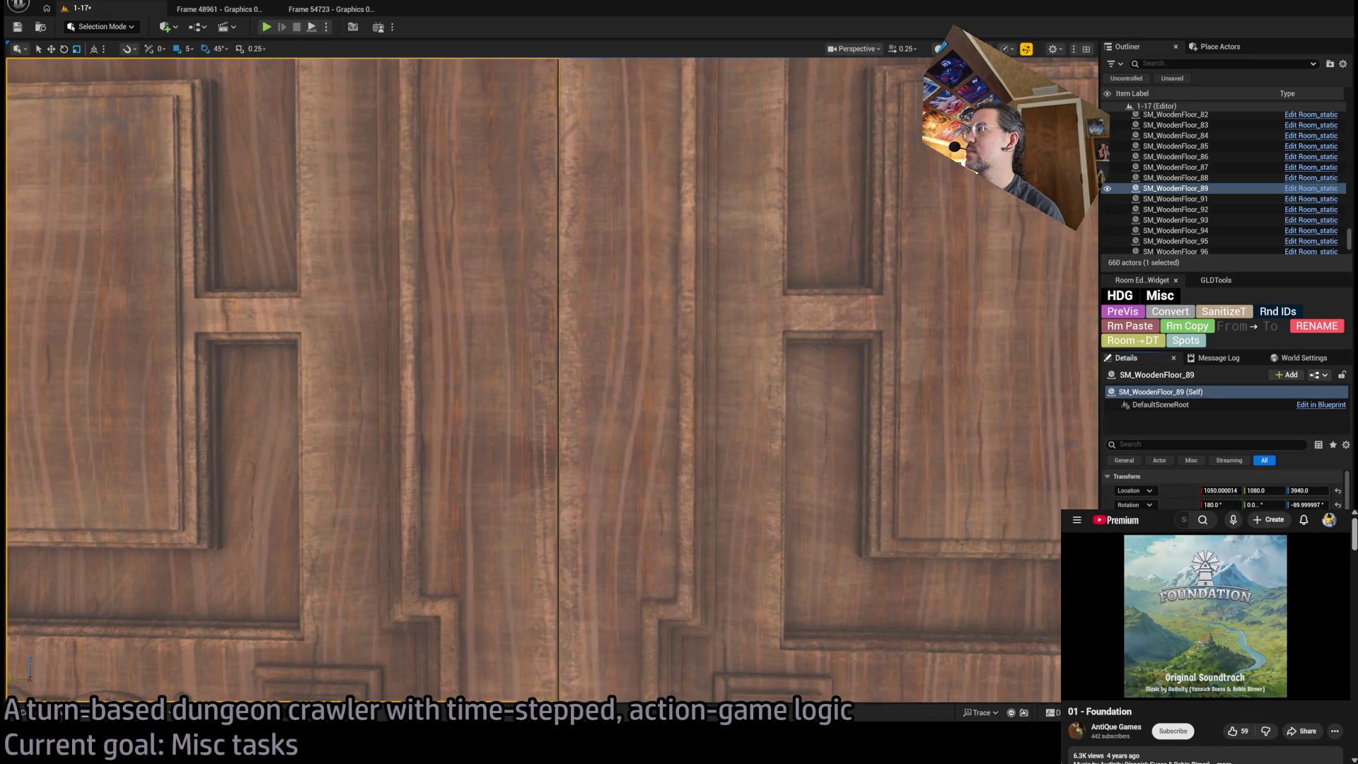
pyautogui.scroll(-10, 740, 418)
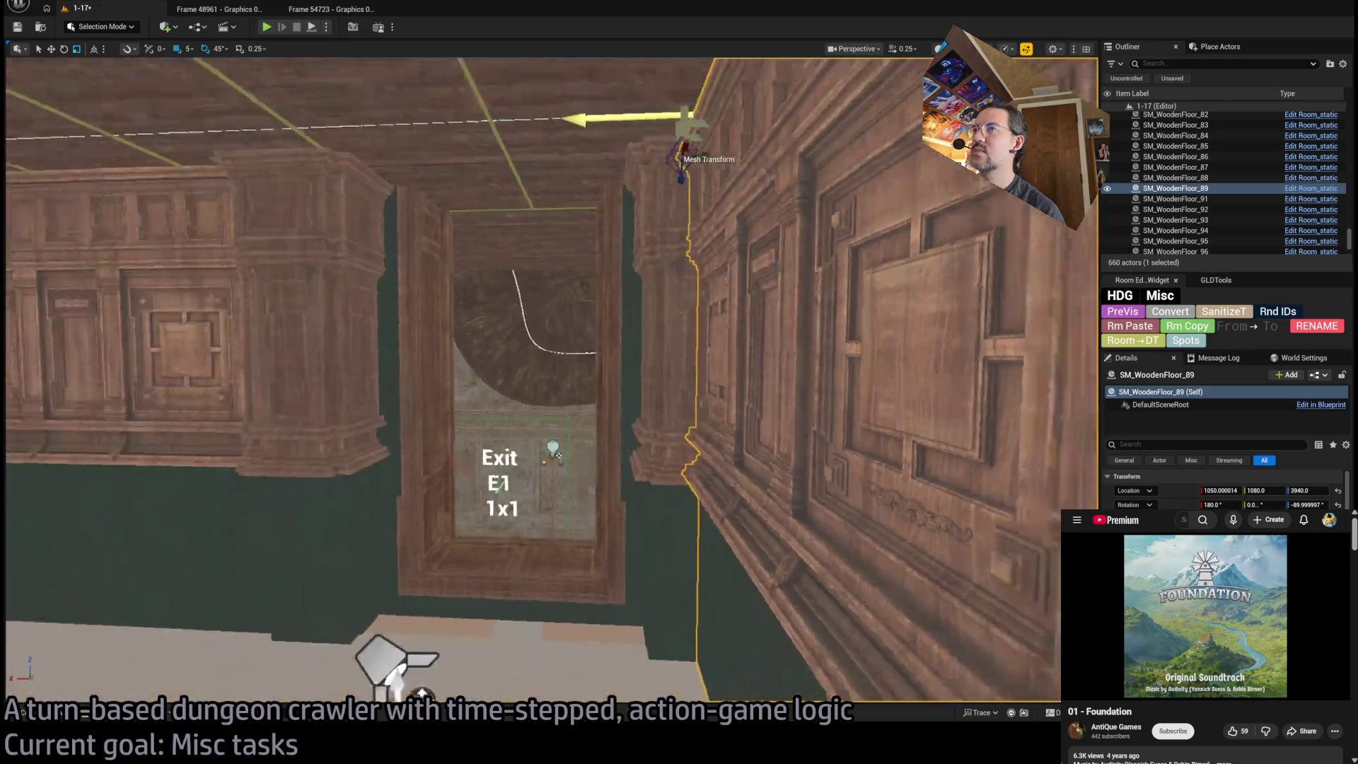
pyautogui.scroll(-10, 740, 418)
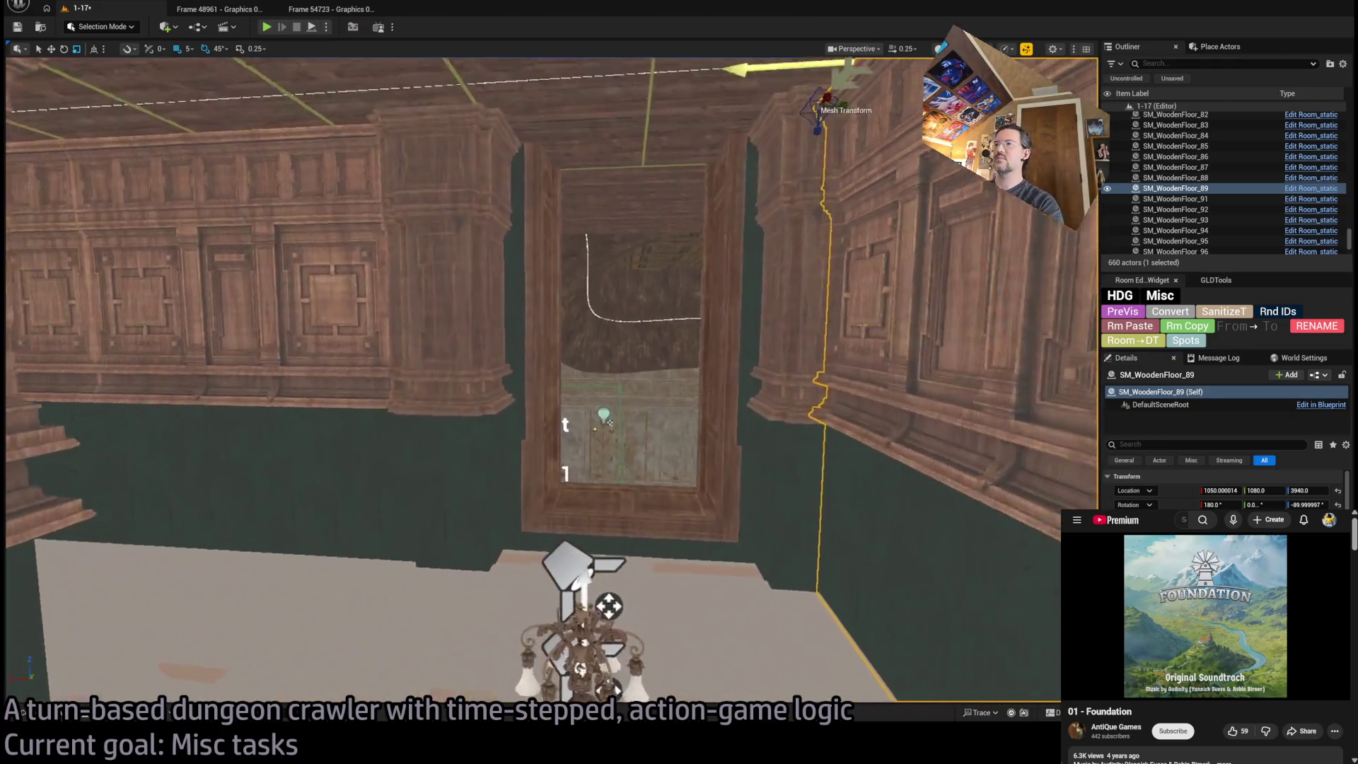
# Select roof pieces SM_WallStyle01_Roof_93 and _94 and raise them to Location Z 3580.
pyautogui.moveTo(608, 423)
pyautogui.mouseDown()
pyautogui.moveTo(524, 481)
pyautogui.moveTo(467, 452)
pyautogui.moveTo(736, 413)
pyautogui.mouseUp()
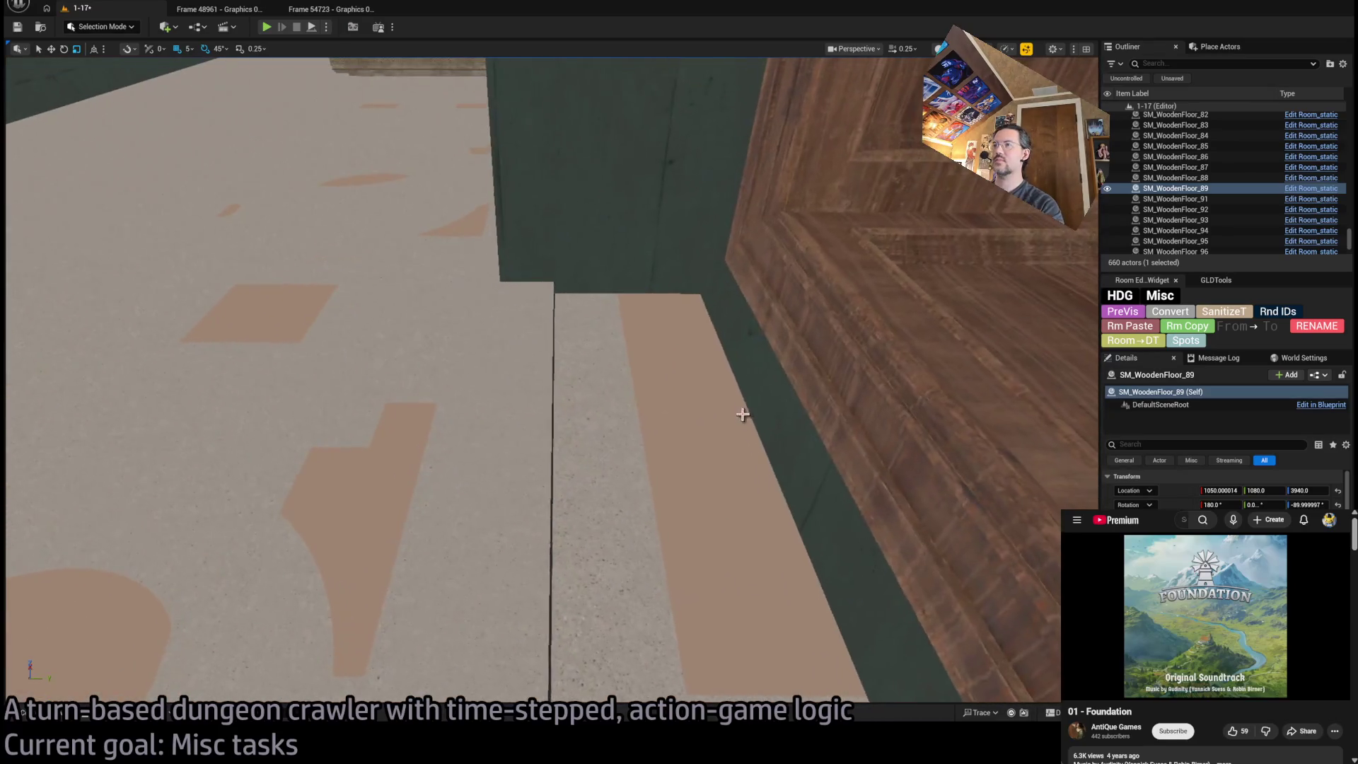
pyautogui.click(529, 173)
pyautogui.keyDown('ctrl'); pyautogui.click(535, 202); pyautogui.keyUp('ctrl')
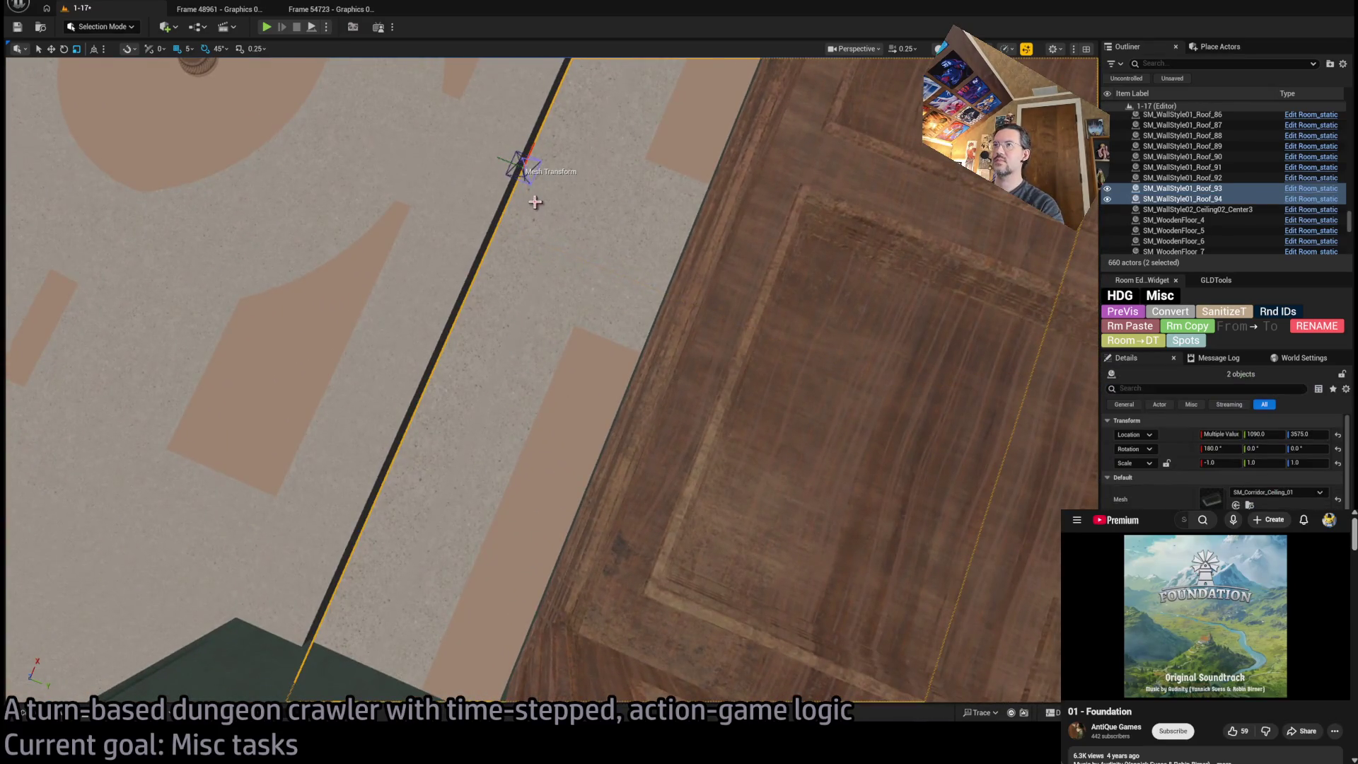
pyautogui.moveTo(533, 201); pyautogui.dragTo(566, 232)
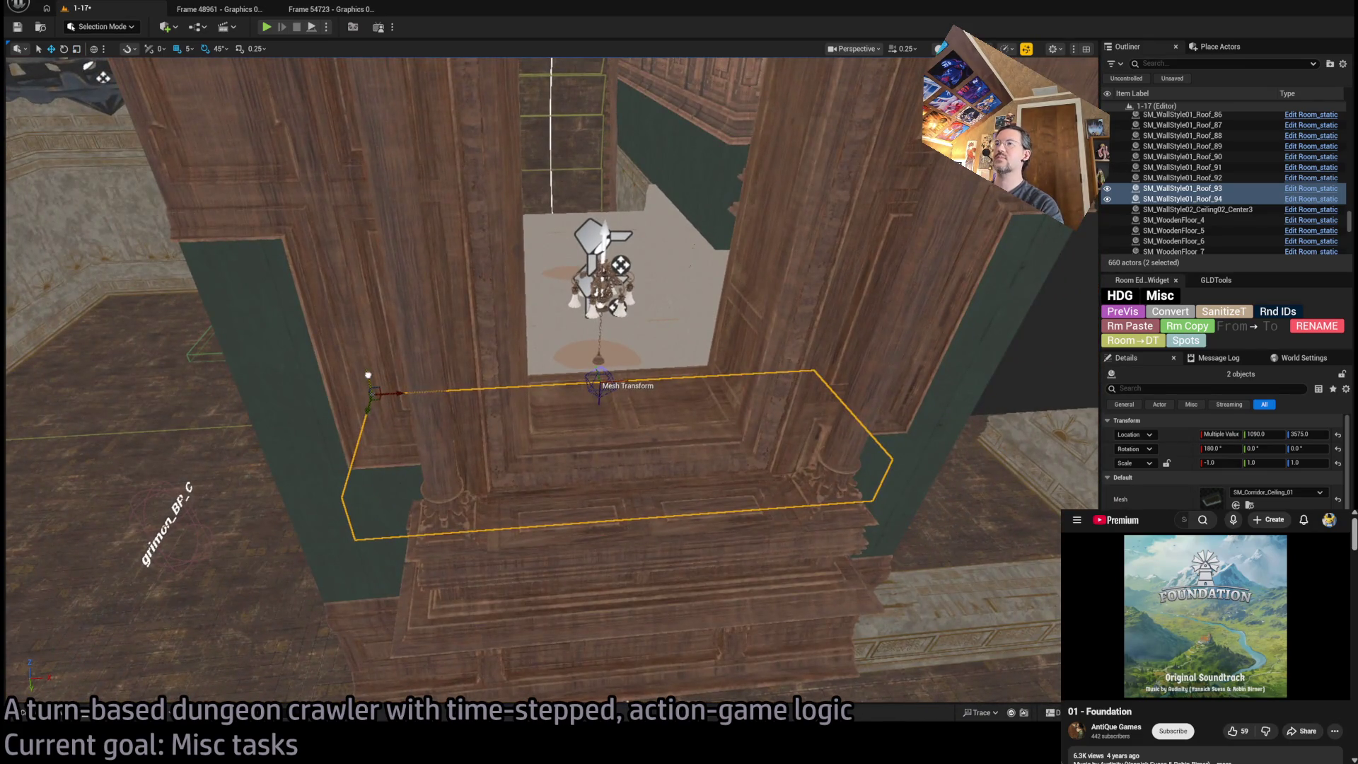
pyautogui.moveTo(368, 375); pyautogui.dragTo(368, 369)
pyautogui.scroll(5, 369, 369)
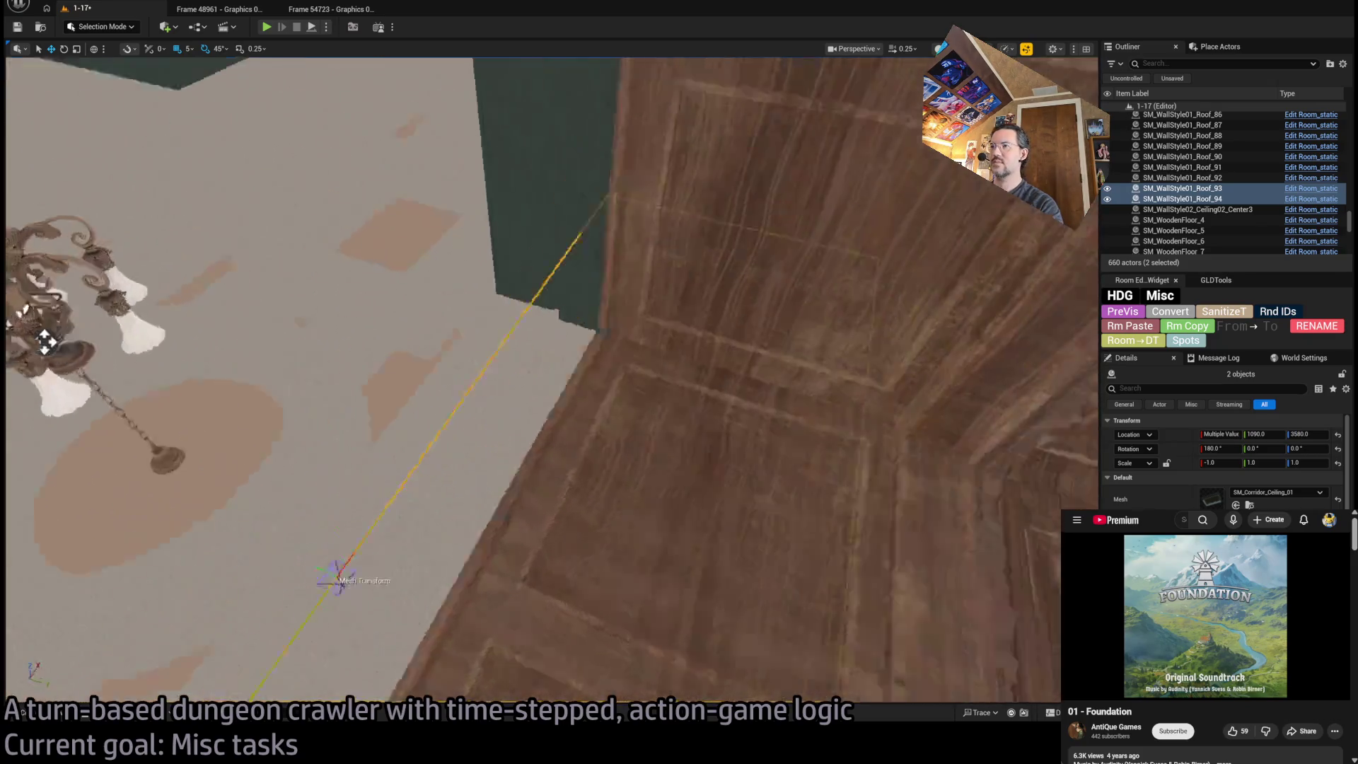
pyautogui.moveTo(45, 341); pyautogui.dragTo(62, 309)
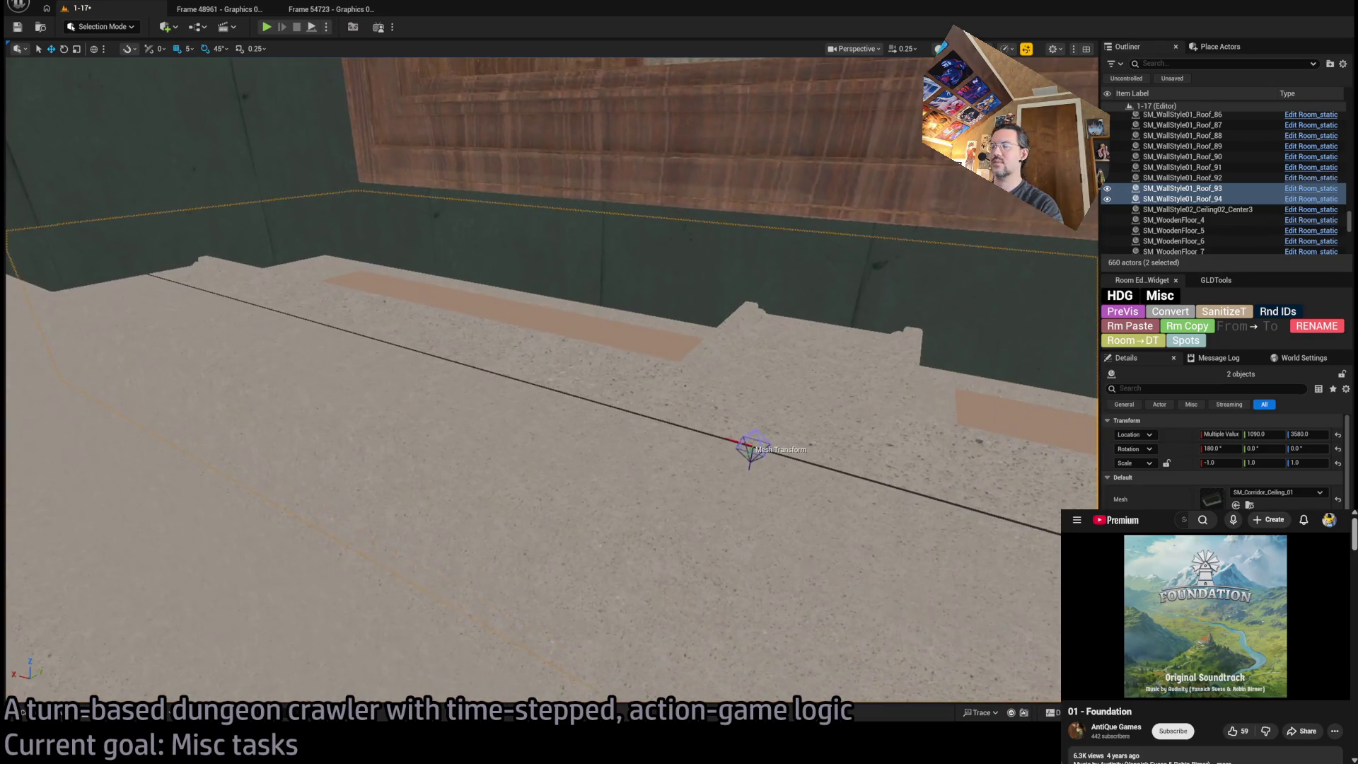
pyautogui.click(1314, 434)
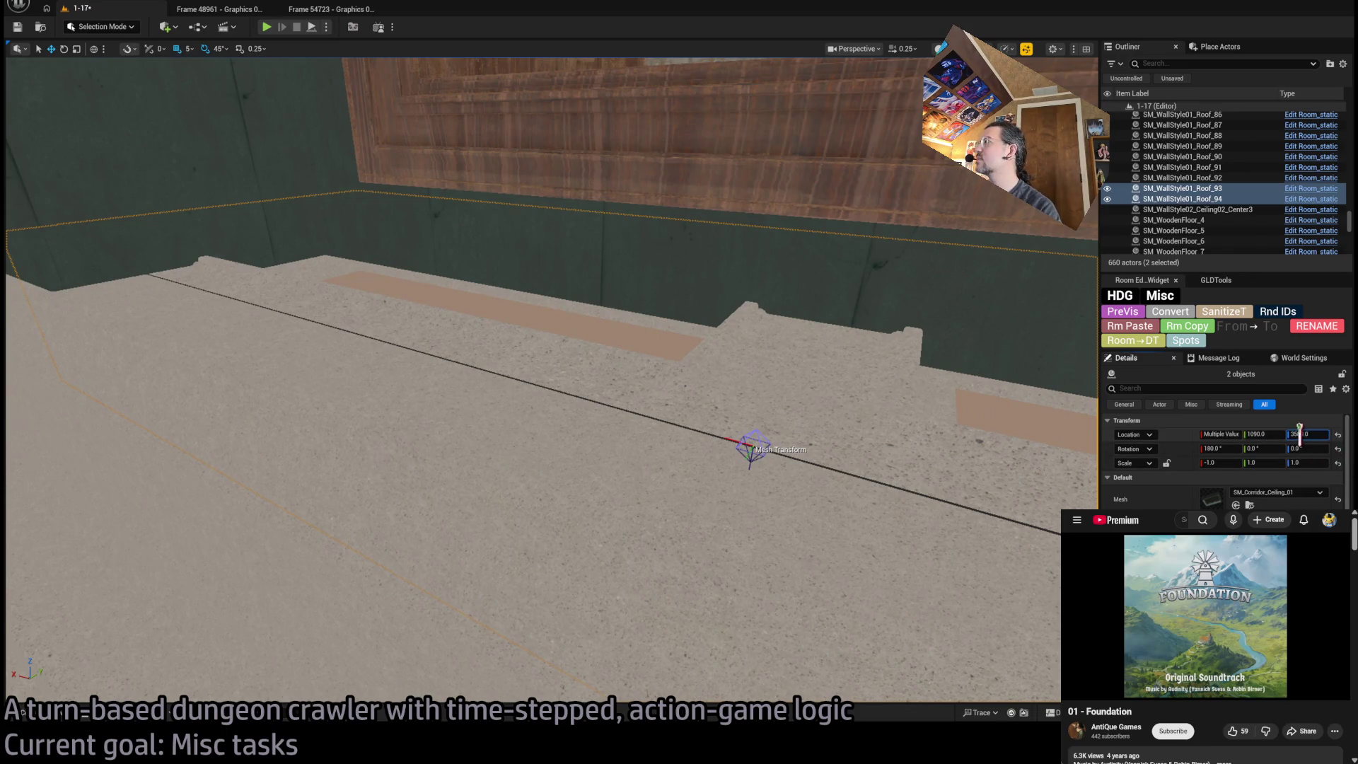
pyautogui.write('0')
pyautogui.press('Return')
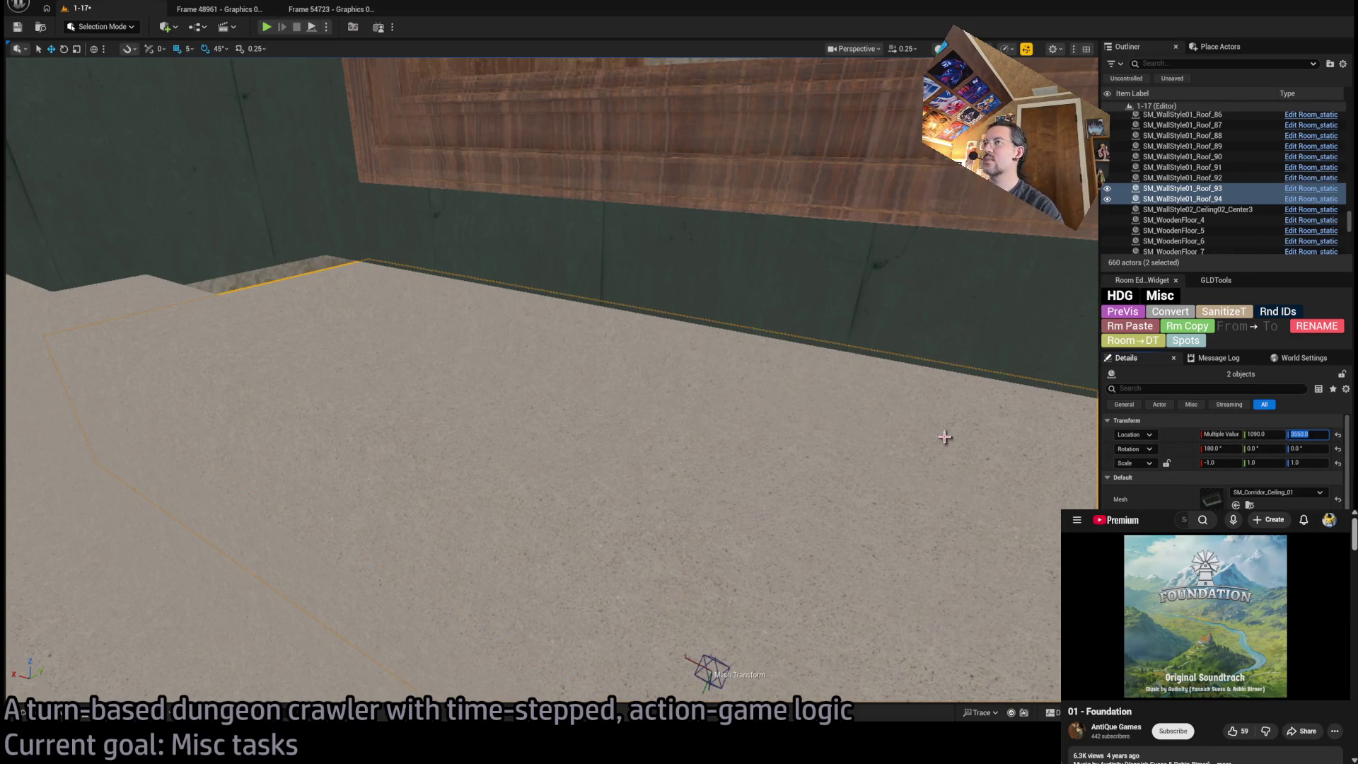
# Reselect both roof pieces Roof_93 and Roof_94 and frame the viewport on them.
pyautogui.moveTo(753, 600)
pyautogui.mouseDown()
pyautogui.moveTo(707, 566)
pyautogui.moveTo(878, 465)
pyautogui.moveTo(916, 394)
pyautogui.moveTo(928, 319)
pyautogui.moveTo(928, 350)
pyautogui.moveTo(500, 428)
pyautogui.mouseUp()
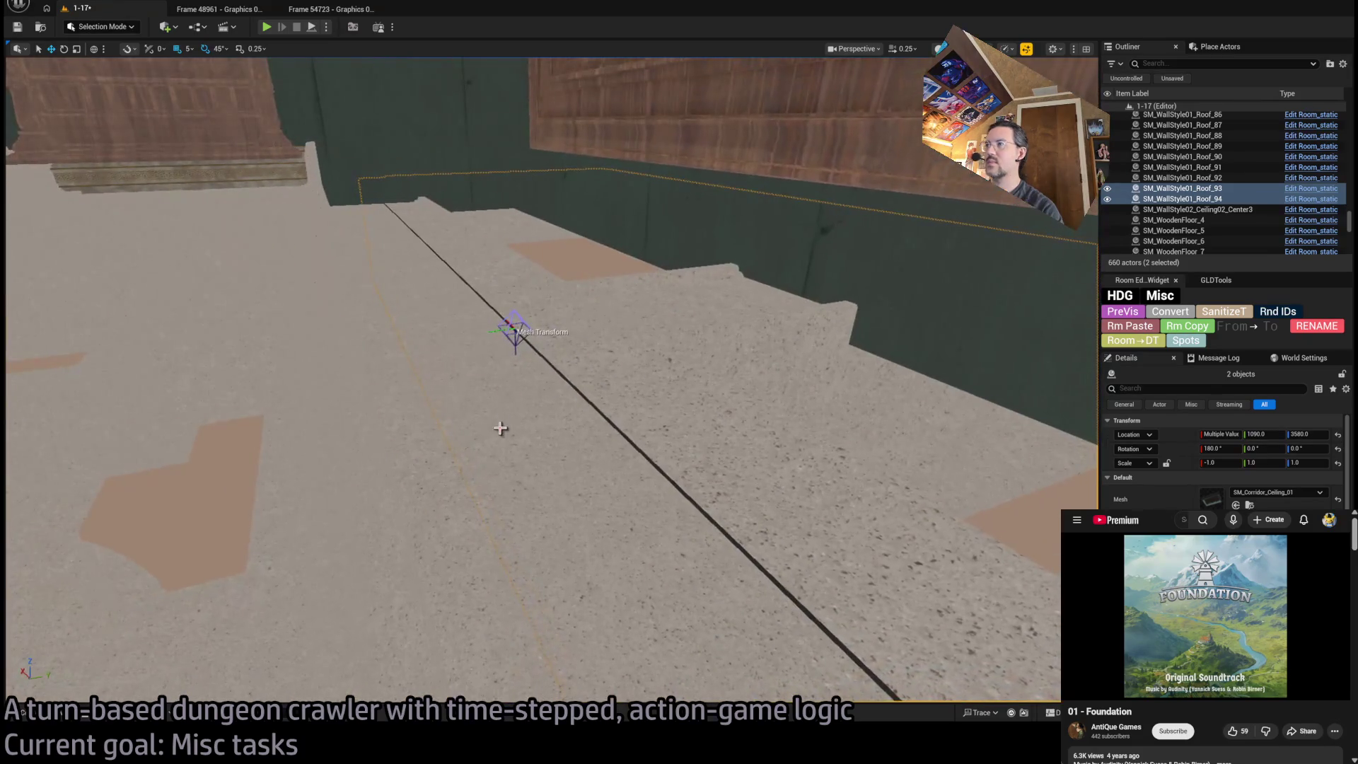
pyautogui.click(500, 428)
pyautogui.moveTo(595, 403)
pyautogui.mouseDown()
pyautogui.moveTo(570, 318)
pyautogui.moveTo(594, 385)
pyautogui.mouseUp()
pyautogui.click(588, 439)
pyautogui.moveTo(588, 439)
pyautogui.mouseDown()
pyautogui.moveTo(561, 593)
pyautogui.moveTo(558, 517)
pyautogui.moveTo(709, 509)
pyautogui.mouseUp()
pyautogui.click(581, 480)
pyautogui.click(509, 464)
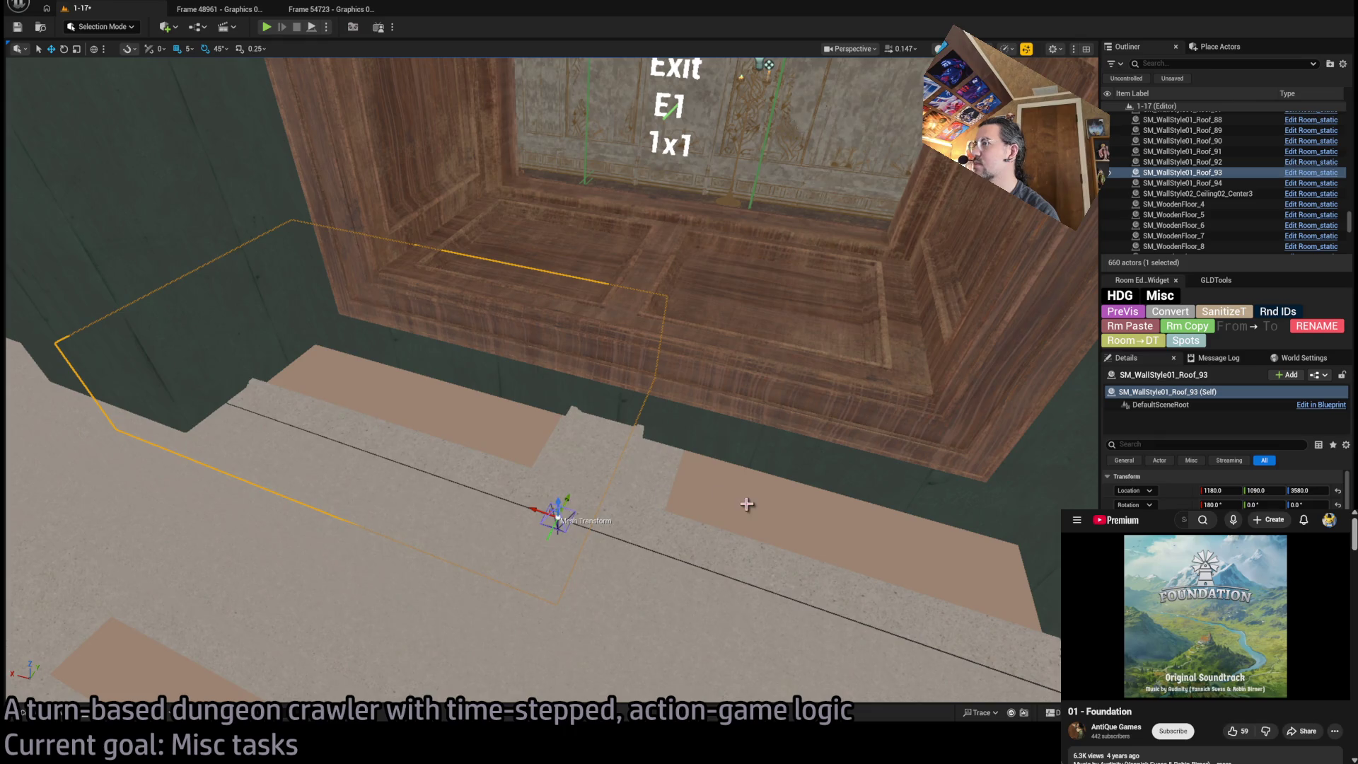
pyautogui.click(661, 560)
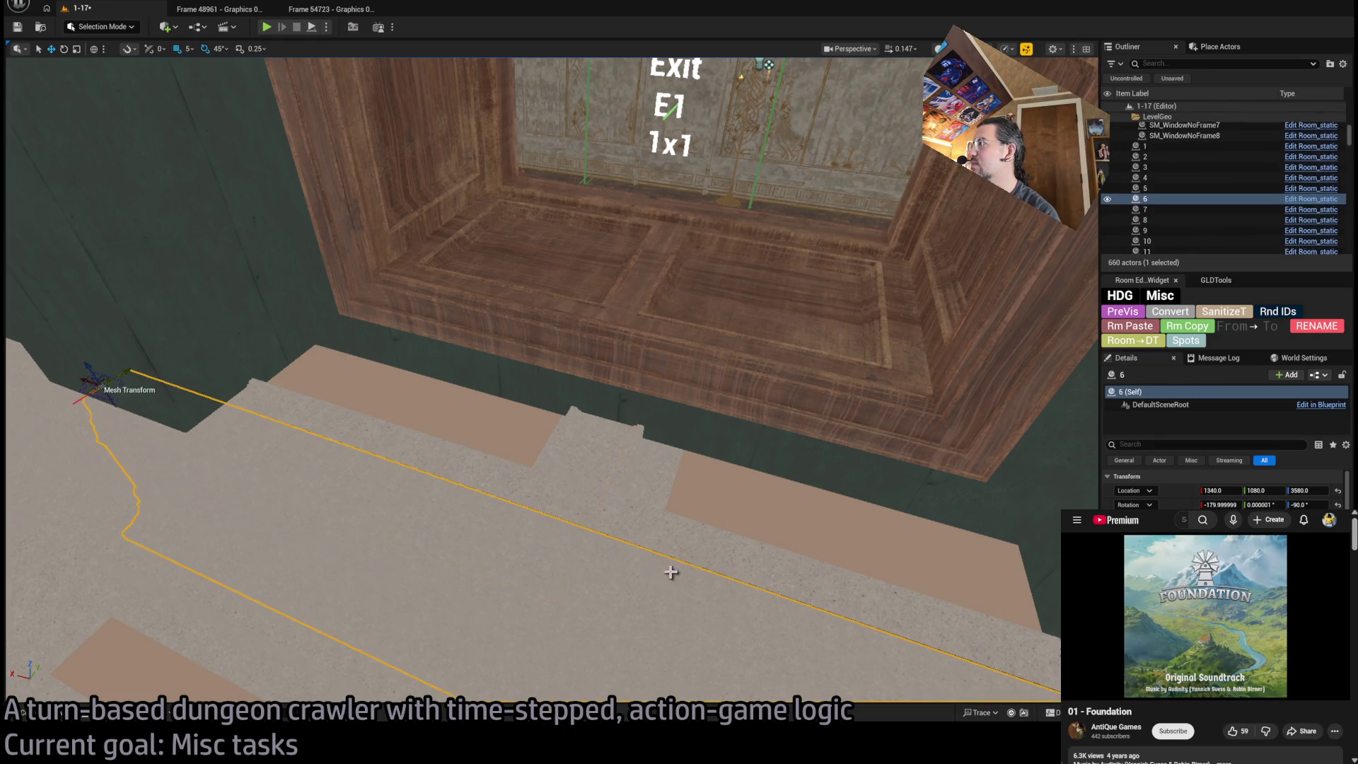
pyautogui.click(670, 456)
pyautogui.press('f')
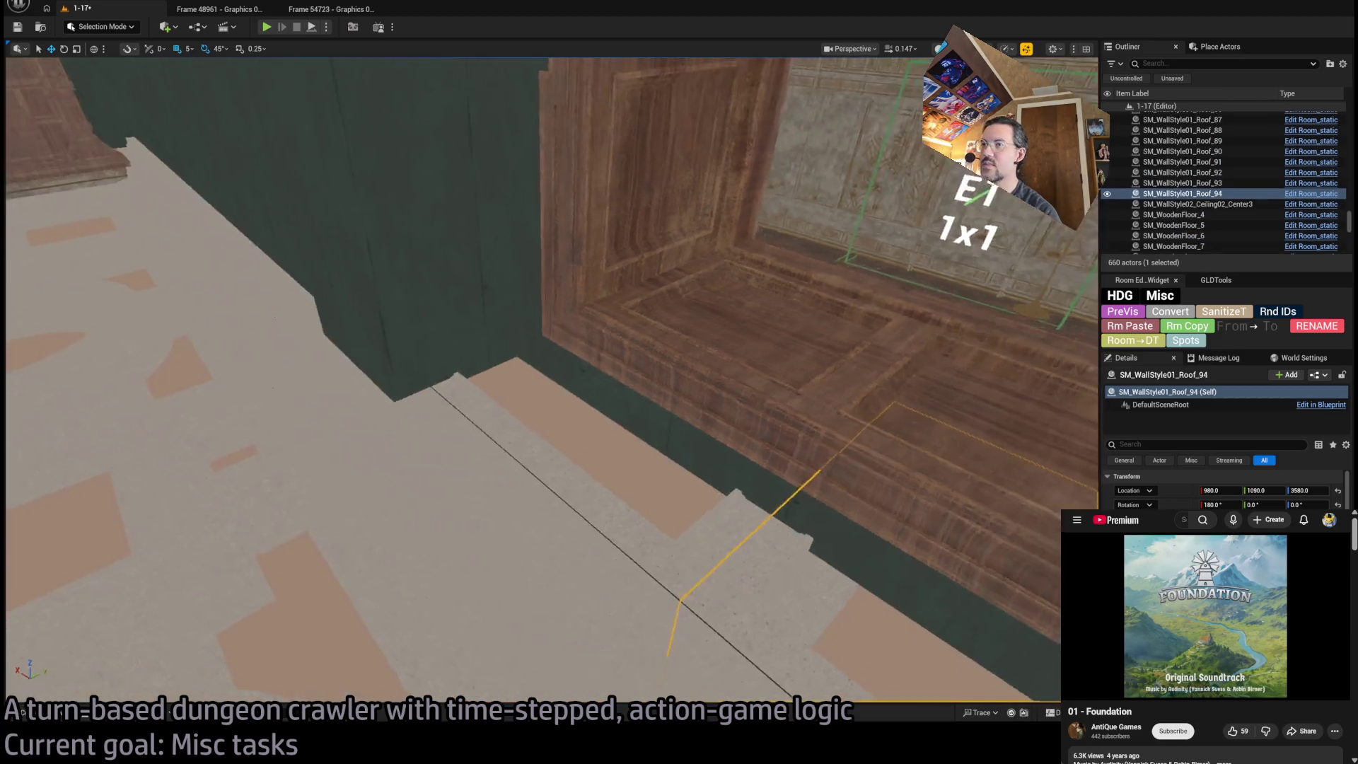
pyautogui.keyDown('ctrl'); pyautogui.click(586, 428); pyautogui.keyUp('ctrl')
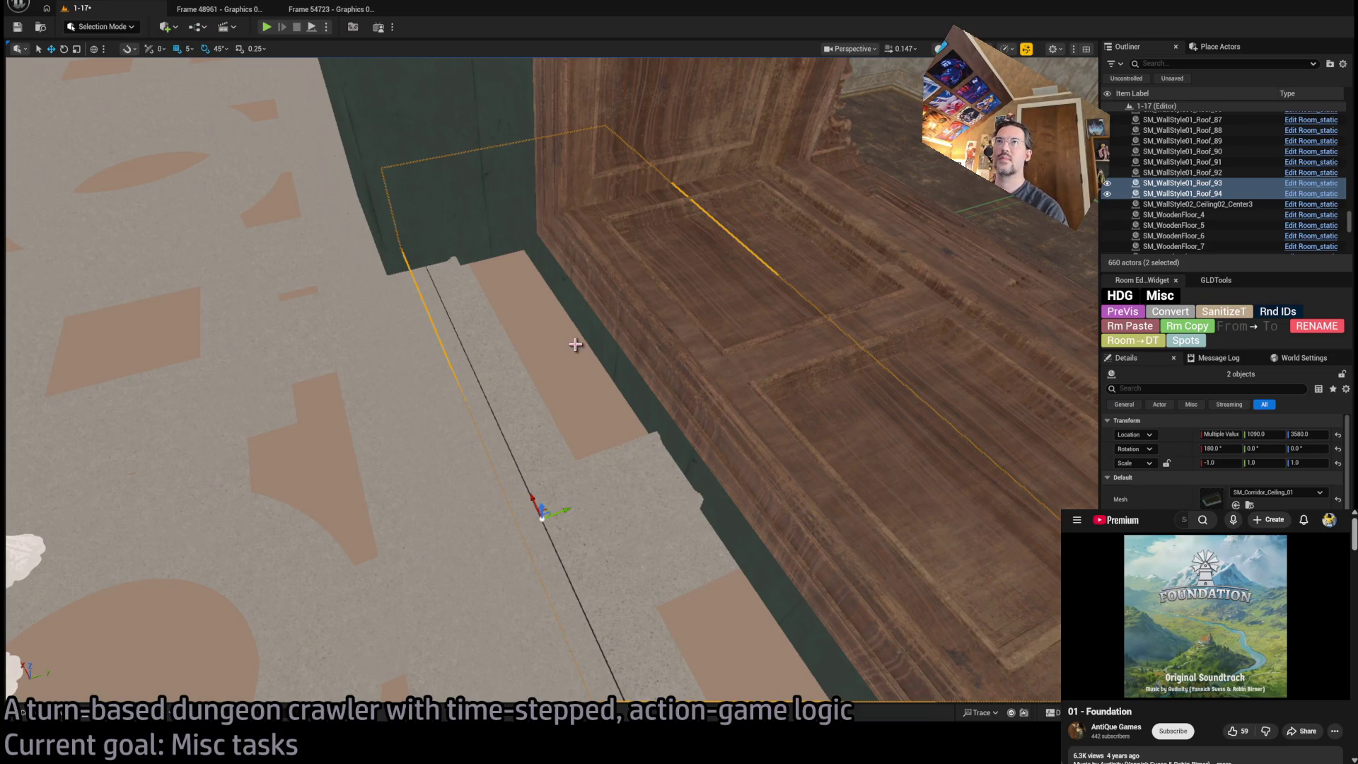
pyautogui.press('f')
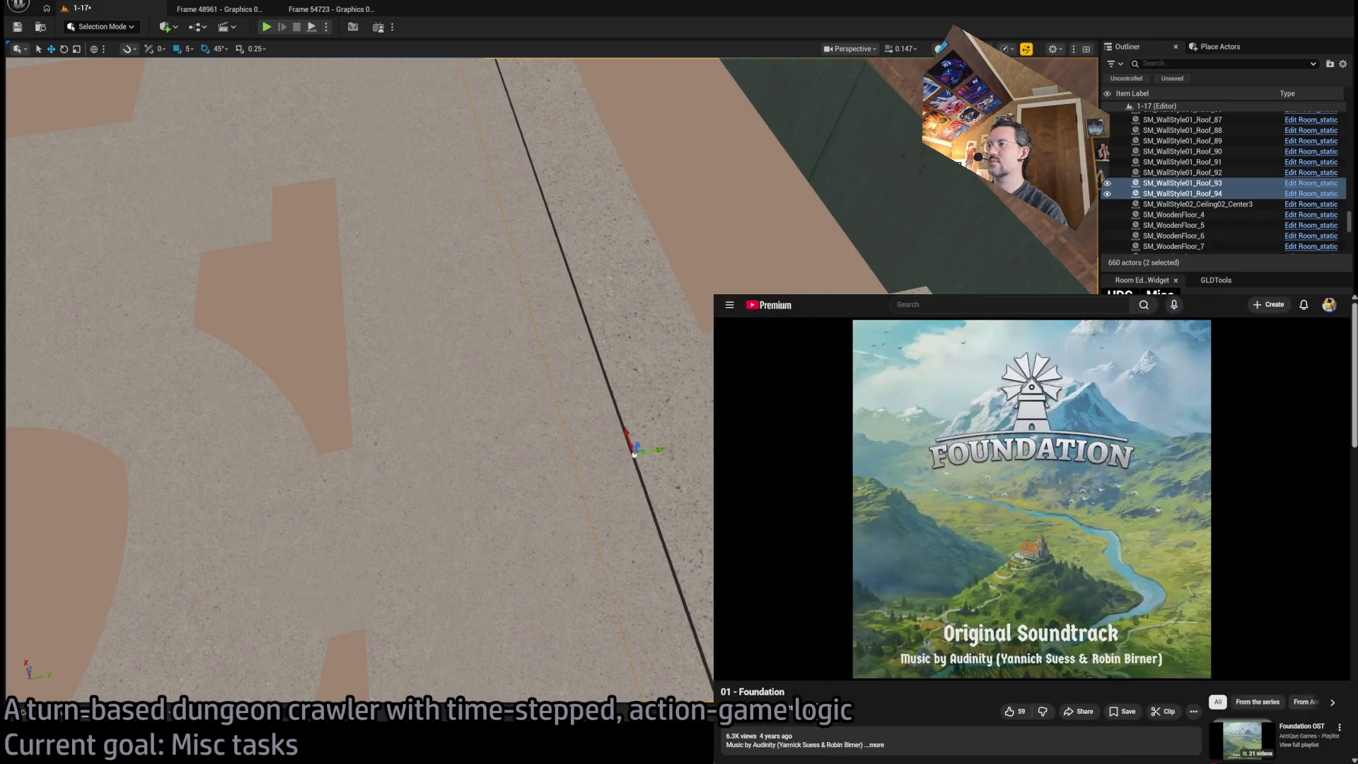
# Skip to track '02 - Terroir' and shrink the YouTube player to a mini-player.
pyautogui.click(824, 538)
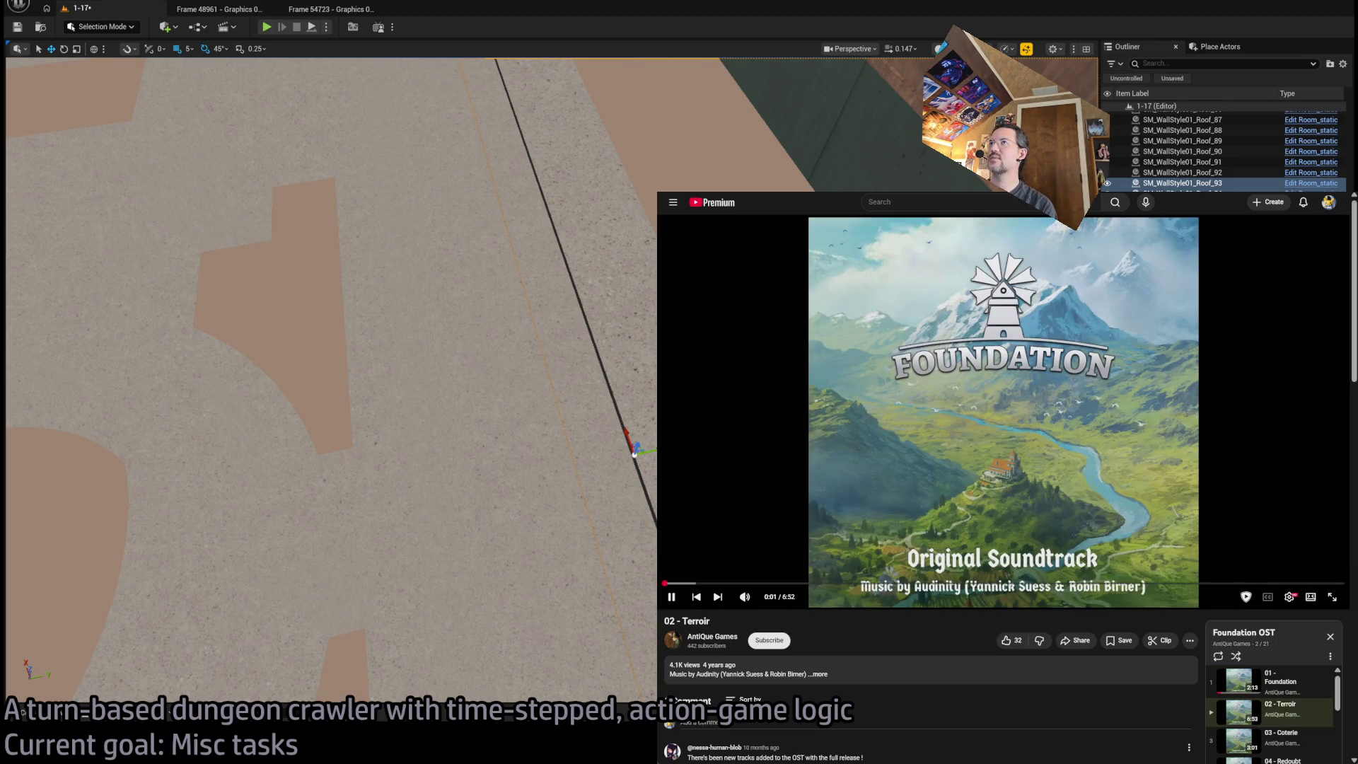
pyautogui.press('super+Down')
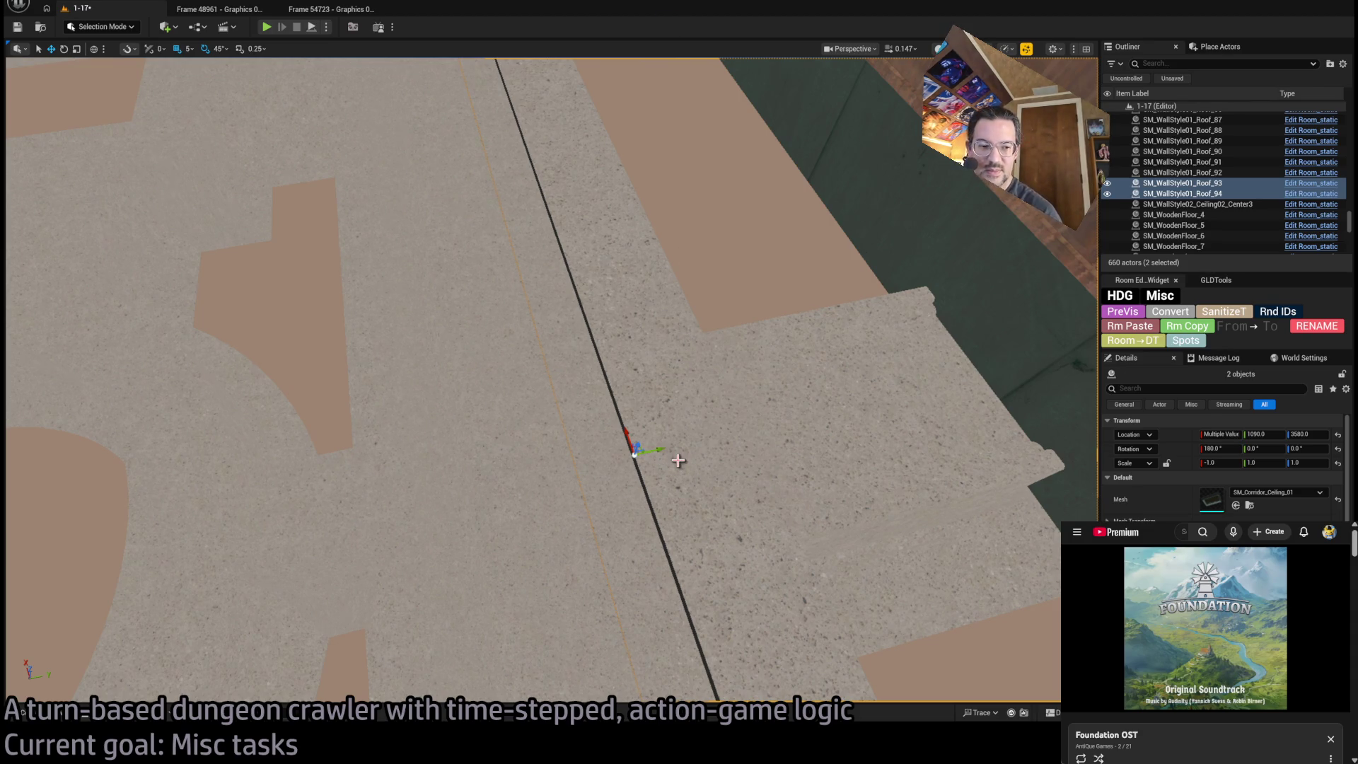
pyautogui.moveTo(1178, 710)
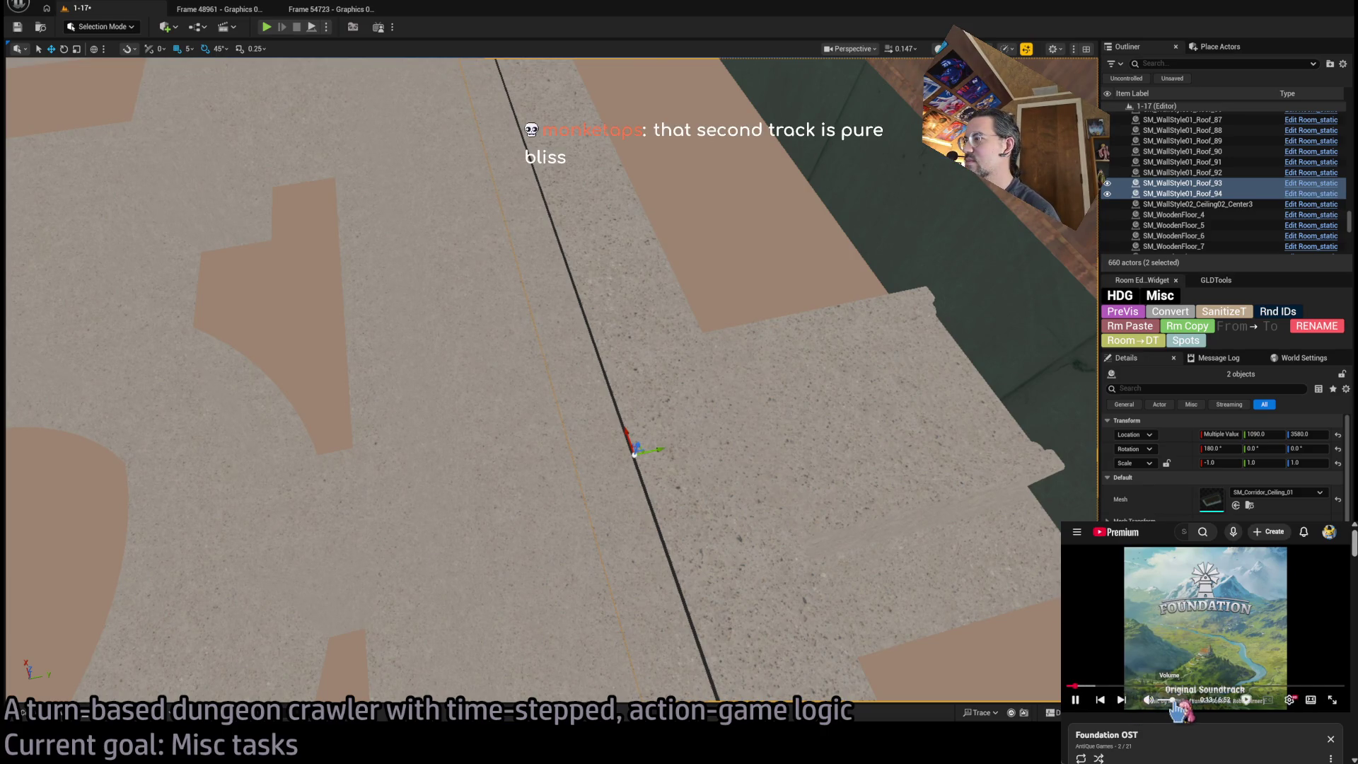
# Nudge both roof pieces to Location Y 1089.5 and inspect the seam up close.
pyautogui.moveTo(697, 437)
pyautogui.mouseDown()
pyautogui.moveTo(729, 447)
pyautogui.moveTo(758, 425)
pyautogui.mouseUp()
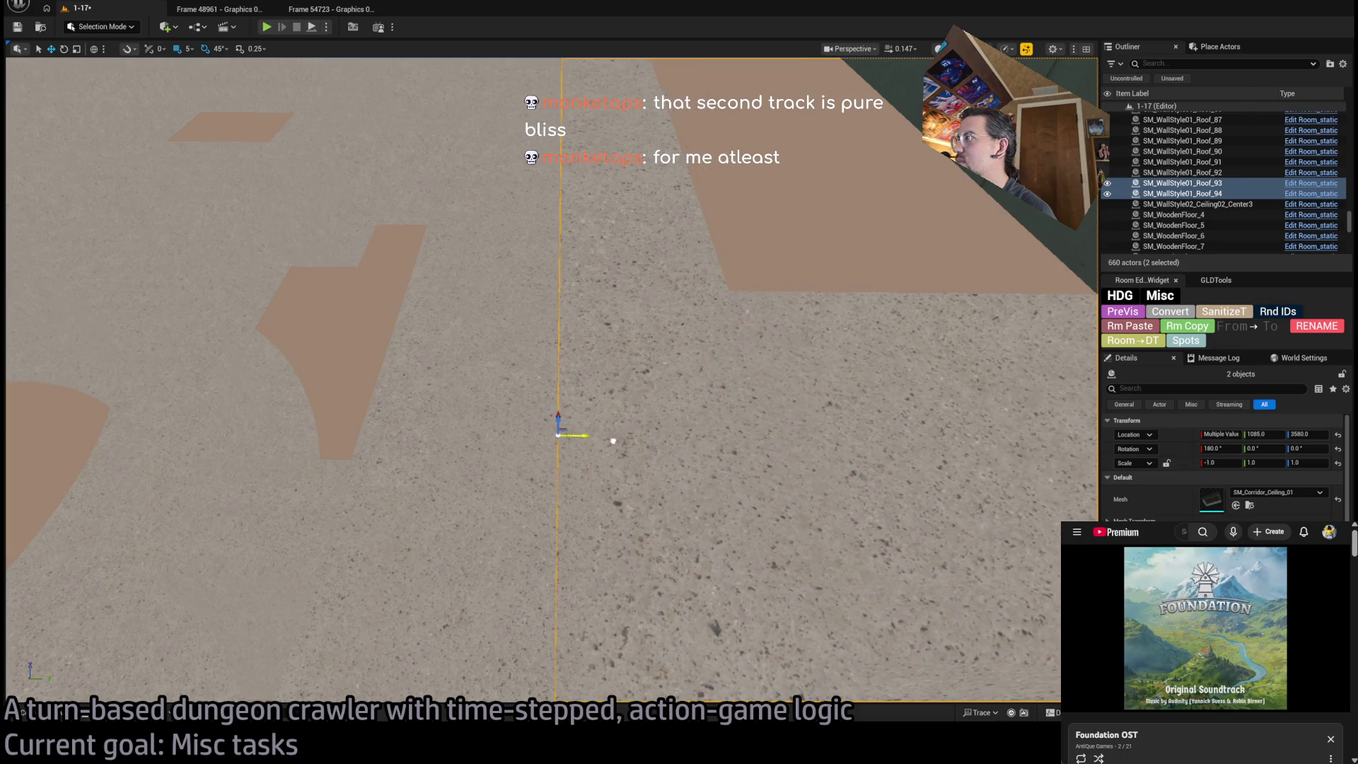
pyautogui.click(1271, 434)
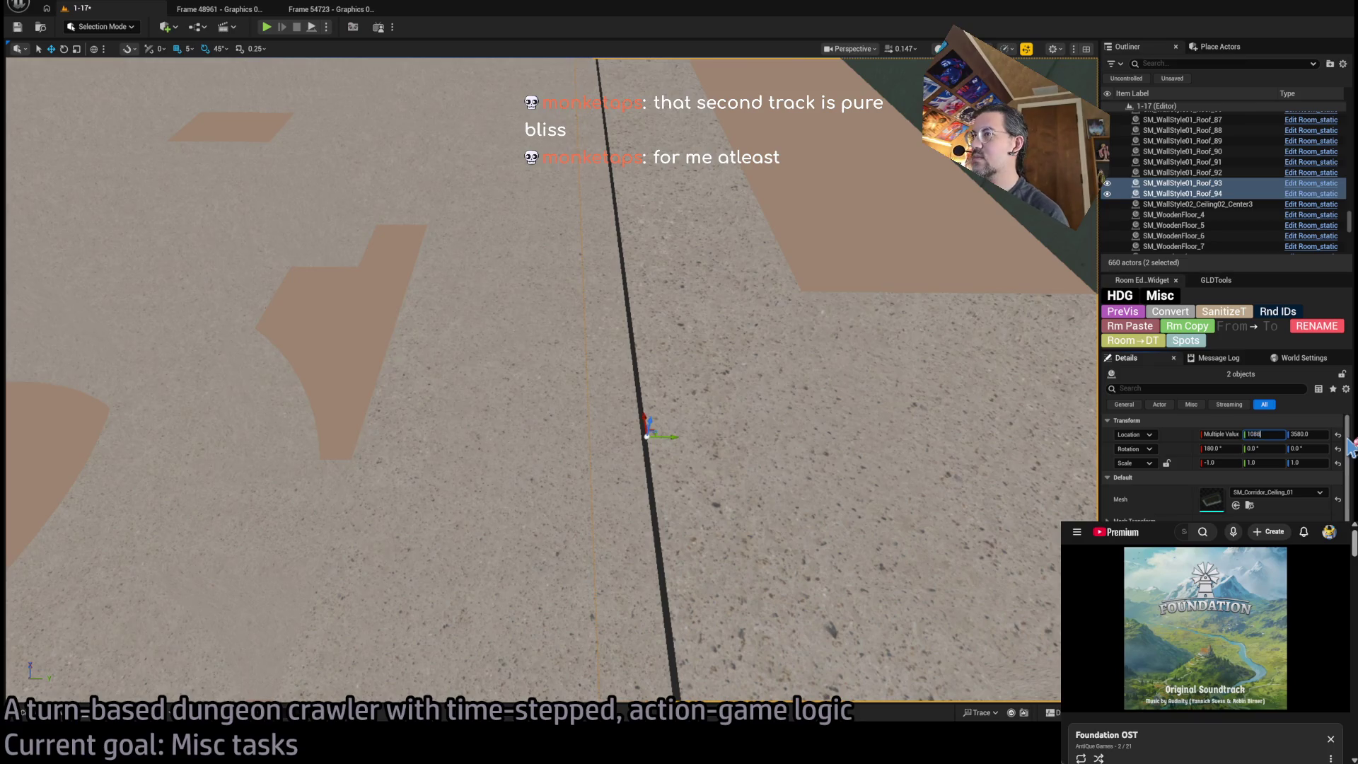
pyautogui.press('Return')
pyautogui.press('Return')
pyautogui.moveTo(771, 435); pyautogui.dragTo(771, 488)
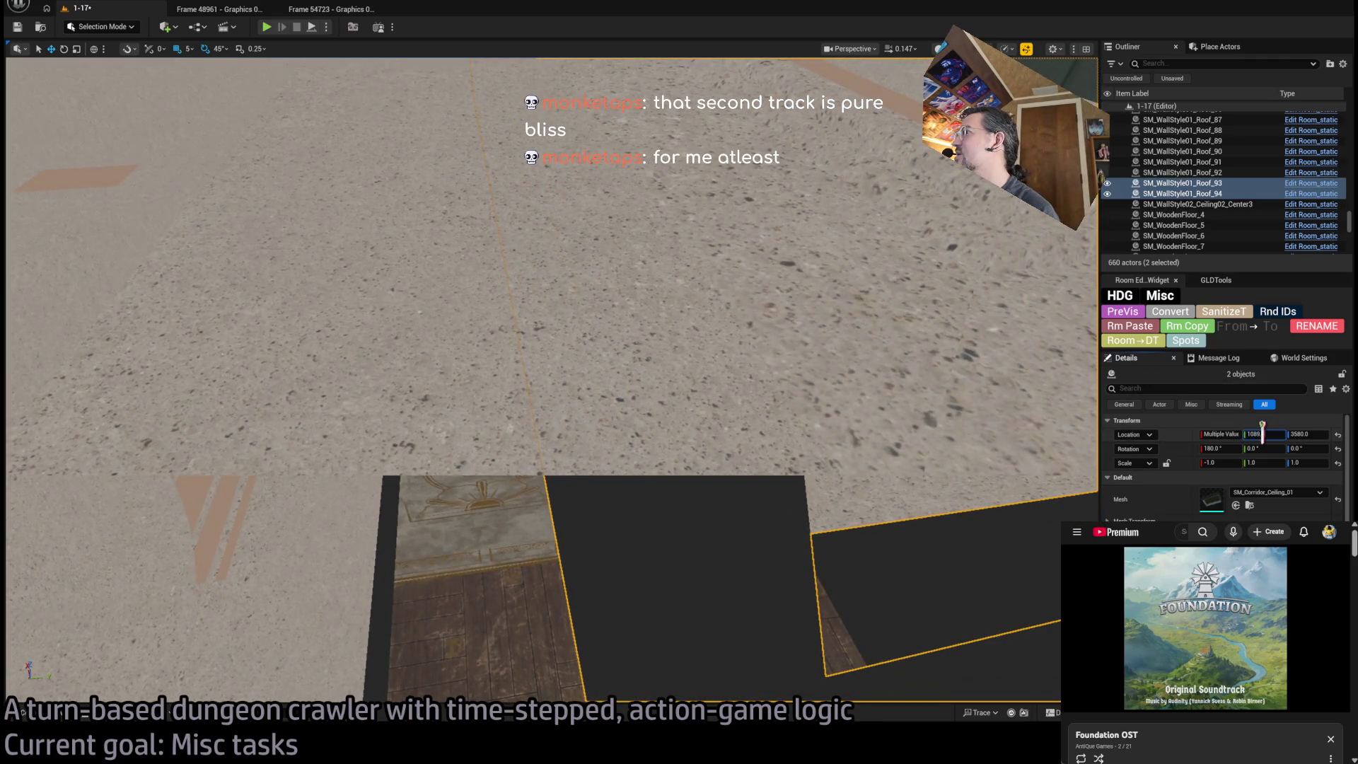
pyautogui.moveTo(636, 354)
pyautogui.mouseDown()
pyautogui.moveTo(622, 445)
pyautogui.moveTo(601, 460)
pyautogui.moveTo(602, 375)
pyautogui.moveTo(601, 460)
pyautogui.moveTo(573, 446)
pyautogui.moveTo(573, 417)
pyautogui.moveTo(573, 495)
pyautogui.moveTo(500, 453)
pyautogui.moveTo(293, 578)
pyautogui.mouseUp()
pyautogui.click(500, 476)
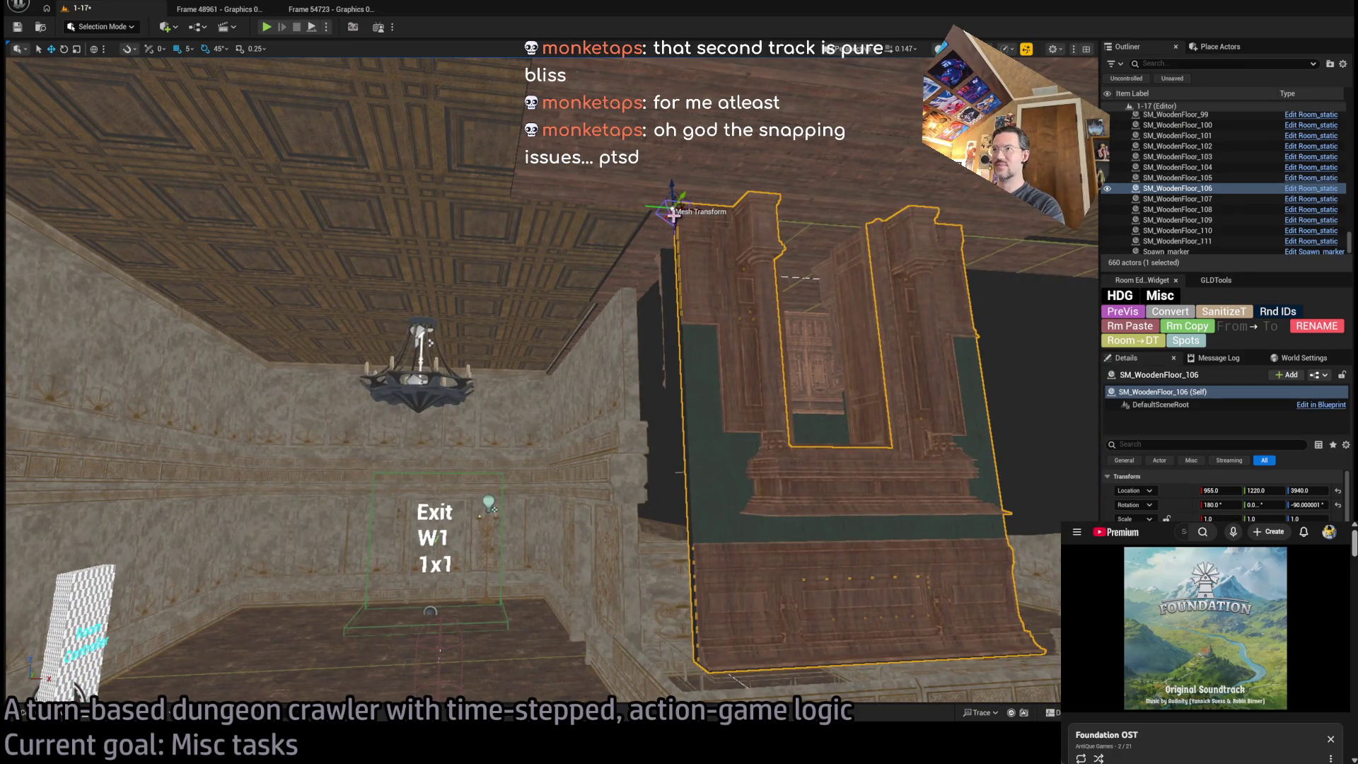
# Duplicate the window wall, swap in the dinner-room corner wall mesh, and move it to X 955.
pyautogui.moveTo(695, 212)
pyautogui.mouseDown()
pyautogui.moveTo(347, 212)
pyautogui.moveTo(358, 214)
pyautogui.mouseUp()
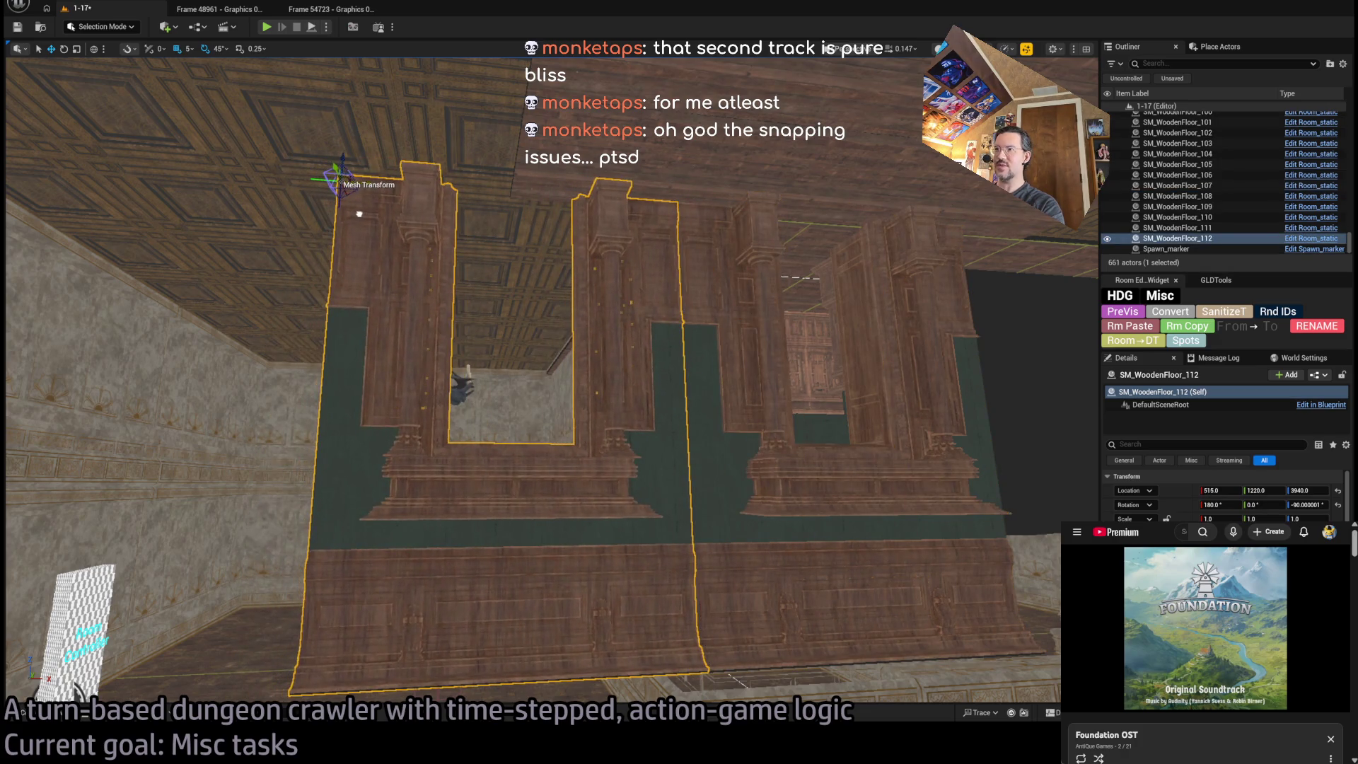
pyautogui.click(32, 713)
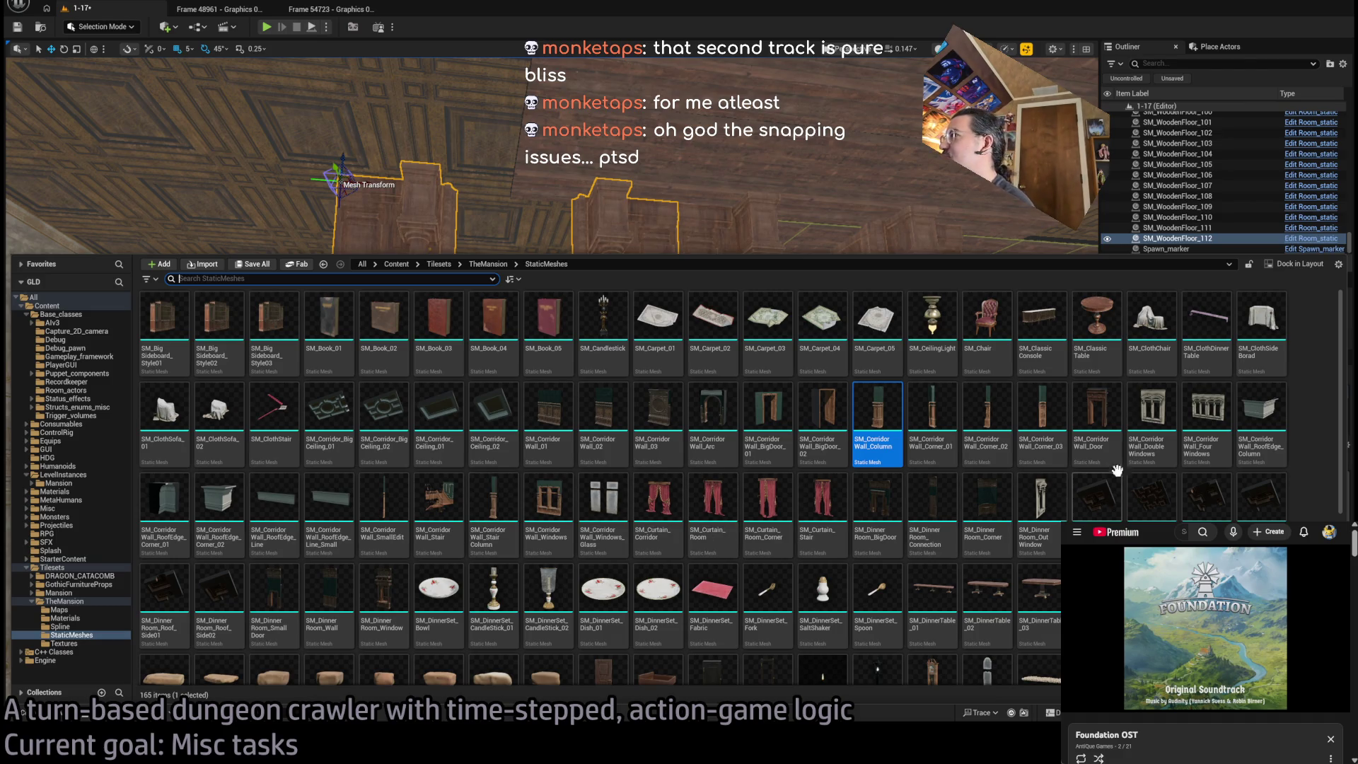
pyautogui.click(986, 505)
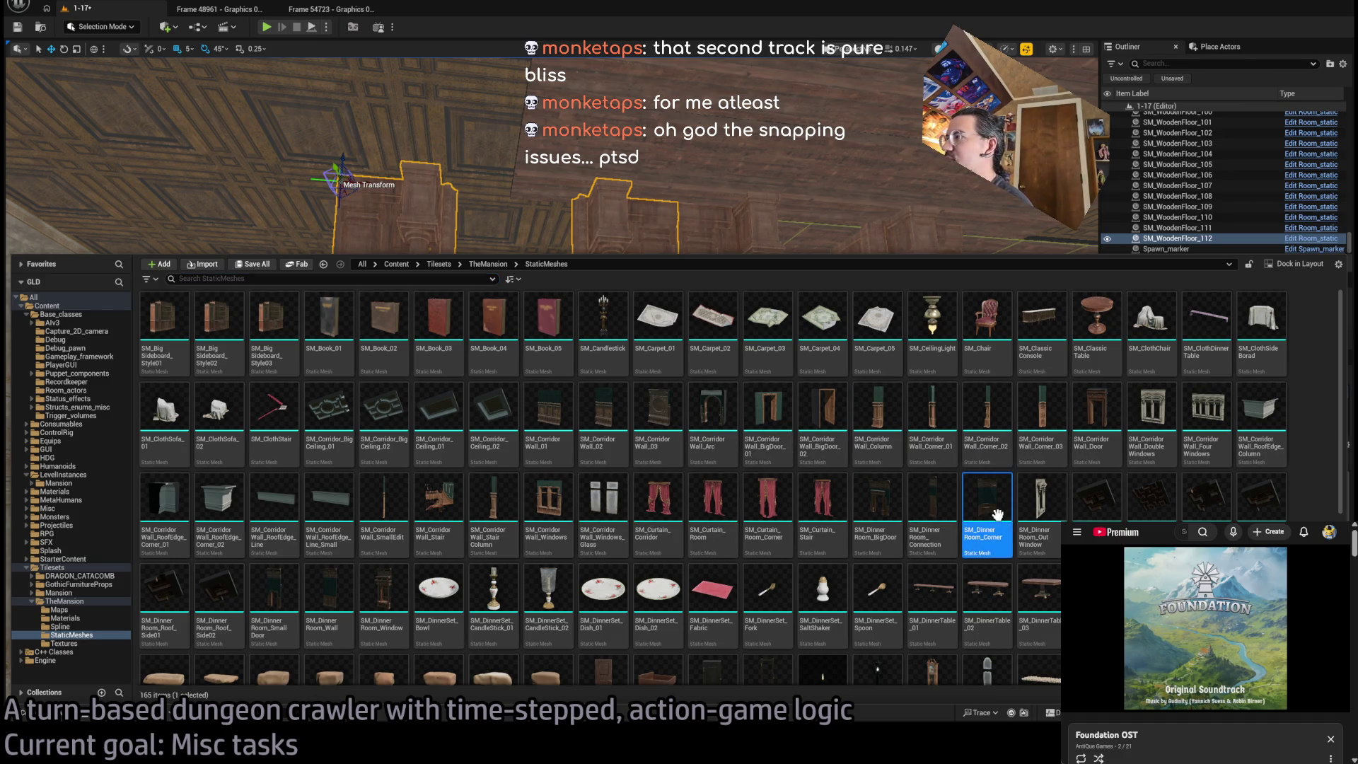
pyautogui.hotkey('ctrl', 'space')
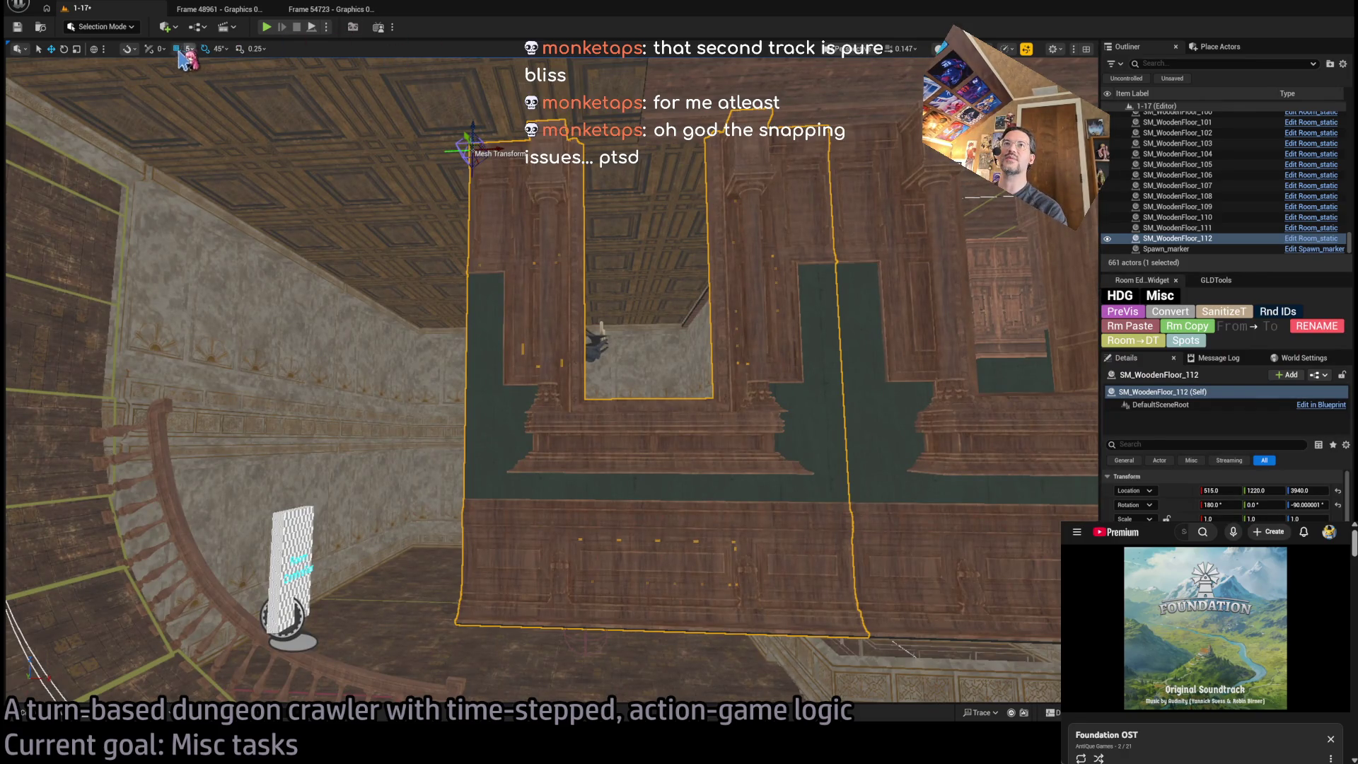
pyautogui.moveTo(552, 396); pyautogui.dragTo(551, 283)
pyautogui.moveTo(512, 165)
pyautogui.mouseDown()
pyautogui.moveTo(565, 83)
pyautogui.moveTo(578, 362)
pyautogui.moveTo(894, 318)
pyautogui.mouseUp()
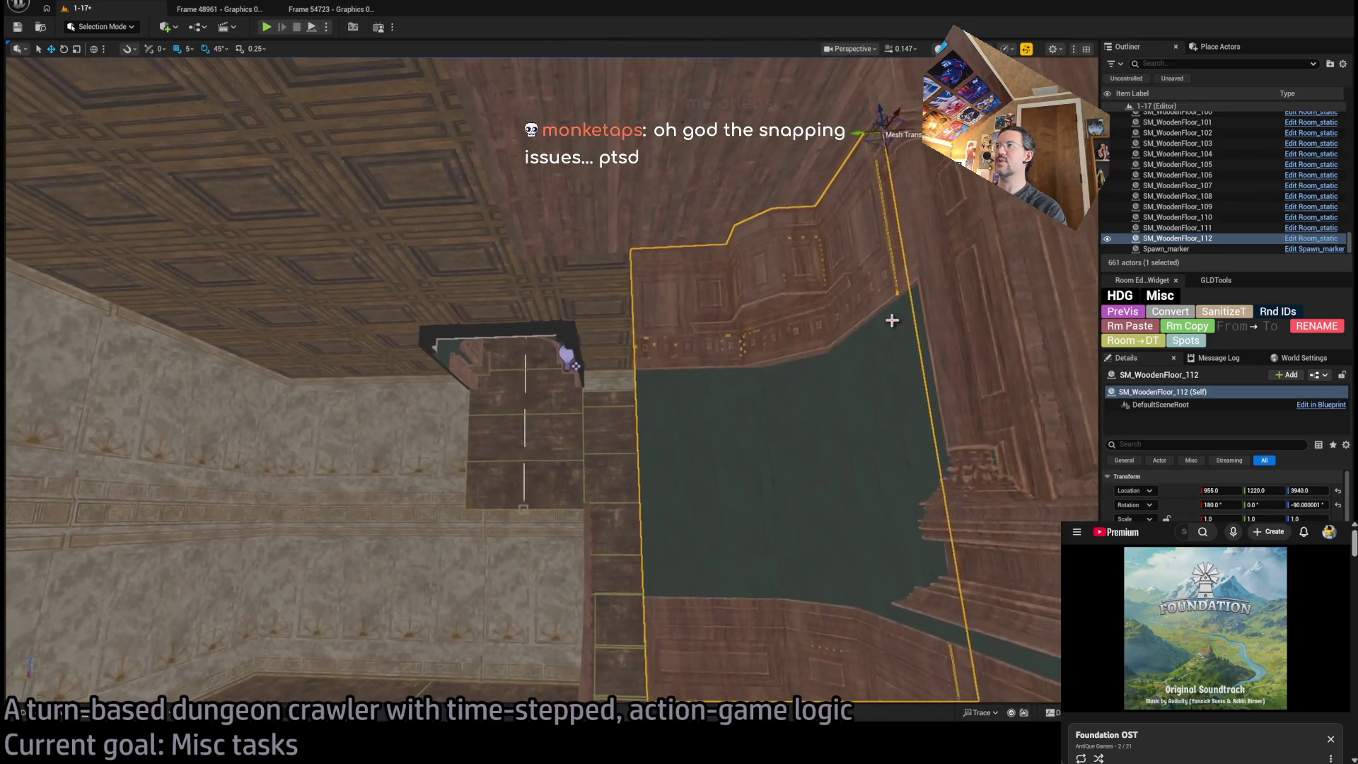
# Duplicate the wall along Y, turn the copy 90°, and slide it with 10-unit grid snap.
pyautogui.moveTo(876, 142); pyautogui.dragTo(875, 227)
pyautogui.moveTo(566, 269); pyautogui.dragTo(571, 306)
pyautogui.moveTo(814, 201)
pyautogui.mouseDown()
pyautogui.moveTo(632, 205)
pyautogui.moveTo(492, 234)
pyautogui.mouseUp()
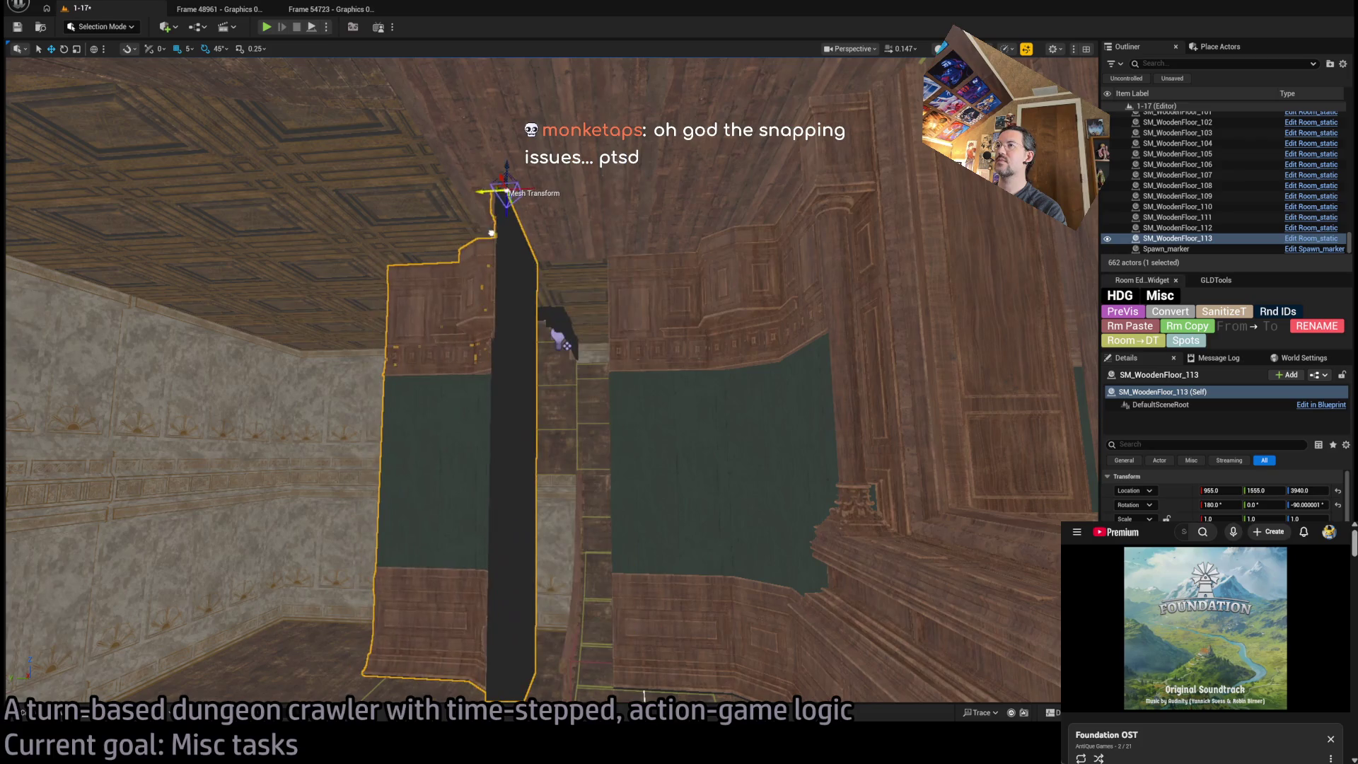
pyautogui.moveTo(495, 173); pyautogui.dragTo(551, 190)
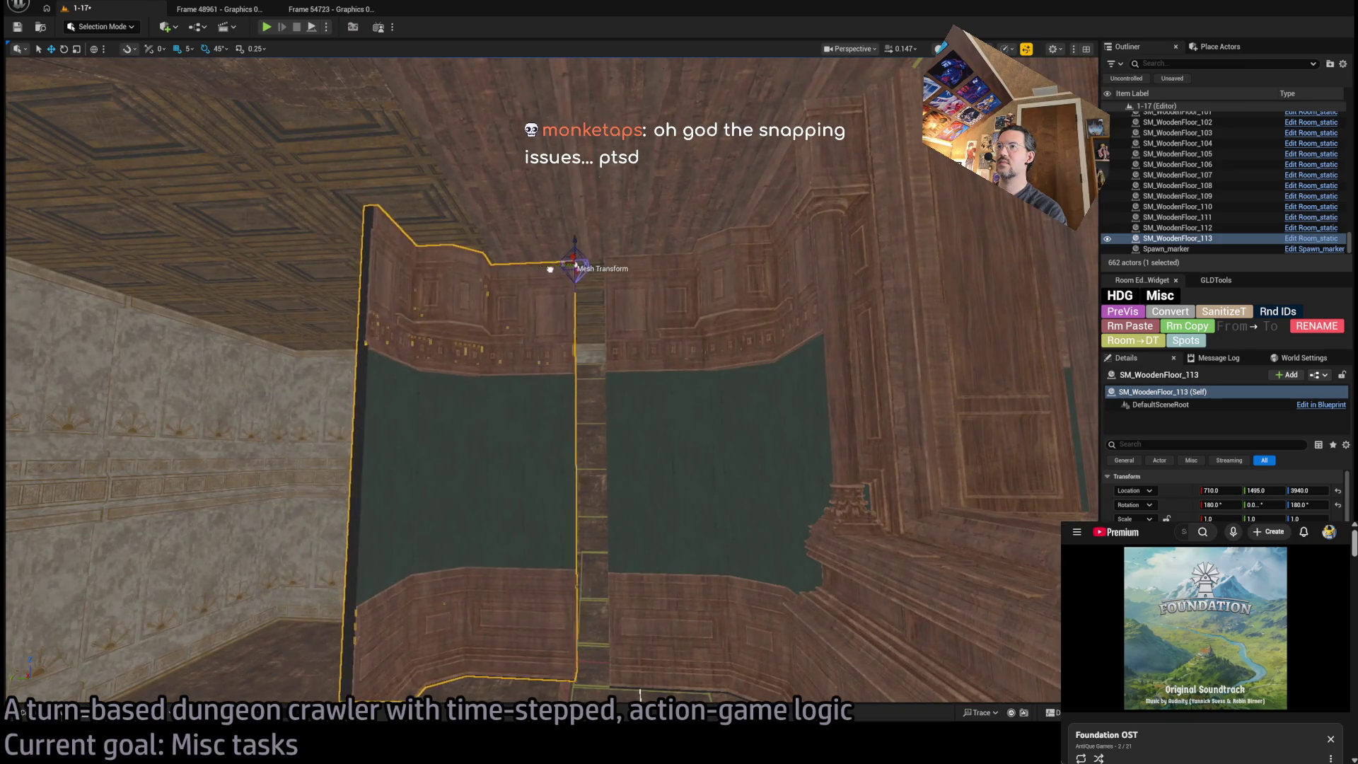
pyautogui.moveTo(594, 303); pyautogui.dragTo(593, 243)
pyautogui.moveTo(622, 367)
pyautogui.mouseDown()
pyautogui.moveTo(260, 100)
pyautogui.moveTo(306, 221)
pyautogui.moveTo(517, 564)
pyautogui.moveTo(290, 451)
pyautogui.moveTo(304, 467)
pyautogui.moveTo(588, 375)
pyautogui.mouseUp()
pyautogui.press(']')
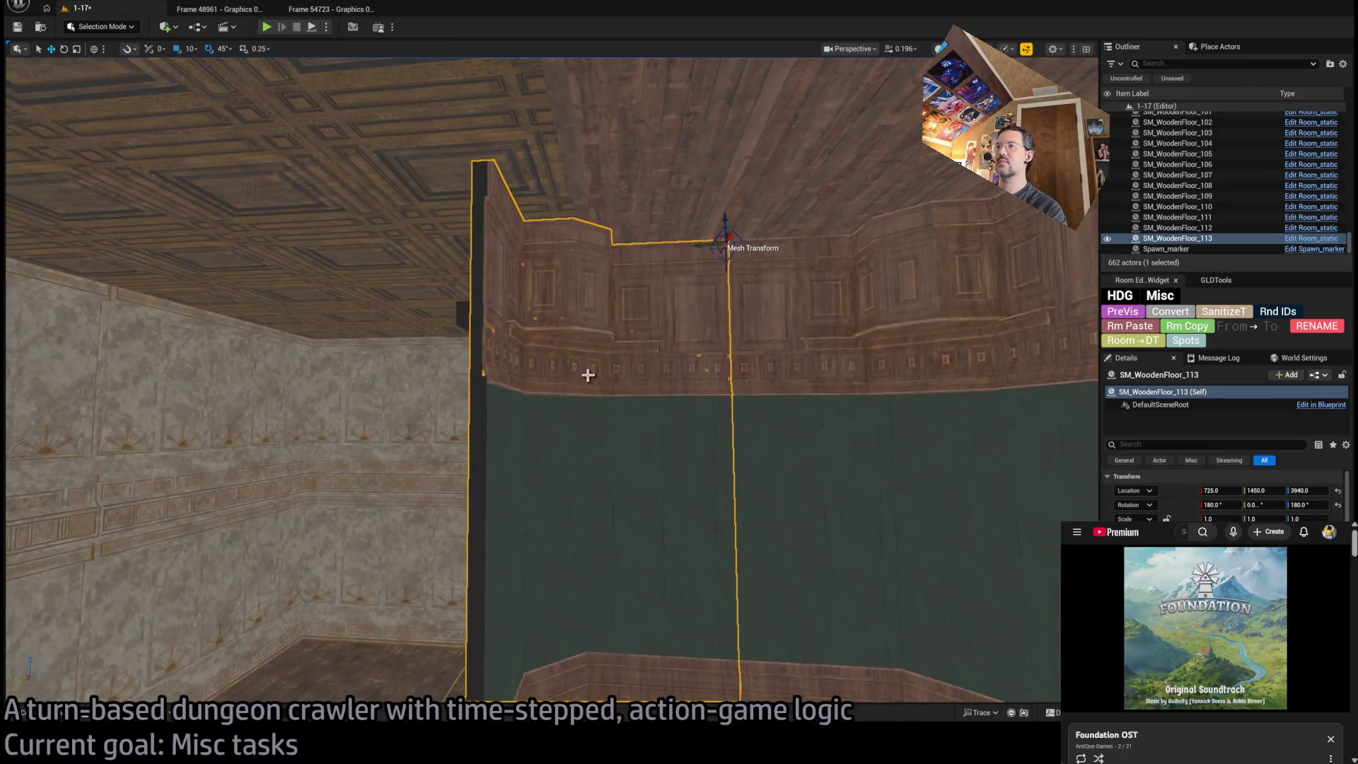
pyautogui.moveTo(702, 246)
pyautogui.mouseDown()
pyautogui.moveTo(346, 288)
pyautogui.moveTo(439, 283)
pyautogui.mouseUp()
pyautogui.click(578, 420)
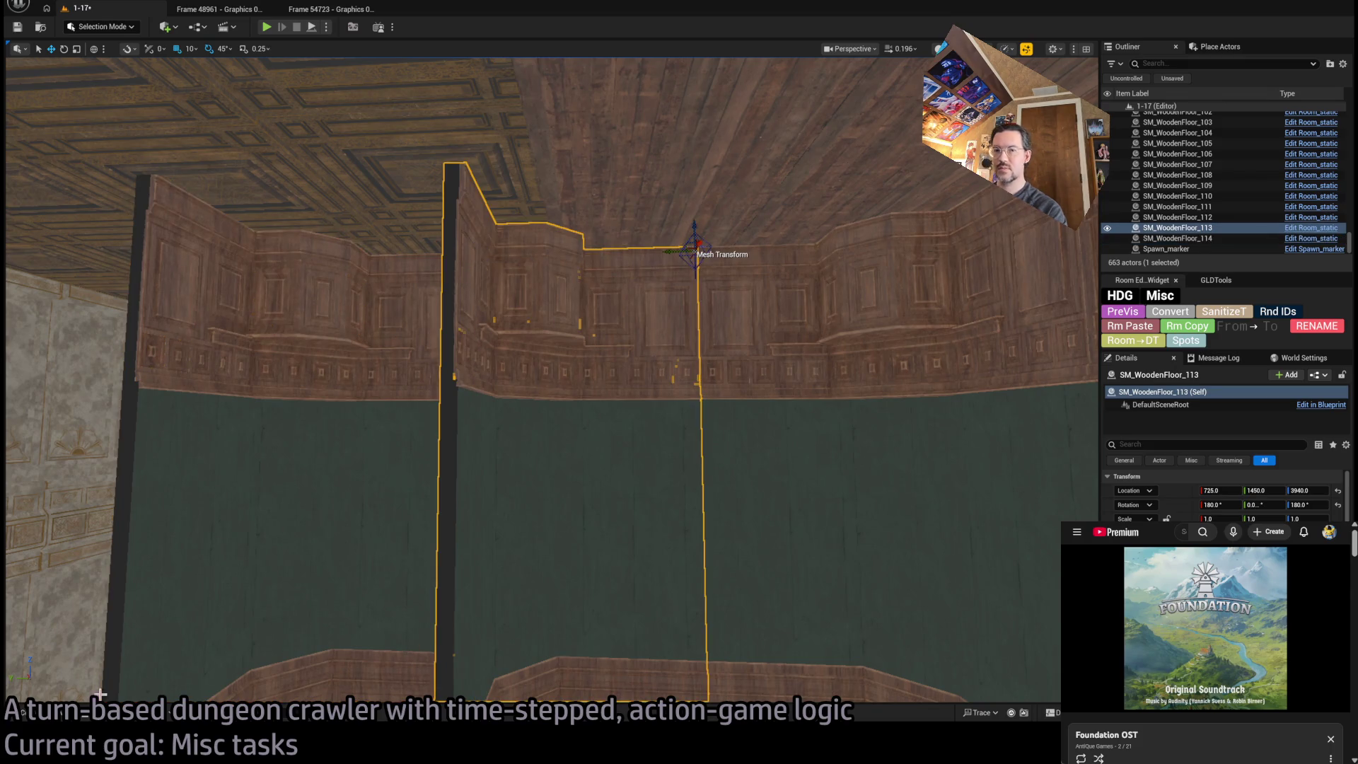
# Apply the SM_DinnerRoom_Window mesh to the wall piece and move it to Y 1670.
pyautogui.click(64, 716)
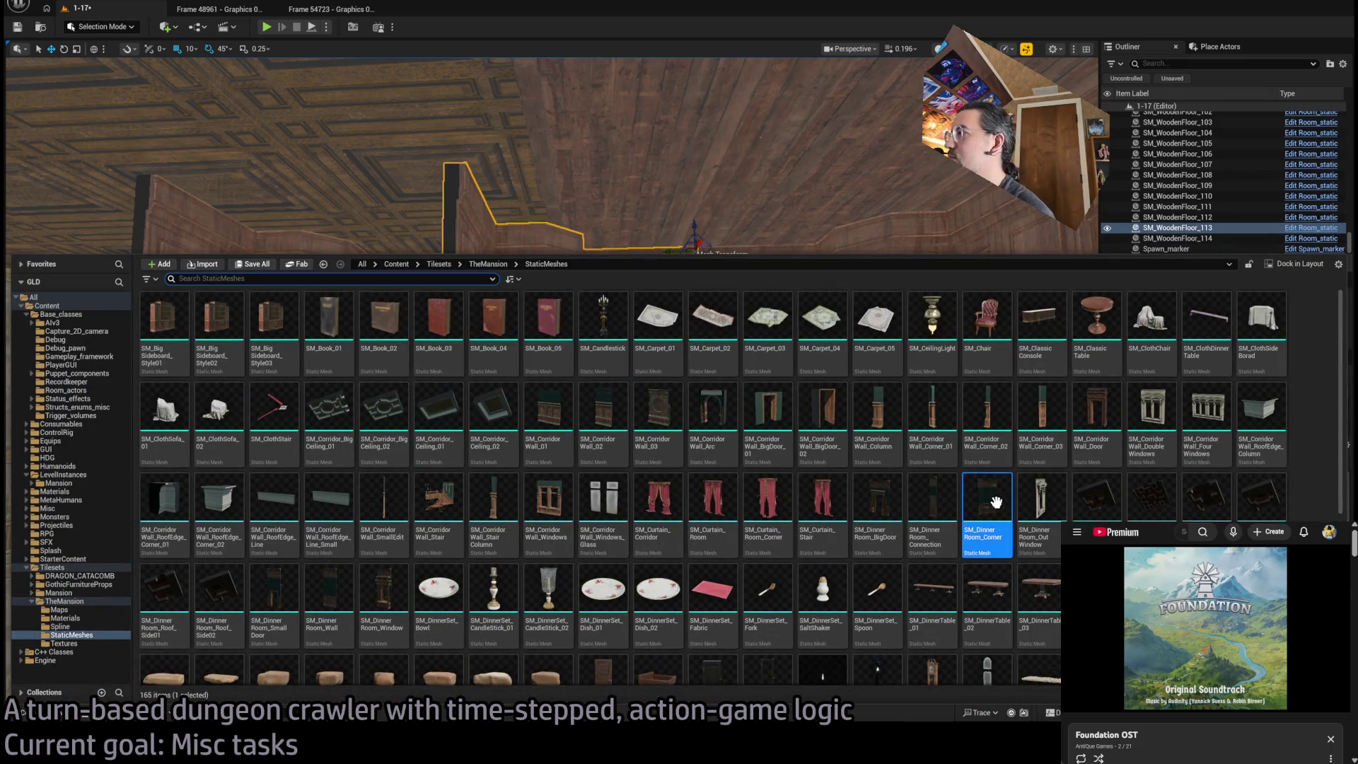
pyautogui.click(945, 511)
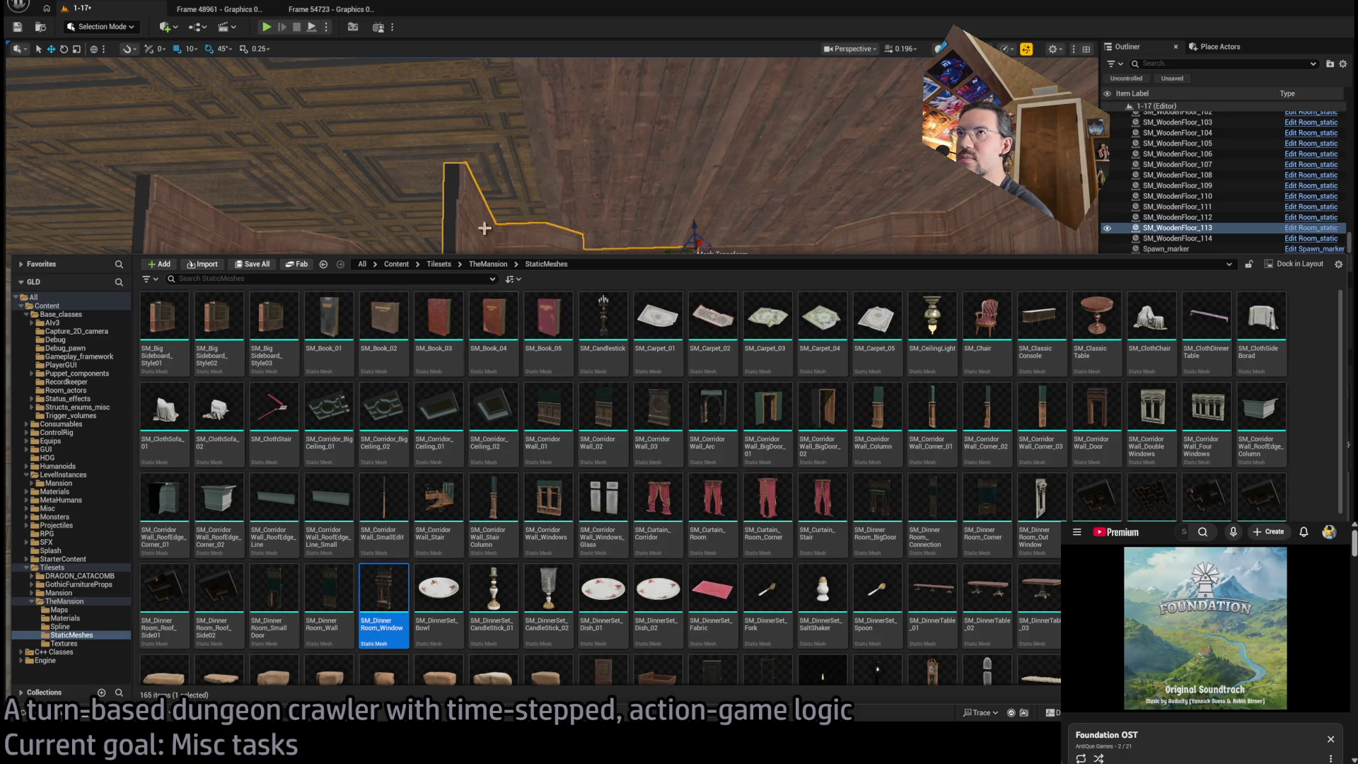
pyautogui.hotkey('ctrl', 'space')
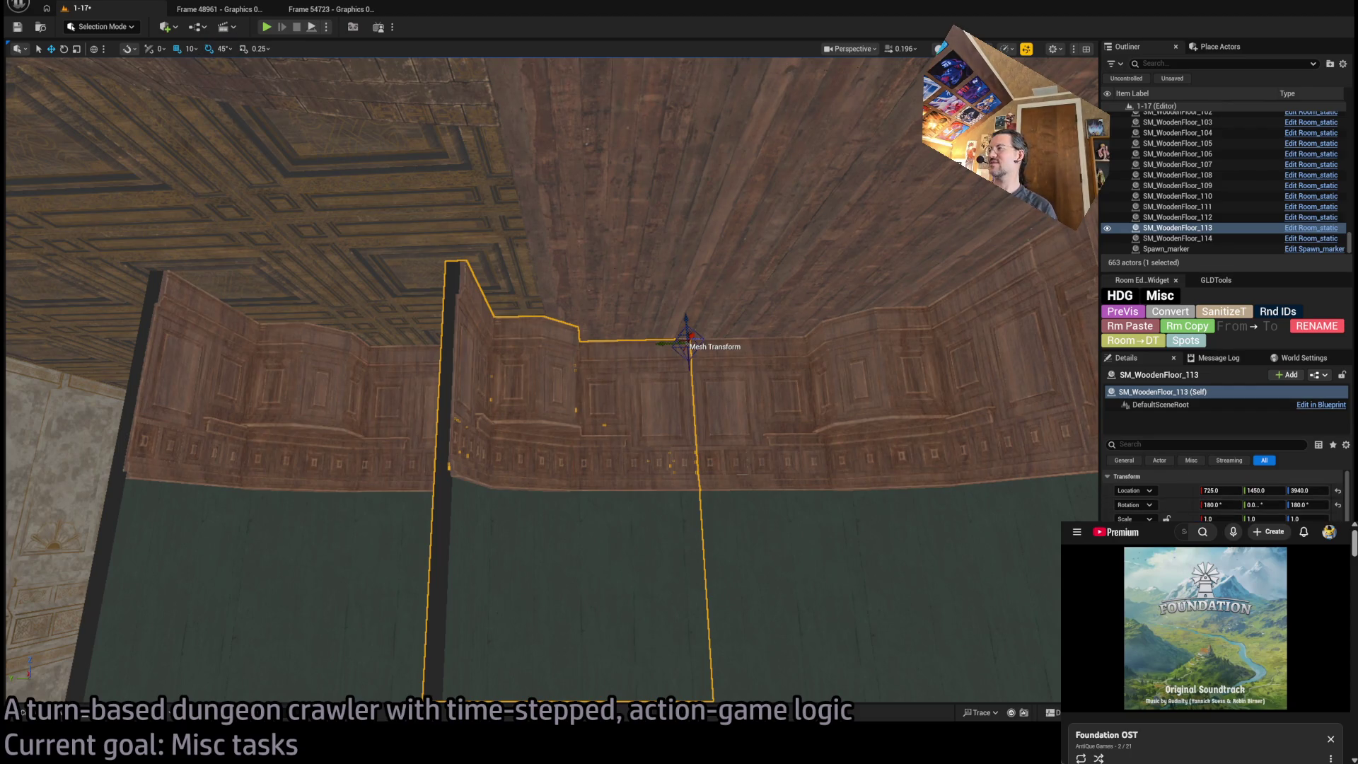
pyautogui.hotkey('ctrl', 'z')
pyautogui.moveTo(673, 346); pyautogui.dragTo(481, 362)
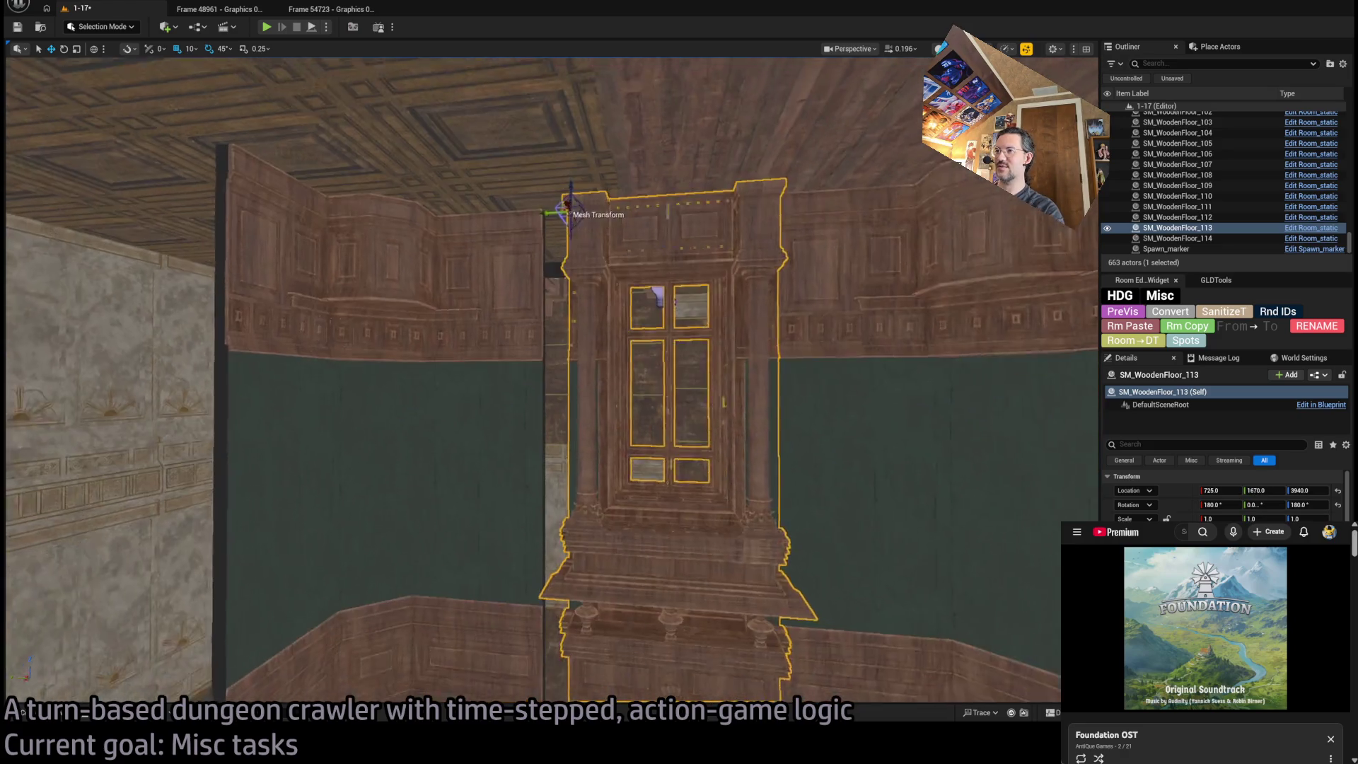
# Align left wall SM_WoodenFloor_114 at Y 1670 and open the window mesh in the mesh editor.
pyautogui.click(472, 350)
pyautogui.moveTo(523, 177); pyautogui.dragTo(555, 181)
pyautogui.moveTo(604, 382); pyautogui.dragTo(604, 351)
pyautogui.click(604, 352)
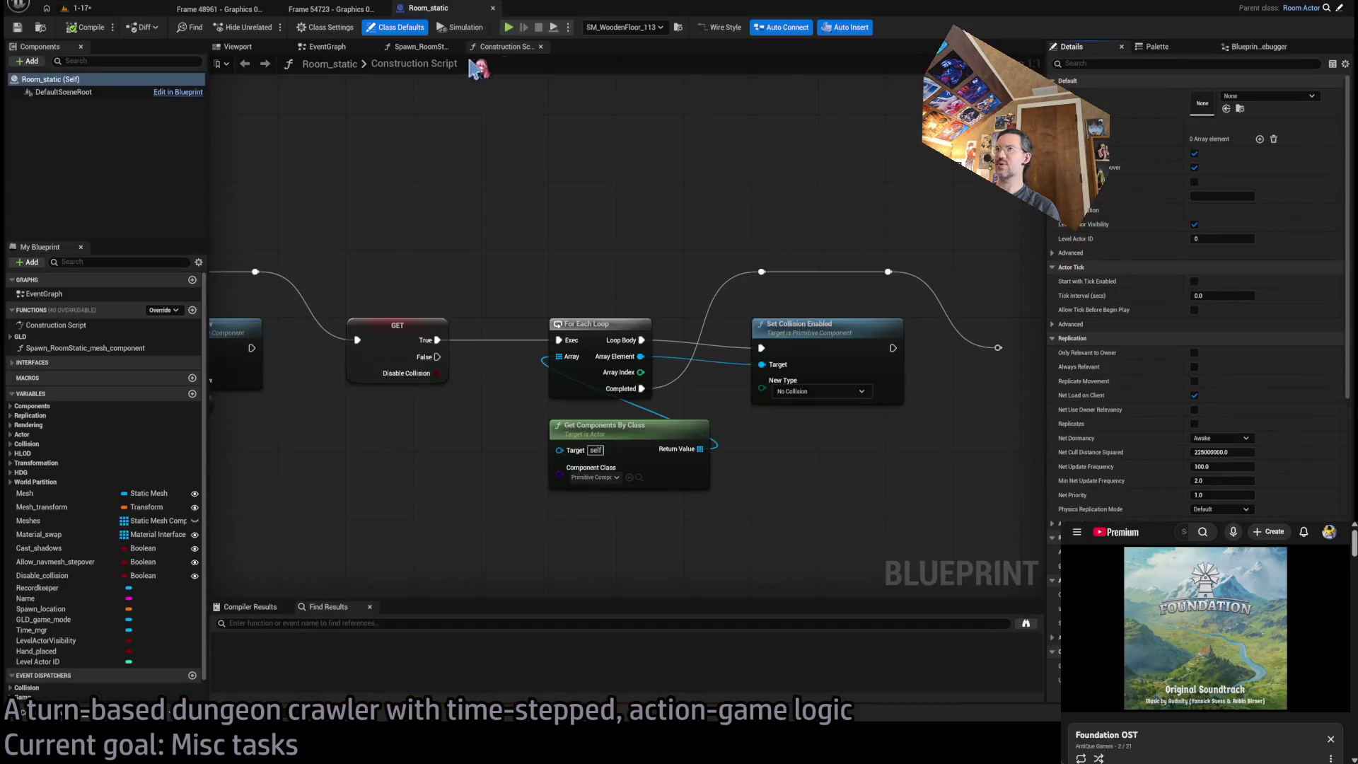
pyautogui.click(450, 18)
pyautogui.click(145, 15)
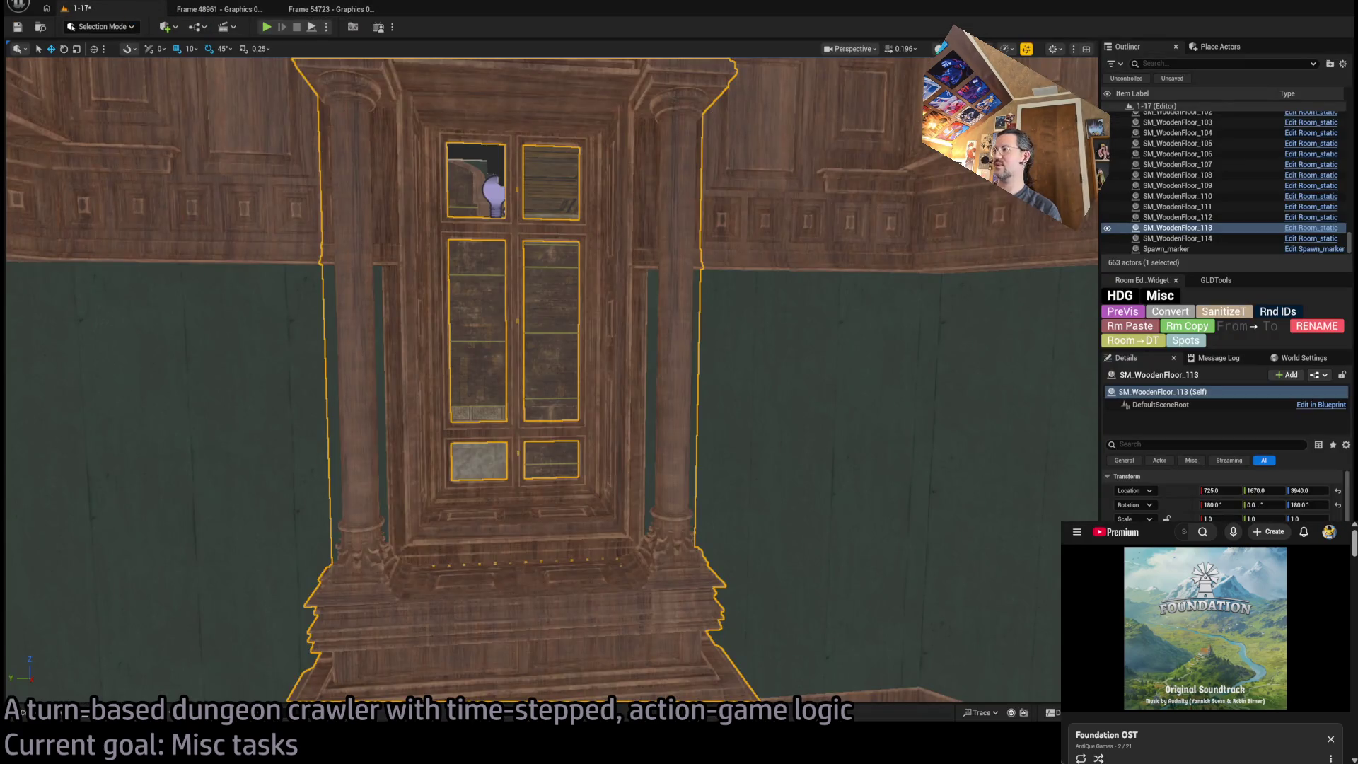
pyautogui.hotkey('ctrl', 'e')
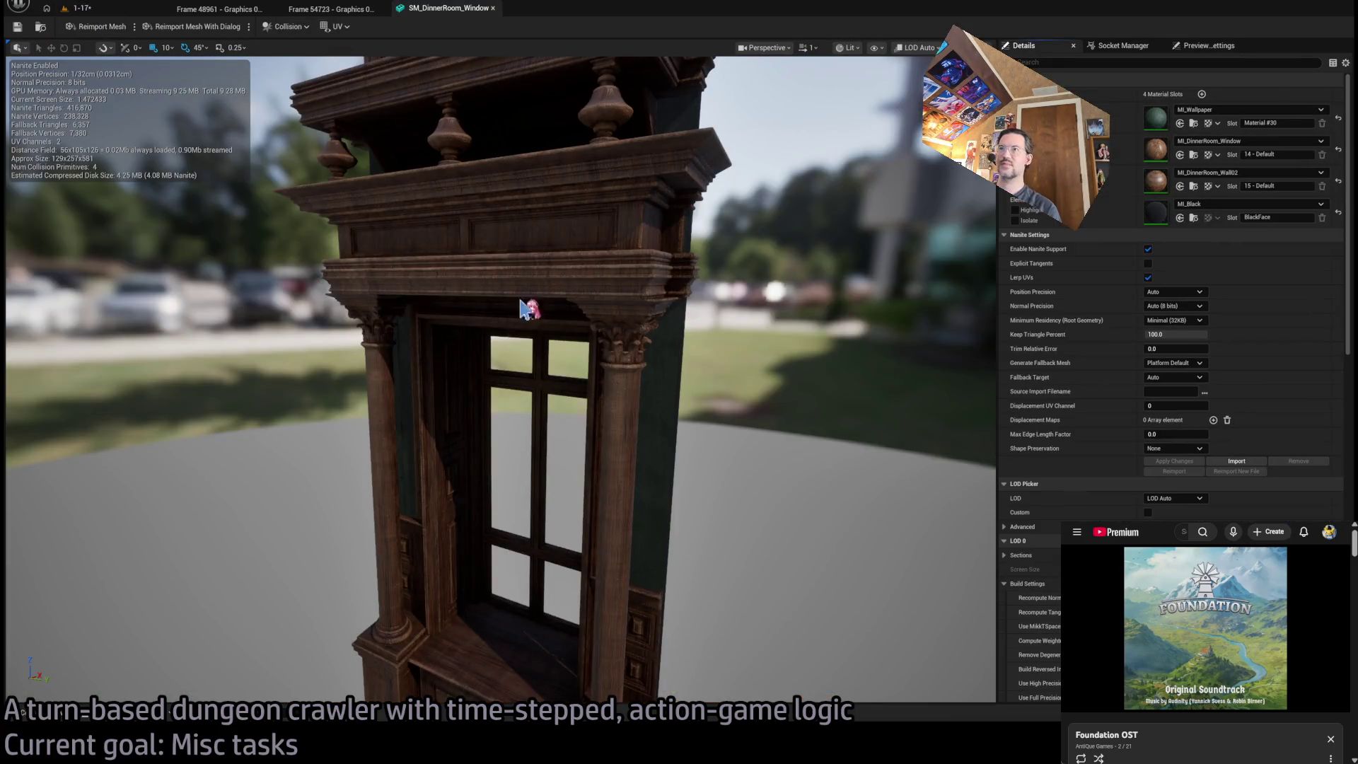
# Display the window mesh's simple collision and delete the three extra collision hulls.
pyautogui.scroll(-6, 529, 309)
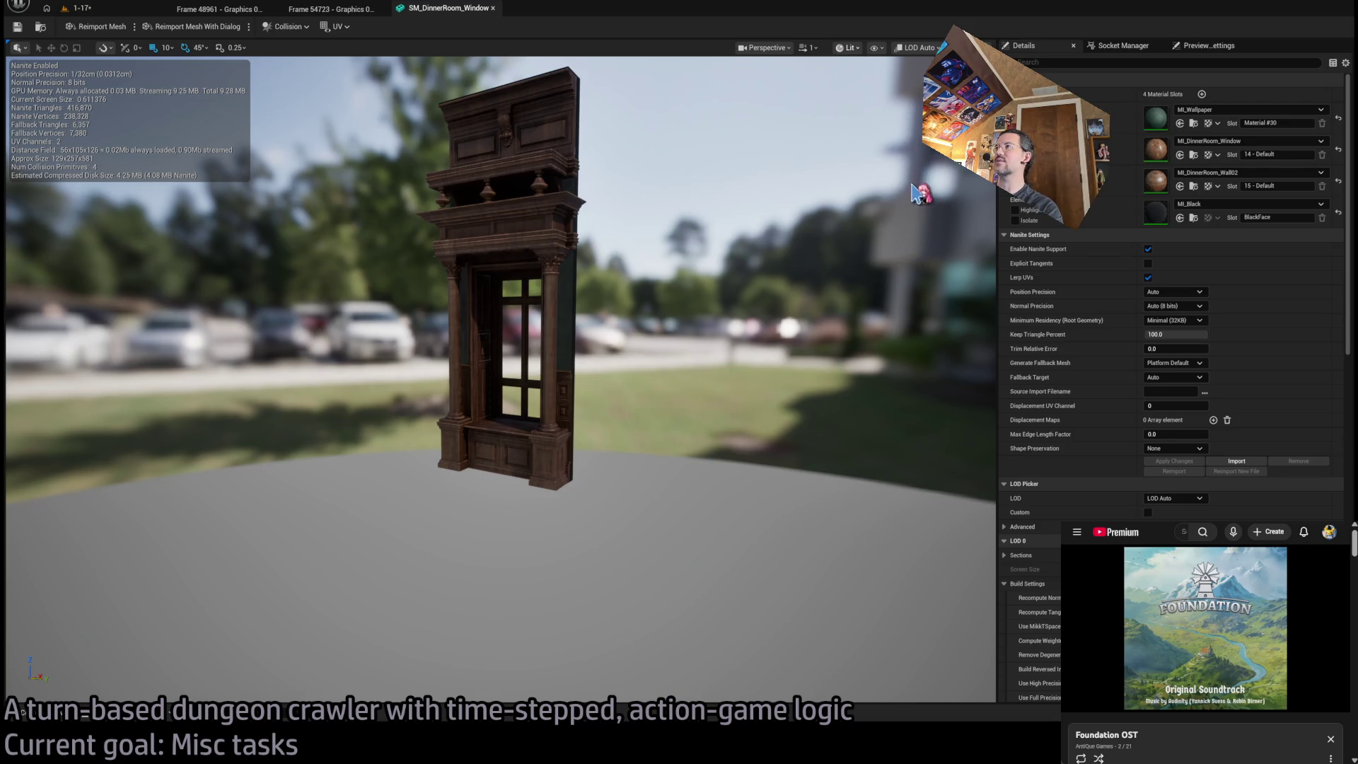
pyautogui.hotkey('alt', '8')
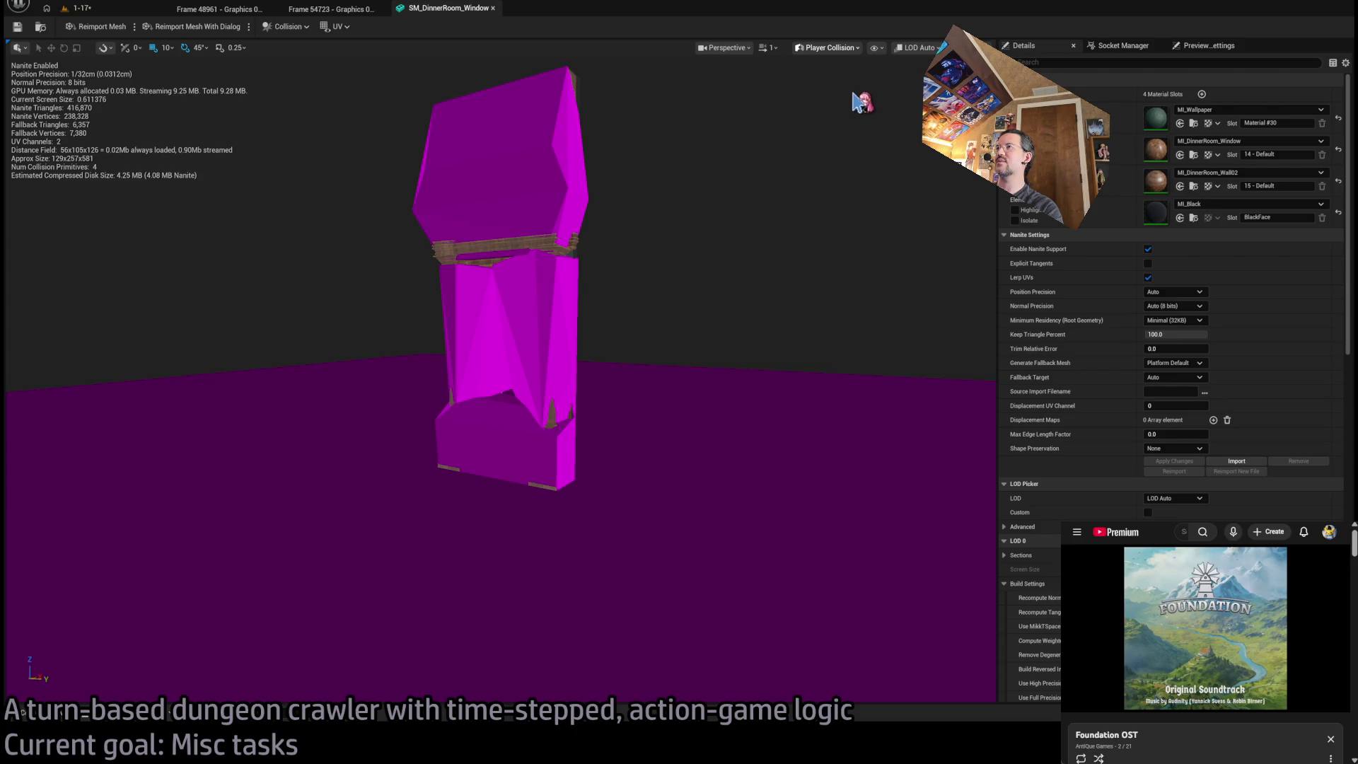
pyautogui.hotkey('alt', '4')
pyautogui.hotkey('alt', 'c')
pyautogui.scroll(5, 880, 253)
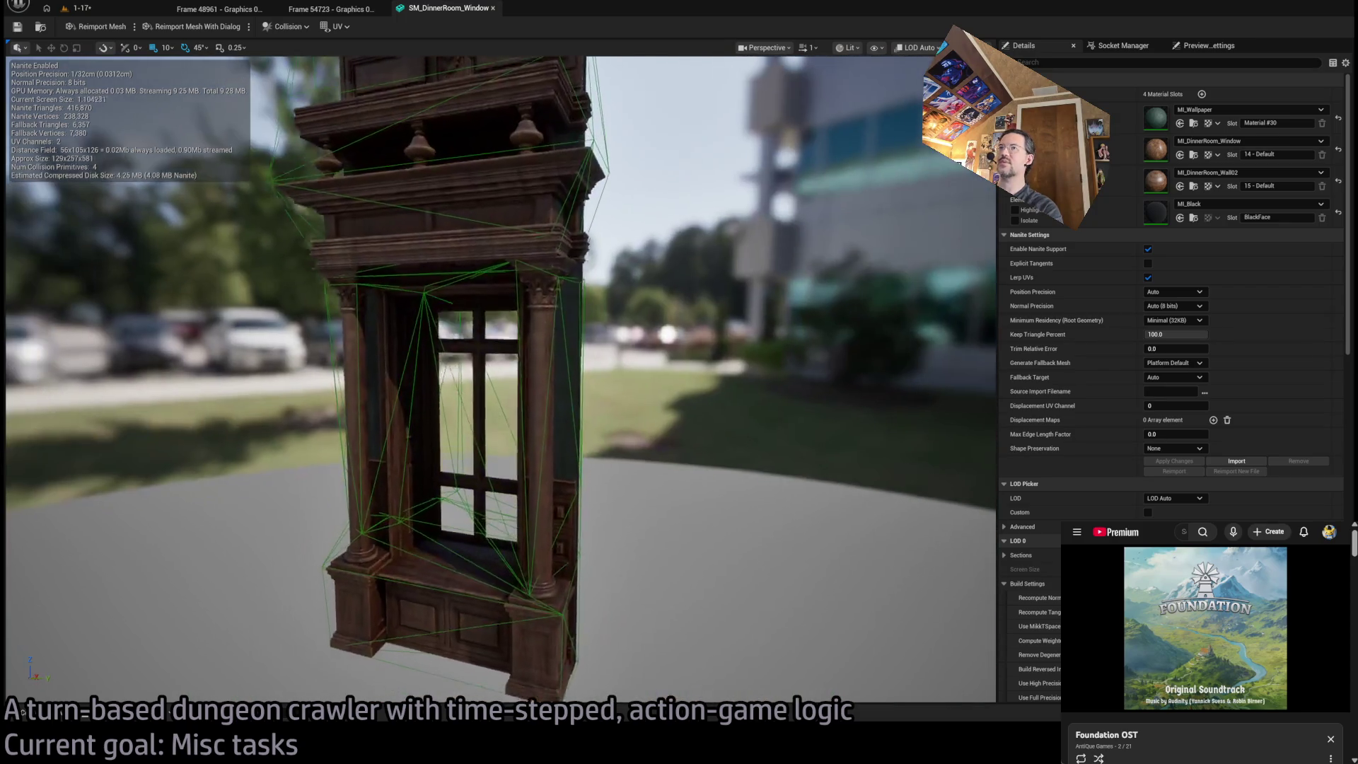
pyautogui.click(449, 354)
pyautogui.press('Delete')
pyautogui.click(403, 401)
pyautogui.click(472, 428)
pyautogui.press('Delete')
pyautogui.moveTo(425, 449)
pyautogui.mouseDown()
pyautogui.moveTo(353, 446)
pyautogui.moveTo(559, 447)
pyautogui.moveTo(396, 311)
pyautogui.moveTo(311, 282)
pyautogui.moveTo(467, 349)
pyautogui.mouseUp()
pyautogui.click(559, 447)
pyautogui.press('Delete')
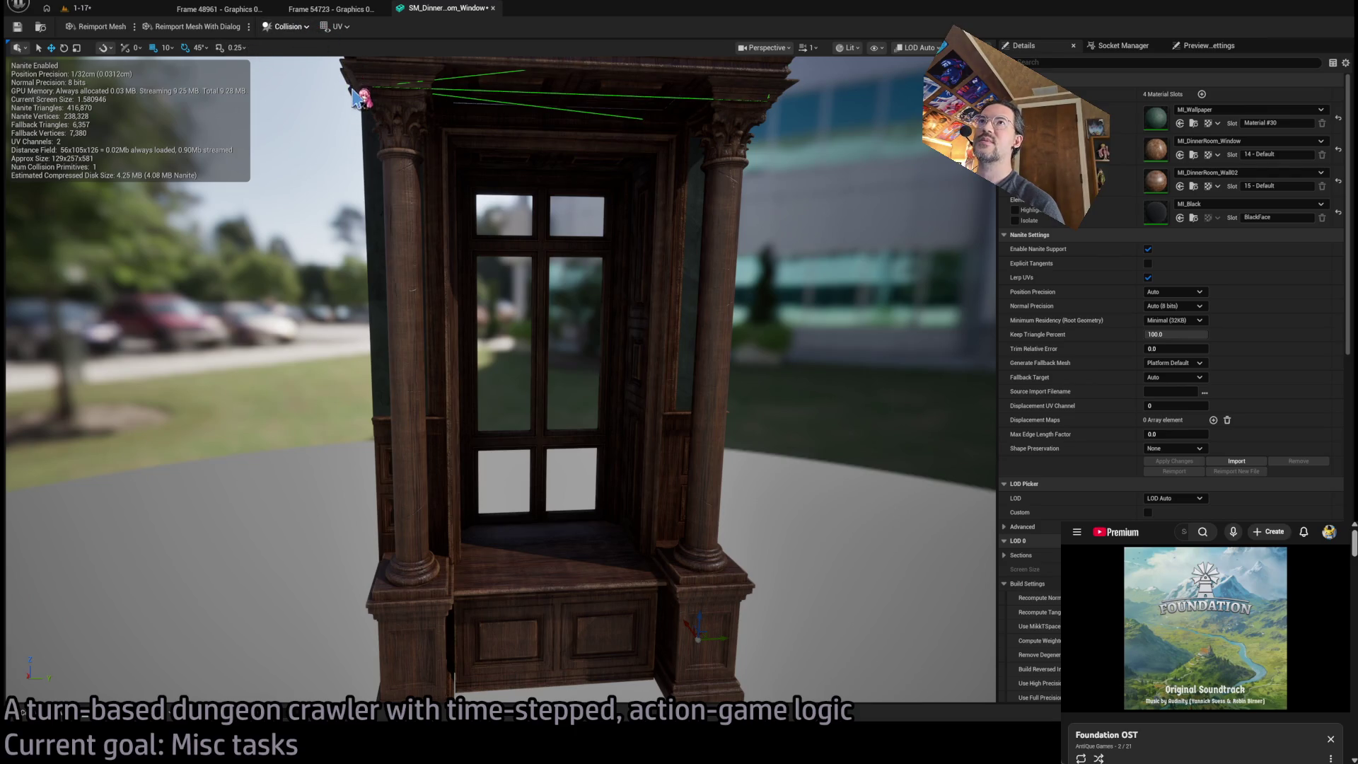
# Add a box collision around the window's lower cabinet and view it from the front.
pyautogui.moveTo(357, 103)
pyautogui.mouseDown()
pyautogui.moveTo(521, 275)
pyautogui.moveTo(502, 312)
pyautogui.moveTo(511, 450)
pyautogui.moveTo(527, 410)
pyautogui.moveTo(490, 410)
pyautogui.moveTo(488, 391)
pyautogui.moveTo(488, 404)
pyautogui.moveTo(523, 407)
pyautogui.moveTo(475, 404)
pyautogui.moveTo(460, 425)
pyautogui.moveTo(524, 453)
pyautogui.moveTo(506, 452)
pyautogui.moveTo(505, 410)
pyautogui.moveTo(566, 386)
pyautogui.moveTo(488, 385)
pyautogui.moveTo(558, 385)
pyautogui.moveTo(504, 404)
pyautogui.mouseUp()
pyautogui.press('e')
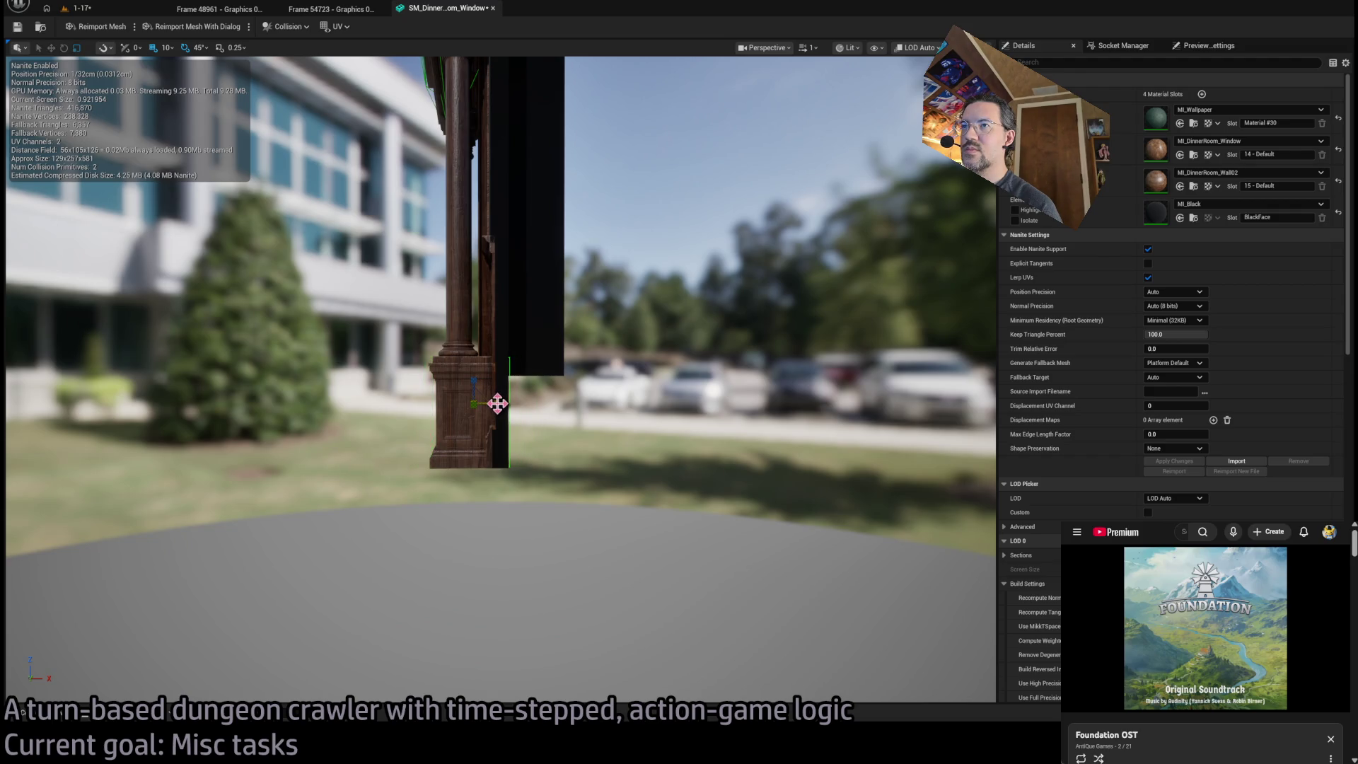
pyautogui.moveTo(504, 404)
pyautogui.mouseDown()
pyautogui.moveTo(594, 417)
pyautogui.moveTo(594, 396)
pyautogui.mouseUp()
pyautogui.moveTo(487, 459)
pyautogui.mouseDown()
pyautogui.moveTo(424, 467)
pyautogui.moveTo(487, 459)
pyautogui.mouseUp()
pyautogui.click(484, 451)
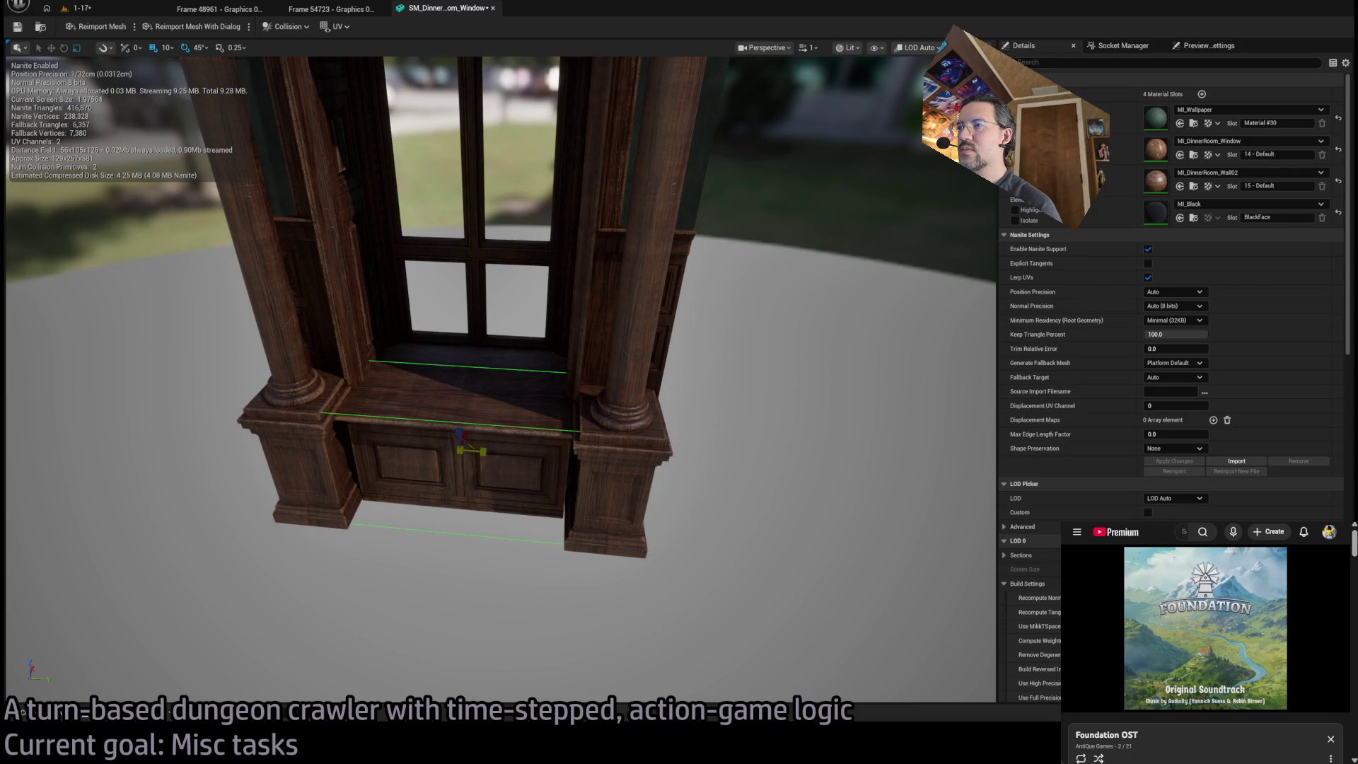
pyautogui.moveTo(495, 488); pyautogui.dragTo(998, 489)
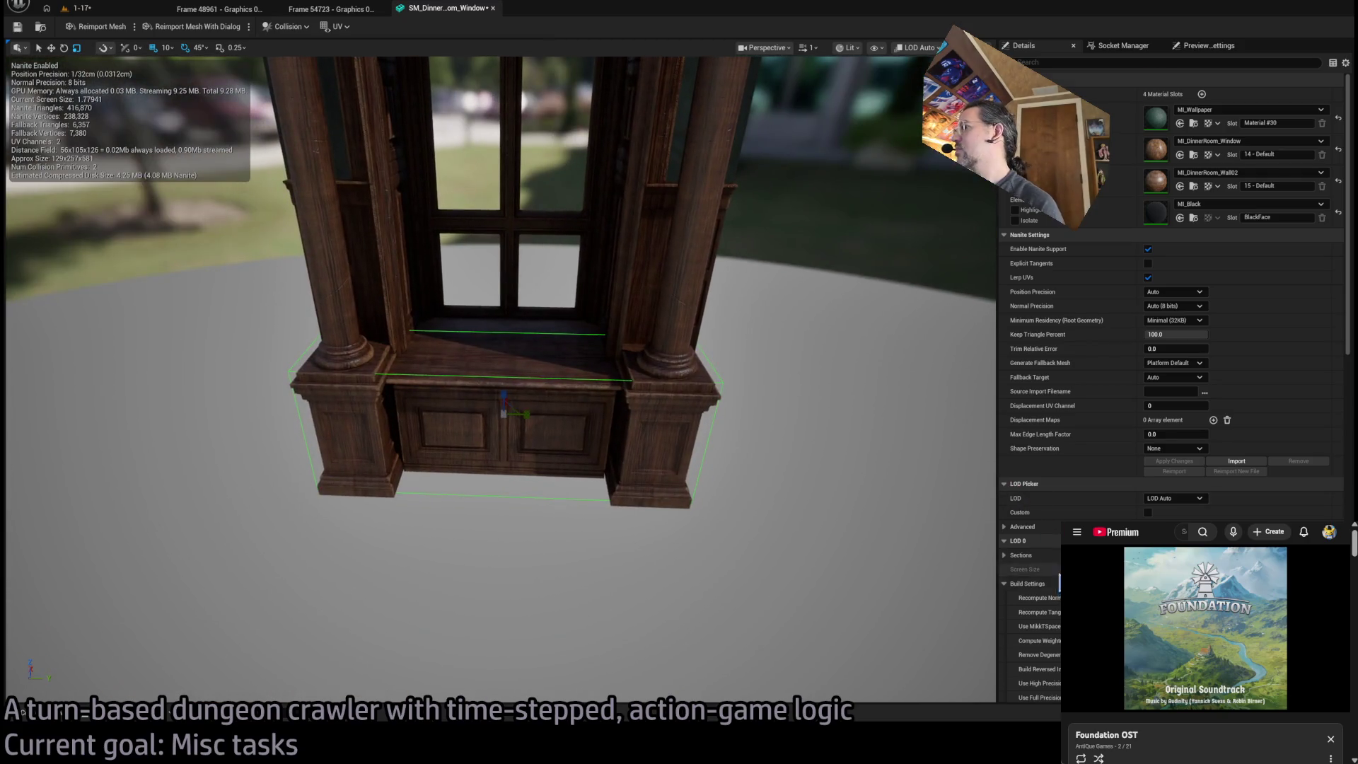
# Collapse the build and LOD sections and expand Collision > Primitives > Boxes to reveal box 0's settings.
pyautogui.scroll(-3, 1001, 488)
pyautogui.click(1004, 449)
pyautogui.click(1004, 406)
pyautogui.click(1004, 420)
pyautogui.click(1005, 435)
pyautogui.click(1004, 434)
pyautogui.click(1004, 482)
pyautogui.scroll(-1, 1009, 444)
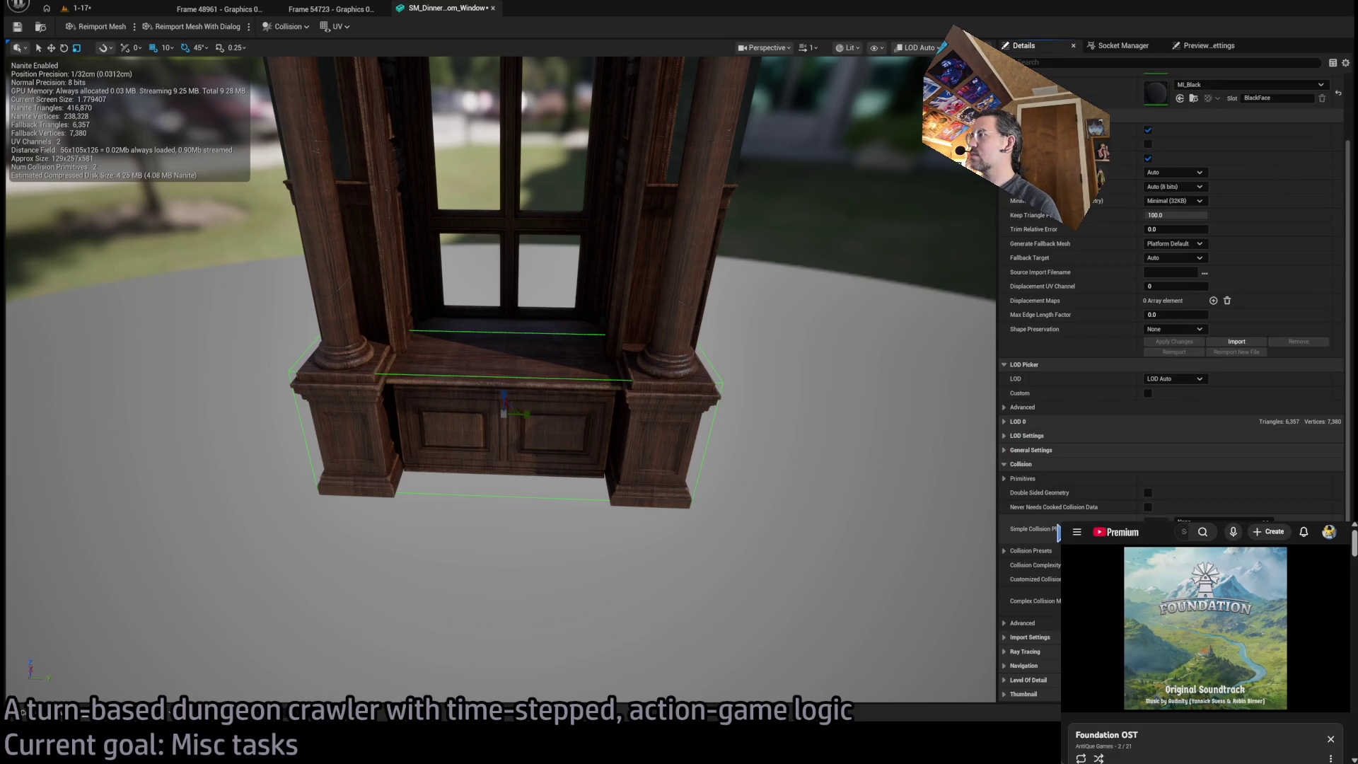
pyautogui.click(1004, 478)
pyautogui.click(1013, 506)
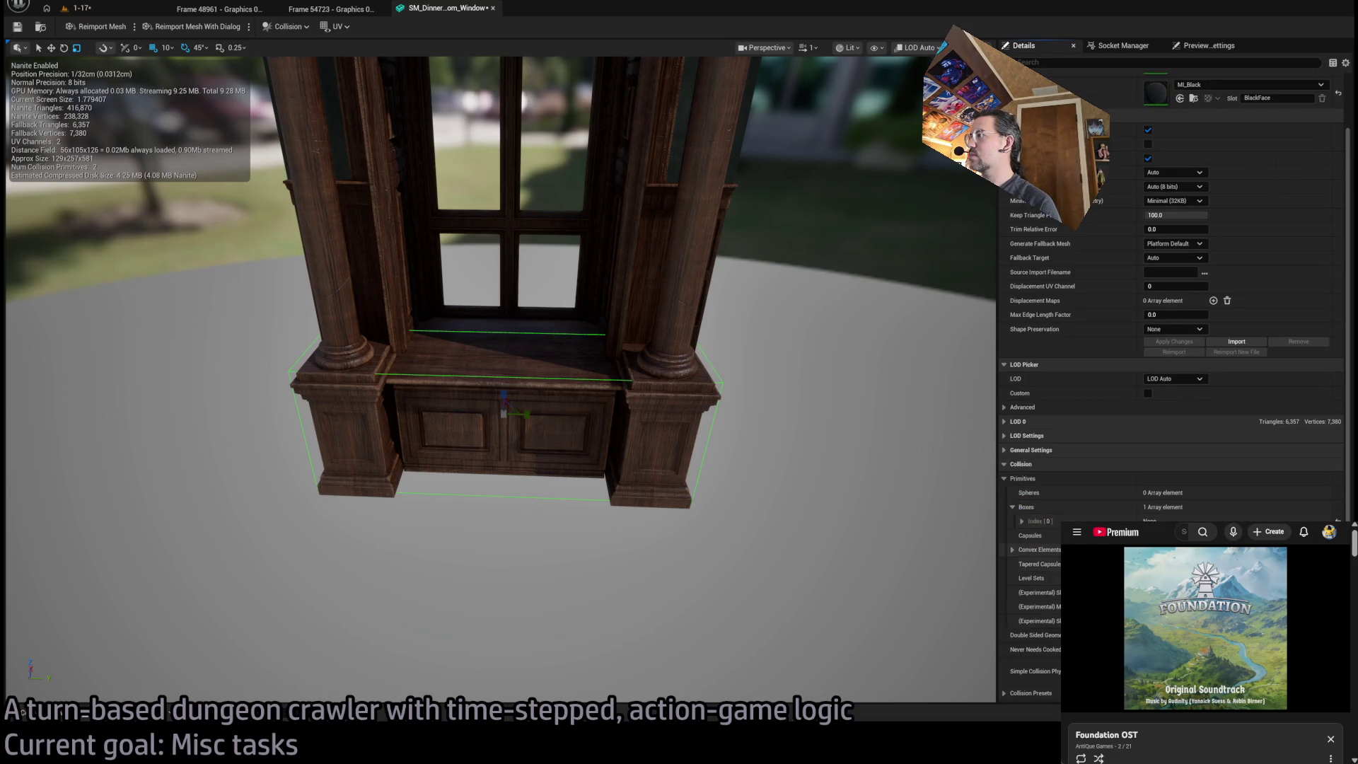
pyautogui.scroll(-3, 1018, 510)
pyautogui.click(1021, 453)
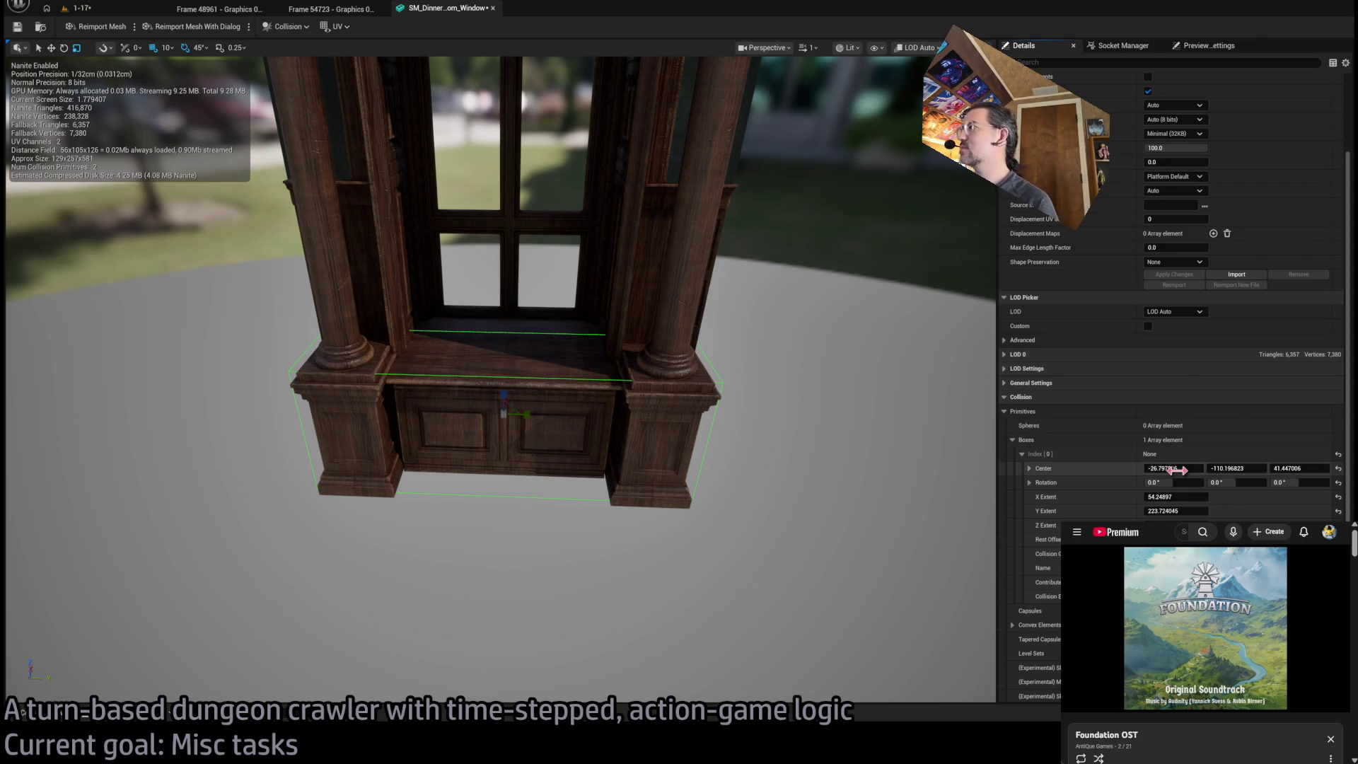
# Set the first collision box's center values to -25, -110 and 40.
pyautogui.moveTo(637, 353); pyautogui.dragTo(340, 334)
pyautogui.moveTo(1174, 468); pyautogui.dragTo(1224, 468)
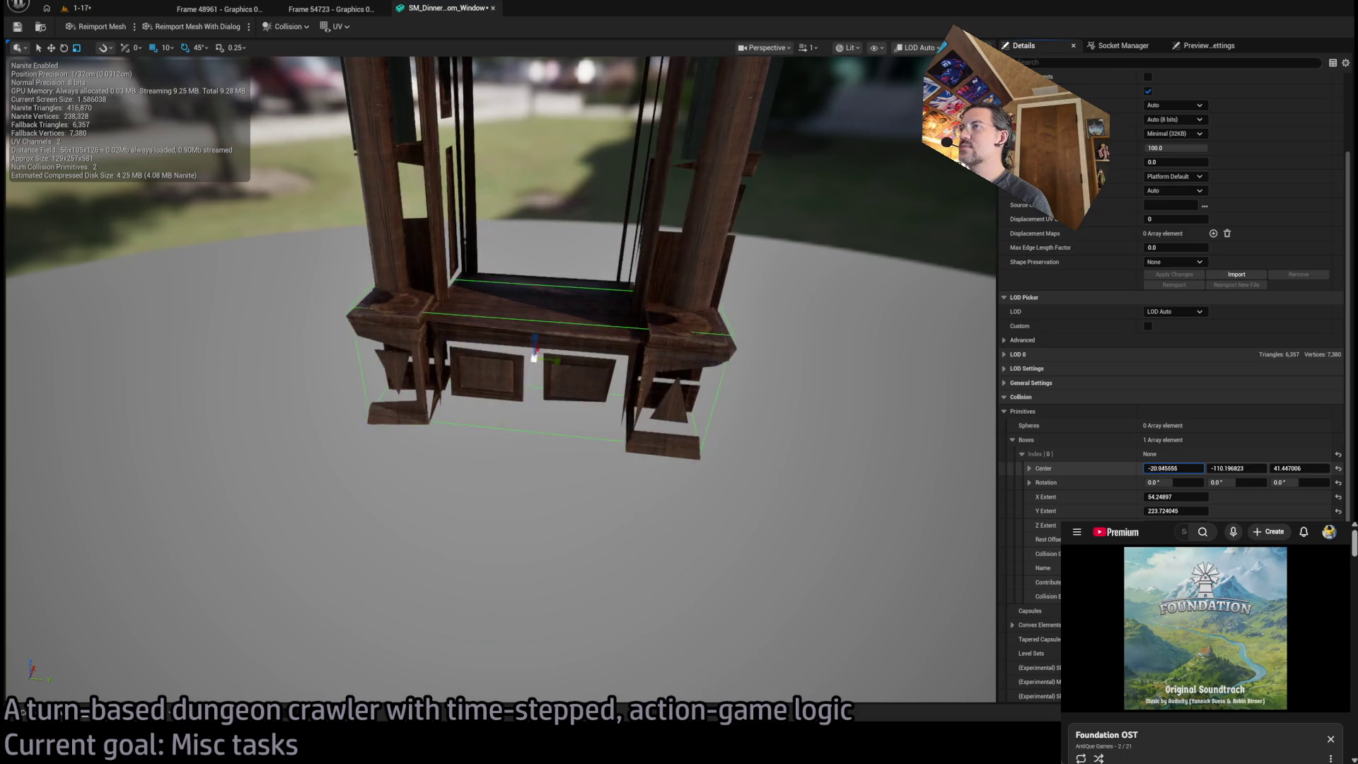
pyautogui.hotkey('ctrl', 'z')
pyautogui.moveTo(779, 434); pyautogui.dragTo(990, 437)
pyautogui.click(1174, 468)
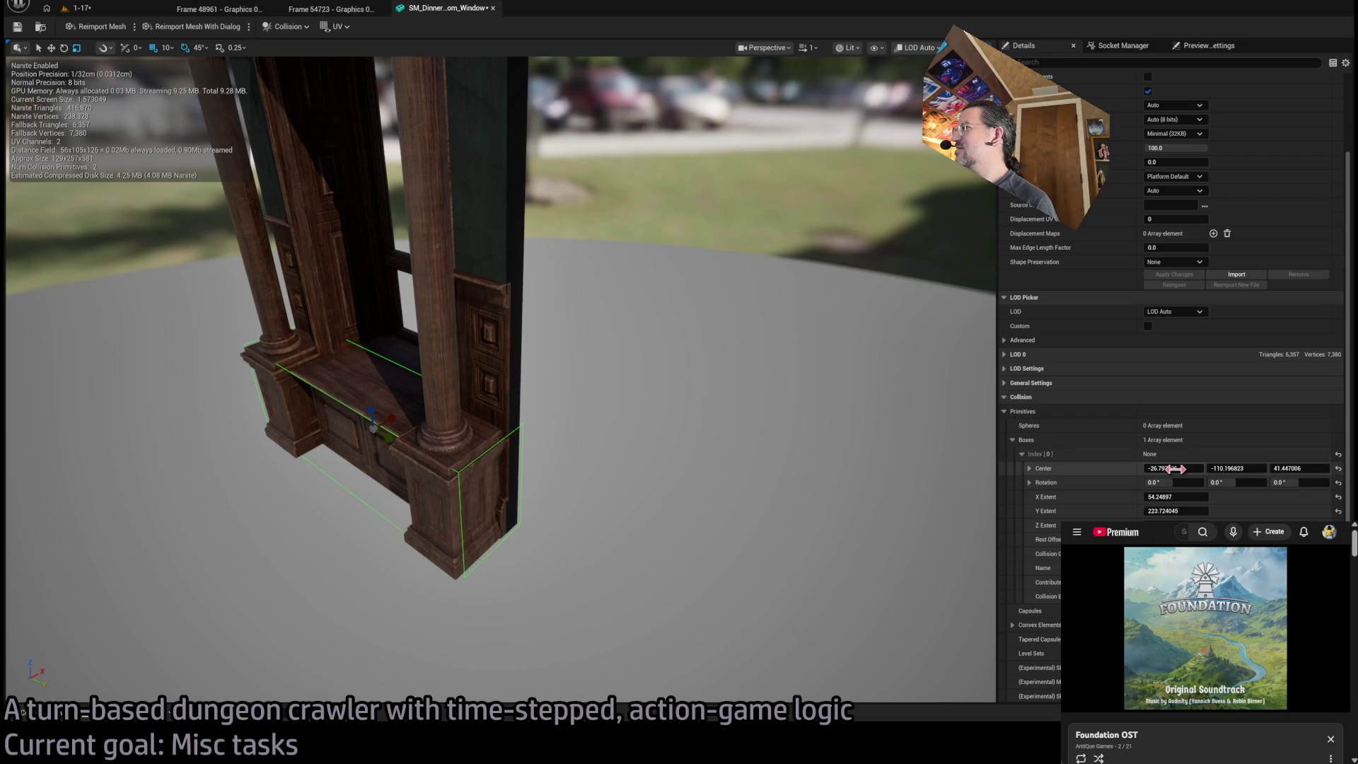
pyautogui.write('-25.0')
pyautogui.press('Return')
pyautogui.press('Return')
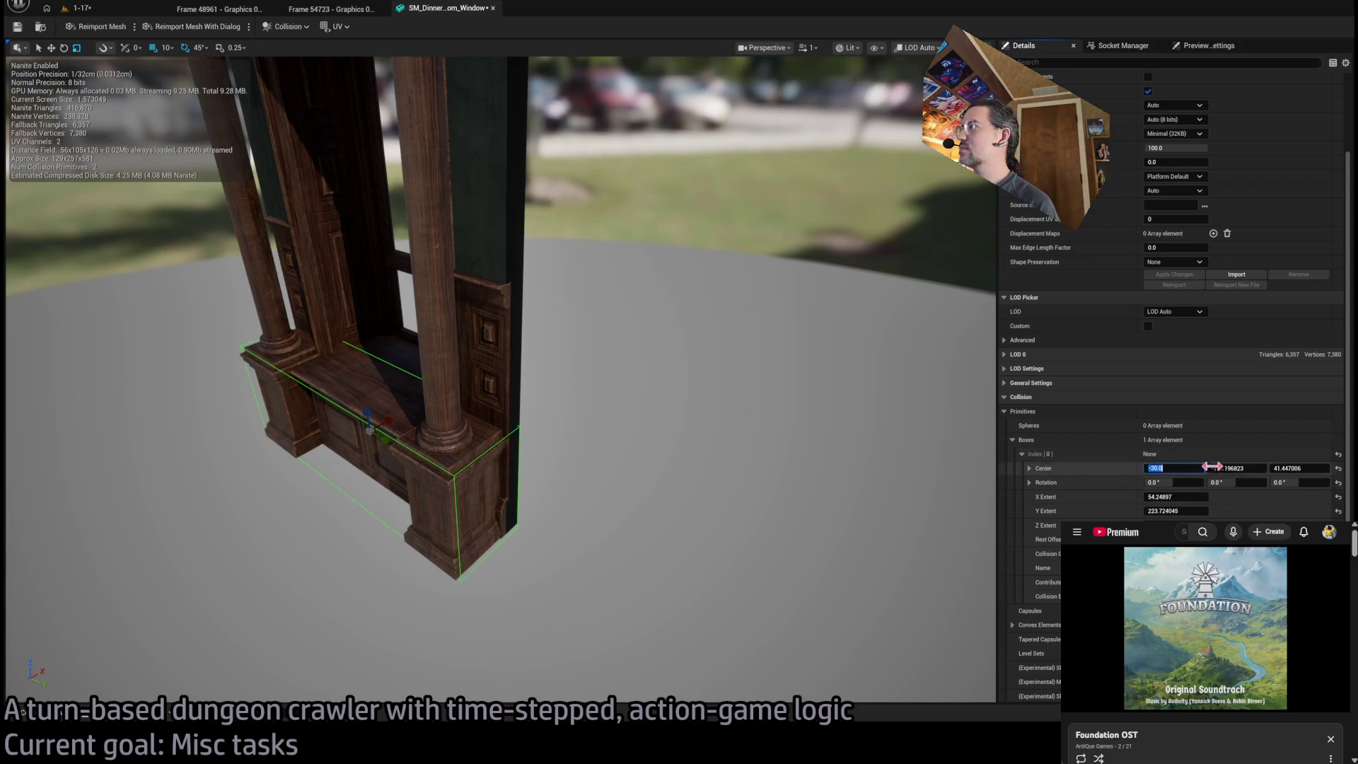
pyautogui.write('-110')
pyautogui.press('Return')
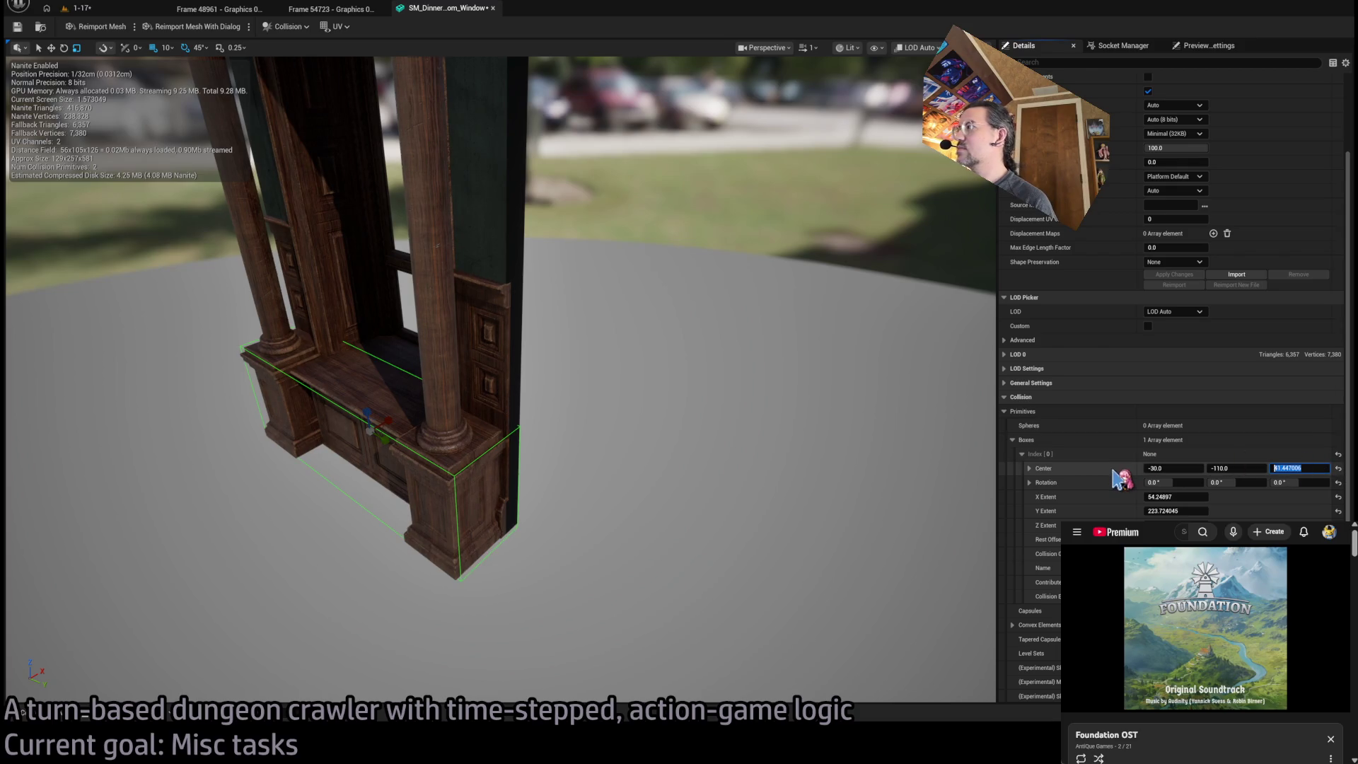
pyautogui.write('40')
pyautogui.press('Return')
# Set the first box's X extent to 50 and check its fit against the window sill.
pyautogui.moveTo(637, 409); pyautogui.dragTo(636, 333)
pyautogui.moveTo(791, 466); pyautogui.dragTo(791, 444)
pyautogui.scroll(-1, 1015, 418)
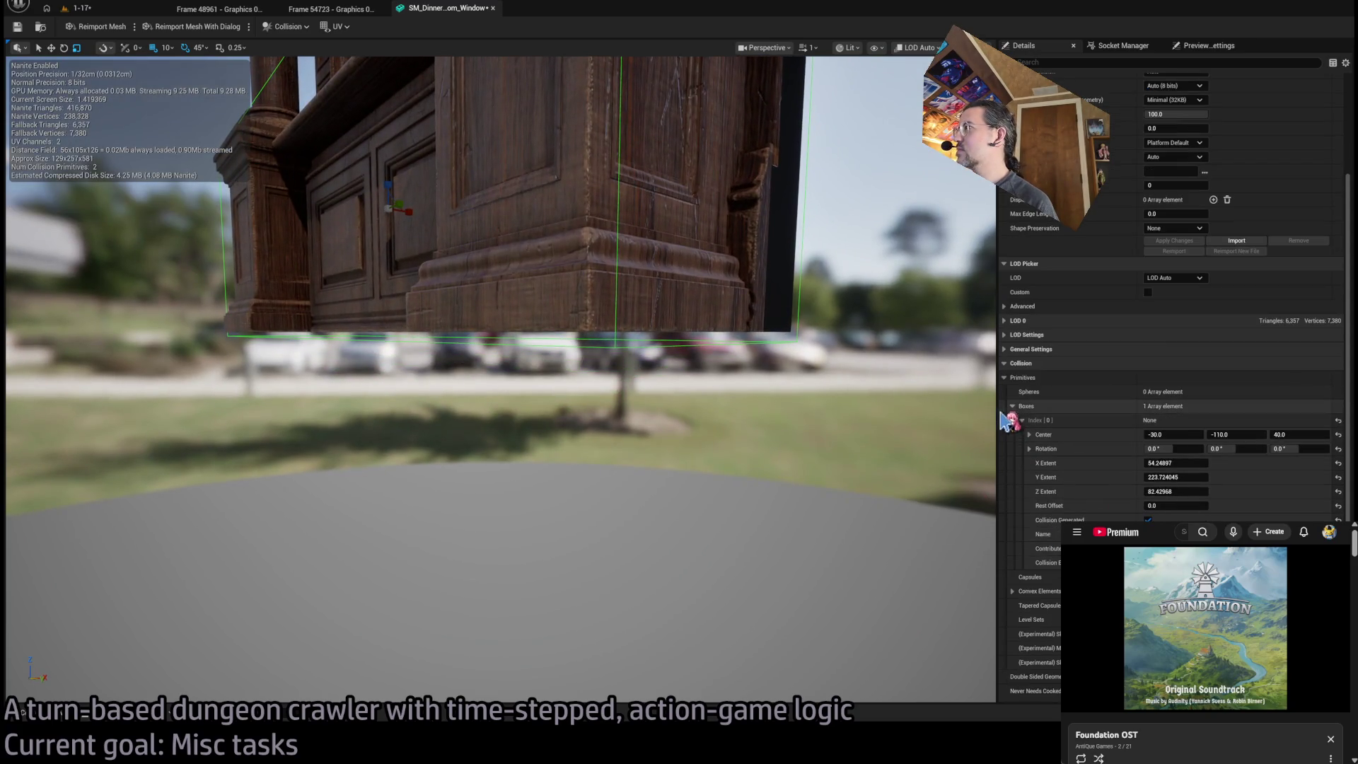
pyautogui.click(1192, 464)
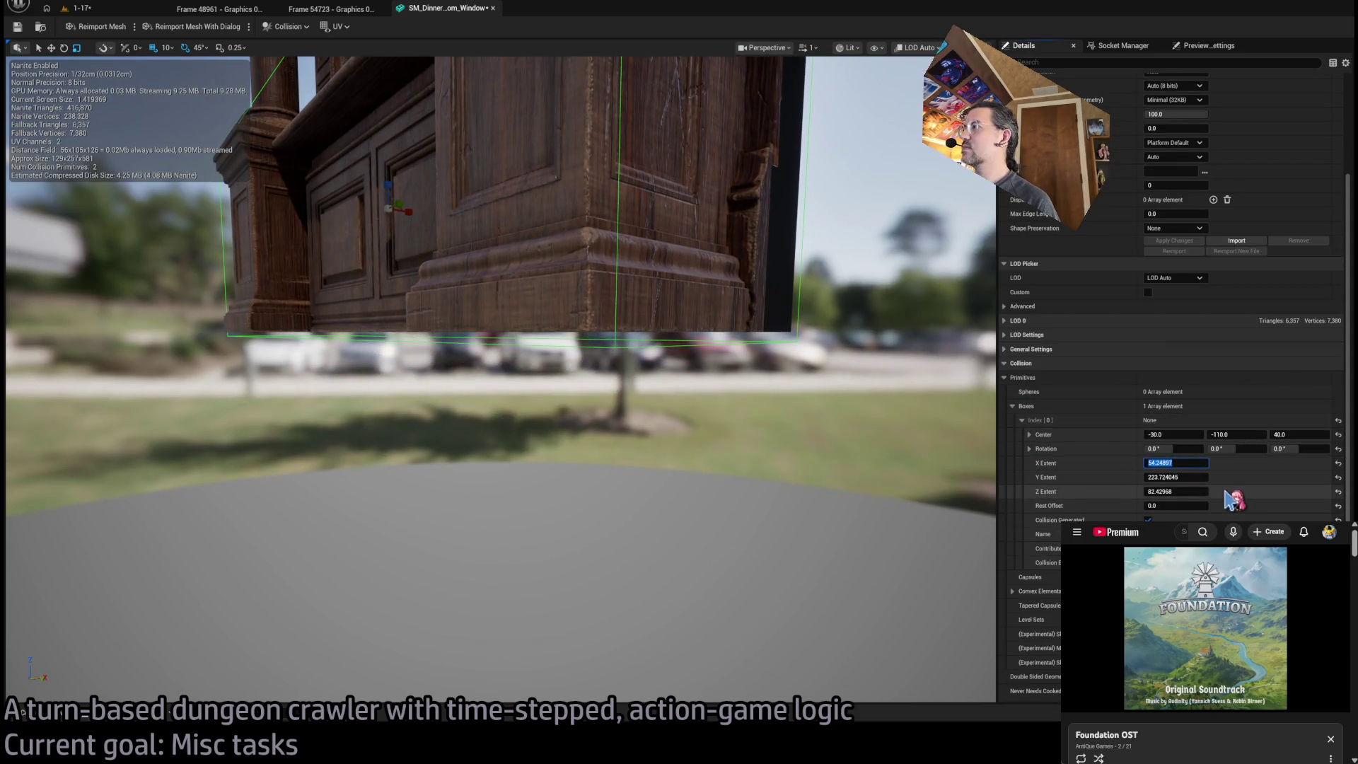
pyautogui.write('50')
pyautogui.press('Return')
pyautogui.write('4')
pyautogui.press('Return')
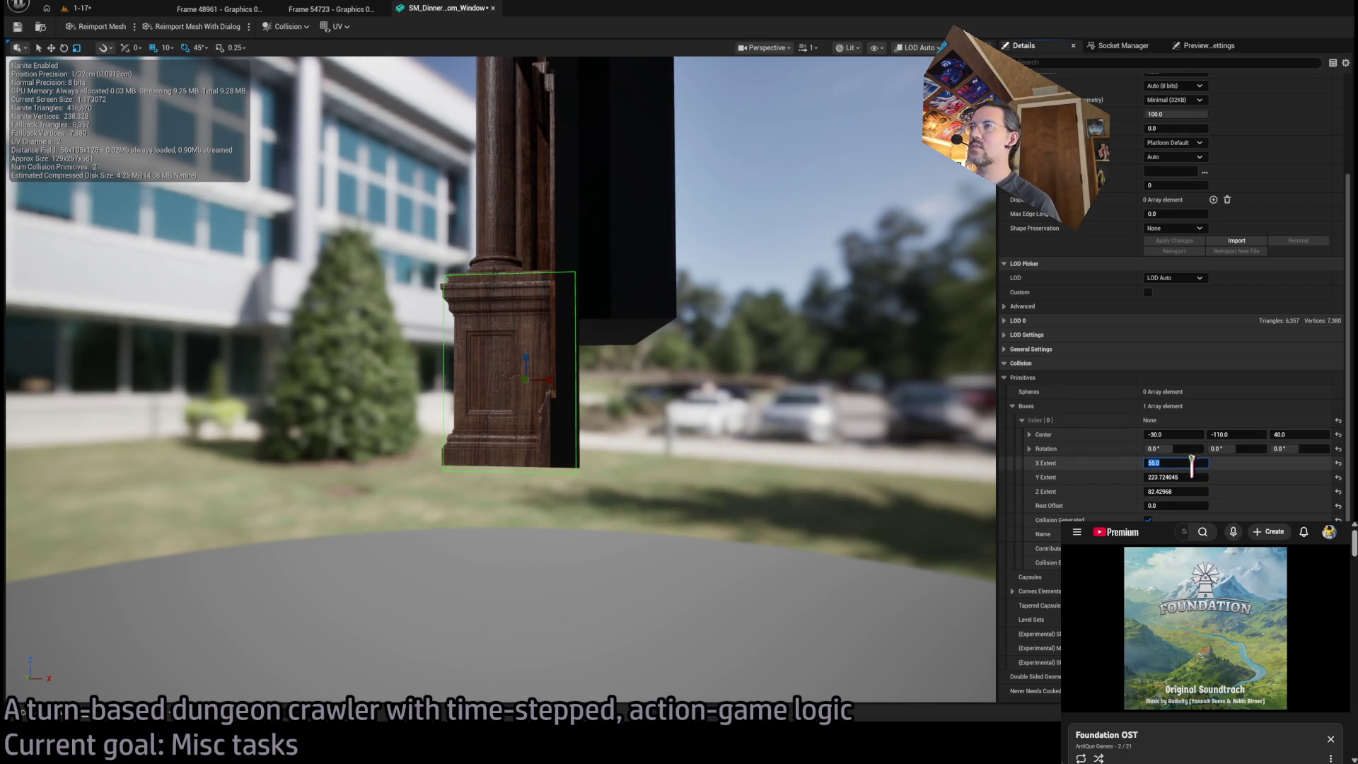
pyautogui.click(1182, 463)
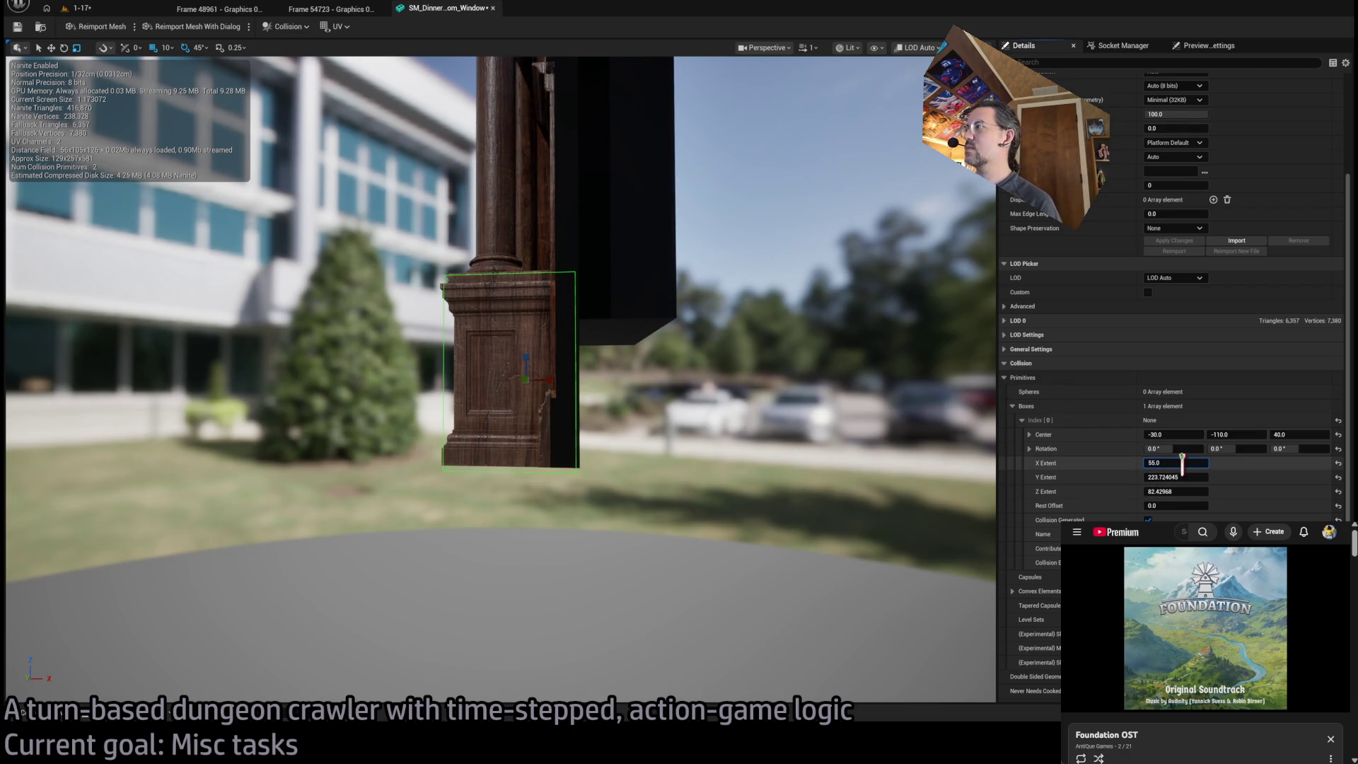
pyautogui.write('50')
pyautogui.press('Return')
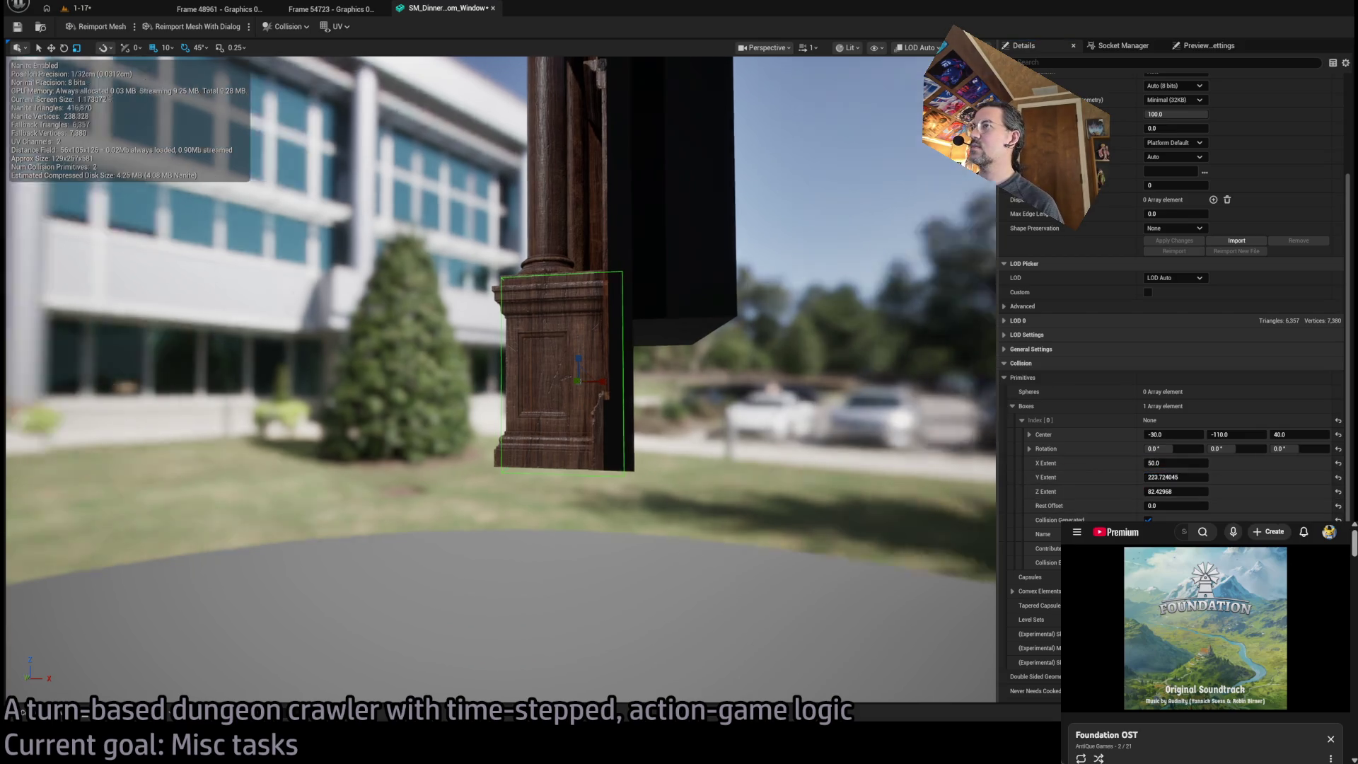
pyautogui.moveTo(637, 354); pyautogui.dragTo(424, 362)
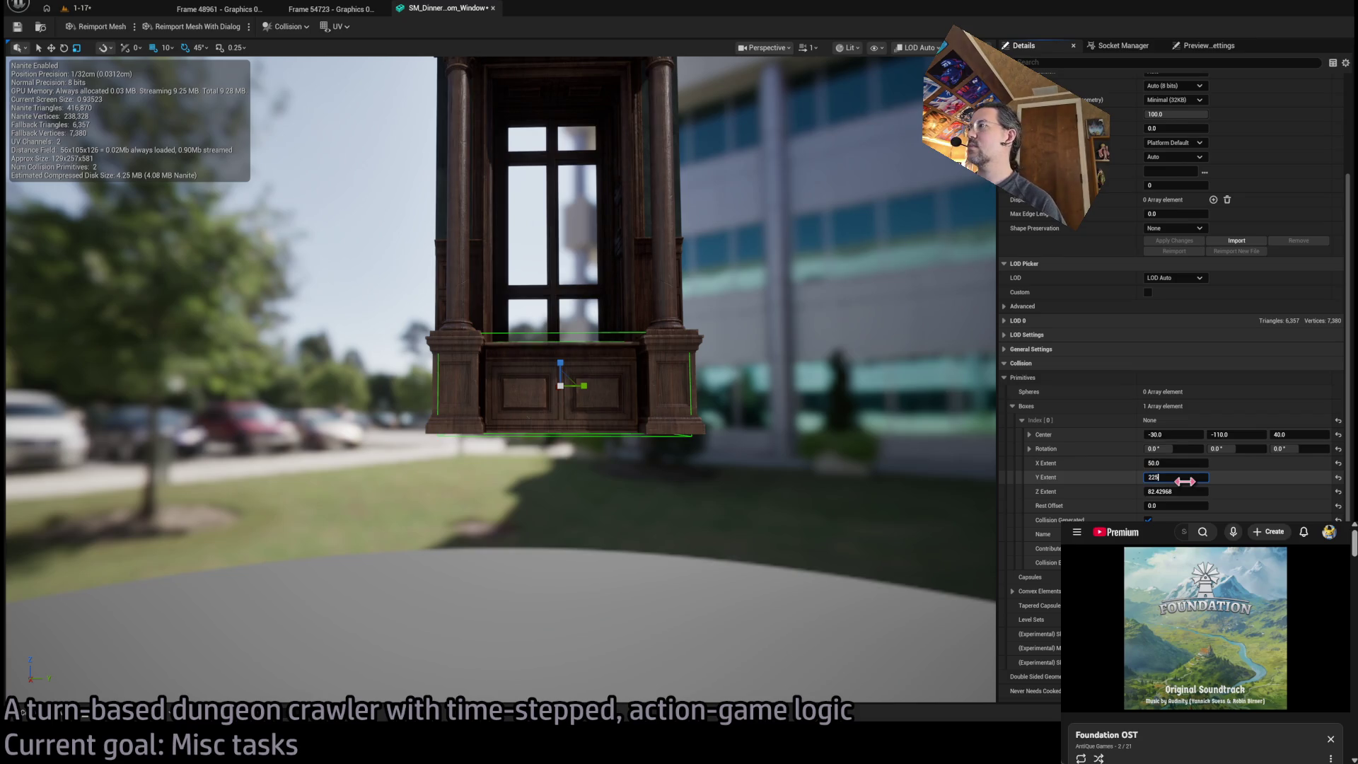
pyautogui.moveTo(495, 353)
pyautogui.mouseDown()
pyautogui.moveTo(410, 372)
pyautogui.moveTo(347, 361)
pyautogui.mouseUp()
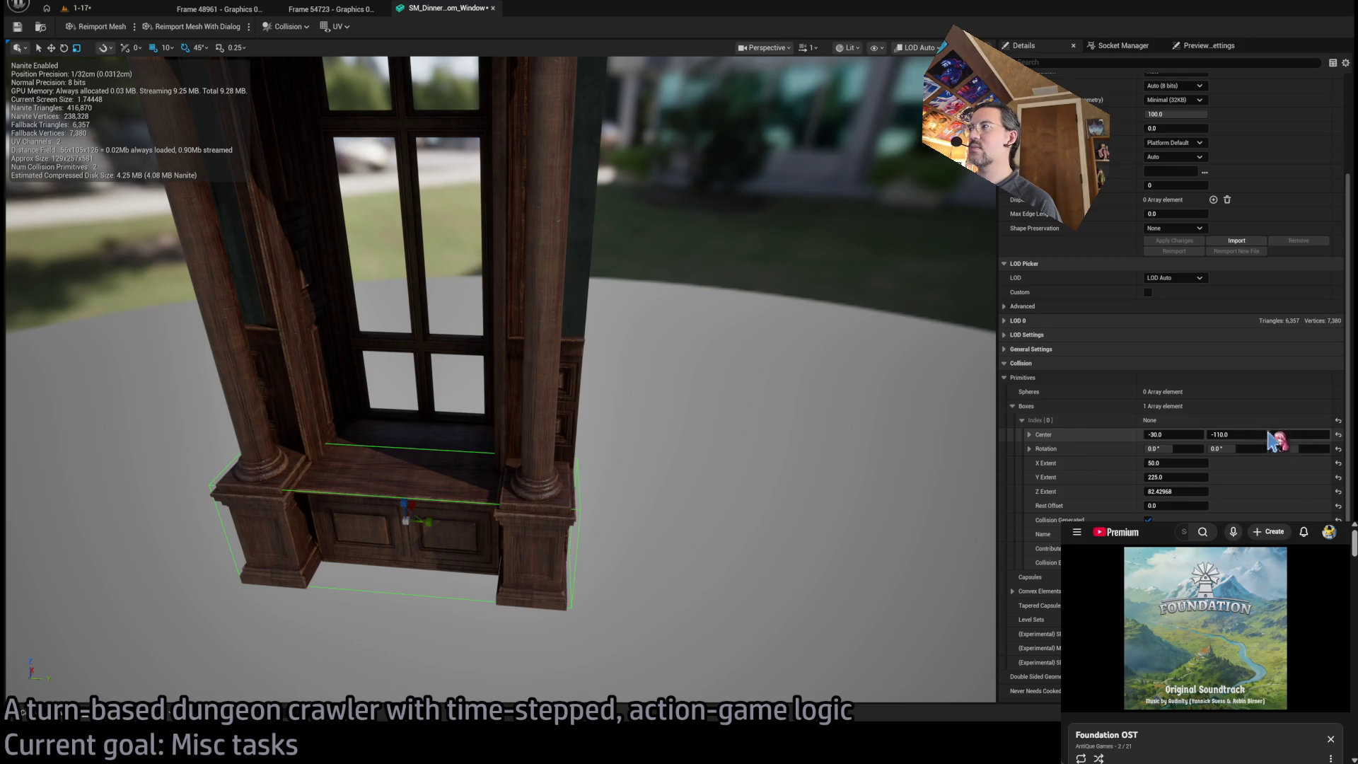
# Resize the window's collision box to Y extent 220 and Z extent 80.
pyautogui.moveTo(1248, 436); pyautogui.dragTo(1273, 435)
pyautogui.hotkey('ctrl', 'z')
pyautogui.moveTo(495, 354); pyautogui.dragTo(368, 347)
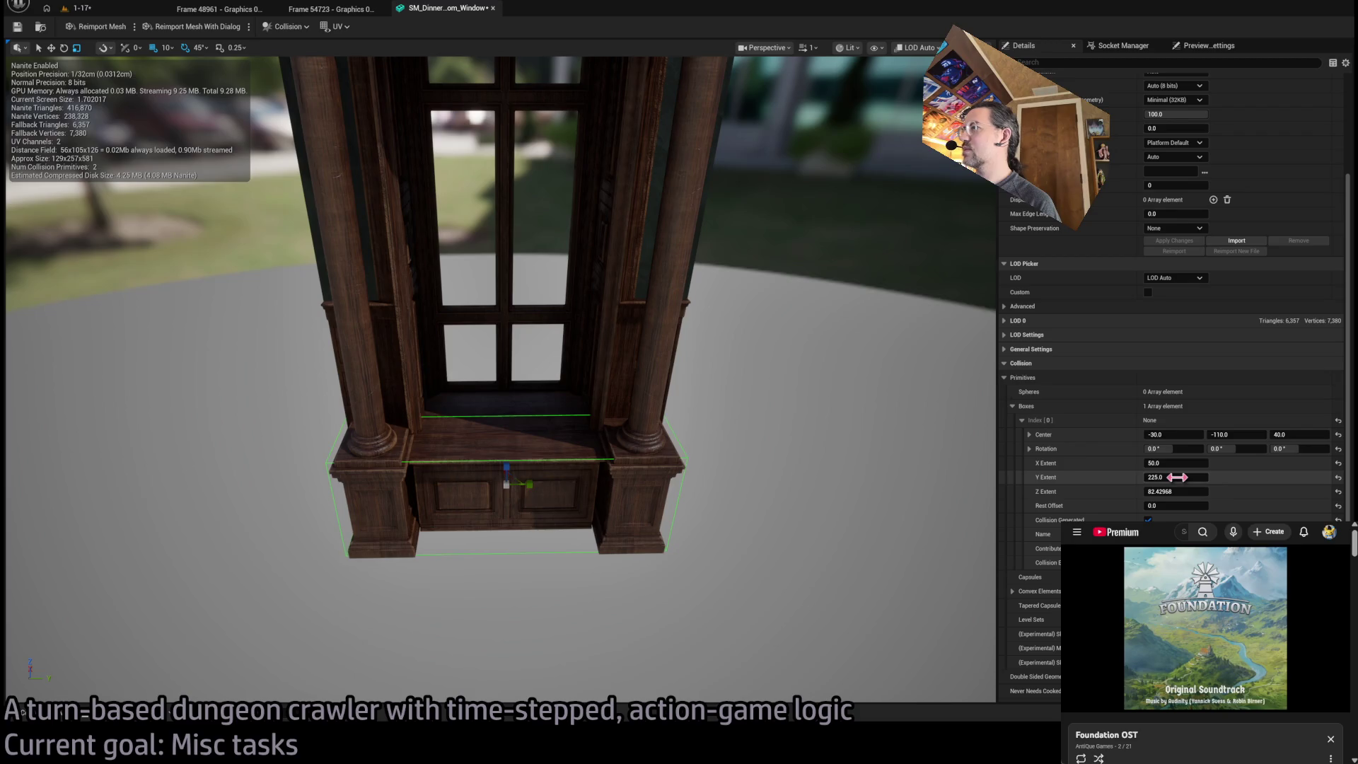
pyautogui.moveTo(1178, 478); pyautogui.dragTo(1179, 477)
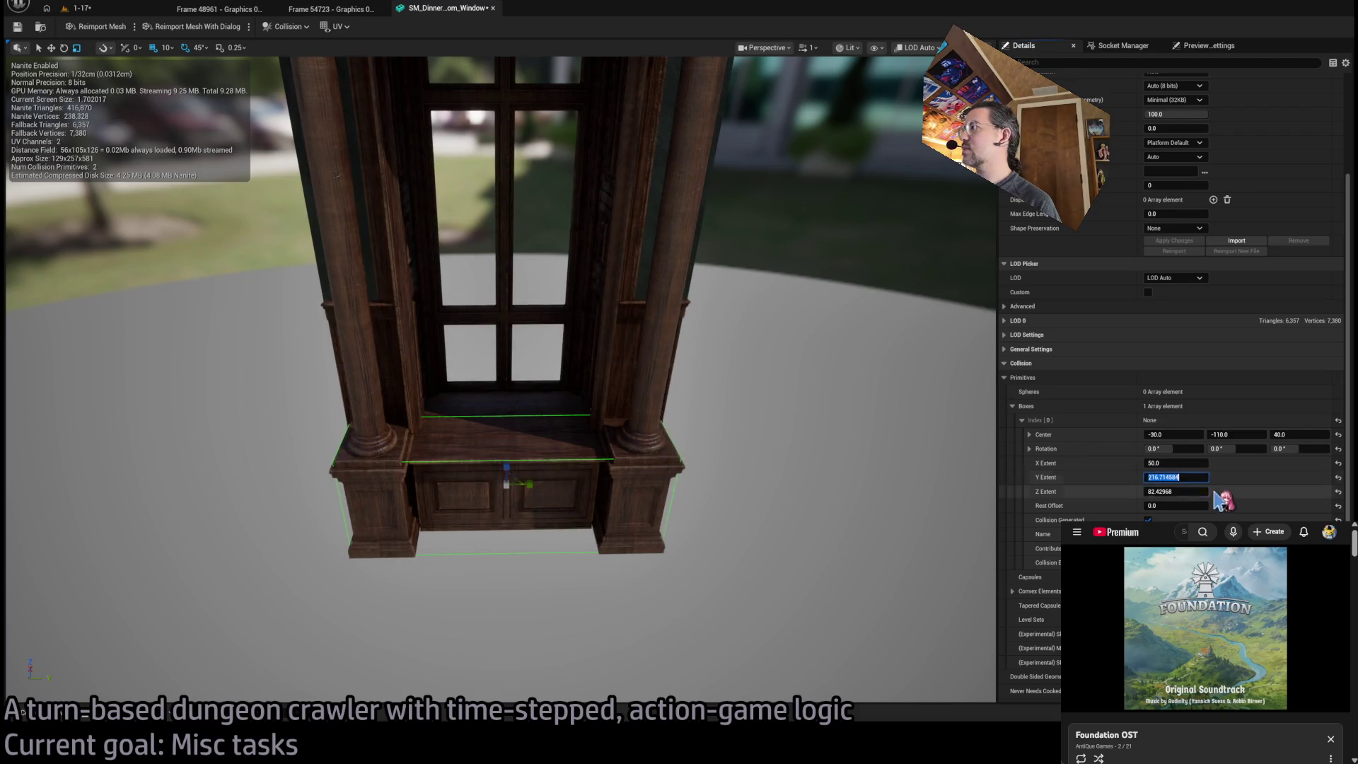
pyautogui.moveTo(495, 354)
pyautogui.mouseDown()
pyautogui.moveTo(524, 354)
pyautogui.moveTo(488, 353)
pyautogui.moveTo(523, 325)
pyautogui.moveTo(587, 340)
pyautogui.mouseUp()
pyautogui.moveTo(799, 424); pyautogui.dragTo(764, 382)
pyautogui.moveTo(1174, 491); pyautogui.dragTo(1172, 491)
pyautogui.click(1174, 490)
pyautogui.press('Return')
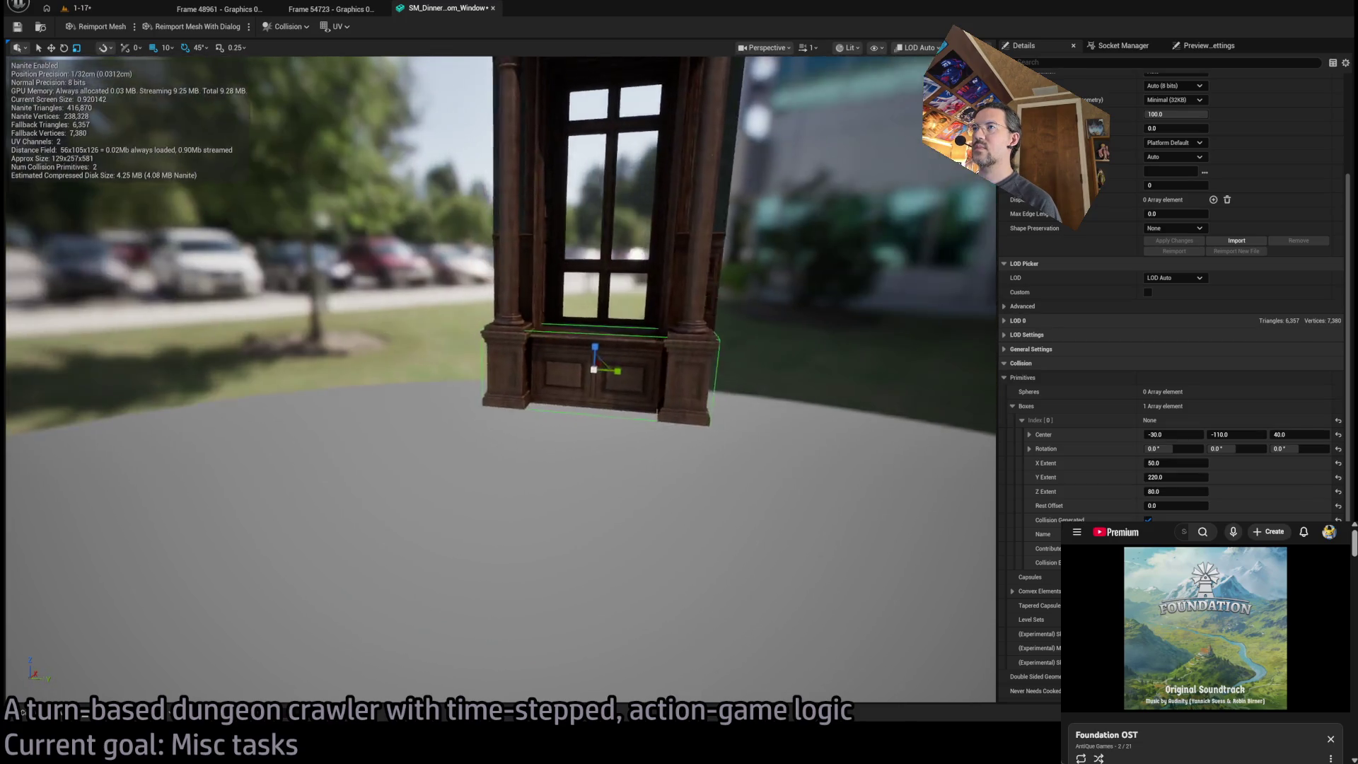
# Undo a trial height stretch of the box and duplicate the collision box.
pyautogui.moveTo(542, 472); pyautogui.dragTo(542, 471)
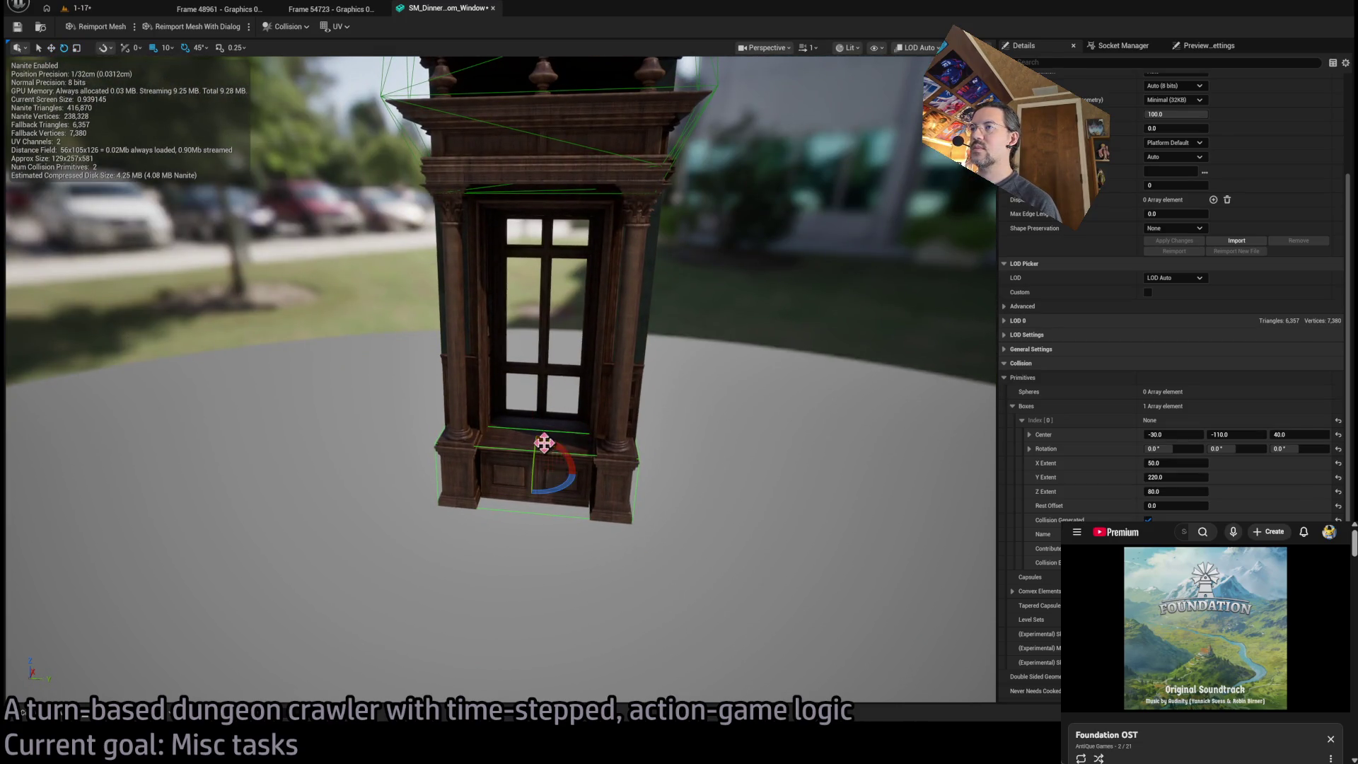
pyautogui.moveTo(538, 450); pyautogui.dragTo(538, 396)
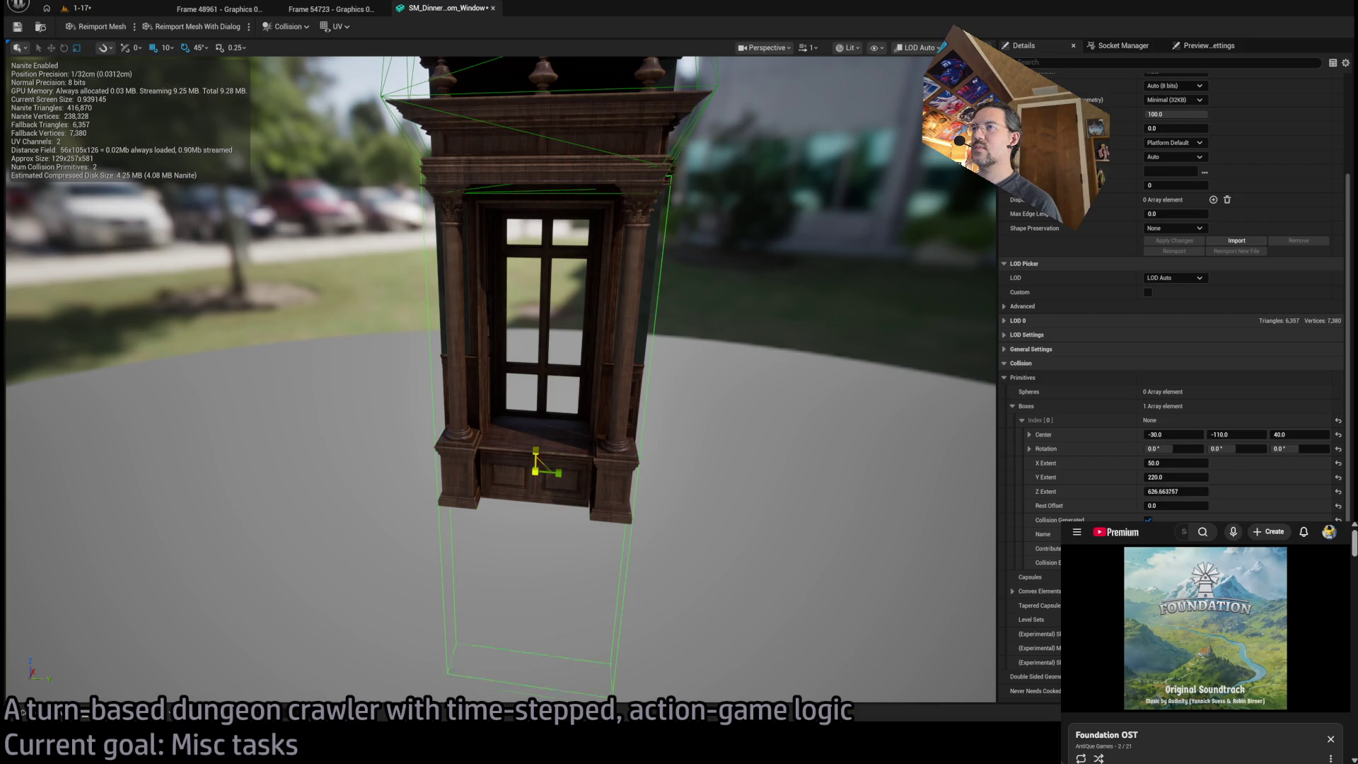
pyautogui.moveTo(536, 450); pyautogui.dragTo(536, 421)
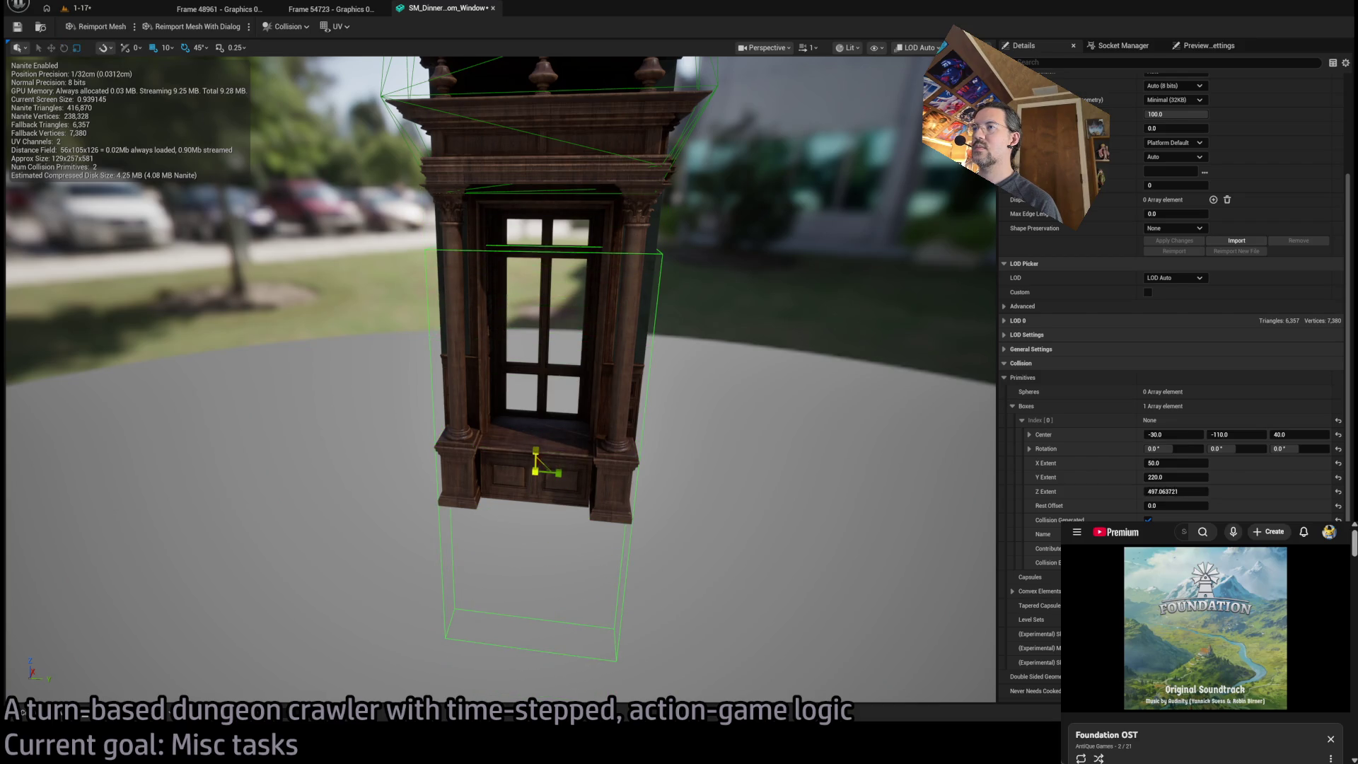
pyautogui.hotkey('ctrl', 'z')
pyautogui.hotkey('ctrl', 'z')
pyautogui.hotkey('ctrl', 'z')
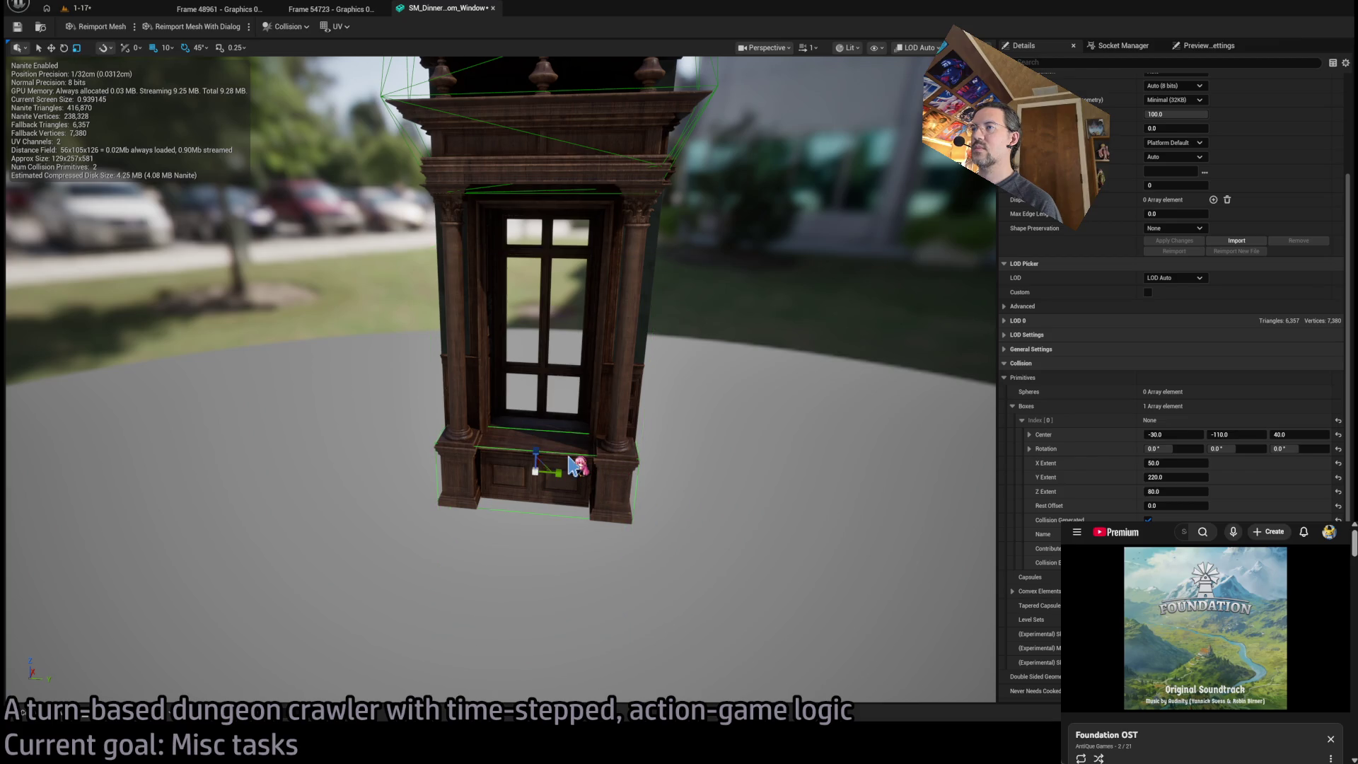
pyautogui.hotkey('ctrl', 'd')
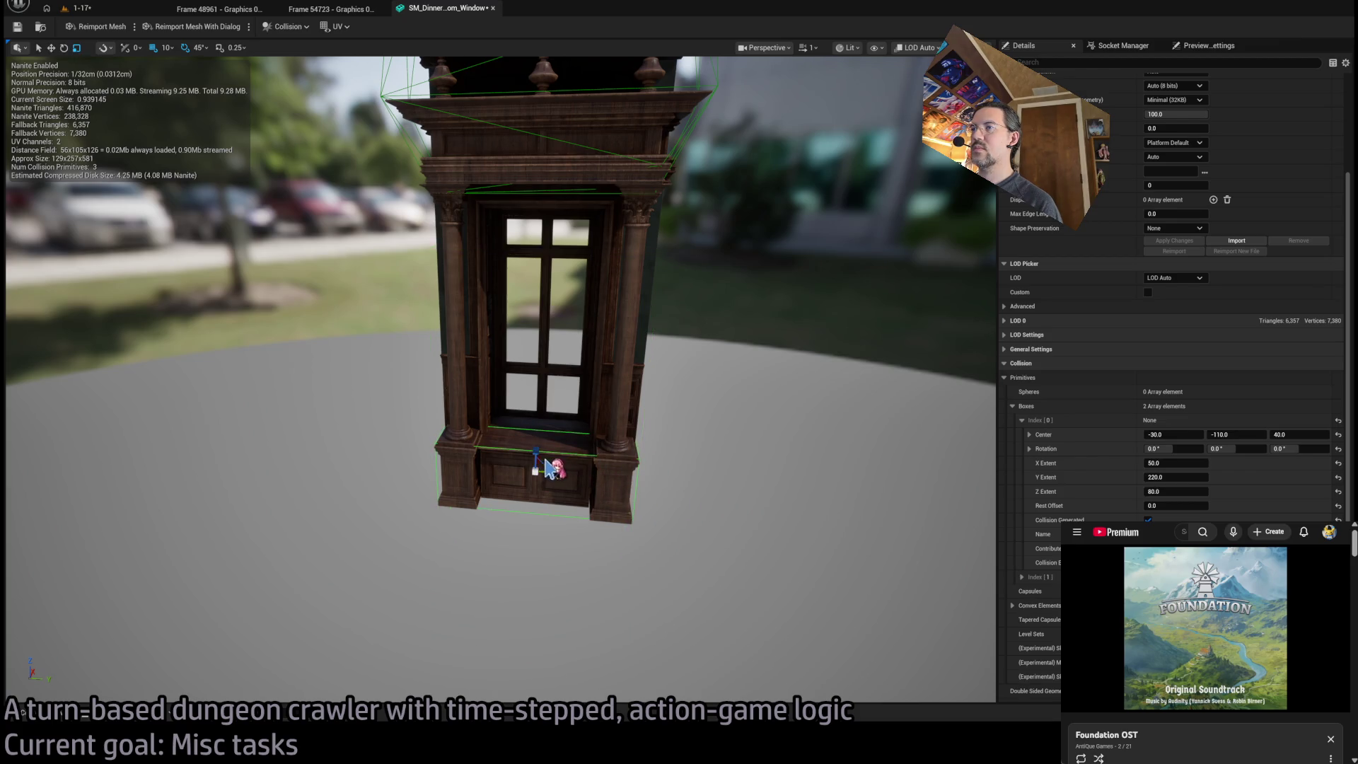
# Narrow the second collision box to Y extent 40 and centre it at Y -200.
pyautogui.moveTo(538, 454); pyautogui.dragTo(539, 318)
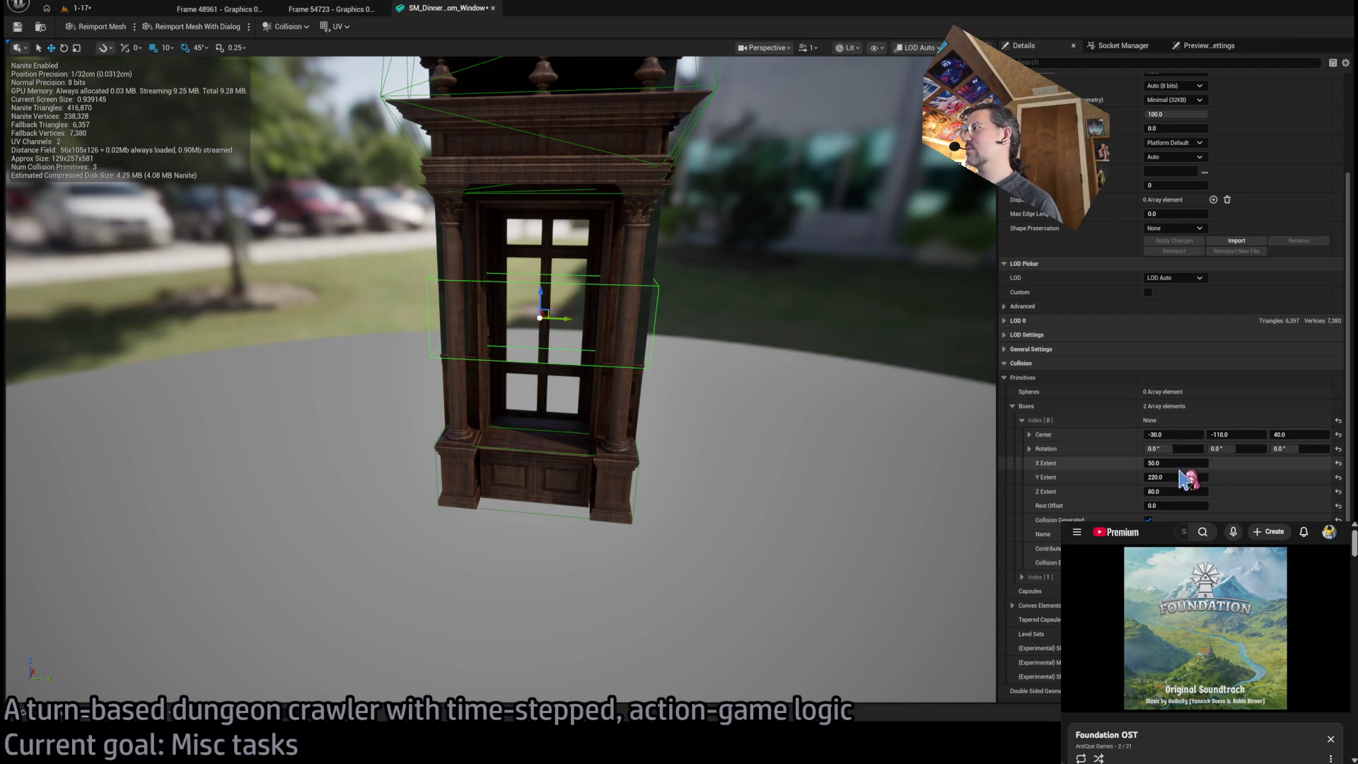
pyautogui.moveTo(1178, 477); pyautogui.dragTo(1160, 476)
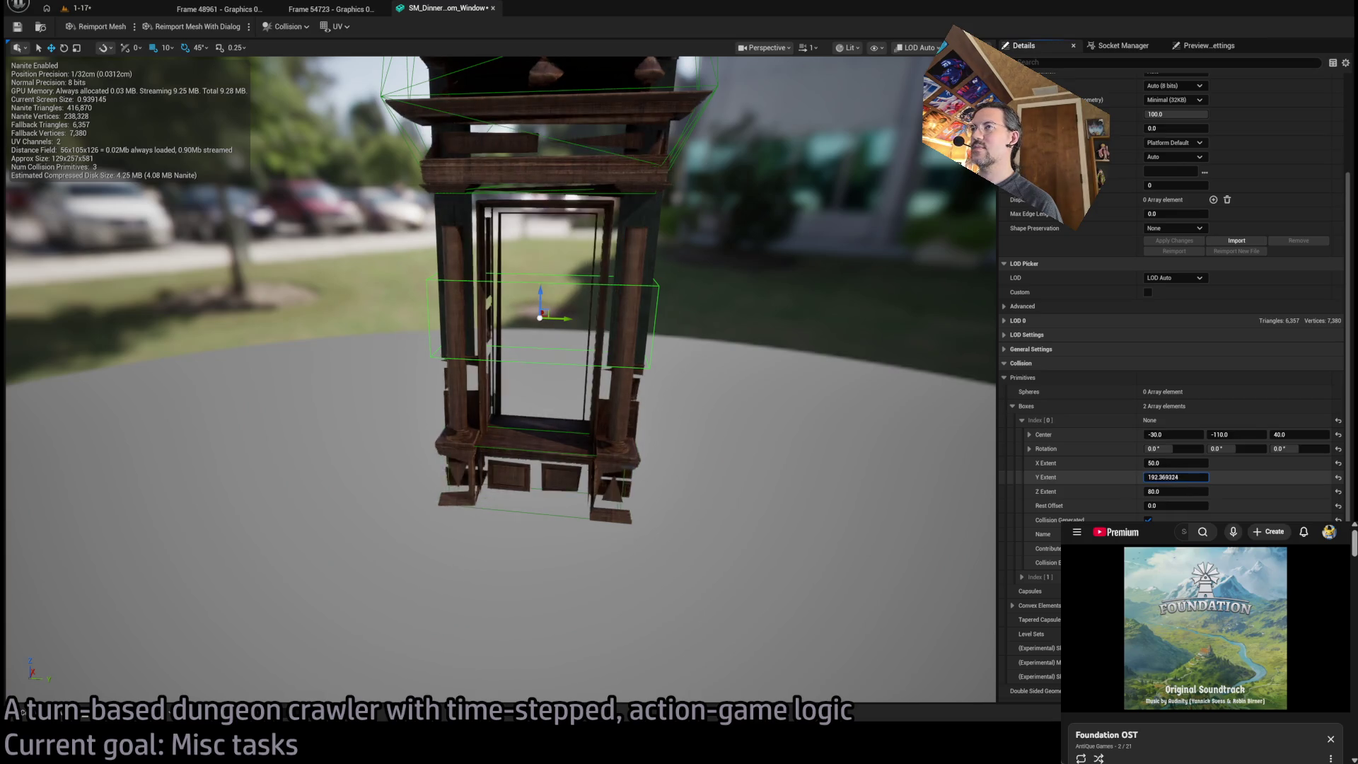
pyautogui.hotkey('ctrl', 'z')
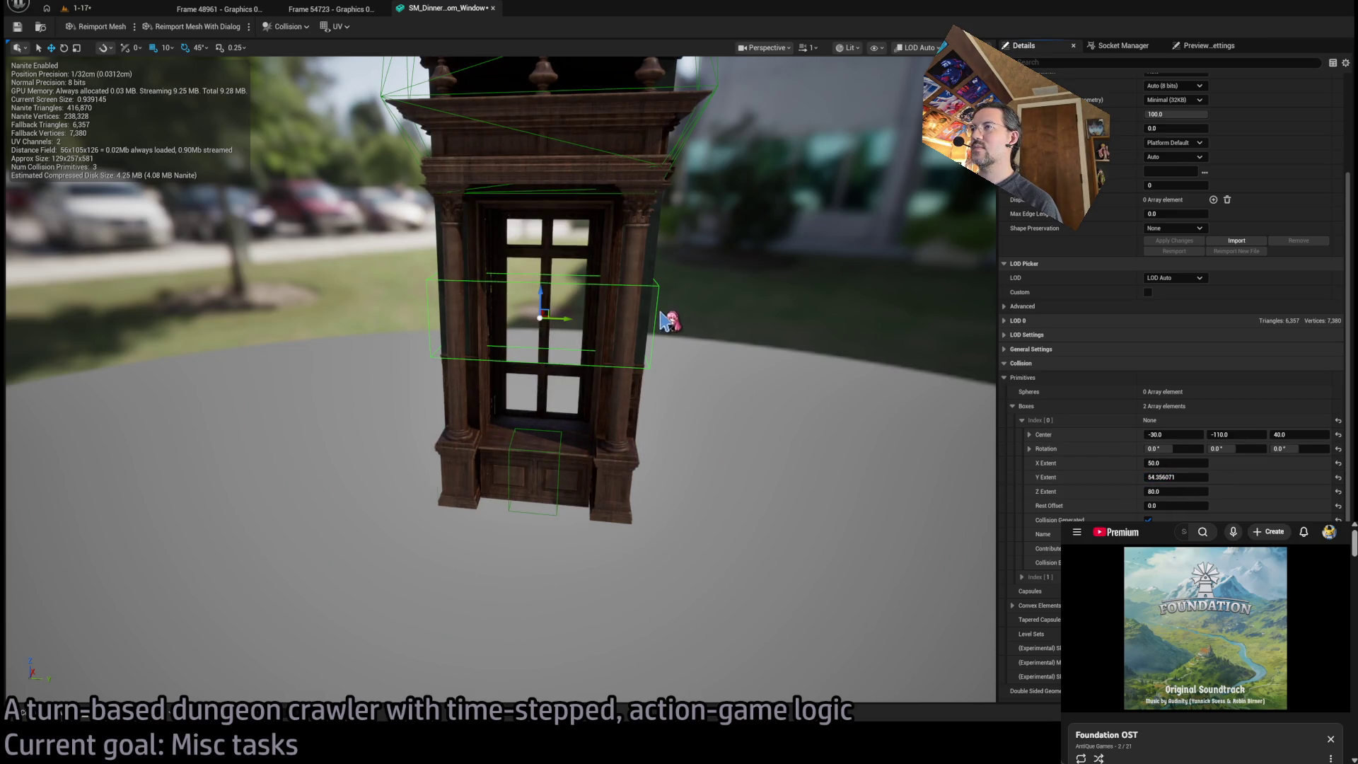
pyautogui.click(1021, 420)
pyautogui.click(1021, 434)
pyautogui.moveTo(1178, 491); pyautogui.dragTo(1075, 491)
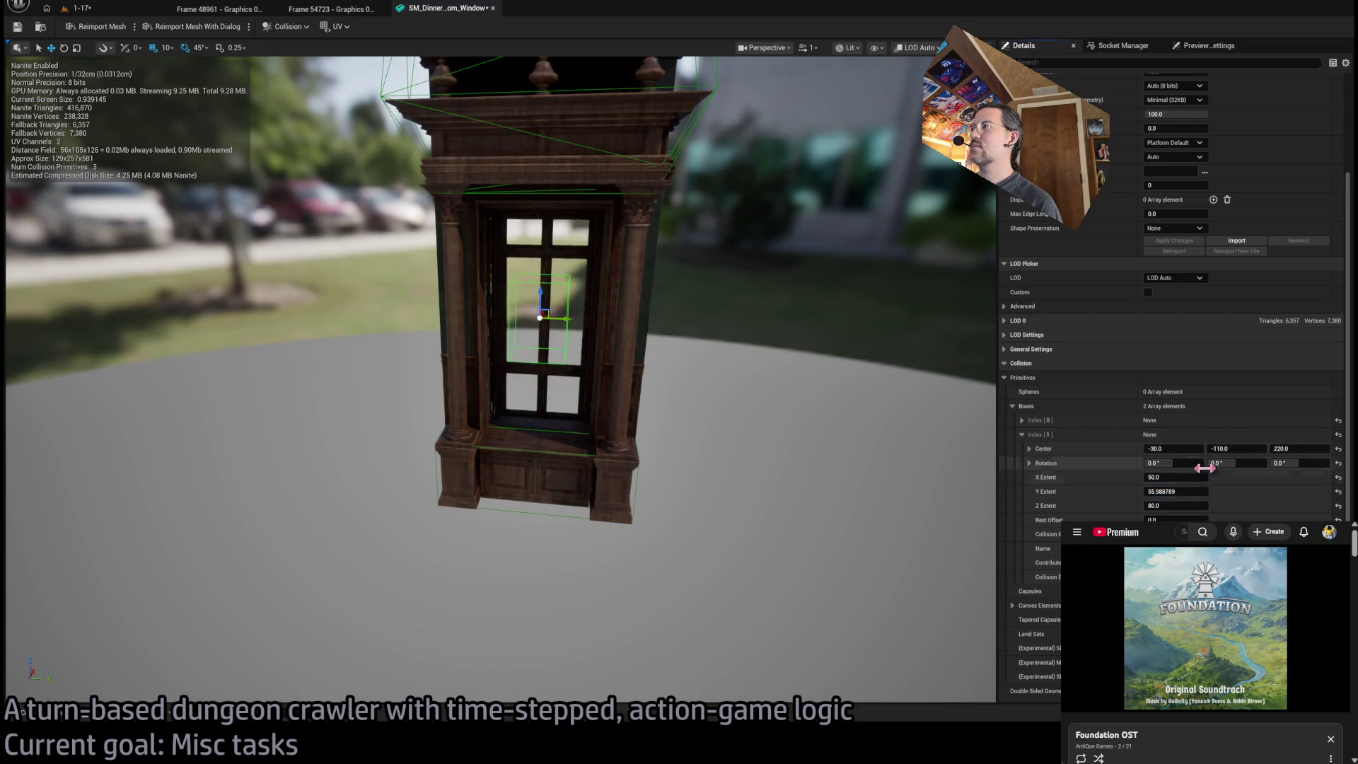
pyautogui.moveTo(1228, 449); pyautogui.dragTo(1174, 450)
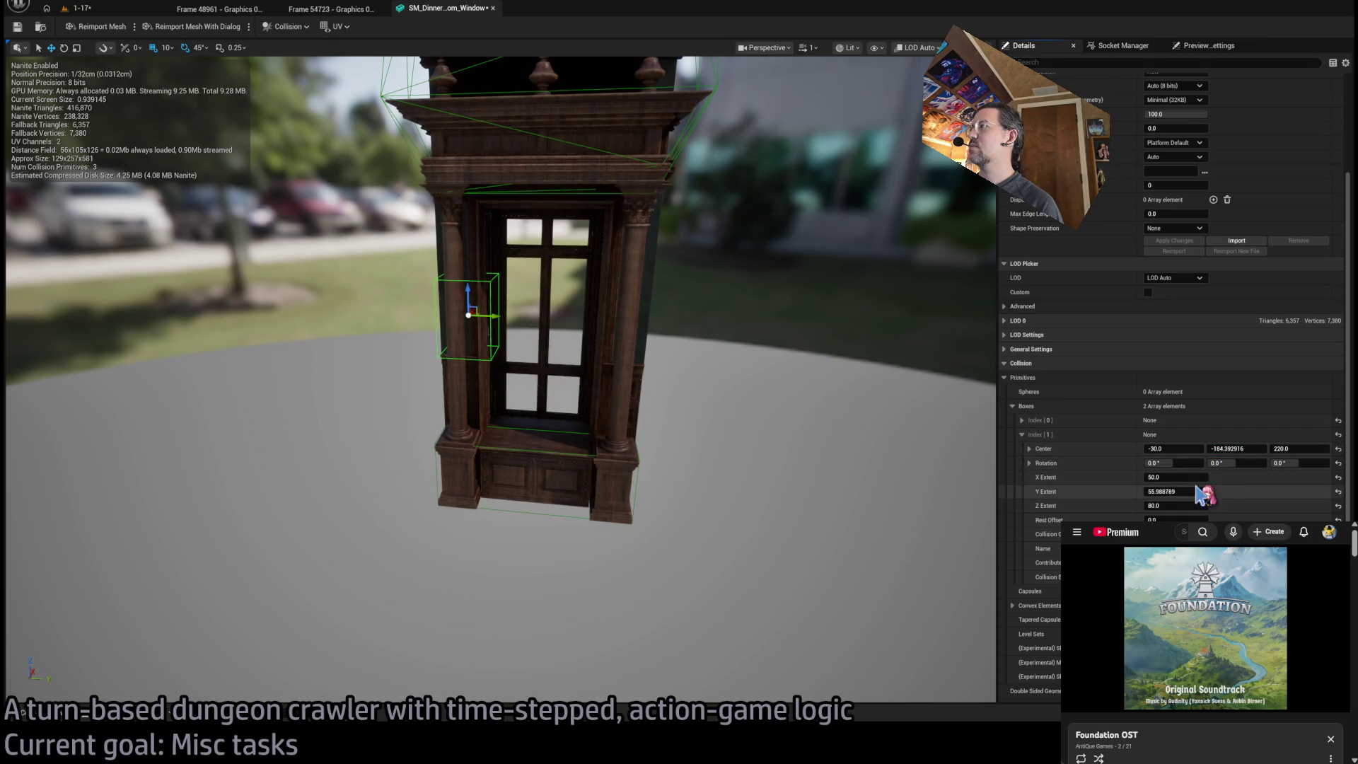
pyautogui.moveTo(1186, 492); pyautogui.dragTo(1171, 492)
pyautogui.write('40')
pyautogui.press('Return')
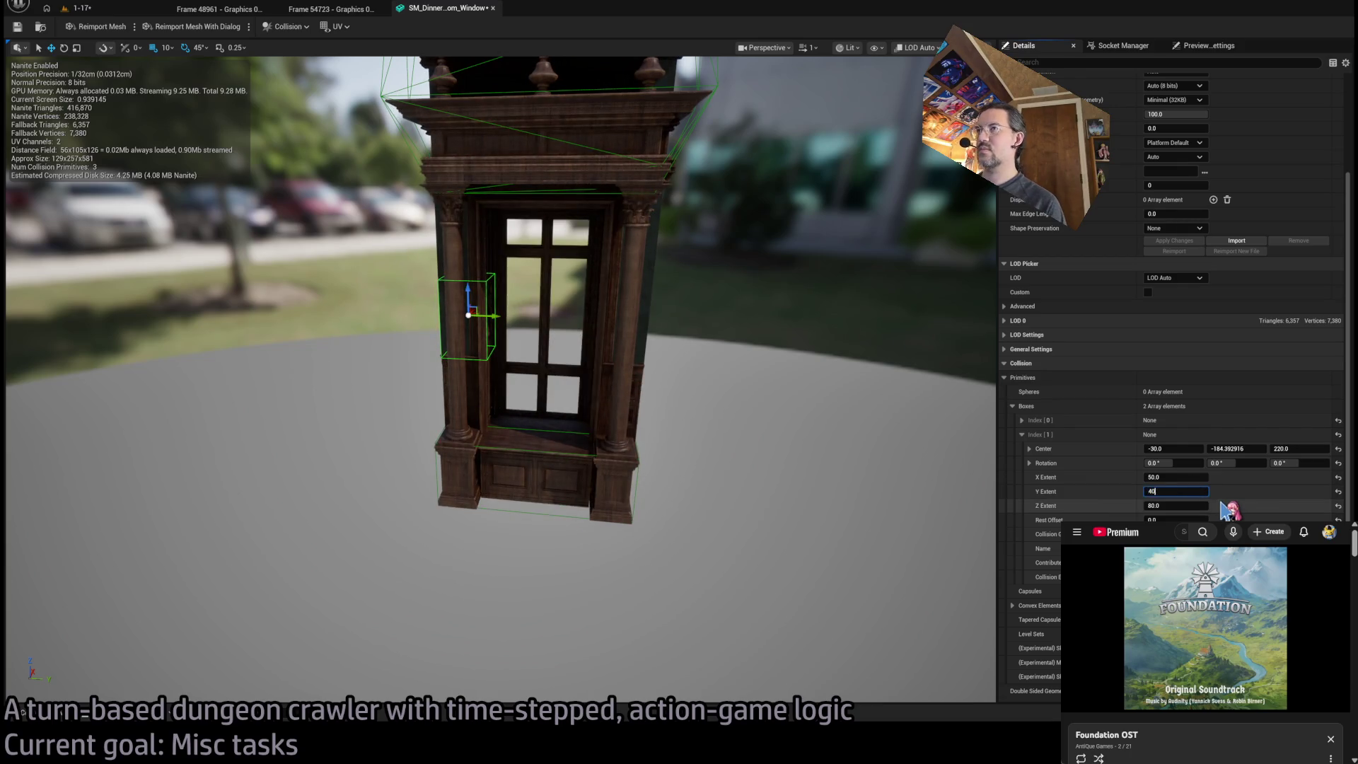
pyautogui.press('f')
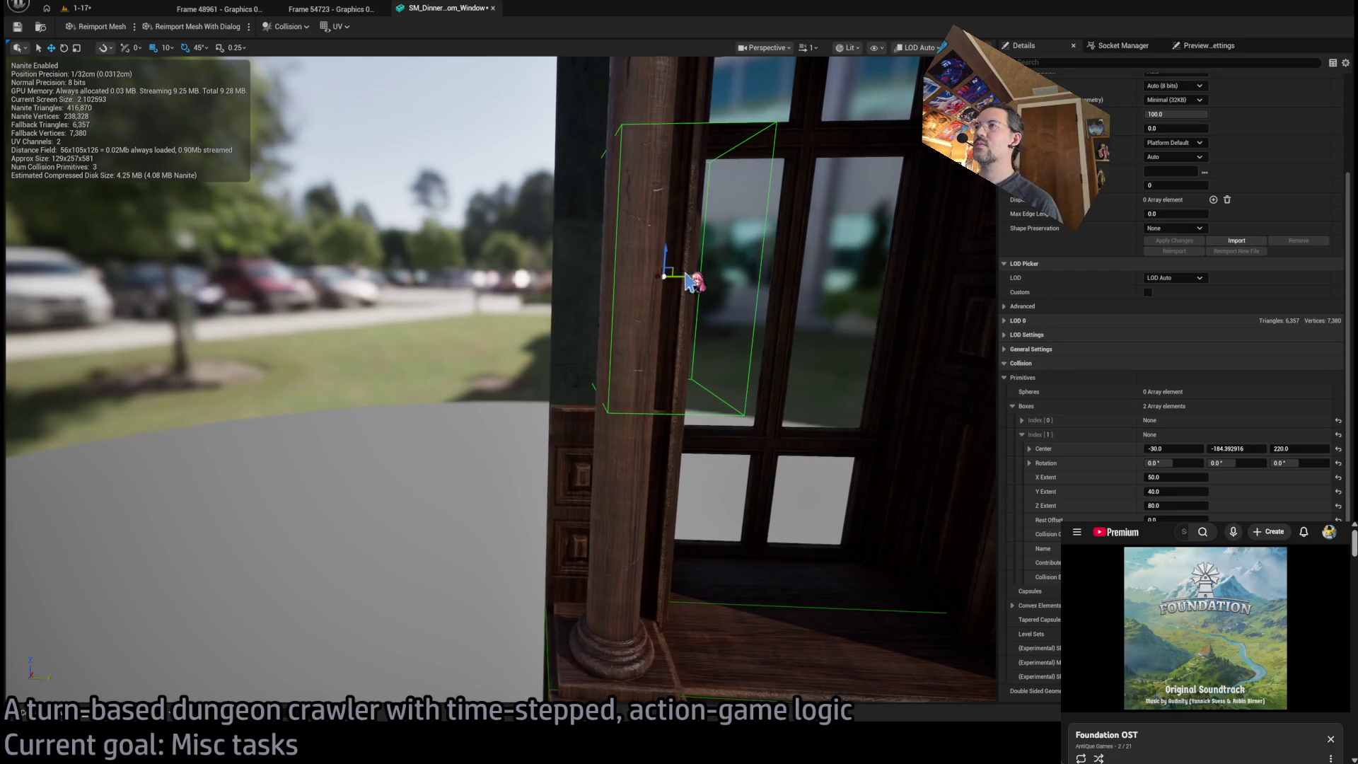
pyautogui.moveTo(688, 274)
pyautogui.mouseDown()
pyautogui.moveTo(630, 274)
pyautogui.moveTo(658, 275)
pyautogui.mouseUp()
pyautogui.moveTo(1234, 449); pyautogui.dragTo(1228, 448)
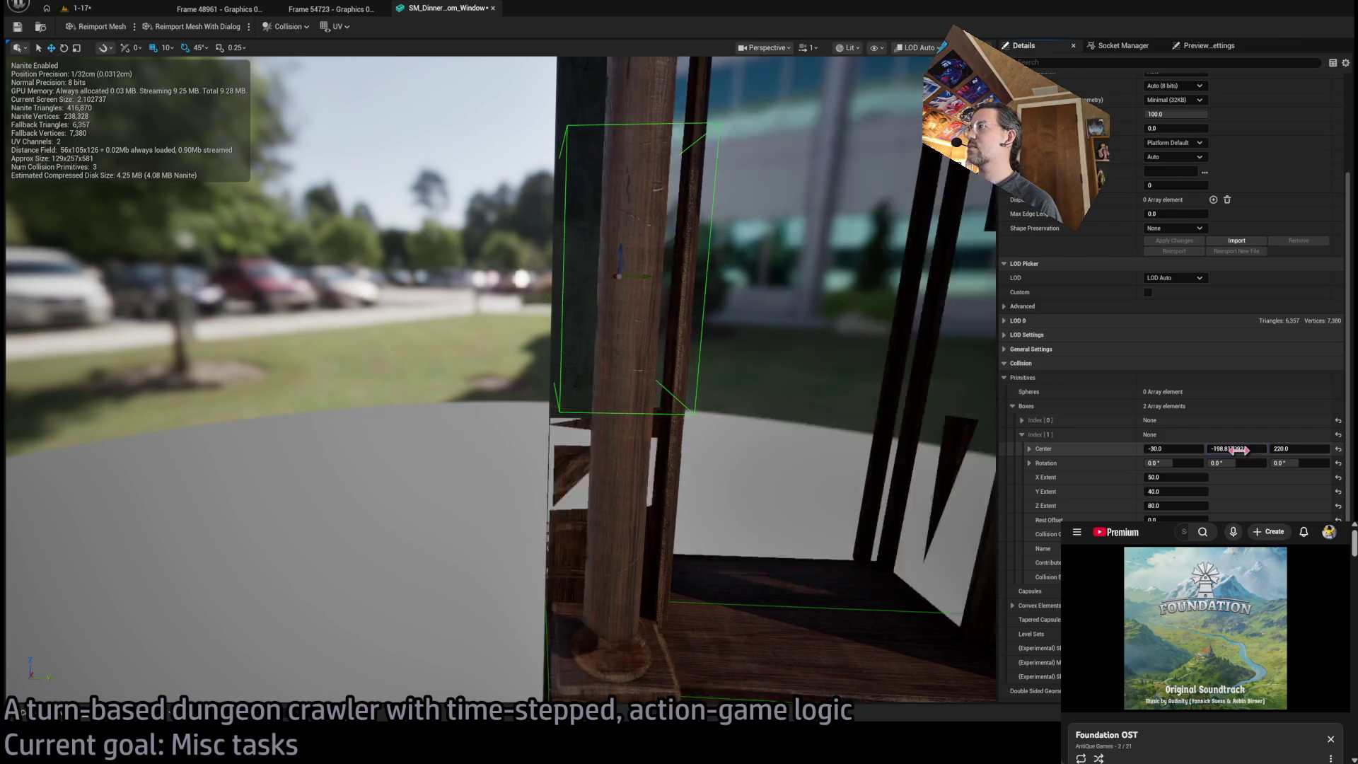
pyautogui.write('200')
pyautogui.press('Return')
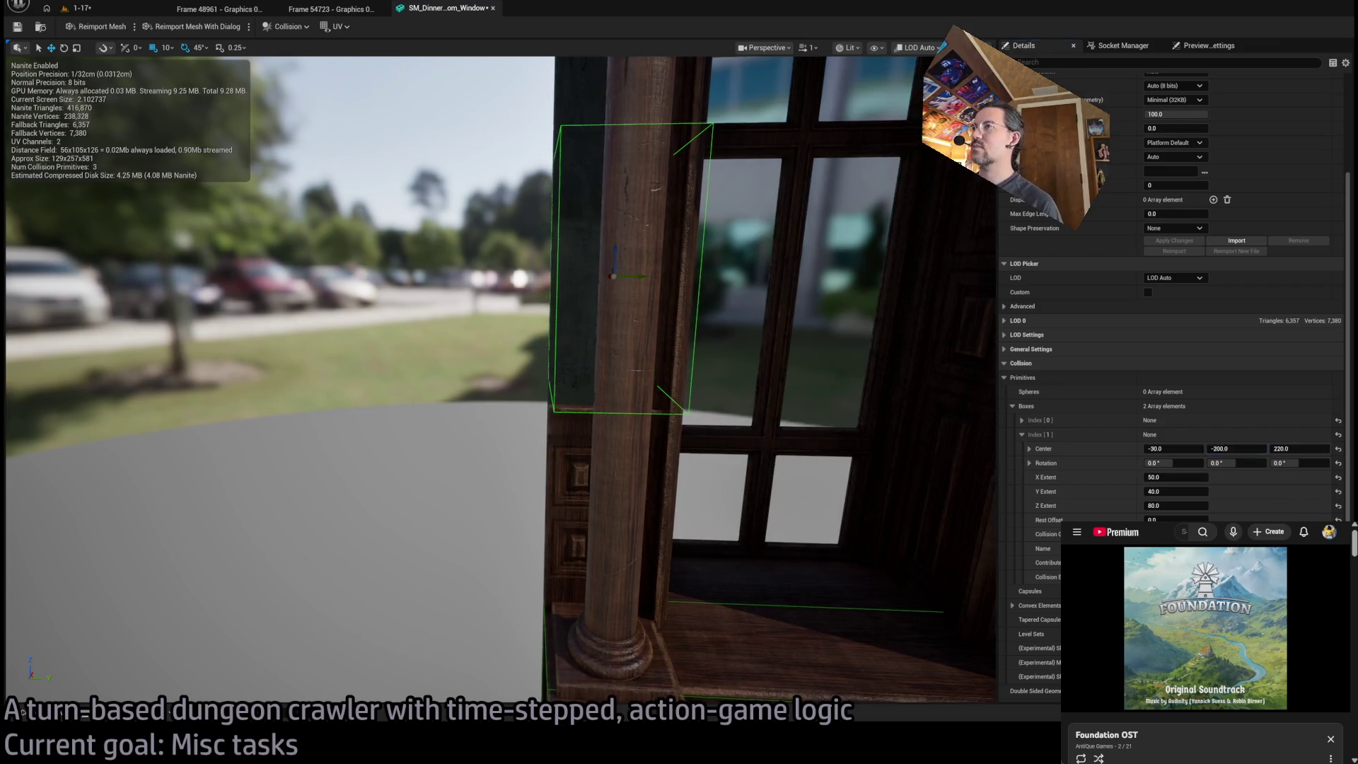
# Give the second box Z extent 270, then duplicate it onto the right column.
pyautogui.scroll(3, 551, 304)
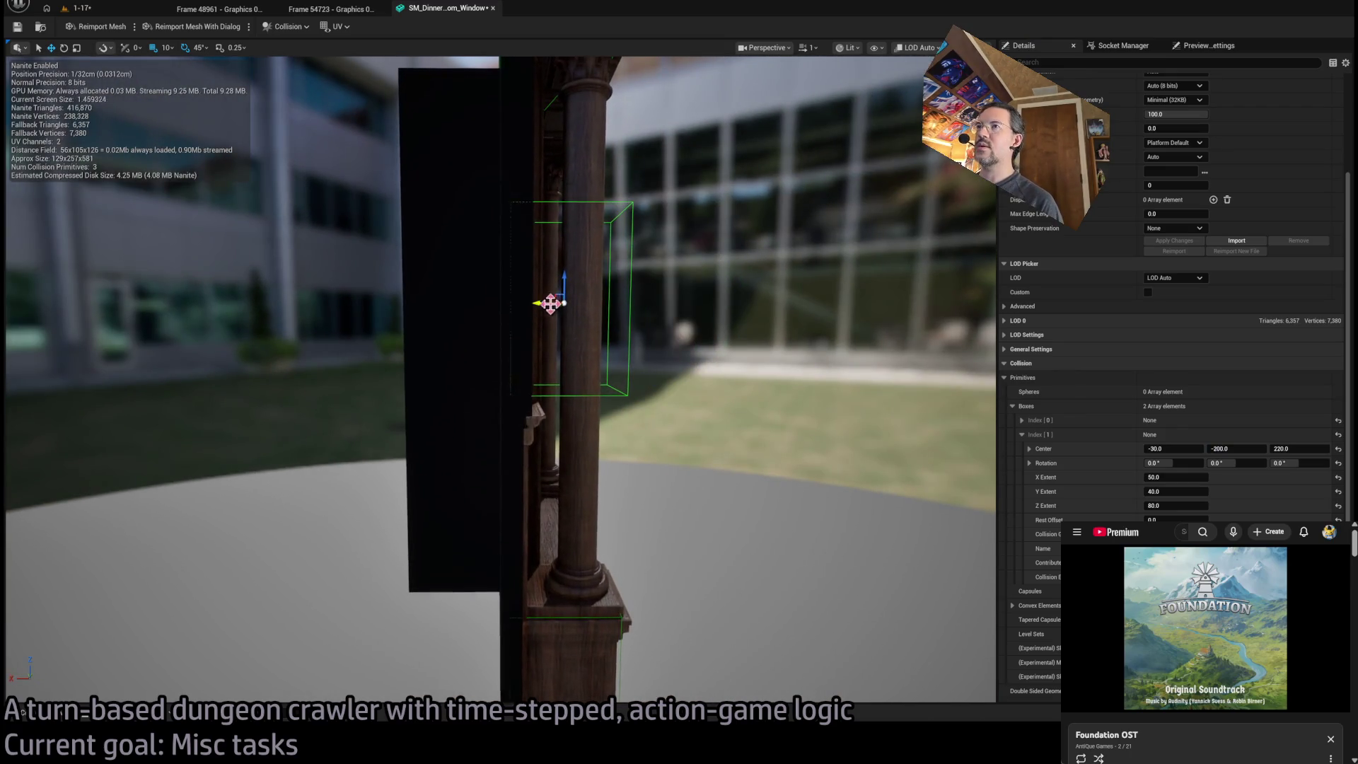
pyautogui.moveTo(542, 303); pyautogui.dragTo(713, 370)
pyautogui.moveTo(1289, 448); pyautogui.dragTo(1288, 449)
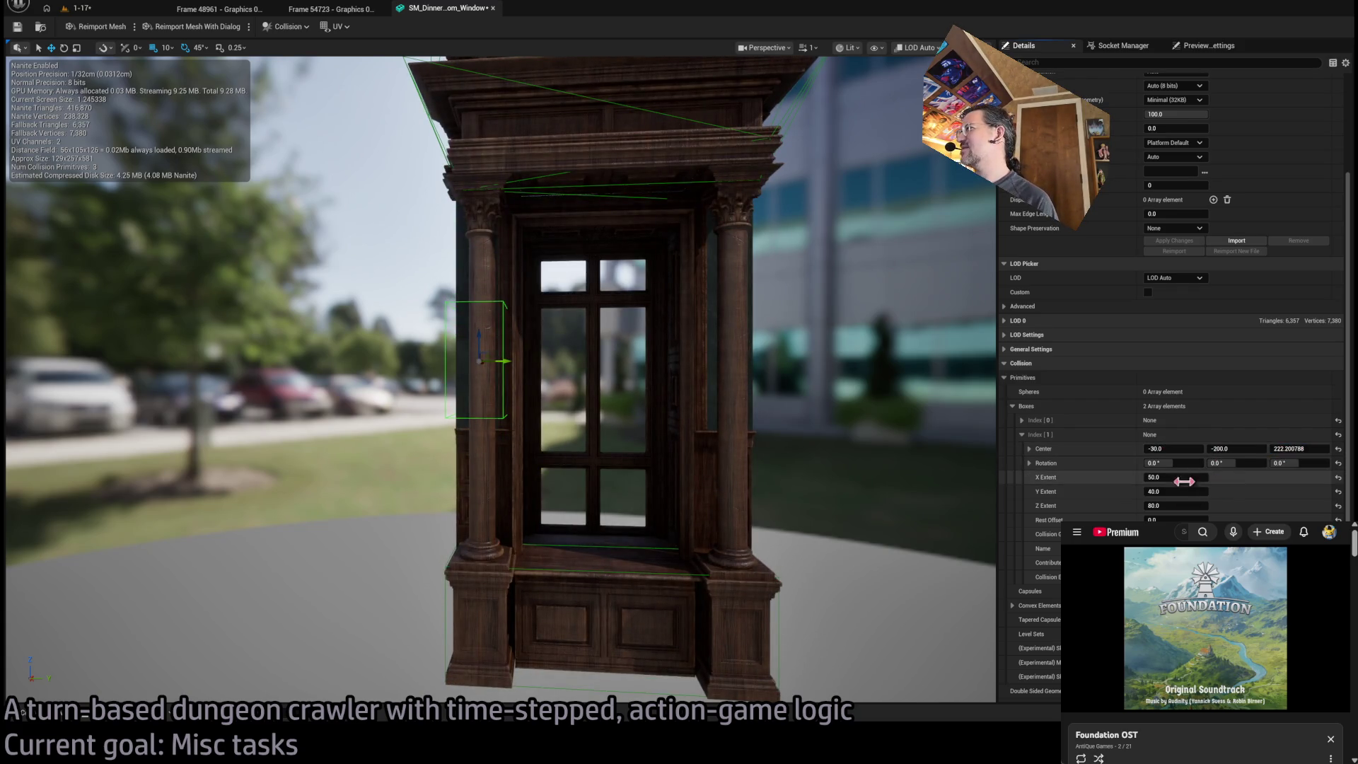
pyautogui.moveTo(1192, 506)
pyautogui.mouseDown()
pyautogui.moveTo(1259, 505)
pyautogui.moveTo(1180, 508)
pyautogui.moveTo(1235, 520)
pyautogui.mouseUp()
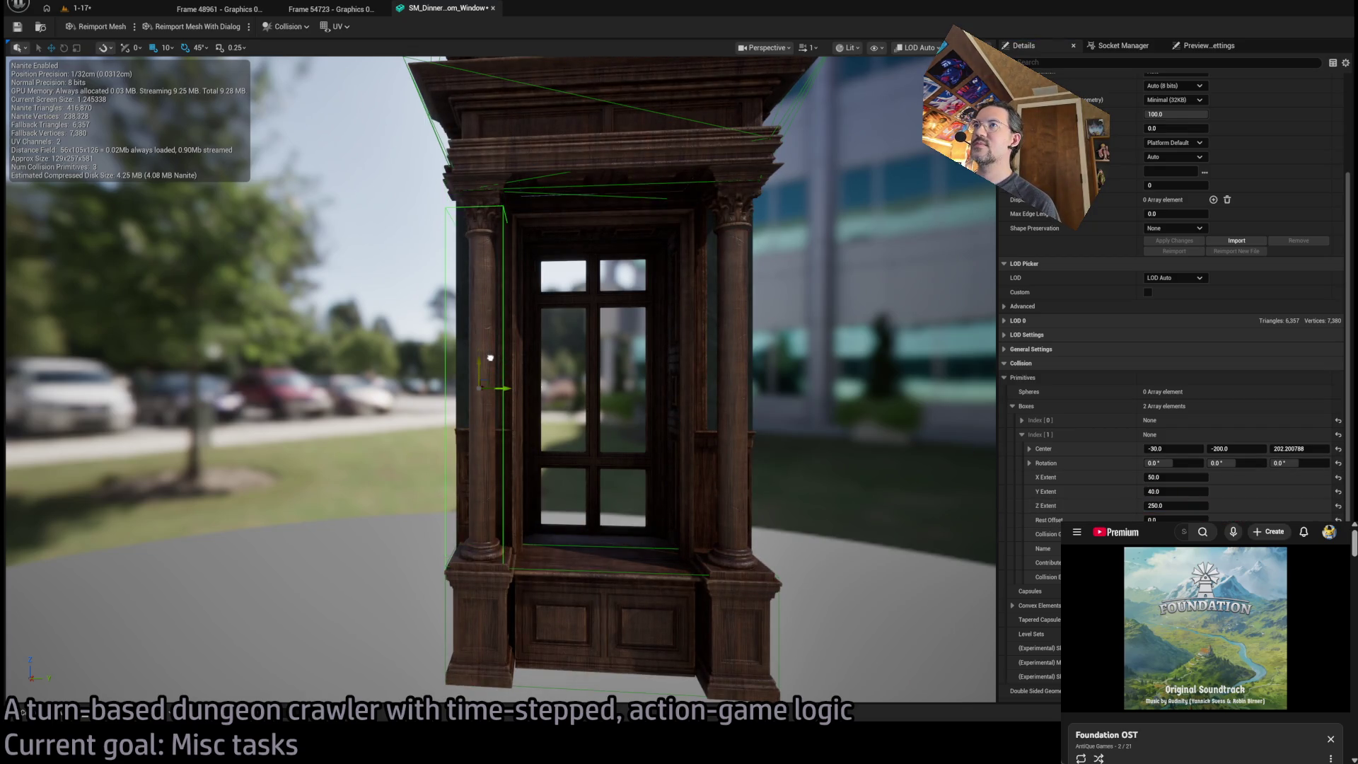
pyautogui.moveTo(1163, 505); pyautogui.dragTo(1180, 505)
pyautogui.click(1184, 505)
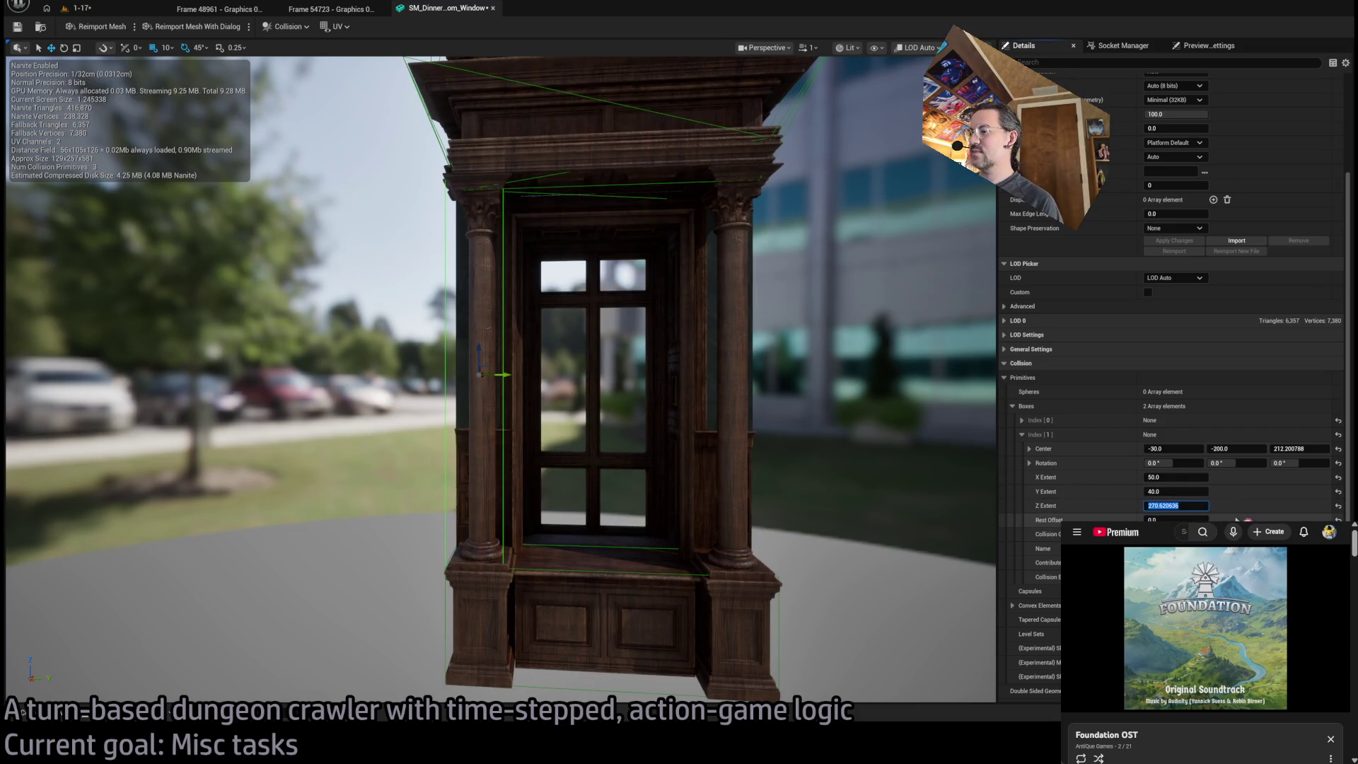
pyautogui.press('Return')
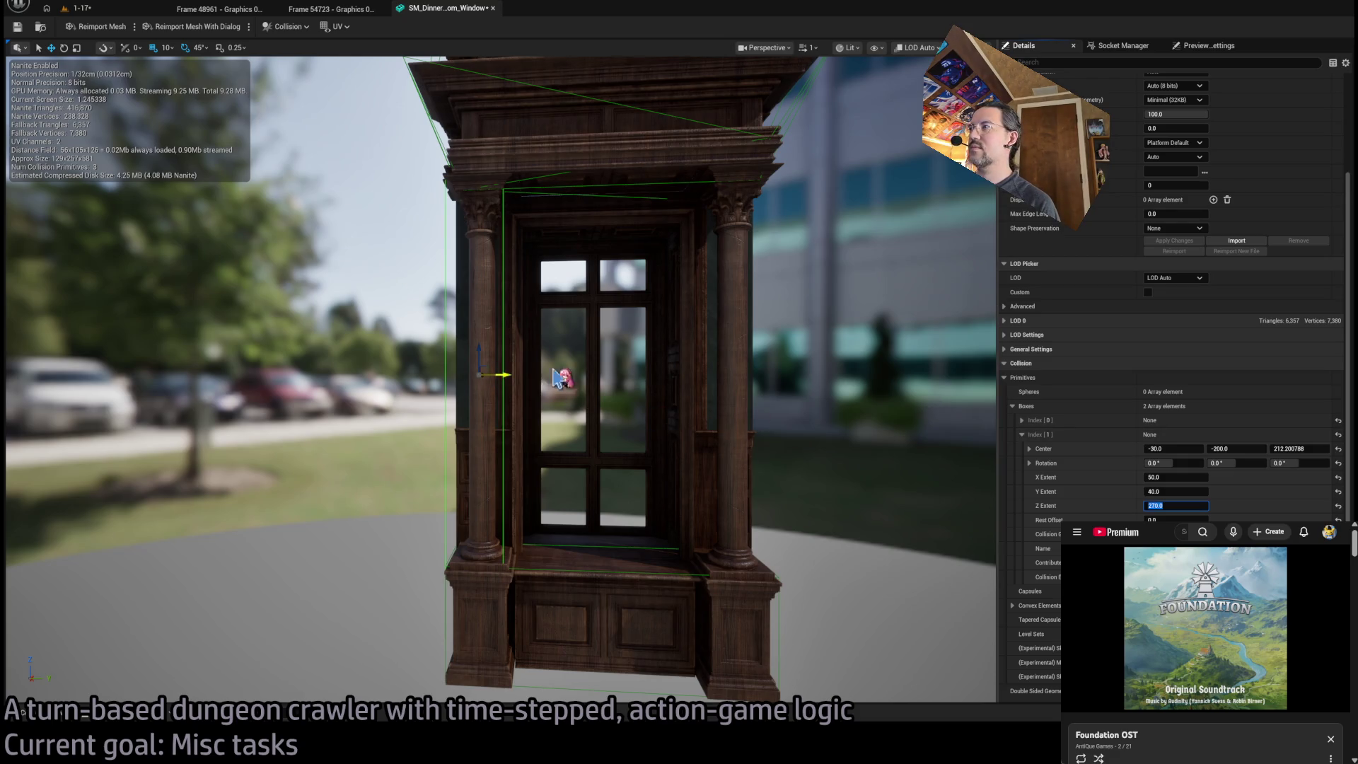
pyautogui.hotkey('ctrl', 'd')
pyautogui.moveTo(509, 376)
pyautogui.mouseDown()
pyautogui.moveTo(758, 375)
pyautogui.moveTo(812, 433)
pyautogui.mouseUp()
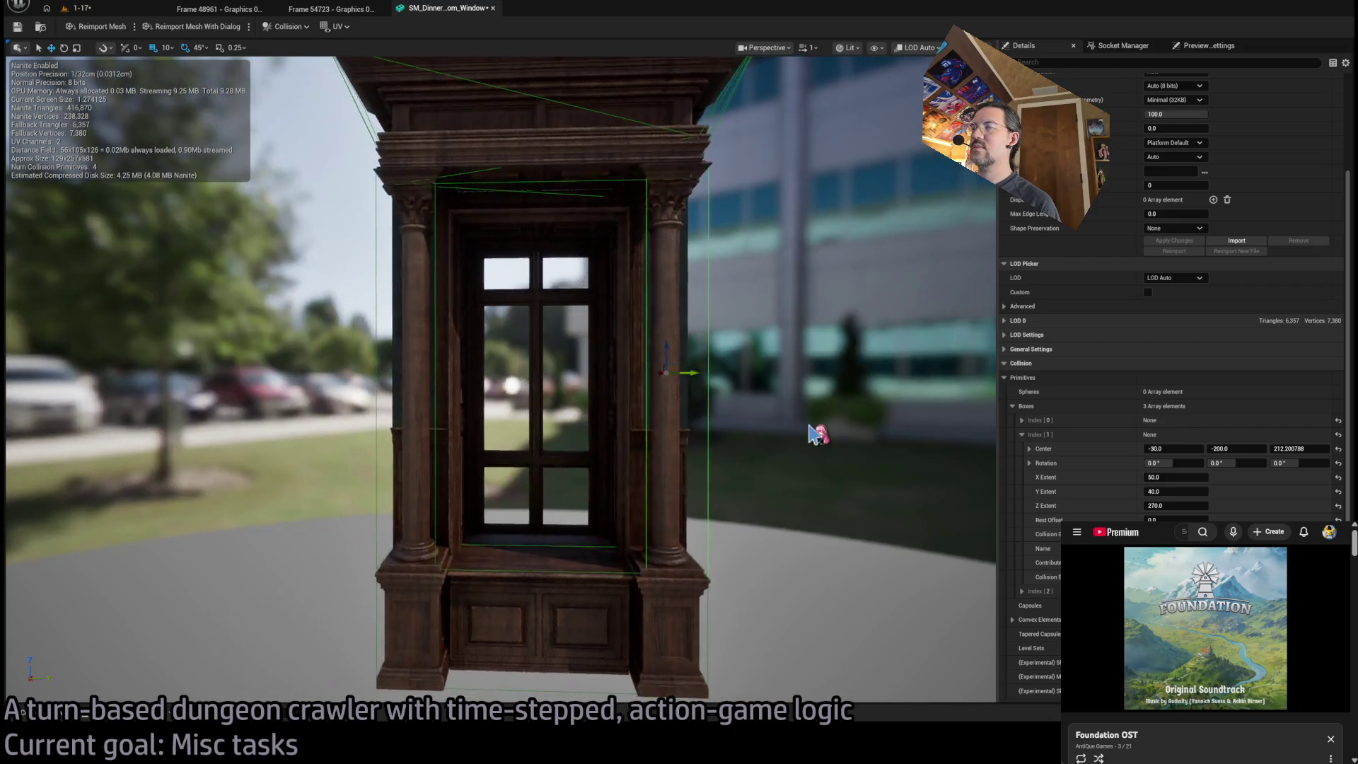
# Inspect the three collision boxes and save SM_DinnerRoom_Window.
pyautogui.scroll(5, 670, 388)
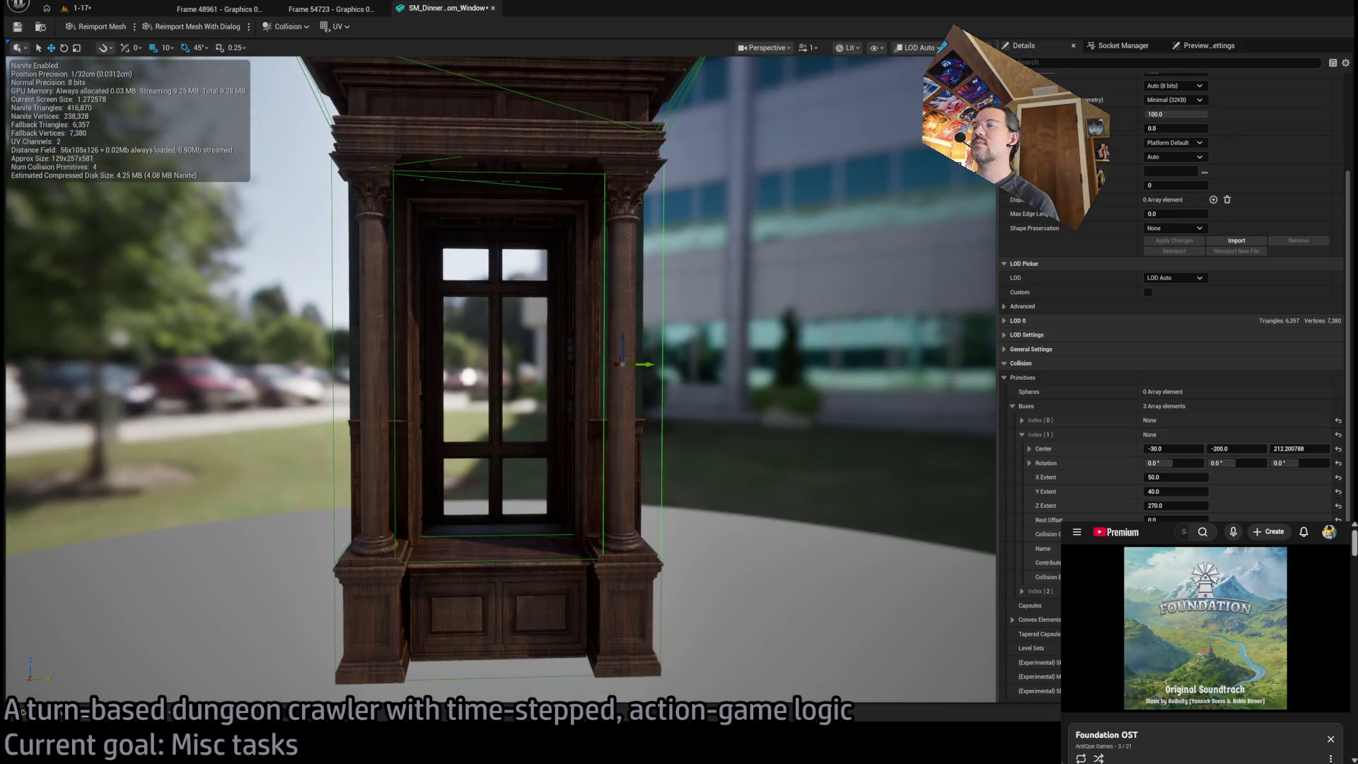
pyautogui.moveTo(670, 388)
pyautogui.mouseDown()
pyautogui.moveTo(658, 397)
pyautogui.moveTo(705, 448)
pyautogui.moveTo(778, 471)
pyautogui.moveTo(827, 467)
pyautogui.moveTo(652, 452)
pyautogui.mouseUp()
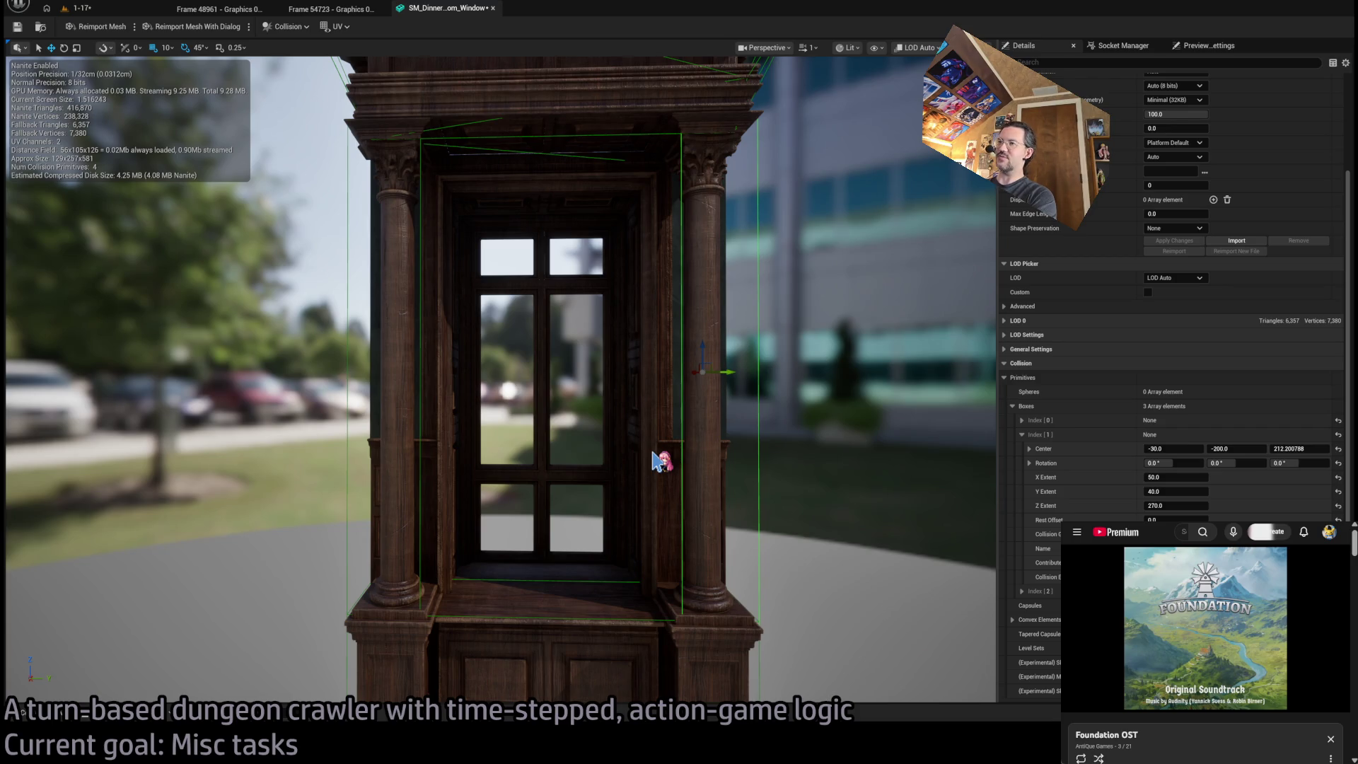
pyautogui.moveTo(654, 459); pyautogui.dragTo(990, 460)
pyautogui.moveTo(71, 105); pyautogui.dragTo(113, 104)
pyautogui.click(18, 28)
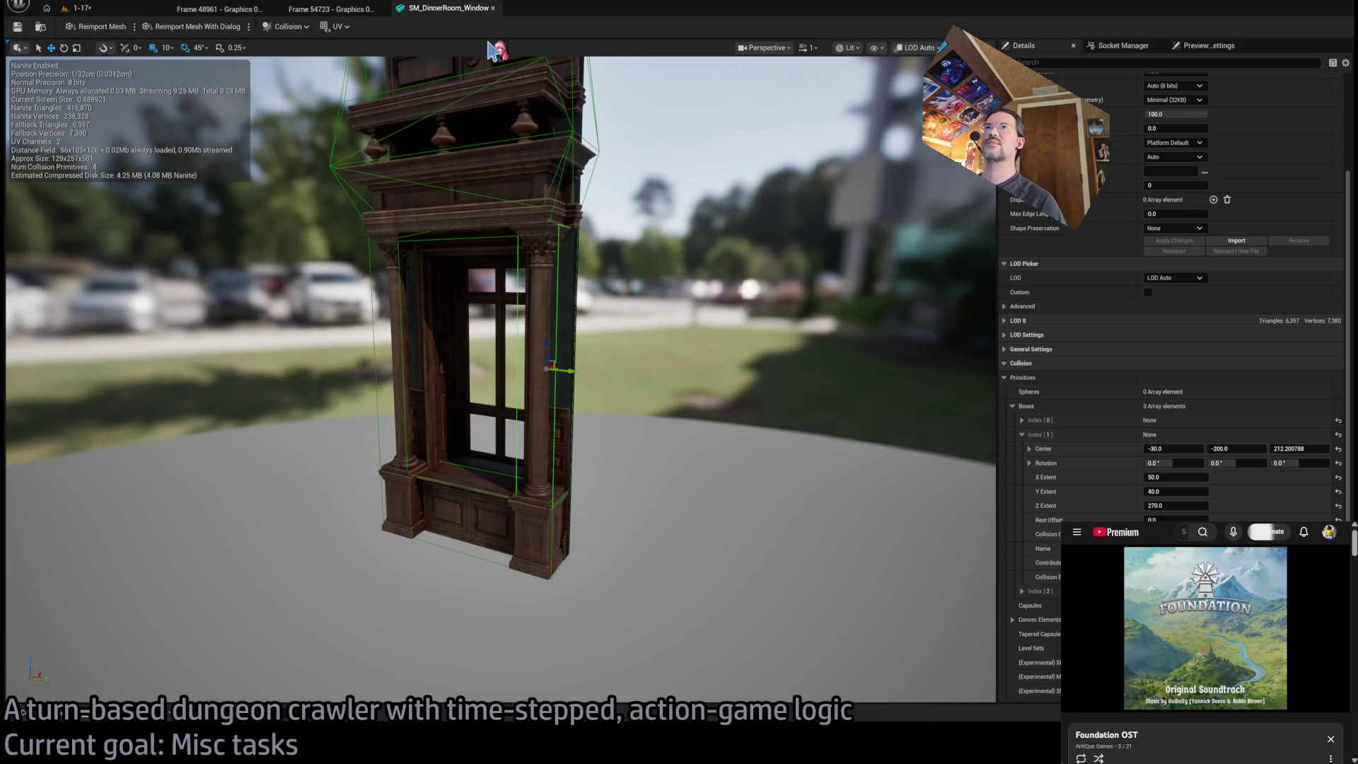
# Return to the 1-17 level and select wall panel SM_WoodenFloor_114.
pyautogui.click(113, 8)
pyautogui.moveTo(717, 278)
pyautogui.mouseDown()
pyautogui.moveTo(718, 332)
pyautogui.moveTo(530, 364)
pyautogui.mouseUp()
pyautogui.click(354, 385)
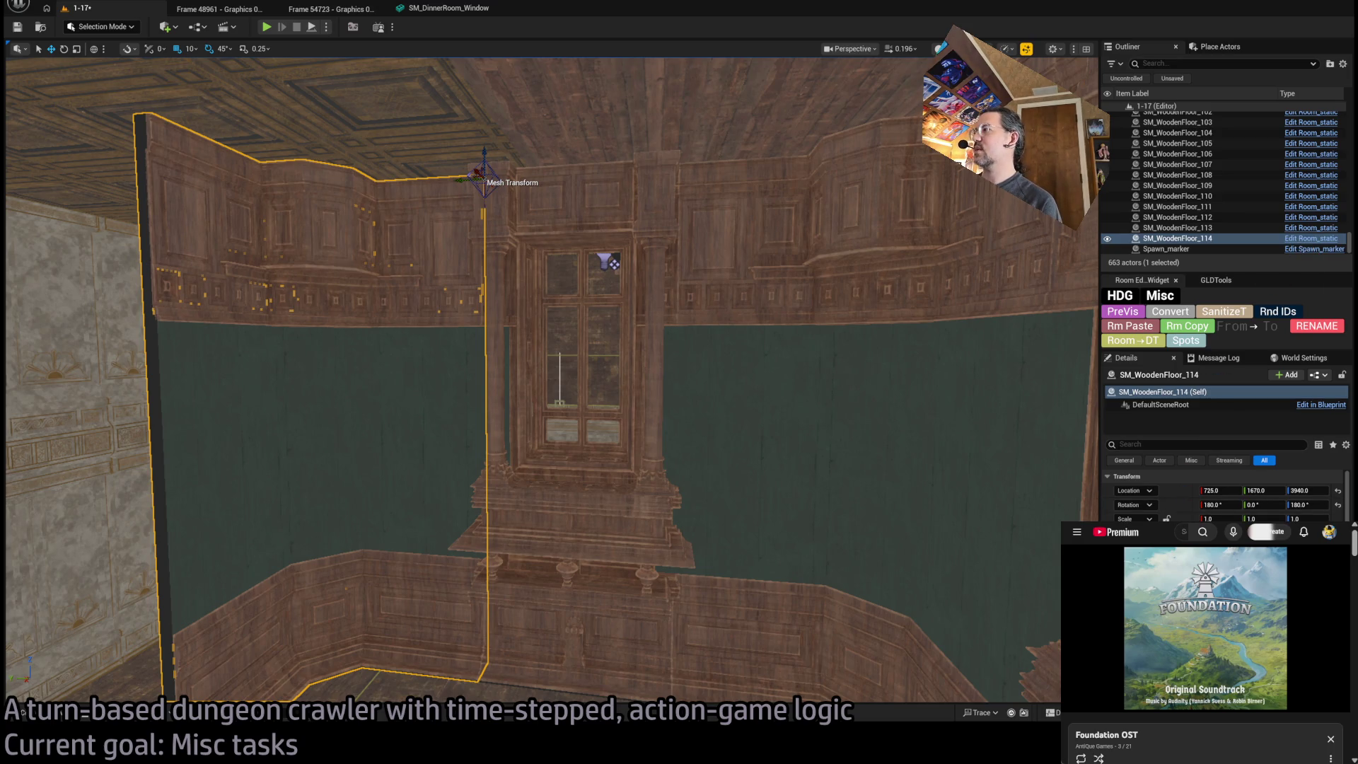
# Open SM_DinnerRoom_Corner with collision shown and delete its convex collision hull.
pyautogui.doubleClick(344, 222)
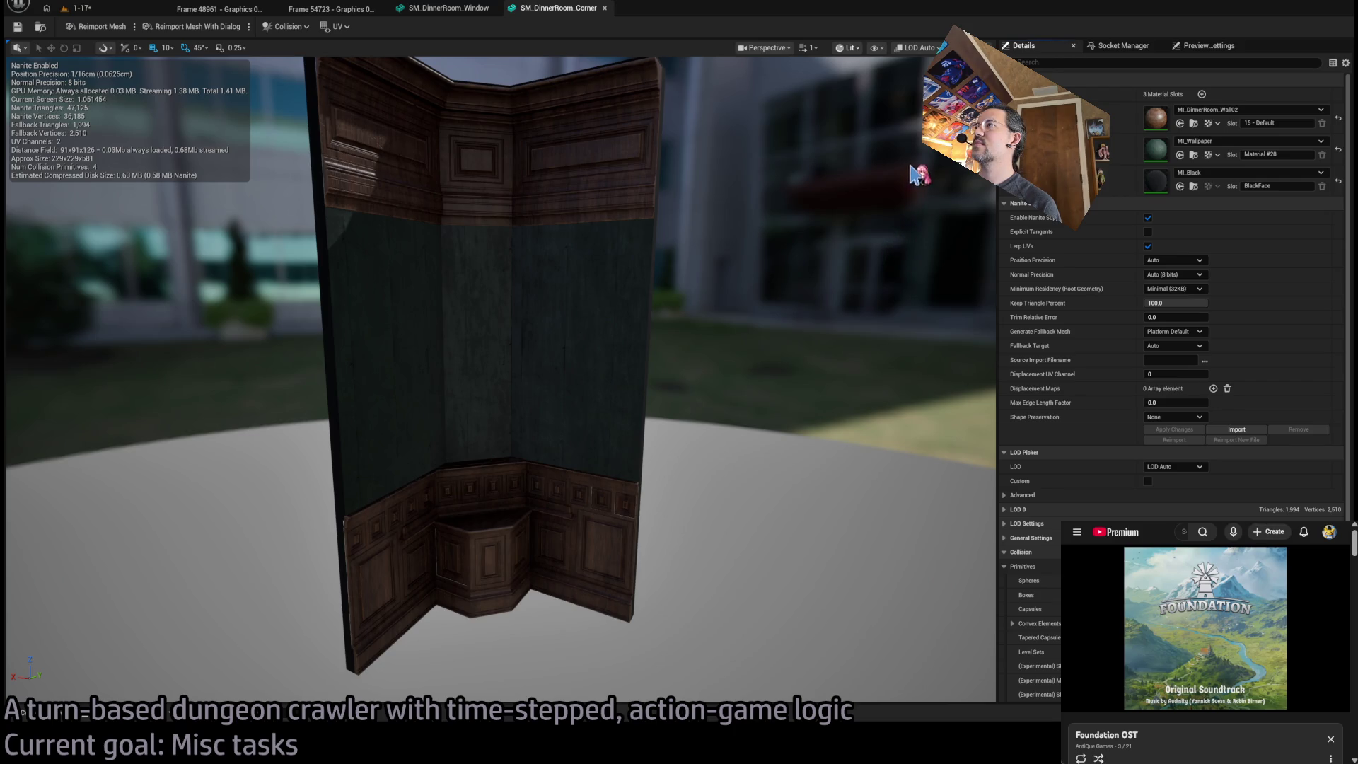
pyautogui.hotkey('alt', 'c')
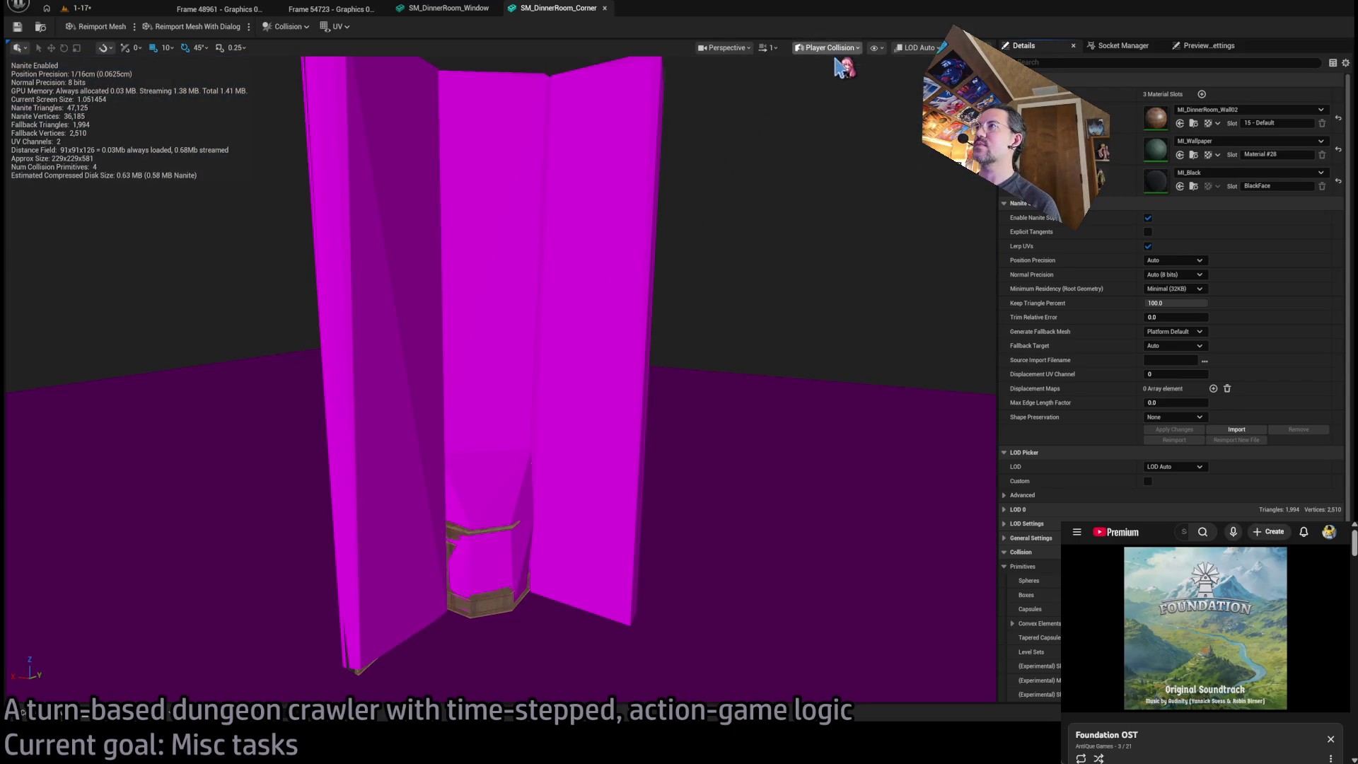
pyautogui.hotkey('alt', '4')
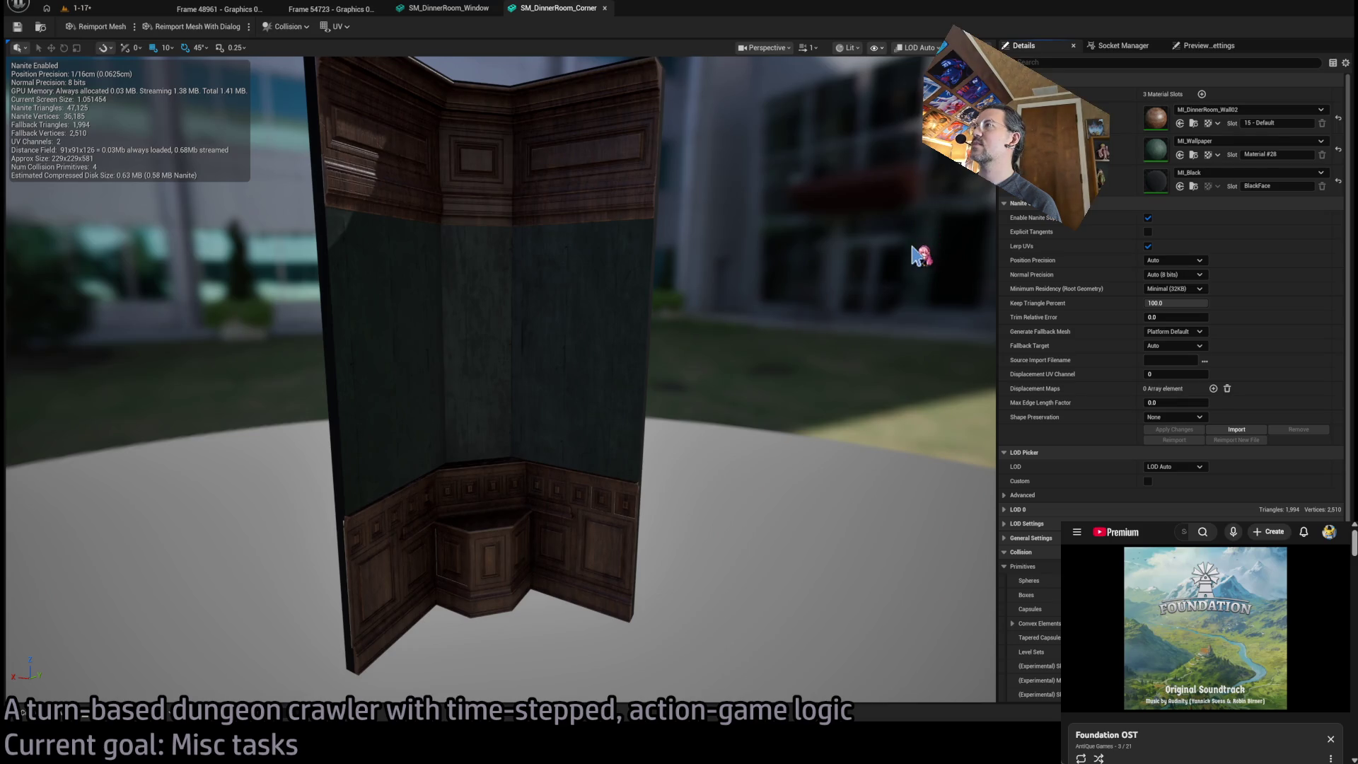
pyautogui.hotkey('alt', 'c')
pyautogui.moveTo(934, 259)
pyautogui.mouseDown()
pyautogui.moveTo(870, 230)
pyautogui.moveTo(842, 319)
pyautogui.mouseUp()
pyautogui.moveTo(508, 424); pyautogui.dragTo(508, 447)
pyautogui.moveTo(559, 511)
pyautogui.mouseDown()
pyautogui.moveTo(544, 428)
pyautogui.moveTo(544, 516)
pyautogui.moveTo(544, 425)
pyautogui.moveTo(544, 467)
pyautogui.moveTo(559, 459)
pyautogui.moveTo(558, 417)
pyautogui.moveTo(559, 467)
pyautogui.moveTo(569, 393)
pyautogui.moveTo(679, 410)
pyautogui.moveTo(616, 417)
pyautogui.moveTo(616, 382)
pyautogui.moveTo(616, 424)
pyautogui.moveTo(644, 428)
pyautogui.moveTo(616, 418)
pyautogui.mouseUp()
pyautogui.press('Delete')
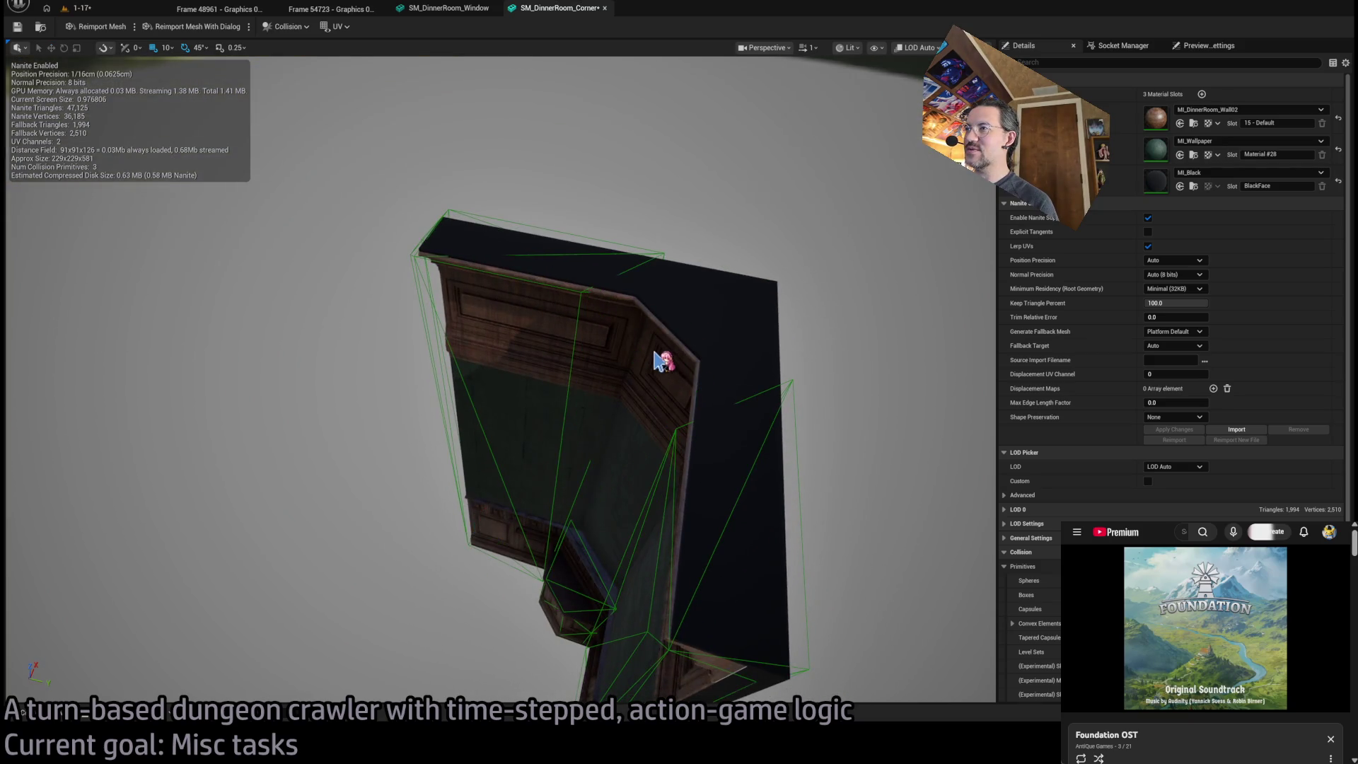
# Add a box collision to the corner mesh, undo its rotation, and raise it upward.
pyautogui.moveTo(680, 385); pyautogui.dragTo(674, 386)
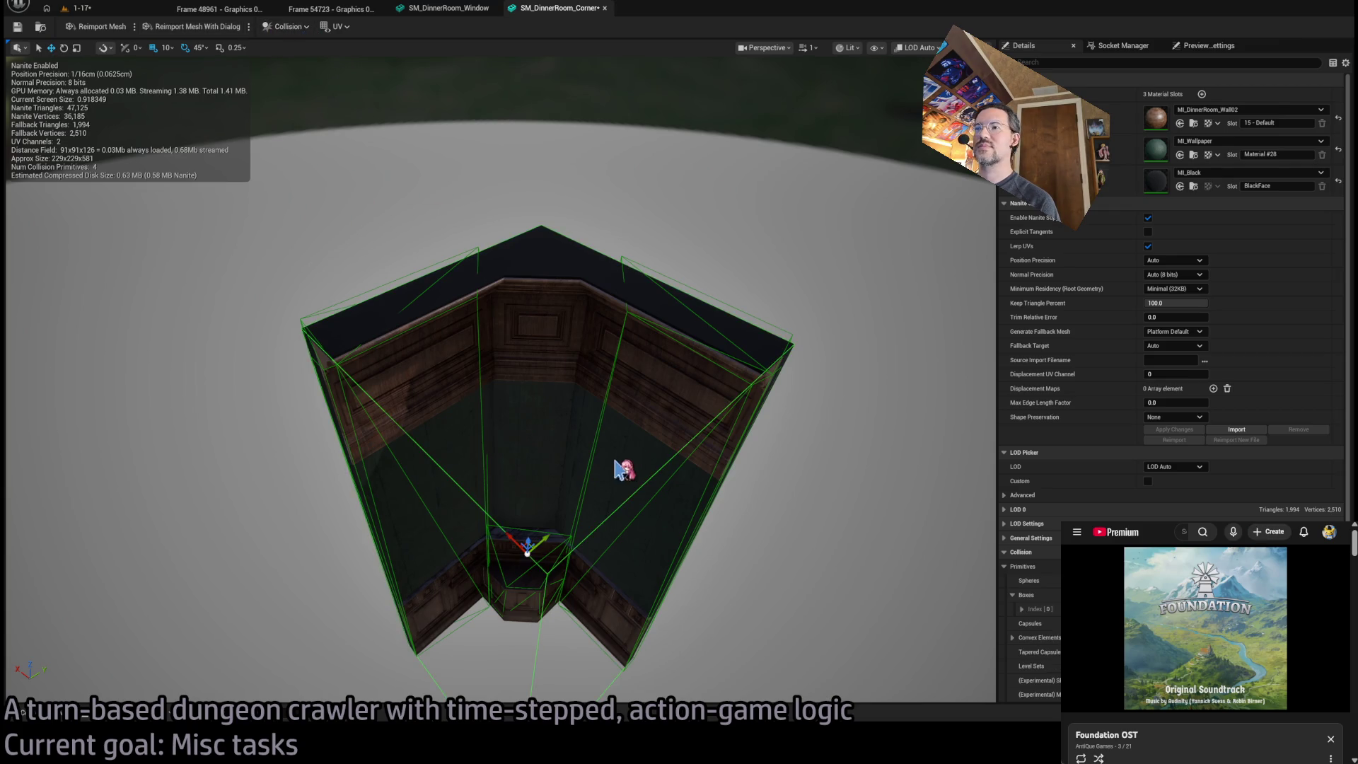
pyautogui.scroll(-5, 621, 474)
pyautogui.press('e')
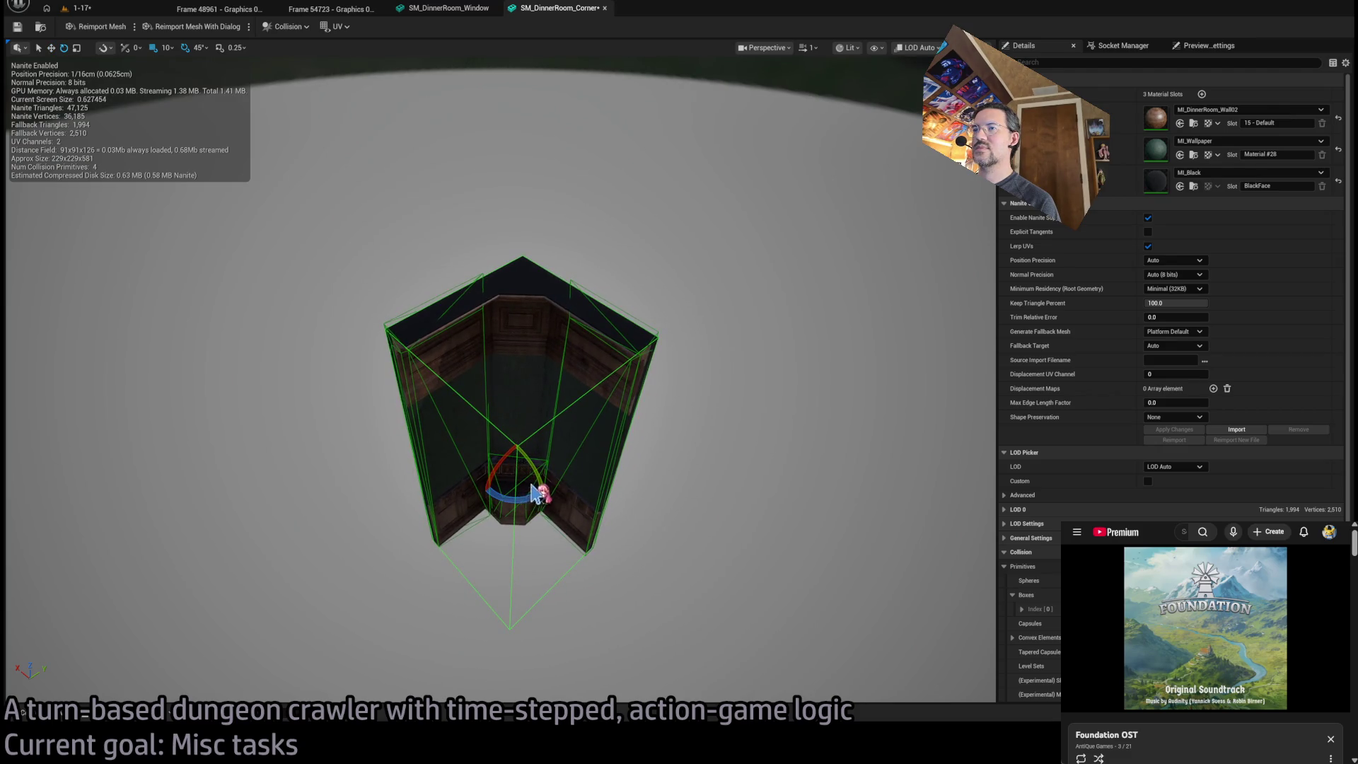
pyautogui.moveTo(499, 450); pyautogui.dragTo(500, 450)
pyautogui.click(537, 493)
pyautogui.click(545, 506)
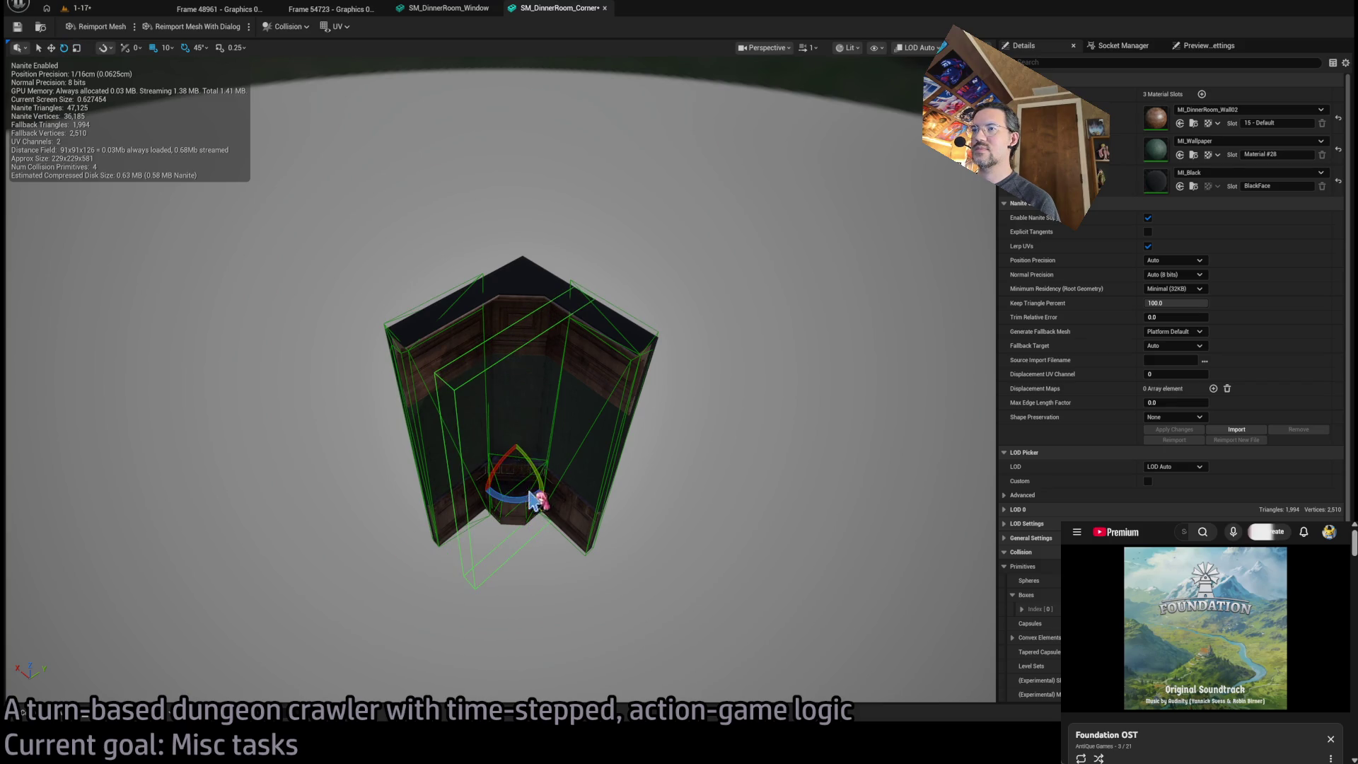
pyautogui.hotkey('ctrl', 'z')
pyautogui.press('w')
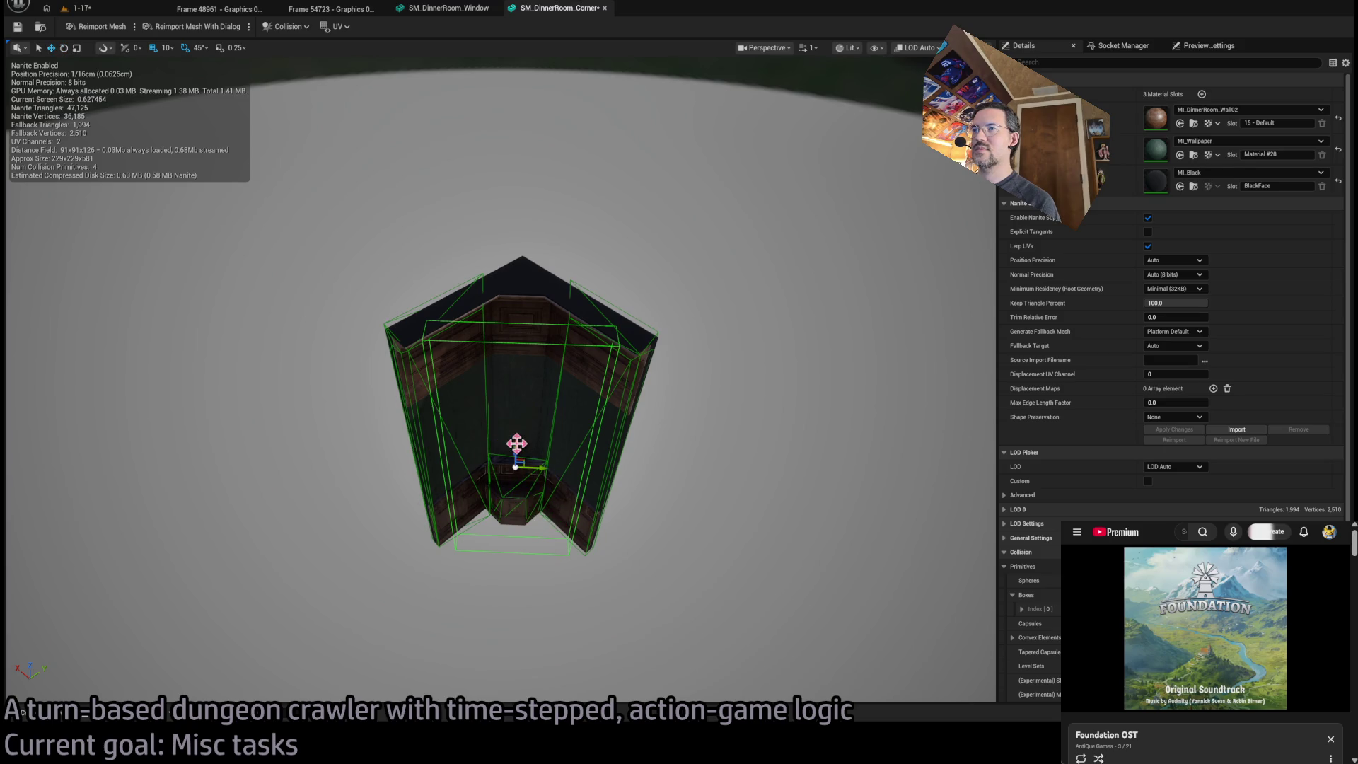
pyautogui.moveTo(517, 451); pyautogui.dragTo(518, 410)
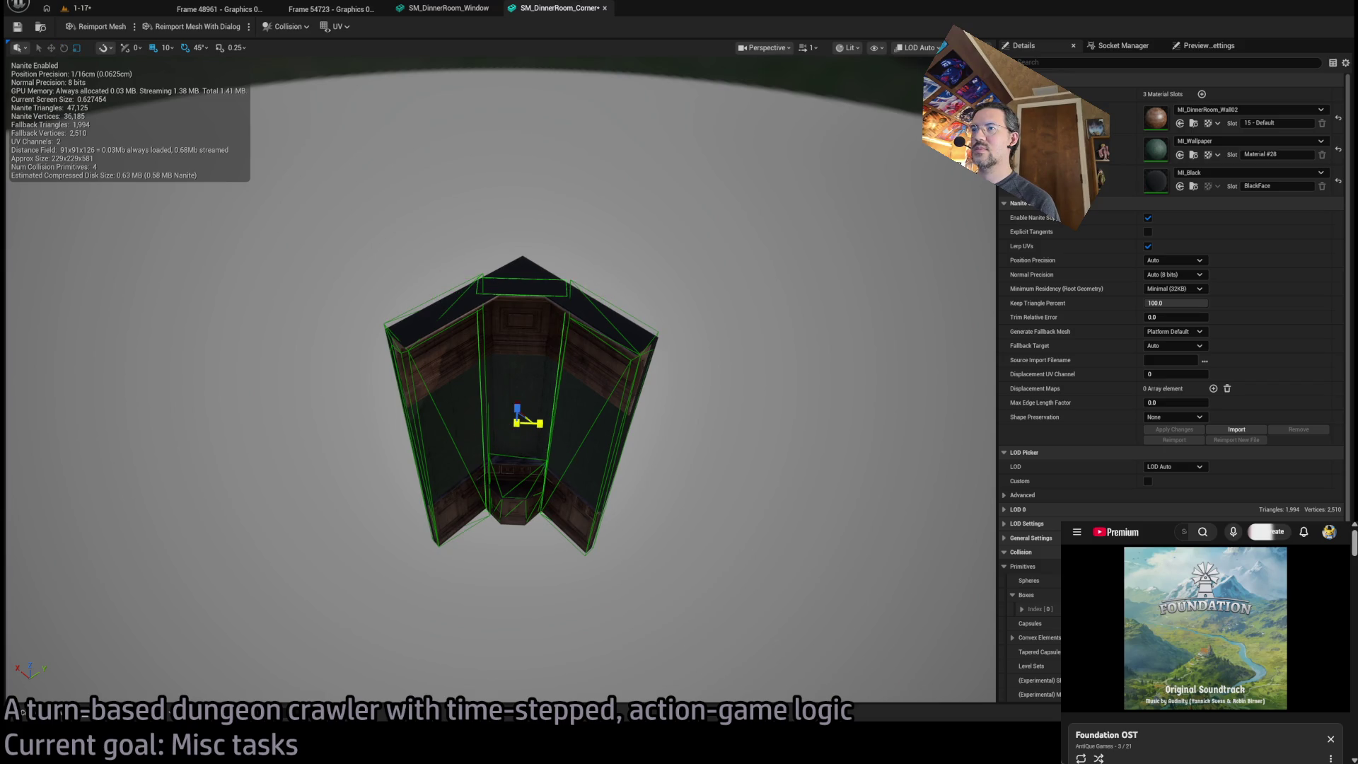
pyautogui.moveTo(637, 424)
pyautogui.mouseDown()
pyautogui.moveTo(608, 368)
pyautogui.moveTo(580, 396)
pyautogui.moveTo(584, 470)
pyautogui.moveTo(551, 417)
pyautogui.moveTo(548, 311)
pyautogui.moveTo(561, 448)
pyautogui.moveTo(611, 361)
pyautogui.moveTo(473, 366)
pyautogui.moveTo(488, 482)
pyautogui.moveTo(467, 352)
pyautogui.mouseUp()
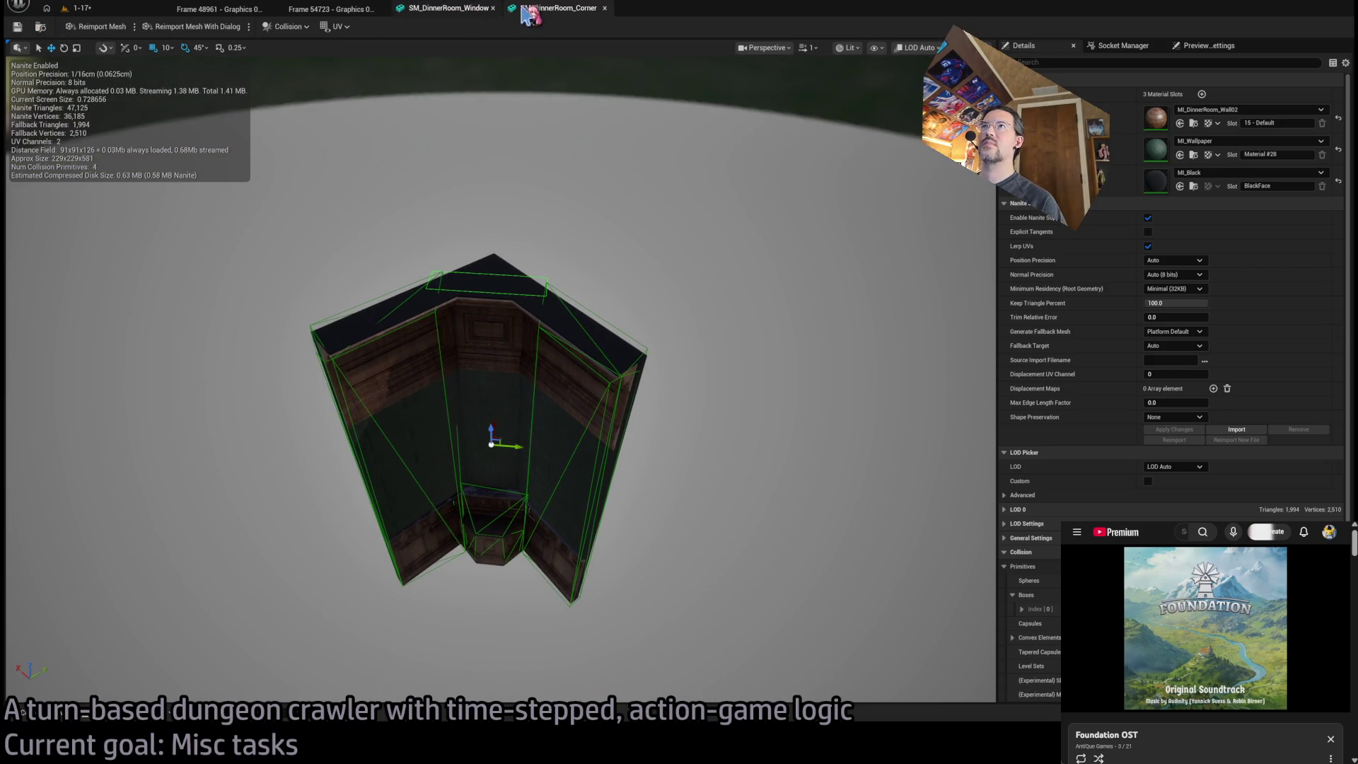
# Close the SM_DinnerRoom_Window editor and both profiler frame tabs.
pyautogui.click(483, 10)
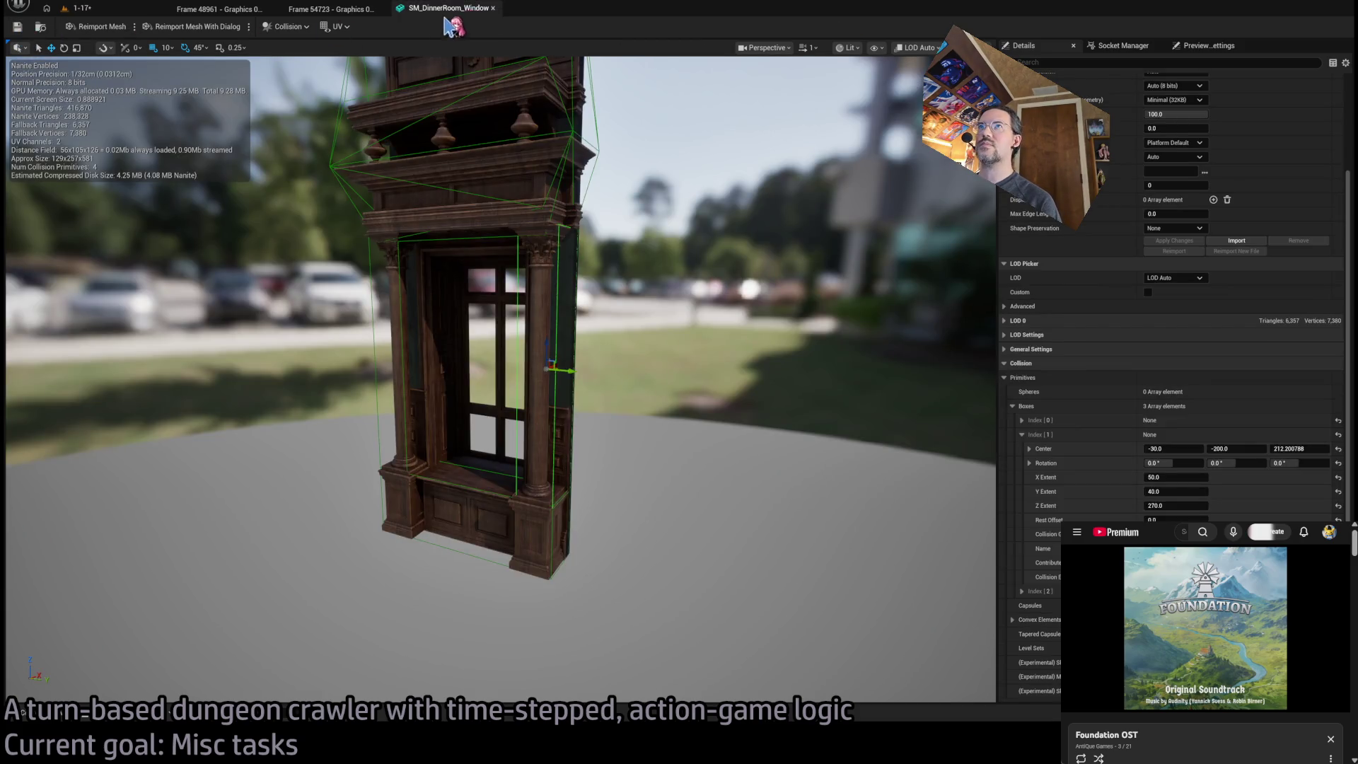
pyautogui.click(493, 8)
pyautogui.click(380, 10)
pyautogui.click(269, 9)
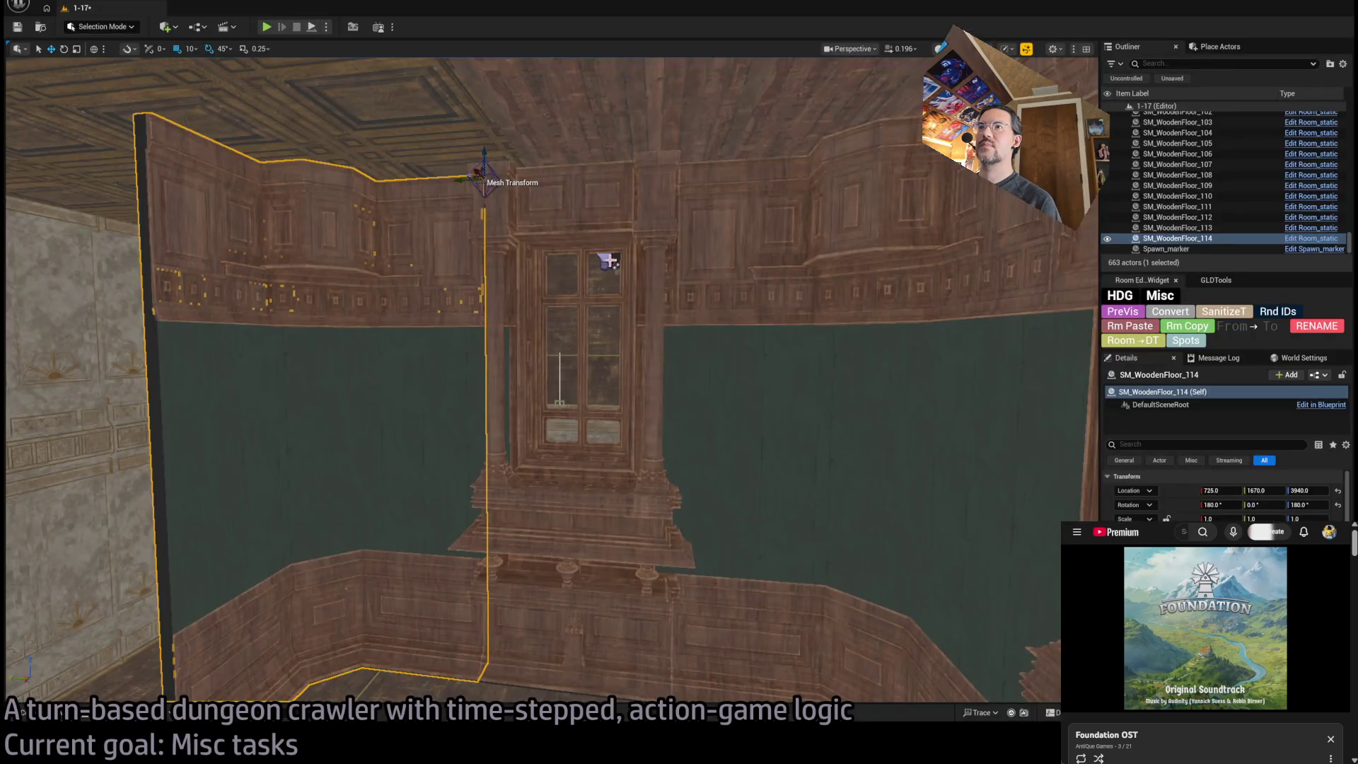
# Select wall panel SM_WoodenFloor_112 and open the Content Drawer of mansion static meshes.
pyautogui.moveTo(580, 208)
pyautogui.mouseDown()
pyautogui.moveTo(523, 209)
pyautogui.moveTo(417, 255)
pyautogui.mouseUp()
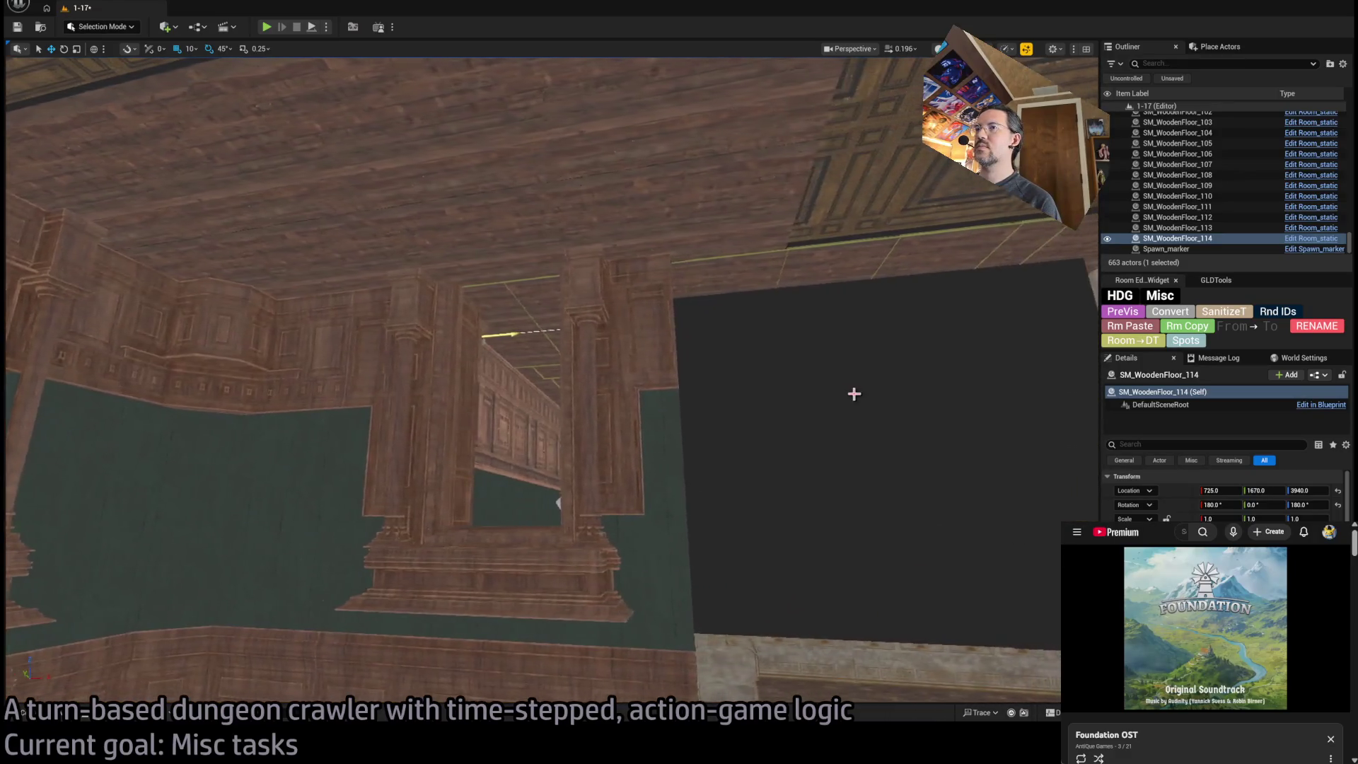
pyautogui.click(628, 406)
pyautogui.moveTo(628, 406)
pyautogui.mouseDown()
pyautogui.moveTo(764, 422)
pyautogui.moveTo(358, 319)
pyautogui.mouseUp()
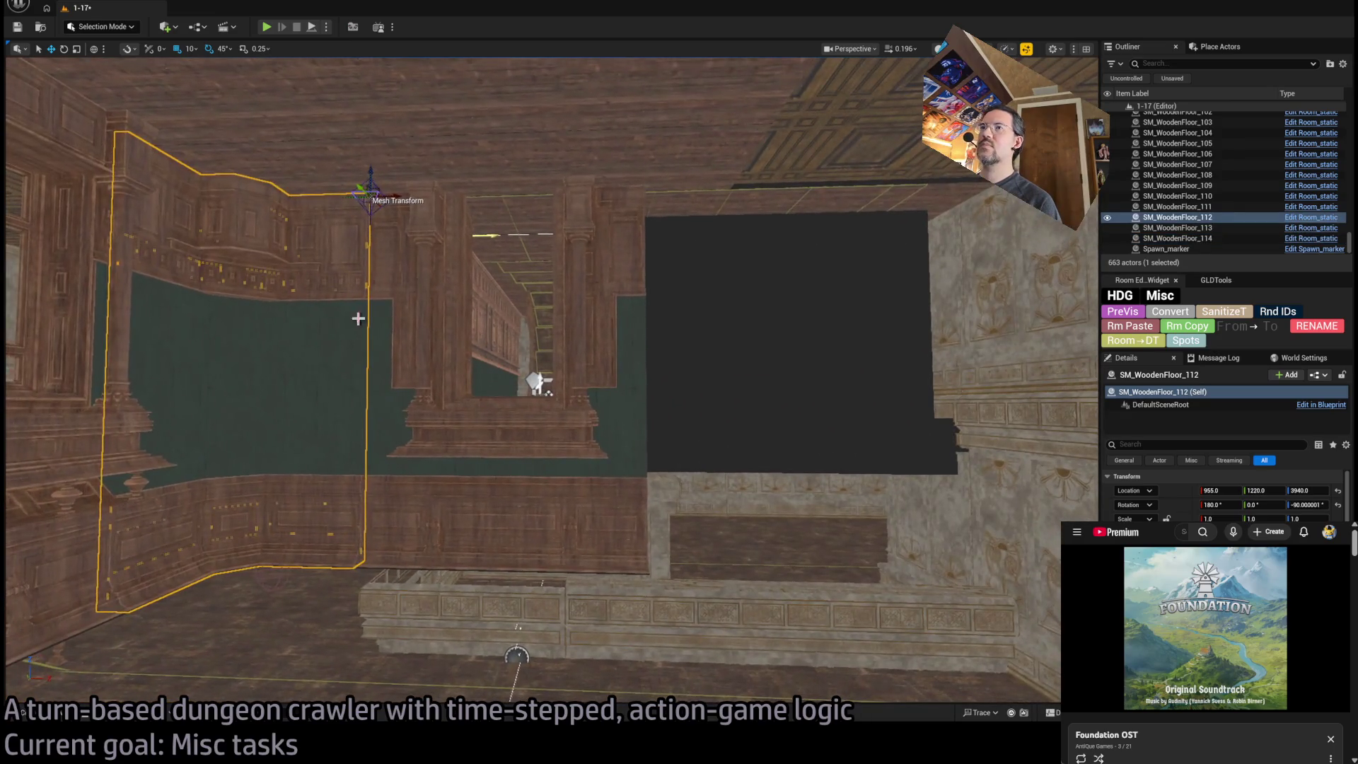
pyautogui.click(57, 714)
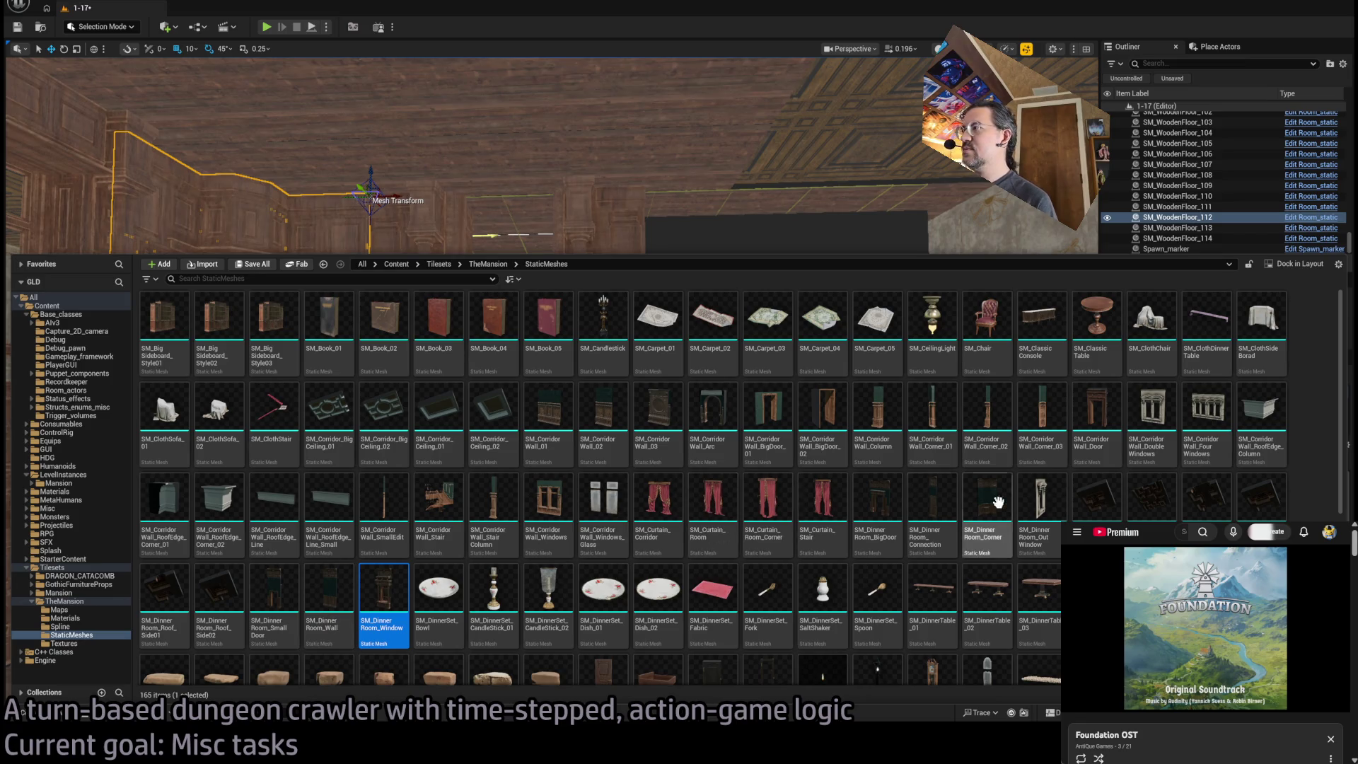
# Duplicate panels SM_WoodenFloor_112–114 rotated 180° as 115–117 near the Exit E1 marker.
pyautogui.moveTo(410, 244)
pyautogui.mouseDown()
pyautogui.moveTo(309, 275)
pyautogui.moveTo(576, 509)
pyautogui.mouseUp()
pyautogui.click(637, 512)
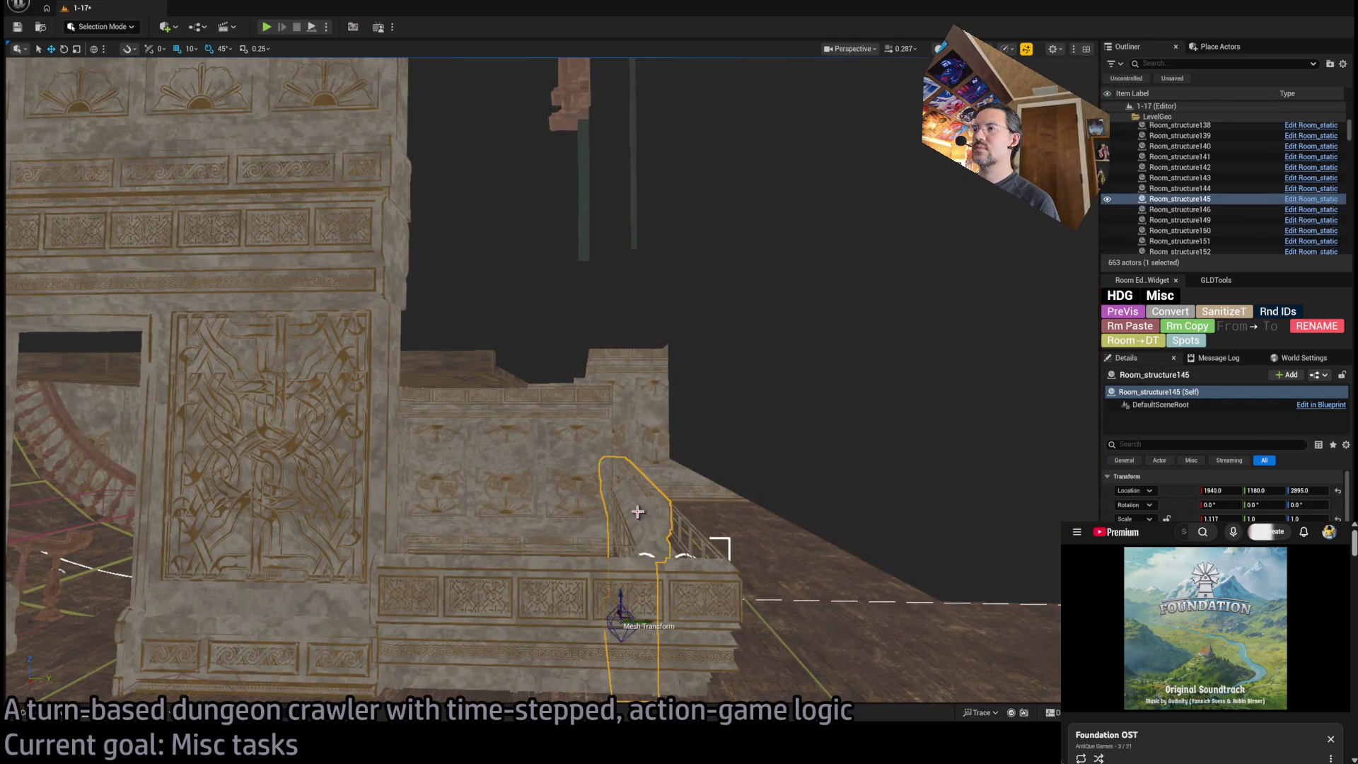
pyautogui.moveTo(638, 541)
pyautogui.mouseDown()
pyautogui.moveTo(650, 552)
pyautogui.moveTo(655, 470)
pyautogui.moveTo(270, 262)
pyautogui.mouseUp()
pyautogui.click(655, 470)
pyautogui.keyDown('ctrl'); pyautogui.click(290, 228); pyautogui.keyUp('ctrl')
pyautogui.moveTo(425, 279)
pyautogui.mouseDown()
pyautogui.moveTo(354, 246)
pyautogui.moveTo(737, 263)
pyautogui.mouseUp()
pyautogui.press('e')
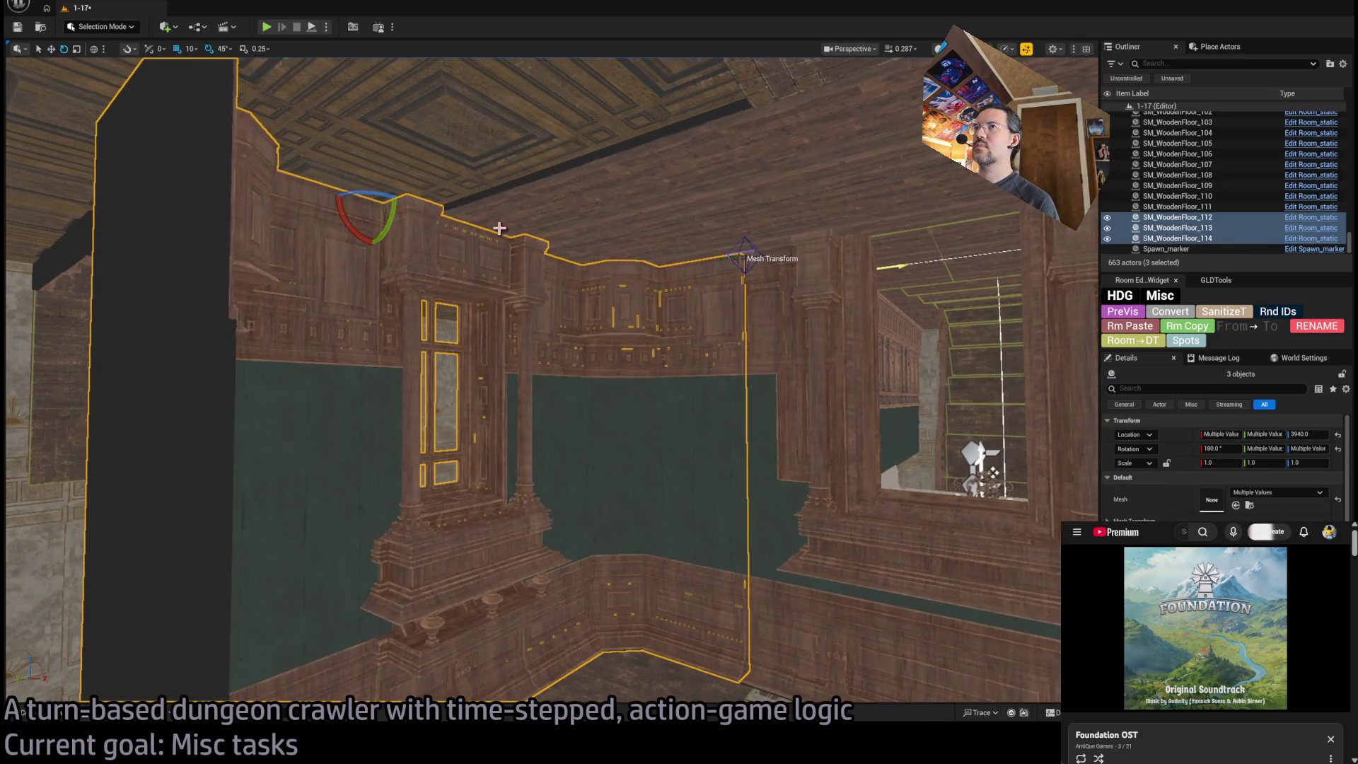
pyautogui.moveTo(389, 198)
pyautogui.mouseDown()
pyautogui.moveTo(347, 212)
pyautogui.moveTo(450, 224)
pyautogui.moveTo(644, 282)
pyautogui.moveTo(622, 221)
pyautogui.moveTo(612, 315)
pyautogui.moveTo(515, 321)
pyautogui.moveTo(523, 356)
pyautogui.moveTo(723, 232)
pyautogui.mouseUp()
pyautogui.moveTo(822, 157)
pyautogui.mouseDown()
pyautogui.moveTo(872, 206)
pyautogui.moveTo(838, 193)
pyautogui.moveTo(841, 159)
pyautogui.mouseUp()
pyautogui.moveTo(715, 305); pyautogui.dragTo(734, 323)
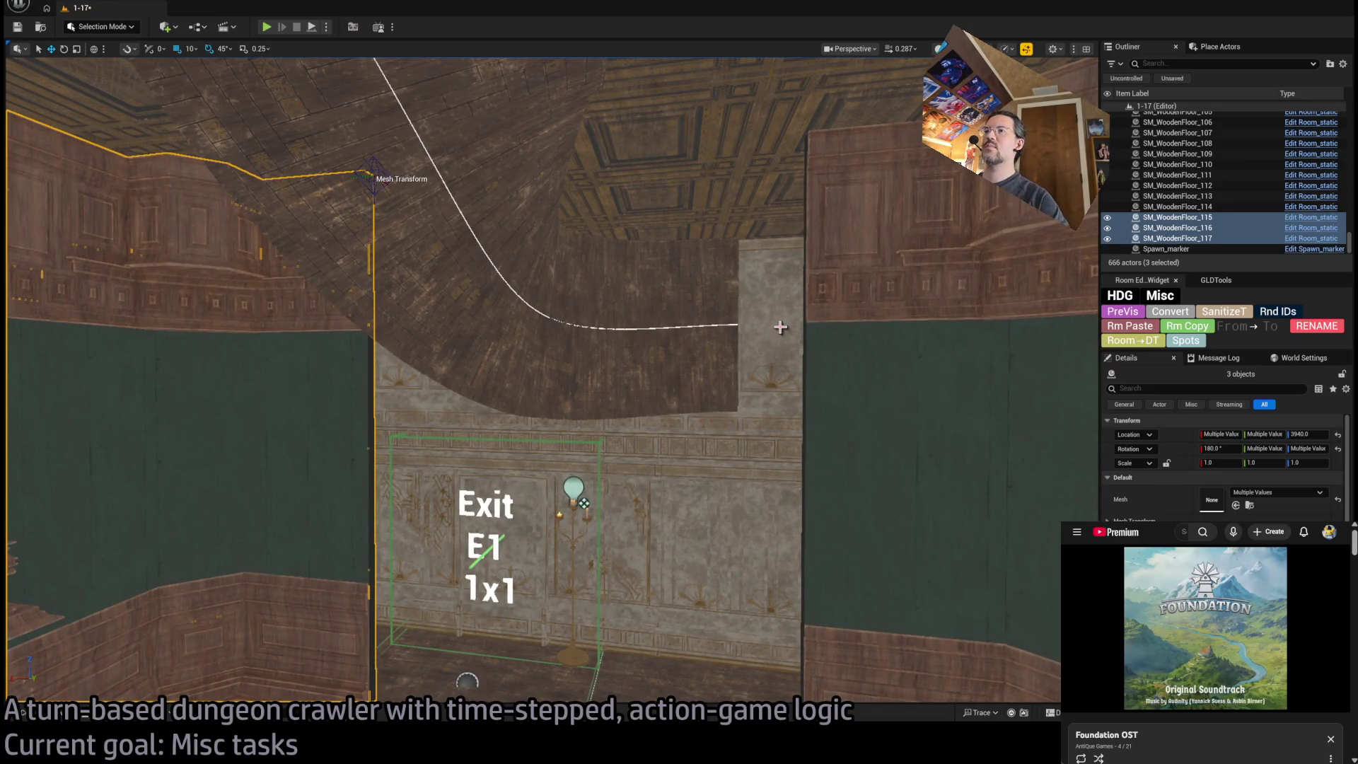
# Fly under the curved wooden ceiling near the Exit and select its ceiling panels.
pyautogui.click(834, 274)
pyautogui.moveTo(814, 456); pyautogui.dragTo(813, 456)
pyautogui.moveTo(747, 125); pyautogui.dragTo(748, 126)
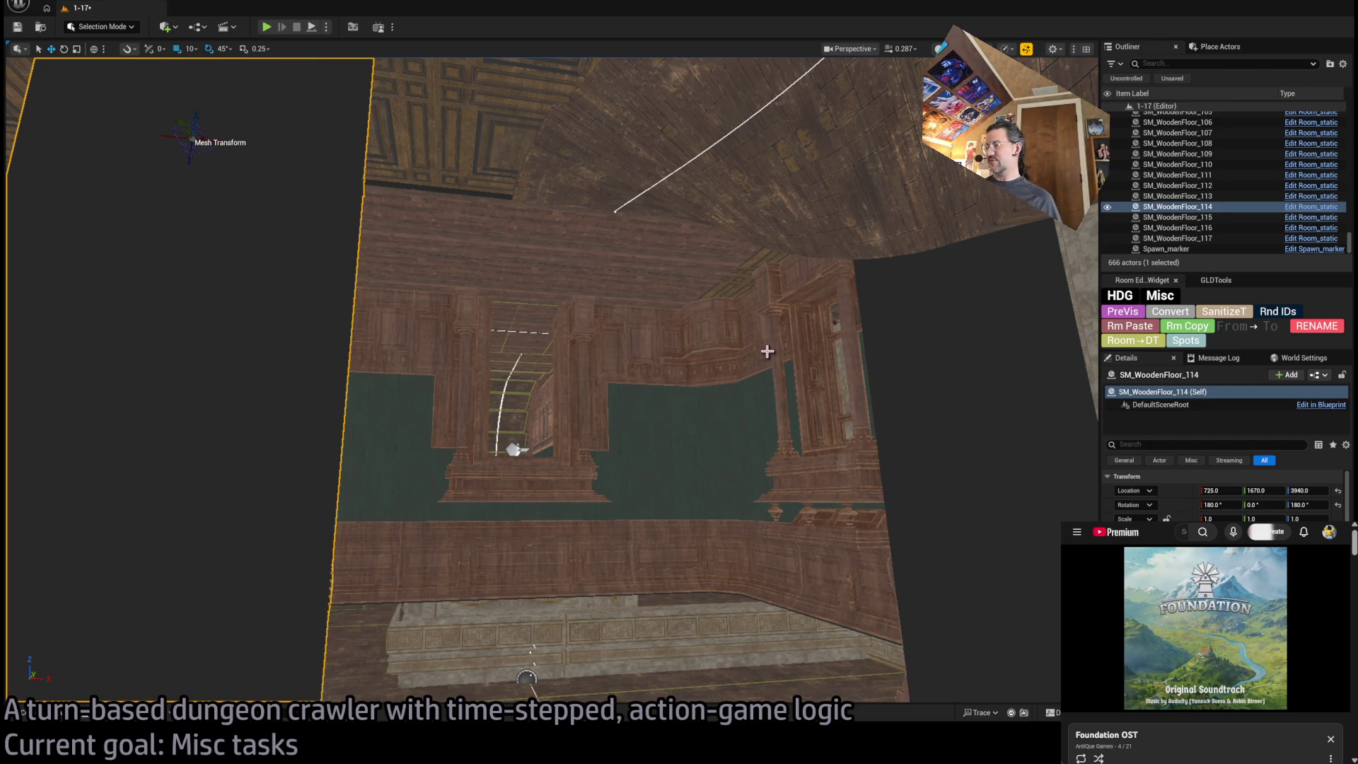
pyautogui.moveTo(767, 352); pyautogui.dragTo(767, 352)
pyautogui.scroll(-5, 552, 382)
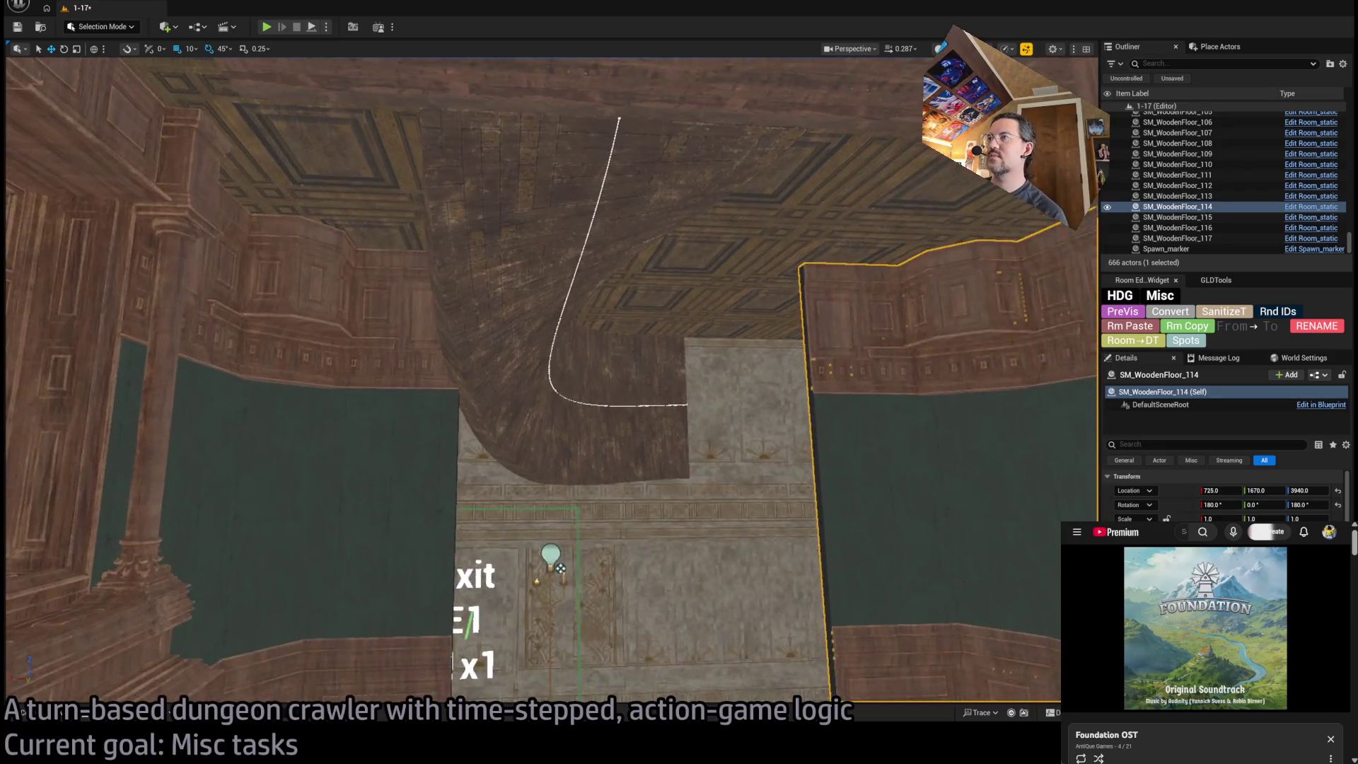
pyautogui.press('a')
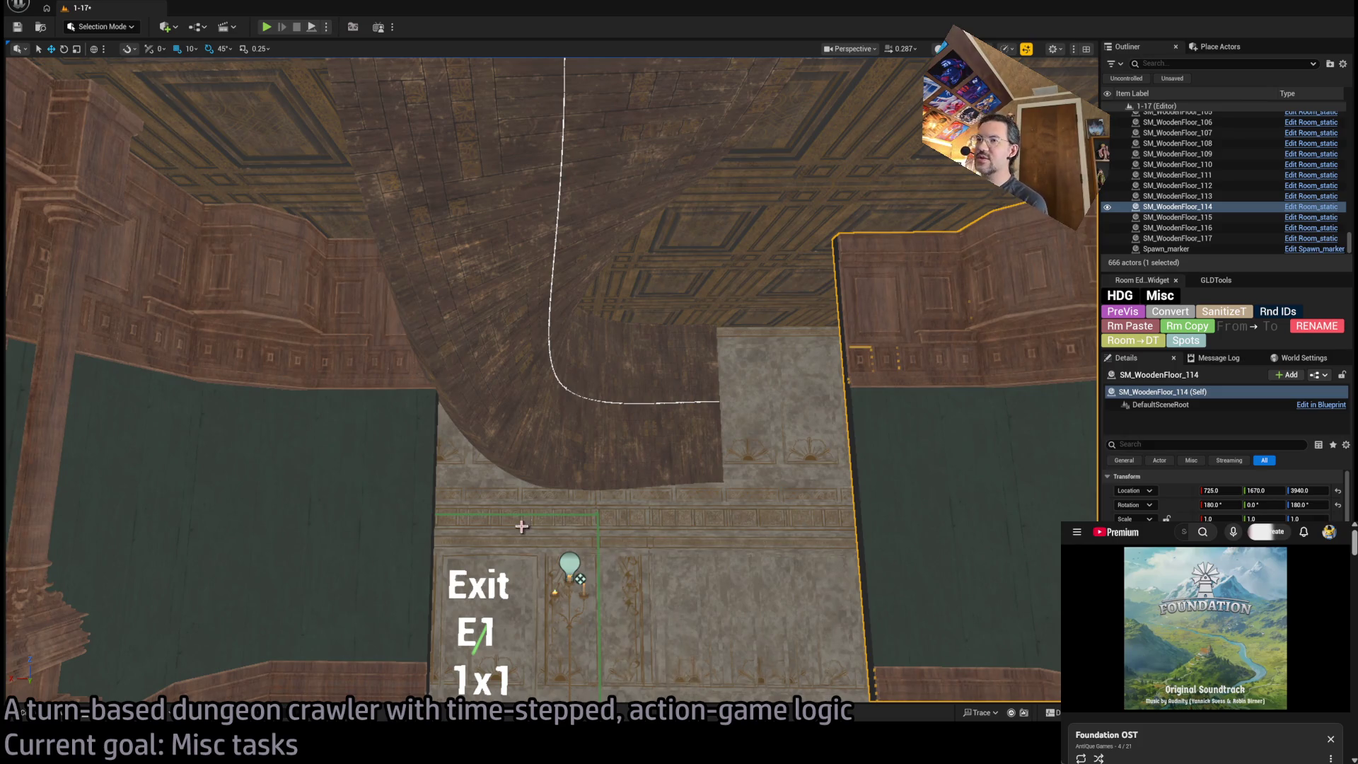
pyautogui.scroll(3, 679, 640)
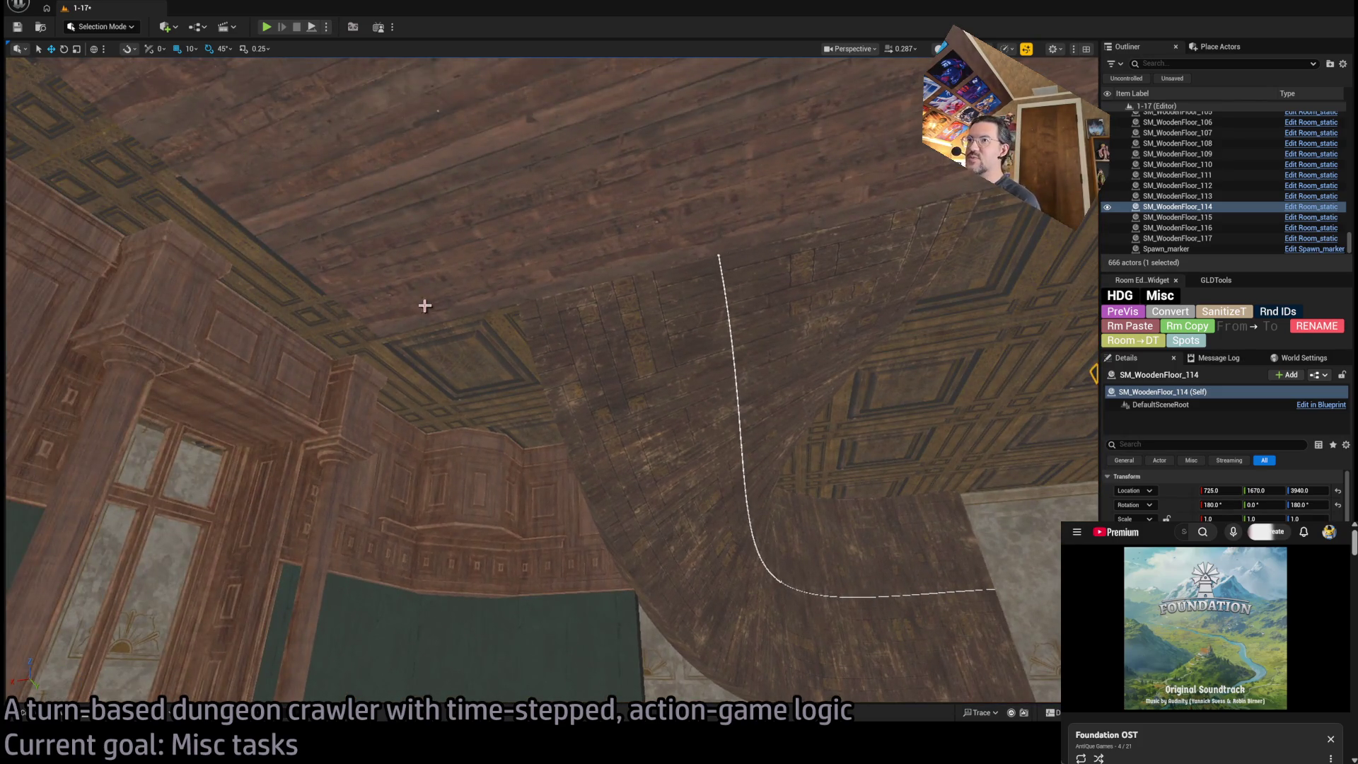
pyautogui.click(545, 294)
pyautogui.scroll(2, 545, 294)
pyautogui.moveTo(184, 534); pyautogui.dragTo(184, 534)
pyautogui.click(709, 210)
pyautogui.moveTo(709, 209)
pyautogui.mouseDown()
pyautogui.moveTo(840, 177)
pyautogui.moveTo(848, 203)
pyautogui.moveTo(394, 268)
pyautogui.mouseUp()
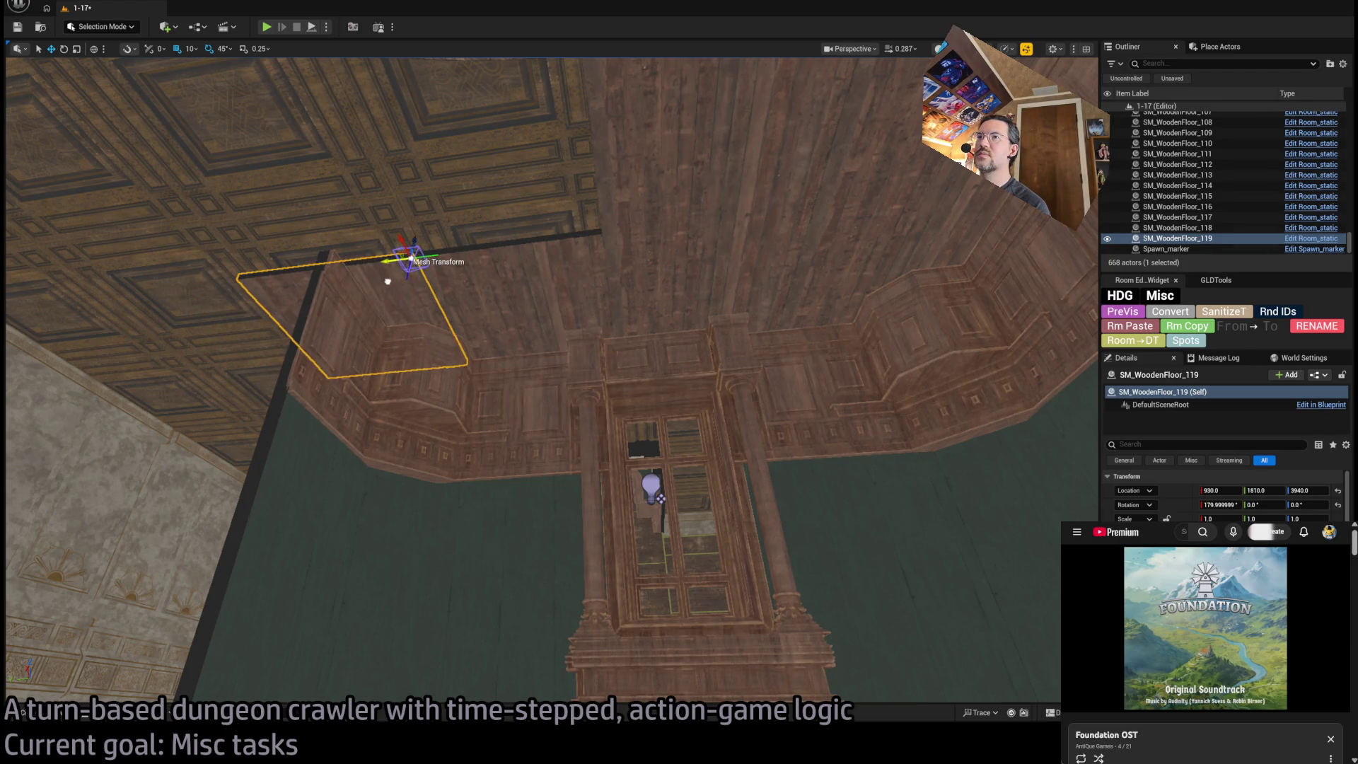
pyautogui.press('f')
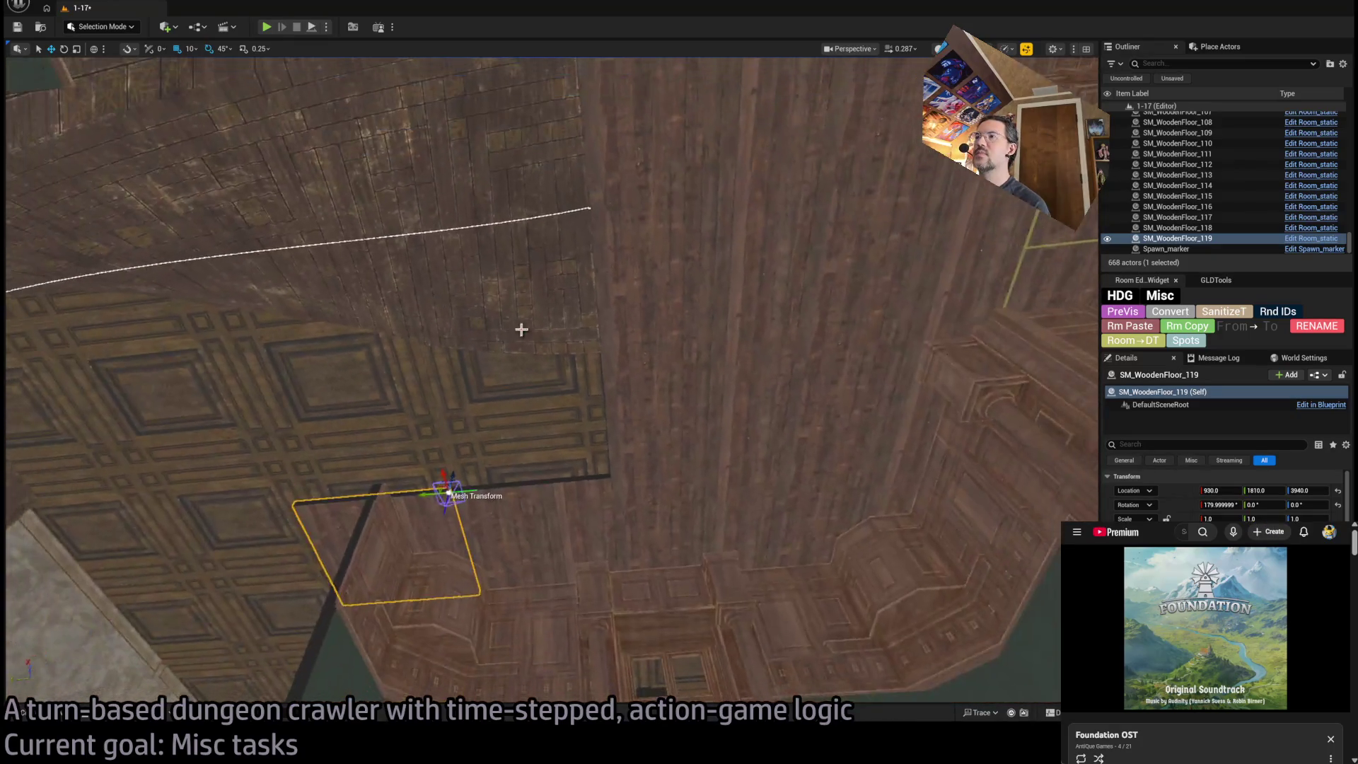
# Select two ceiling panels and Alt-drag duplicates of them along the ceiling.
pyautogui.click(610, 463)
pyautogui.moveTo(616, 420); pyautogui.dragTo(736, 460)
pyautogui.click(582, 448)
pyautogui.keyDown('ctrl'); pyautogui.click(531, 510); pyautogui.keyUp('ctrl')
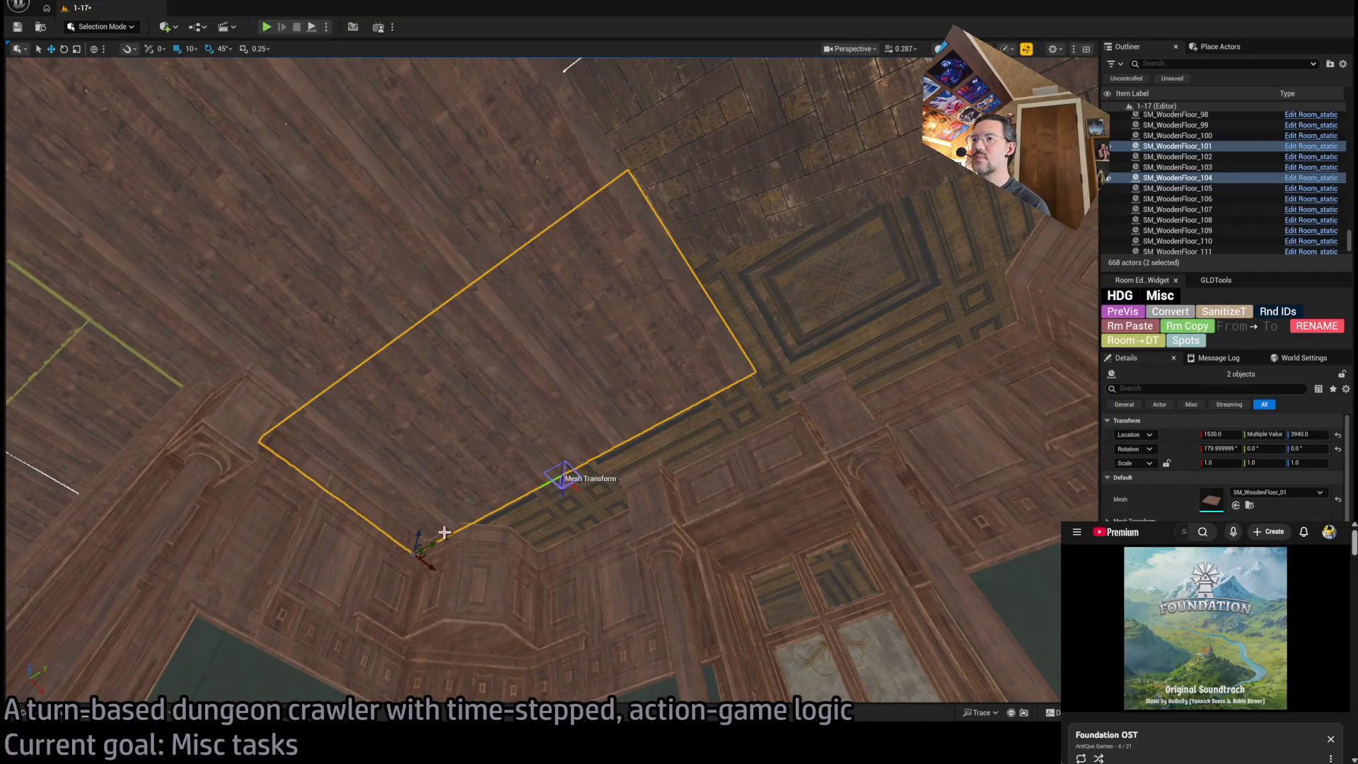
pyautogui.keyDown('alt'); pyautogui.moveTo(426, 566); pyautogui.dragTo(635, 668); pyautogui.keyUp('alt')
pyautogui.moveTo(560, 634); pyautogui.dragTo(560, 612)
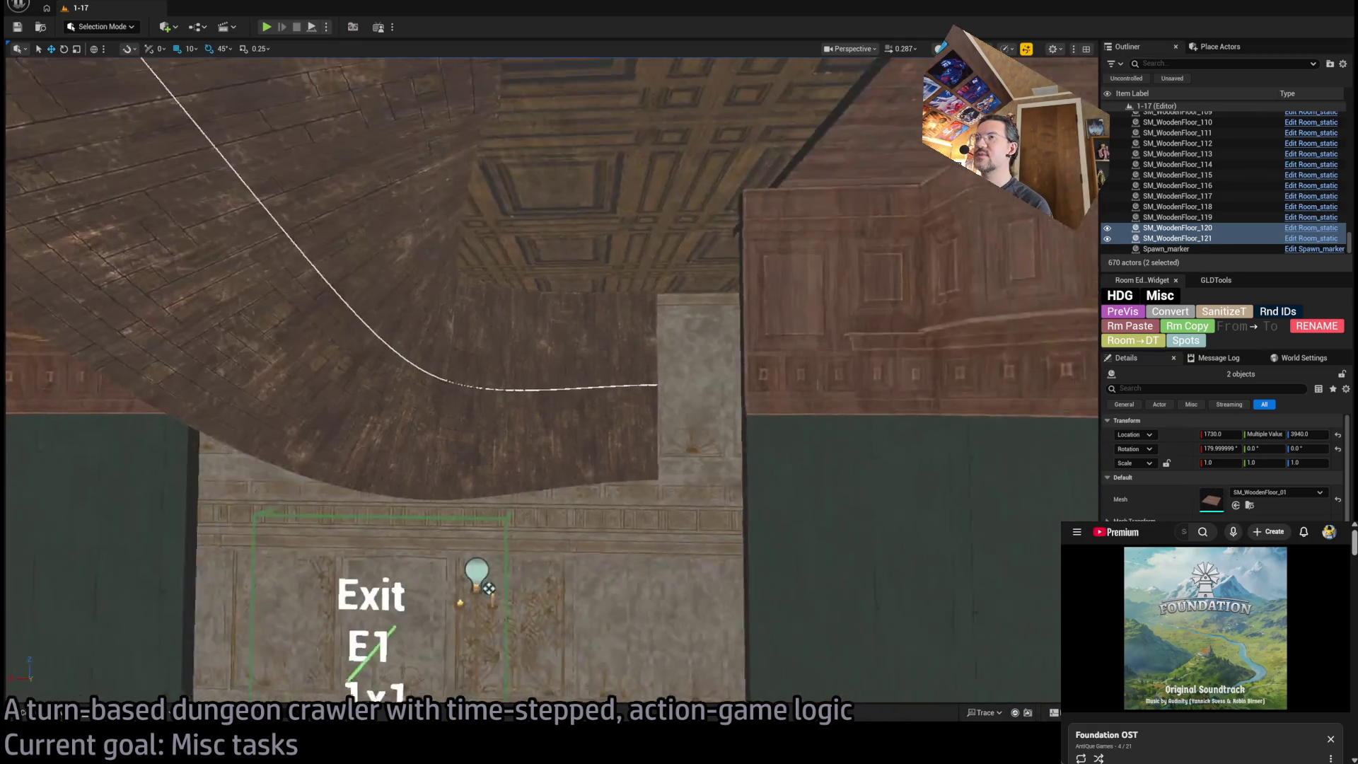
# Move to the staircase room and select the wall pieces around the doorway, starting with SM_WoodenFloor_116.
pyautogui.press('f')
pyautogui.moveTo(537, 382); pyautogui.dragTo(460, 332)
pyautogui.moveTo(537, 382); pyautogui.dragTo(467, 347)
pyautogui.moveTo(609, 315)
pyautogui.mouseDown()
pyautogui.moveTo(594, 318)
pyautogui.moveTo(609, 315)
pyautogui.mouseUp()
pyautogui.click(589, 338)
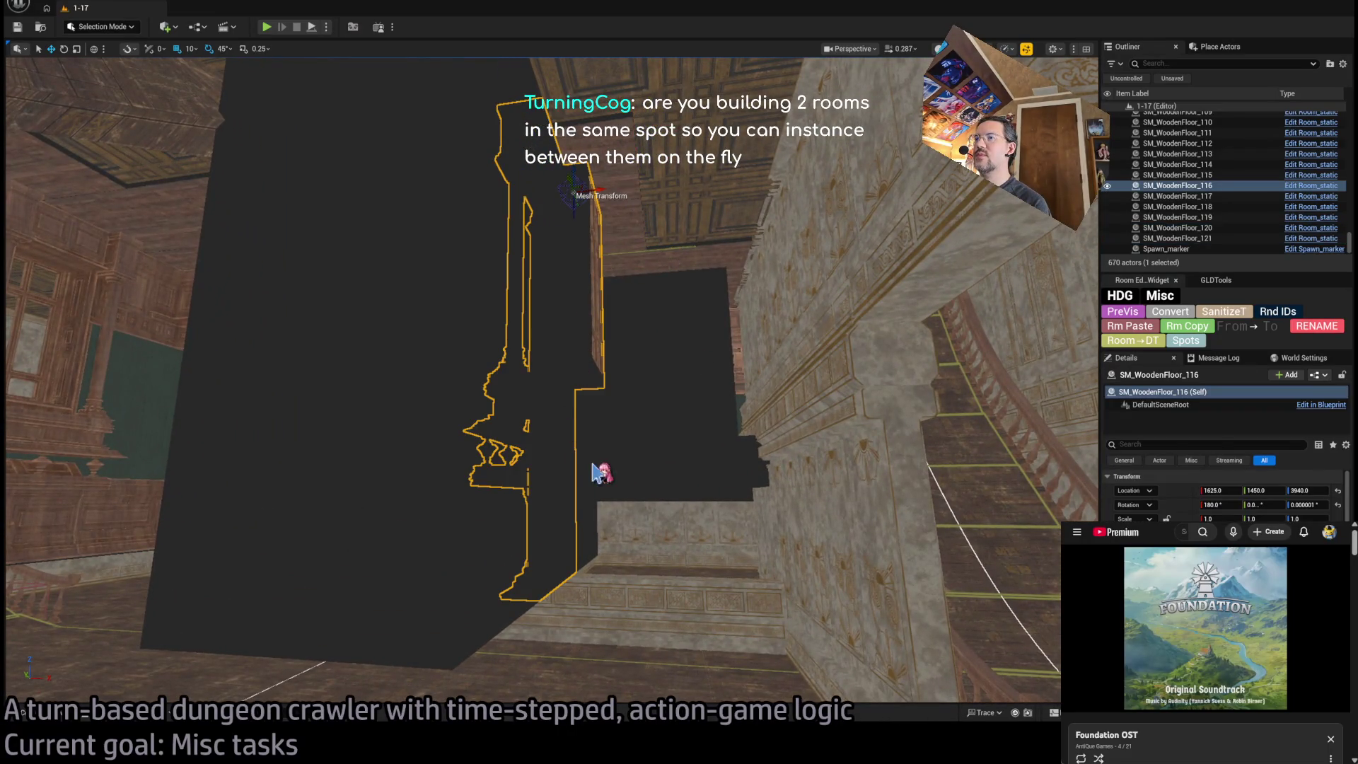
pyautogui.keyDown('ctrl'); pyautogui.click(452, 524); pyautogui.keyUp('ctrl')
pyautogui.keyDown('ctrl'); pyautogui.click(455, 312); pyautogui.keyUp('ctrl')
pyautogui.moveTo(454, 312); pyautogui.dragTo(69, 469)
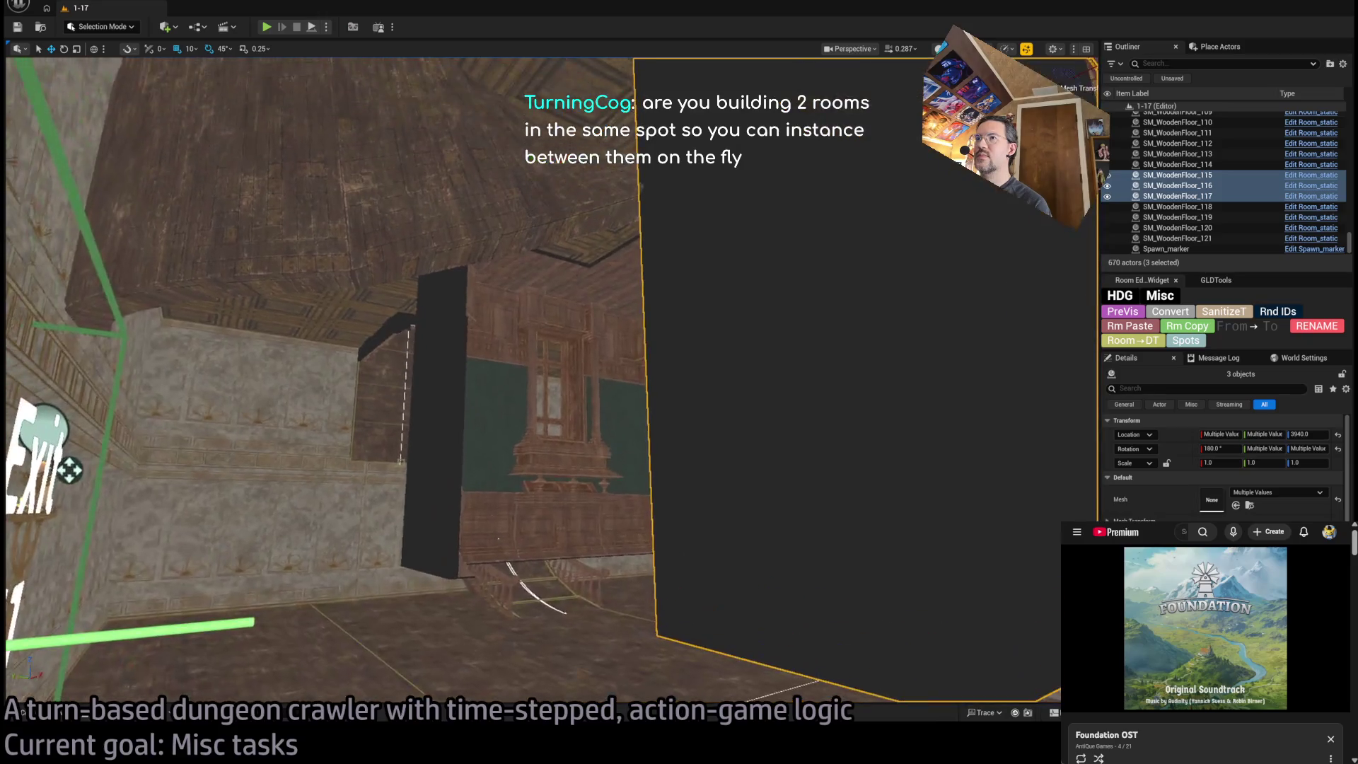
pyautogui.keyDown('ctrl'); pyautogui.click(436, 340); pyautogui.keyUp('ctrl')
pyautogui.moveTo(500, 397); pyautogui.dragTo(446, 323)
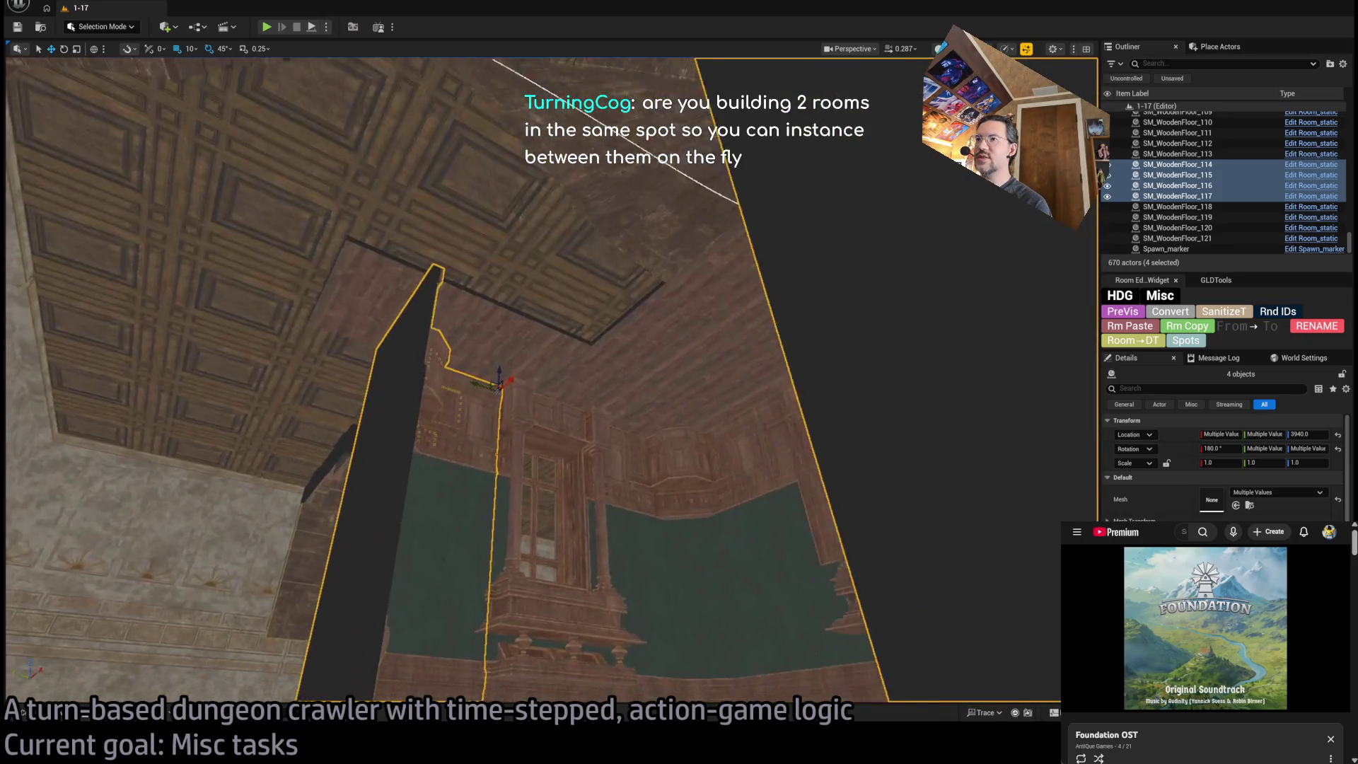
pyautogui.keyDown('ctrl'); pyautogui.click(446, 322); pyautogui.keyUp('ctrl')
# Refine the selection with SM_WoodenFloor_119, 106, 111, the door panel, side walls, and roof pieces 93 and 94.
pyautogui.keyDown('ctrl'); pyautogui.click(446, 323); pyautogui.keyUp('ctrl')
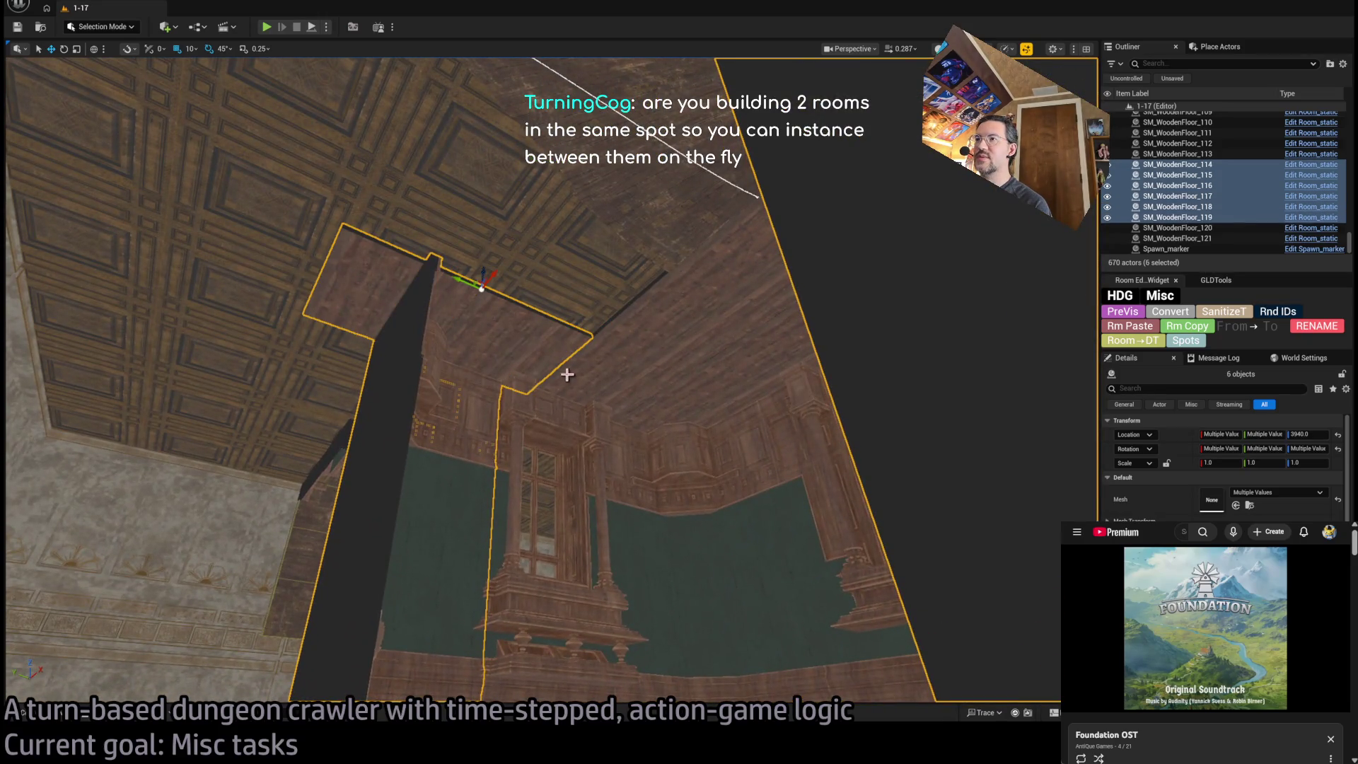
pyautogui.keyDown('ctrl'); pyautogui.click(527, 353); pyautogui.keyUp('ctrl')
pyautogui.keyDown('ctrl'); pyautogui.click(358, 288); pyautogui.keyUp('ctrl')
pyautogui.keyDown('ctrl'); pyautogui.click(541, 460); pyautogui.keyUp('ctrl')
pyautogui.keyDown('ctrl'); pyautogui.click(671, 497); pyautogui.keyUp('ctrl')
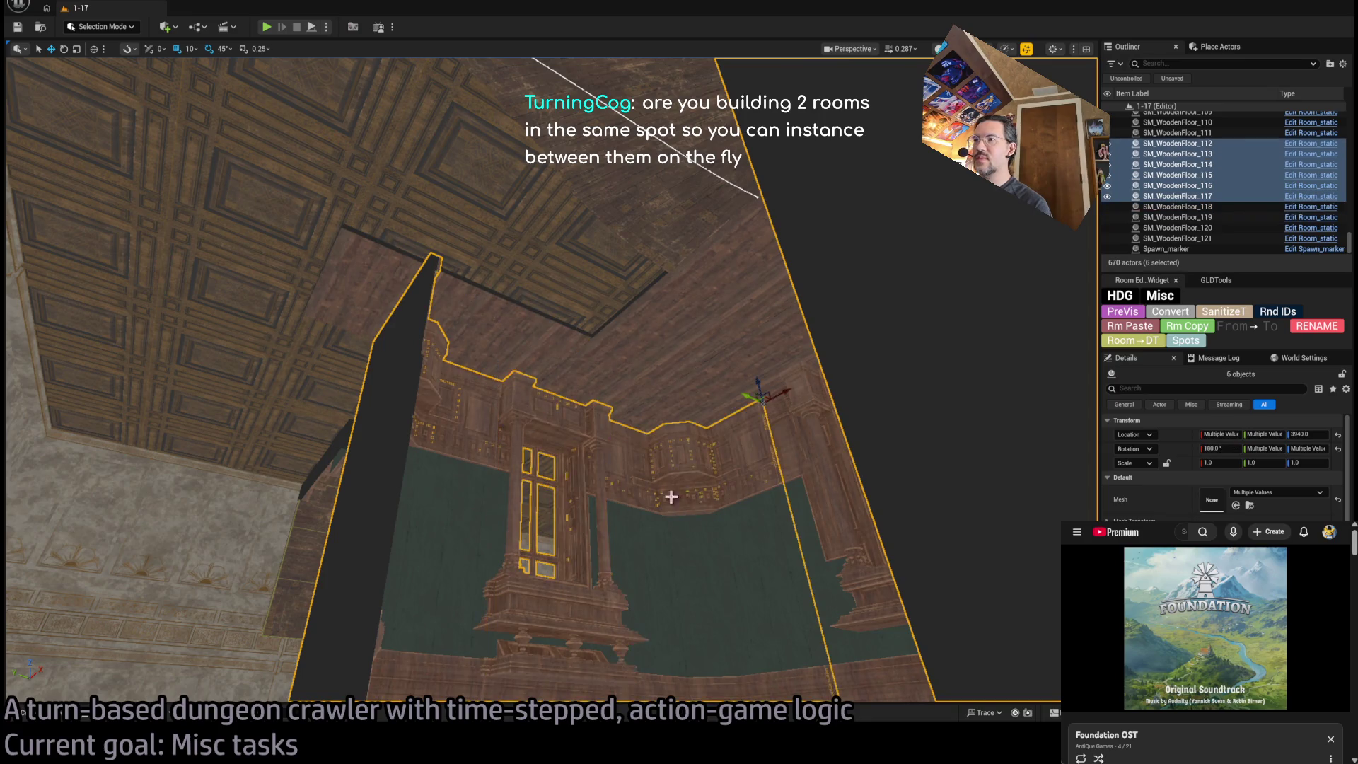
pyautogui.keyDown('ctrl'); pyautogui.click(808, 518); pyautogui.keyUp('ctrl')
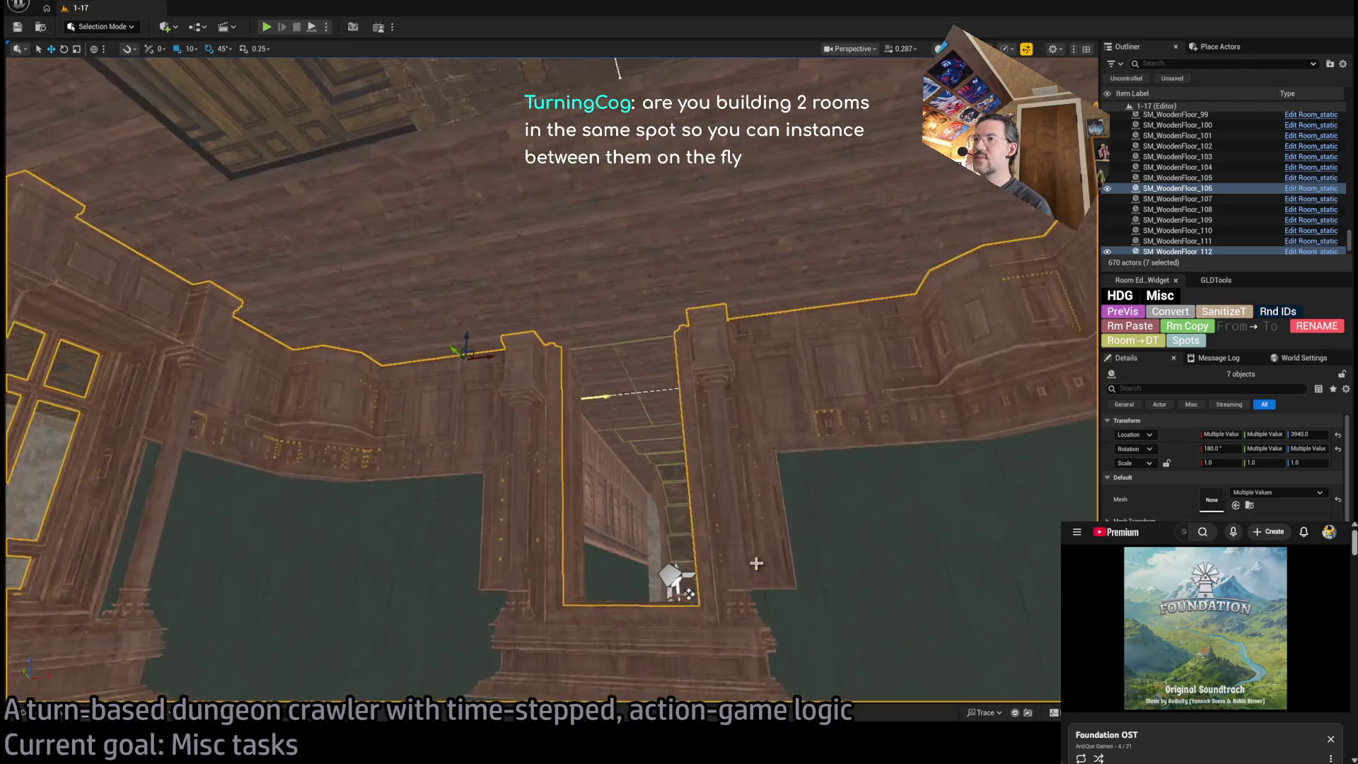
pyautogui.keyDown('ctrl'); pyautogui.click(577, 498); pyautogui.keyUp('ctrl')
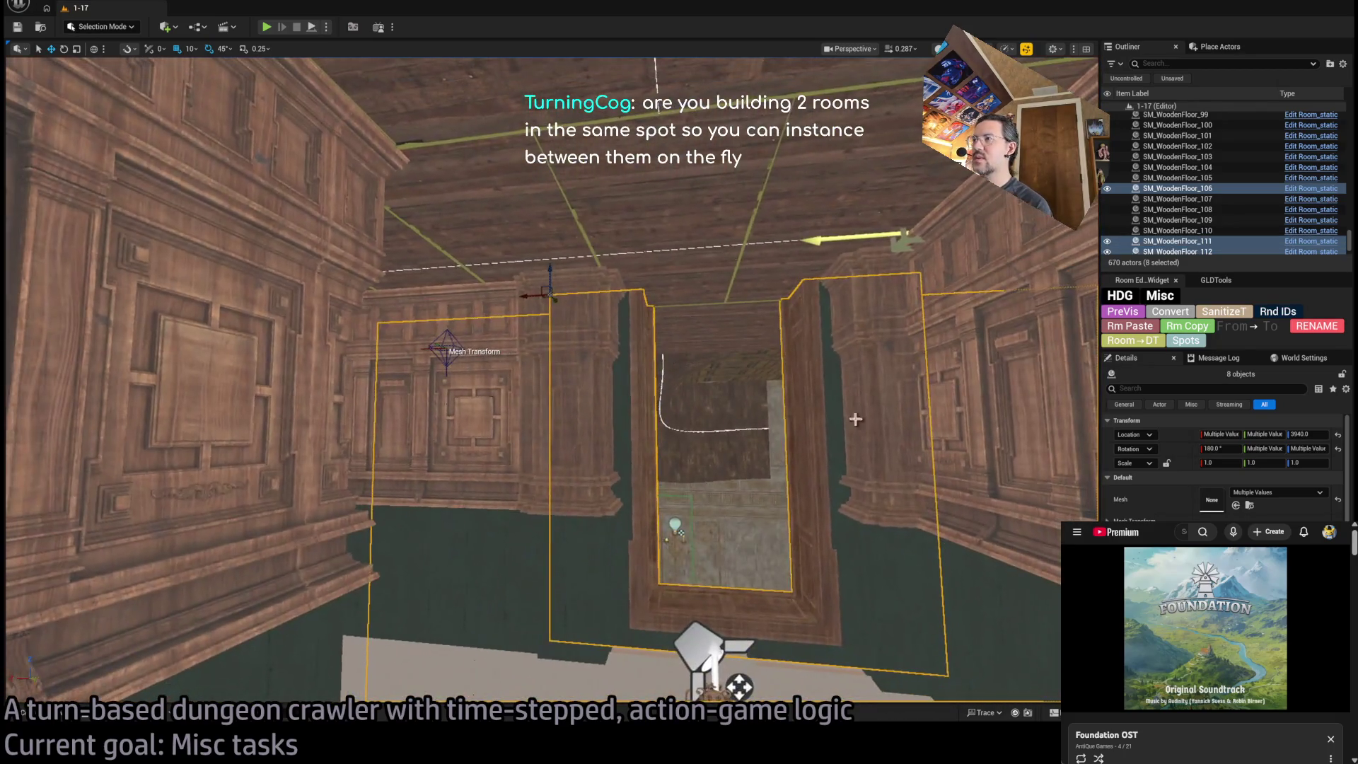
pyautogui.keyDown('ctrl'); pyautogui.click(821, 432); pyautogui.keyUp('ctrl')
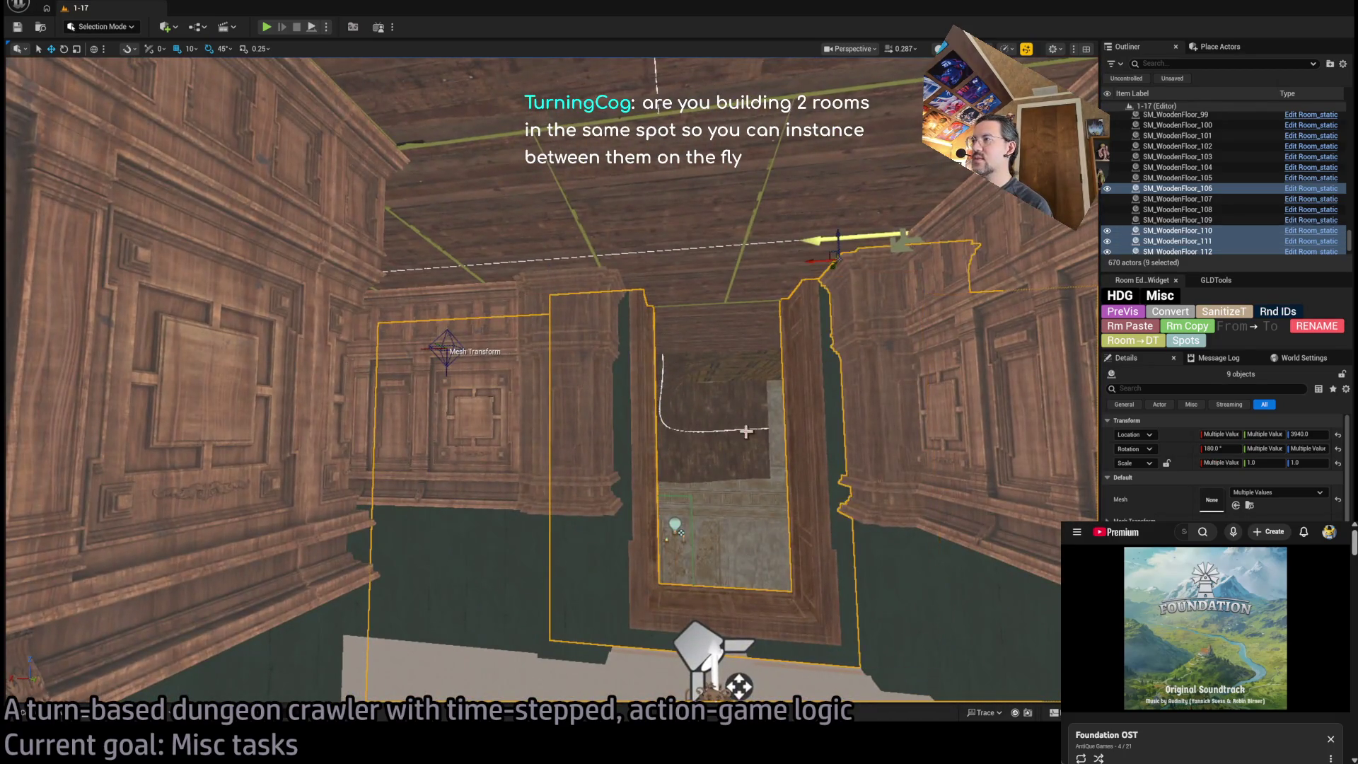
pyautogui.keyDown('ctrl'); pyautogui.click(603, 452); pyautogui.keyUp('ctrl')
pyautogui.moveTo(687, 444)
pyautogui.mouseDown()
pyautogui.moveTo(711, 528)
pyautogui.moveTo(801, 527)
pyautogui.moveTo(750, 501)
pyautogui.moveTo(602, 498)
pyautogui.moveTo(851, 528)
pyautogui.mouseUp()
pyautogui.keyDown('ctrl'); pyautogui.click(755, 523); pyautogui.keyUp('ctrl')
pyautogui.keyDown('ctrl'); pyautogui.click(778, 532); pyautogui.keyUp('ctrl')
# Inspect the doorway between the selected walls, then delete the dark wall panel.
pyautogui.moveTo(654, 505); pyautogui.dragTo(332, 504)
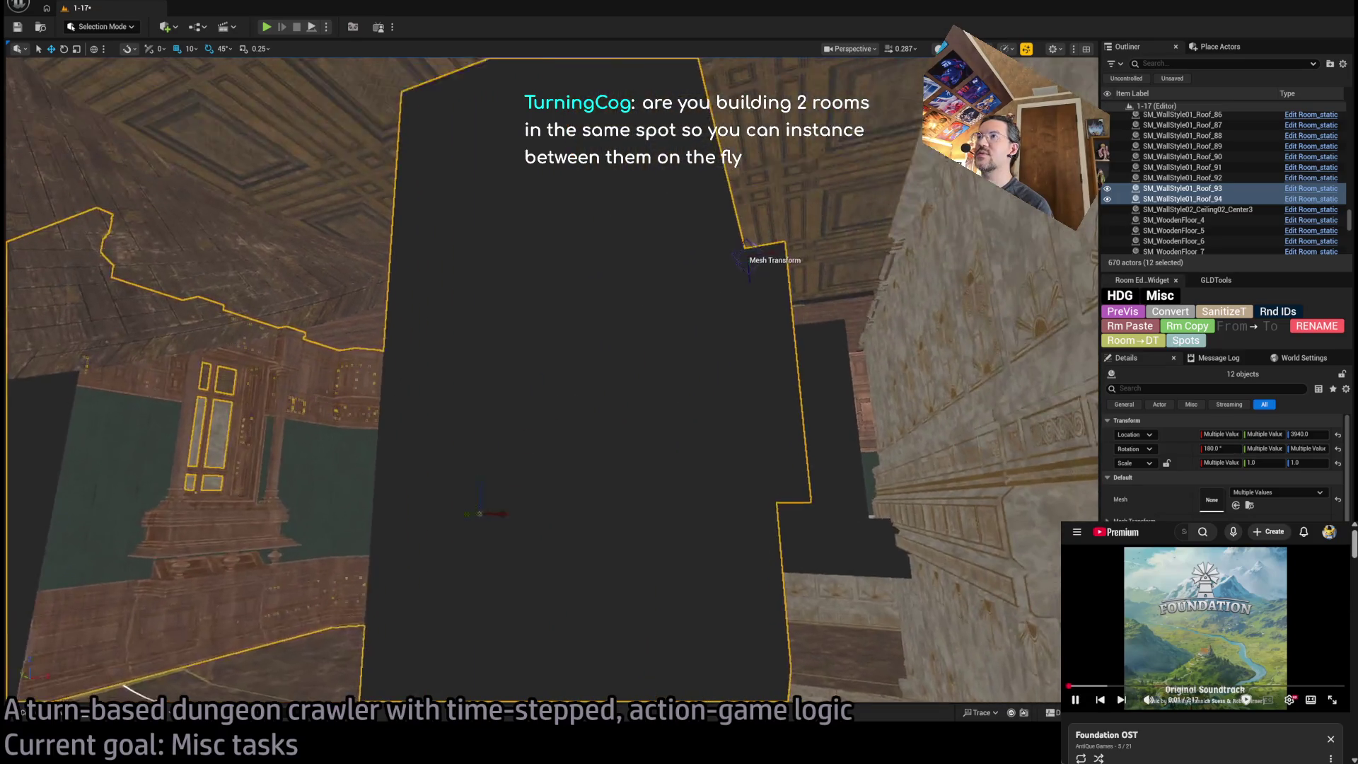
pyautogui.moveTo(533, 515)
pyautogui.mouseDown()
pyautogui.moveTo(516, 523)
pyautogui.moveTo(539, 530)
pyautogui.mouseUp()
pyautogui.moveTo(537, 478); pyautogui.dragTo(474, 490)
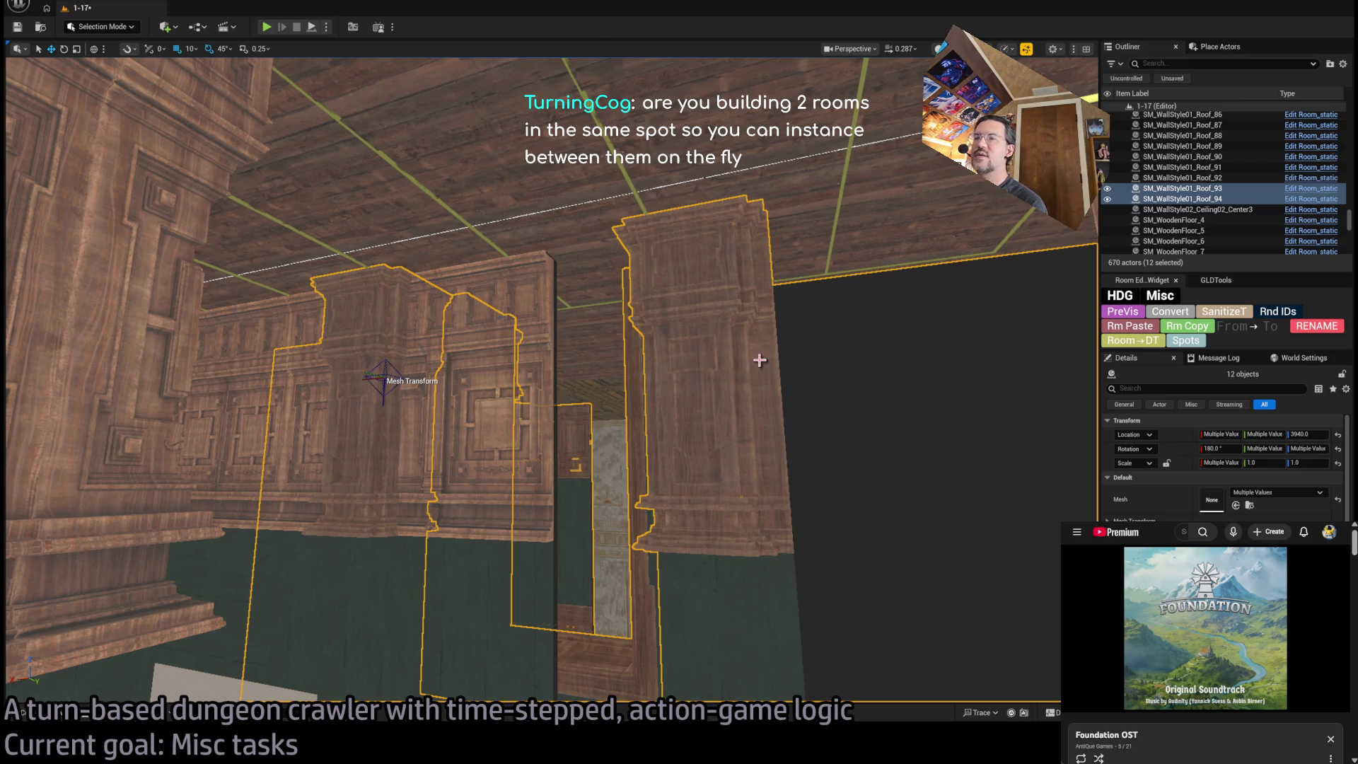
pyautogui.scroll(10, 749, 406)
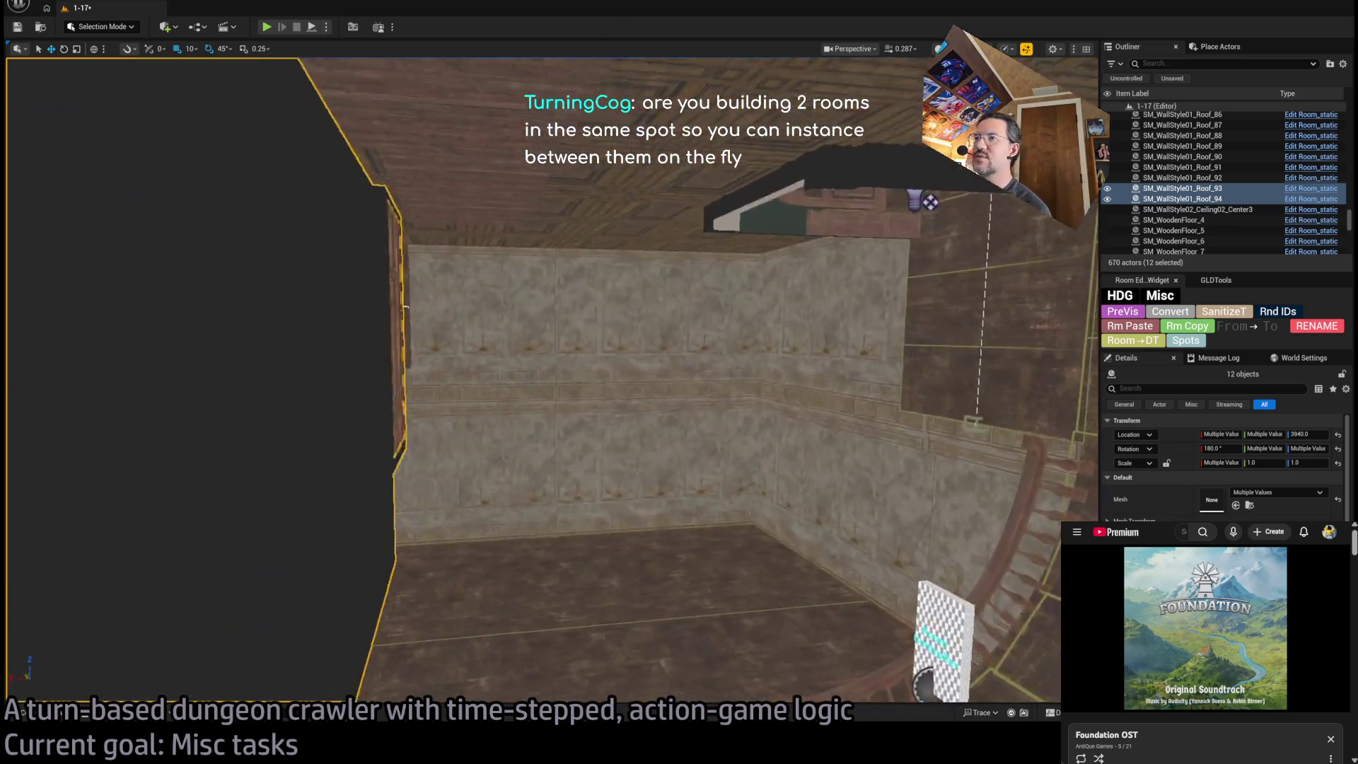
pyautogui.moveTo(405, 307)
pyautogui.mouseDown()
pyautogui.moveTo(368, 272)
pyautogui.moveTo(538, 417)
pyautogui.moveTo(537, 364)
pyautogui.moveTo(751, 407)
pyautogui.mouseUp()
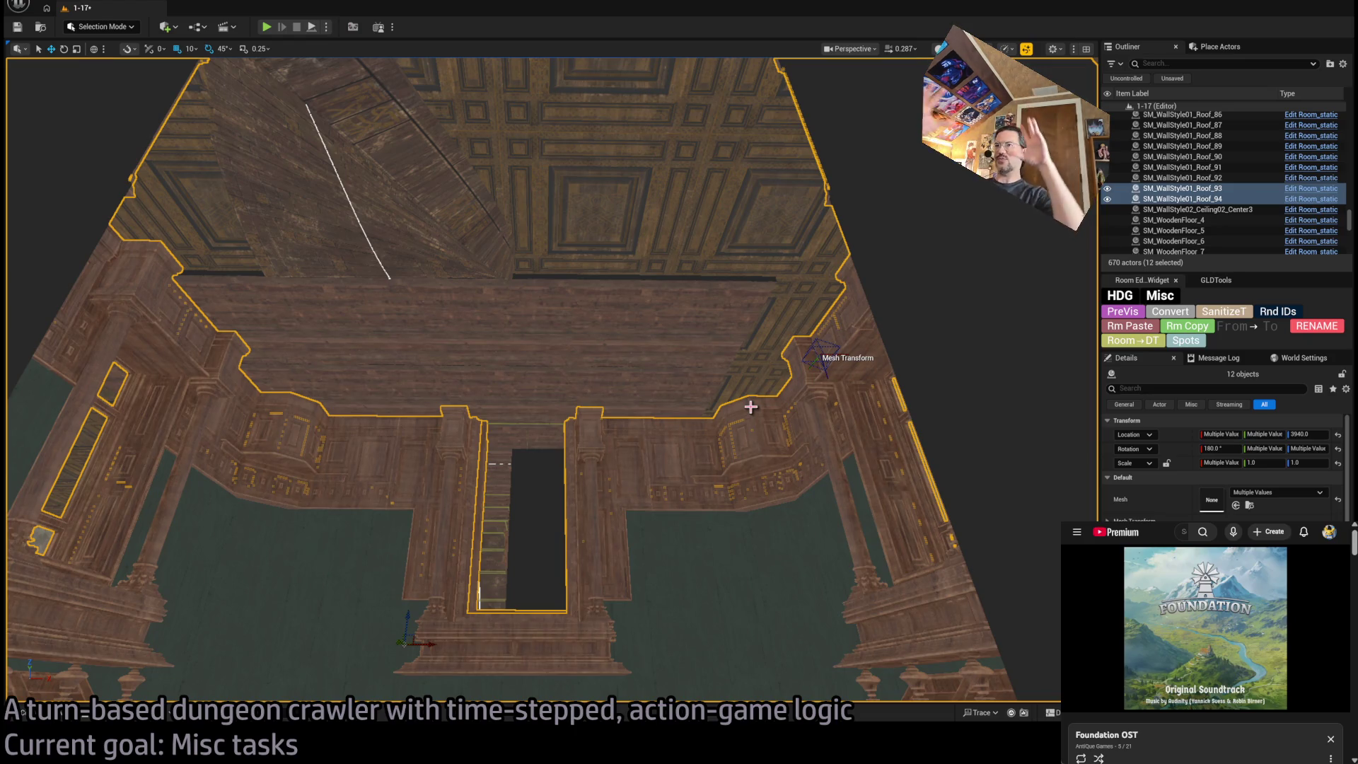
pyautogui.moveTo(683, 379)
pyautogui.mouseDown()
pyautogui.moveTo(668, 558)
pyautogui.moveTo(562, 566)
pyautogui.moveTo(407, 250)
pyautogui.mouseUp()
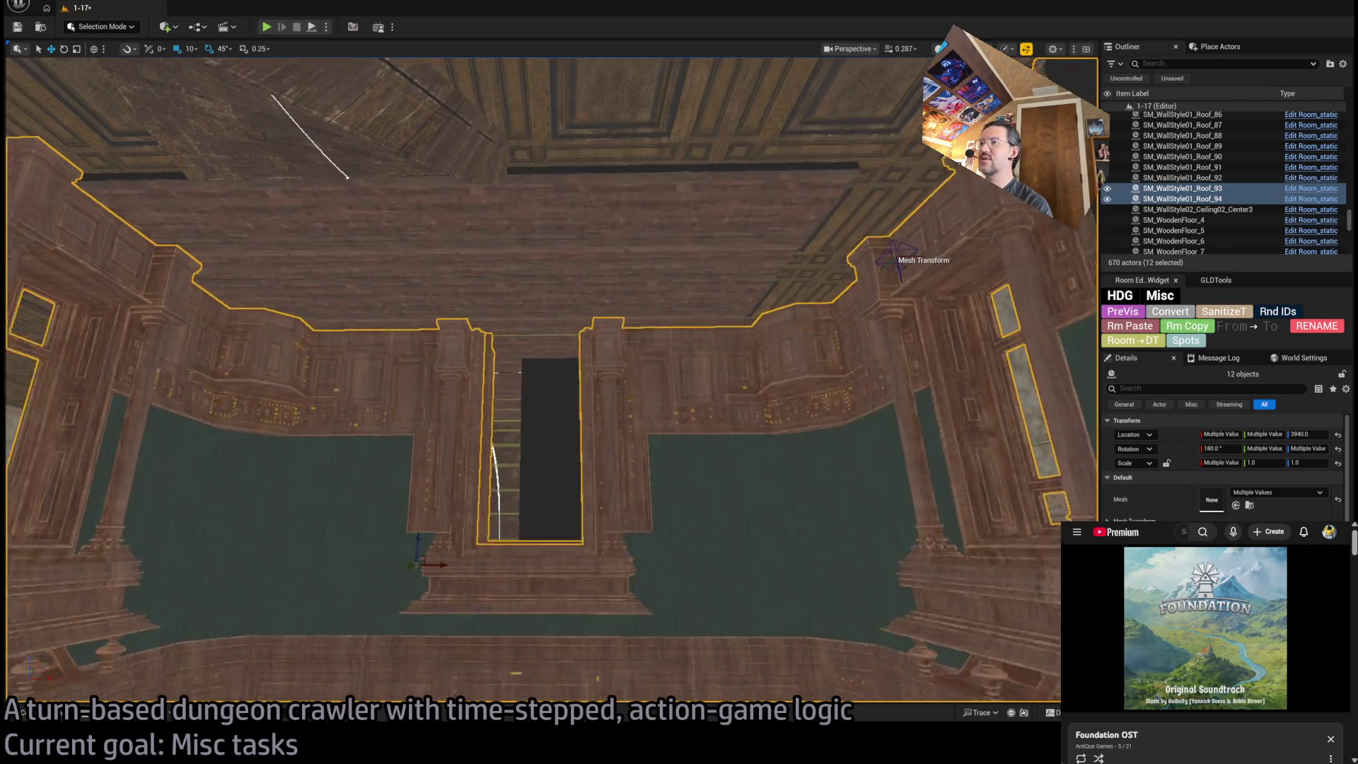
pyautogui.click(613, 452)
pyautogui.press('Delete')
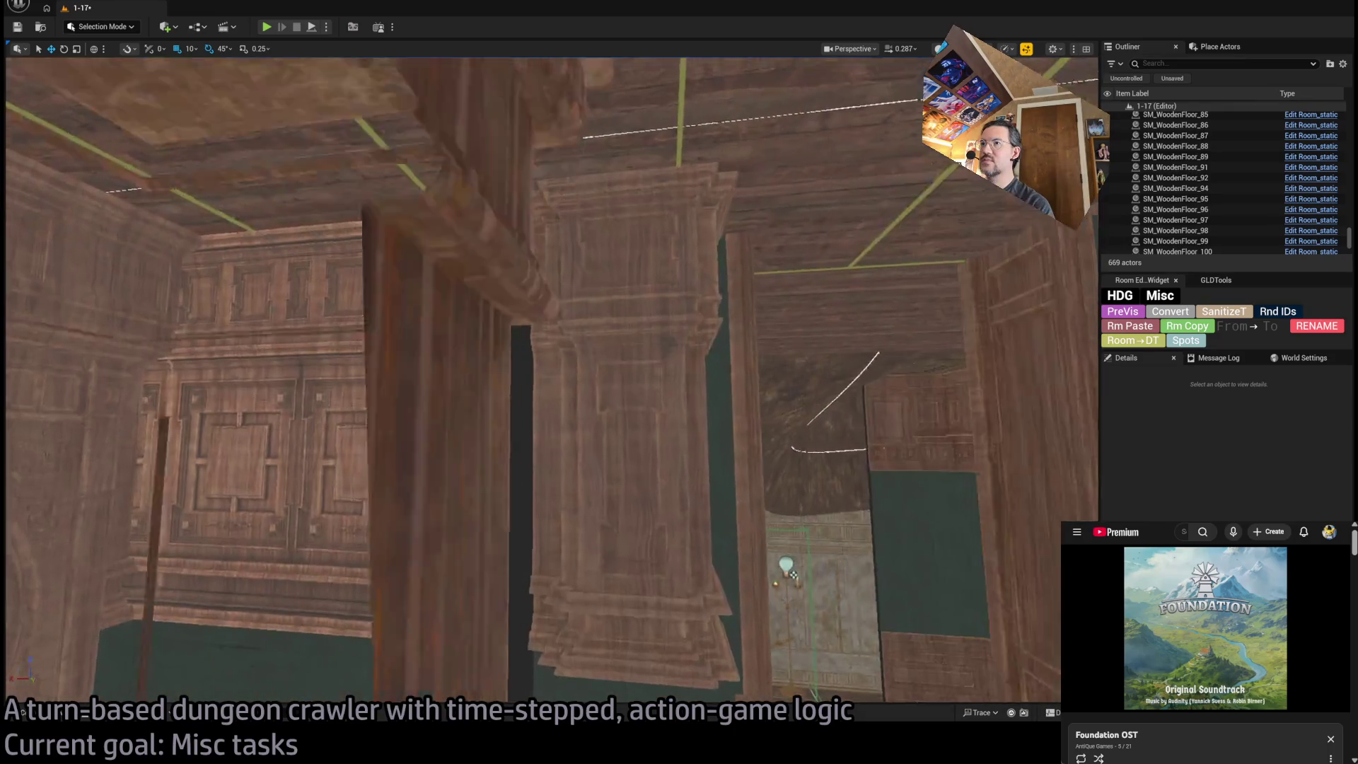
# Undo the deletion to restore wall panel SM_WoodenFloor_93, briefly removing a wall section to look behind it.
pyautogui.hotkey('ctrl', 'z')
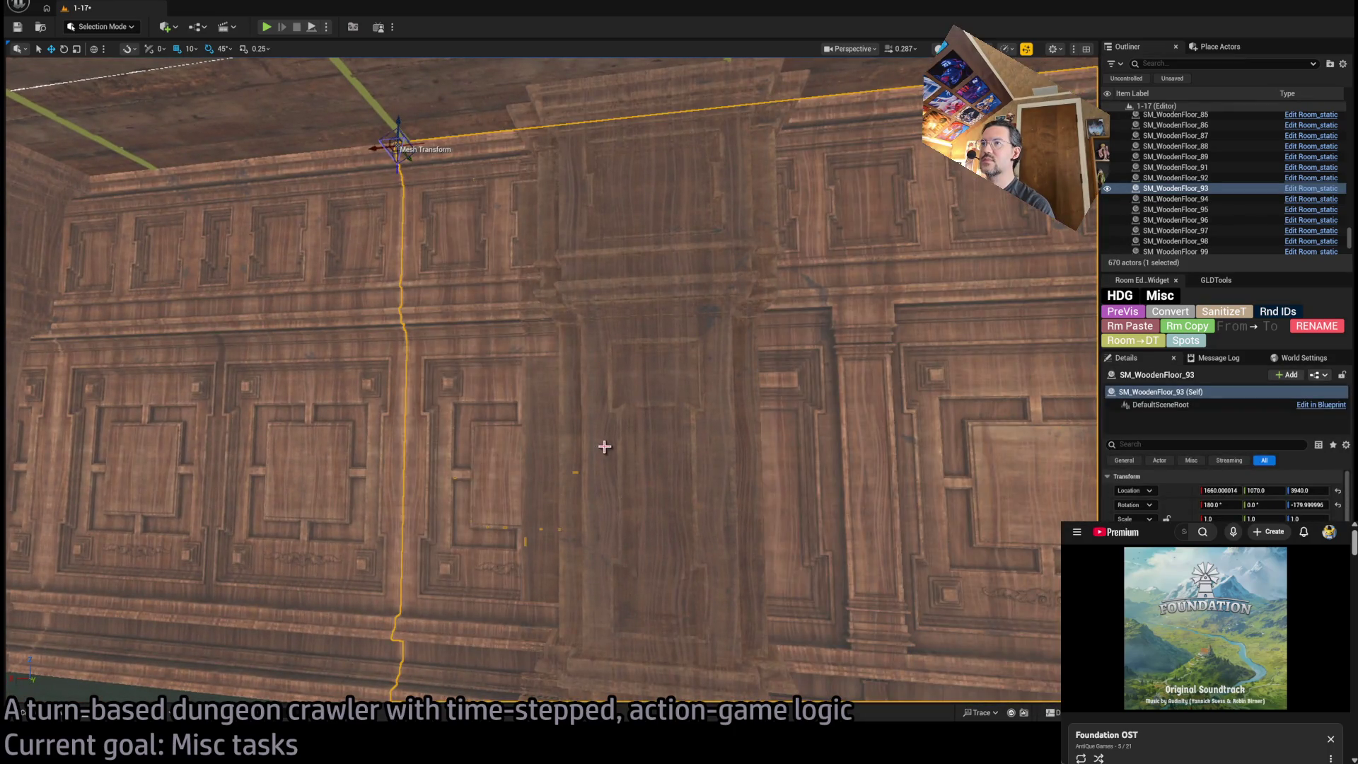
pyautogui.hotkey('ctrl', 'z')
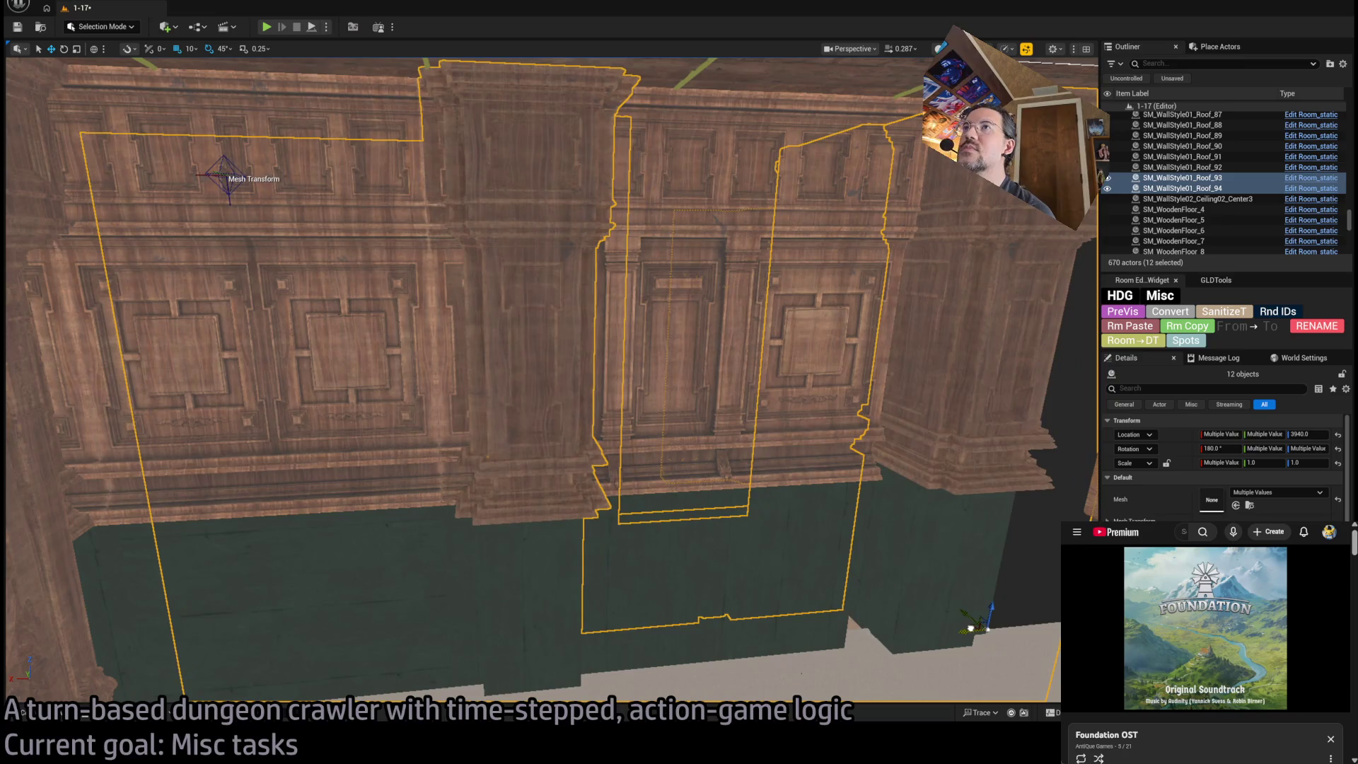
pyautogui.click(609, 373)
pyautogui.press('Delete')
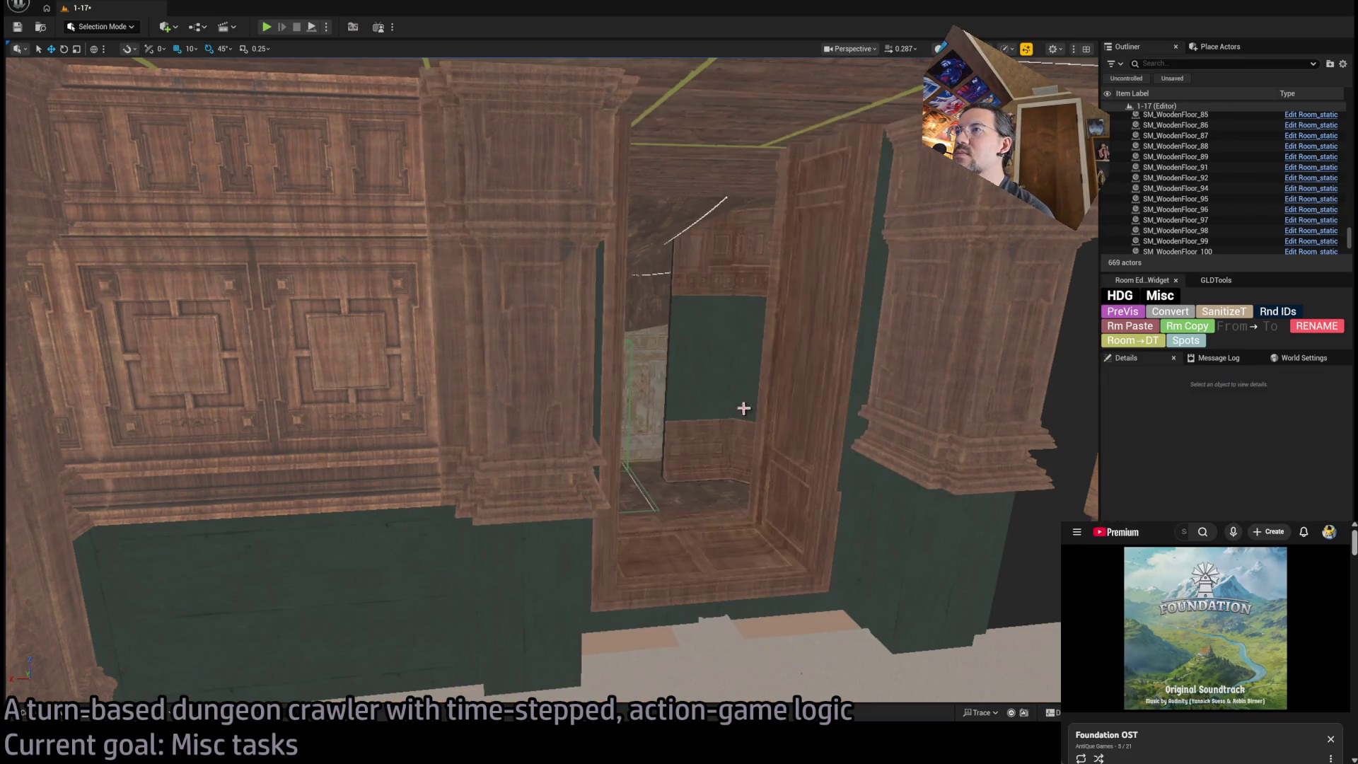
pyautogui.hotkey('ctrl', 'z')
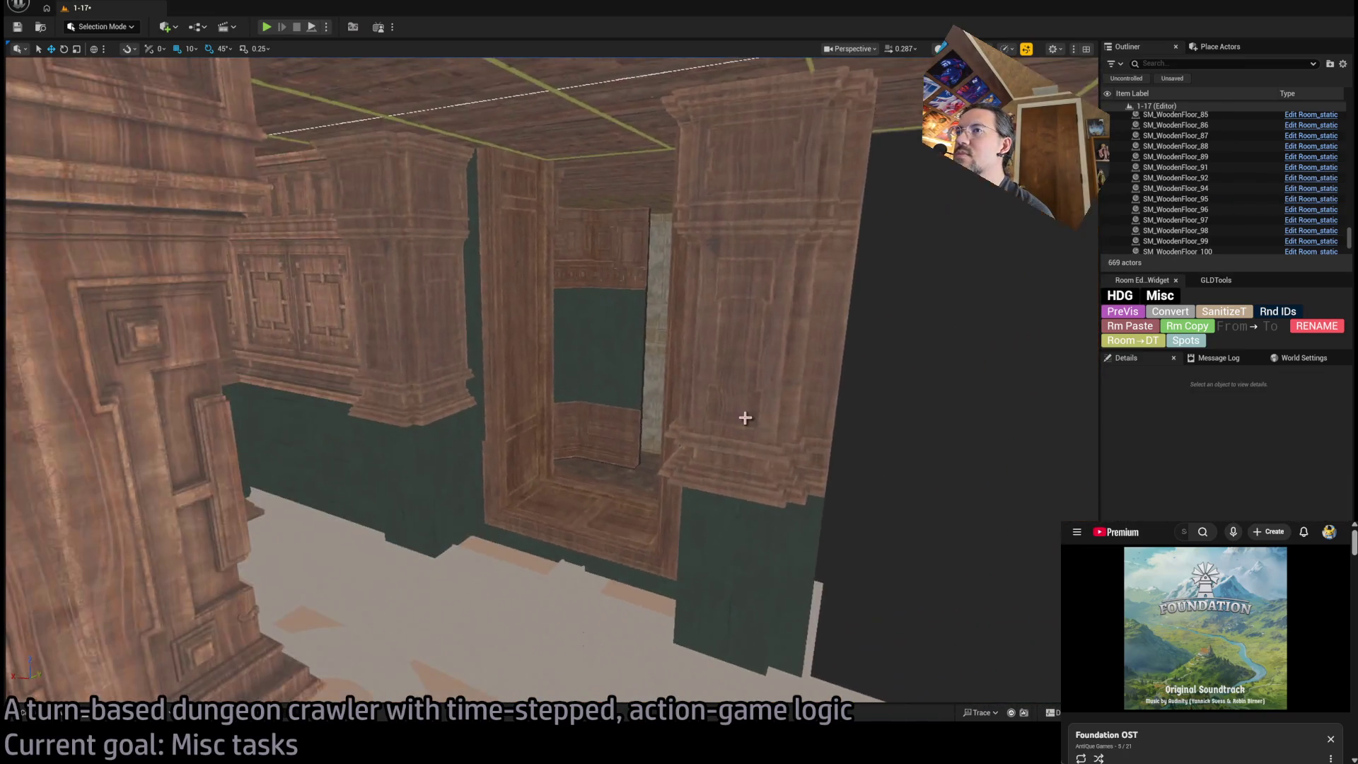
# Slide SM_WoodenFloor_93 along X so its location changes from 1660 to 1310.
pyautogui.moveTo(326, 150); pyautogui.dragTo(818, 239)
pyautogui.press('f')
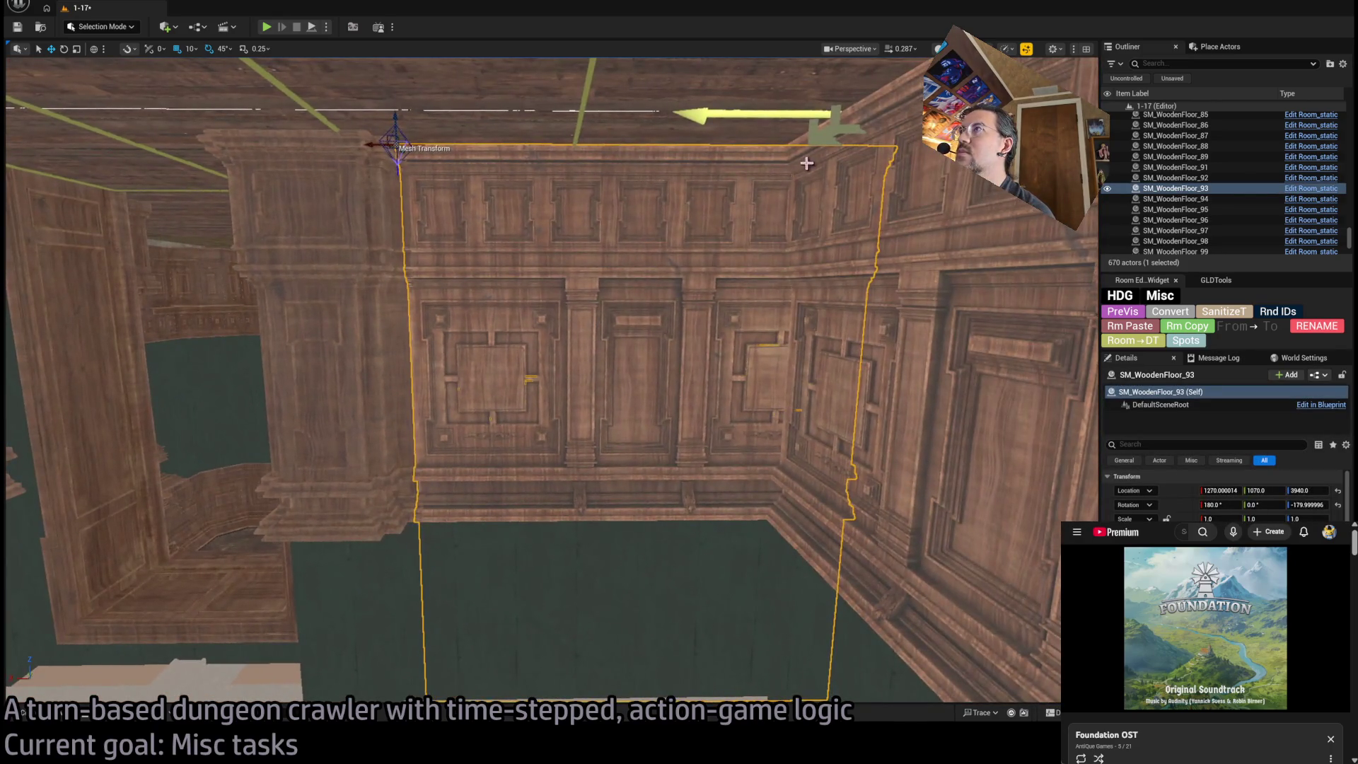
pyautogui.moveTo(382, 142)
pyautogui.mouseDown()
pyautogui.moveTo(273, 167)
pyautogui.moveTo(300, 166)
pyautogui.mouseUp()
pyautogui.scroll(5, 310, 189)
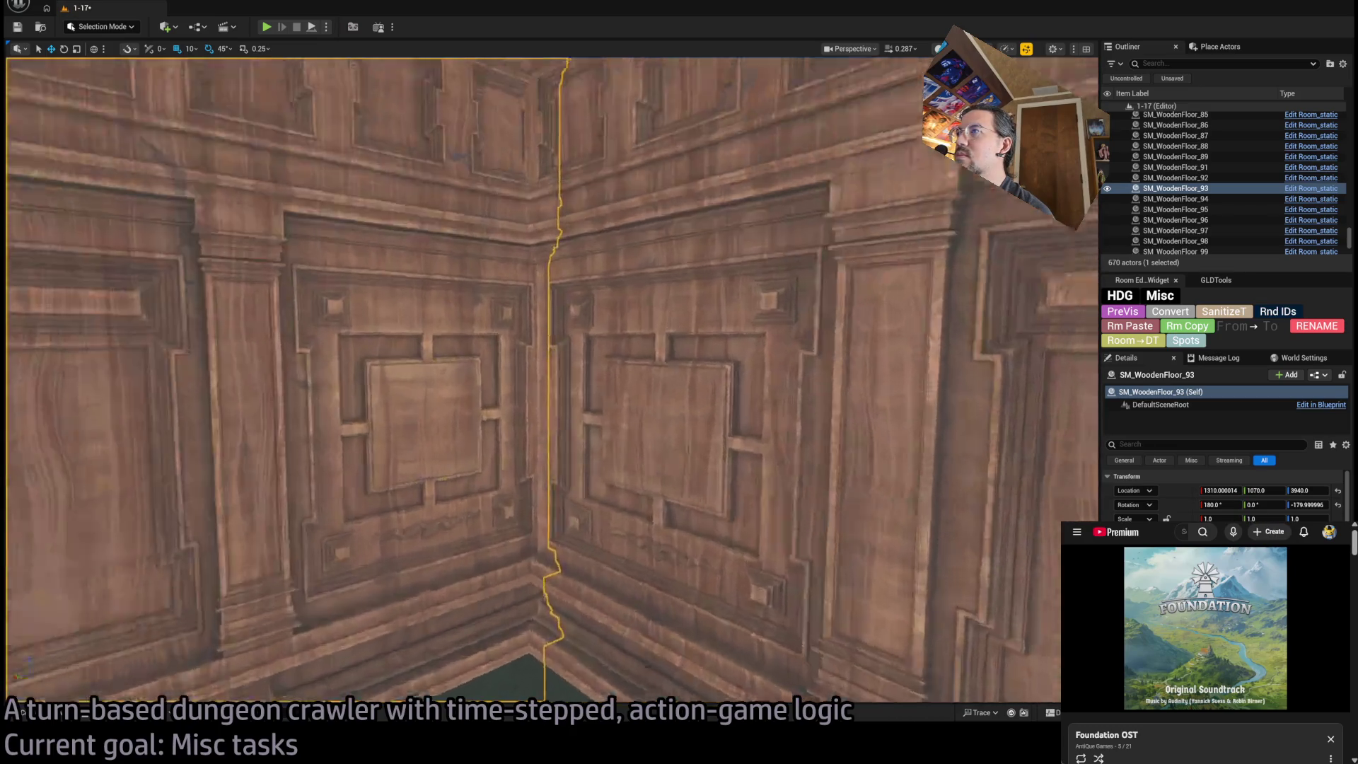
pyautogui.scroll(-10, 310, 189)
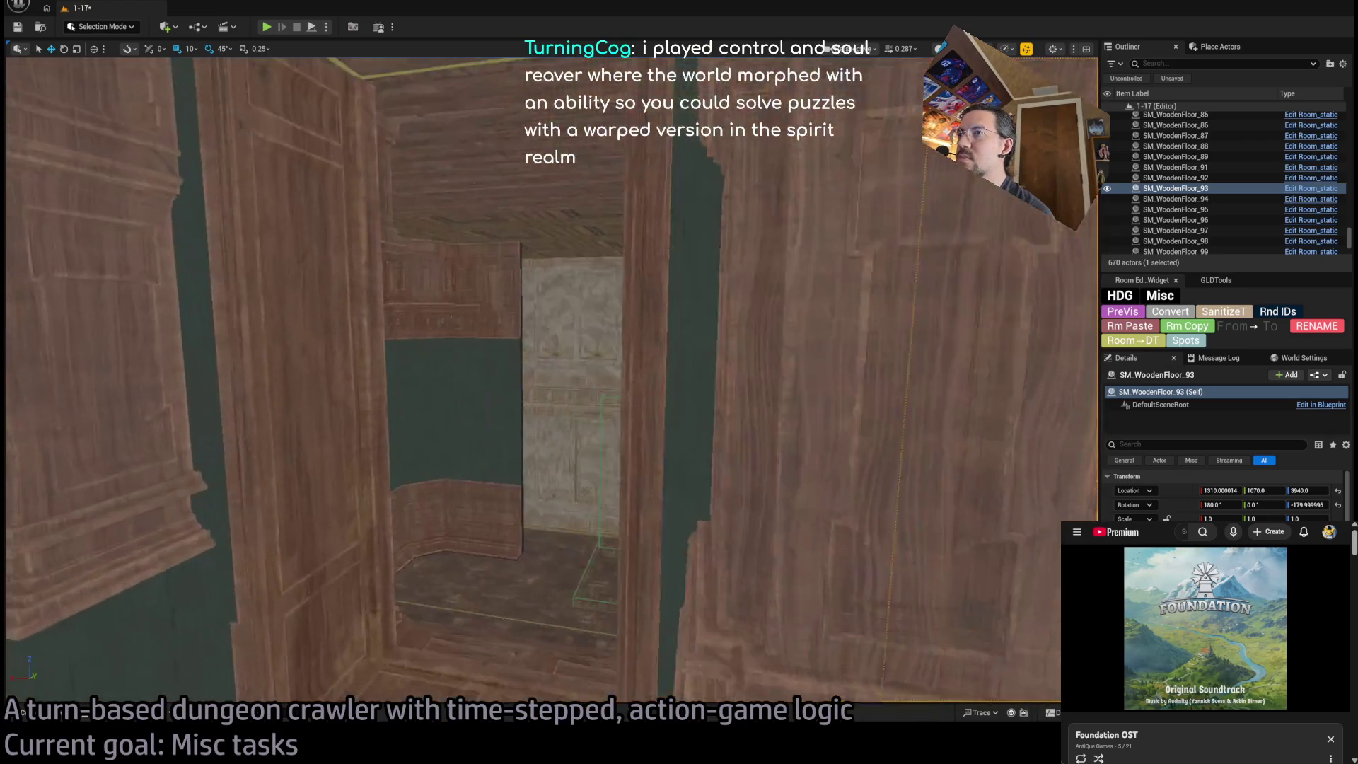
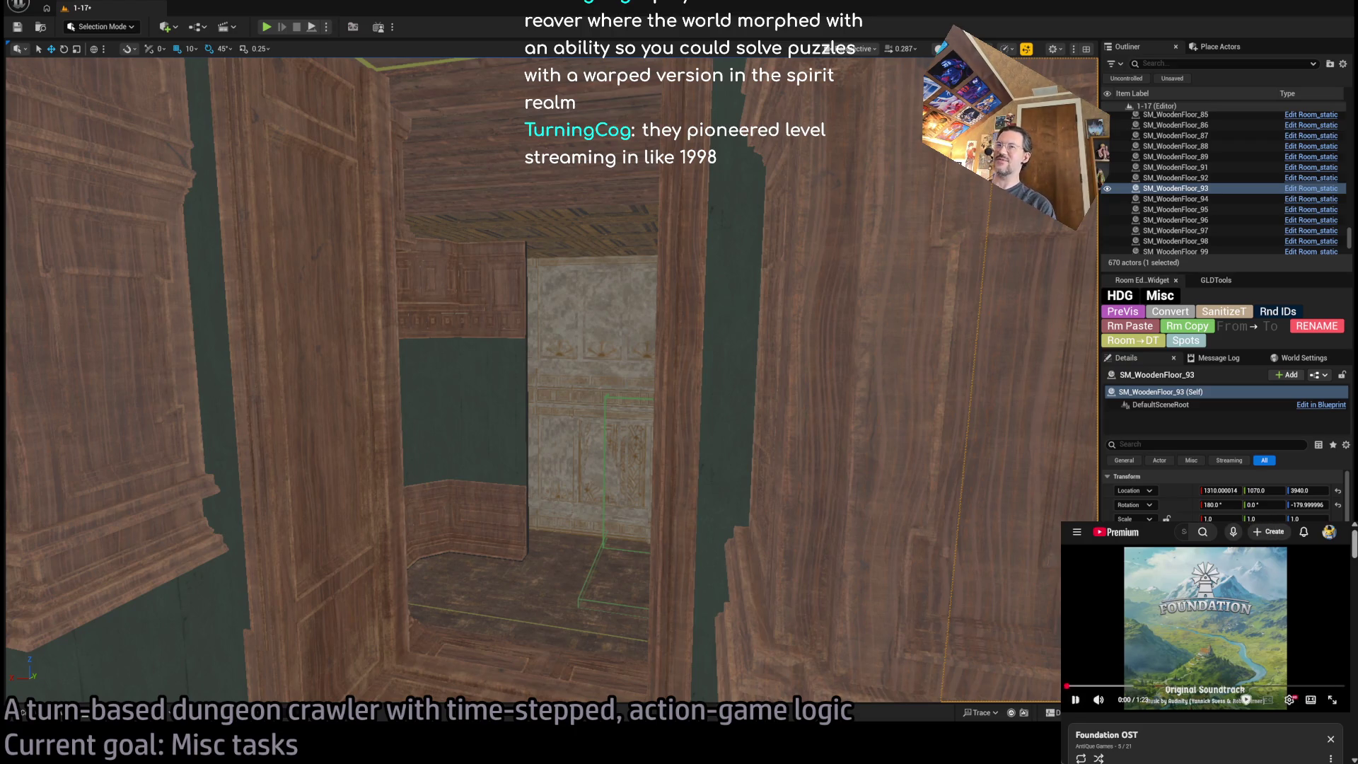
# Enlarge the small YouTube Music player into a large window over the editor.
pyautogui.moveTo(1061, 523)
pyautogui.mouseDown()
pyautogui.moveTo(923, 408)
pyautogui.moveTo(944, 295)
pyautogui.moveTo(875, 396)
pyautogui.moveTo(881, 340)
pyautogui.mouseUp()
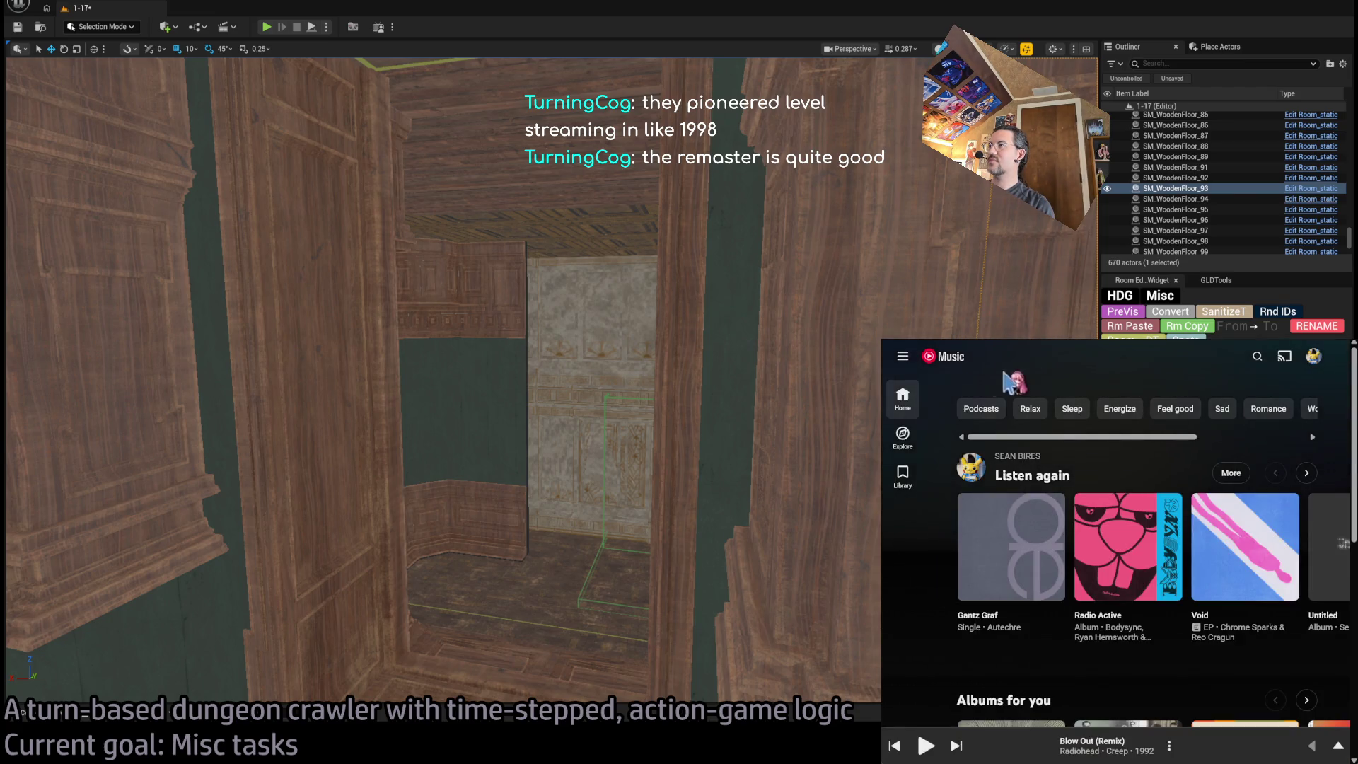
# Search YouTube Music for 'radiohead' and open the Radiohead artist page.
pyautogui.click(1257, 357)
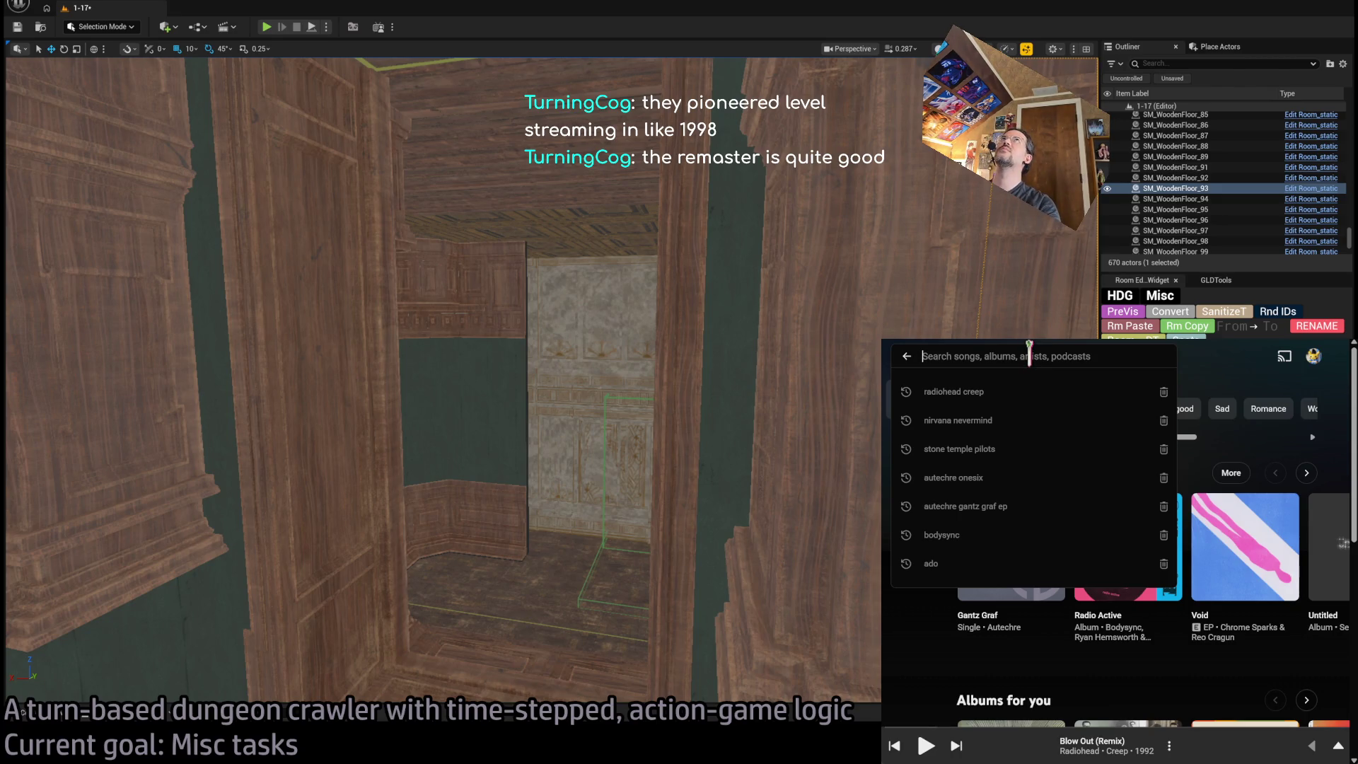
pyautogui.write('uhhhhhhhhhhhhh')
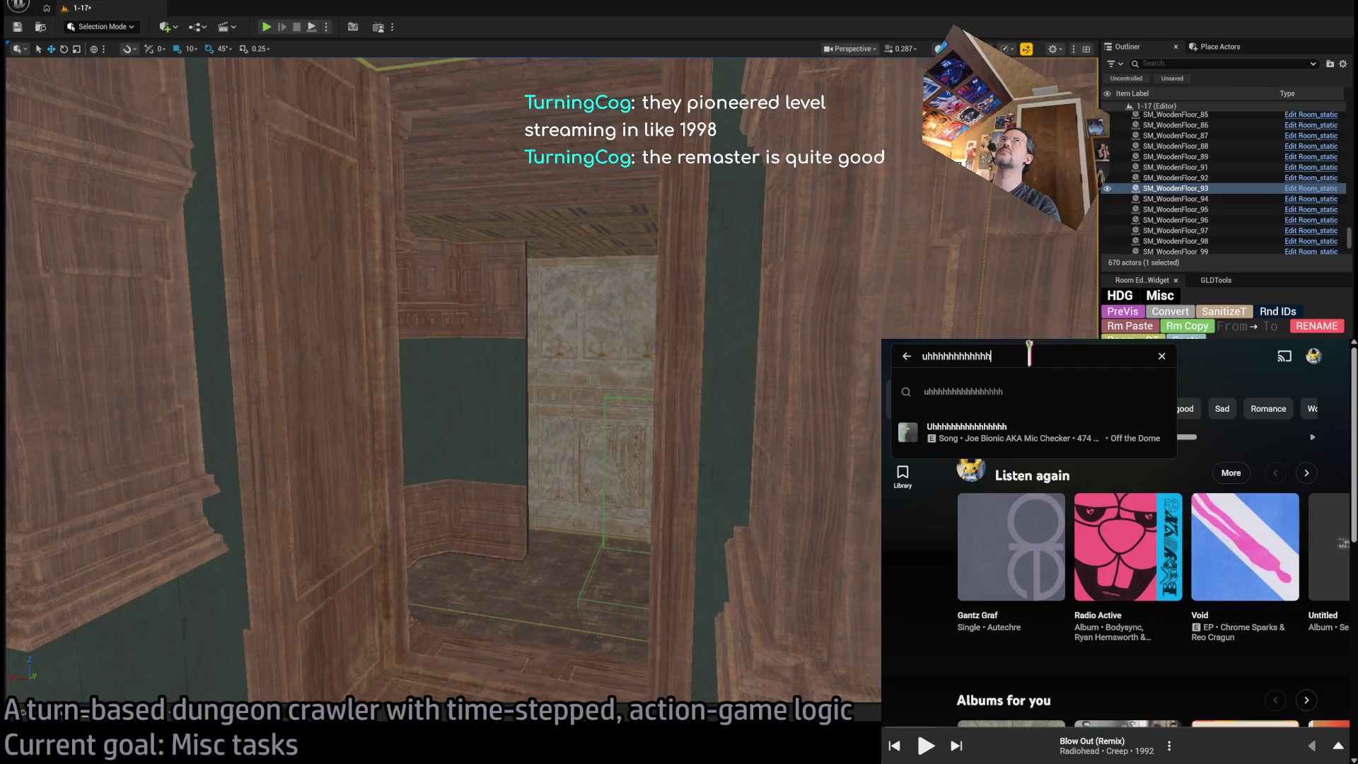
pyautogui.hotkey('ctrl', 'a')
pyautogui.write('radiohead')
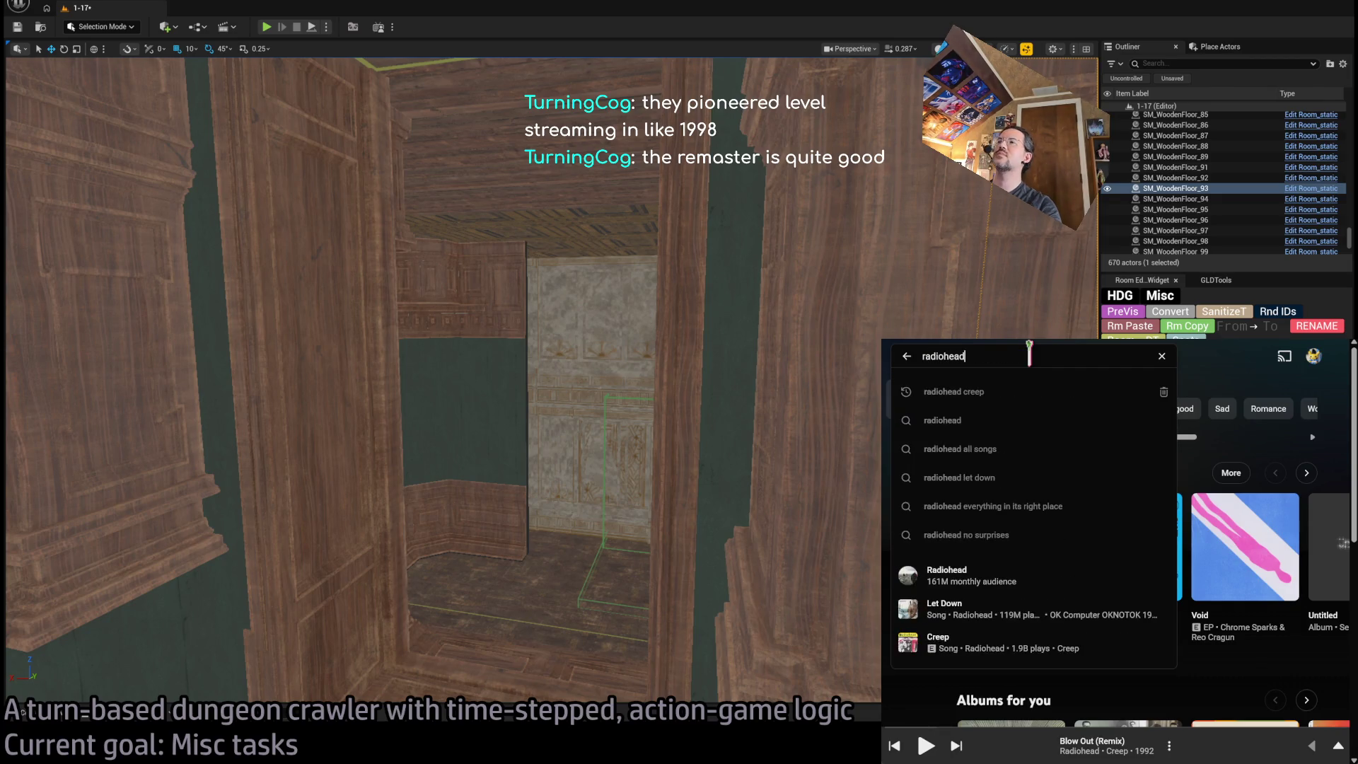
pyautogui.press('Return')
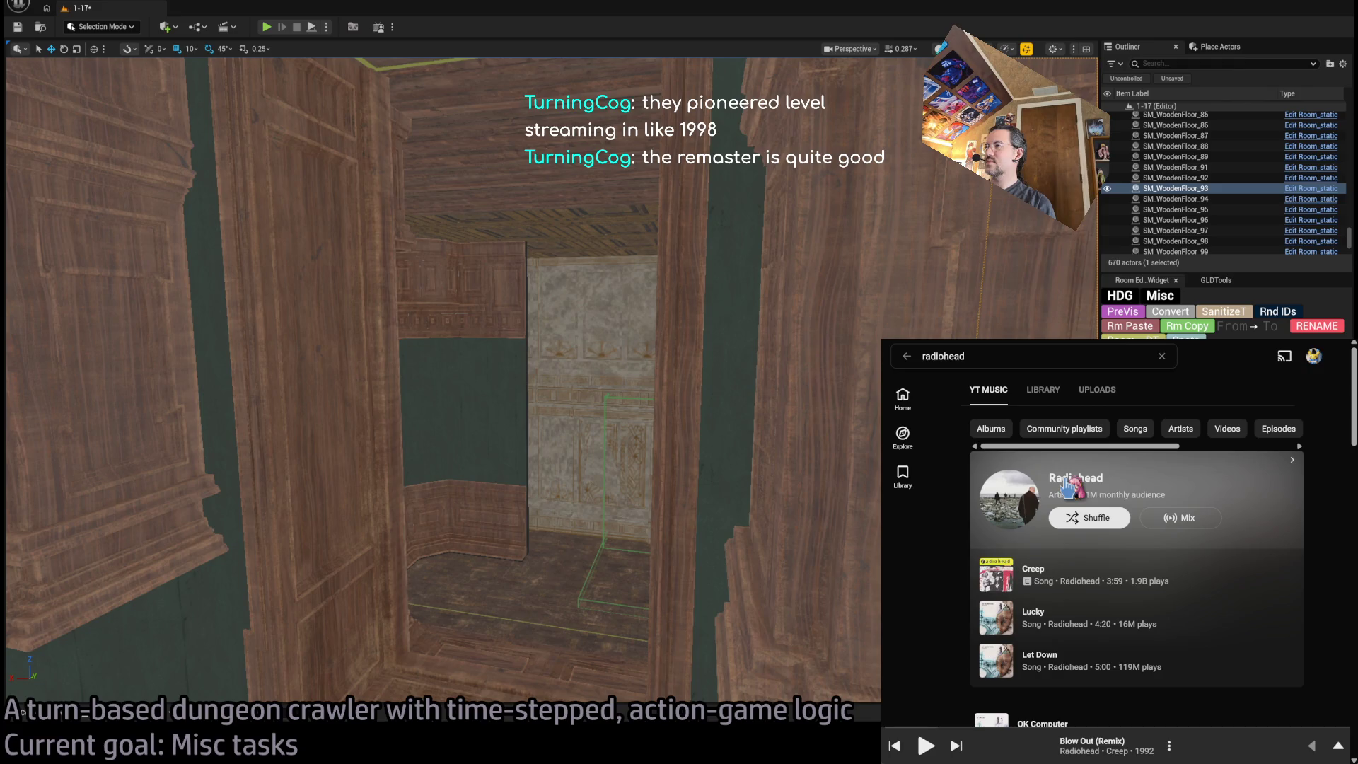
pyautogui.click(1061, 580)
# Play the OK Computer OKNOTOK 1997 2017 album from Airbag, then open a new browser tab.
pyautogui.scroll(-10, 1060, 552)
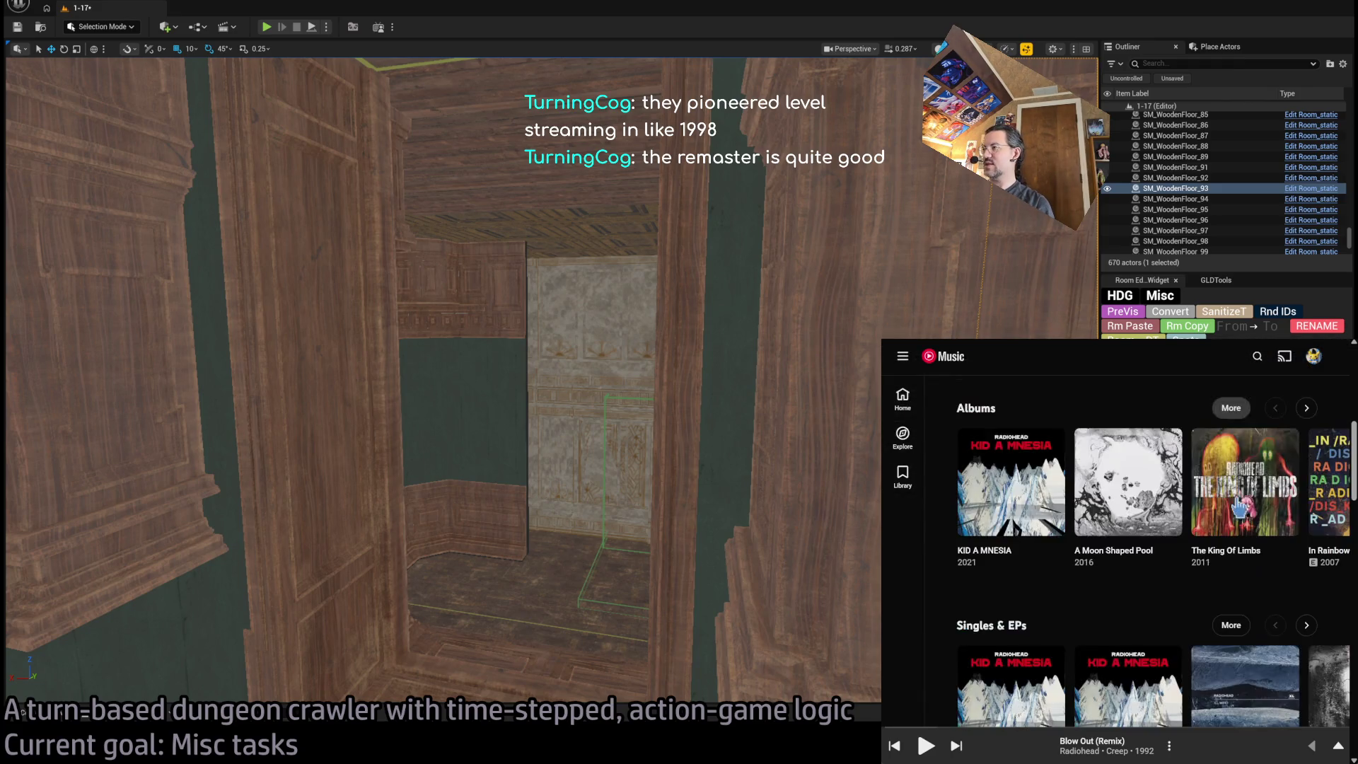
pyautogui.scroll(5, 1023, 532)
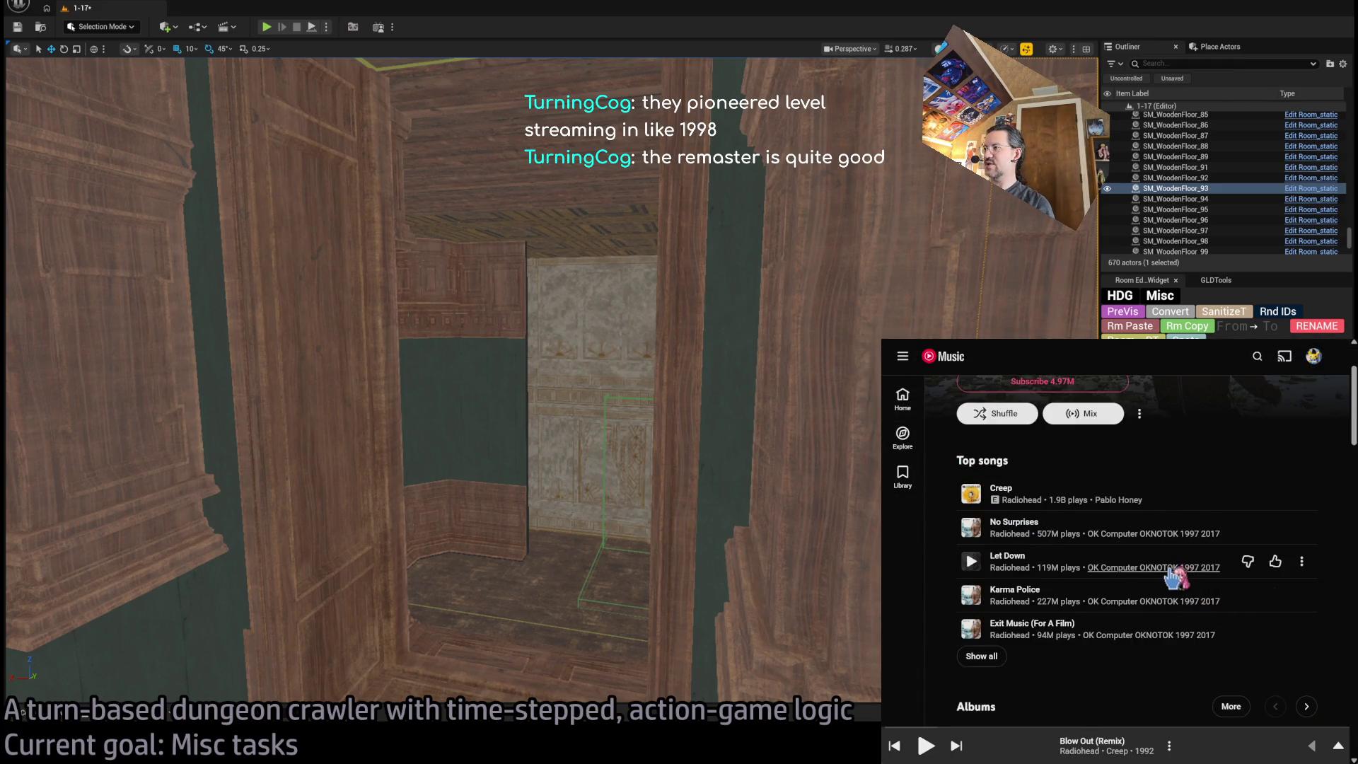
pyautogui.click(1093, 622)
pyautogui.scroll(-3, 1089, 623)
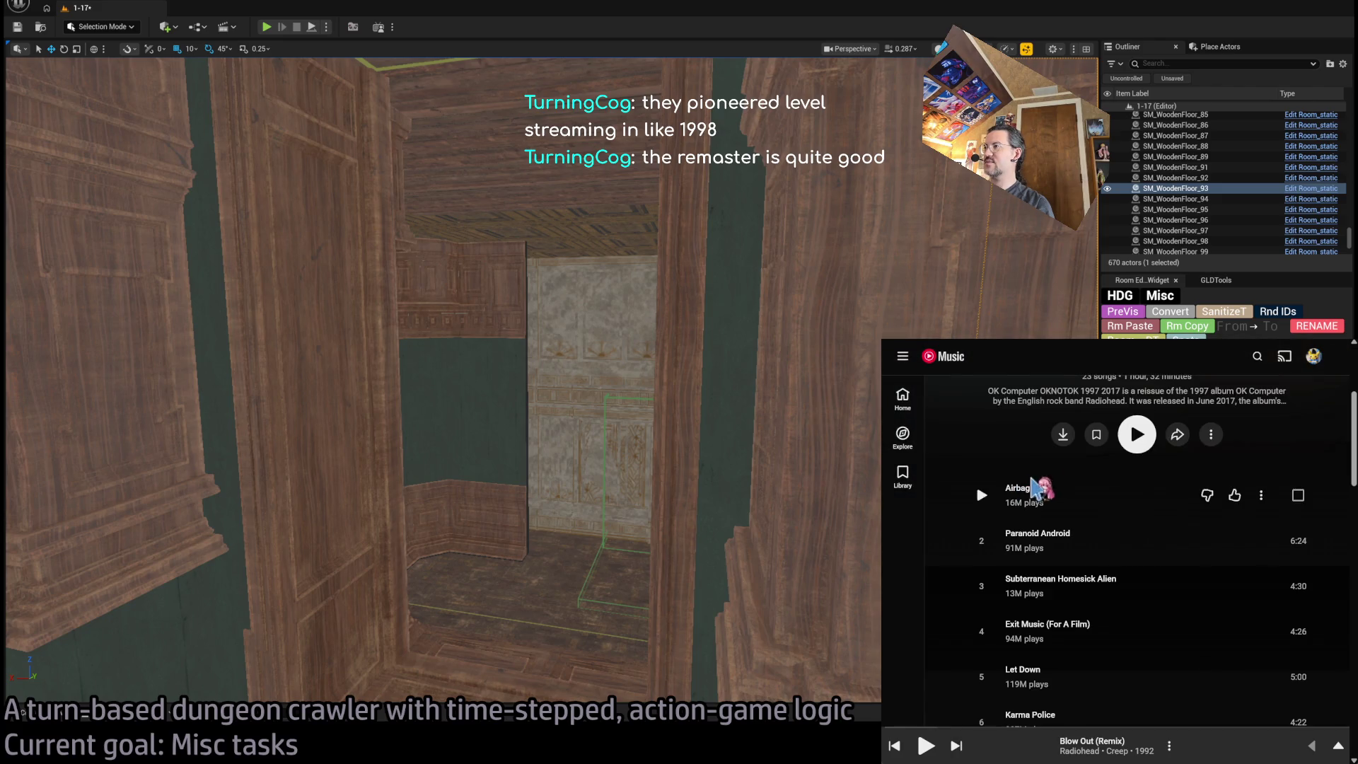
pyautogui.click(1136, 433)
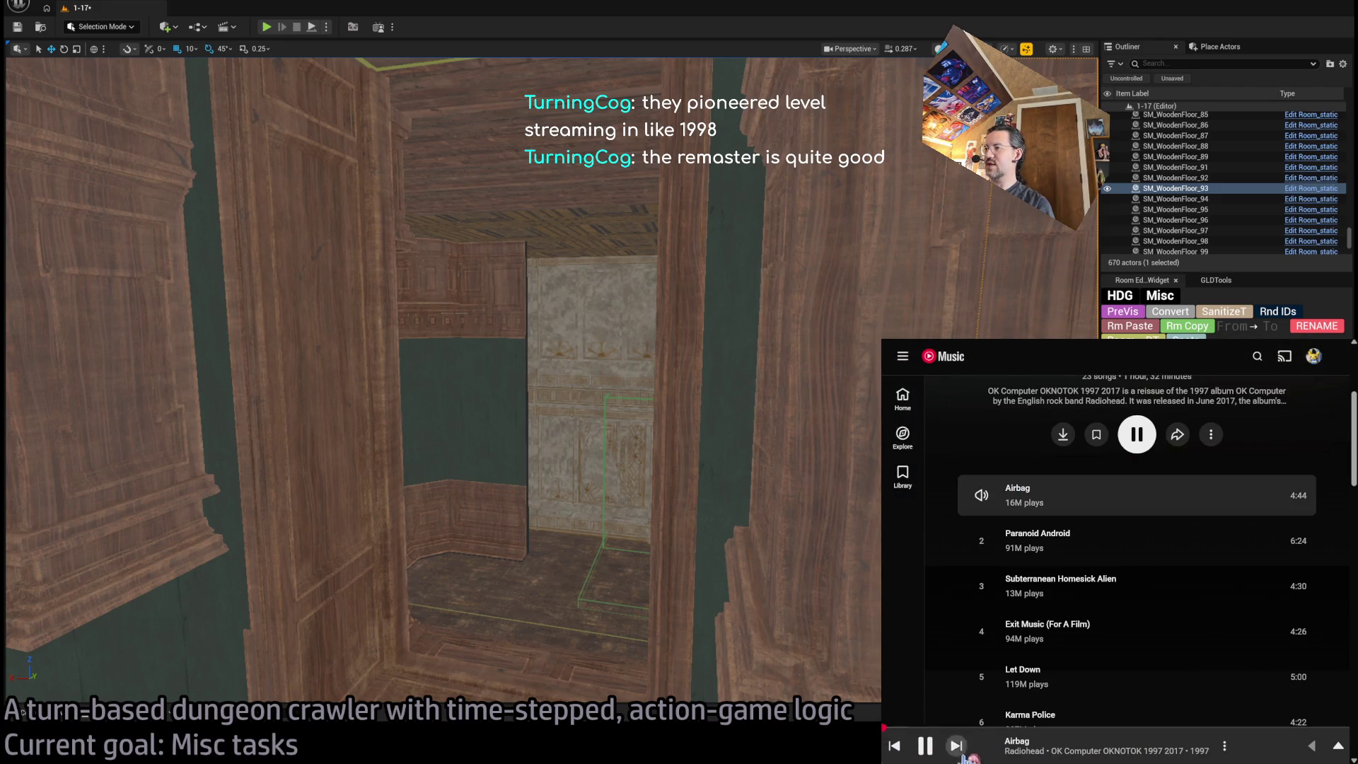
pyautogui.moveTo(1312, 746)
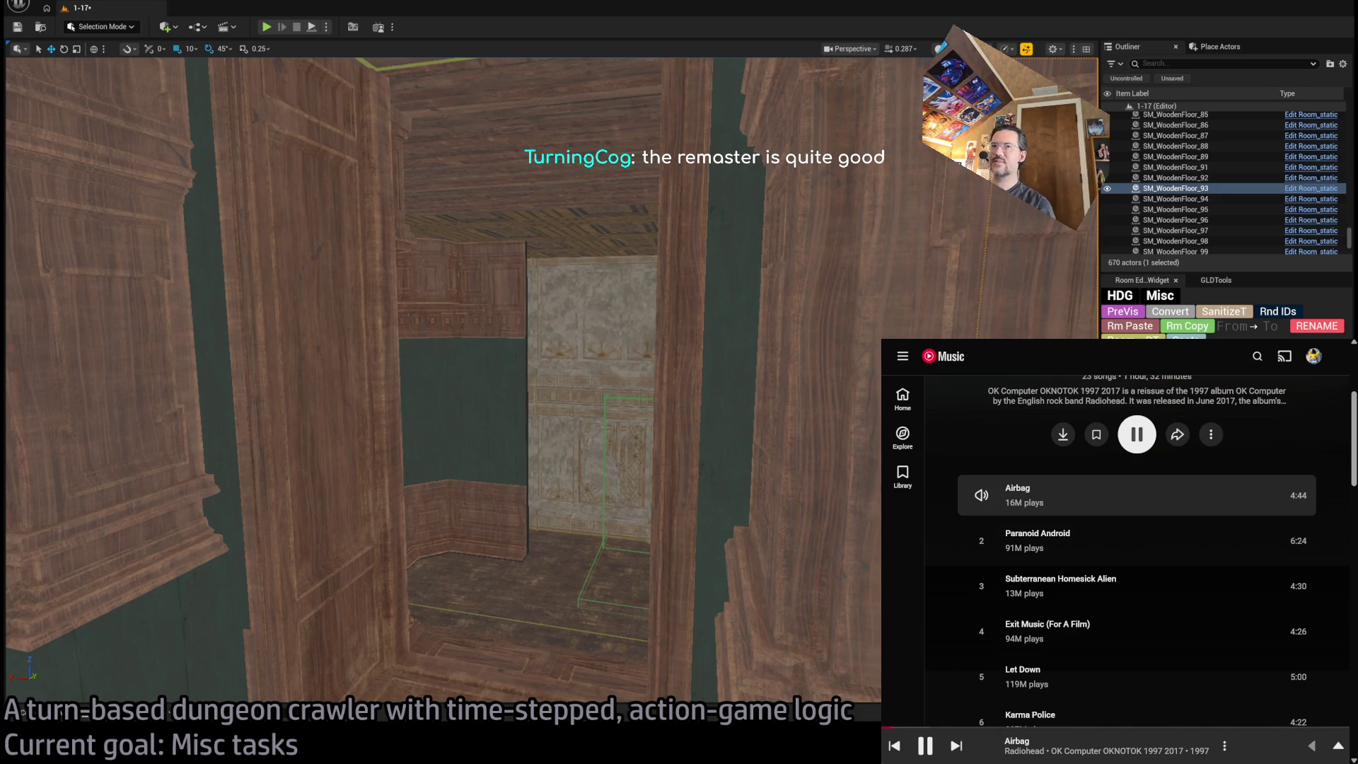
pyautogui.scroll(3, 1137, 496)
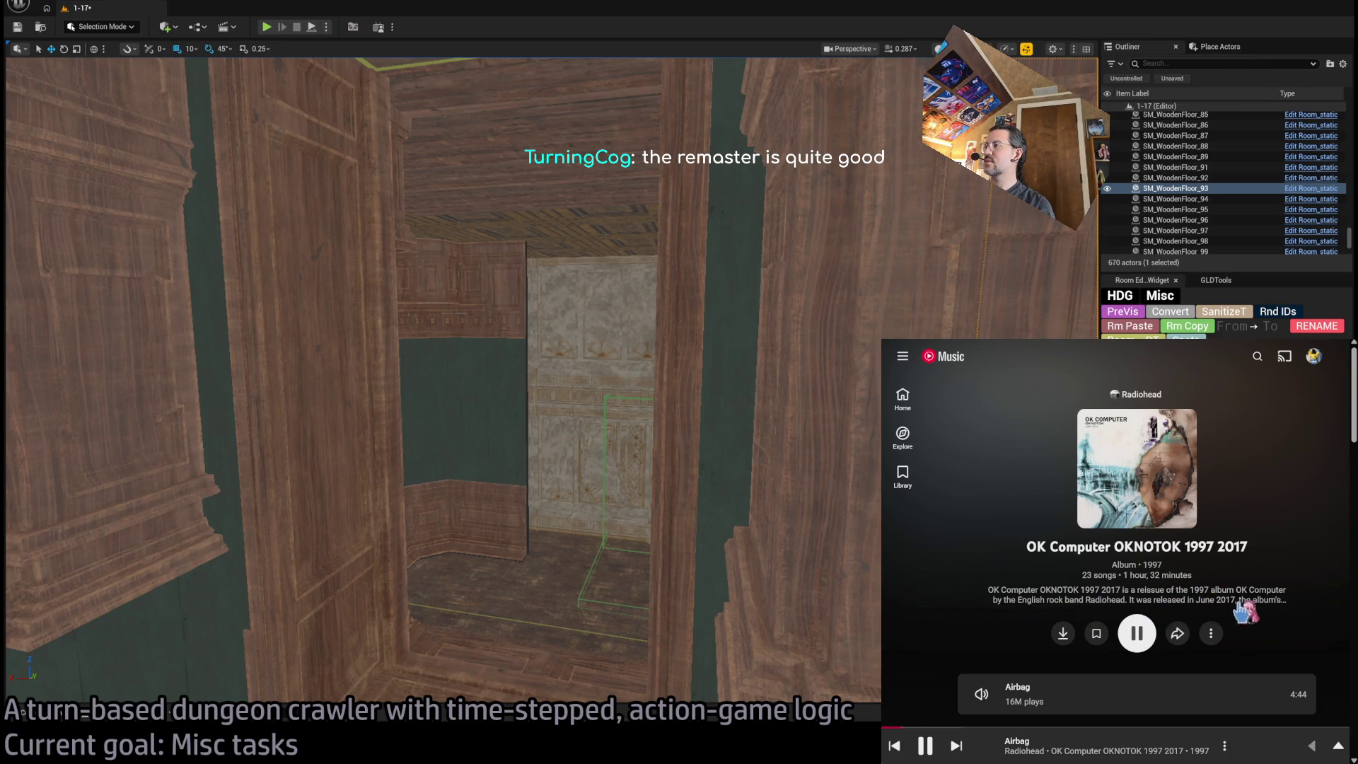
pyautogui.scroll(-10, 1234, 622)
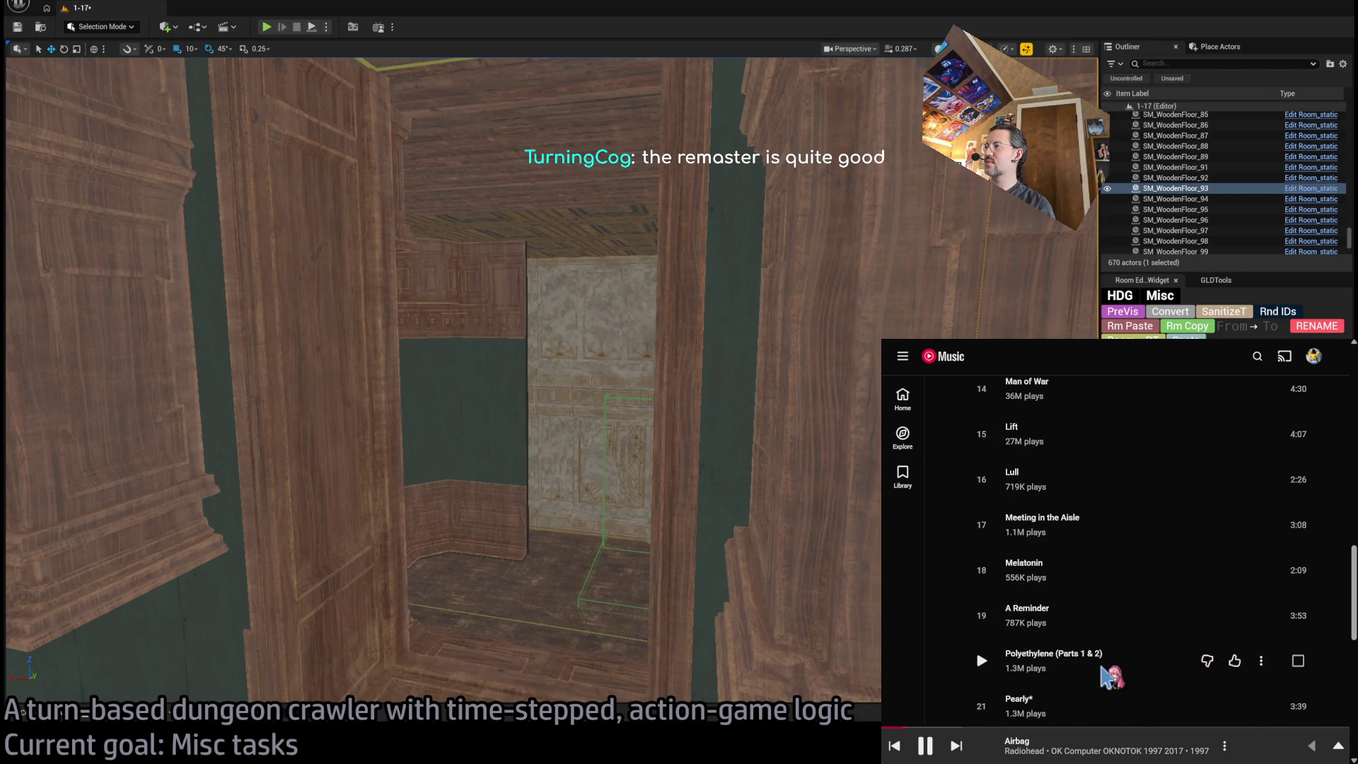
pyautogui.scroll(10, 1106, 672)
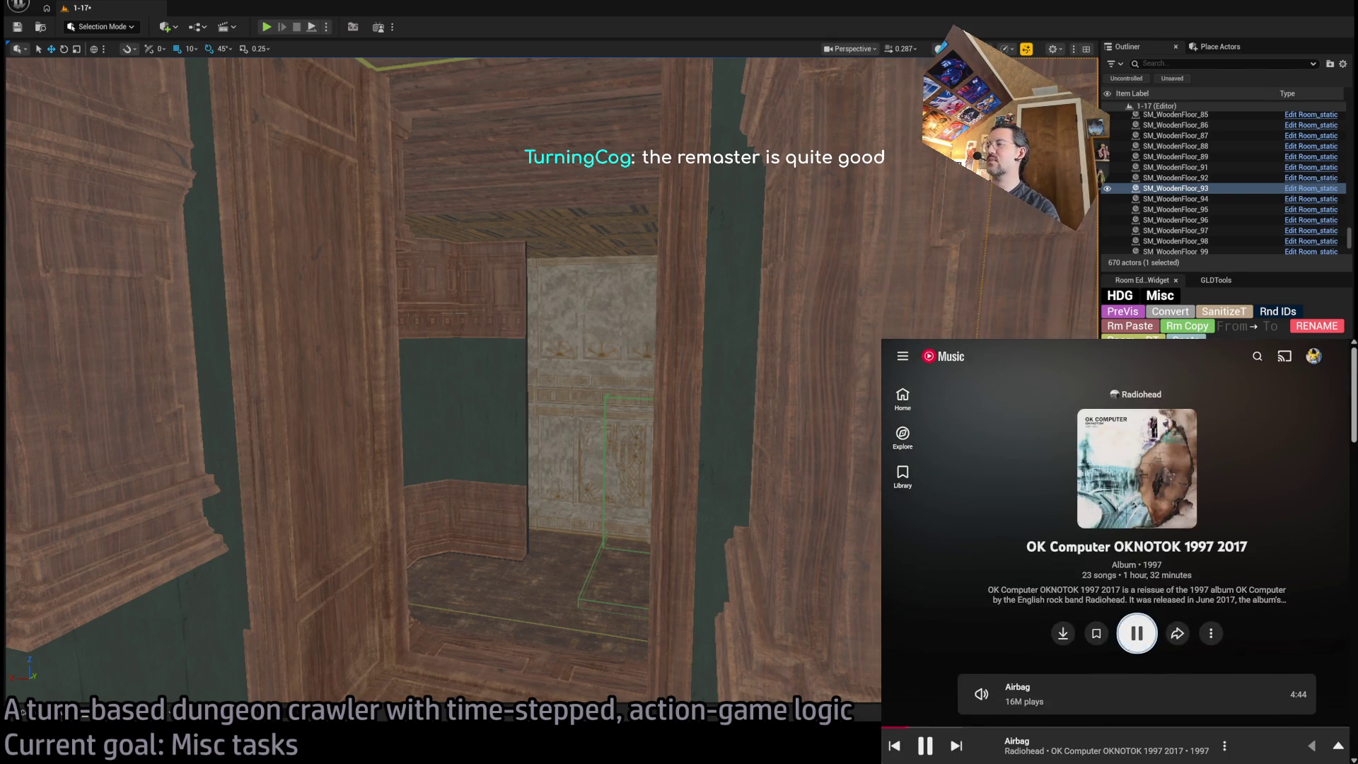
pyautogui.hotkey('ctrl', 't')
# Look up 'ok computer' and open the OK Computer Wikipedia article.
pyautogui.write('ok computer')
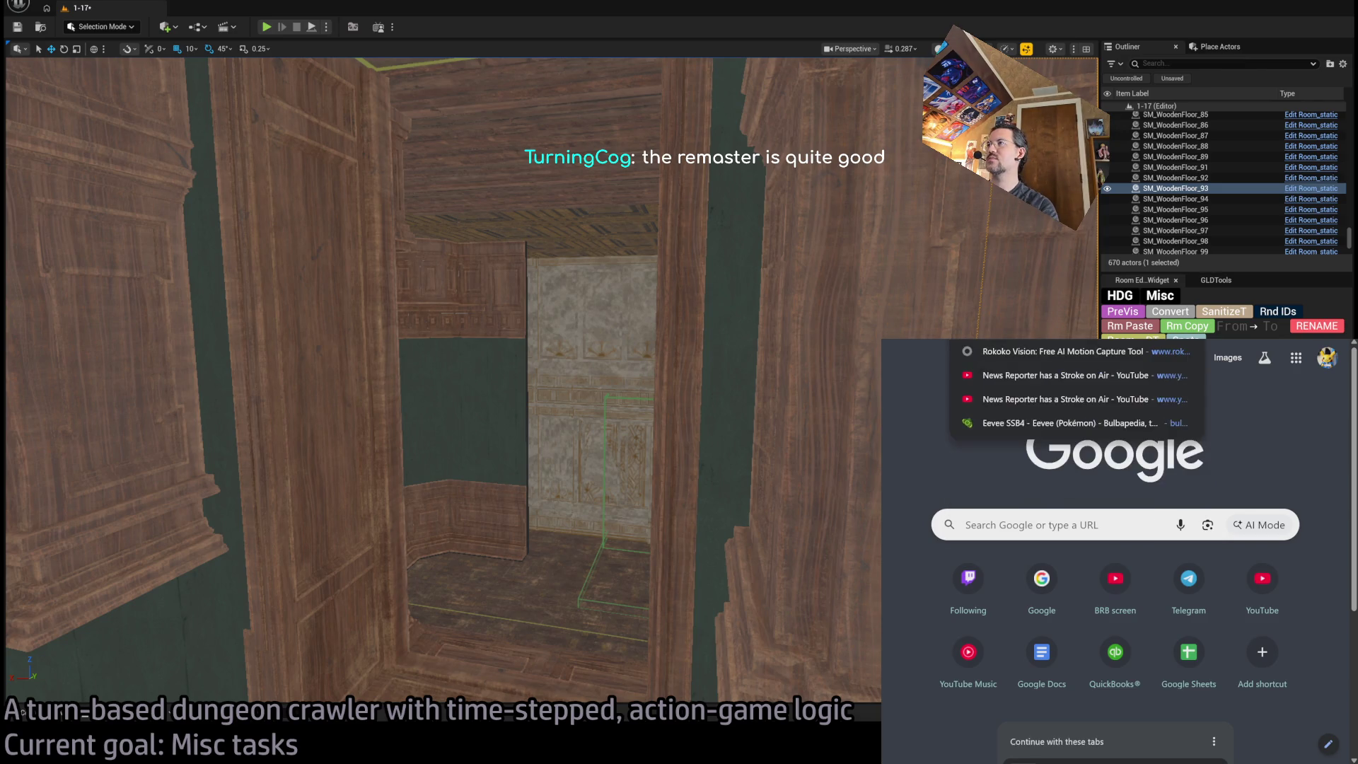
pyautogui.press('Return')
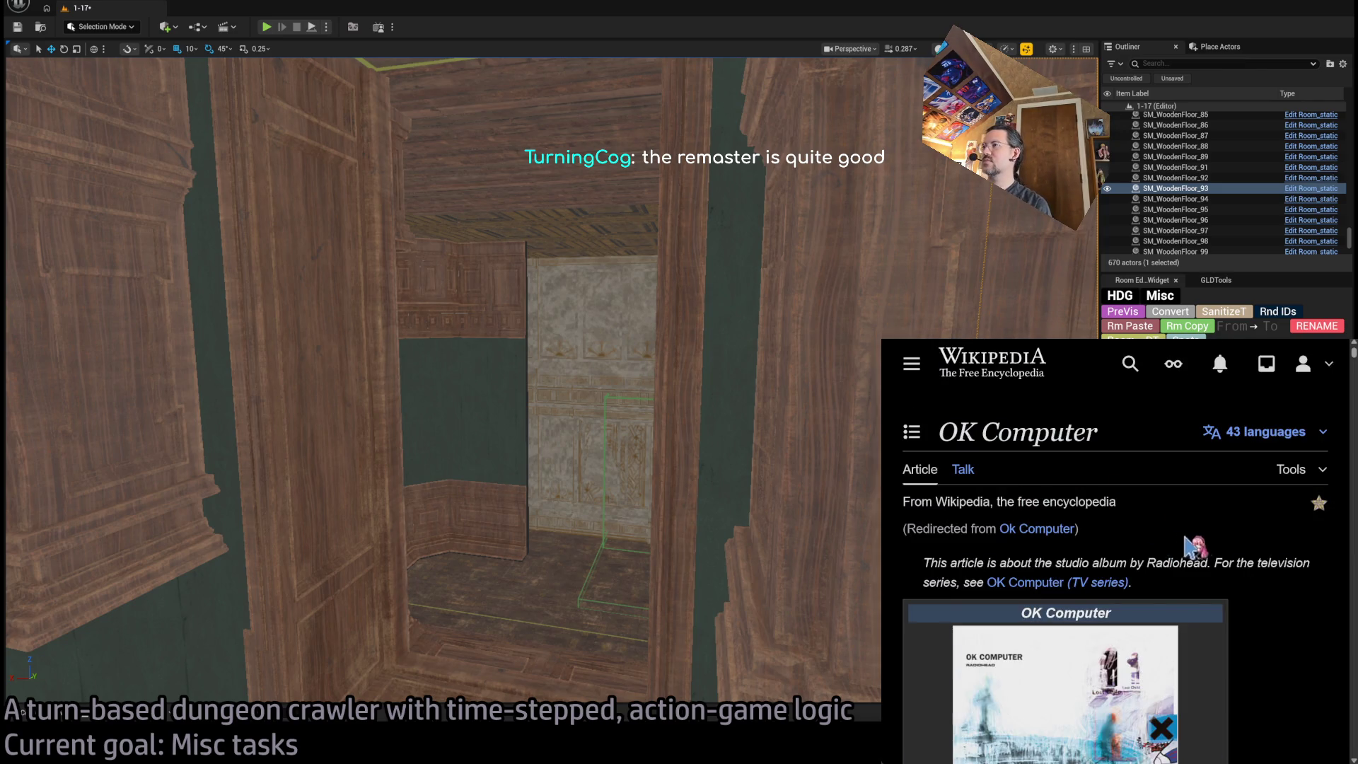
pyautogui.scroll(-15, 1202, 549)
pyautogui.scroll(-2, 1202, 548)
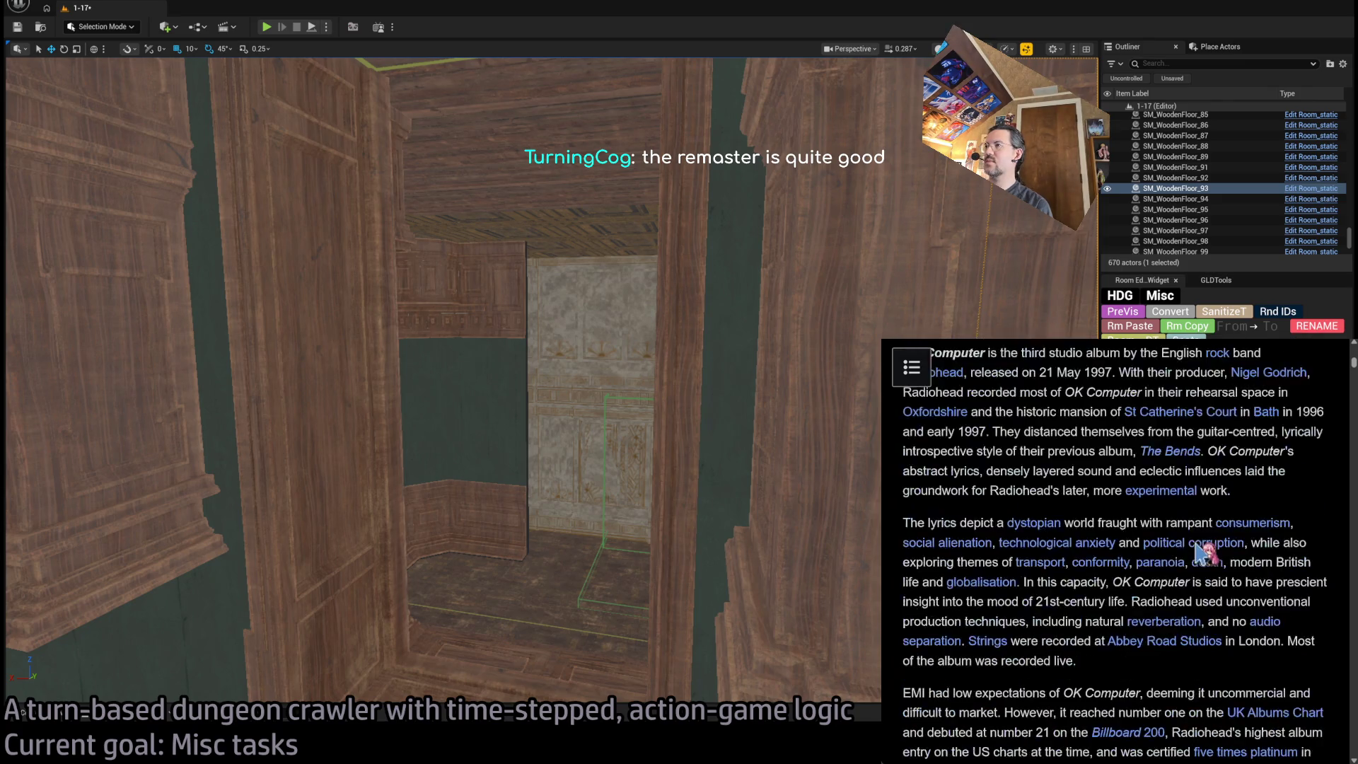
pyautogui.scroll(5, 1203, 548)
# Jump to the Track listing, select The Tourist entry, and return to the YouTube Music album tab.
pyautogui.click(912, 367)
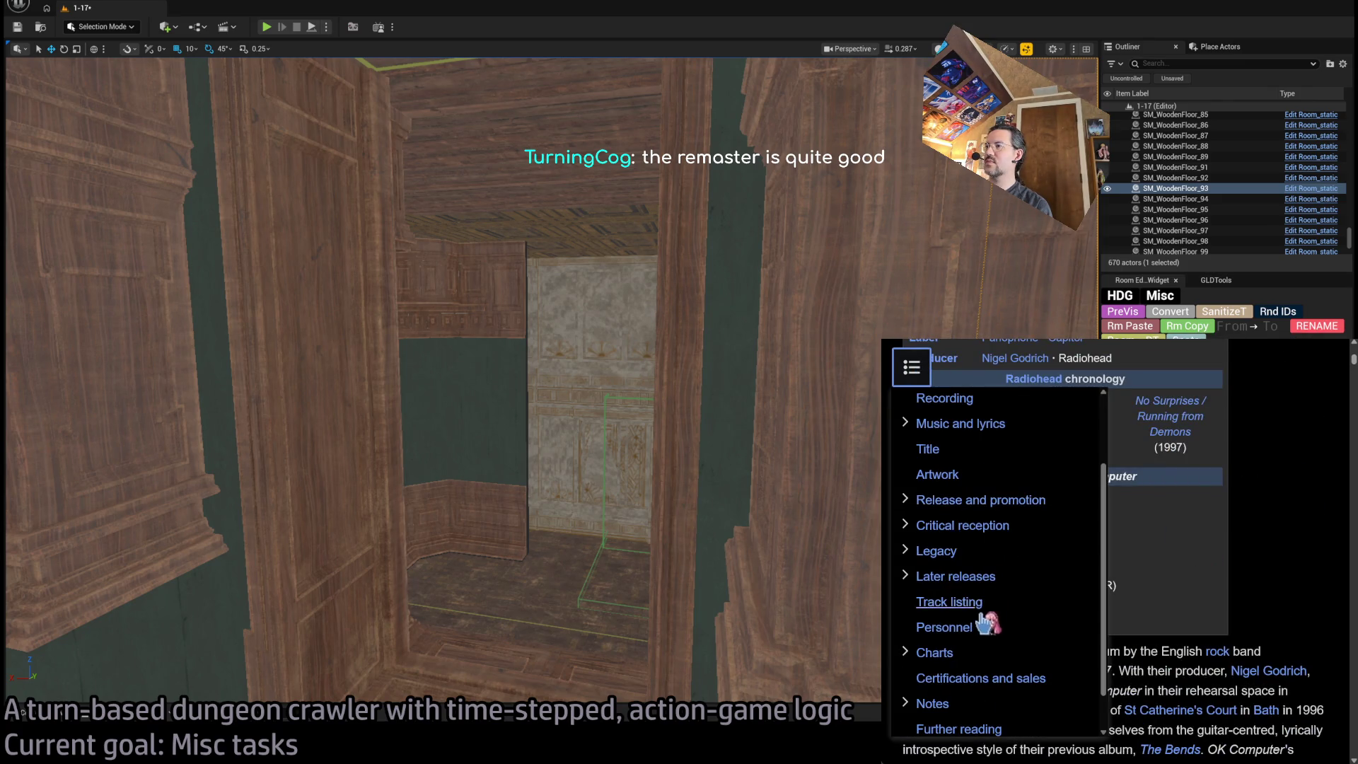
pyautogui.click(988, 608)
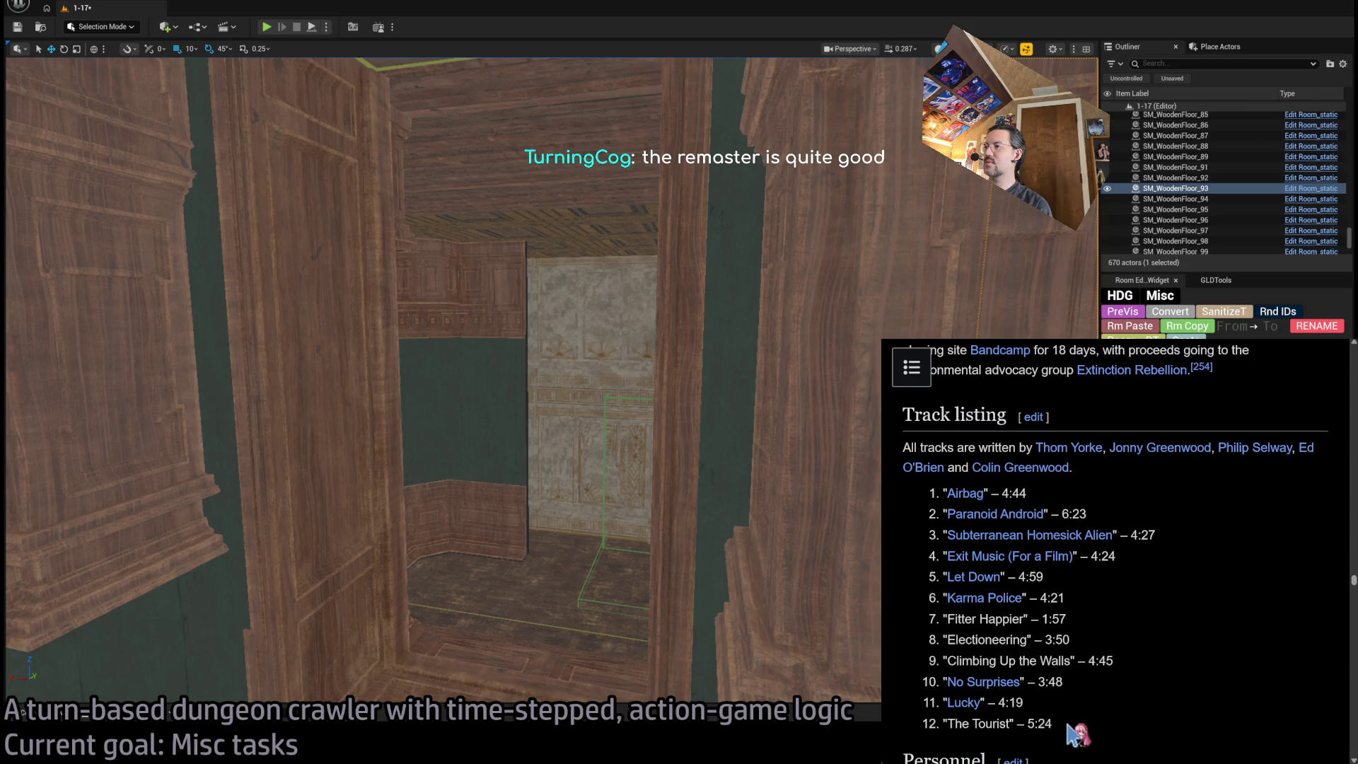
pyautogui.tripleClick(1056, 724)
pyautogui.scroll(-1, 1195, 682)
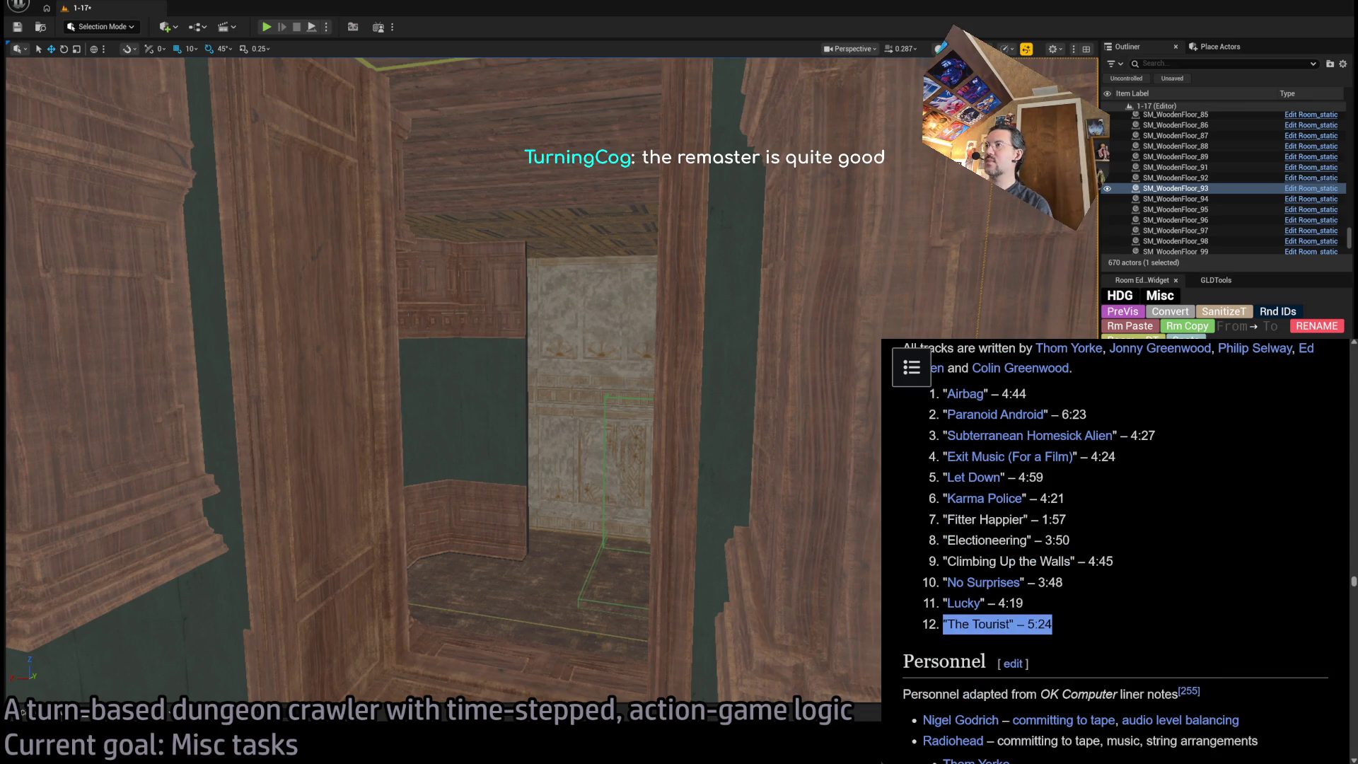
pyautogui.hotkey('alt', 'Tab')
pyautogui.scroll(-10, 1139, 626)
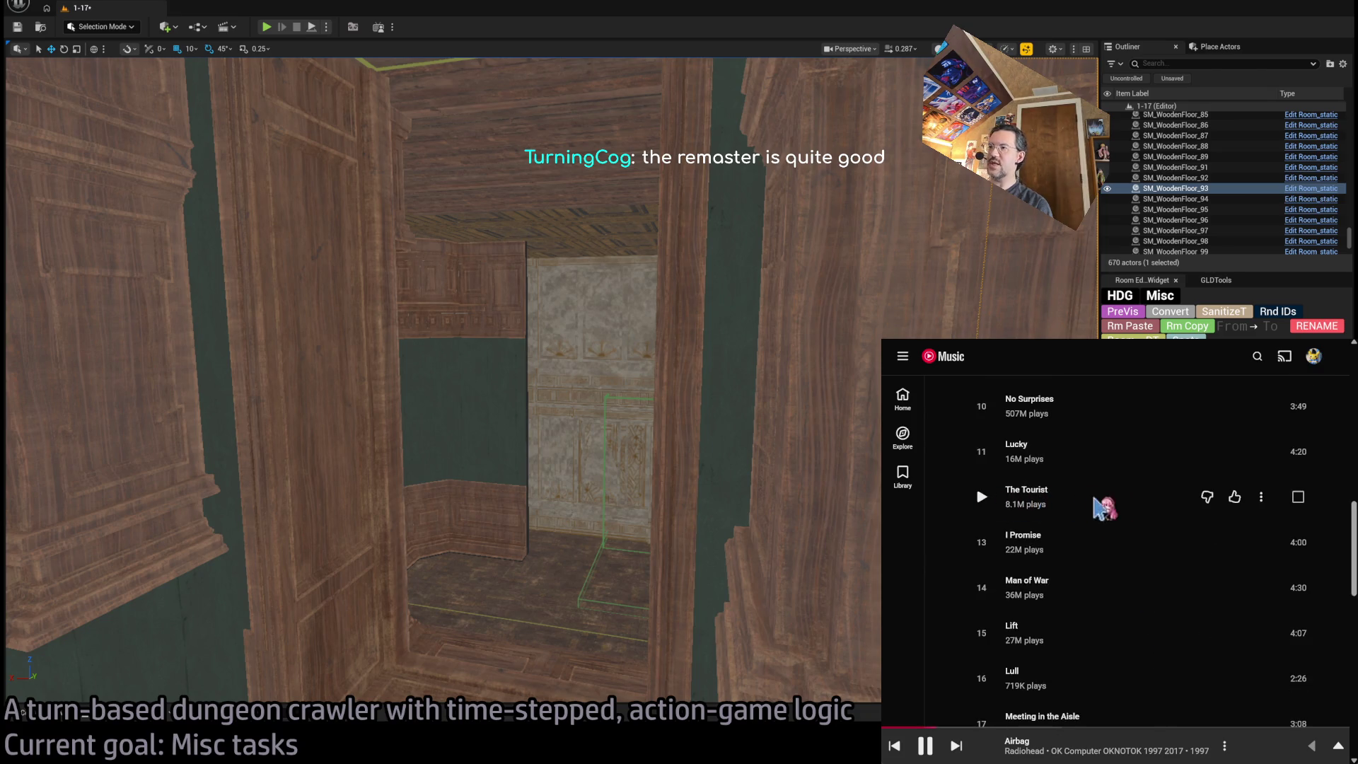
# Show Airbag in the full now-playing view and fly the viewport camera into the adjoining room.
pyautogui.scroll(1, 1046, 590)
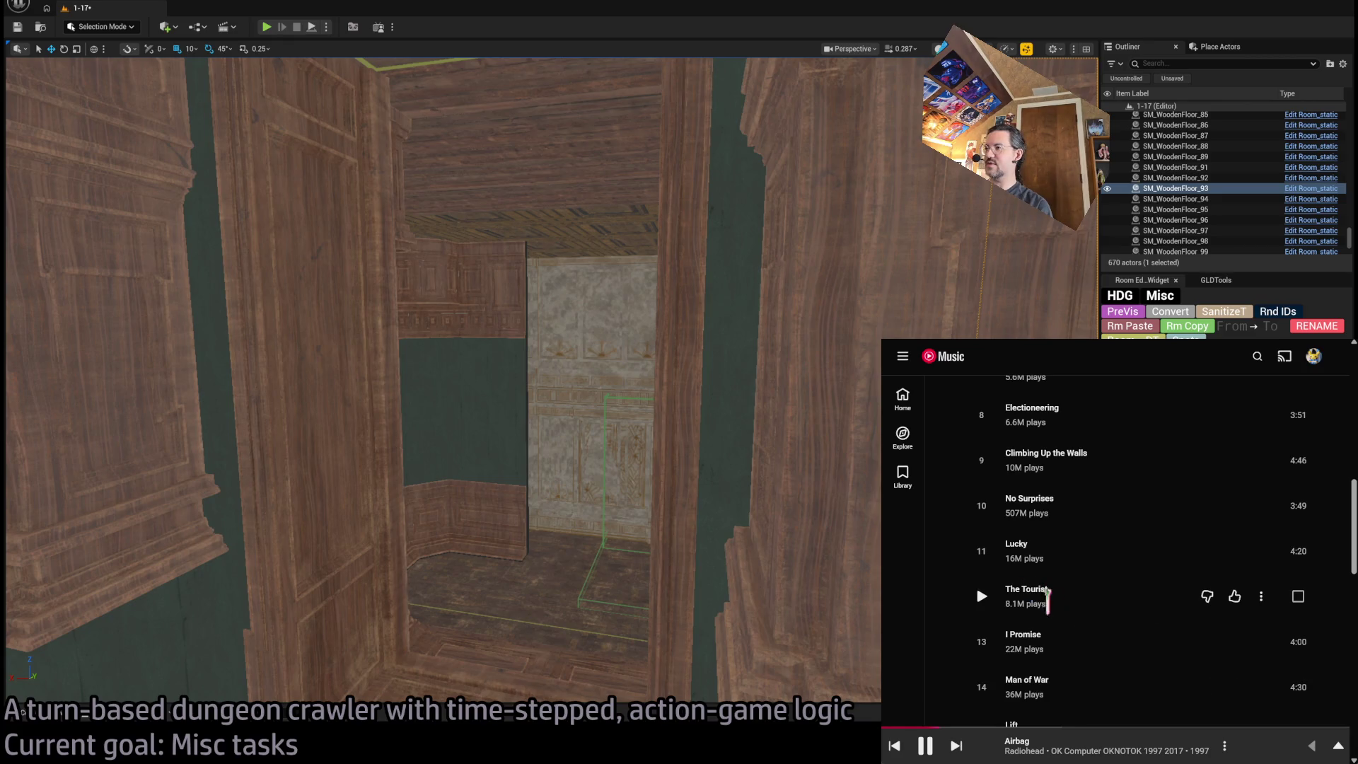
pyautogui.scroll(8, 1244, 654)
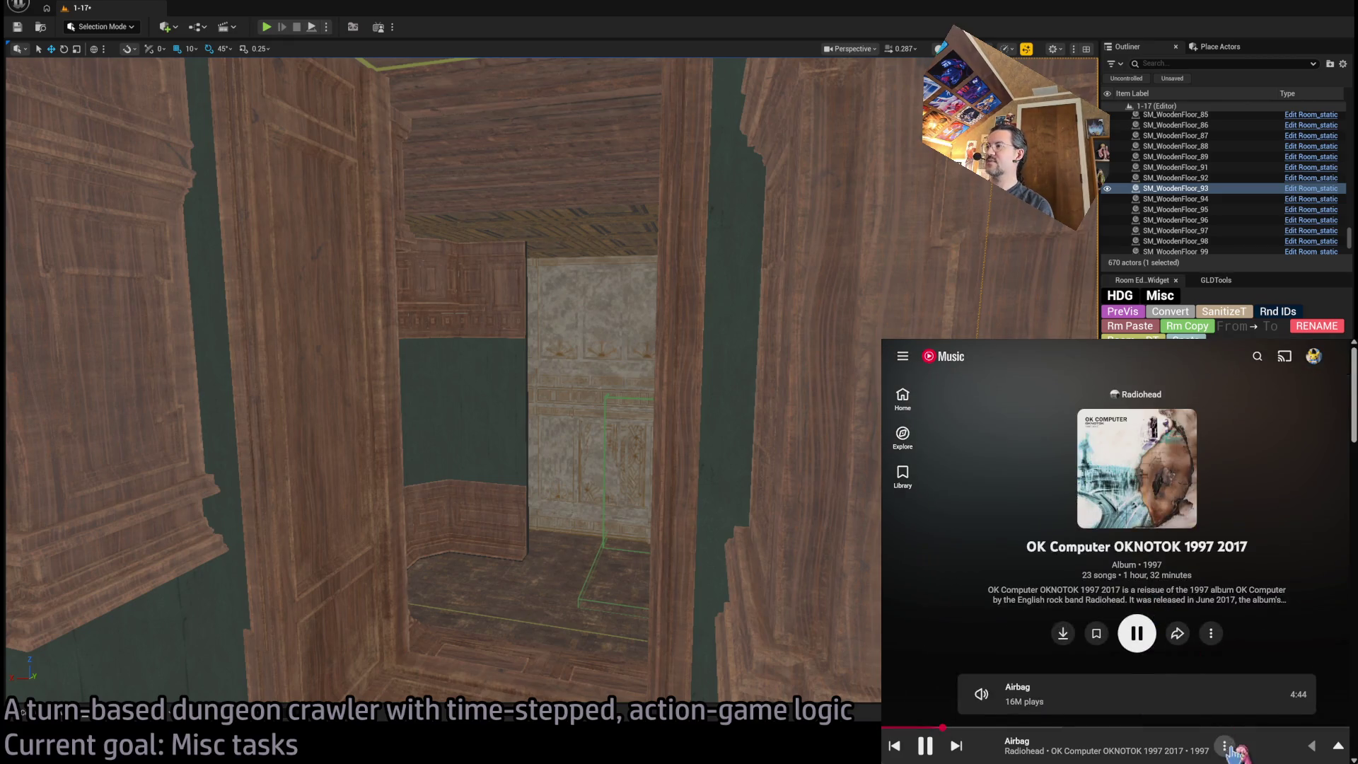
pyautogui.click(1272, 750)
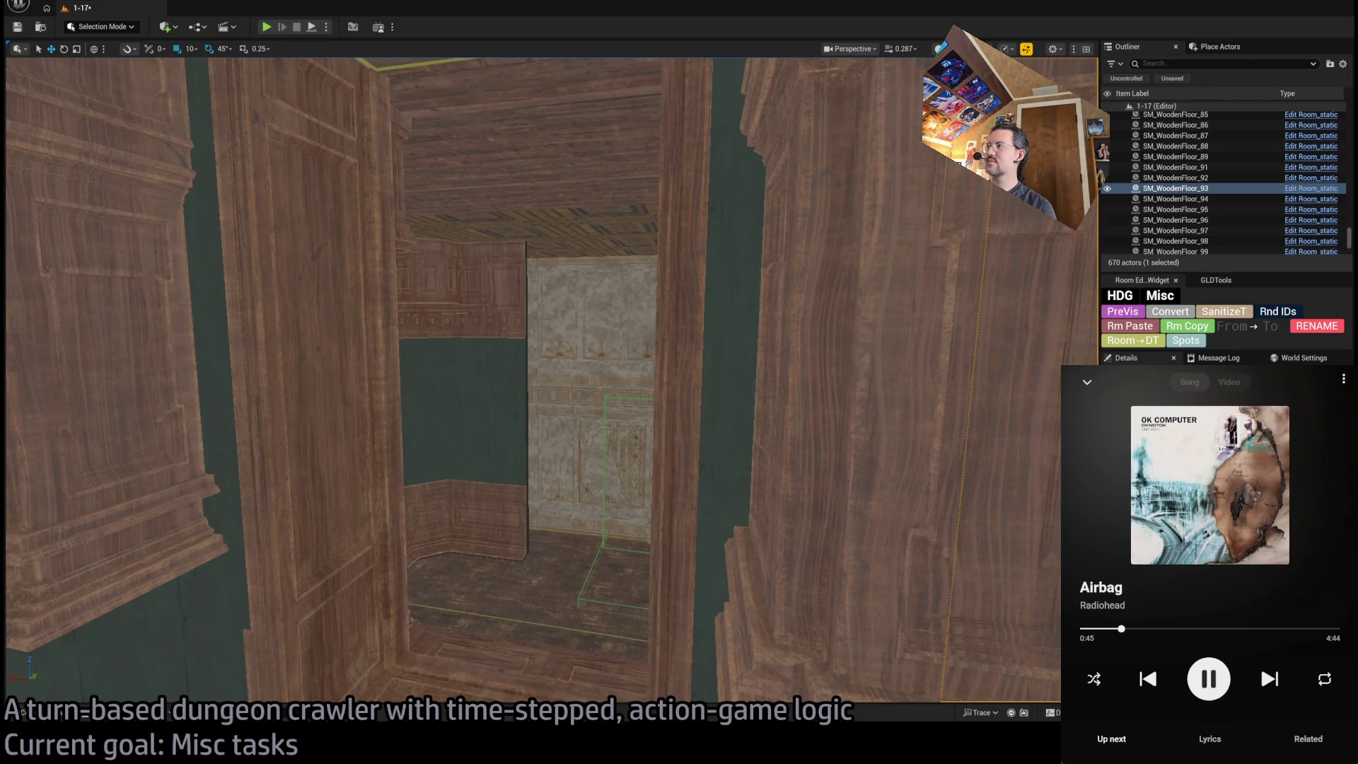
pyautogui.moveTo(813, 333)
pyautogui.mouseDown()
pyautogui.moveTo(813, 290)
pyautogui.moveTo(771, 283)
pyautogui.moveTo(764, 297)
pyautogui.moveTo(792, 290)
pyautogui.moveTo(771, 311)
pyautogui.moveTo(785, 318)
pyautogui.moveTo(753, 311)
pyautogui.mouseUp()
pyautogui.click(42, 713)
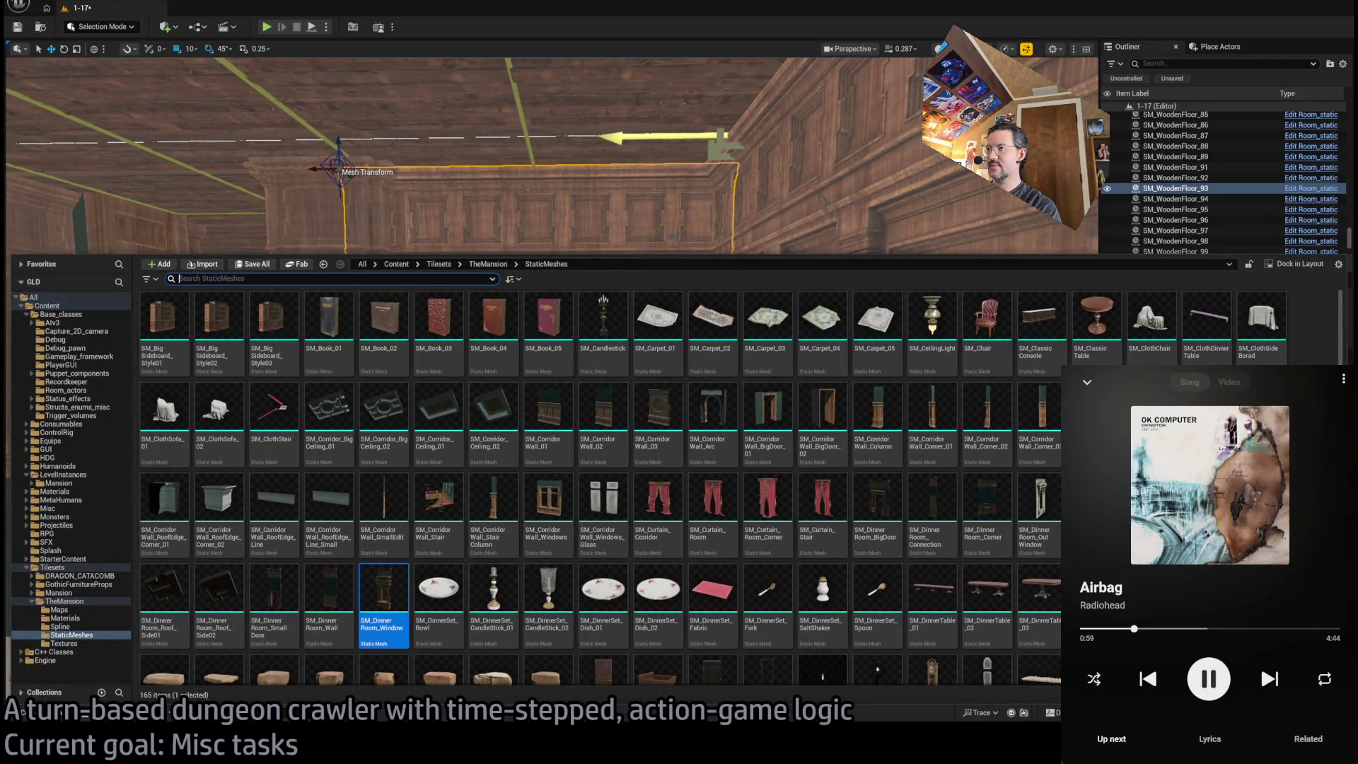
# Duplicate the selected wall panel in place and pull the camera back from the wall.
pyautogui.click(536, 232)
pyautogui.moveTo(467, 212)
pyautogui.mouseDown()
pyautogui.moveTo(691, 206)
pyautogui.moveTo(467, 212)
pyautogui.mouseUp()
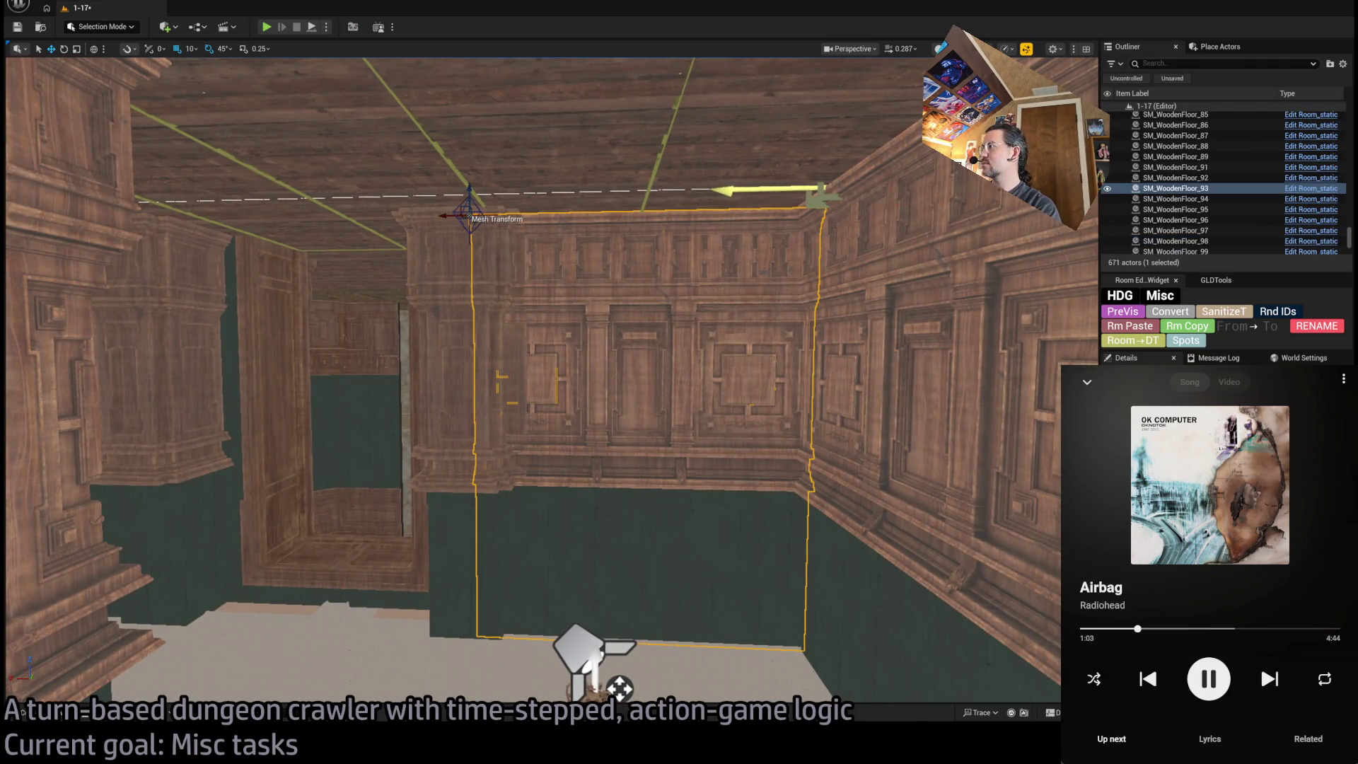
pyautogui.hotkey('ctrl', 'space')
pyautogui.scroll(-2, 552, 354)
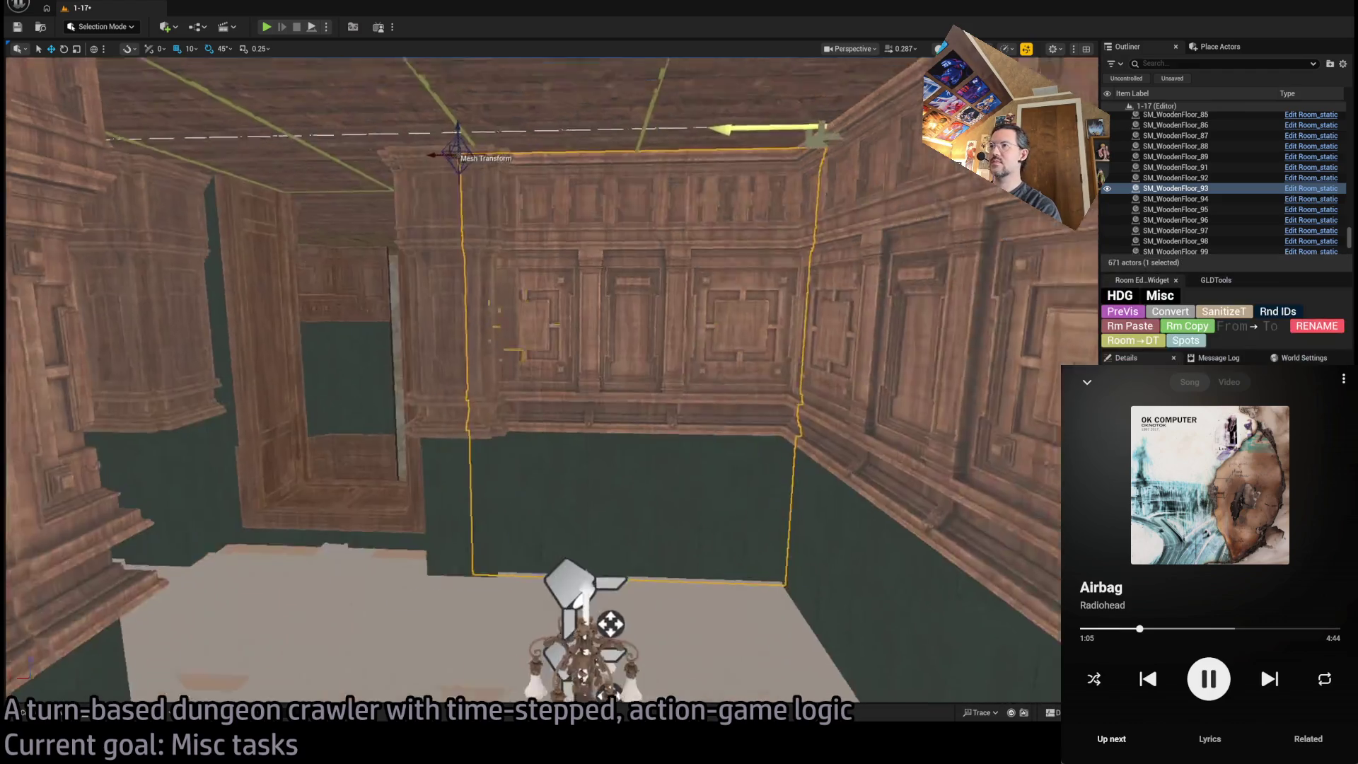
pyautogui.scroll(-1, 552, 354)
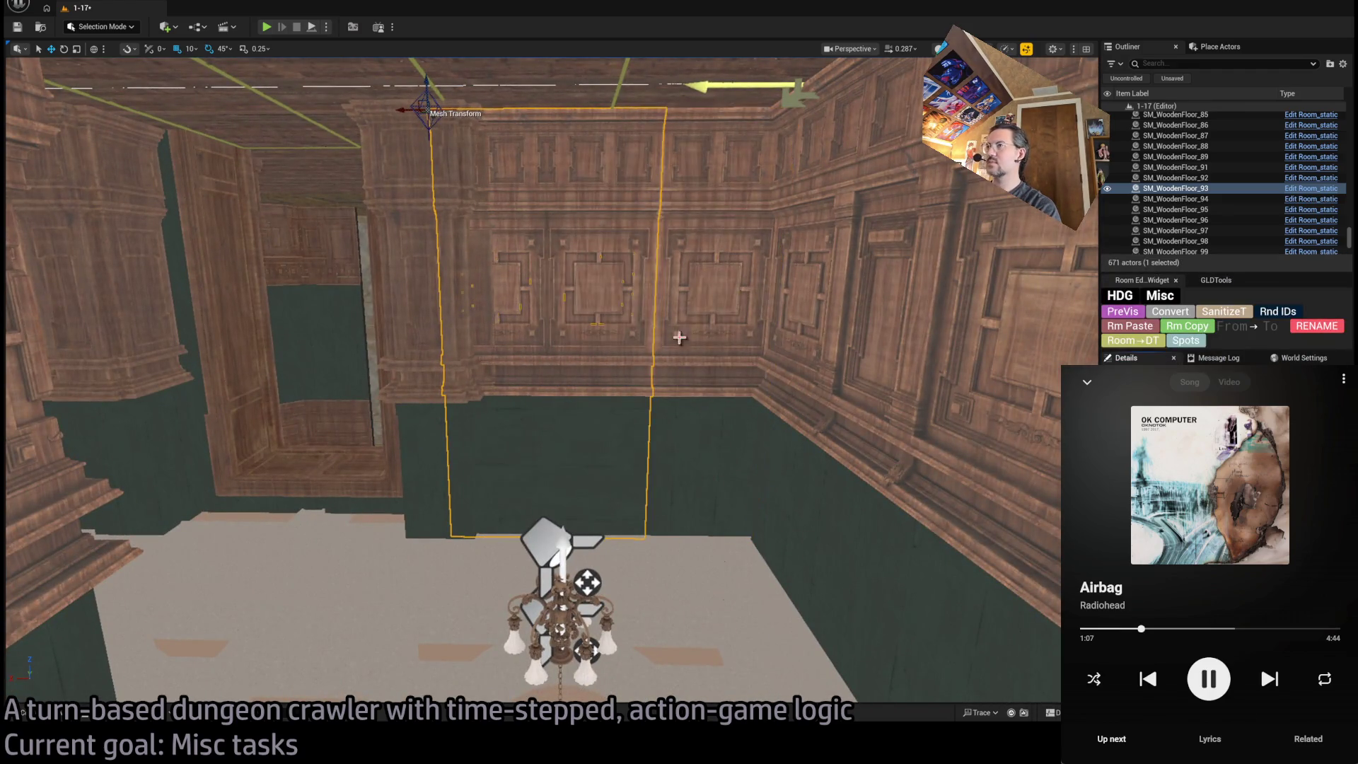
# Pick a corridor wall corner mesh from the asset browser and select the wall panel to adjust.
pyautogui.click(745, 437)
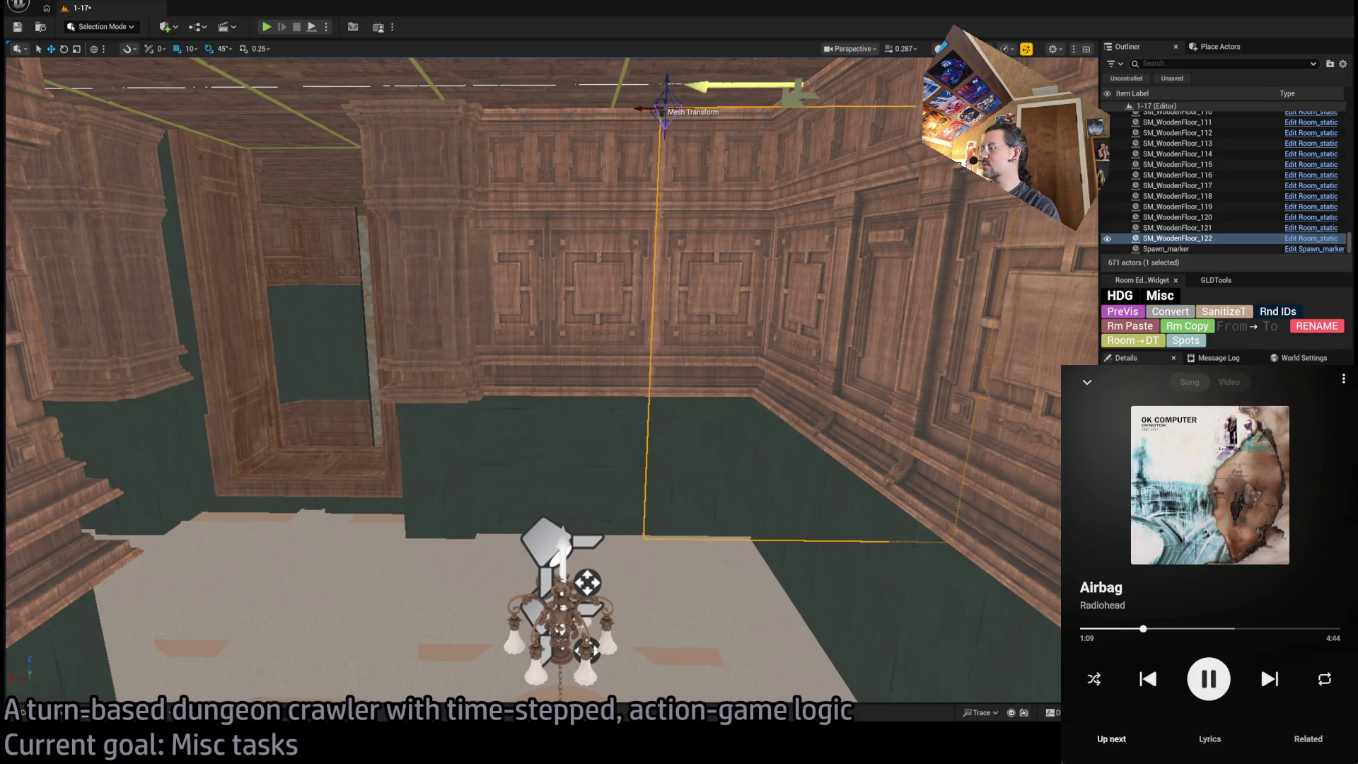
pyautogui.hotkey('ctrl', 'space')
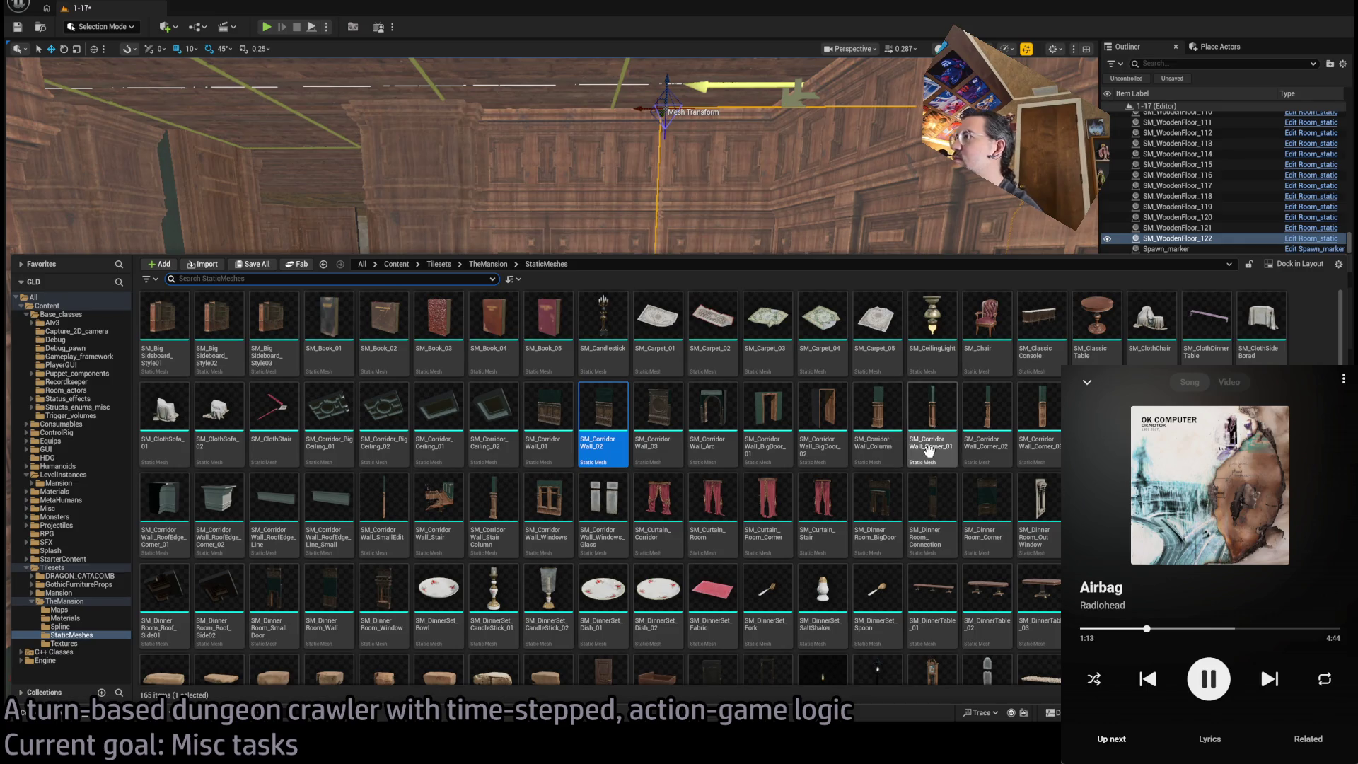
pyautogui.click(1040, 425)
pyautogui.hotkey('ctrl', 'space')
pyautogui.press('a')
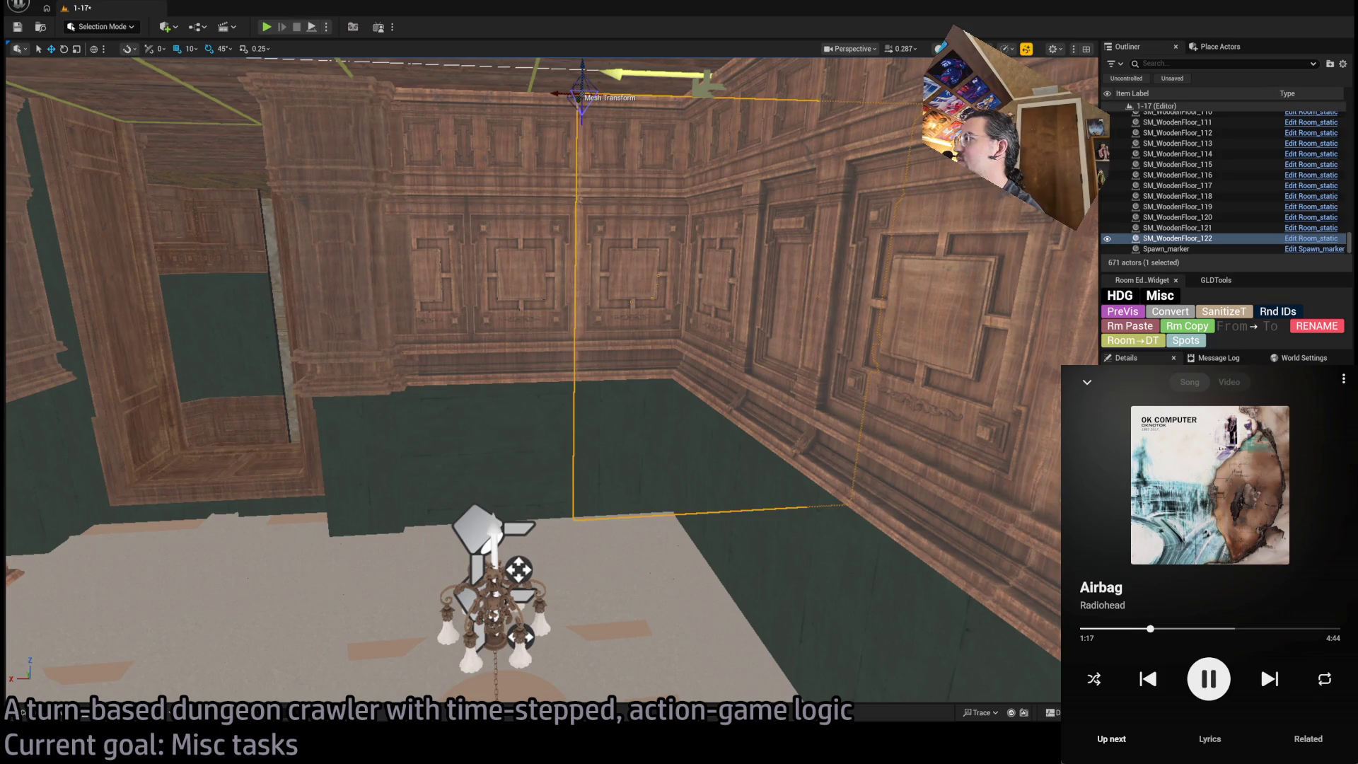
pyautogui.click(639, 347)
# Rotate the wall panel 90 degrees and slide it sideways along the wall.
pyautogui.press('e')
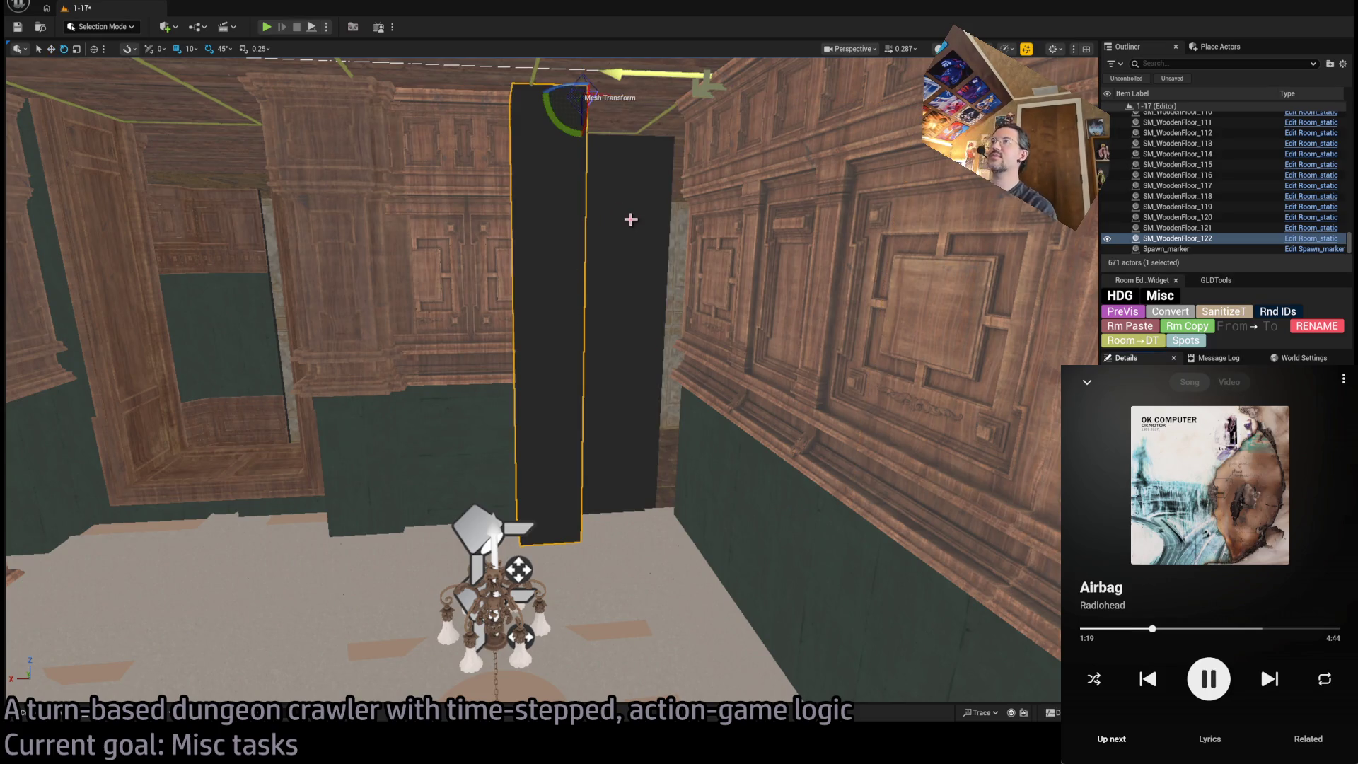
pyautogui.moveTo(565, 94); pyautogui.dragTo(608, 96)
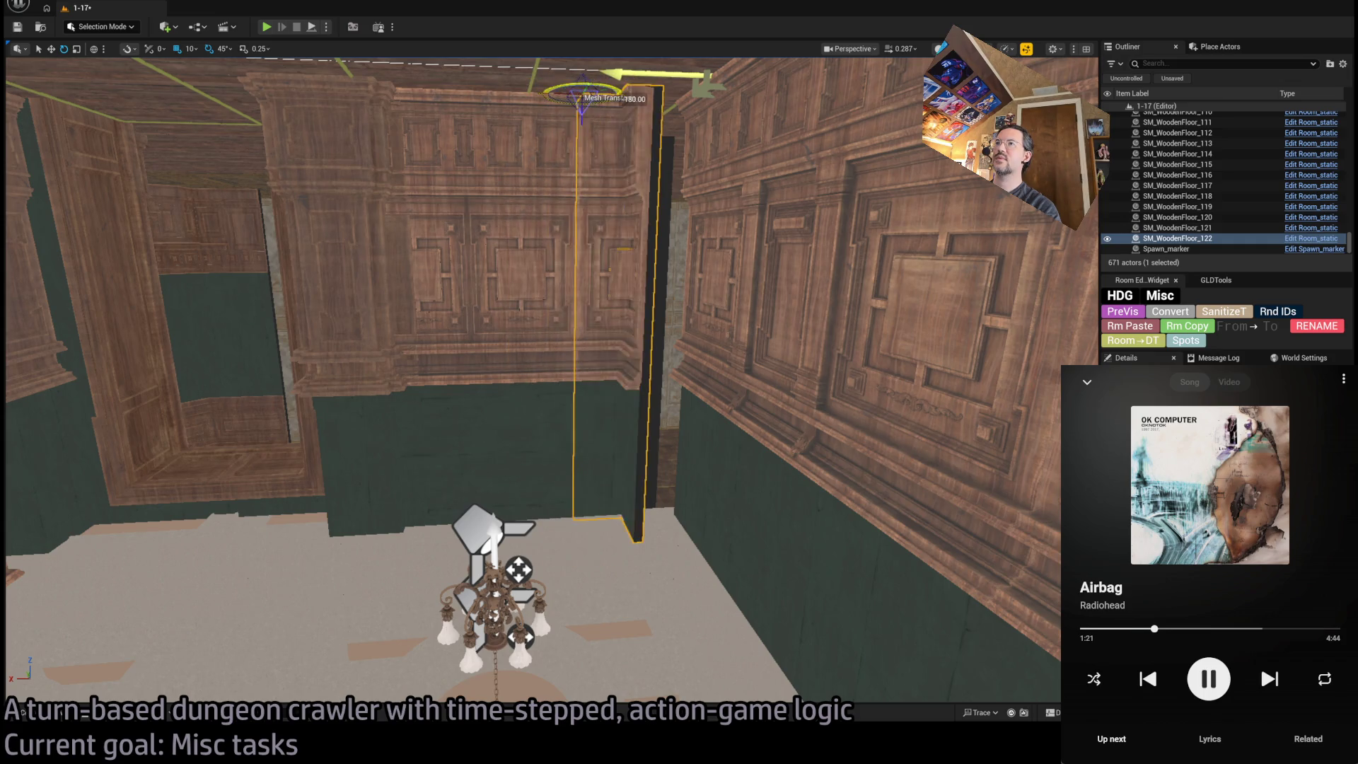
pyautogui.press('f')
pyautogui.scroll(-5, 481, 196)
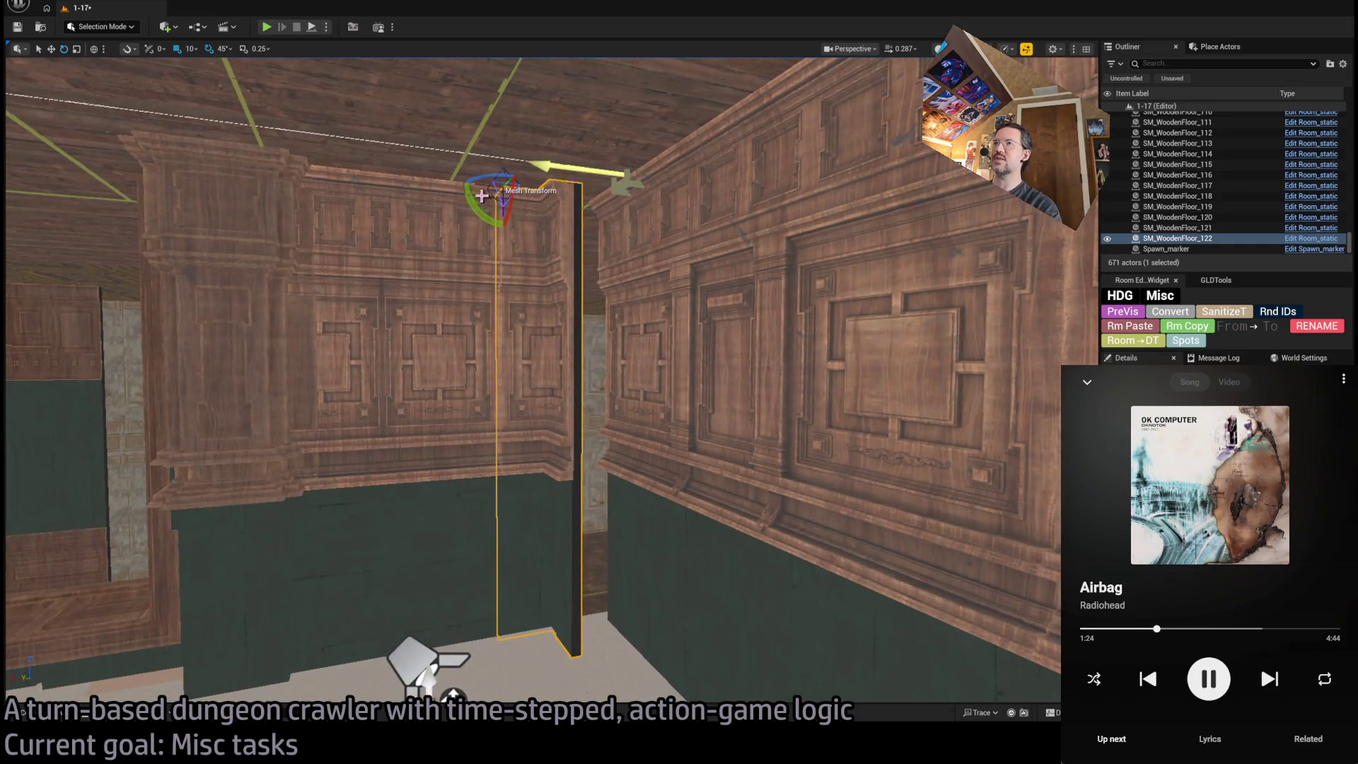
pyautogui.press('w')
pyautogui.moveTo(495, 187); pyautogui.dragTo(554, 188)
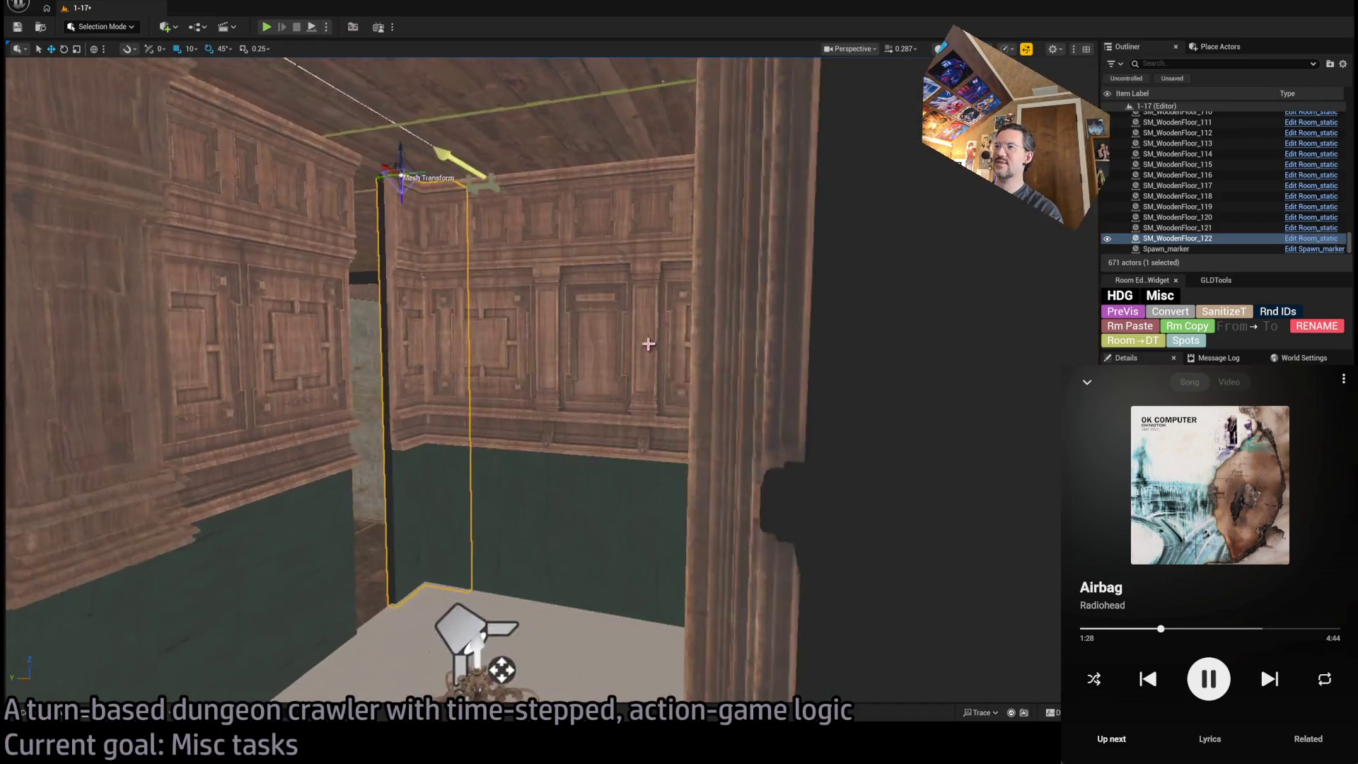
# Shift wall panel SM_WoodenFloor_89 left, then back right along the wall.
pyautogui.click(637, 332)
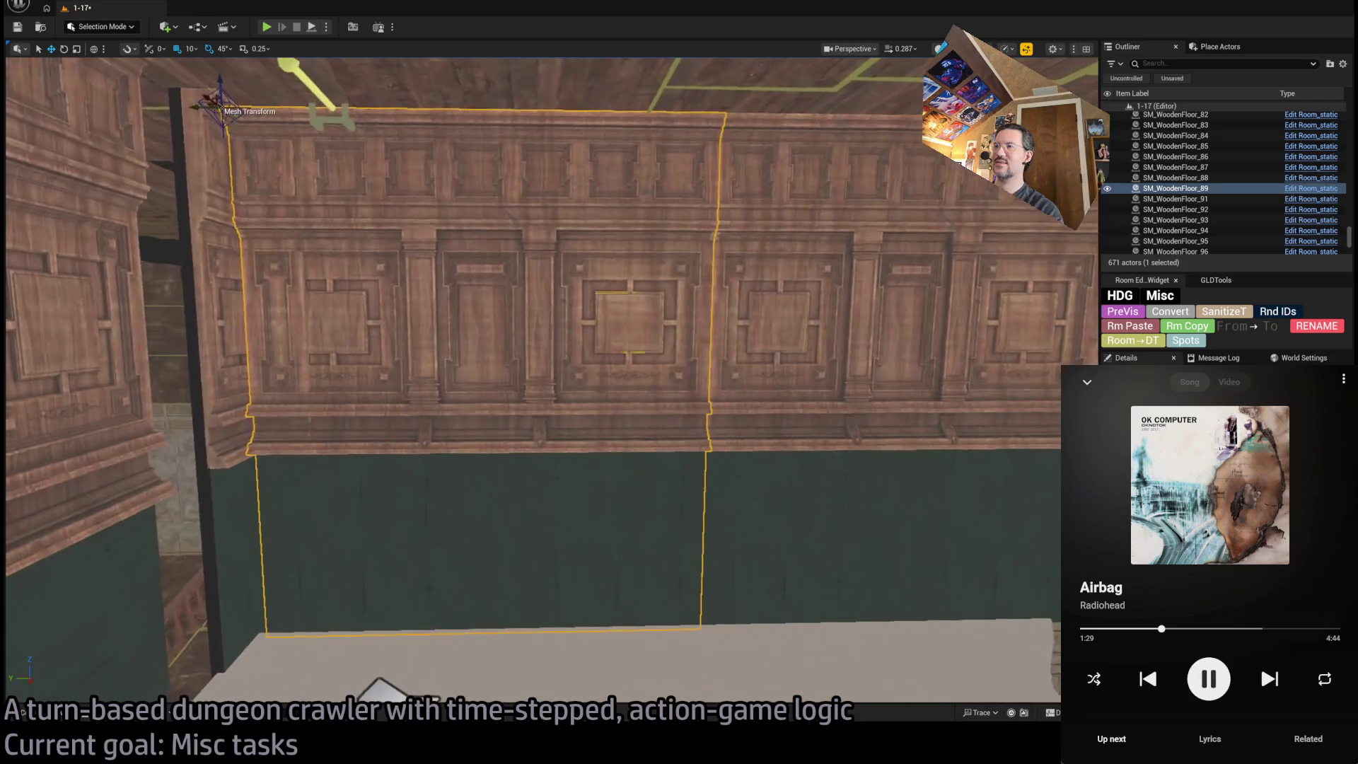
pyautogui.moveTo(762, 351); pyautogui.dragTo(703, 351)
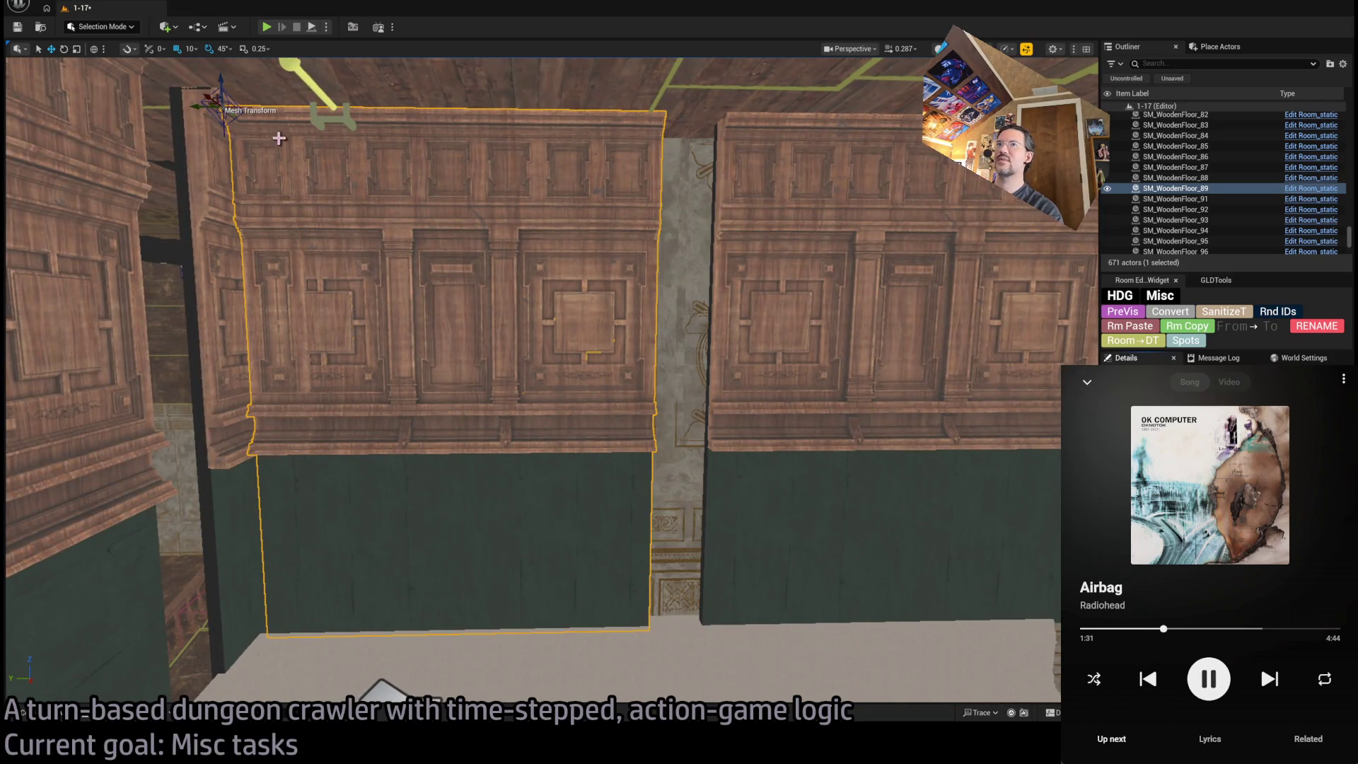
pyautogui.moveTo(241, 110)
pyautogui.mouseDown()
pyautogui.moveTo(216, 107)
pyautogui.moveTo(305, 110)
pyautogui.mouseUp()
pyautogui.moveTo(371, 215)
pyautogui.mouseDown()
pyautogui.moveTo(640, 384)
pyautogui.moveTo(609, 403)
pyautogui.mouseUp()
# Nudge wall panel SM_WoodenFloor_93 right and zoom in to check its left edge.
pyautogui.click(632, 381)
pyautogui.moveTo(440, 164)
pyautogui.mouseDown()
pyautogui.moveTo(510, 162)
pyautogui.moveTo(483, 161)
pyautogui.mouseUp()
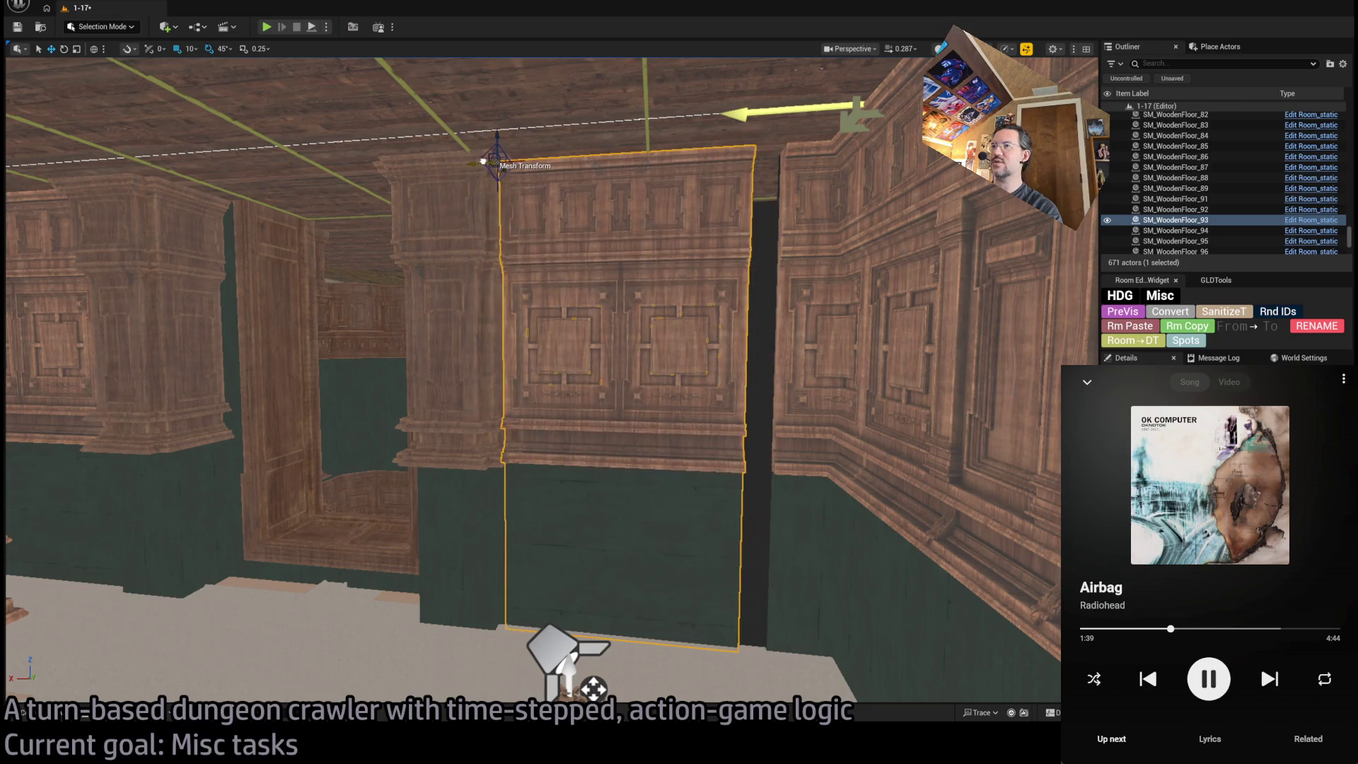
pyautogui.press('f')
pyautogui.moveTo(616, 297)
pyautogui.mouseDown()
pyautogui.moveTo(601, 283)
pyautogui.moveTo(650, 300)
pyautogui.mouseUp()
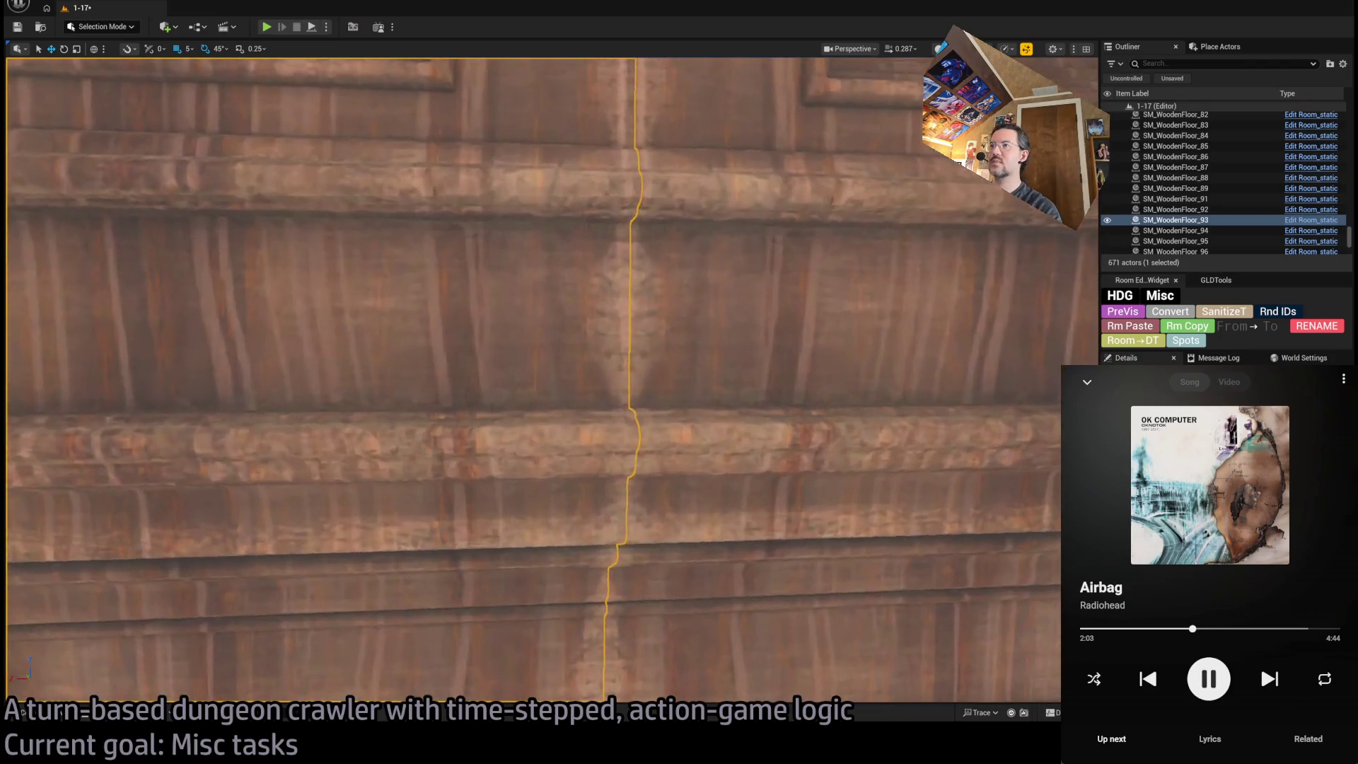
pyautogui.press('s')
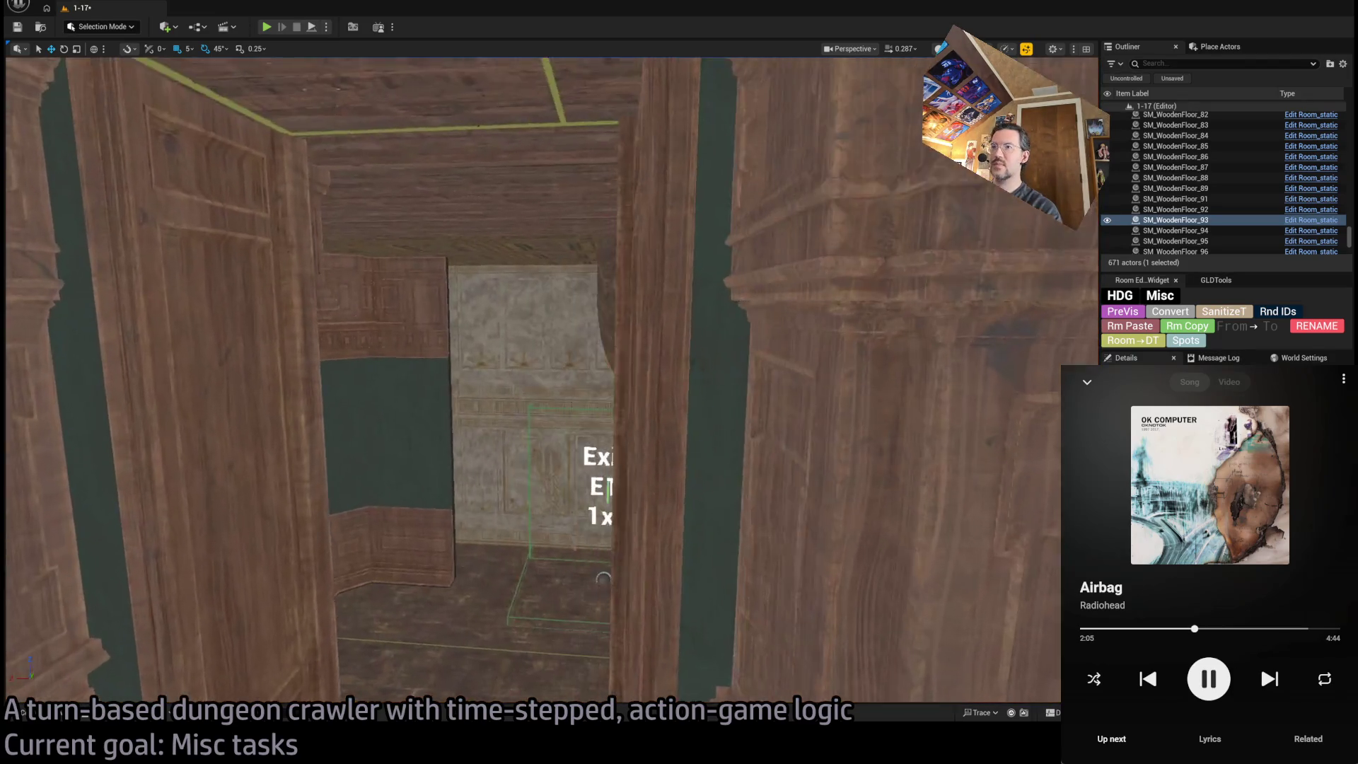
pyautogui.press('d')
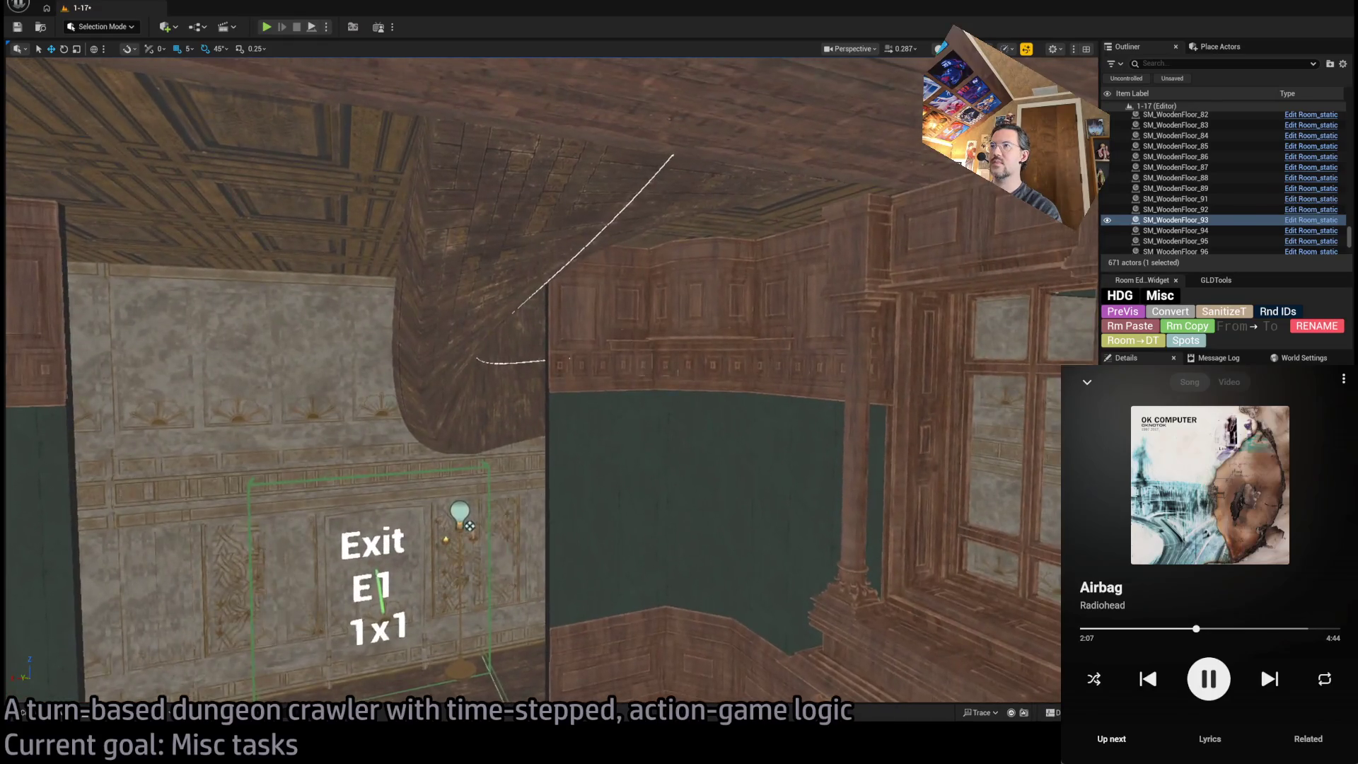
pyautogui.press('a')
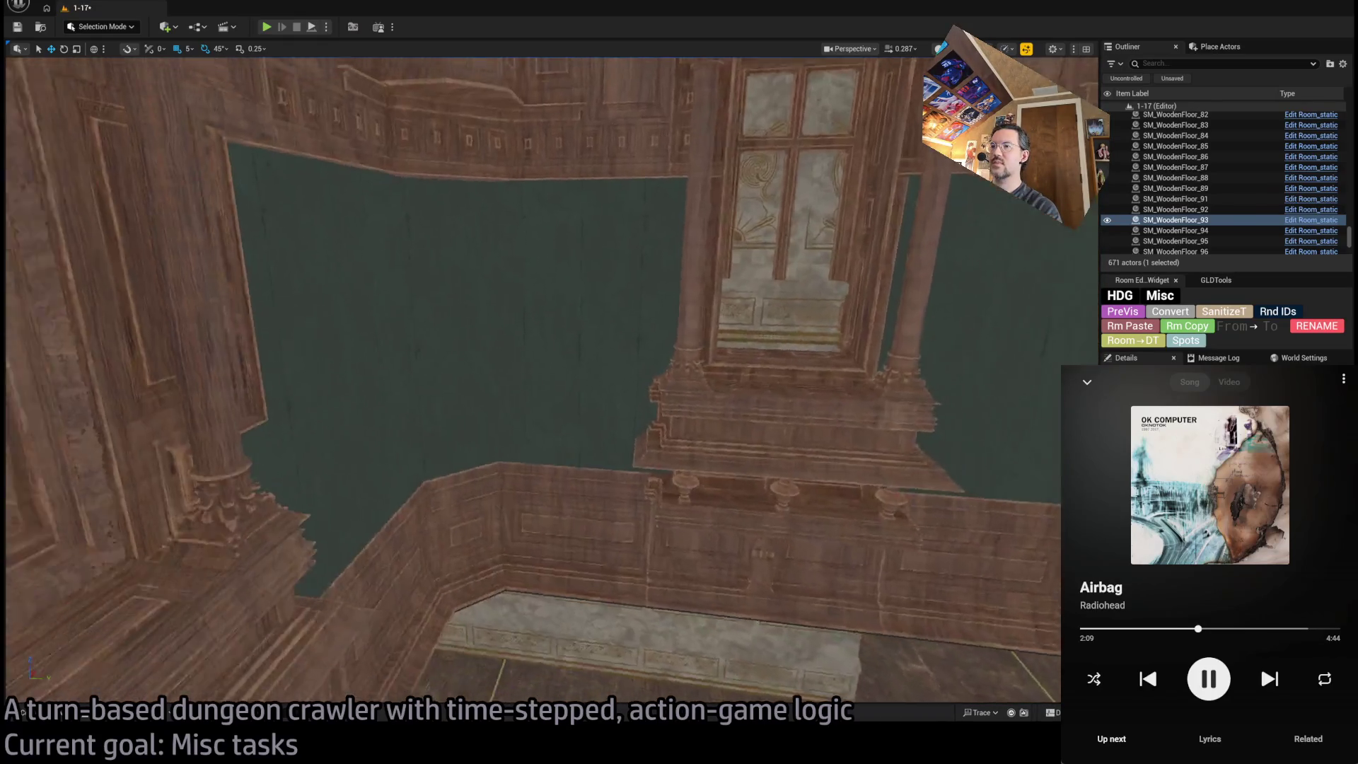
pyautogui.press('a')
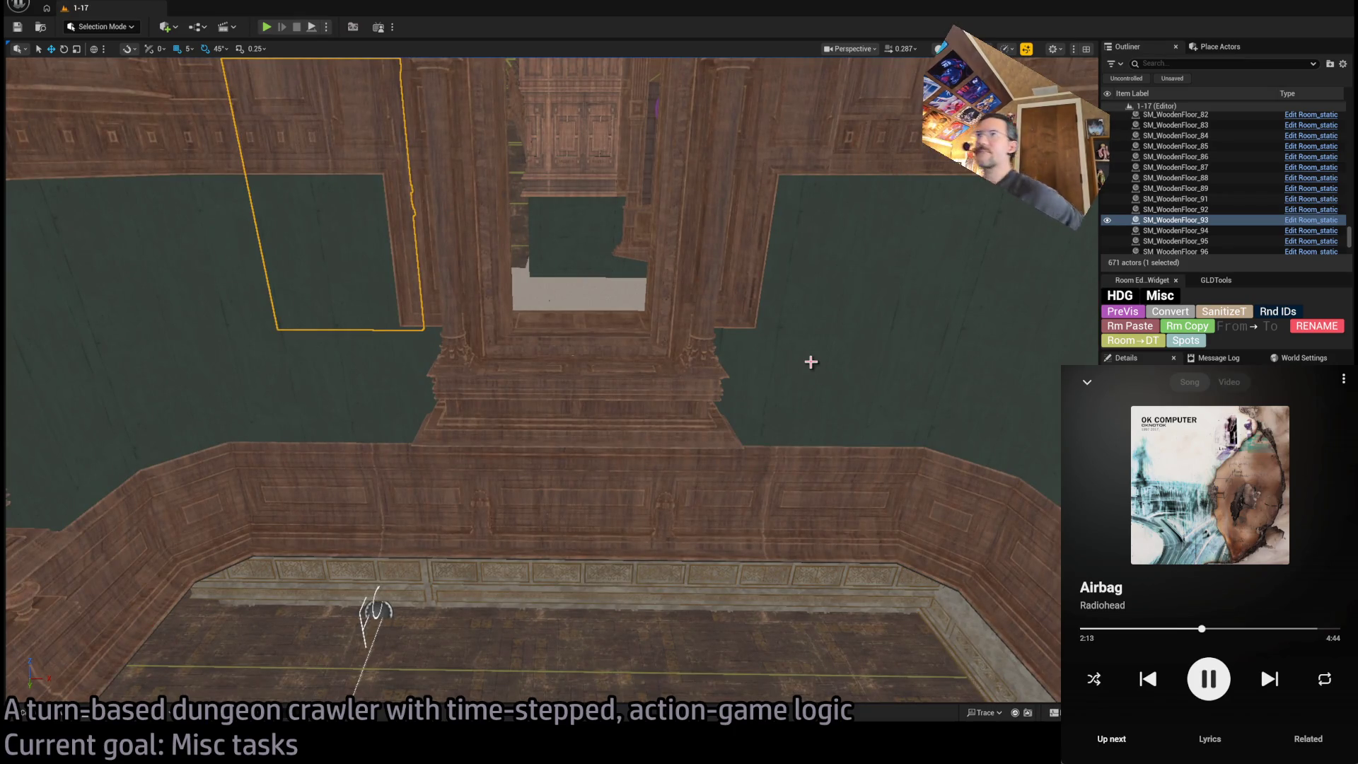
pyautogui.press('e')
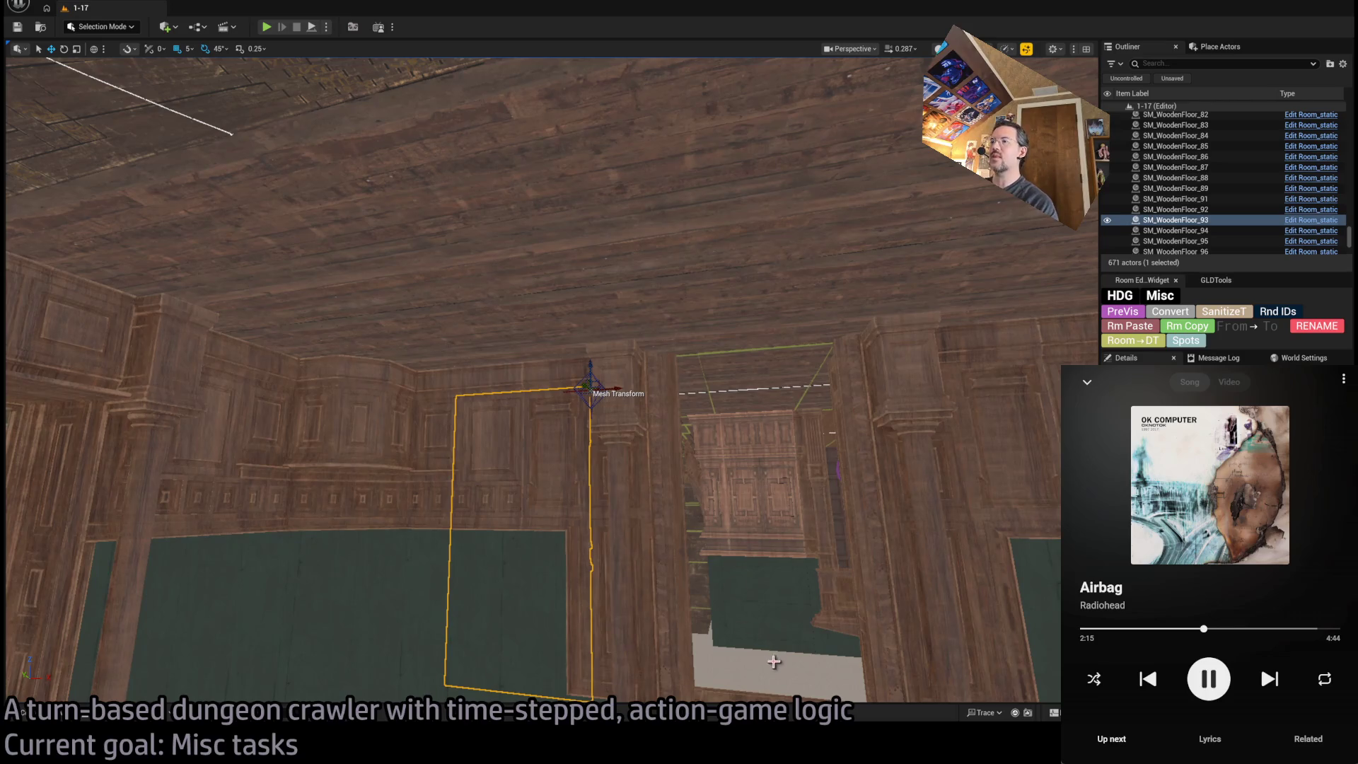
pyautogui.click(773, 661)
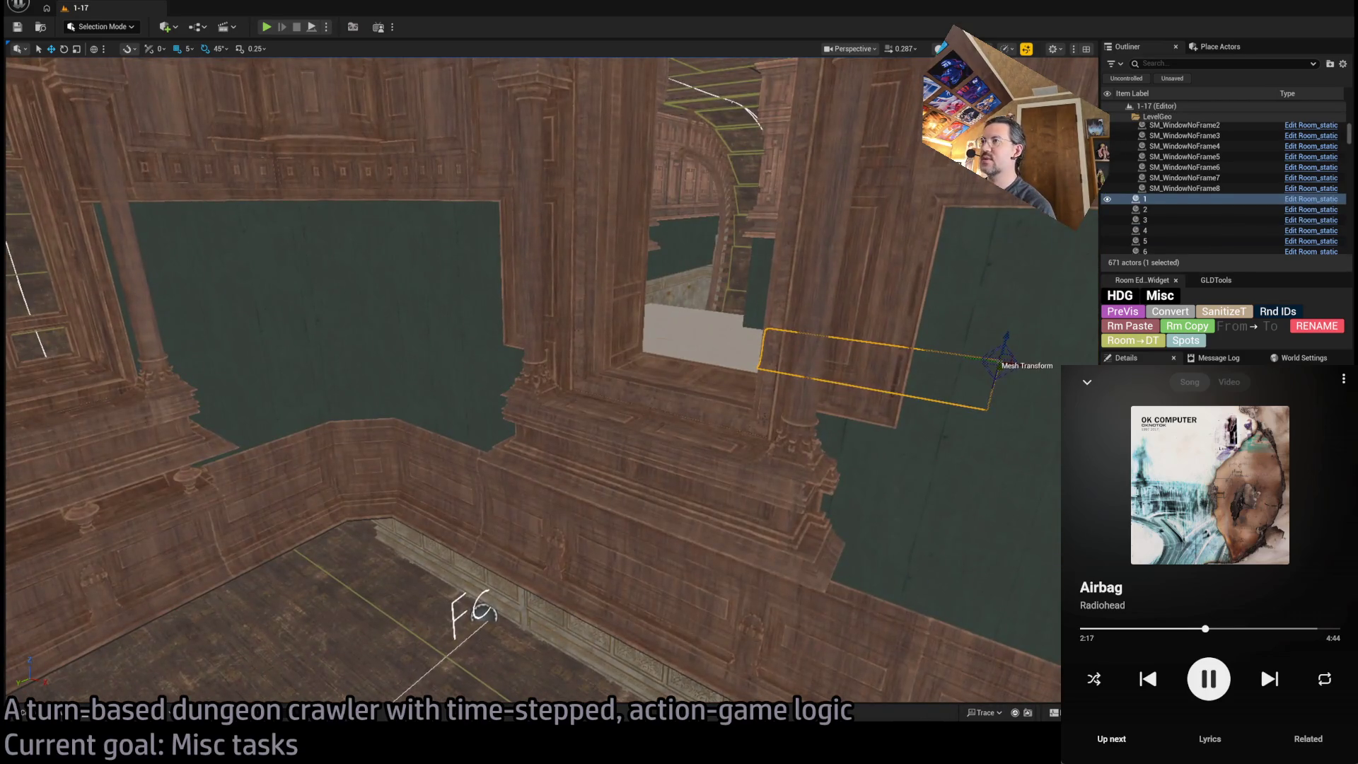
# Duplicate roof panel SM_WallStyle01_Roof_87 onto the floor and browse the mansion mesh library.
pyautogui.click(746, 365)
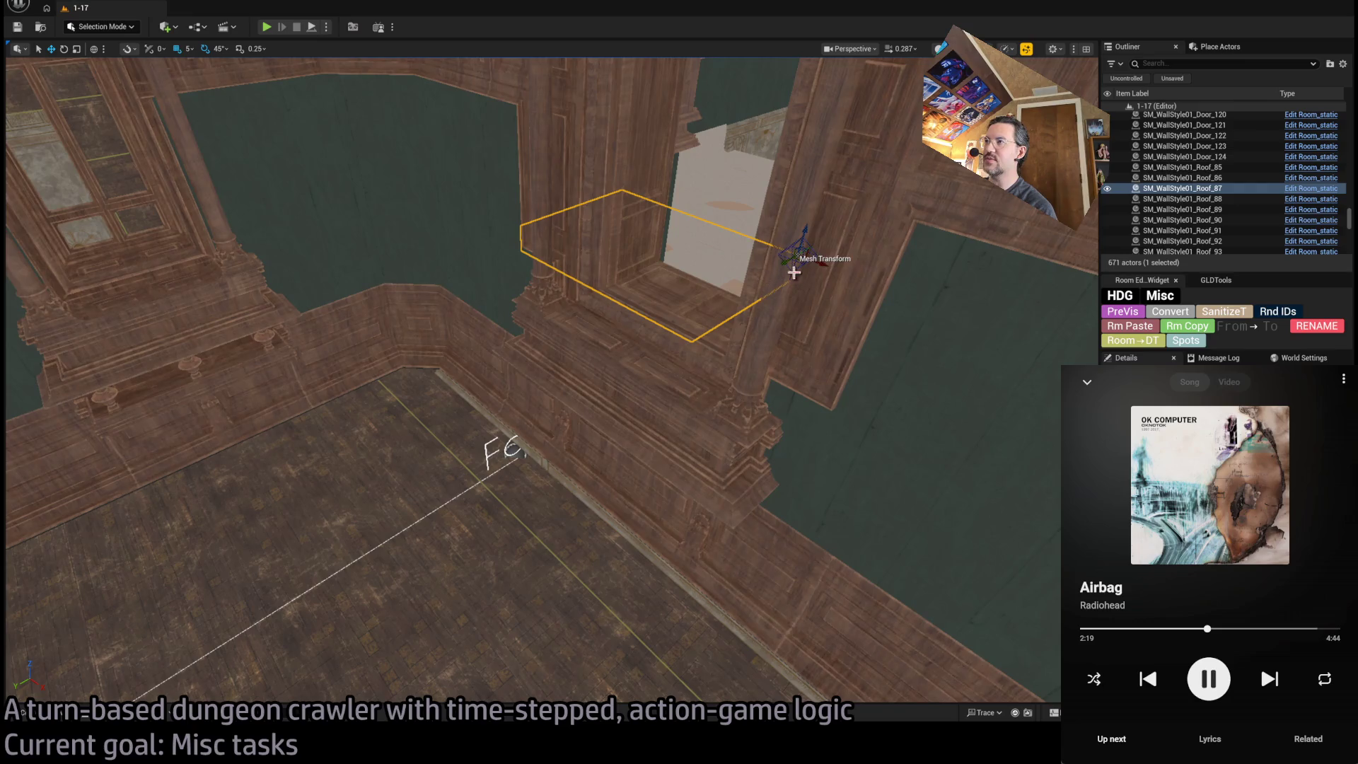
pyautogui.moveTo(787, 259)
pyautogui.mouseDown()
pyautogui.moveTo(411, 558)
pyautogui.moveTo(532, 479)
pyautogui.mouseUp()
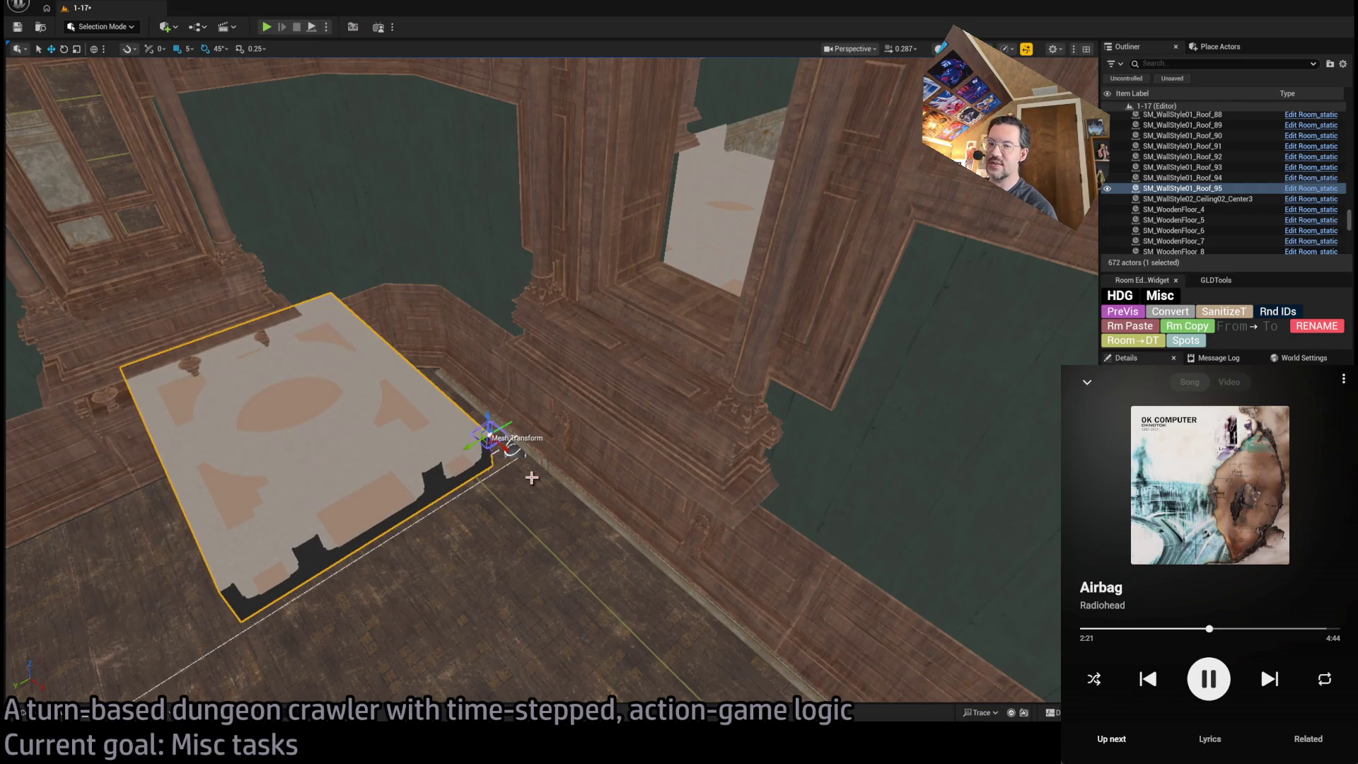
pyautogui.click(60, 714)
pyautogui.scroll(-3, 556, 571)
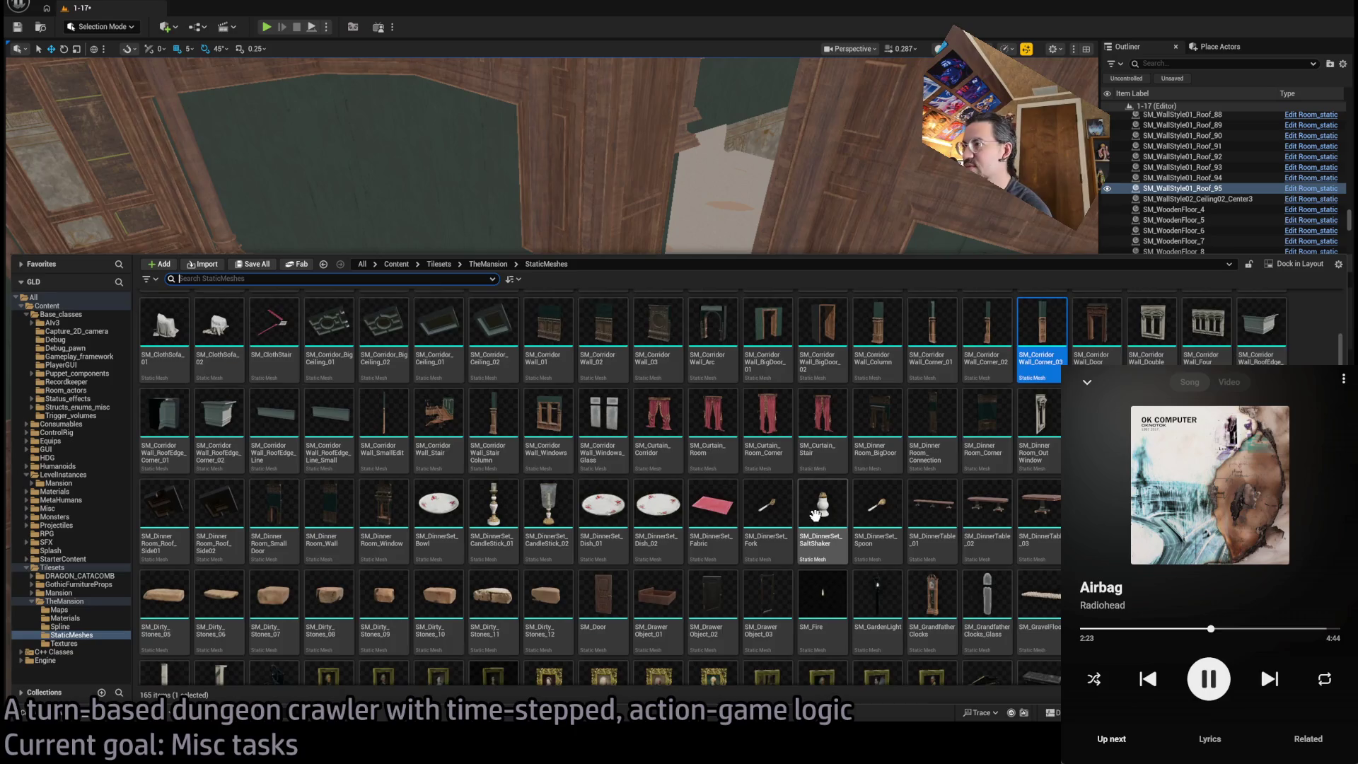
pyautogui.scroll(2, 658, 523)
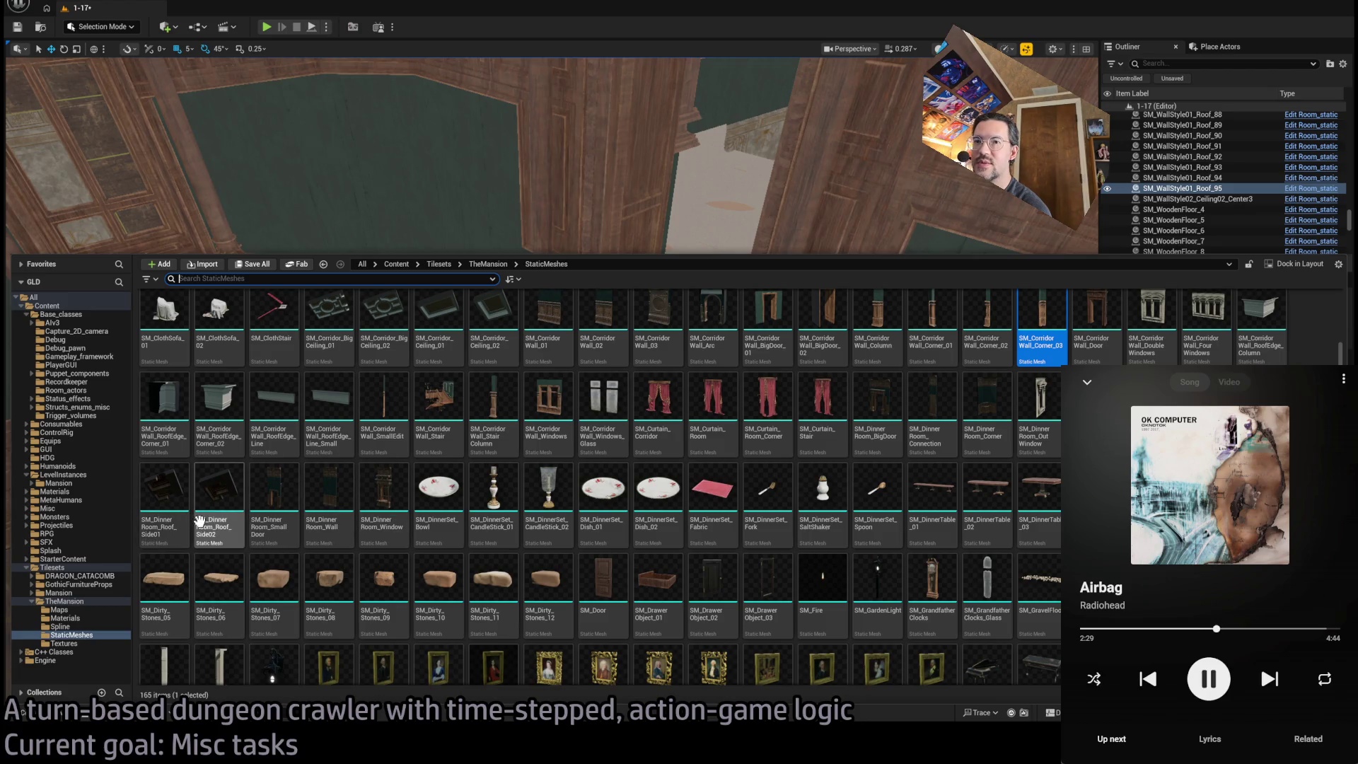
pyautogui.hotkey('ctrl', 'space')
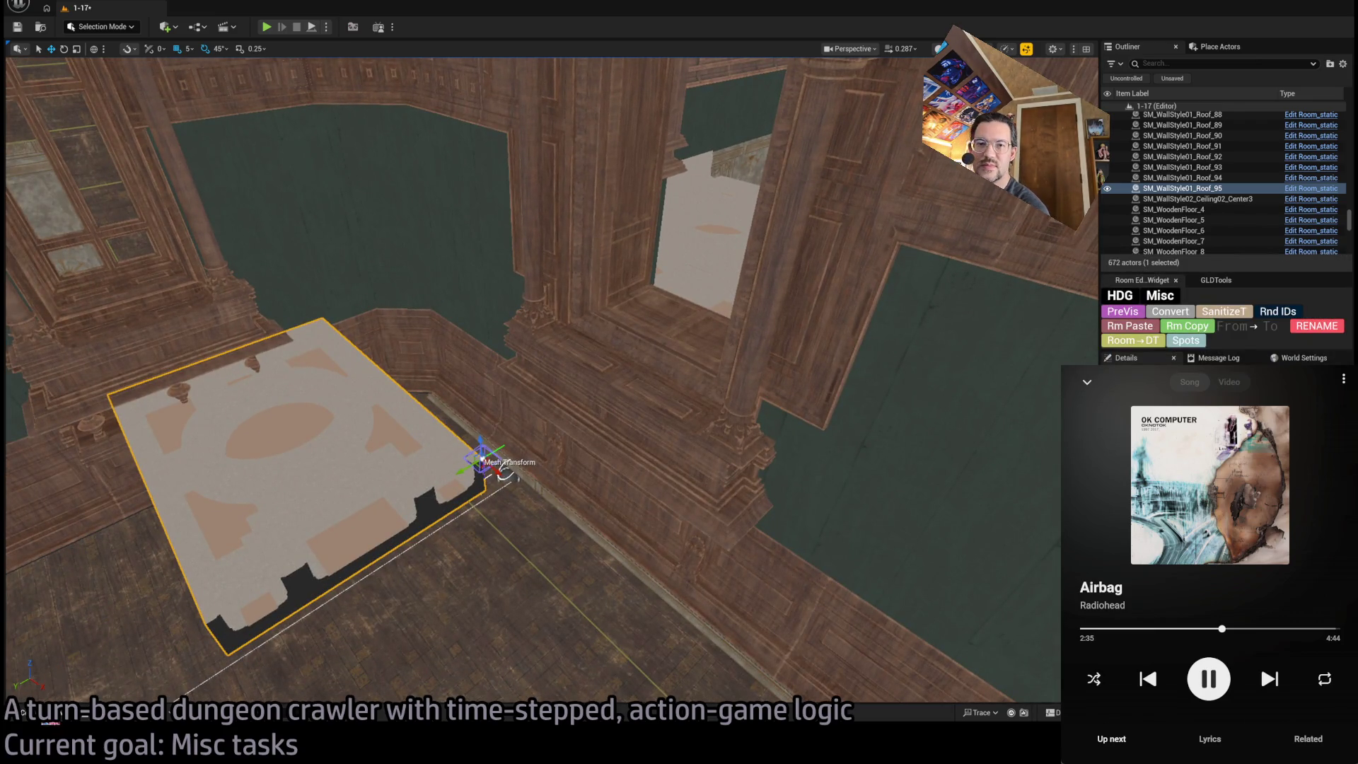
pyautogui.hotkey('ctrl', 'space')
pyautogui.scroll(2, 764, 205)
pyautogui.hotkey('ctrl', 'space')
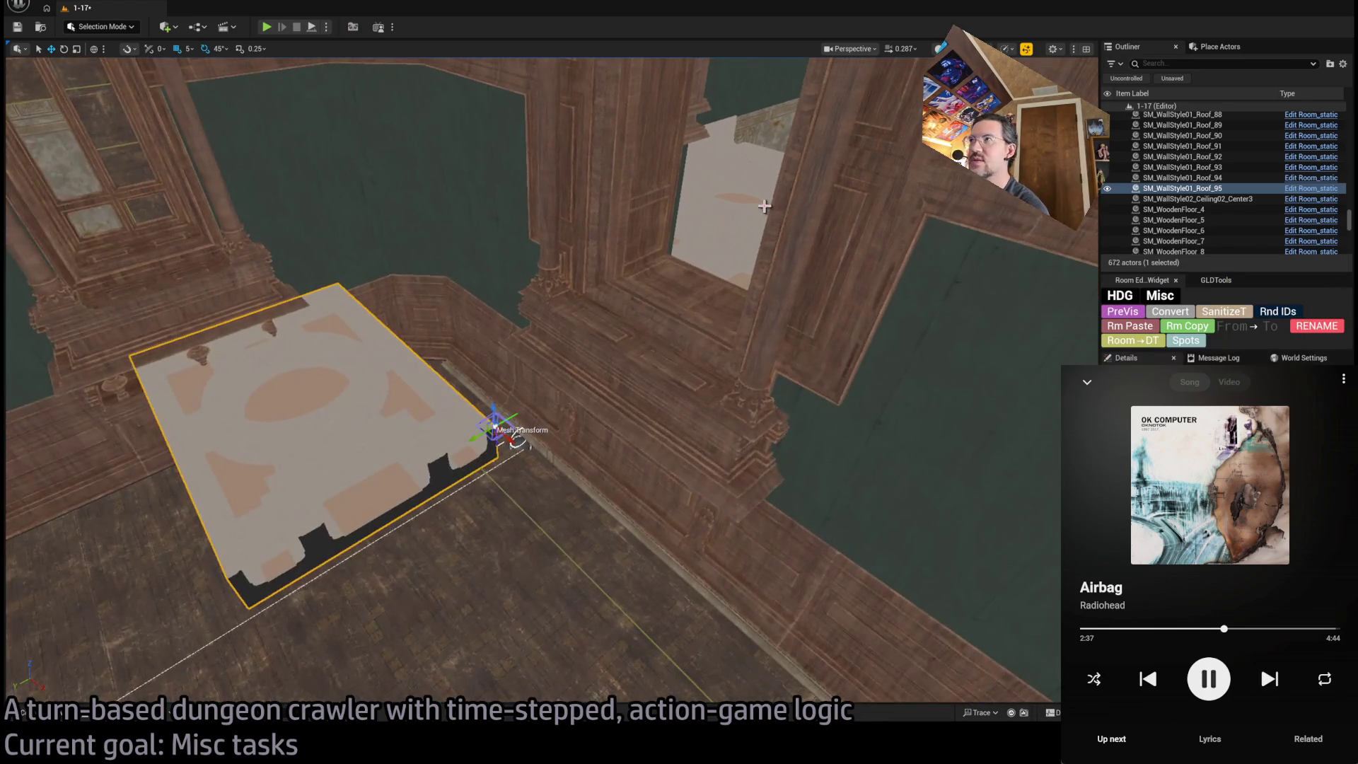
# Rotate the copied roof panel -90° and raise it to ceiling height.
pyautogui.moveTo(517, 440); pyautogui.dragTo(487, 297)
pyautogui.press('f')
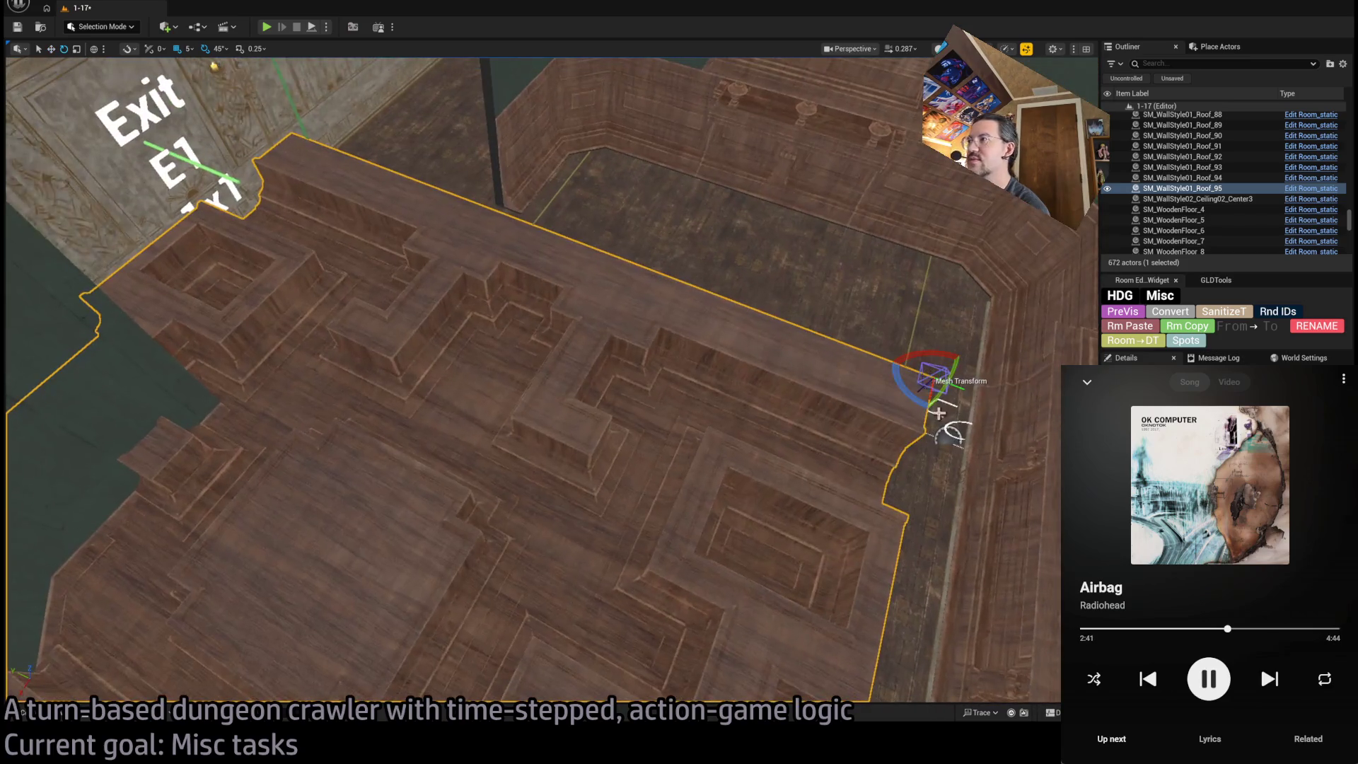
pyautogui.moveTo(952, 433); pyautogui.dragTo(294, 276)
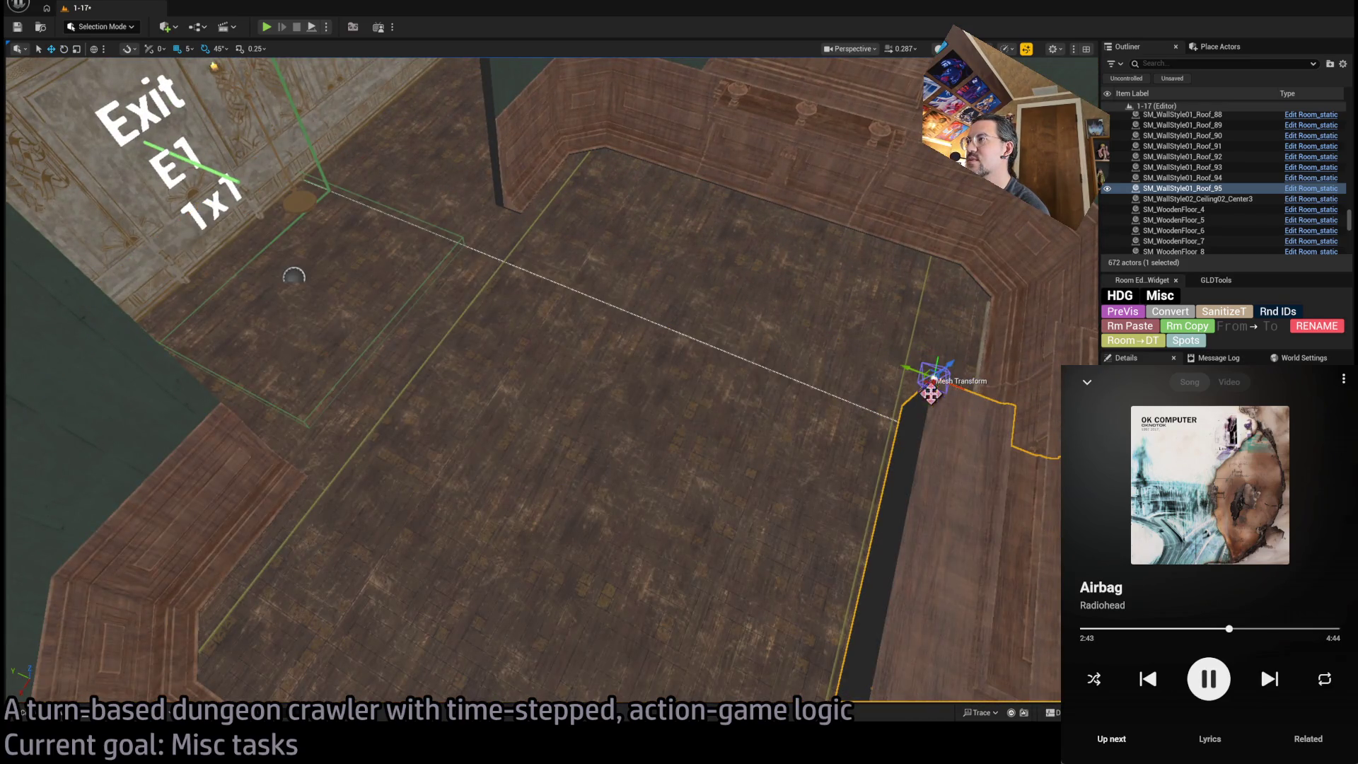
pyautogui.moveTo(633, 259)
pyautogui.mouseDown()
pyautogui.moveTo(540, 85)
pyautogui.moveTo(485, 71)
pyautogui.mouseUp()
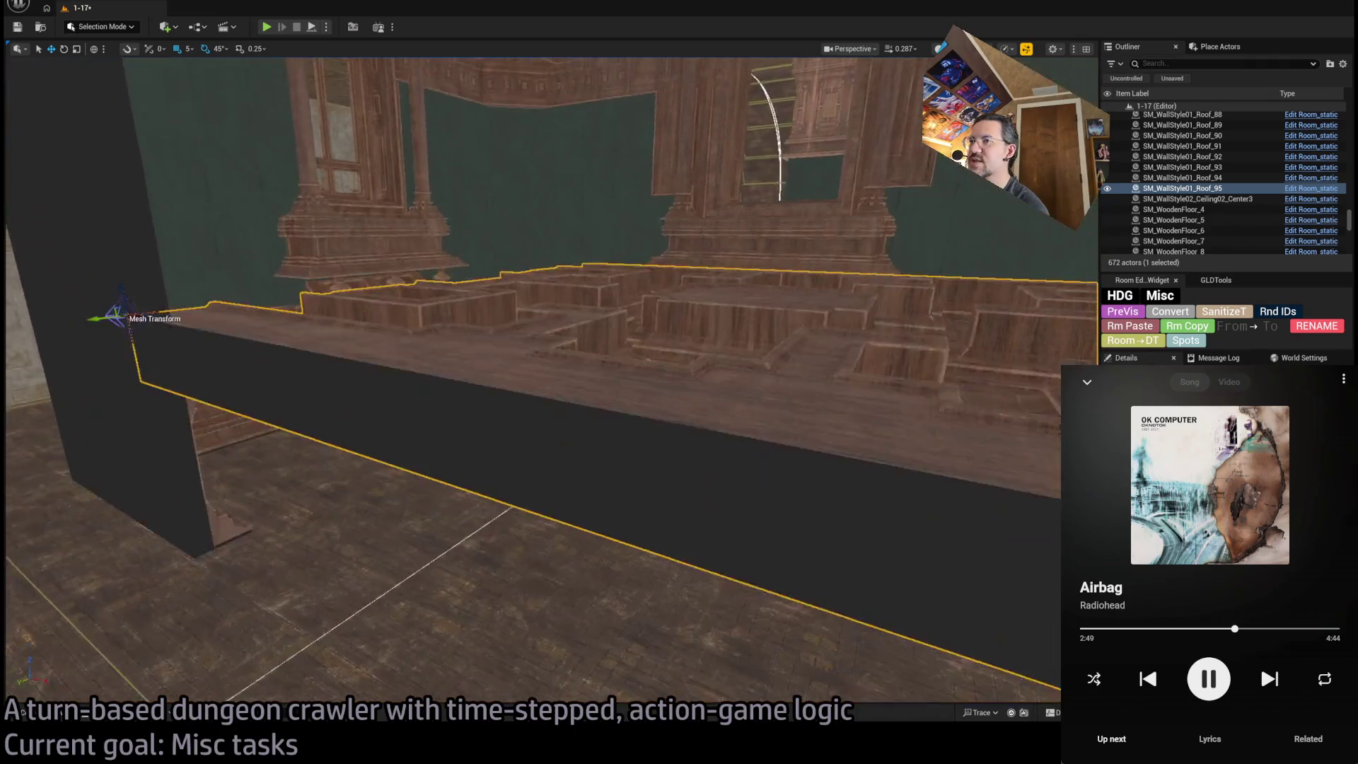
pyautogui.moveTo(217, 185); pyautogui.dragTo(239, 400)
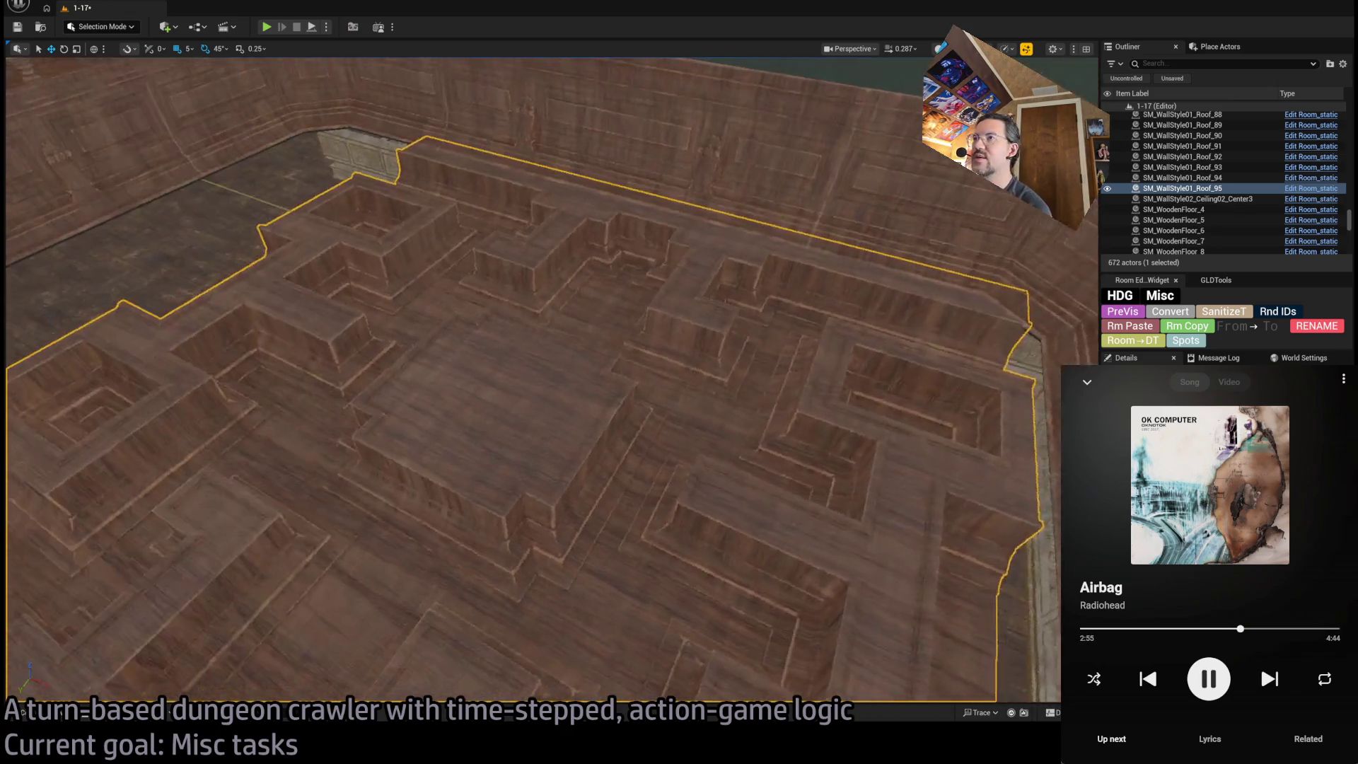
pyautogui.moveTo(308, 427)
pyautogui.mouseDown()
pyautogui.moveTo(288, 255)
pyautogui.moveTo(312, 397)
pyautogui.moveTo(395, 443)
pyautogui.mouseUp()
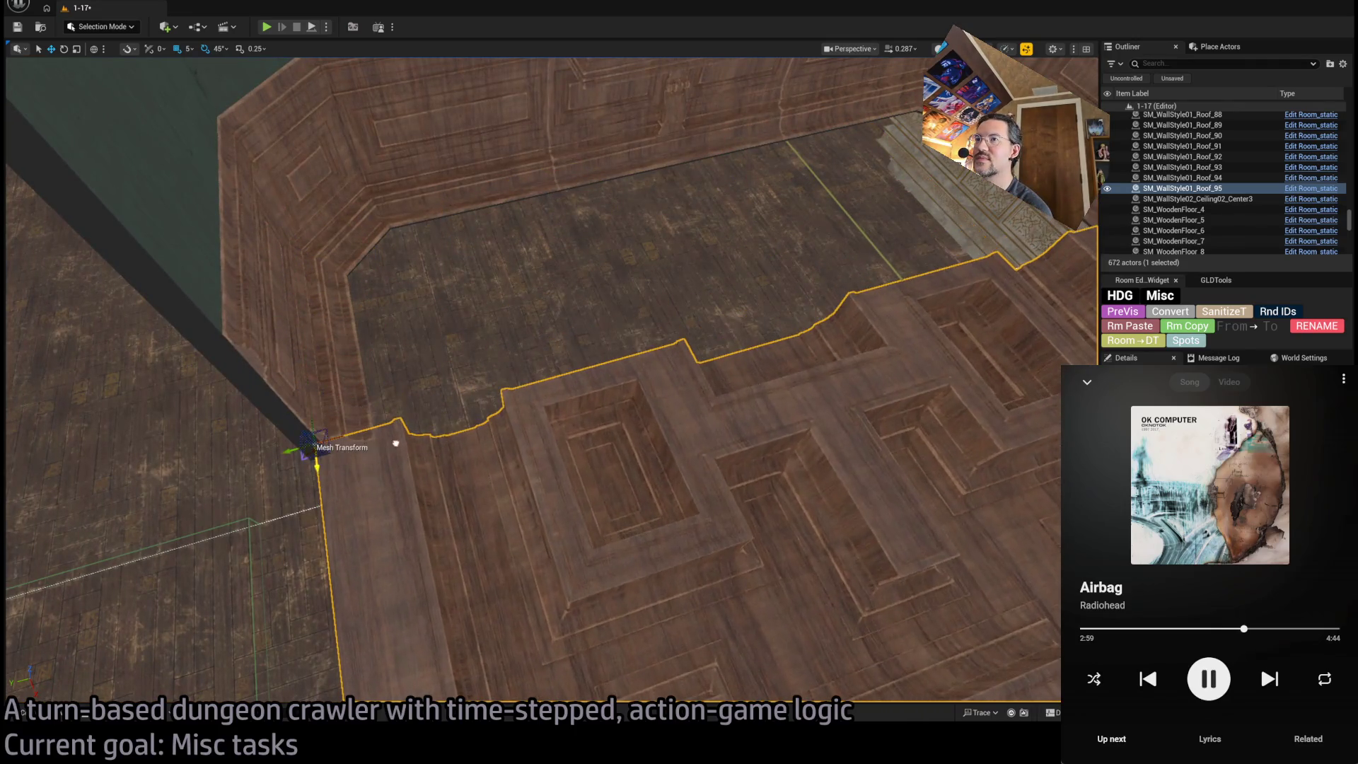
# Browse the mansion mesh library, then reframe the view toward the walls and Exit sign.
pyautogui.click(24, 713)
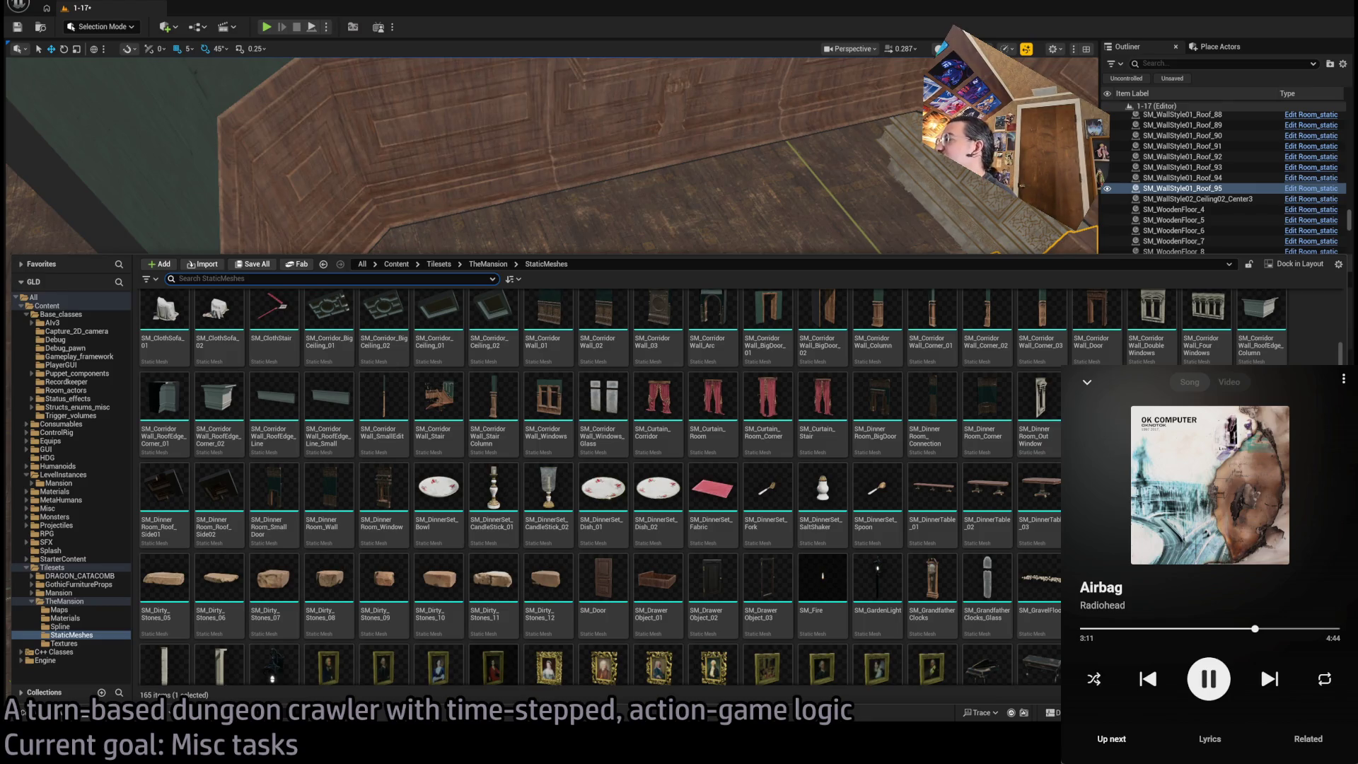
pyautogui.click(23, 712)
pyautogui.press('f')
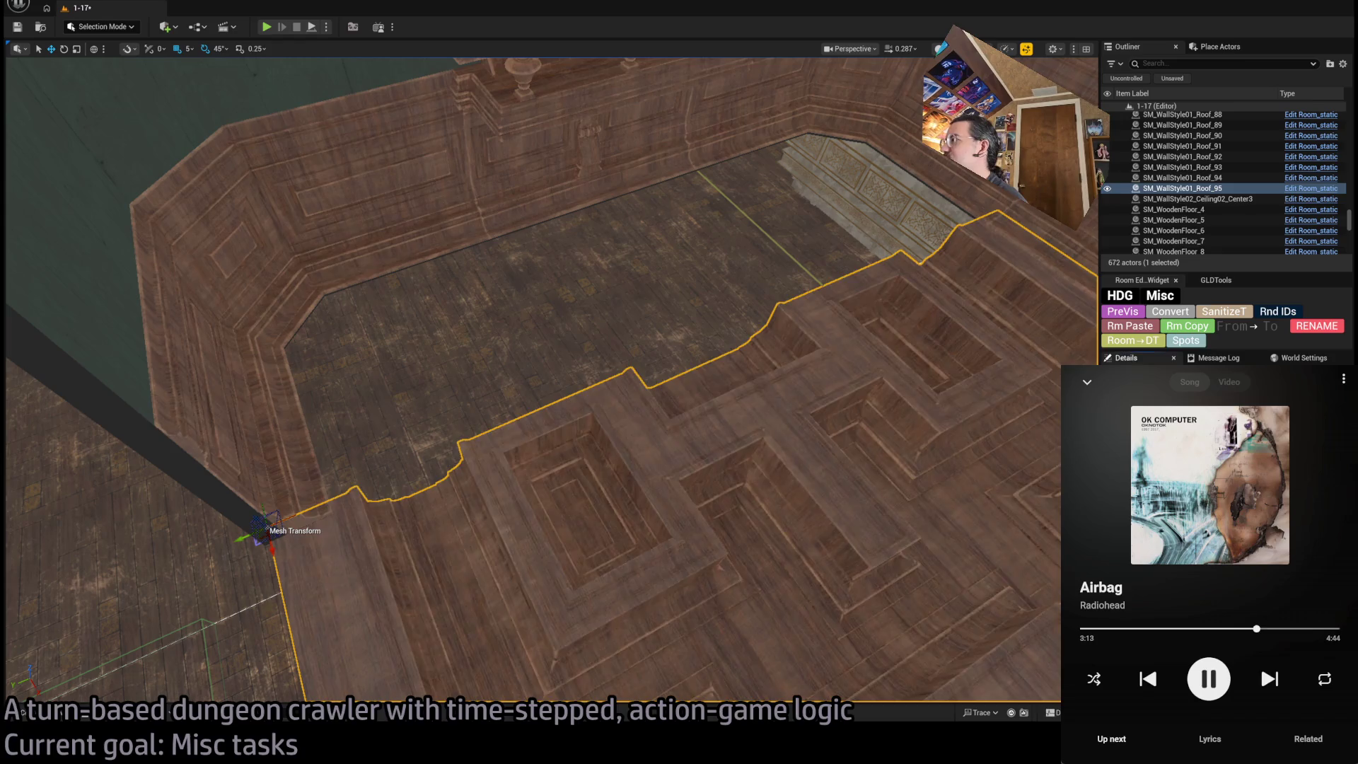
pyautogui.moveTo(637, 416); pyautogui.dragTo(594, 380)
pyautogui.moveTo(458, 280)
pyautogui.mouseDown()
pyautogui.moveTo(424, 226)
pyautogui.moveTo(400, 262)
pyautogui.mouseUp()
pyautogui.hotkey('ctrl', 'space')
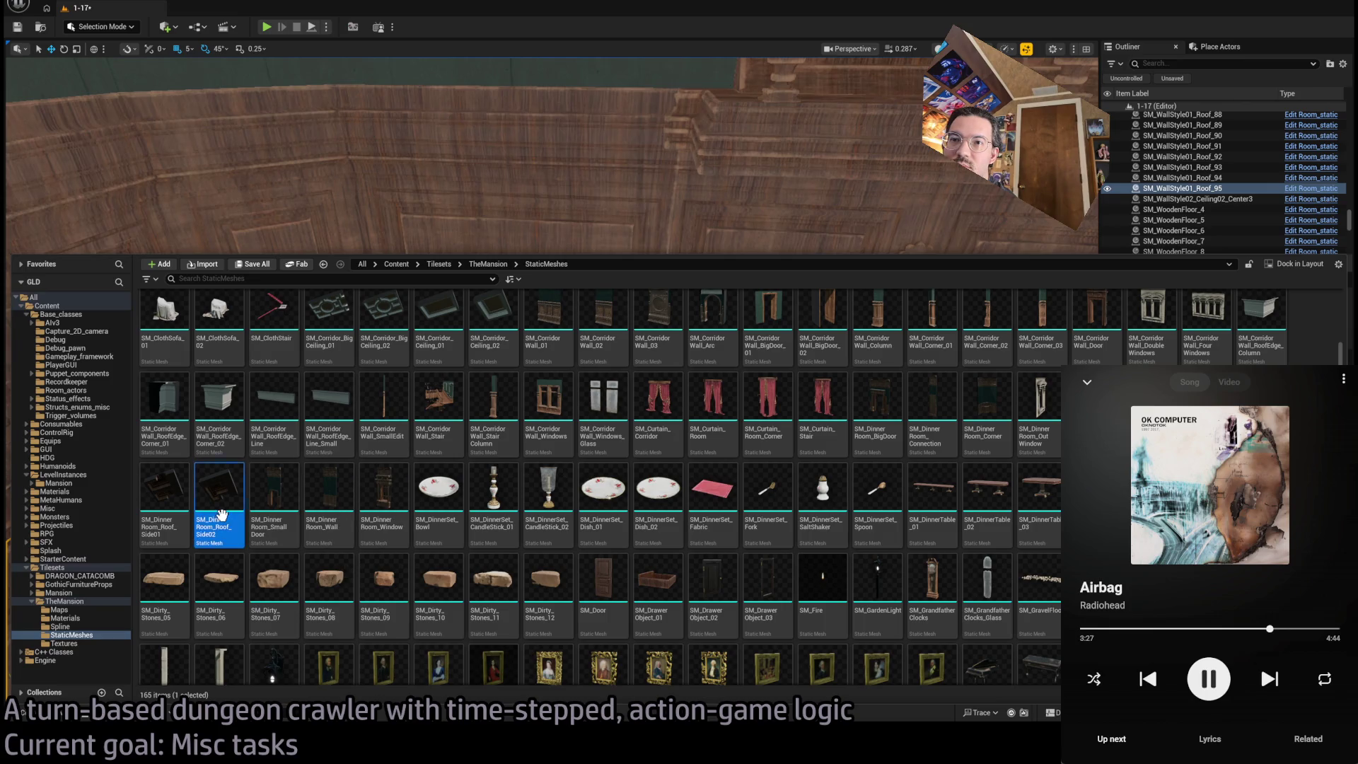
# Turn the corner roof piece a quarter turn (-90°) and orbit to check it from above.
pyautogui.hotkey('ctrl', 'space')
pyautogui.press('f')
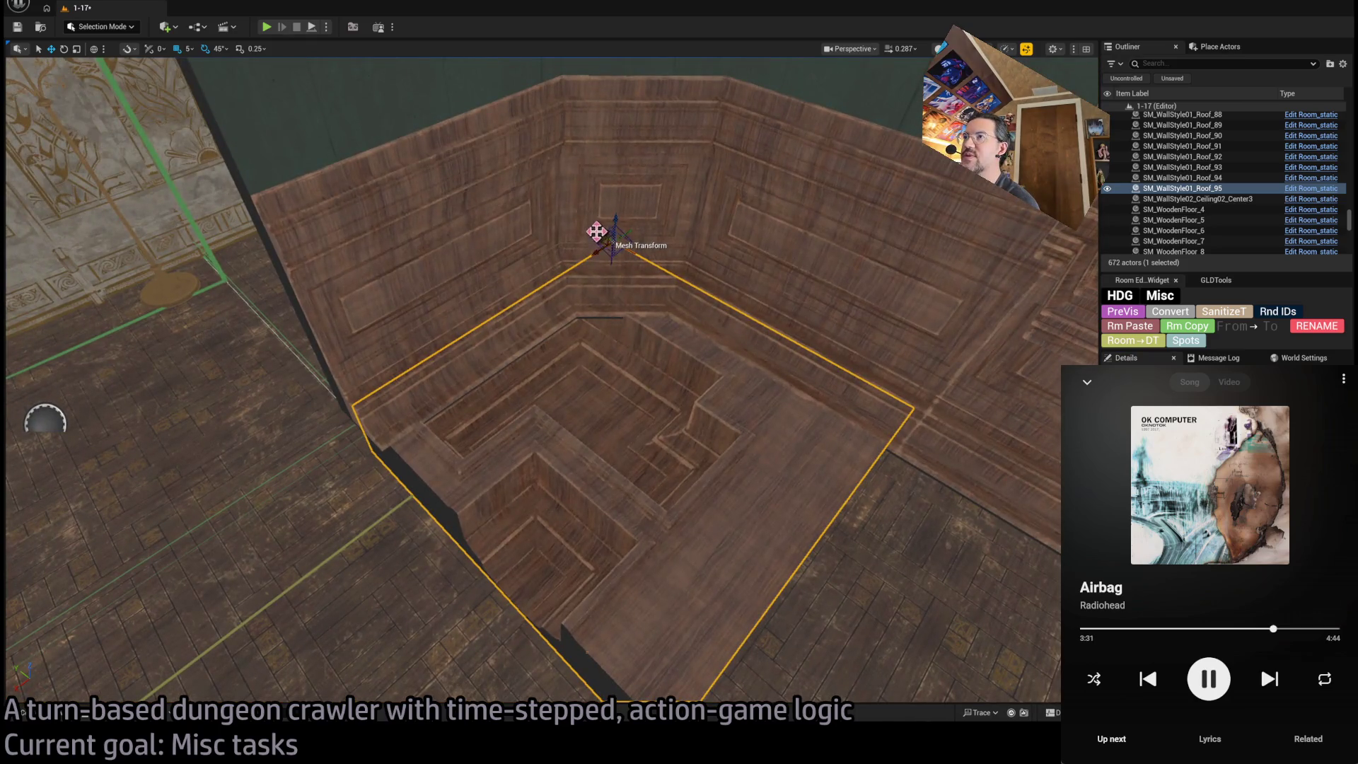
pyautogui.scroll(-3, 616, 268)
pyautogui.scroll(-1, 614, 265)
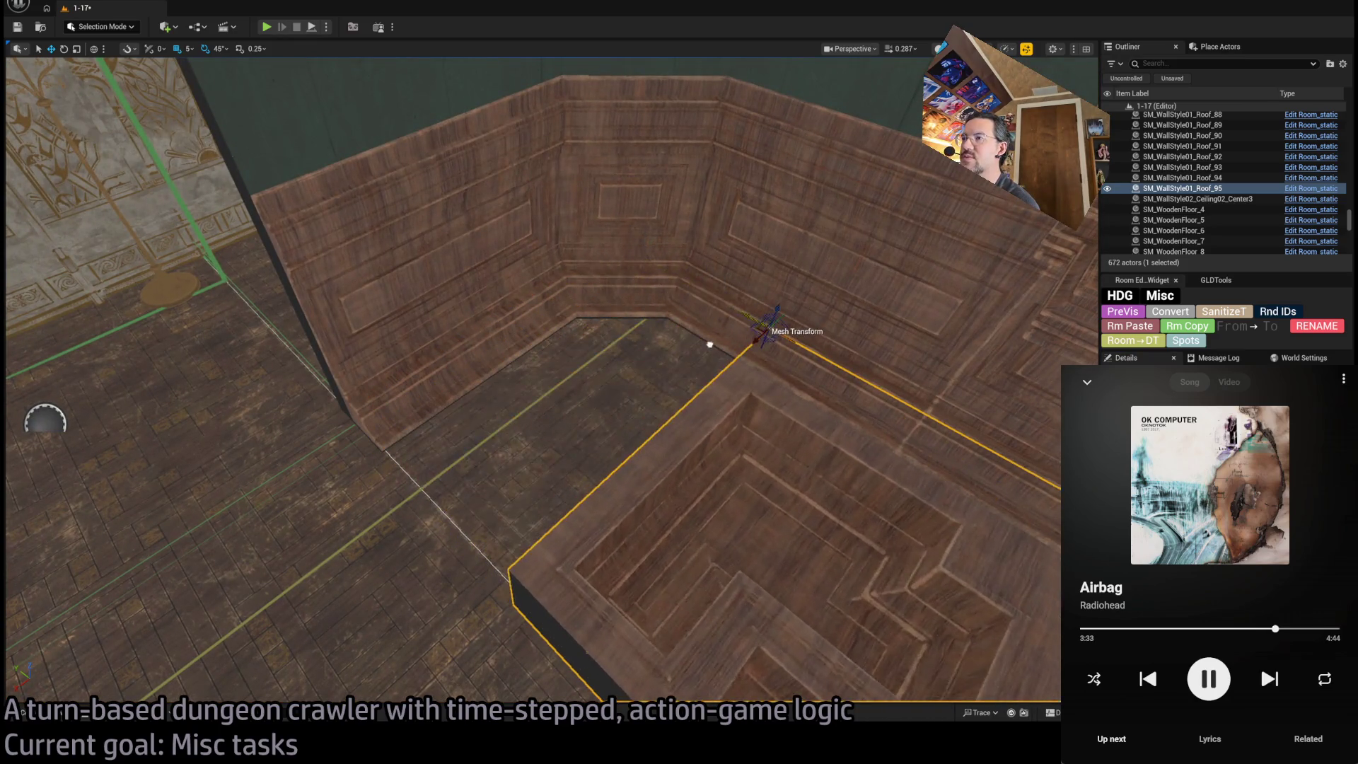
pyautogui.hotkey('ctrl', 'z')
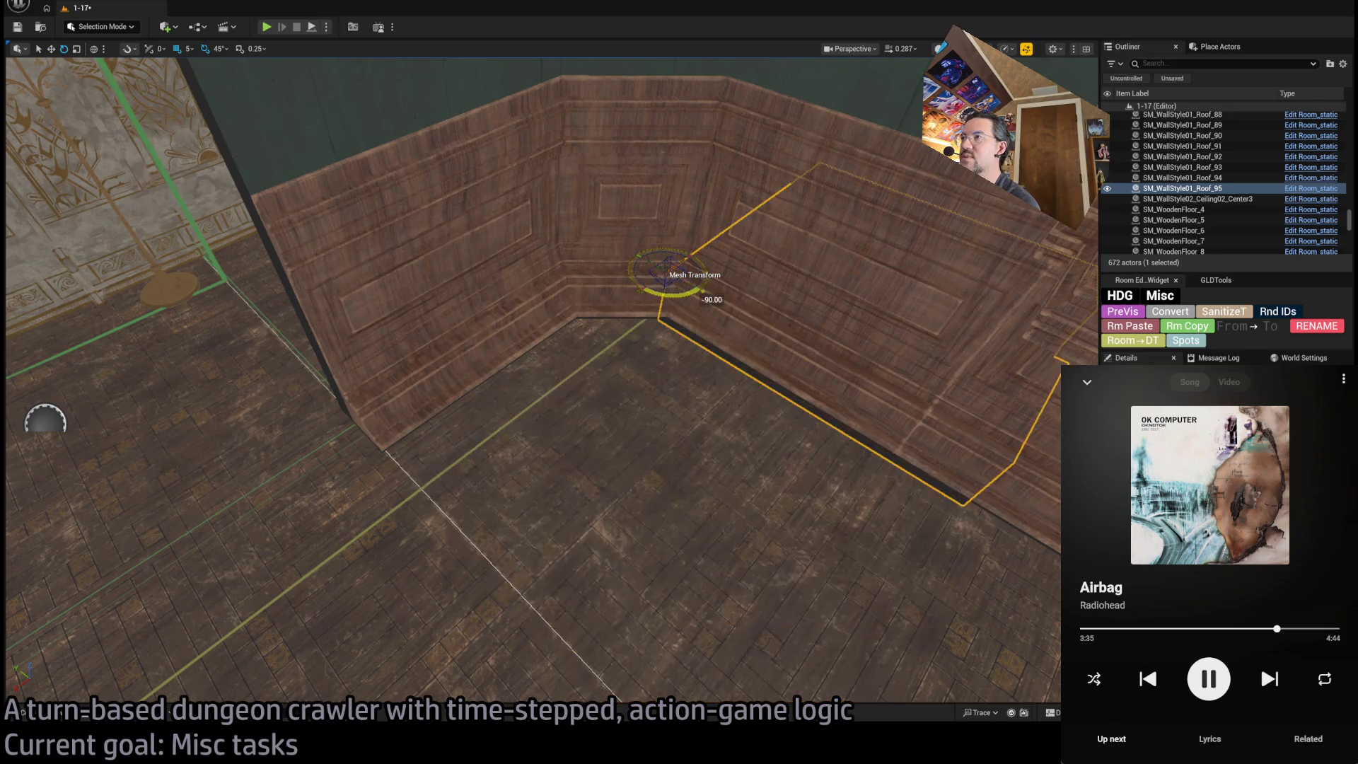
pyautogui.hotkey('ctrl', 'z')
pyautogui.hotkey('ctrl', 'z')
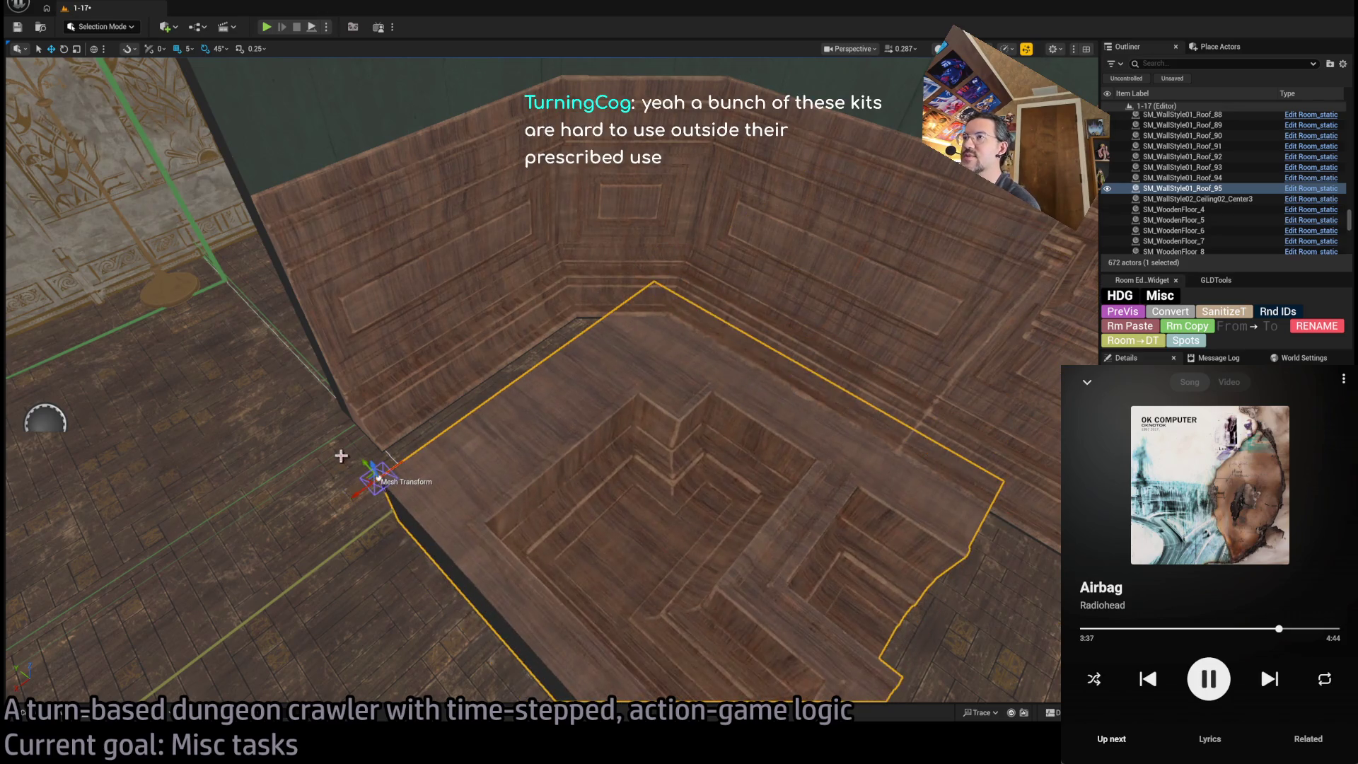
pyautogui.moveTo(401, 489)
pyautogui.mouseDown()
pyautogui.moveTo(190, 234)
pyautogui.moveTo(409, 470)
pyautogui.moveTo(357, 434)
pyautogui.moveTo(382, 439)
pyautogui.mouseUp()
pyautogui.moveTo(404, 520); pyautogui.dragTo(404, 519)
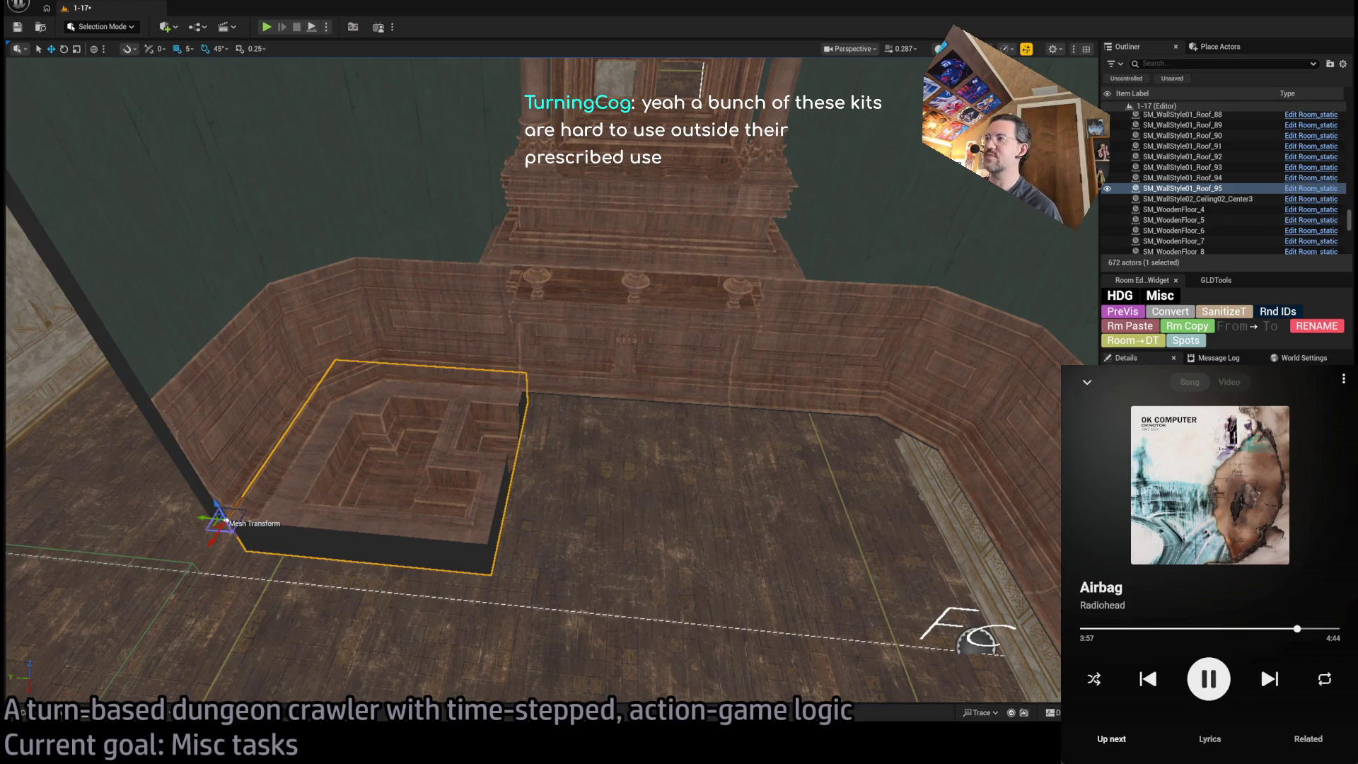
# Duplicate the roof piece, placing SM_WallStyle01_Roof_96 beside it.
pyautogui.click(43, 714)
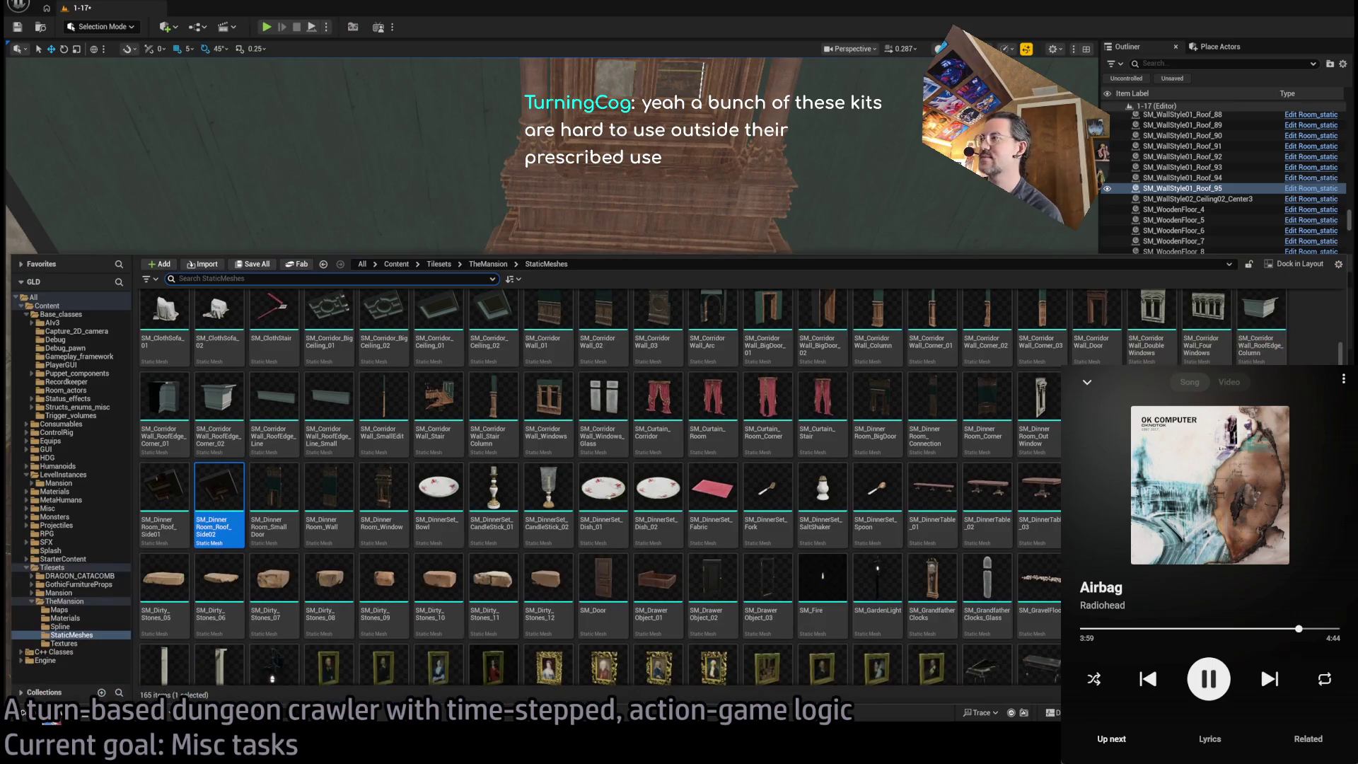
pyautogui.click(420, 452)
pyautogui.moveTo(207, 520); pyautogui.dragTo(468, 550)
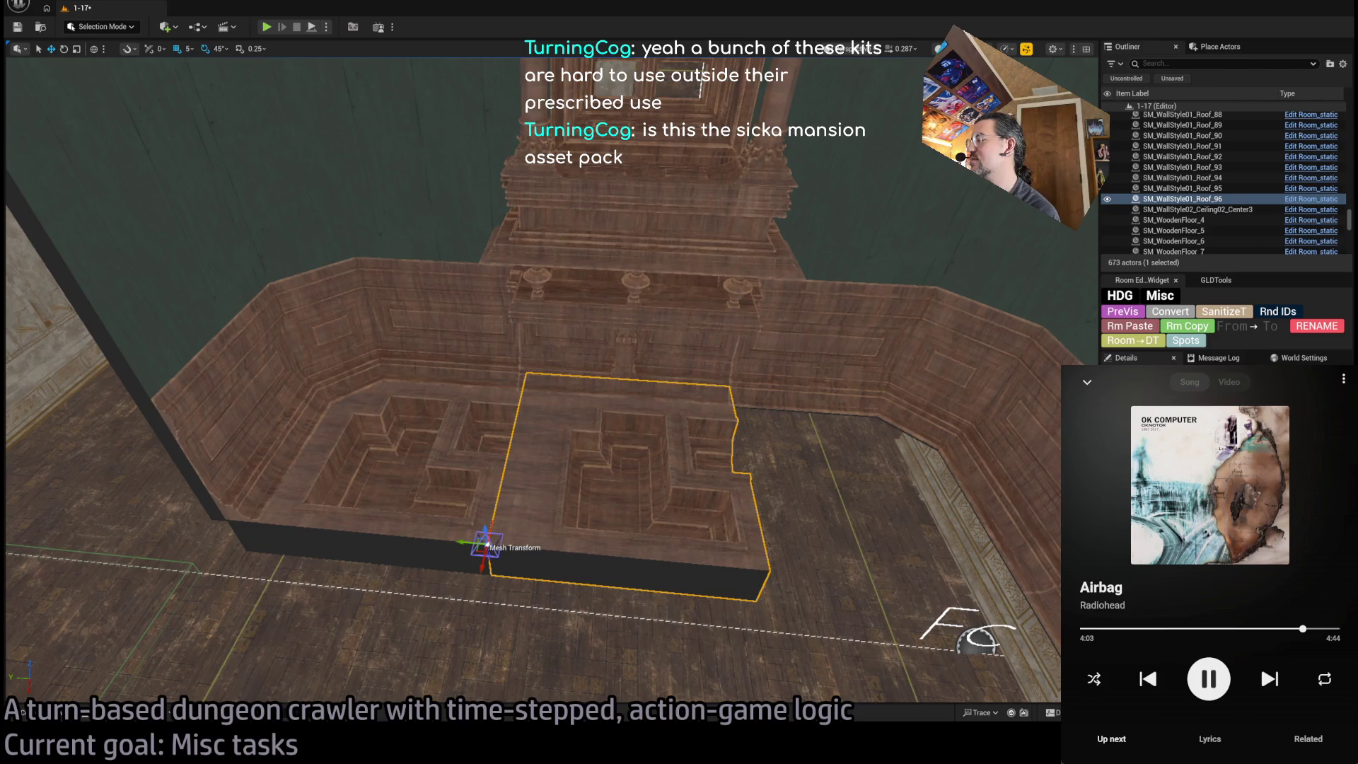
# Add another roof copy and swap the last one for a narrower roof piece slid into place.
pyautogui.hotkey('ctrl', 'r')
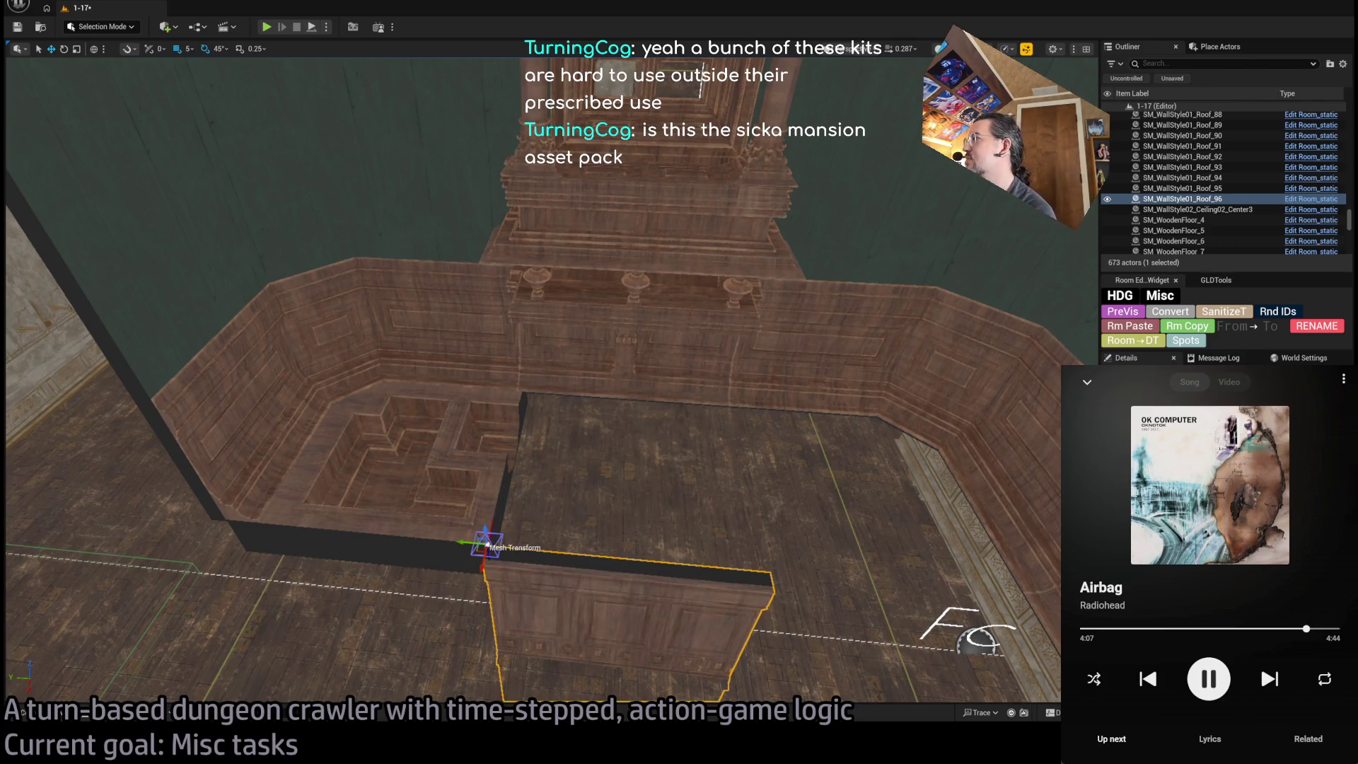
pyautogui.hotkey('ctrl', 'z')
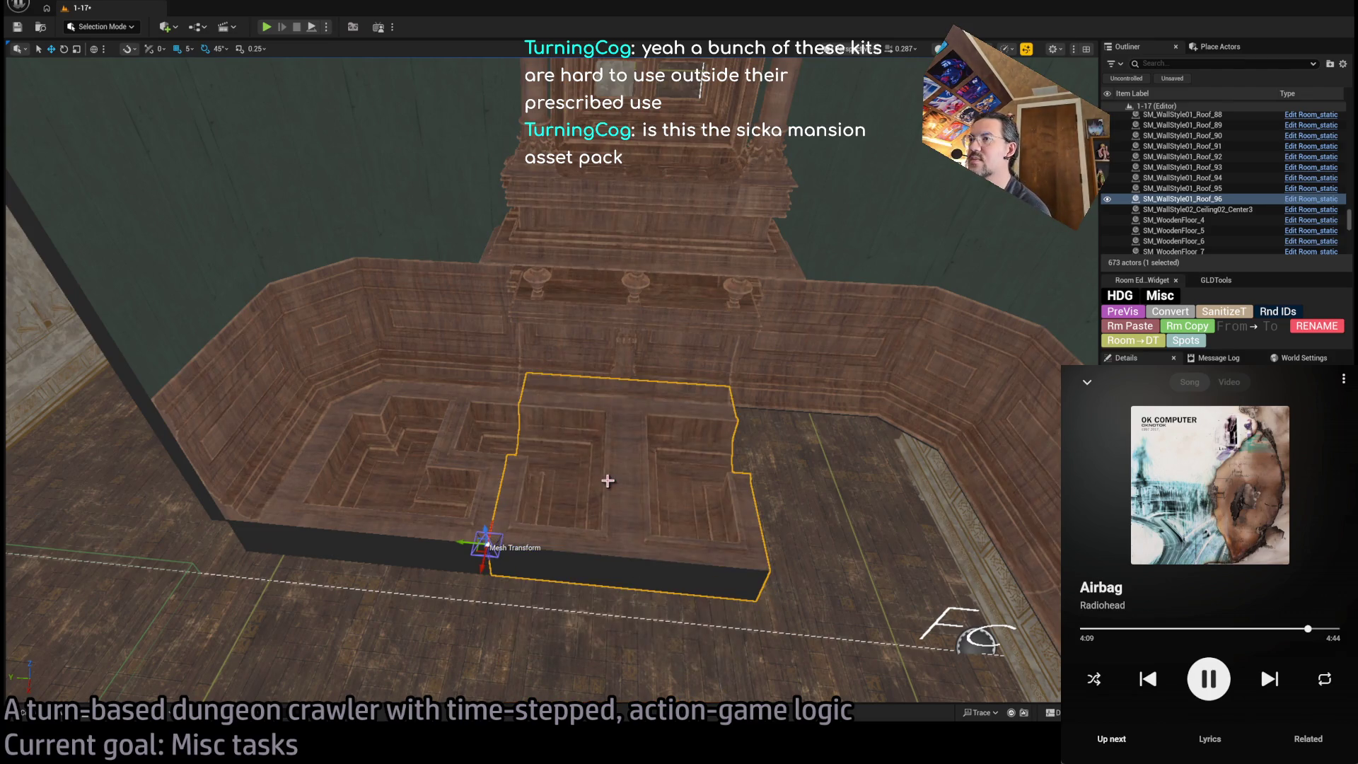
pyautogui.moveTo(468, 542)
pyautogui.mouseDown()
pyautogui.moveTo(789, 564)
pyautogui.moveTo(757, 566)
pyautogui.mouseUp()
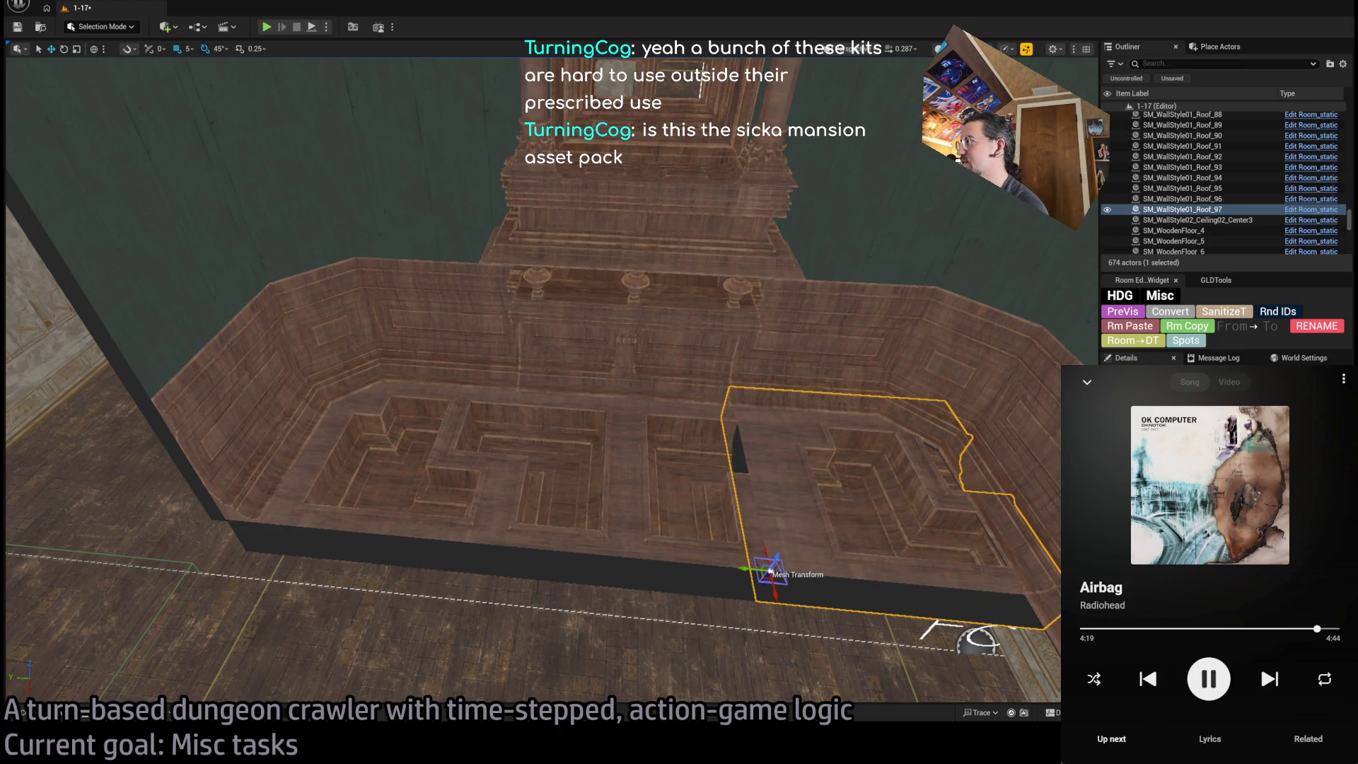
pyautogui.moveTo(728, 540)
pyautogui.mouseDown()
pyautogui.moveTo(714, 495)
pyautogui.moveTo(718, 559)
pyautogui.moveTo(723, 515)
pyautogui.mouseUp()
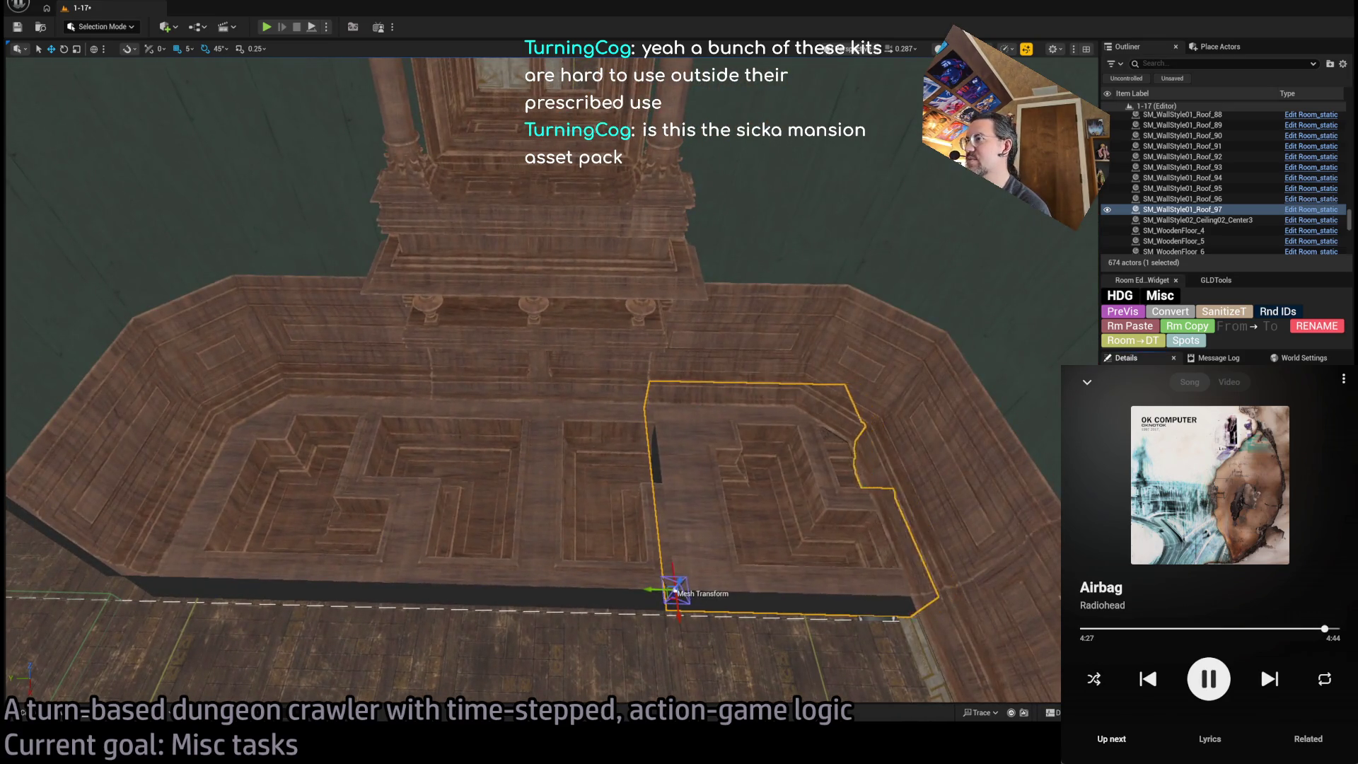
pyautogui.press('r')
pyautogui.press('r')
pyautogui.moveTo(647, 590)
pyautogui.mouseDown()
pyautogui.moveTo(968, 589)
pyautogui.moveTo(922, 591)
pyautogui.moveTo(778, 537)
pyautogui.moveTo(637, 388)
pyautogui.moveTo(587, 387)
pyautogui.moveTo(170, 502)
pyautogui.moveTo(431, 397)
pyautogui.moveTo(459, 358)
pyautogui.moveTo(396, 431)
pyautogui.mouseUp()
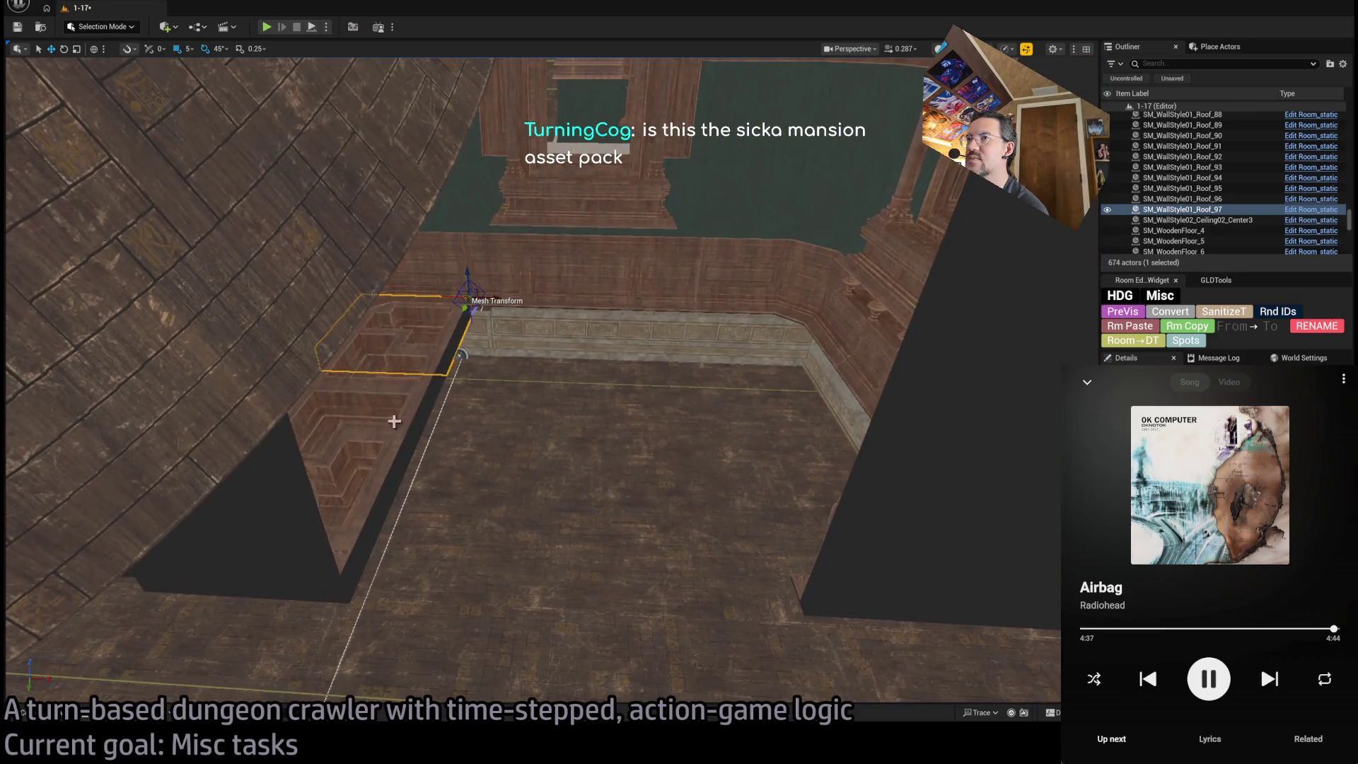
# Duplicate the three roof pieces across the room, rotate them 180° and slide them opposite.
pyautogui.keyDown('ctrl'); pyautogui.click(359, 465); pyautogui.keyUp('ctrl')
pyautogui.moveTo(362, 578)
pyautogui.mouseDown()
pyautogui.moveTo(778, 587)
pyautogui.moveTo(951, 609)
pyautogui.moveTo(941, 594)
pyautogui.moveTo(969, 622)
pyautogui.mouseUp()
pyautogui.press('e')
pyautogui.press('f')
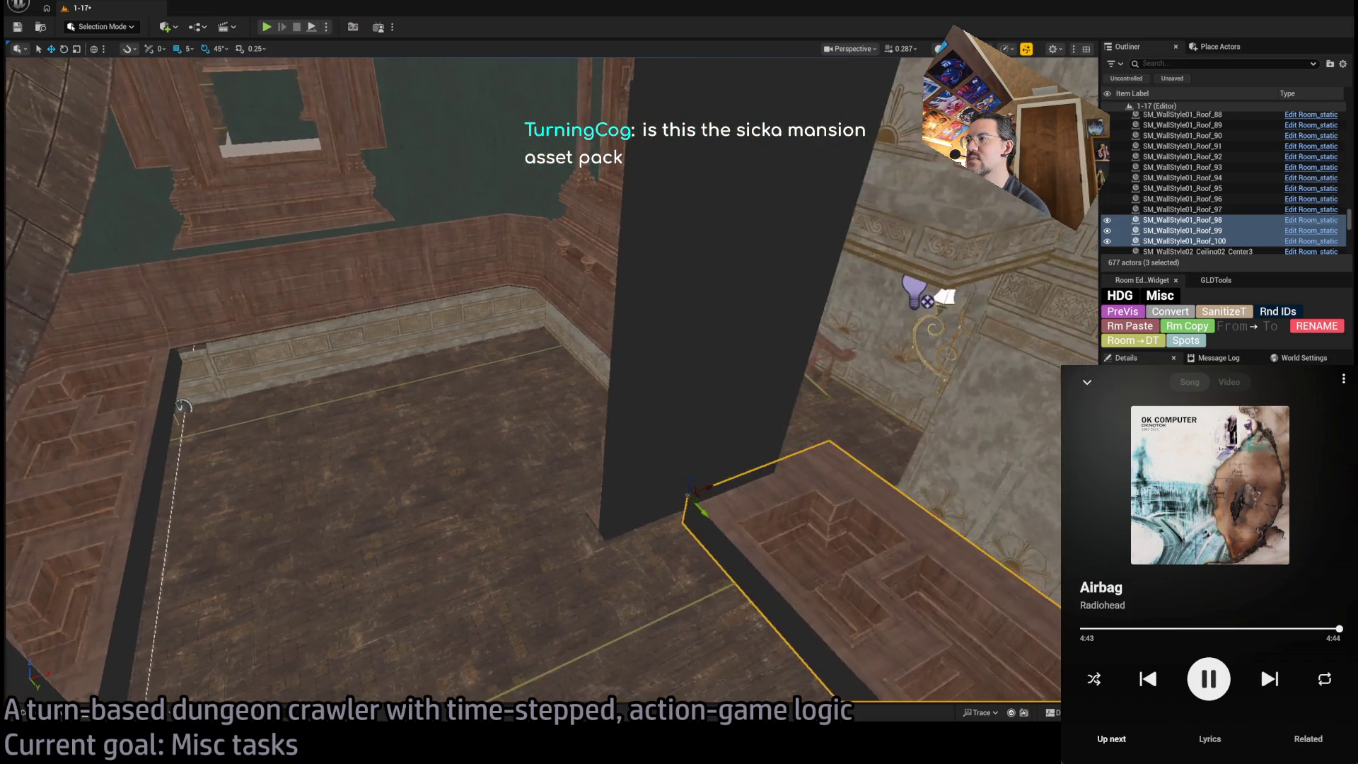
pyautogui.press('w')
pyautogui.moveTo(572, 400); pyautogui.dragTo(607, 386)
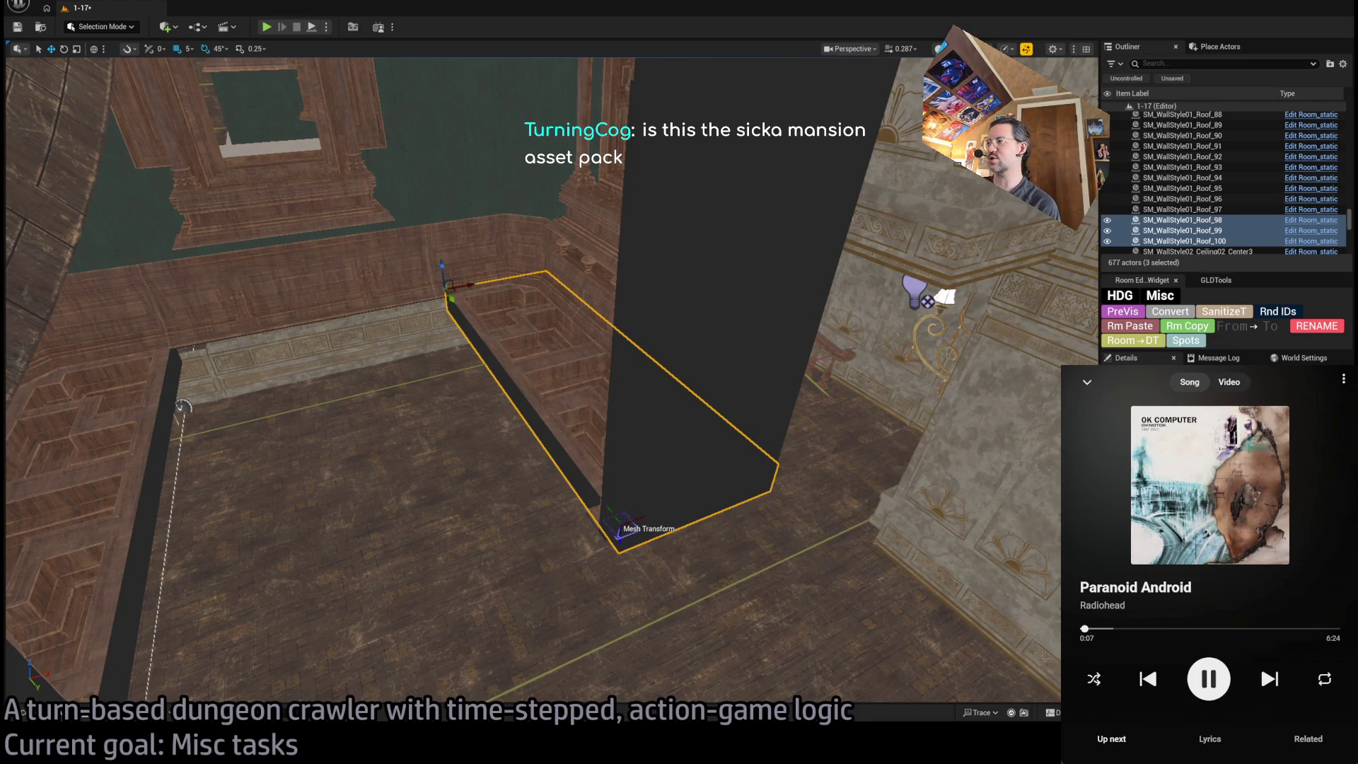
# Inspect the finished ceiling up to SM_WallStyle01_Roof_100 from above and maximize the music player.
pyautogui.moveTo(182, 406); pyautogui.dragTo(889, 475)
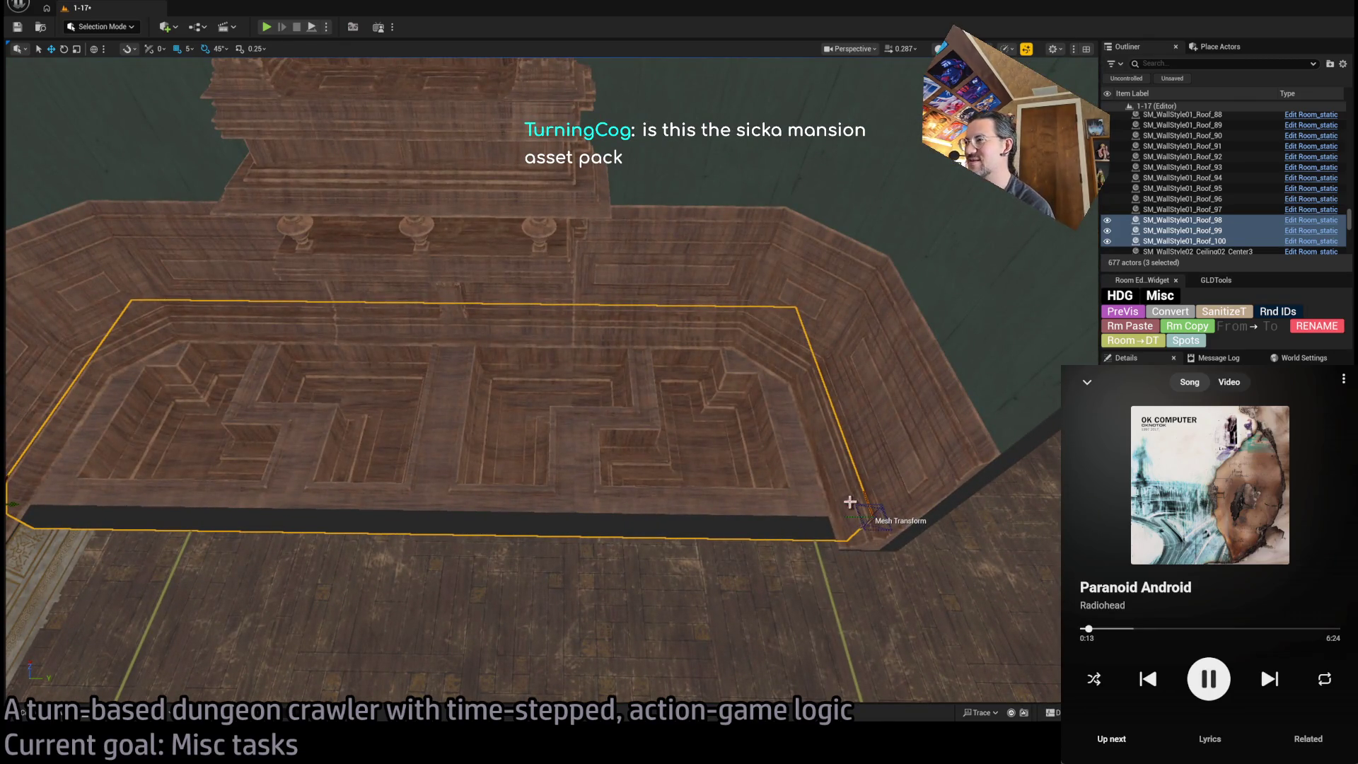
pyautogui.moveTo(850, 501); pyautogui.dragTo(660, 483)
pyautogui.moveTo(119, 528)
pyautogui.mouseDown()
pyautogui.moveTo(246, 444)
pyautogui.moveTo(194, 452)
pyautogui.moveTo(230, 437)
pyautogui.mouseUp()
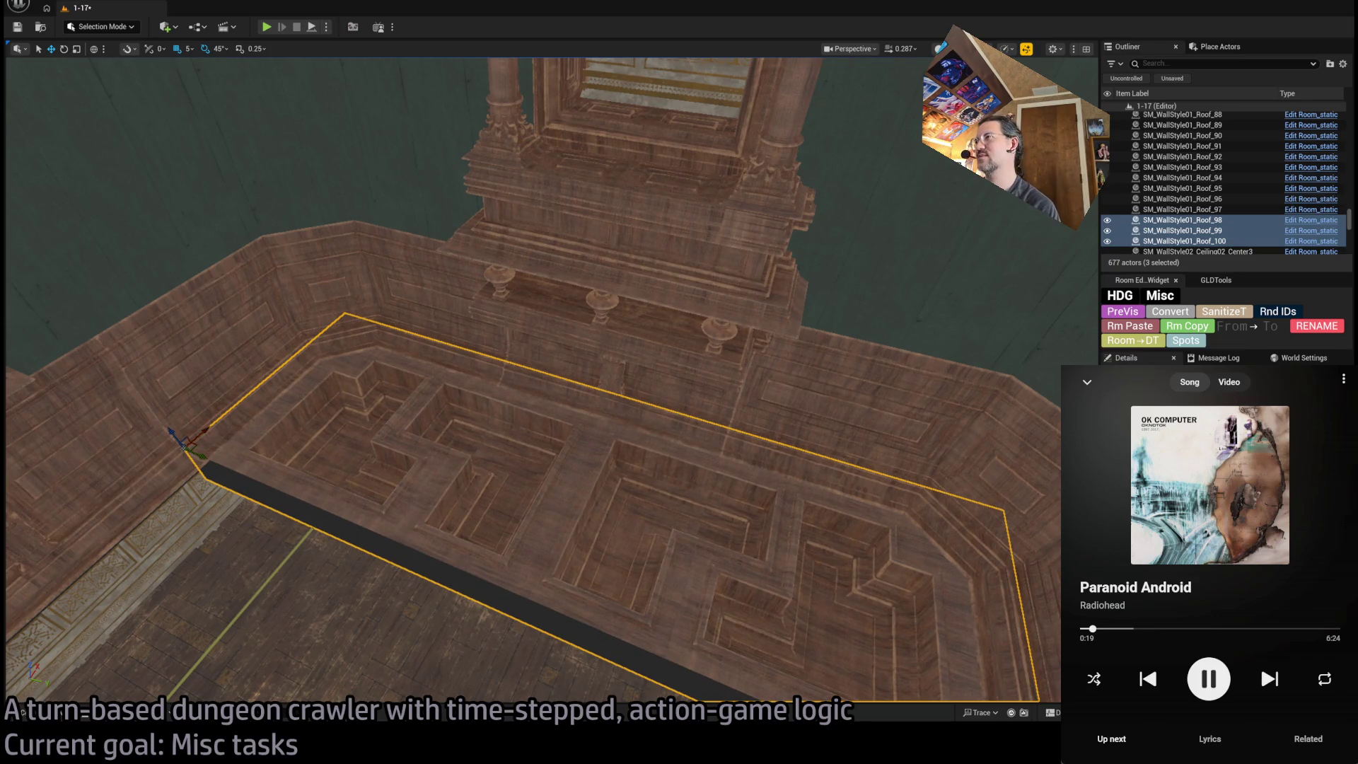
pyautogui.press('super+Up')
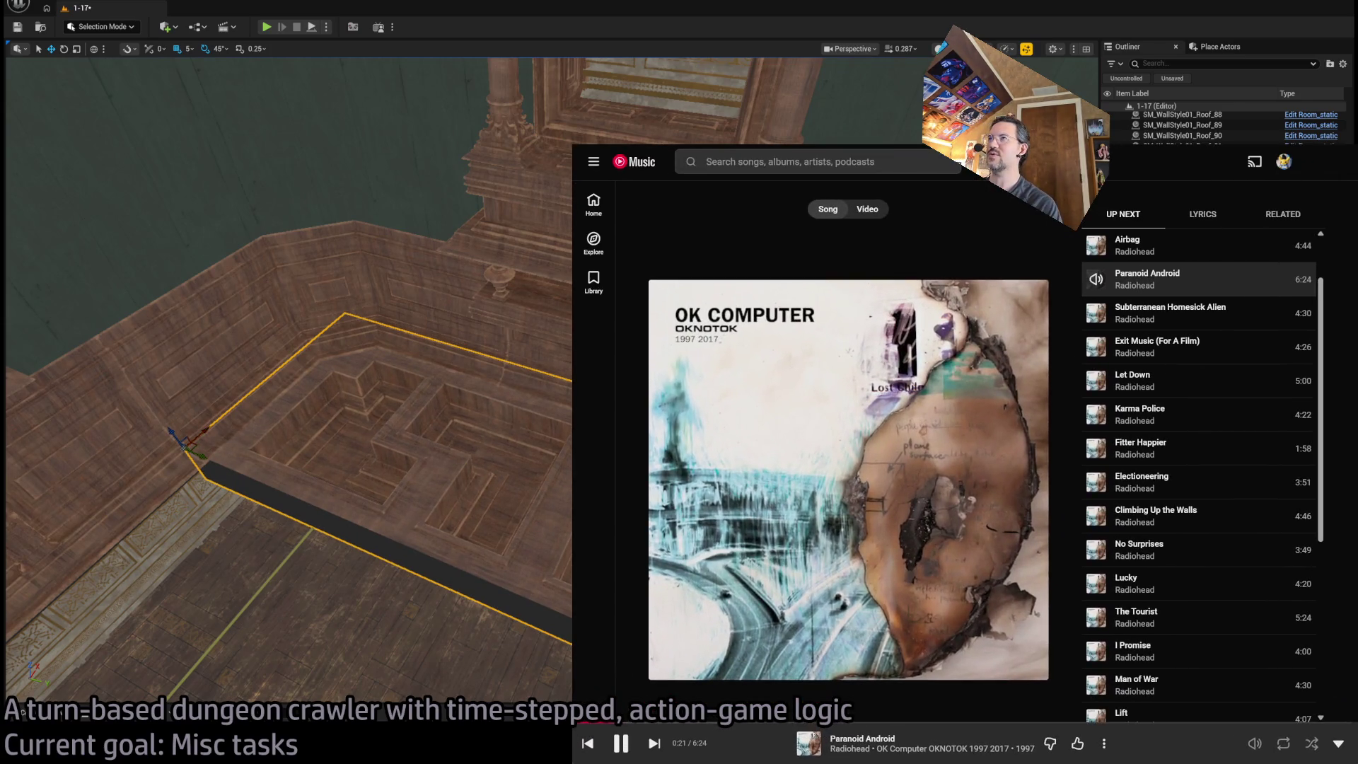
# From the OK Computer track list page, search Google for 'paranoid android anime'.
pyautogui.hotkey('alt', 'Tab')
pyautogui.hotkey('alt', 'Tab')
pyautogui.hotkey('alt', 'Tab')
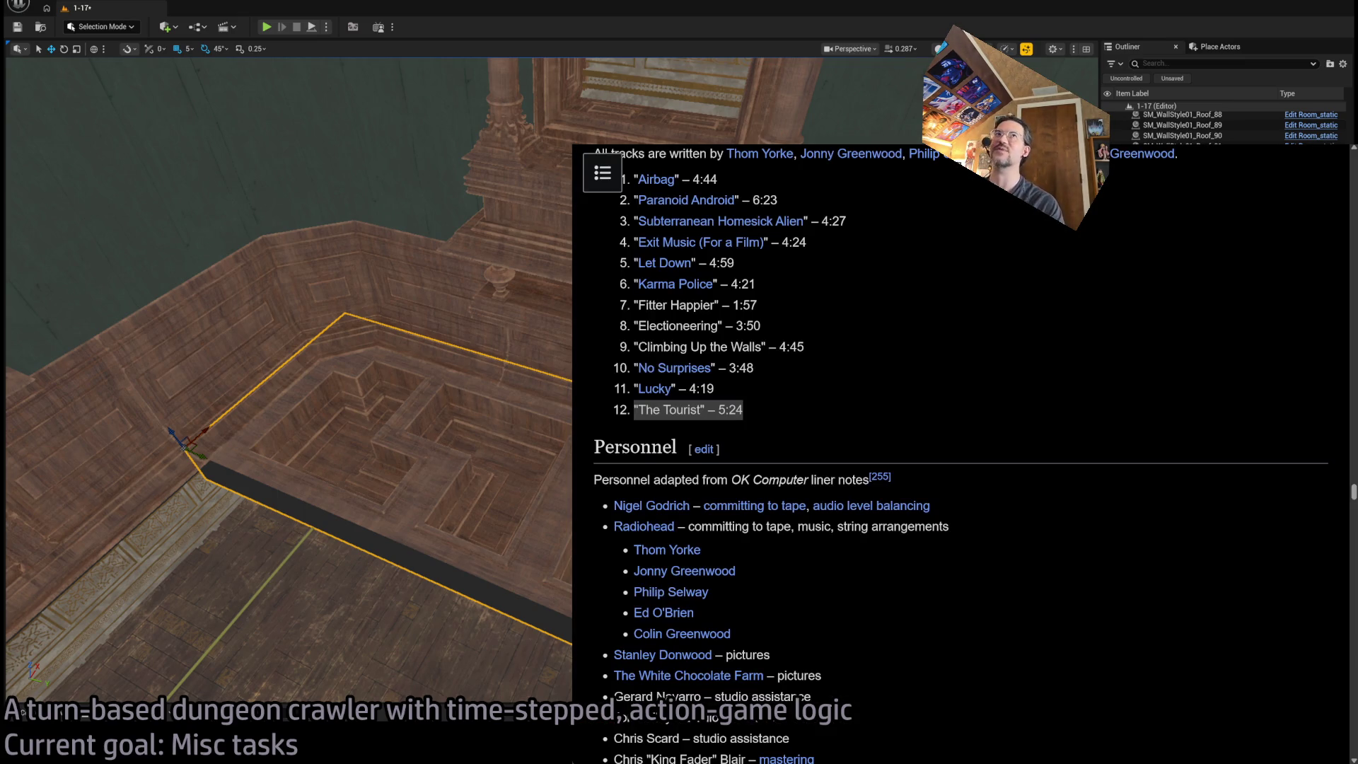
pyautogui.hotkey('ctrl', 'l')
pyautogui.write('paranoid android')
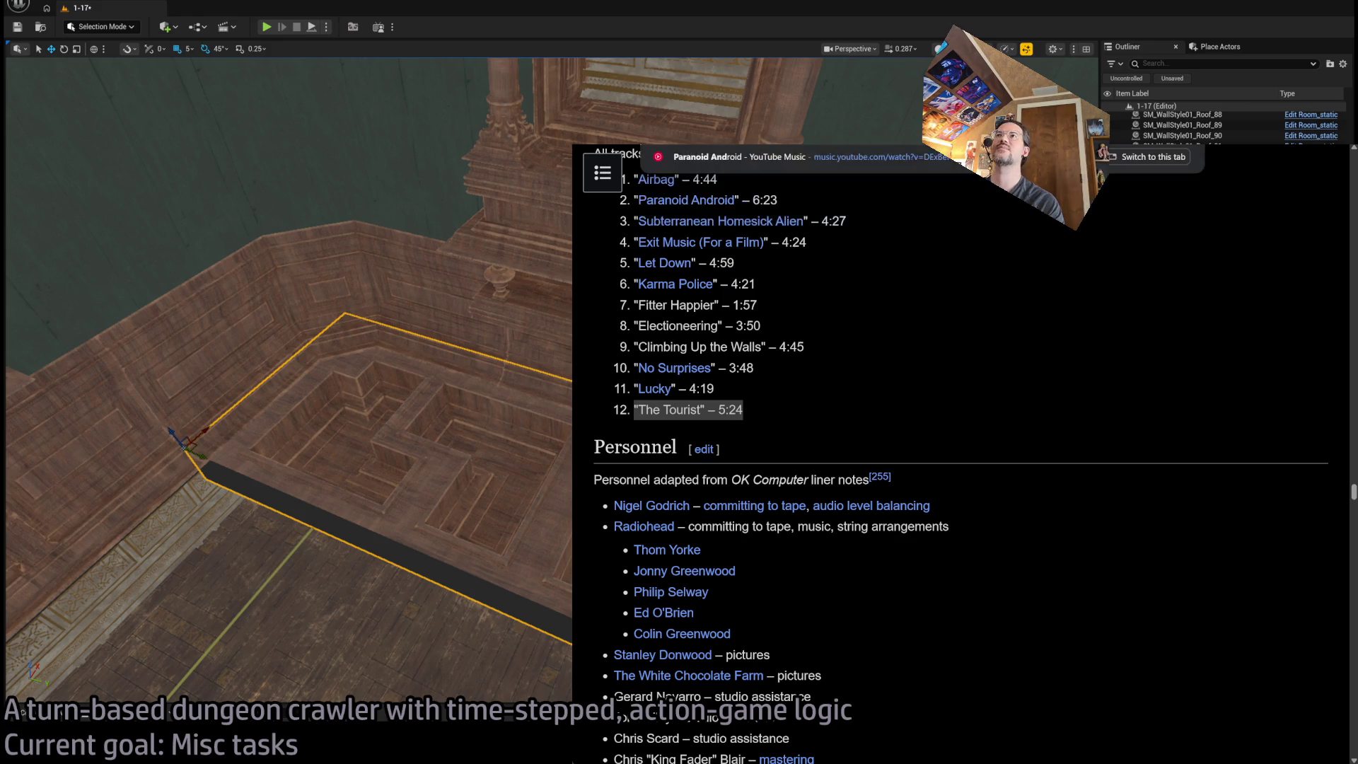
pyautogui.write(' anime')
pyautogui.press('Return')
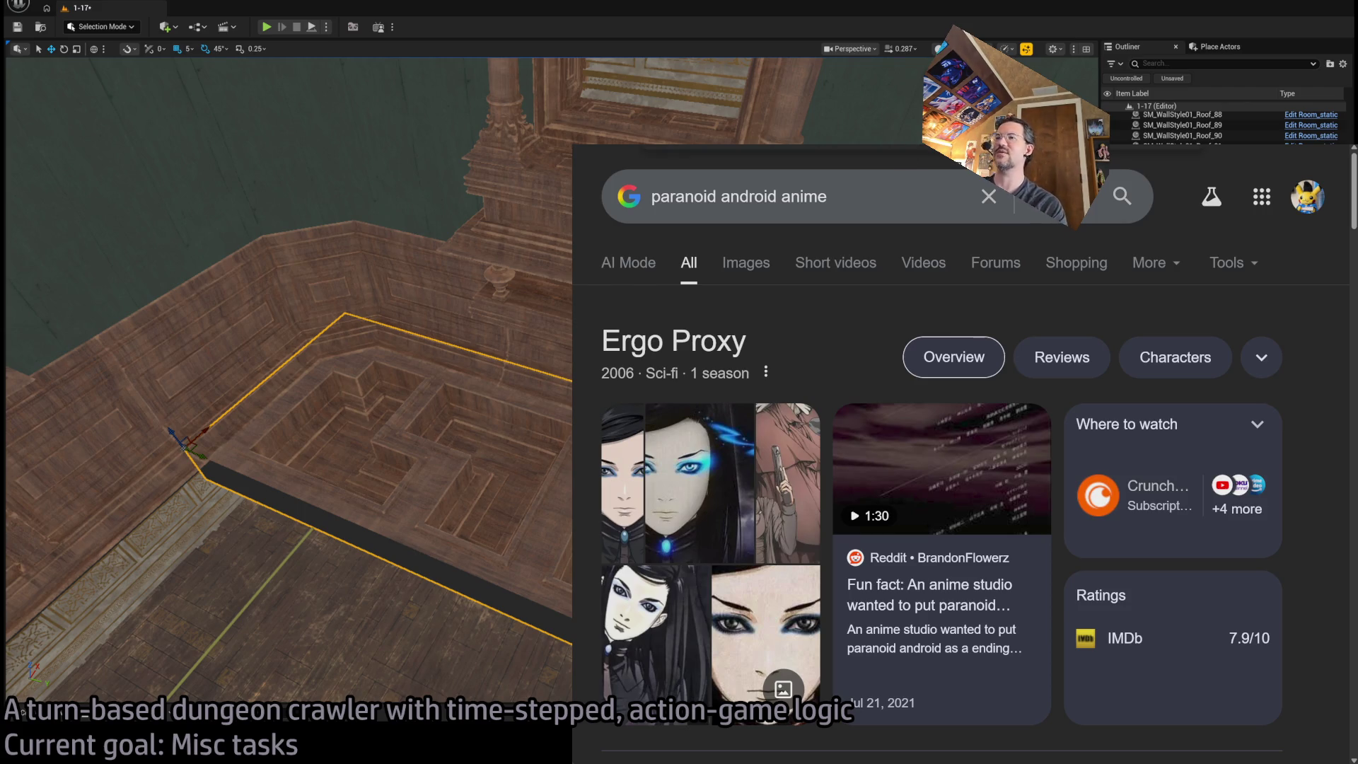
# Replace the Google query with 'ergo proxy' and run the search.
pyautogui.click(783, 196)
pyautogui.press('Escape')
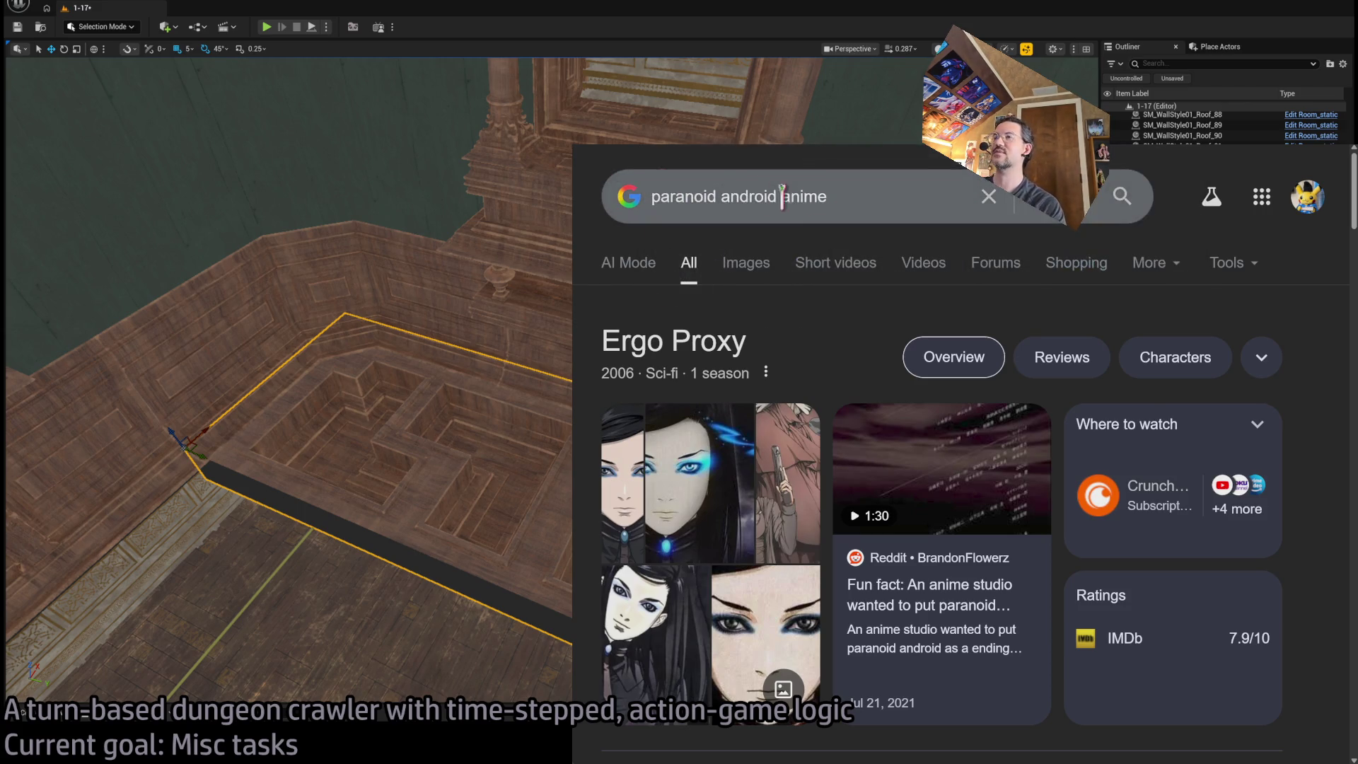
pyautogui.tripleClick(825, 194)
pyautogui.write('ergo proxy')
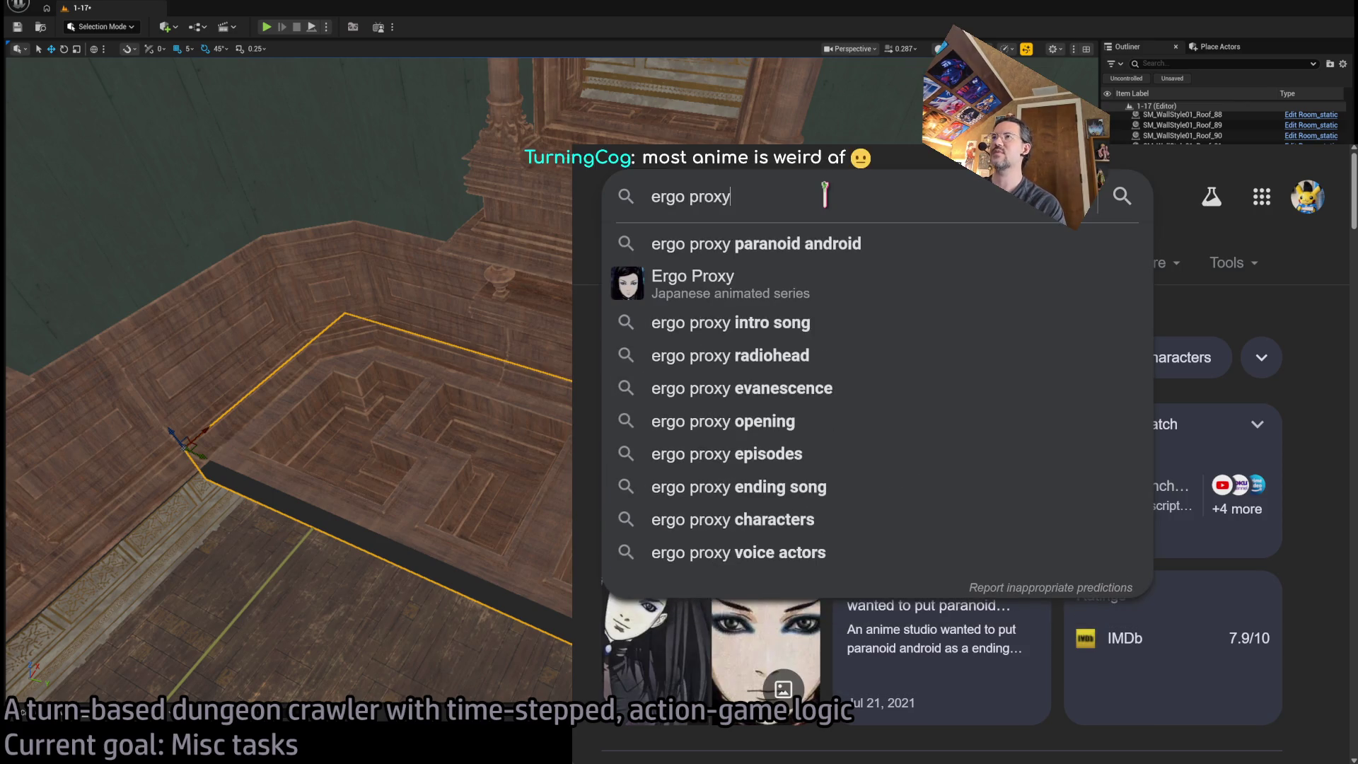
pyautogui.press('Return')
# Browse the Ergo Proxy image results, then return to the Unreal editor and music player.
pyautogui.click(765, 263)
pyautogui.scroll(-4, 1045, 432)
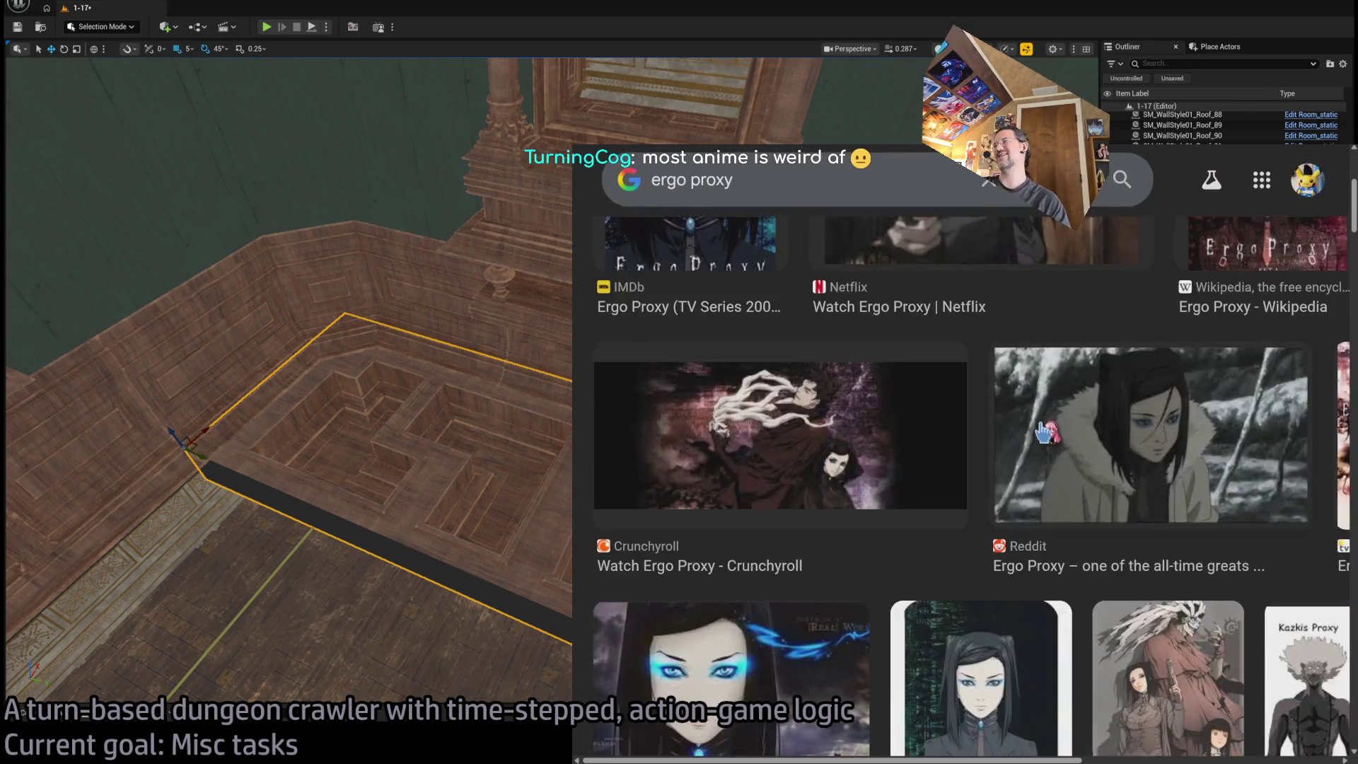
pyautogui.scroll(4, 1047, 435)
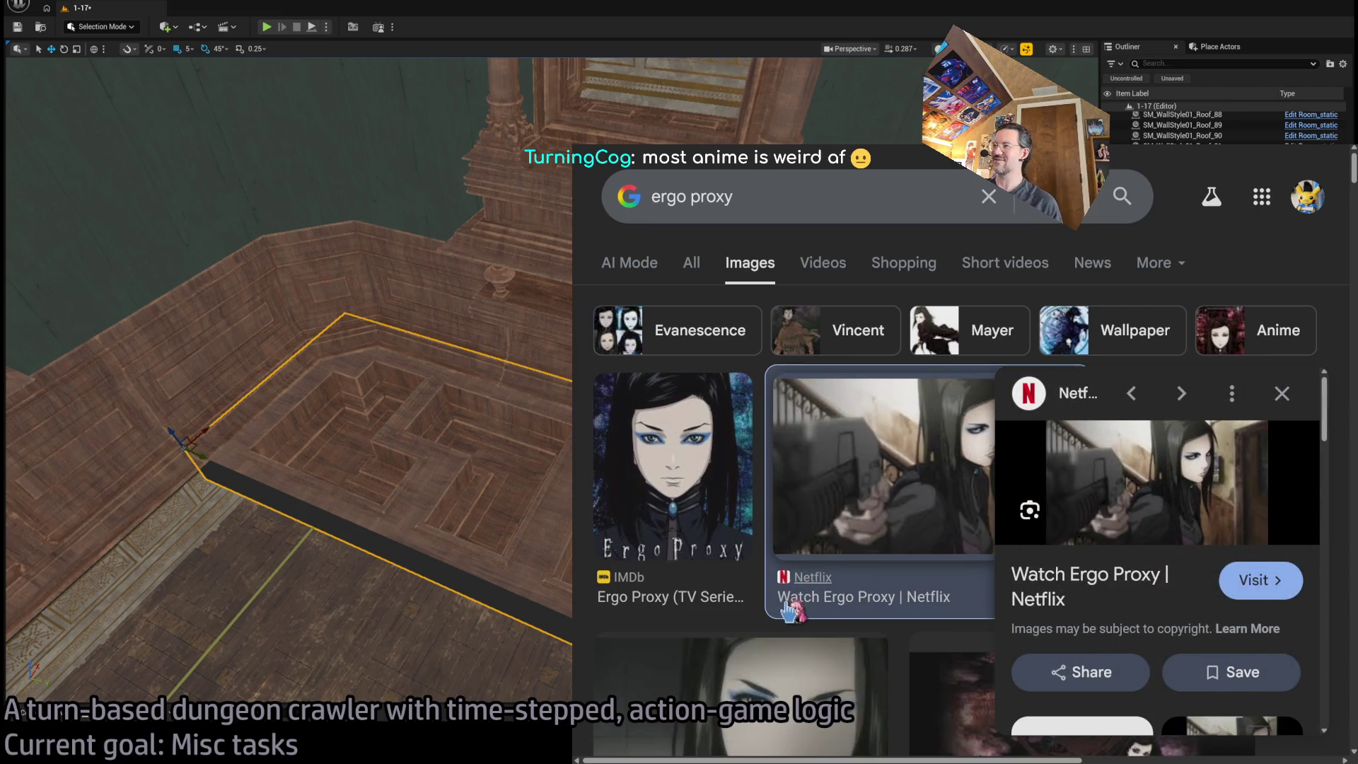
pyautogui.scroll(-5, 787, 598)
pyautogui.scroll(-7, 820, 534)
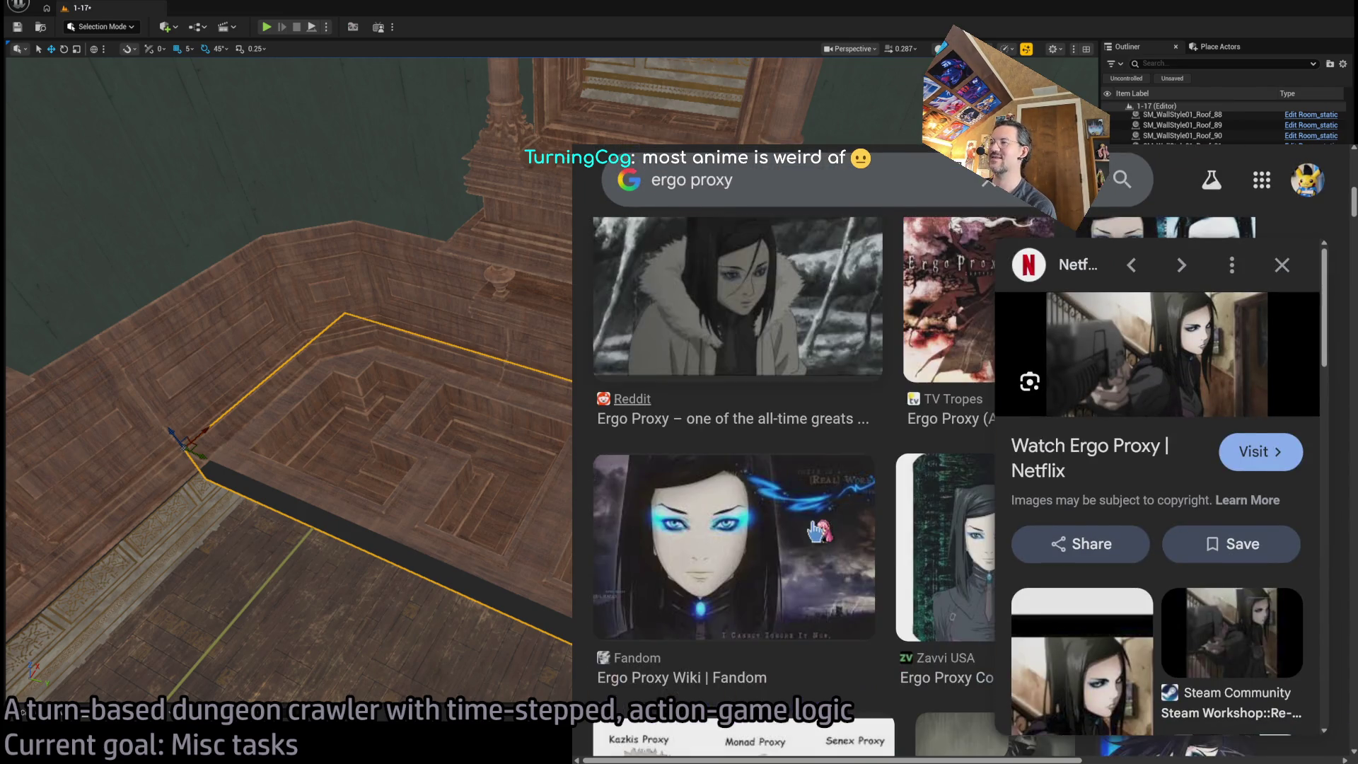
pyautogui.scroll(-8, 837, 561)
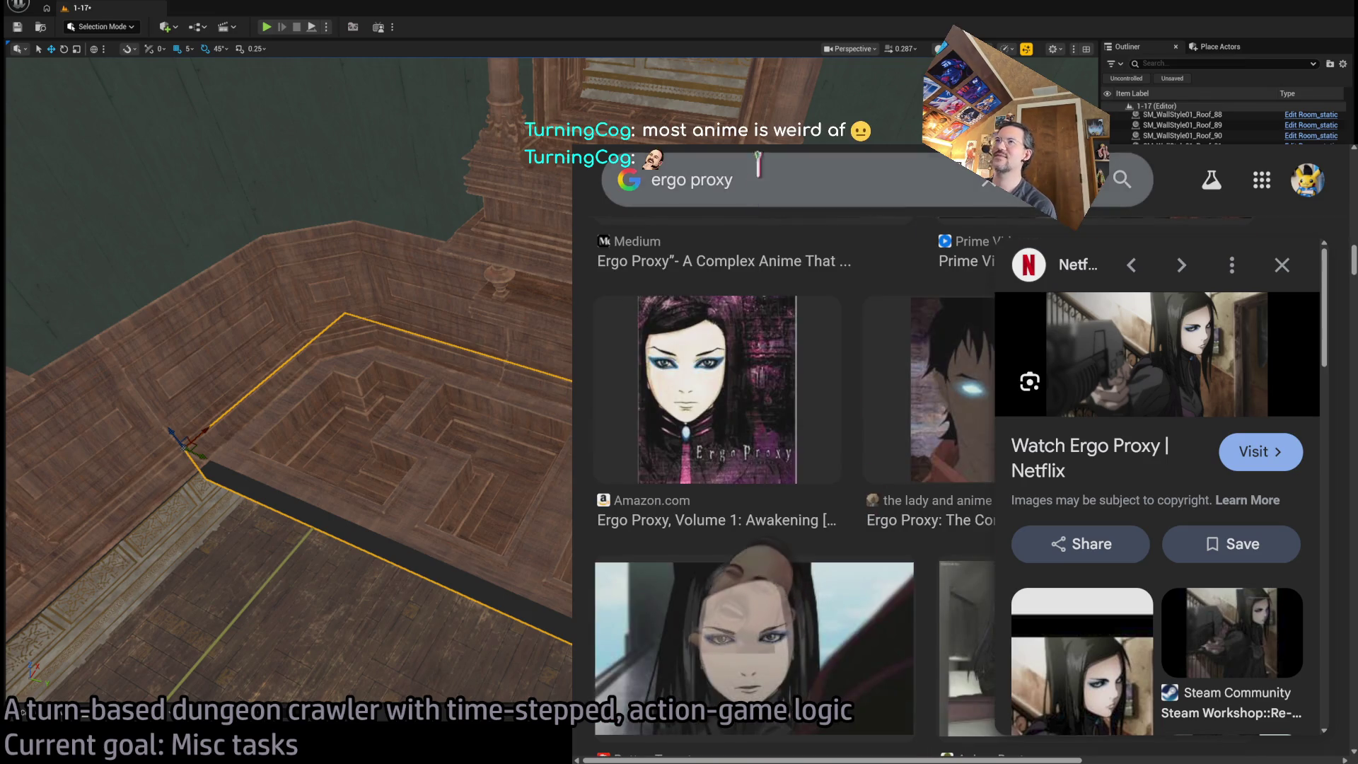
pyautogui.hotkey('alt', 'Tab')
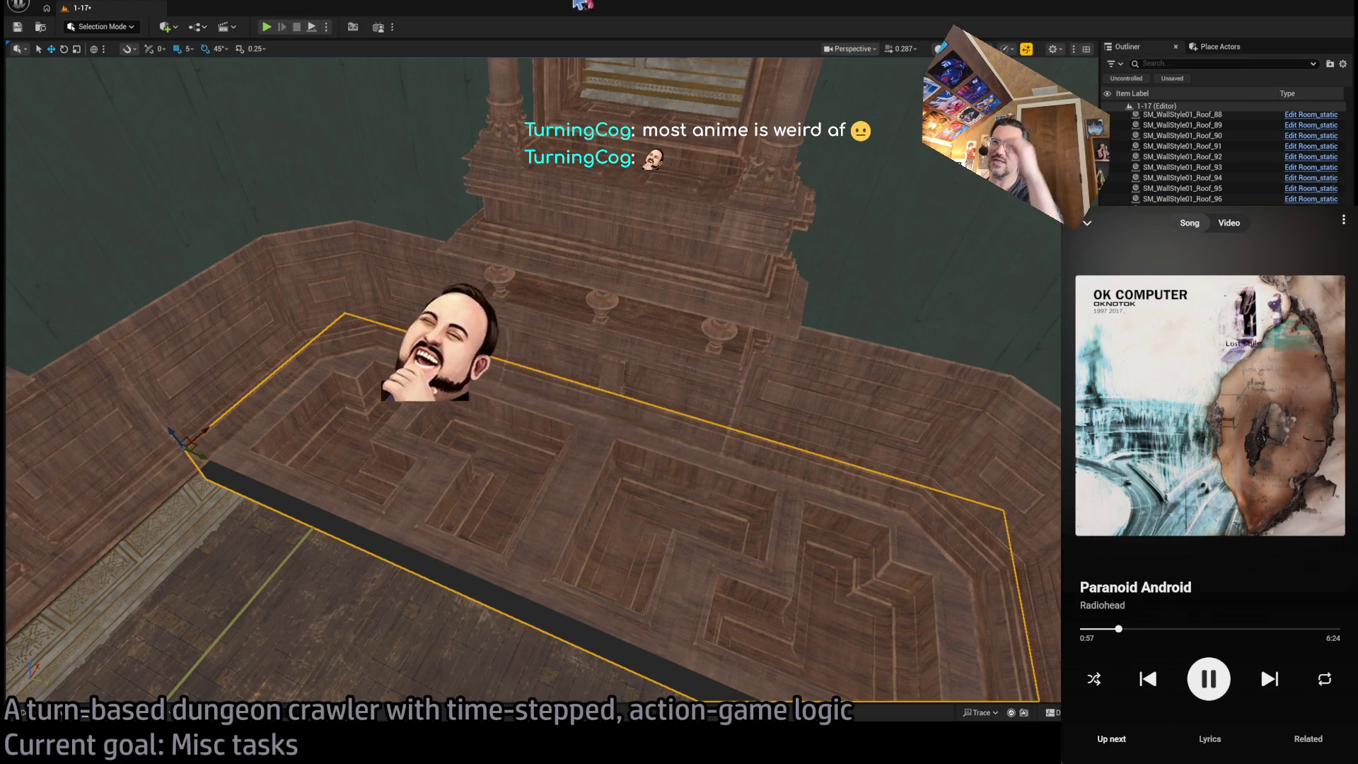
# Switch the viewport to Lit mode and fly toward the Exit W1 marker's wooden-ceilinged passage.
pyautogui.moveTo(688, 410)
pyautogui.mouseDown()
pyautogui.moveTo(818, 596)
pyautogui.moveTo(1050, 566)
pyautogui.mouseUp()
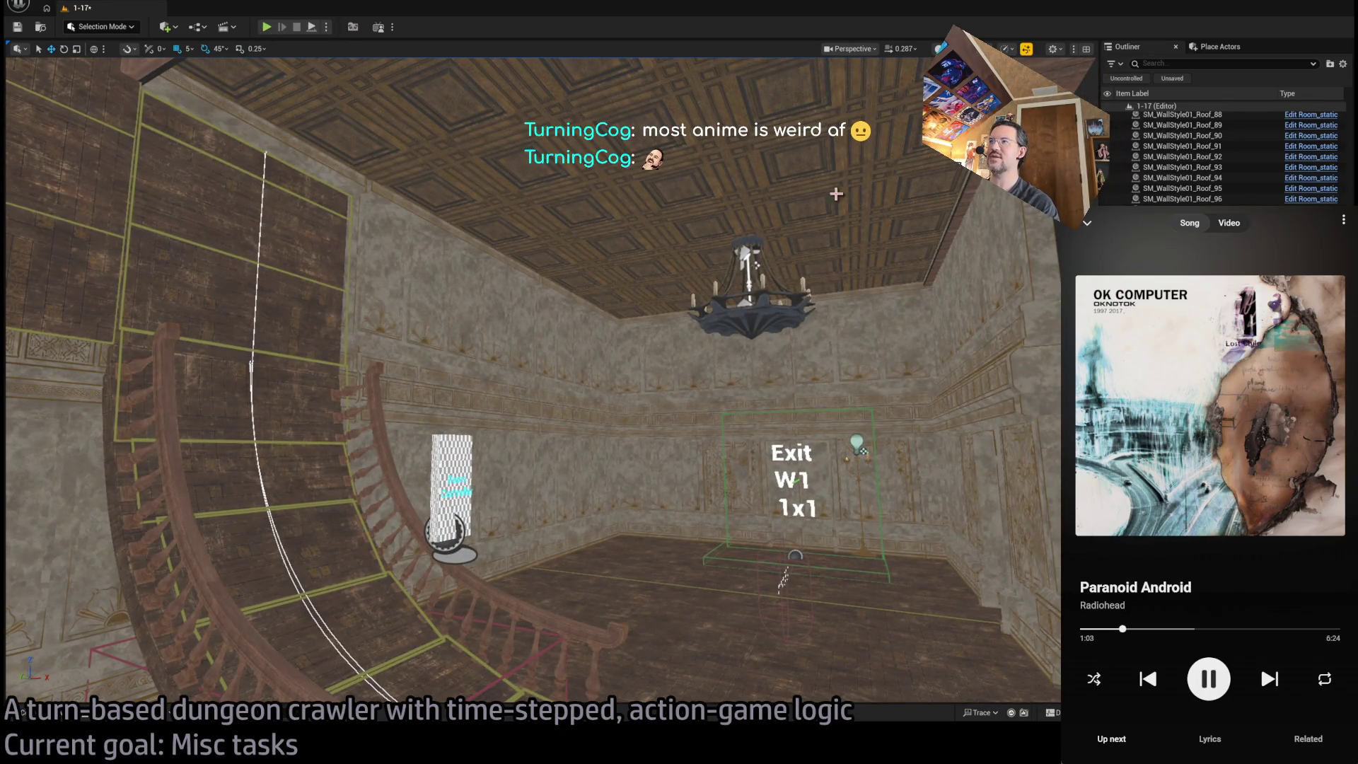
pyautogui.hotkey('alt', '4')
pyautogui.moveTo(1050, 566); pyautogui.dragTo(1050, 566)
# Search Google for unreal engine "the mansion" and open the Fab Mansion Modular Pack listing.
pyautogui.hotkey('alt', 'Tab')
pyautogui.write('unreal engine')
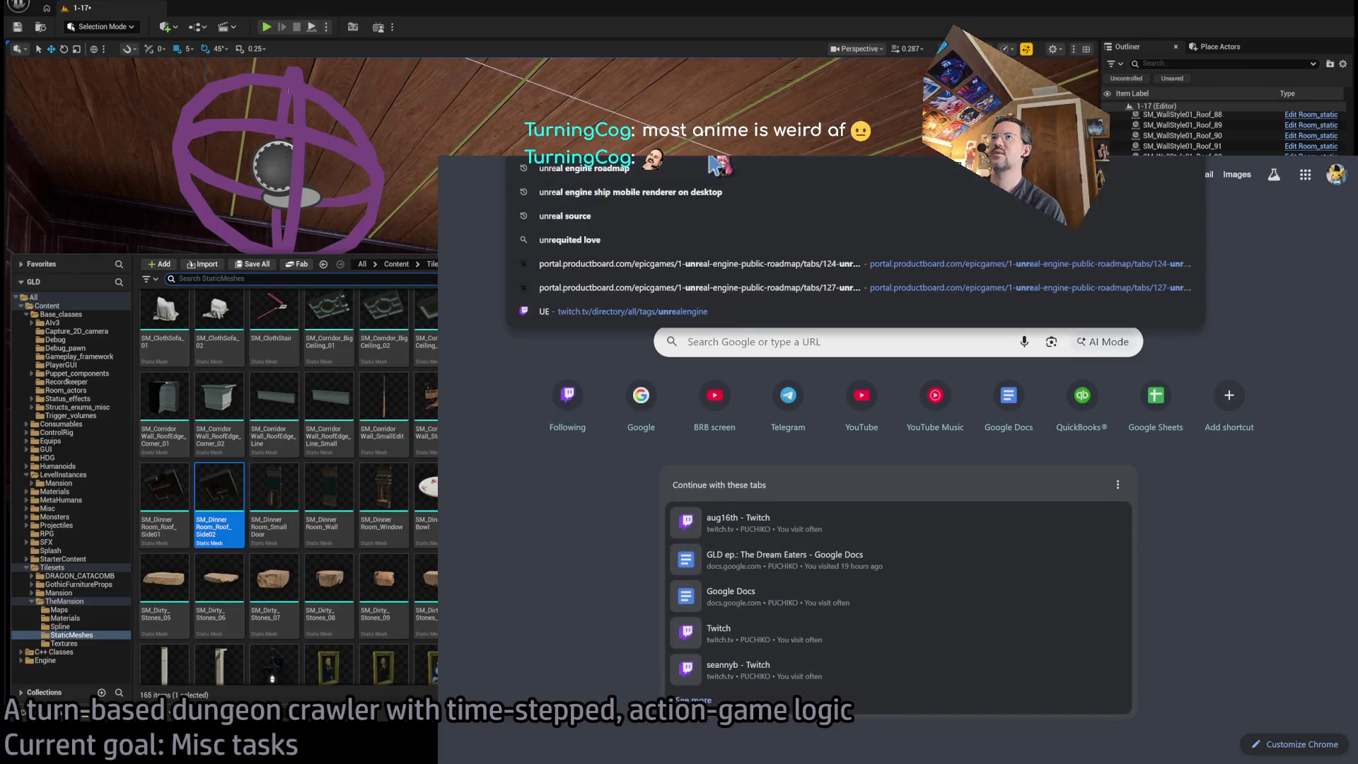
pyautogui.write(' "the mansion"')
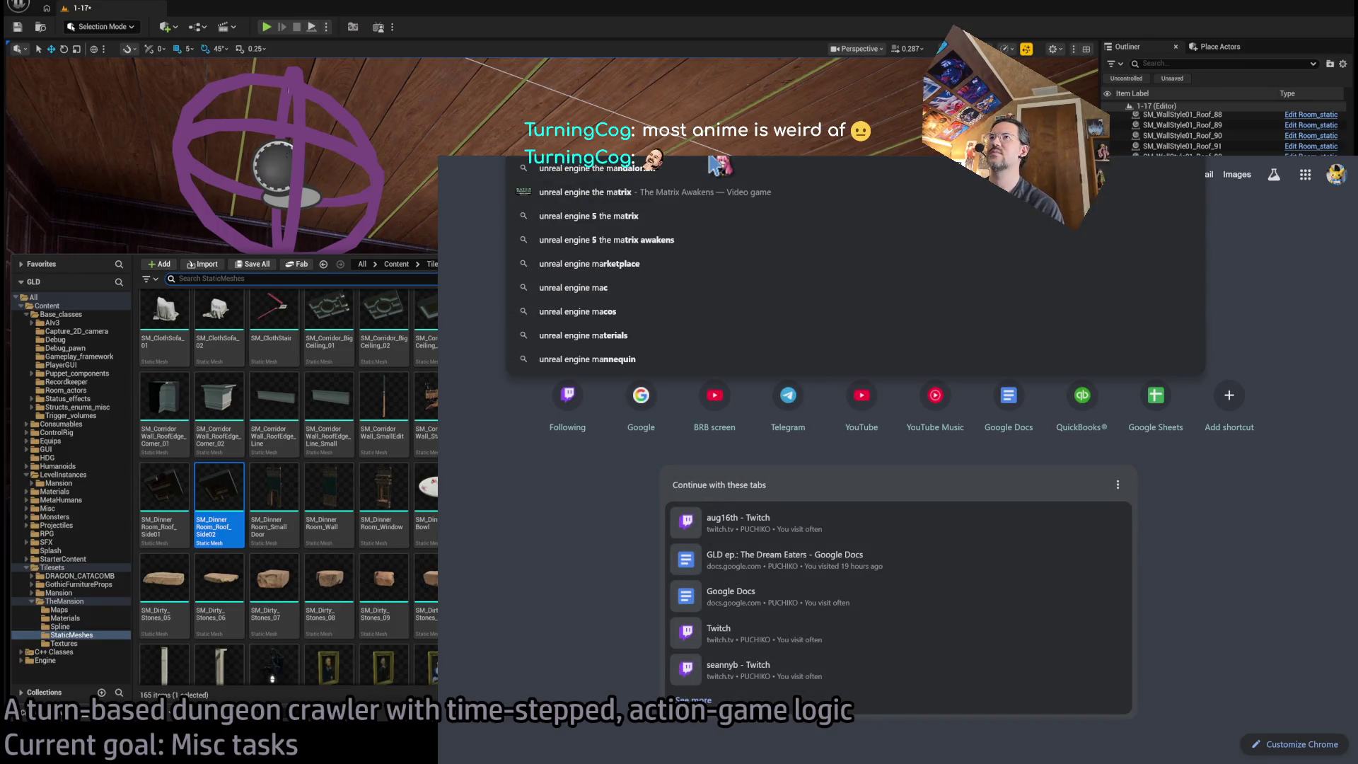
pyautogui.press('Return')
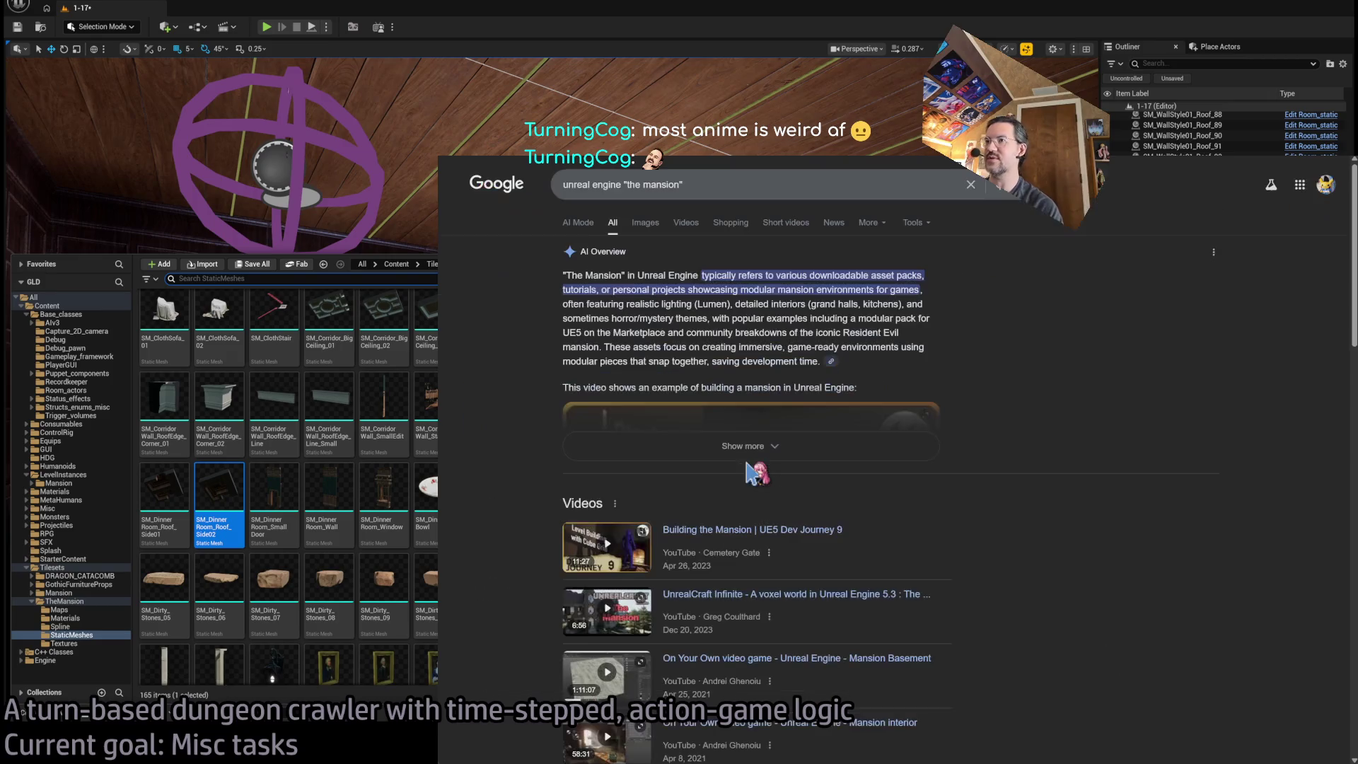
pyautogui.scroll(-8, 515, 488)
pyautogui.scroll(1, 515, 488)
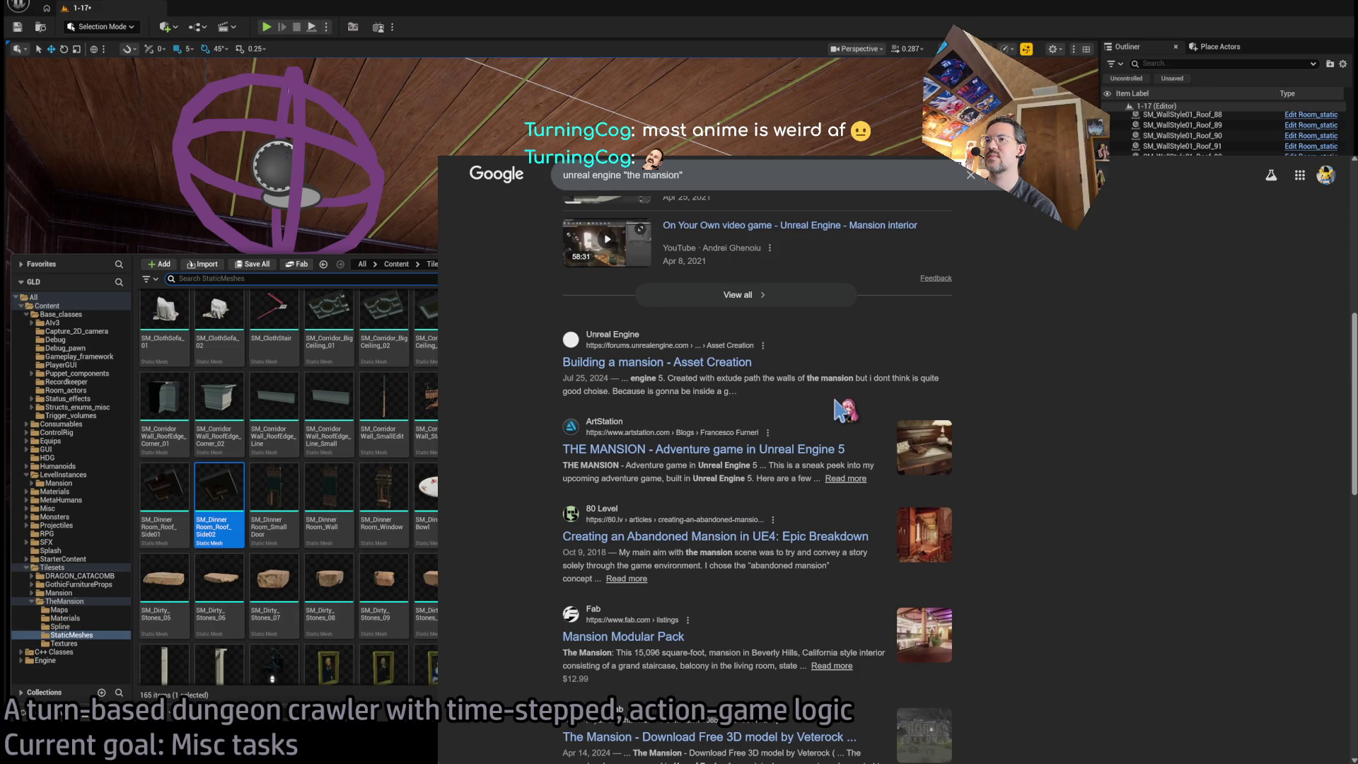
pyautogui.click(640, 632)
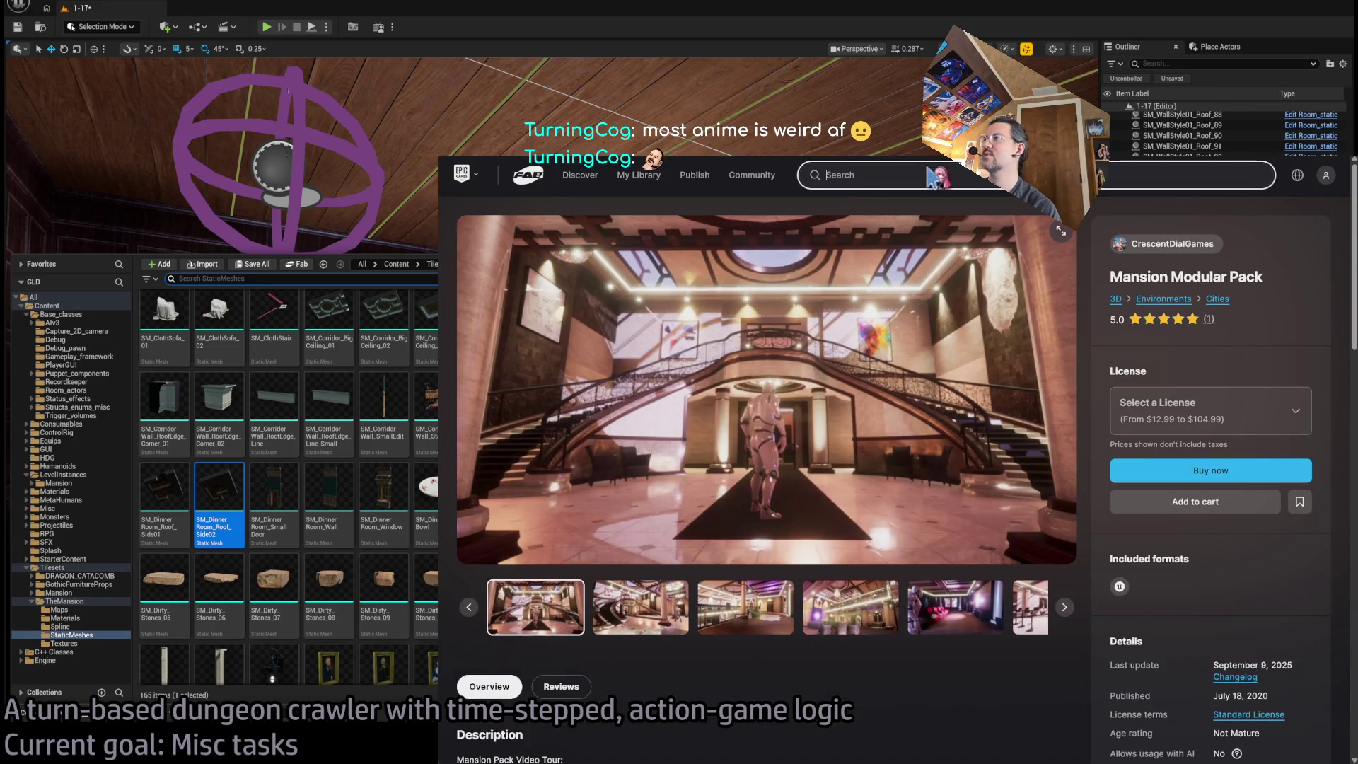
# Sign in to the Epic account on Fab using the account e-mail and password.
pyautogui.click(1327, 178)
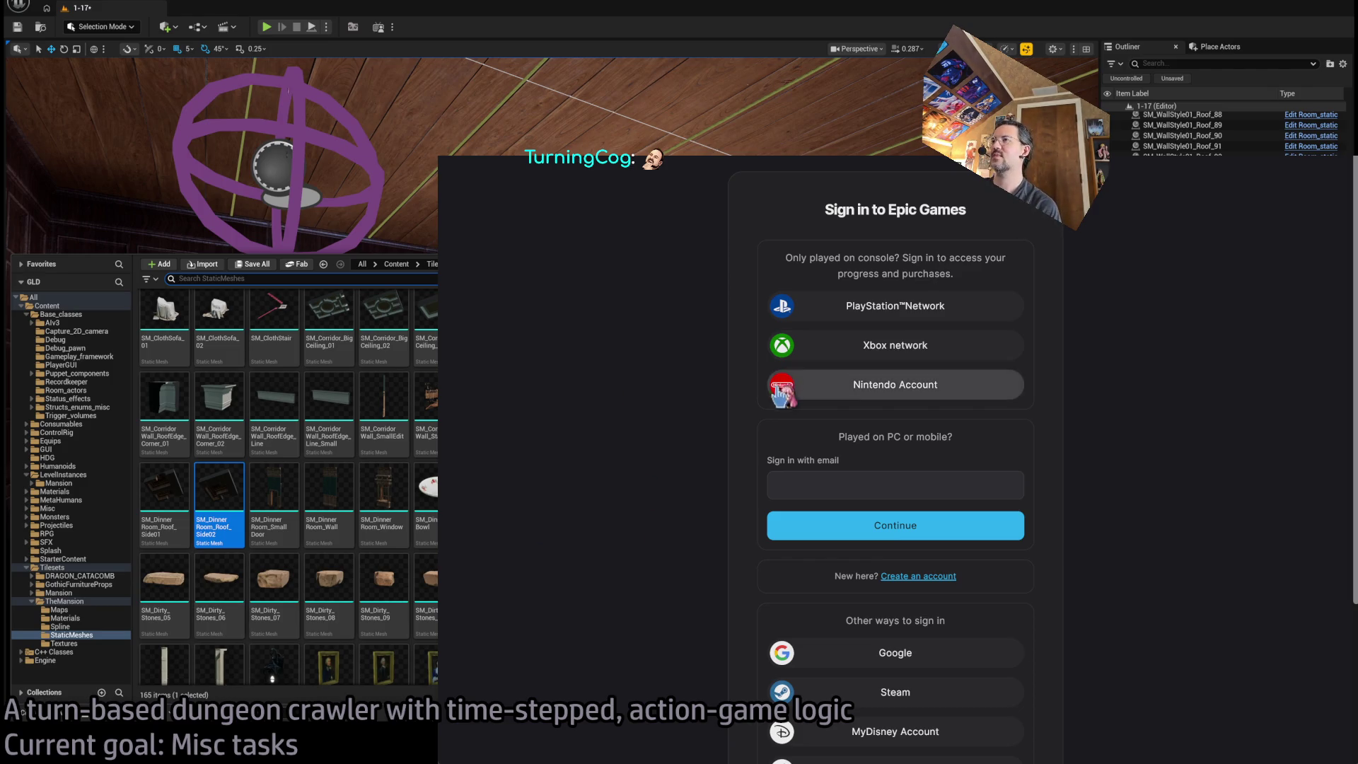
pyautogui.click(774, 486)
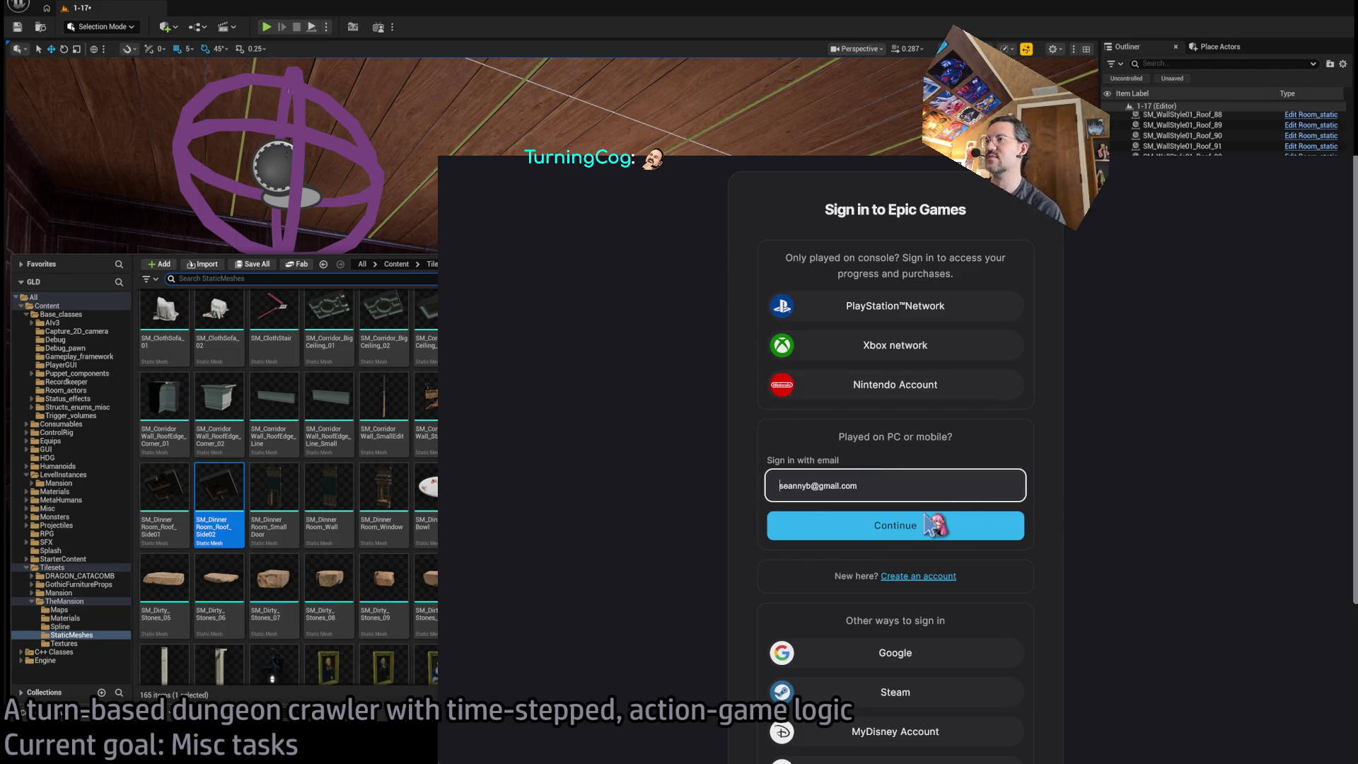
pyautogui.click(940, 524)
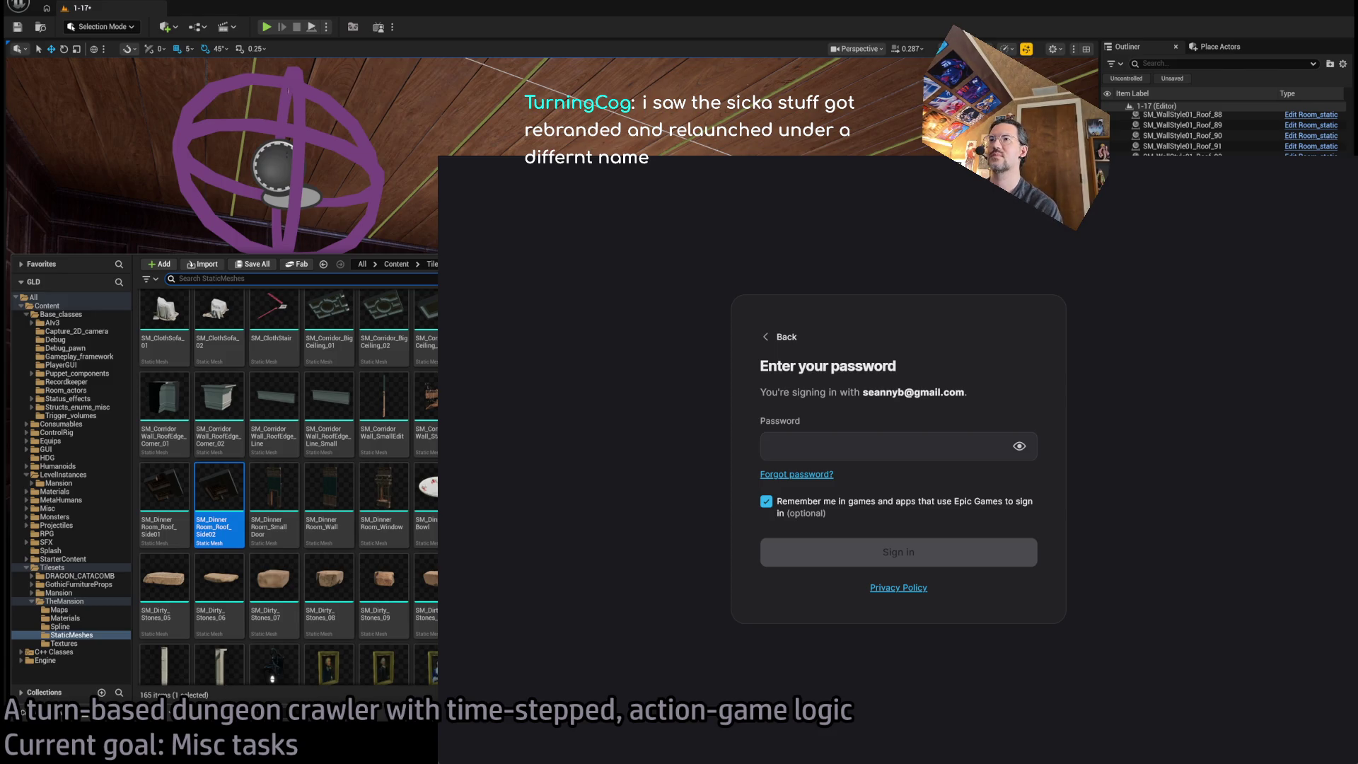
pyautogui.hotkey('ctrl', 'v')
pyautogui.click(931, 559)
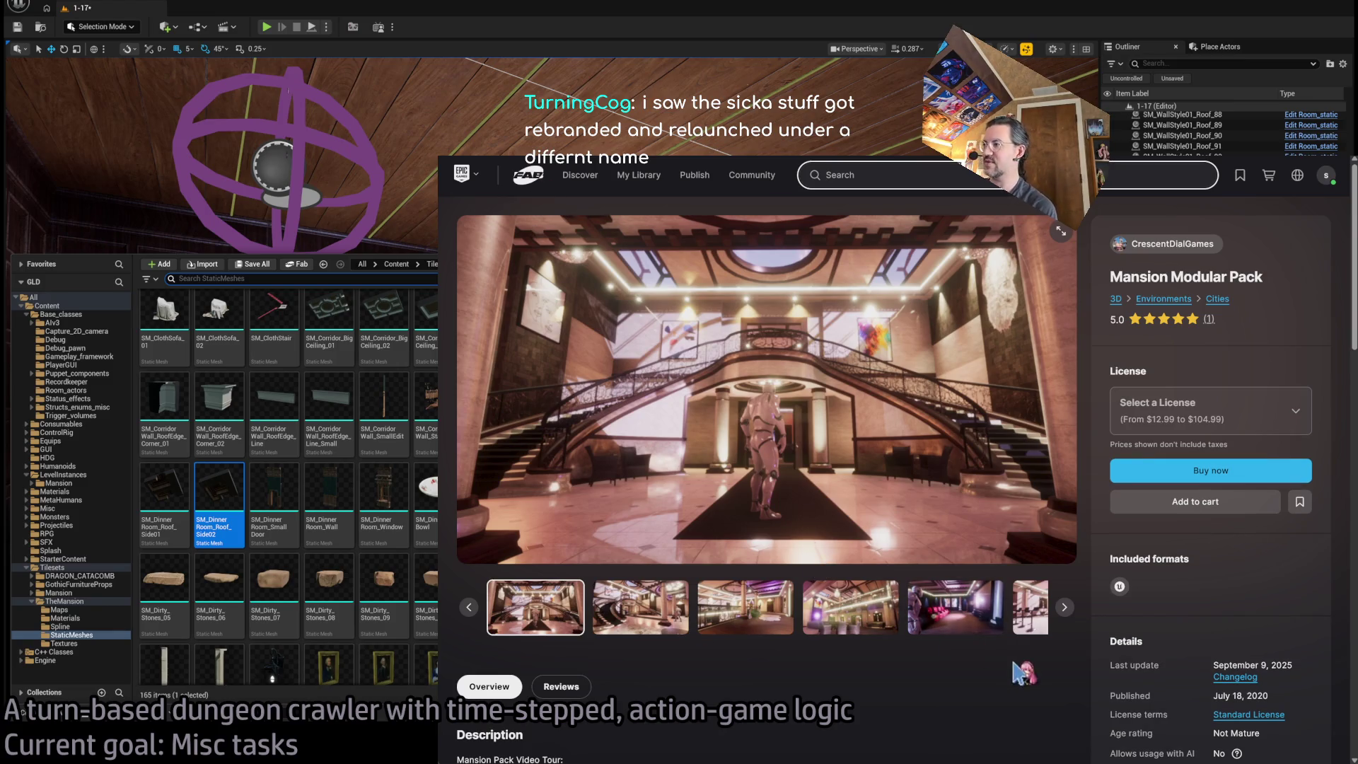
# Check the Fab account menu, cart and account settings, then open My Library.
pyautogui.click(1327, 175)
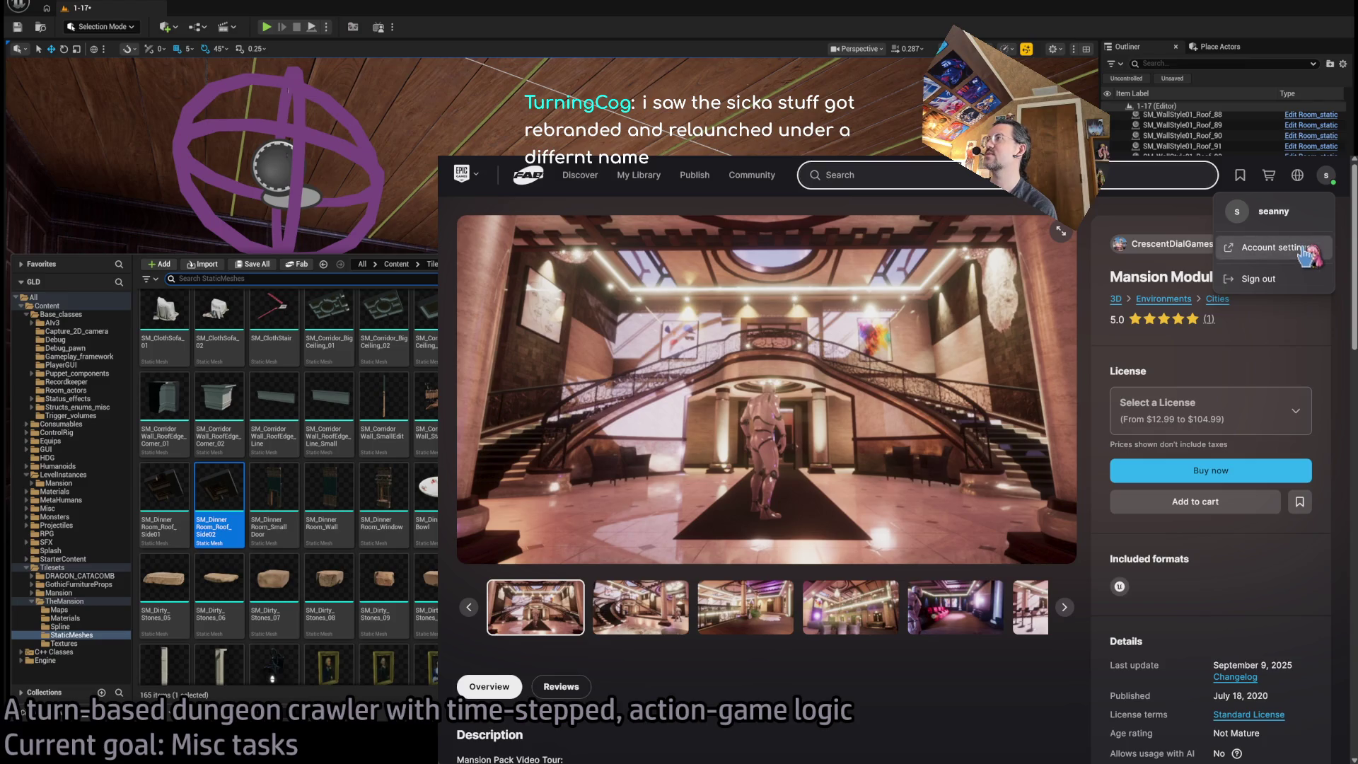
pyautogui.click(1270, 177)
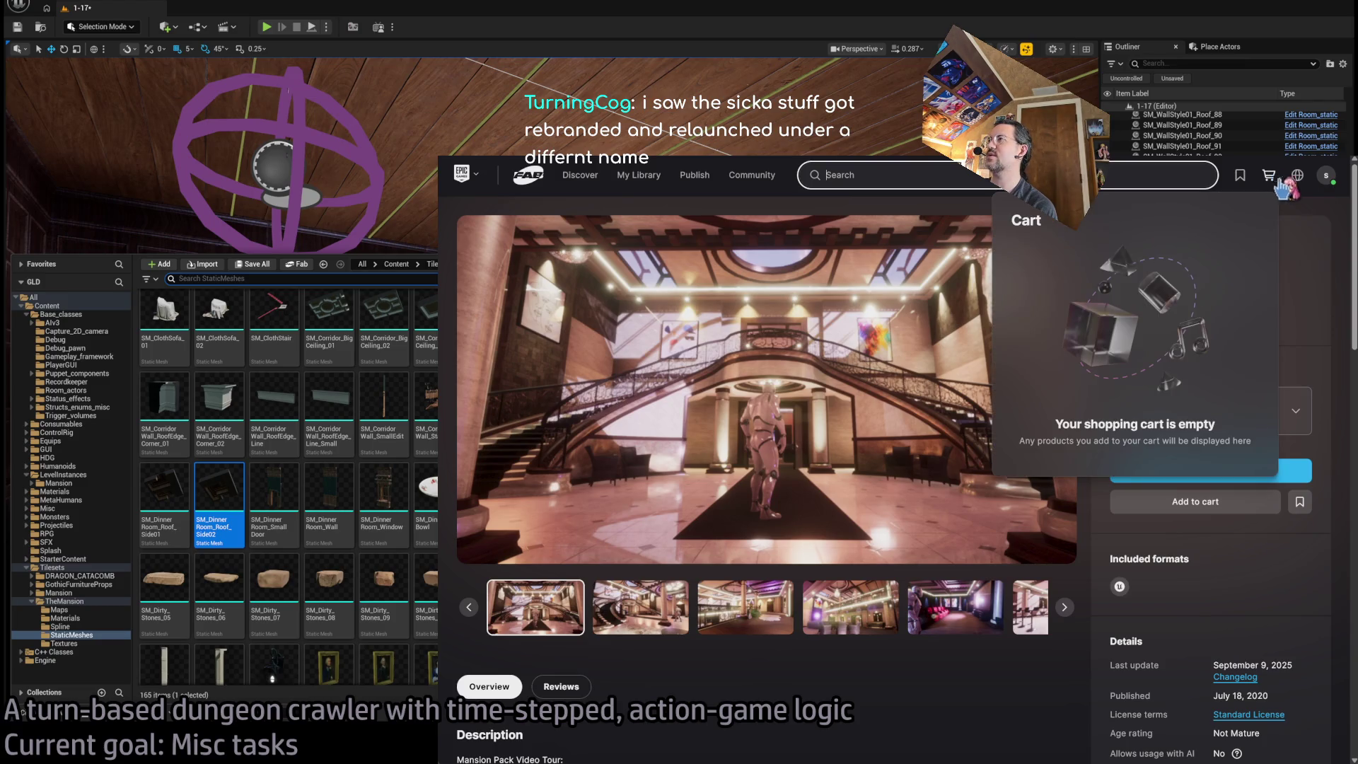
pyautogui.click(1327, 176)
pyautogui.click(1293, 249)
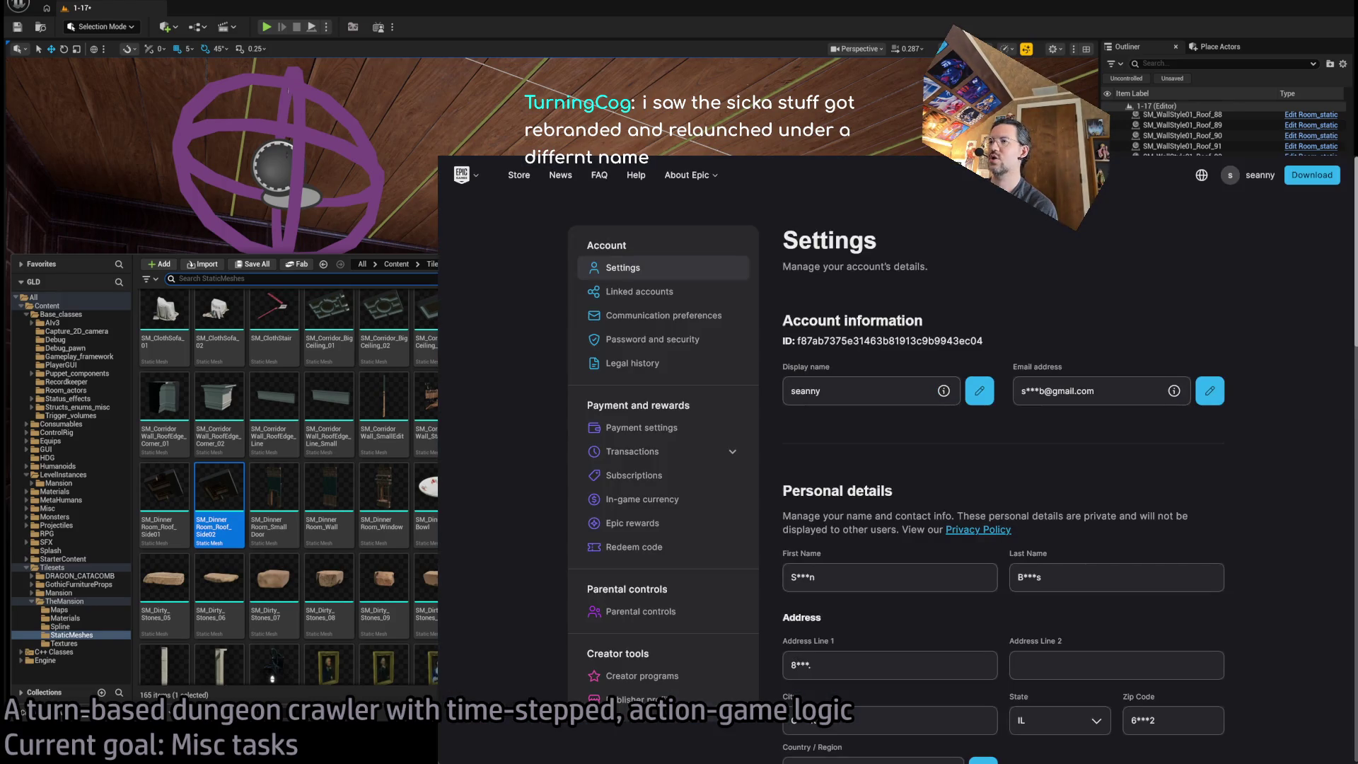
pyautogui.hotkey('alt', 'Left')
pyautogui.moveTo(1278, 188)
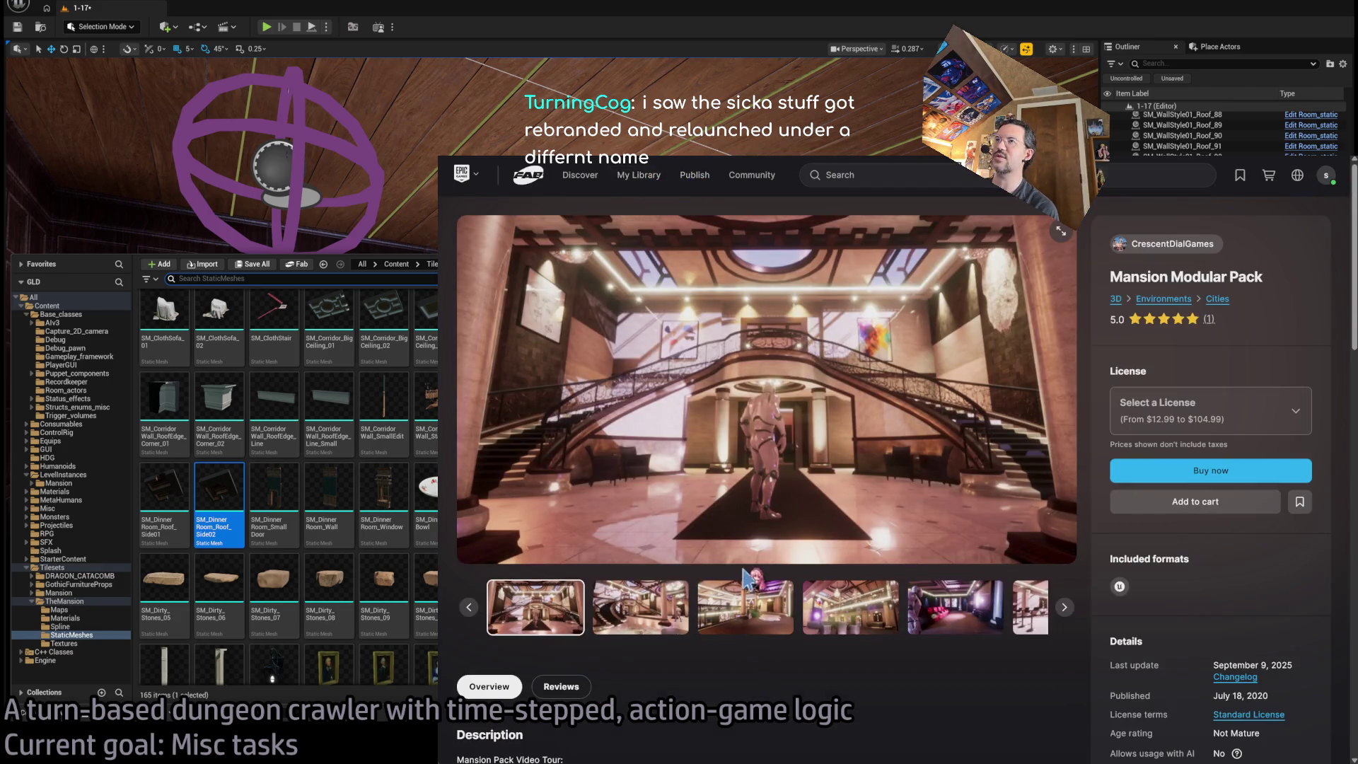
pyautogui.hotkey('alt', 'Left')
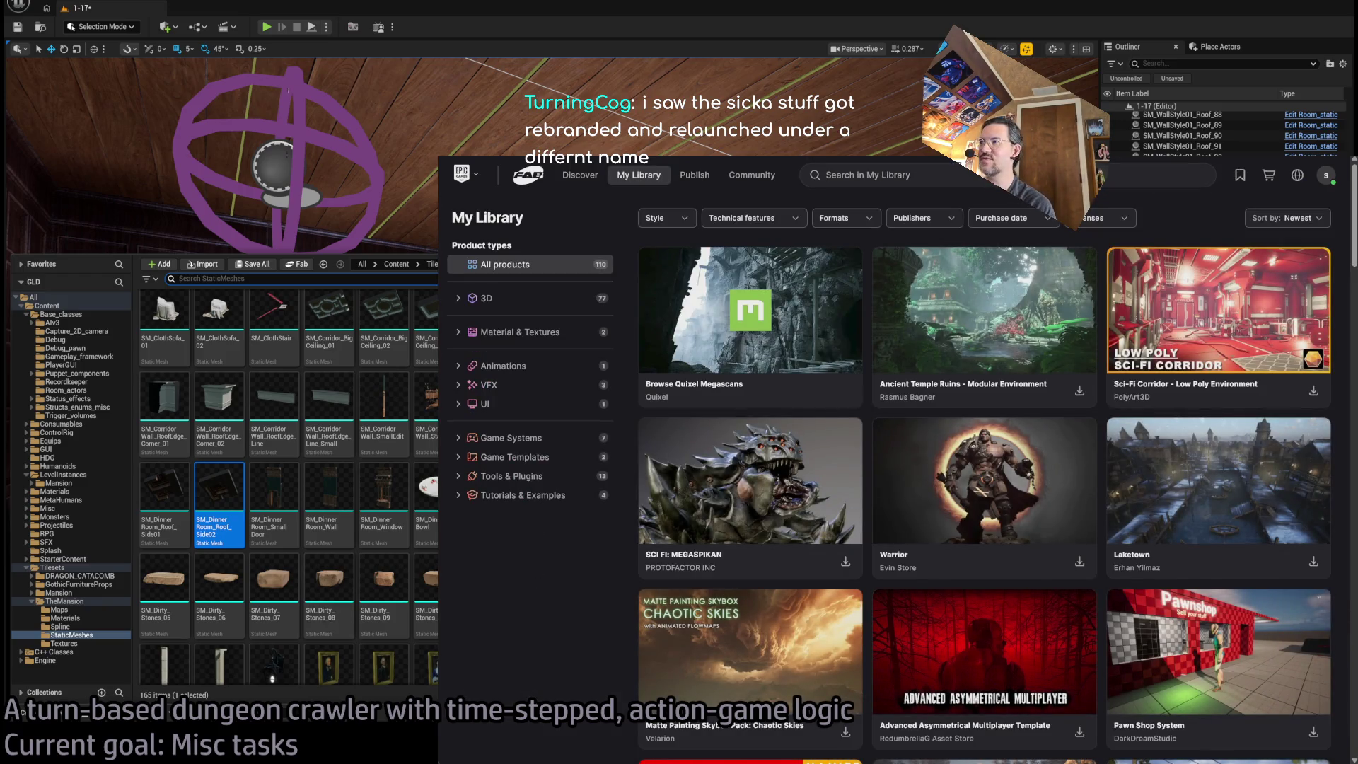
# Scroll down the My Library grid and open The Big Mansion product page.
pyautogui.scroll(-4, 569, 652)
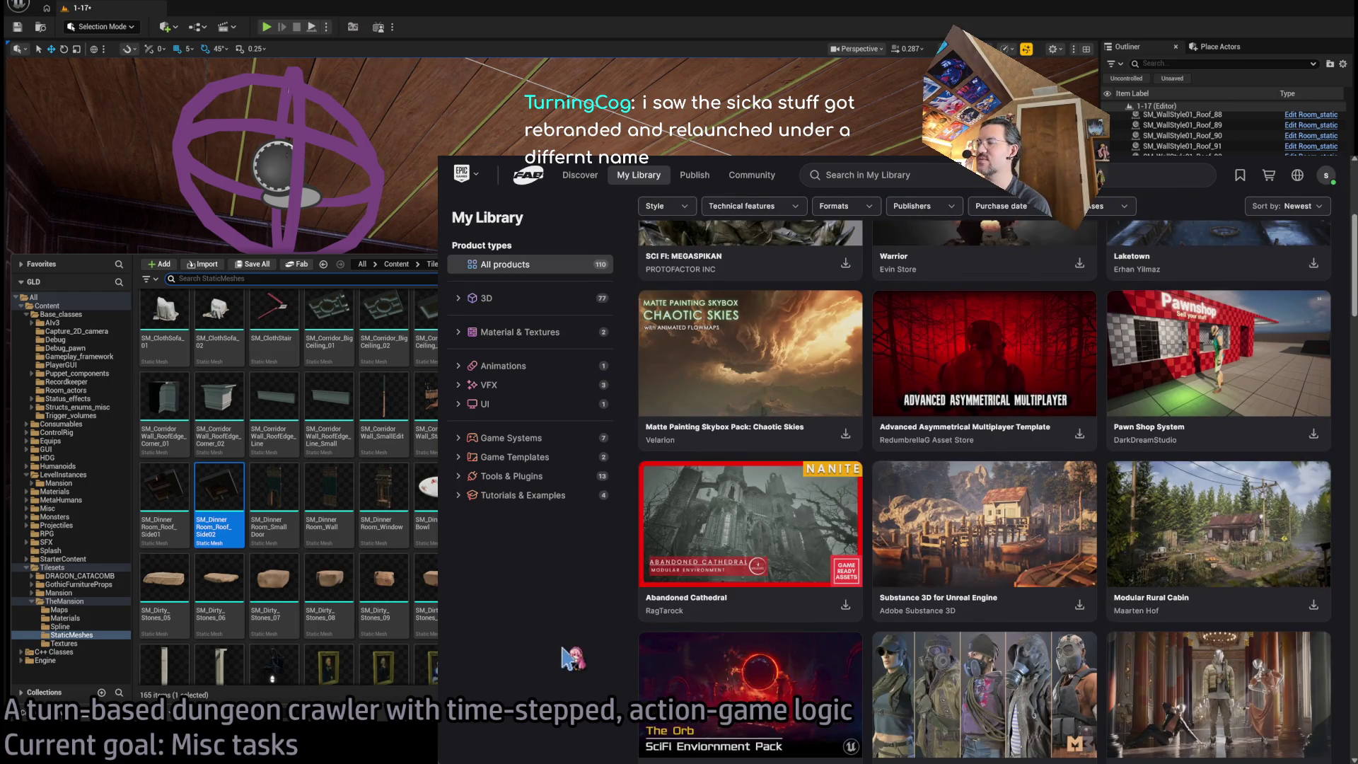
pyautogui.scroll(-1, 565, 649)
pyautogui.scroll(-2, 568, 651)
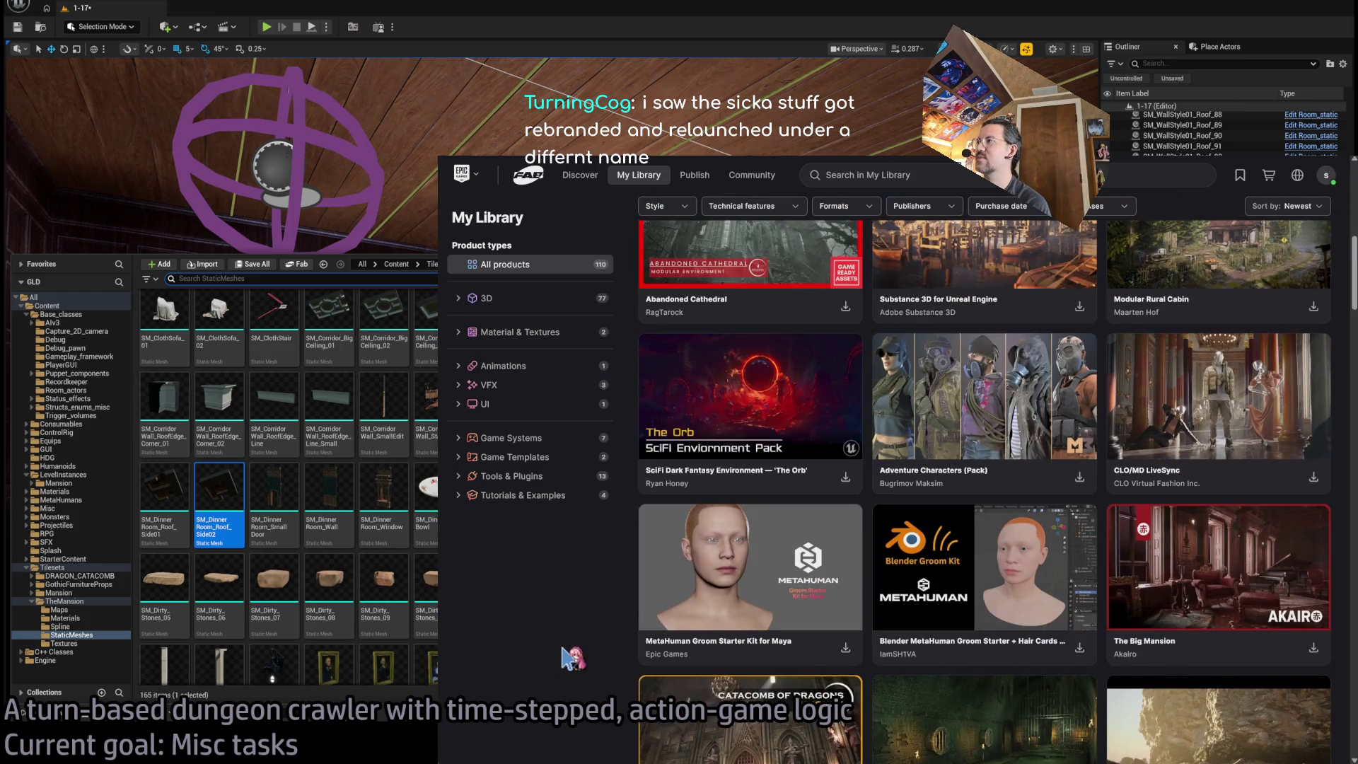
pyautogui.scroll(-1, 564, 649)
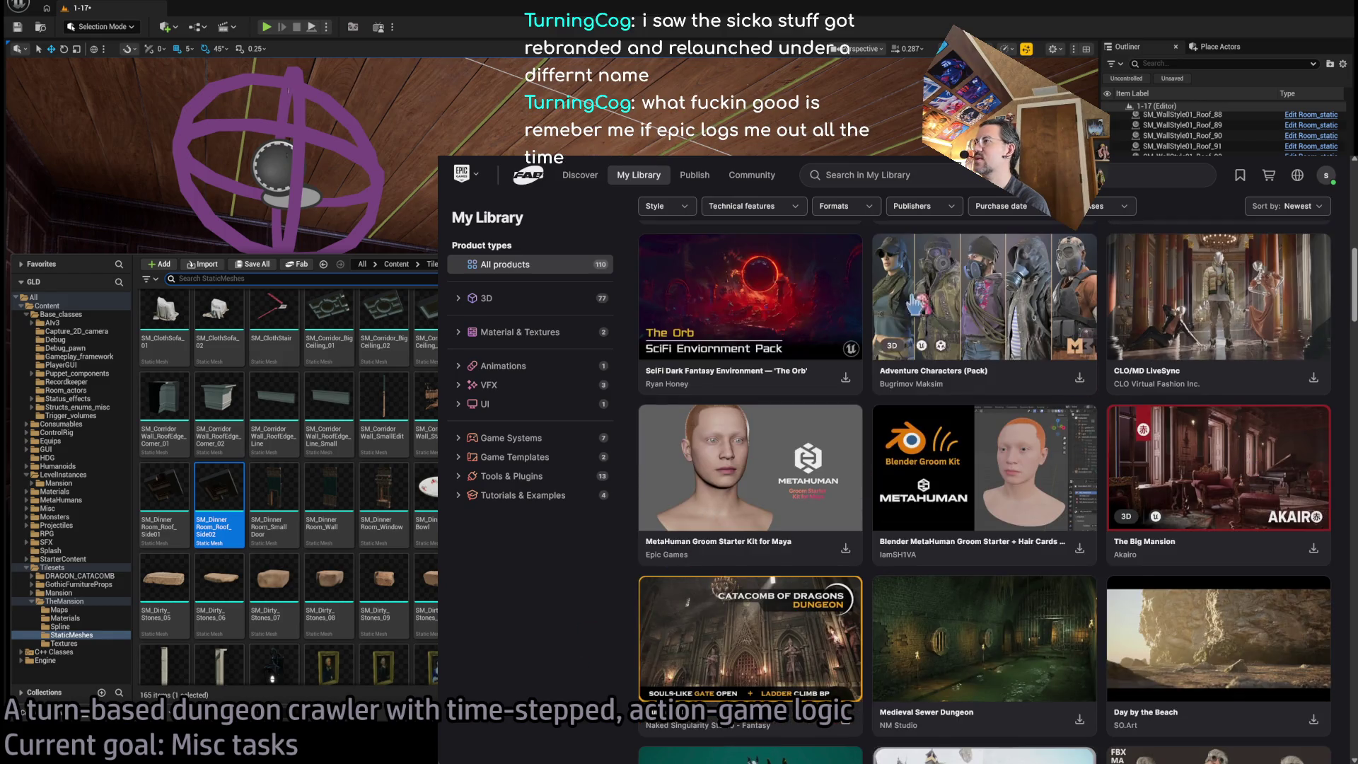
pyautogui.click(1218, 467)
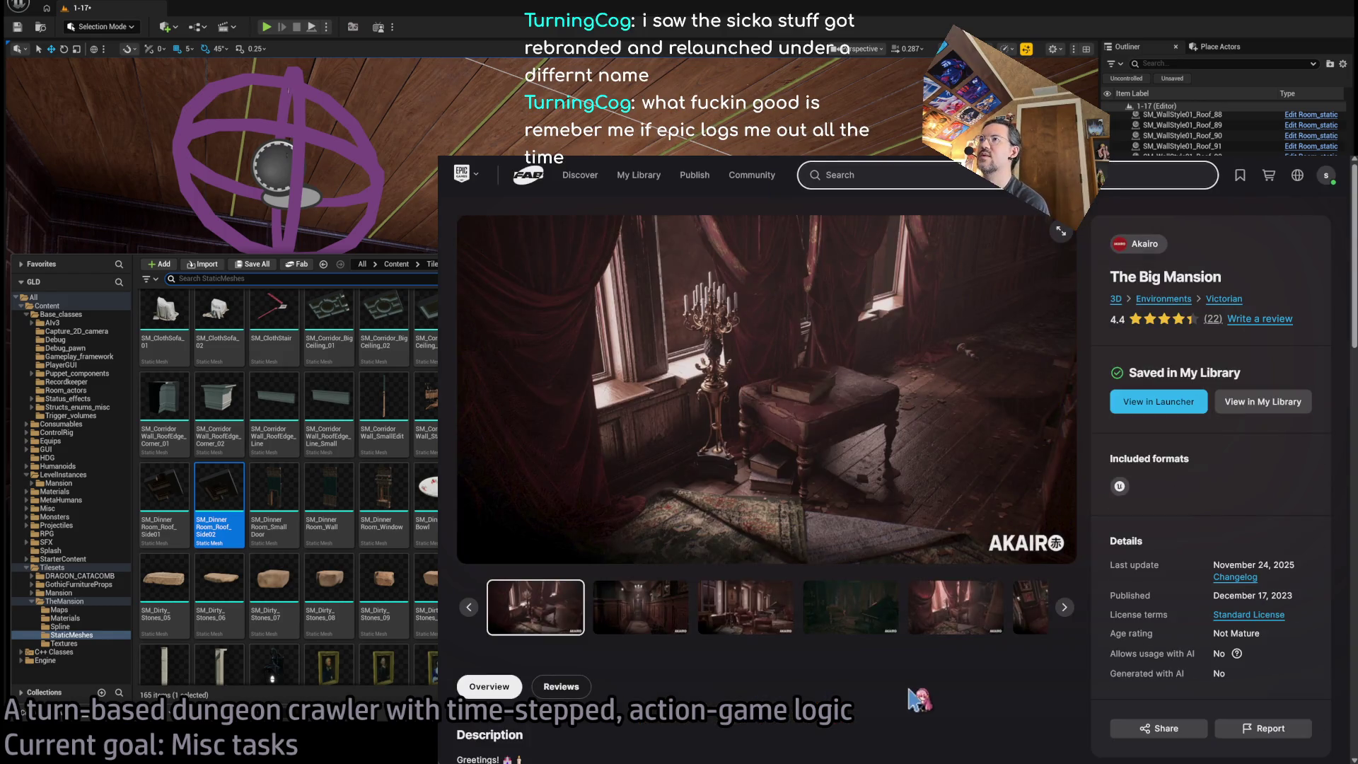
# View The Big Mansion hallway, piano room and dark corridor images, then return to My Library.
pyautogui.click(665, 627)
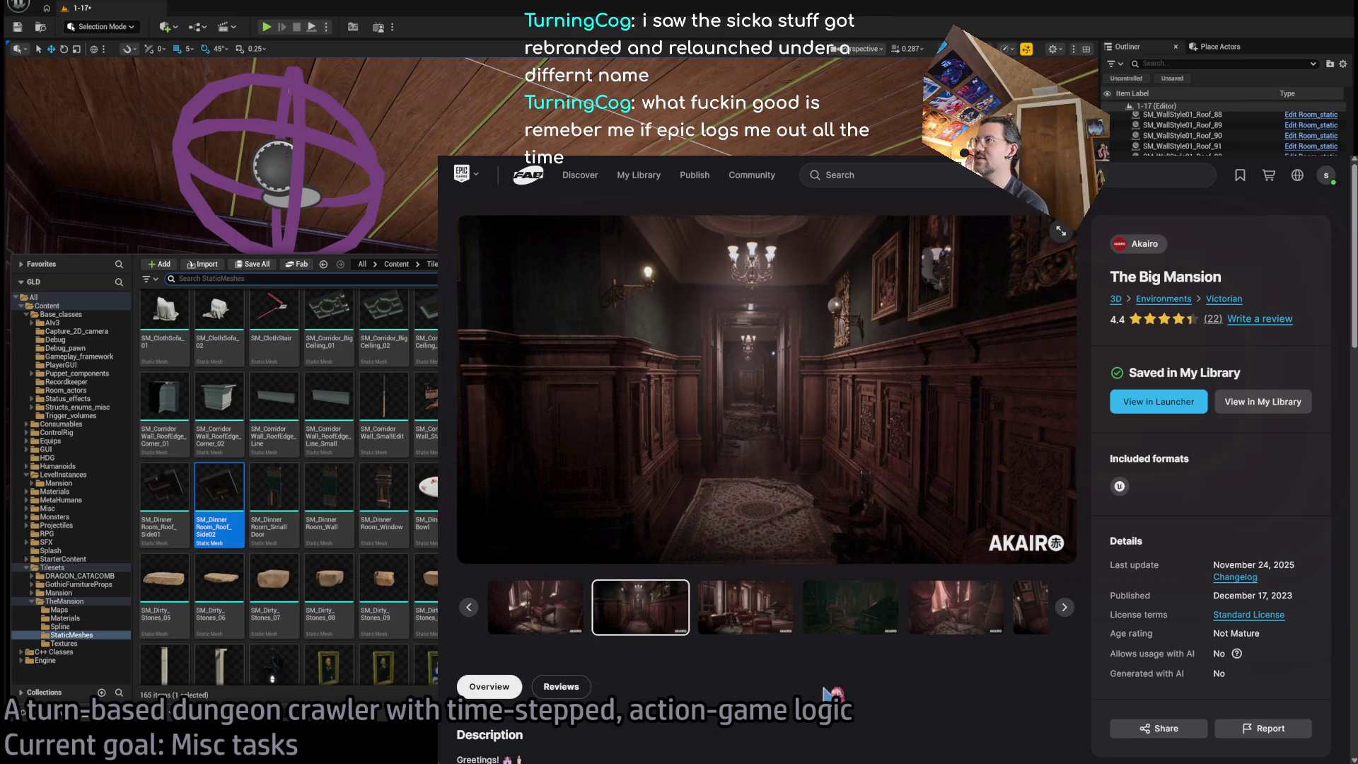
pyautogui.hotkey('ctrl', 'l')
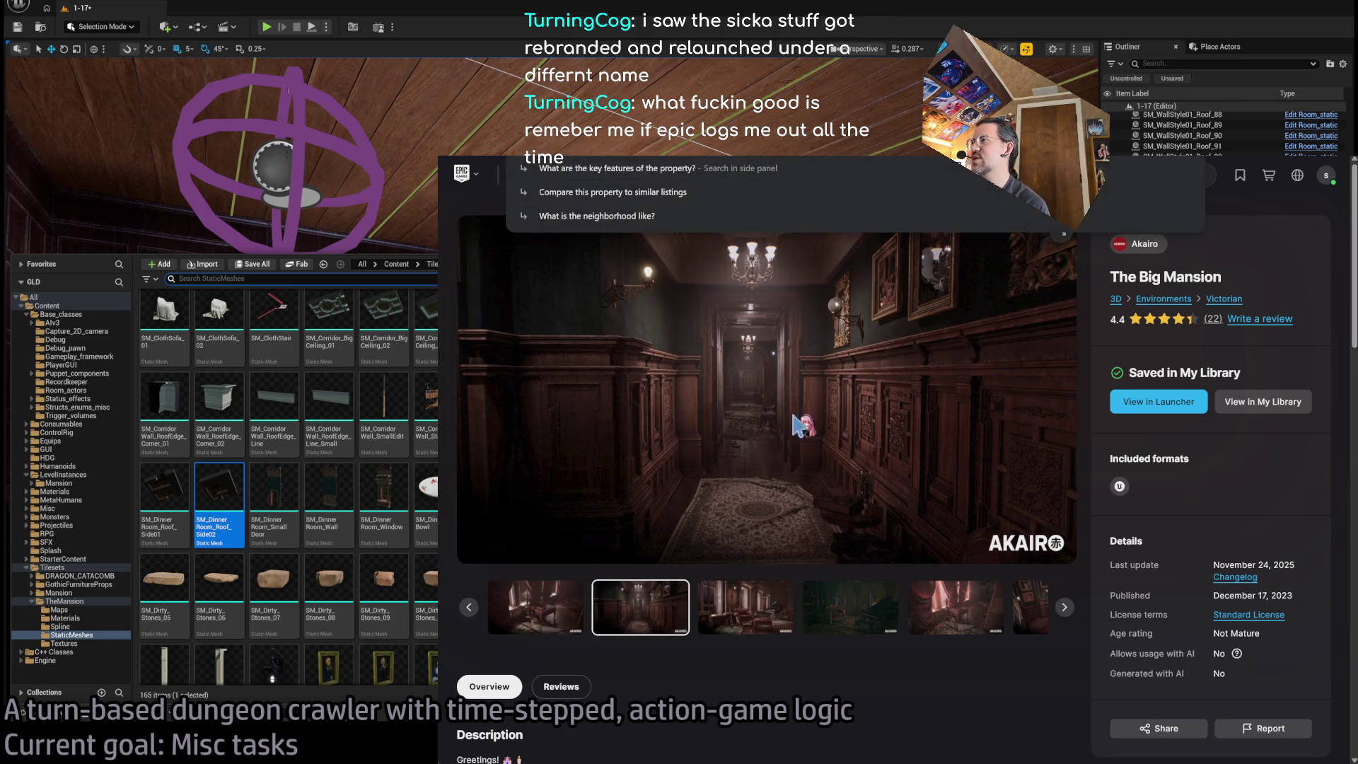
pyautogui.press('Escape')
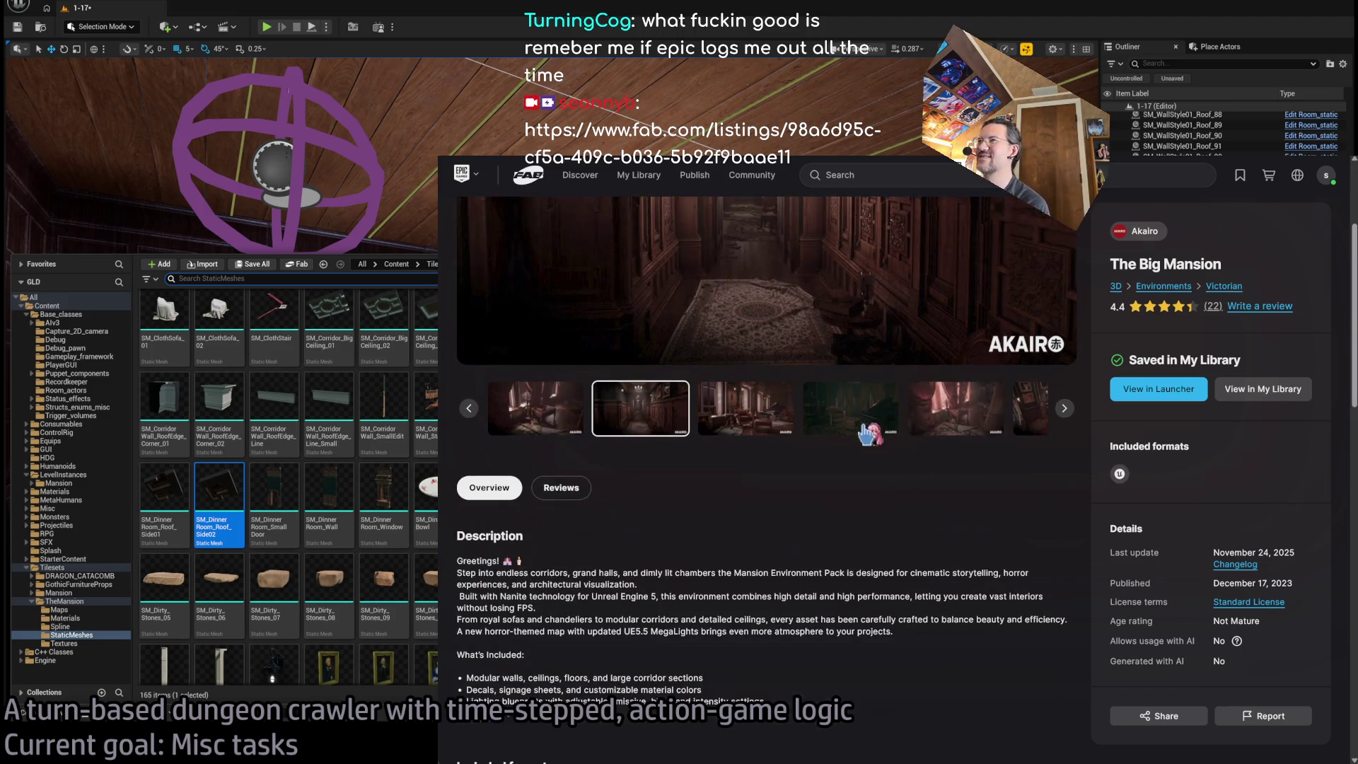
pyautogui.click(1000, 527)
pyautogui.click(881, 622)
pyautogui.click(962, 626)
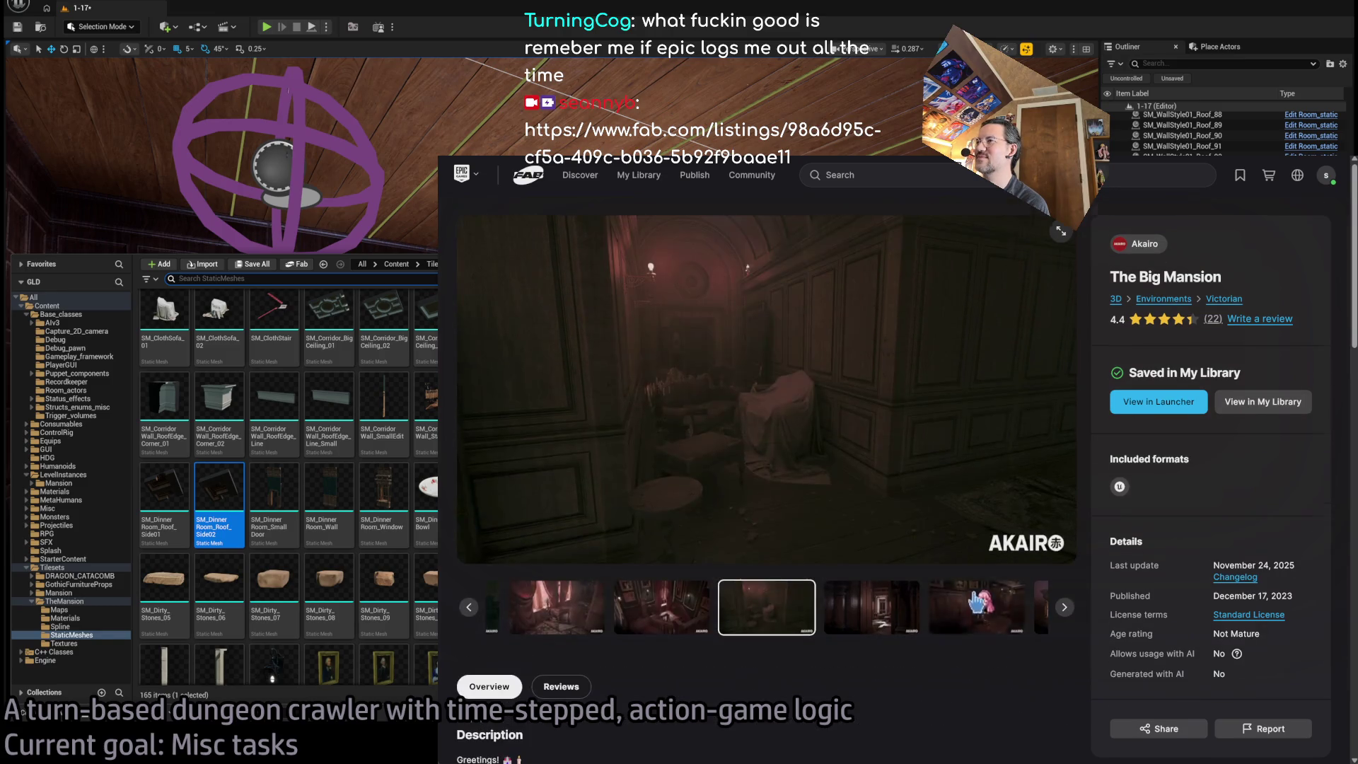
pyautogui.click(1263, 401)
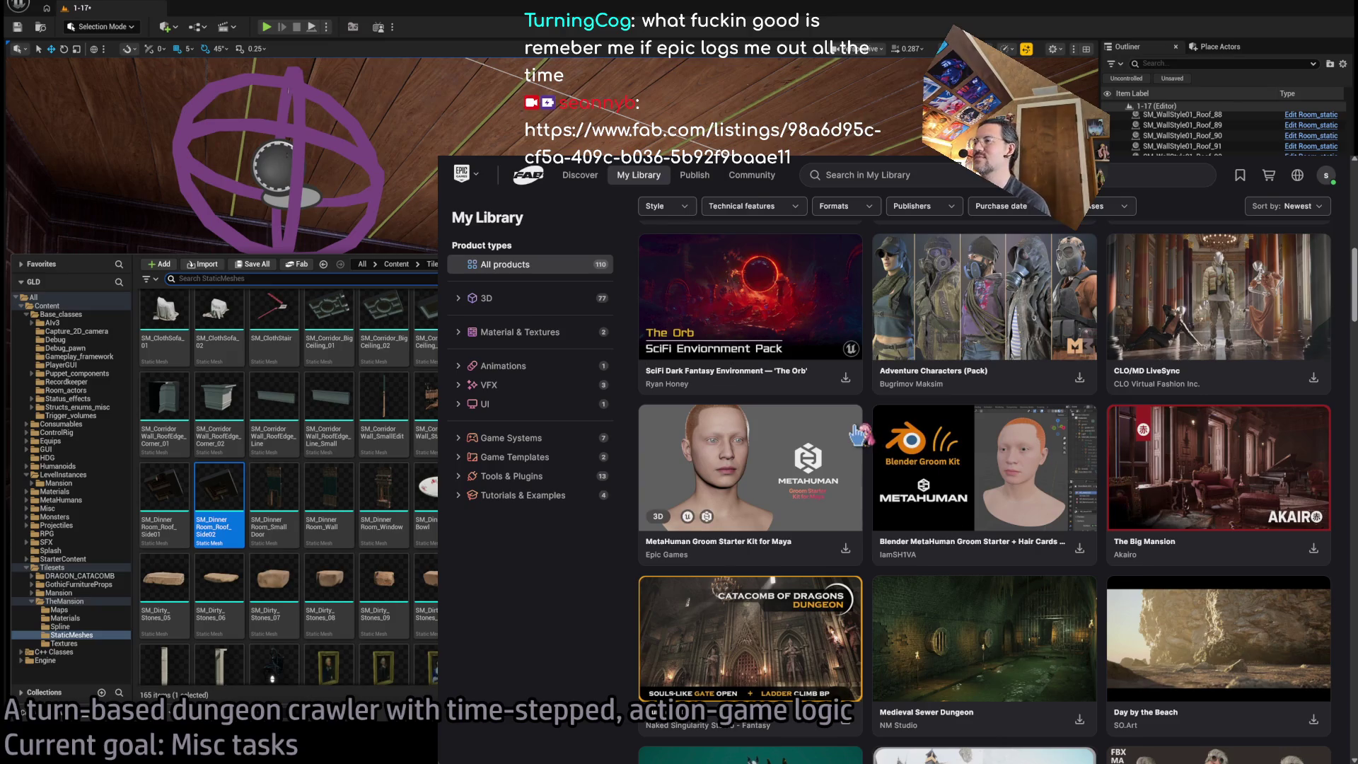
# Scroll far down the My Library grid and open the SICKA MANSION product page.
pyautogui.scroll(3, 842, 440)
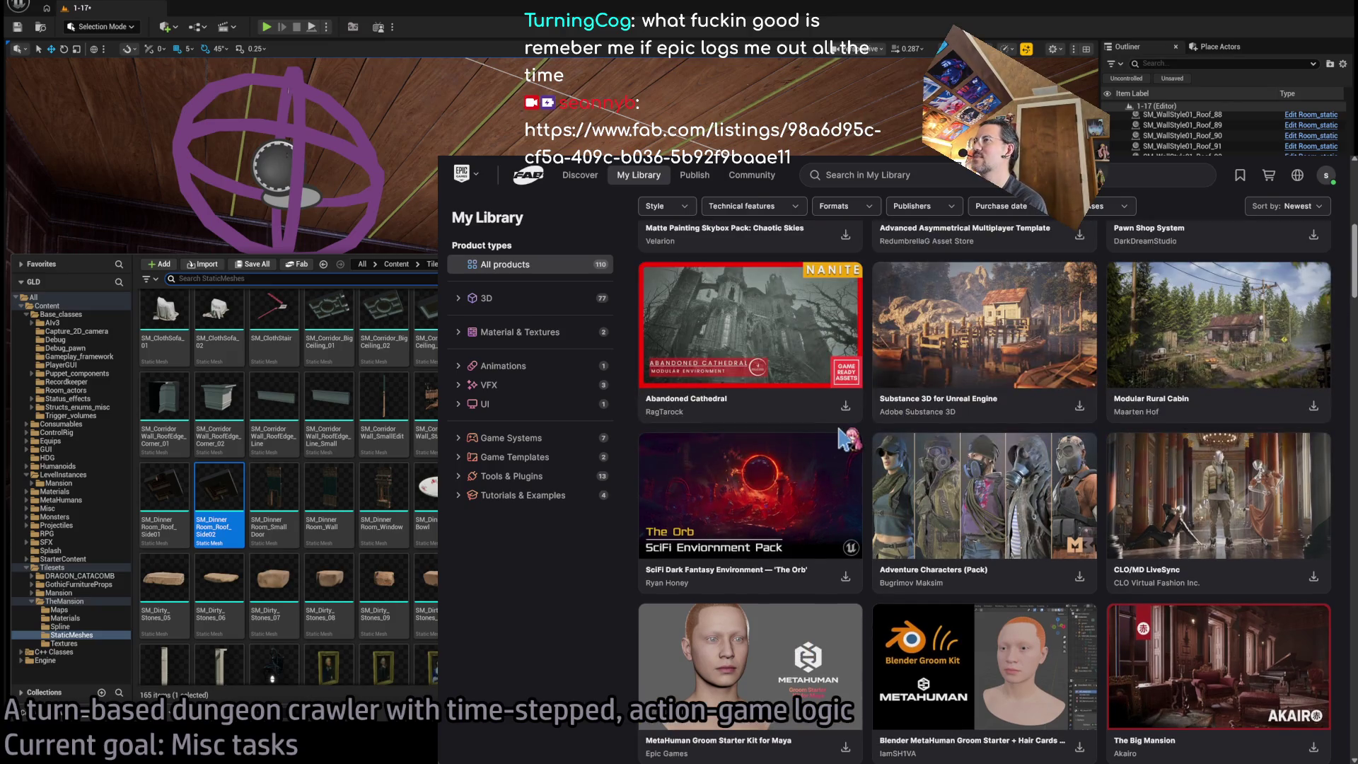
pyautogui.scroll(-5, 913, 495)
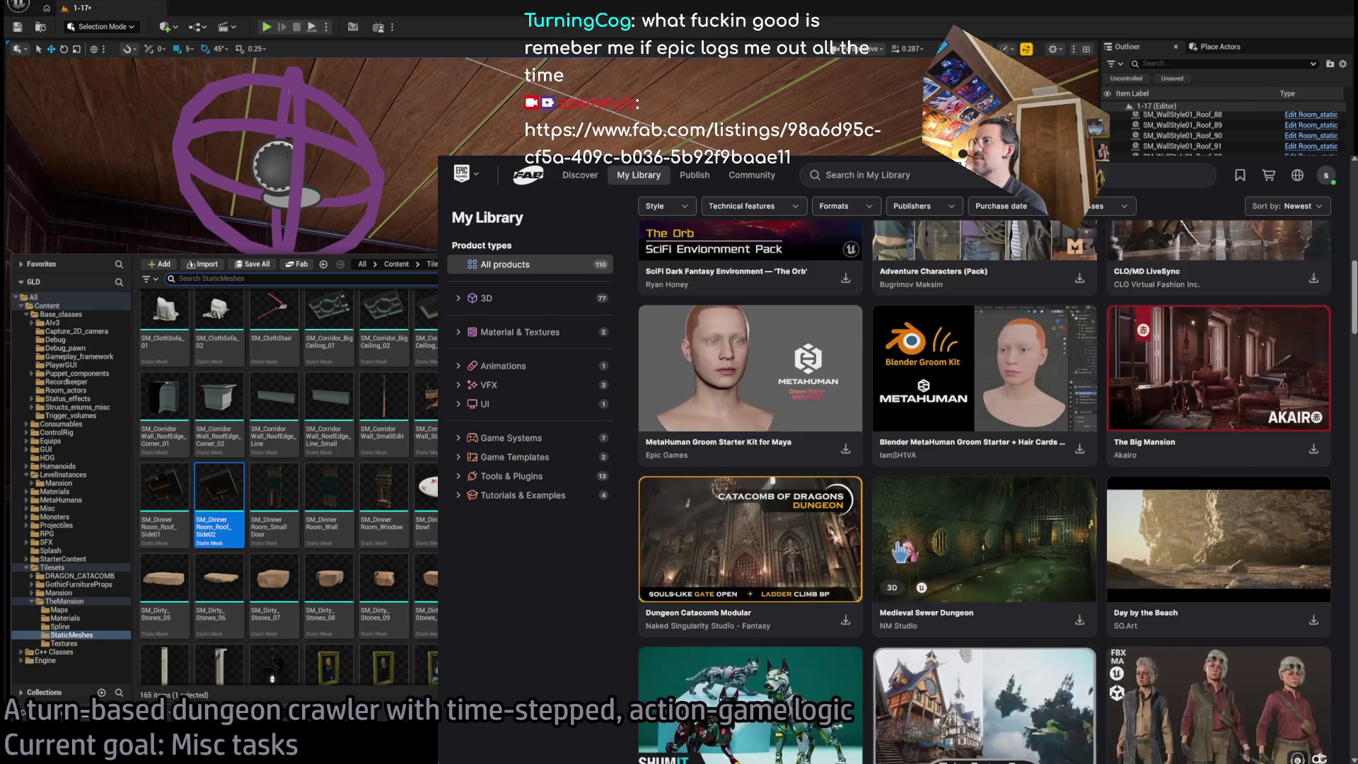
pyautogui.scroll(-3, 1068, 457)
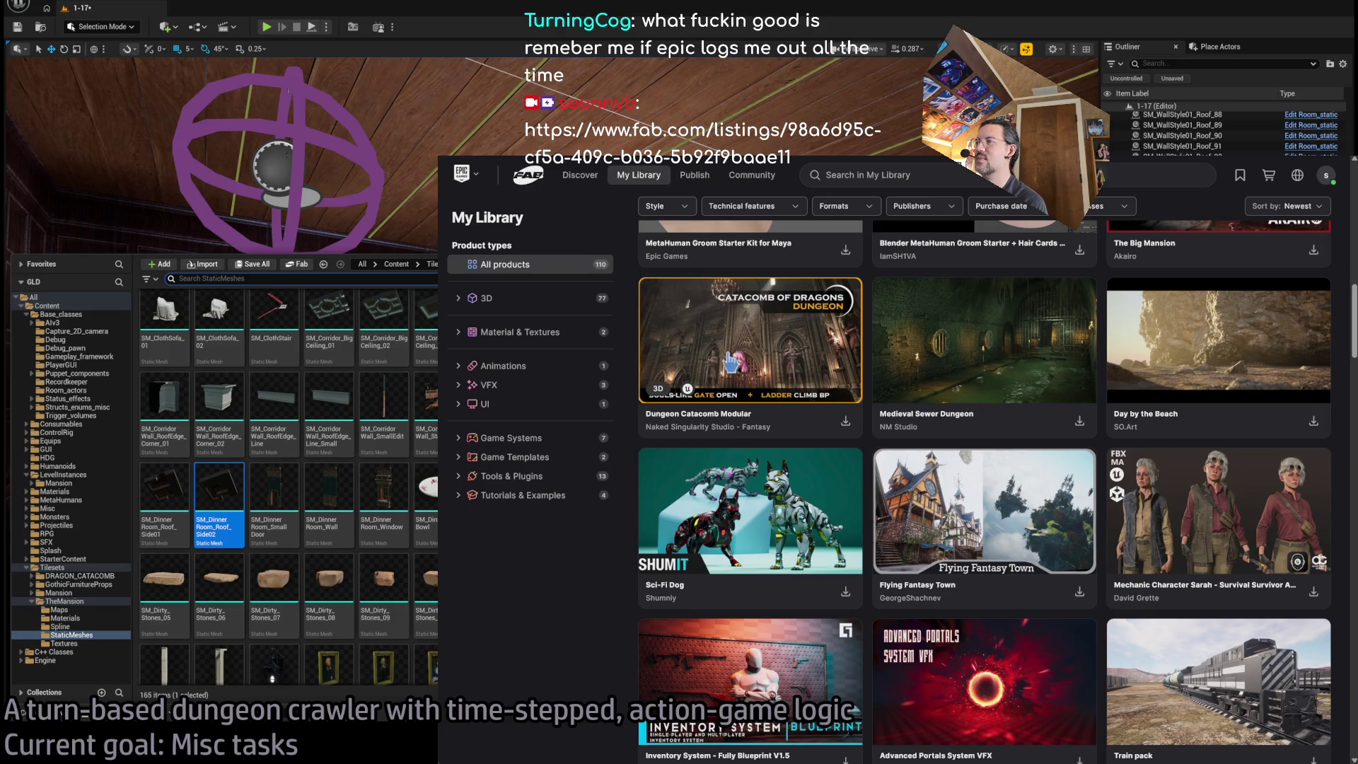
pyautogui.scroll(-5, 978, 367)
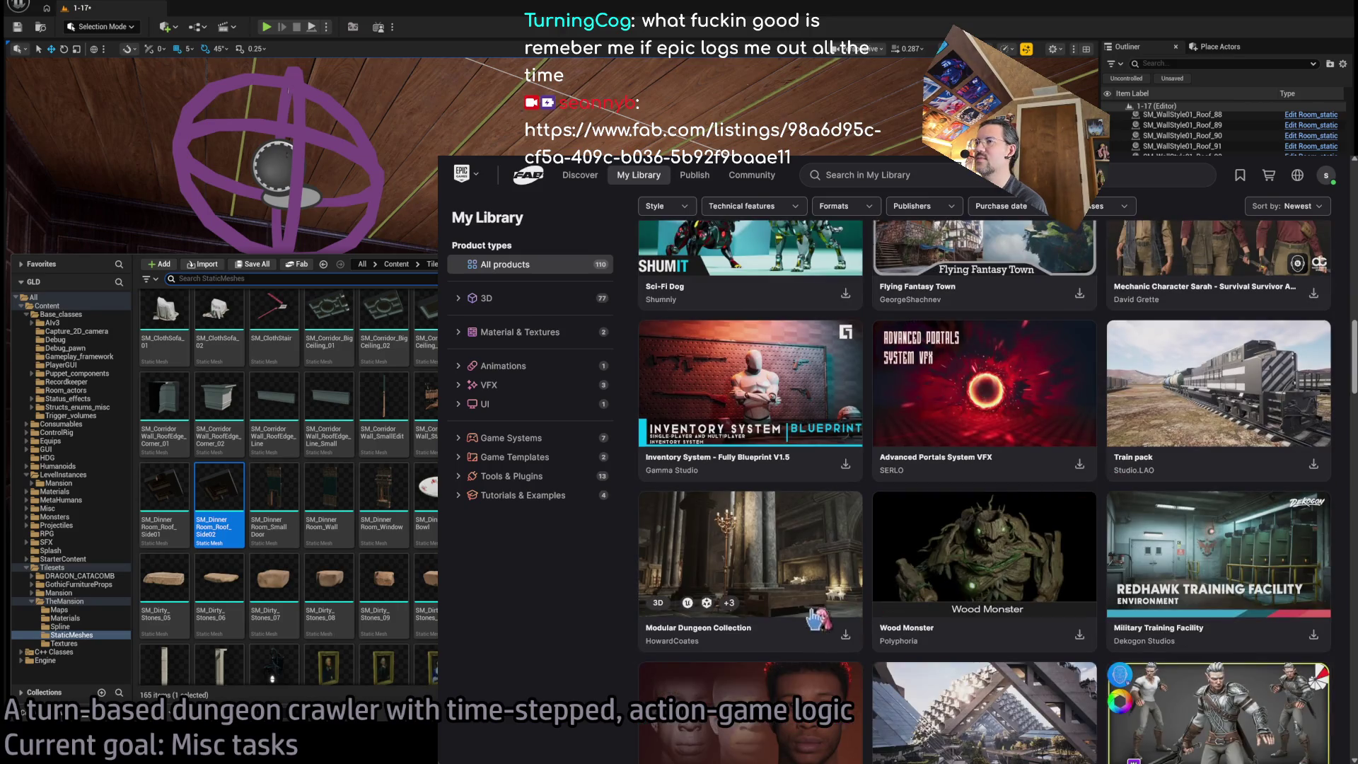
pyautogui.scroll(-6, 545, 679)
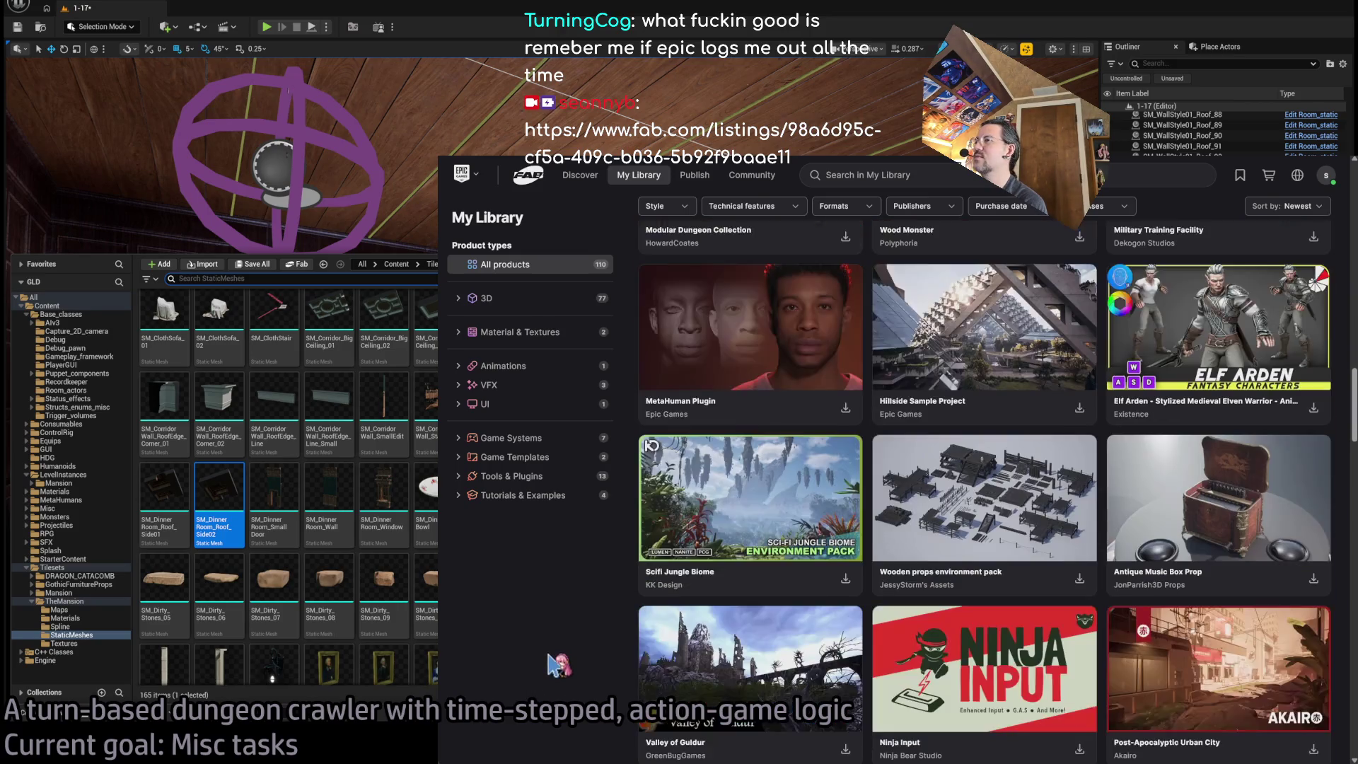
pyautogui.scroll(-3, 558, 661)
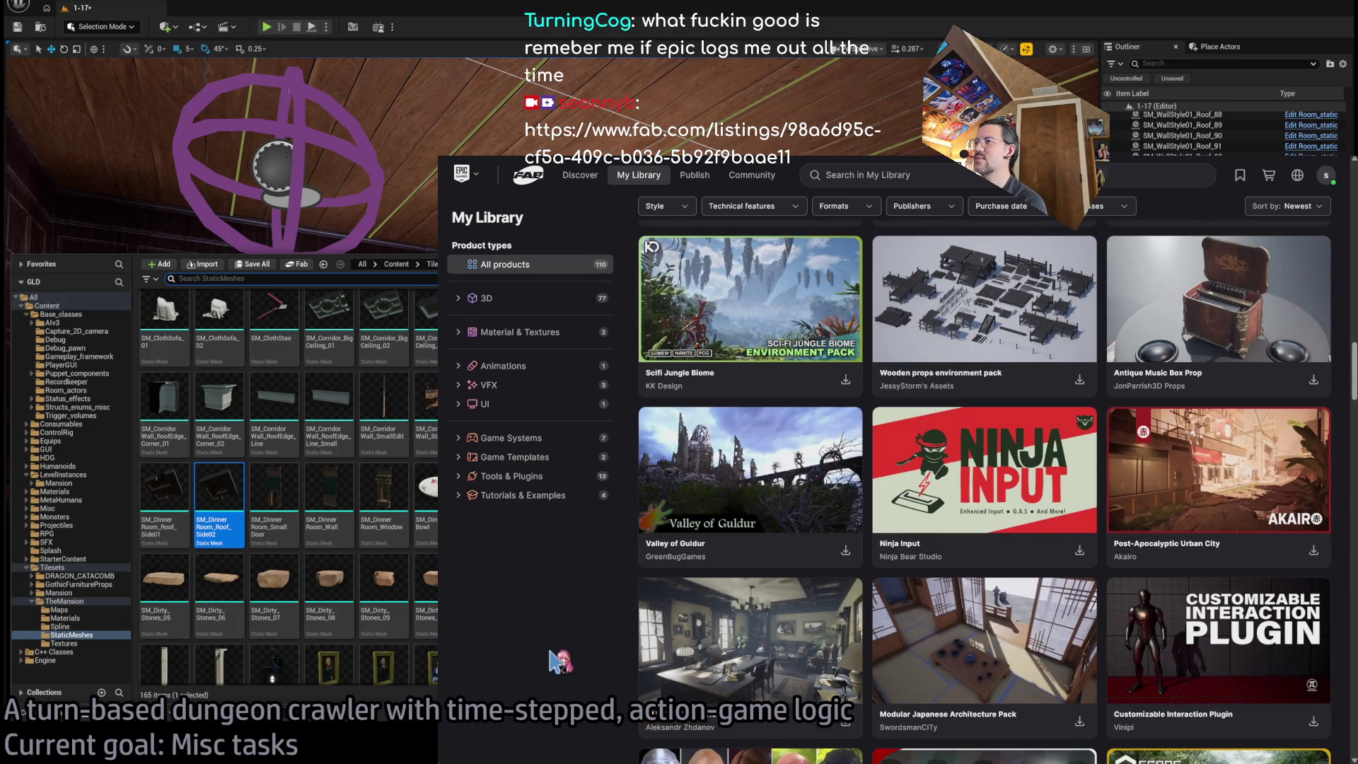
pyautogui.scroll(-3, 557, 662)
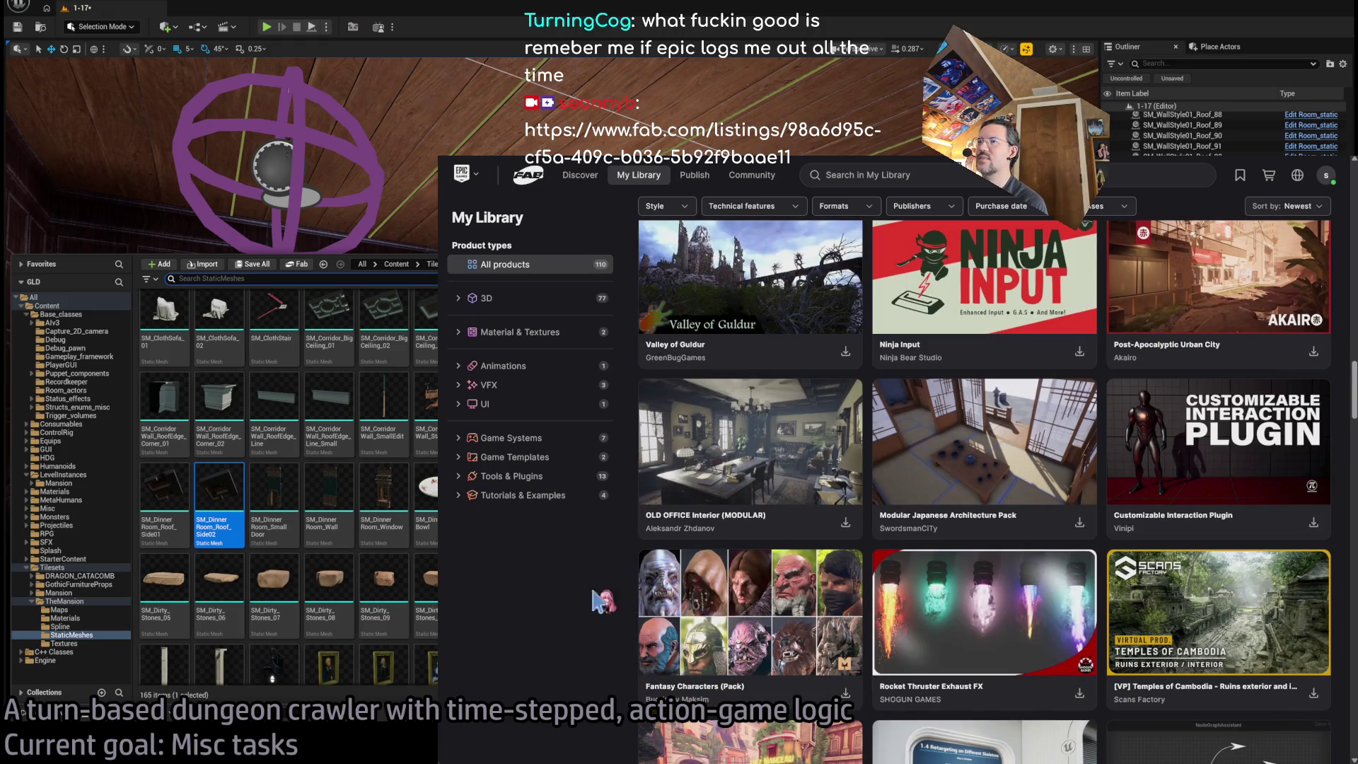
pyautogui.scroll(-5, 569, 662)
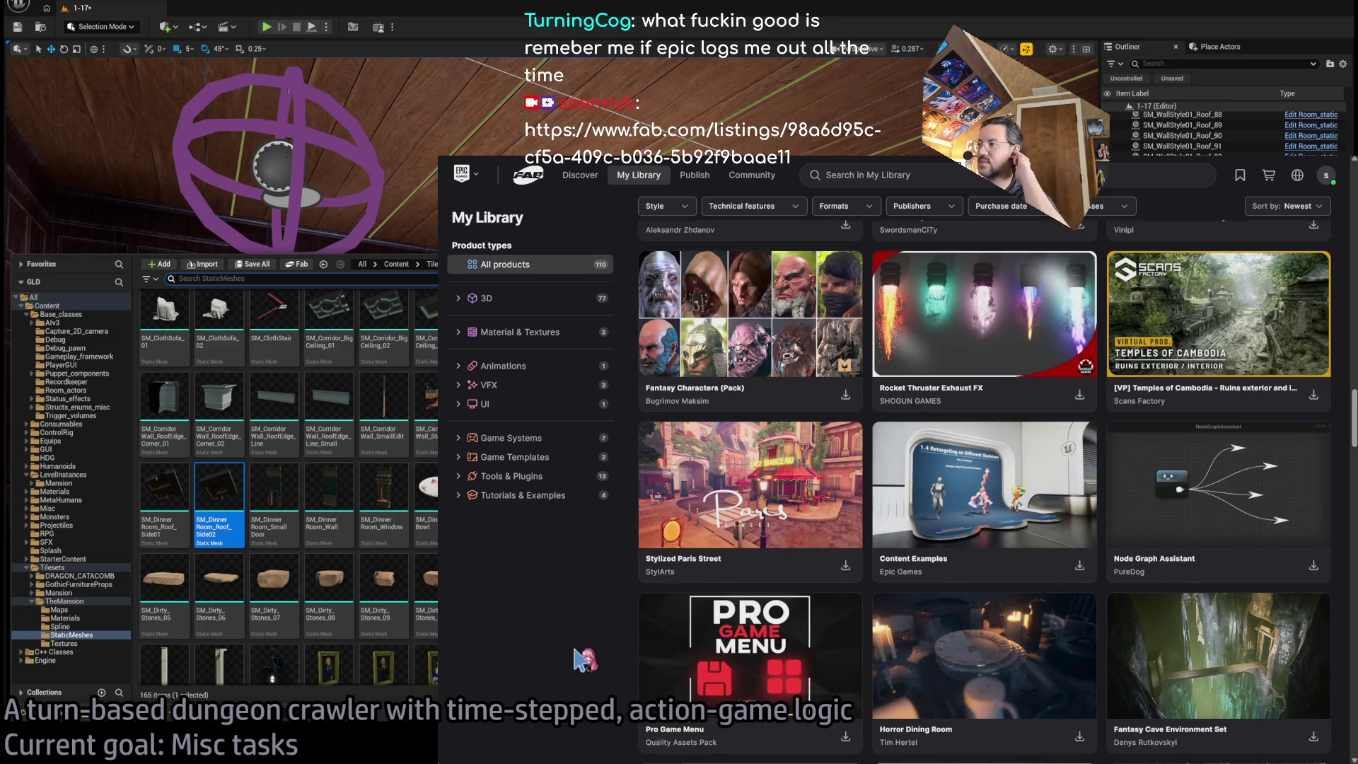
pyautogui.scroll(-7, 584, 659)
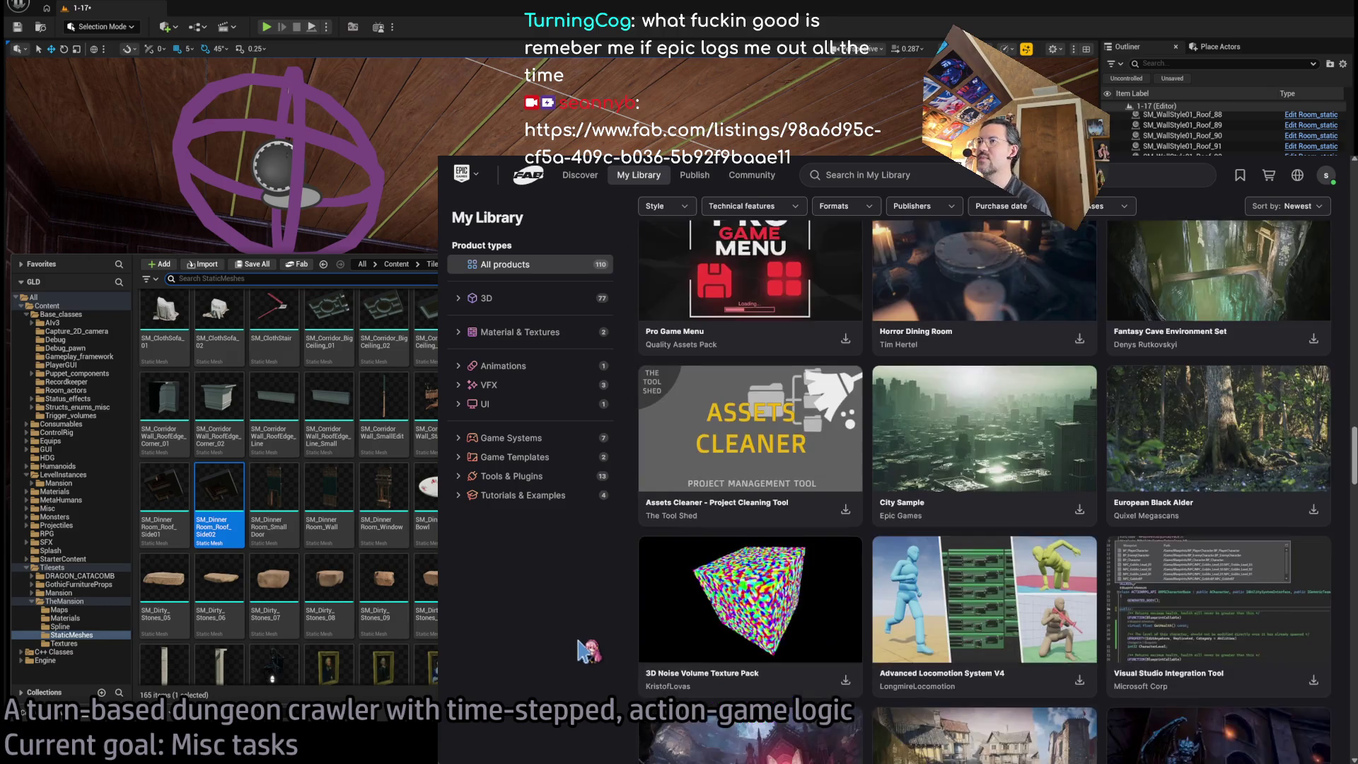
pyautogui.scroll(-2, 587, 650)
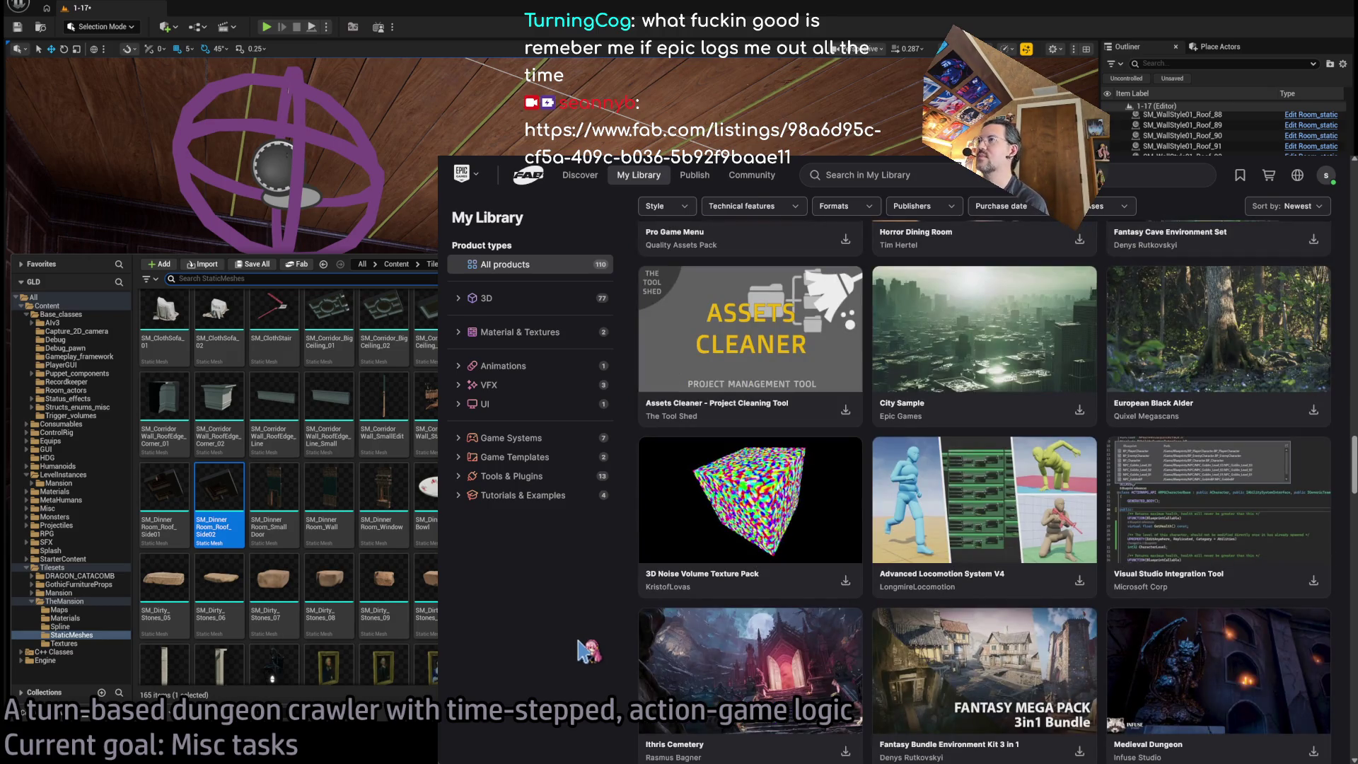
pyautogui.scroll(-4, 584, 651)
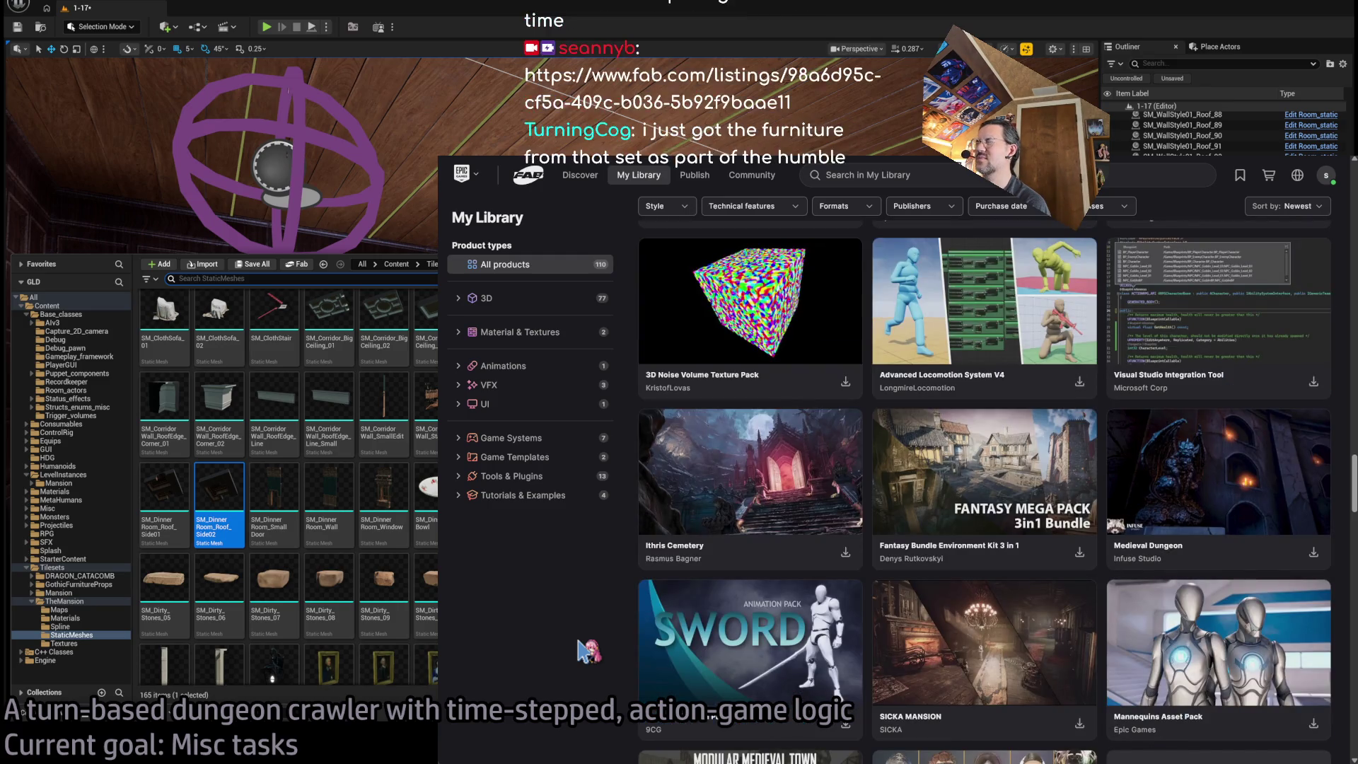
pyautogui.scroll(-8, 585, 649)
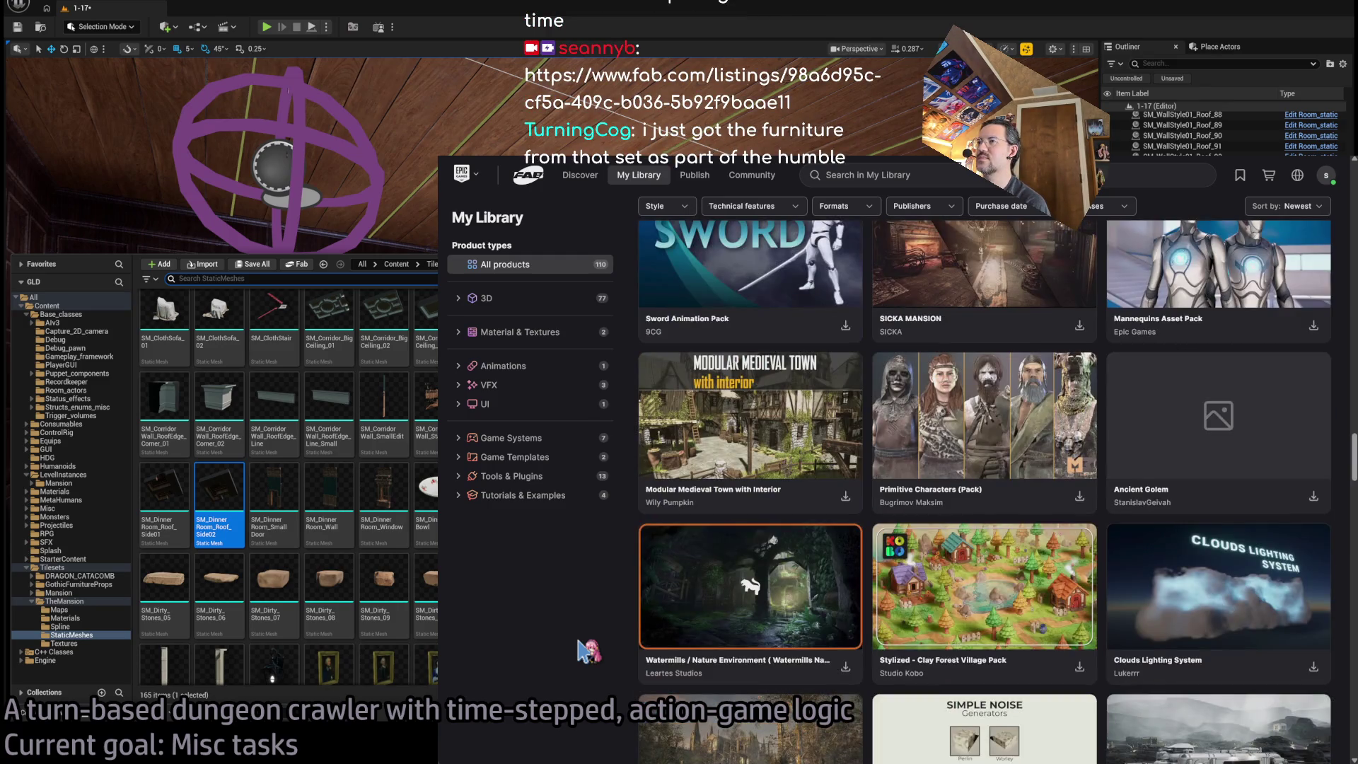
pyautogui.scroll(-14, 586, 649)
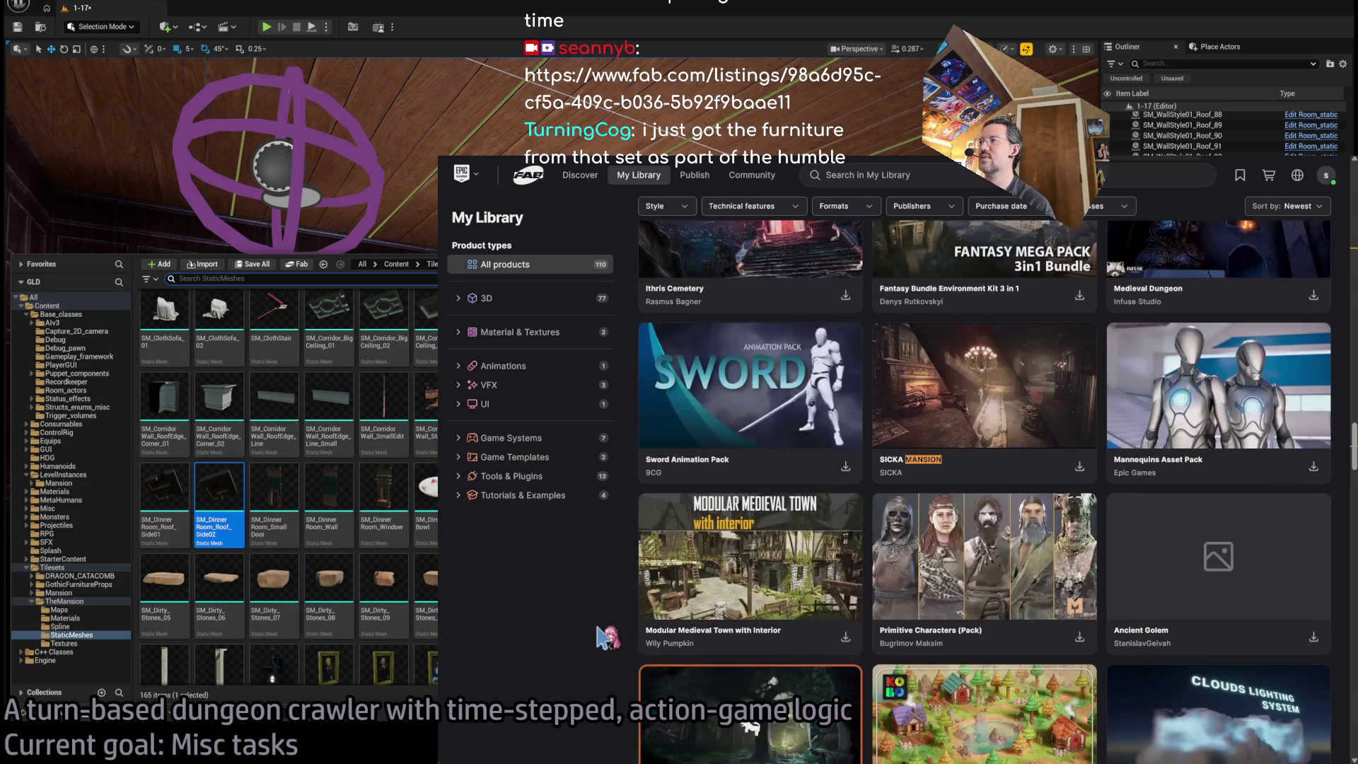
pyautogui.click(991, 407)
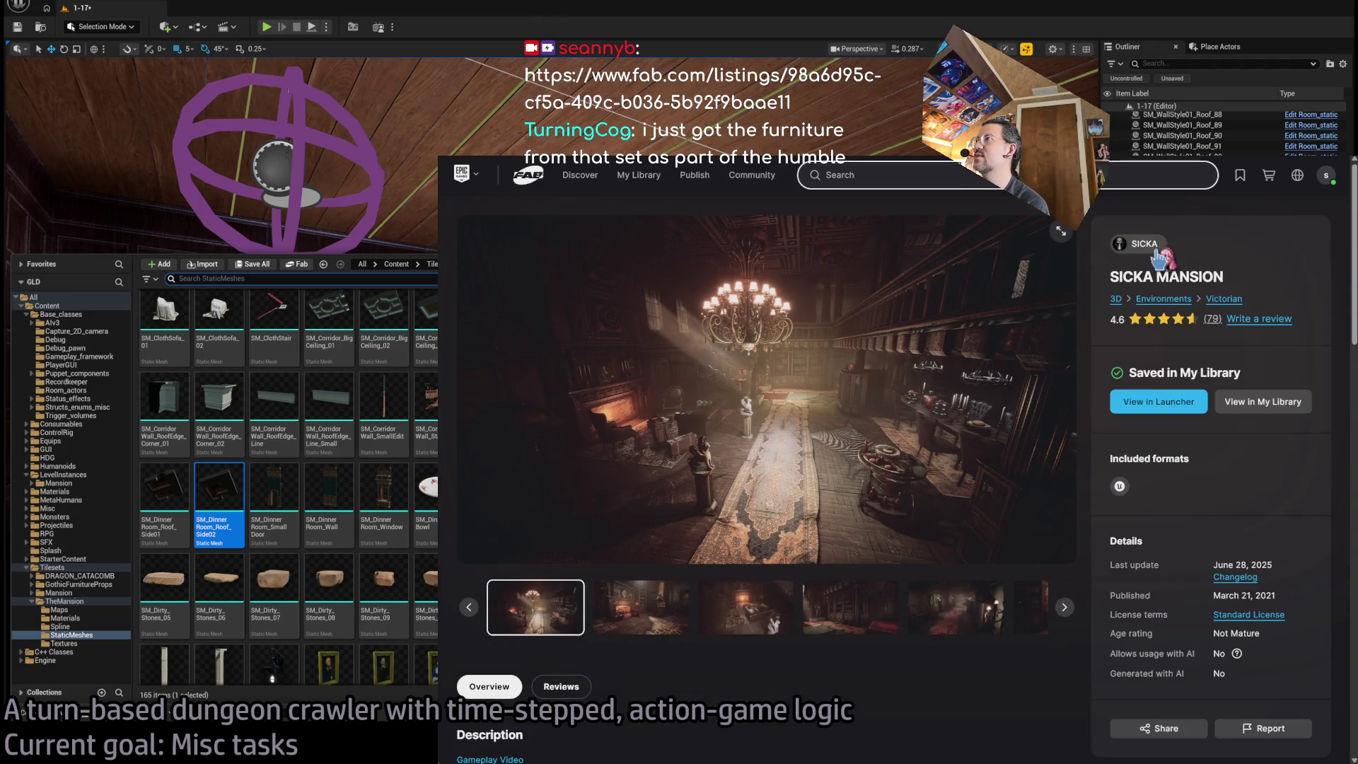
# View the SICKA MANSION fireplace and library screenshots and read its Technical details, including LODs.
pyautogui.click(641, 607)
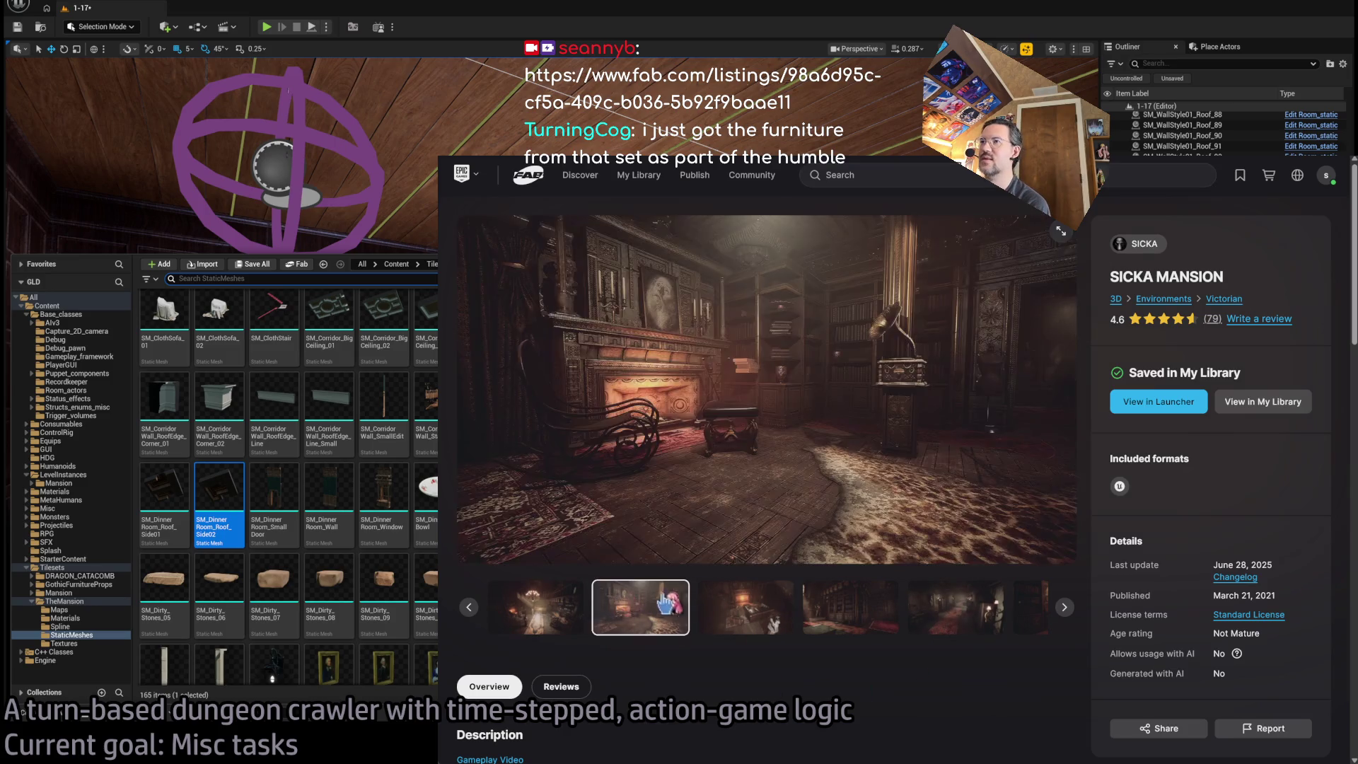
pyautogui.click(746, 607)
pyautogui.click(822, 610)
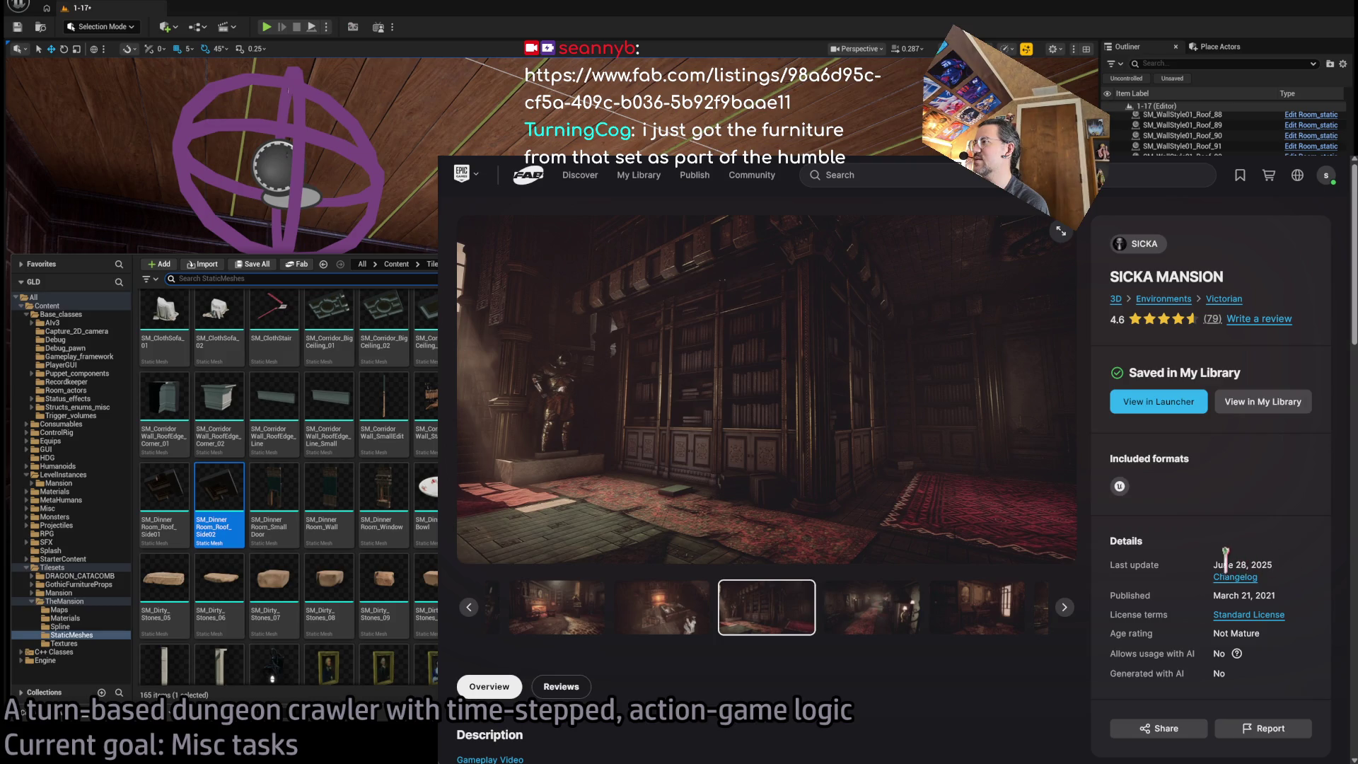
pyautogui.scroll(-4, 853, 677)
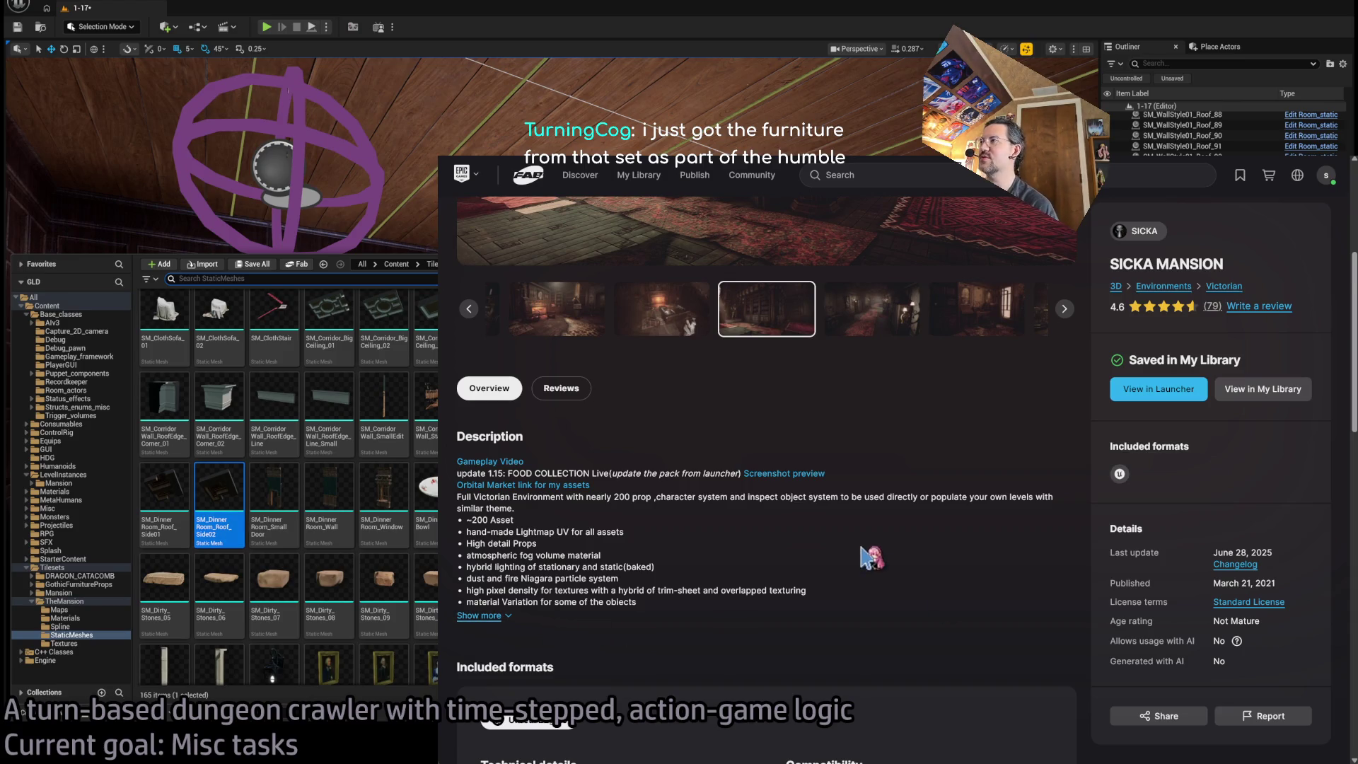
pyautogui.scroll(-5, 870, 555)
pyautogui.moveTo(621, 374); pyautogui.dragTo(677, 642)
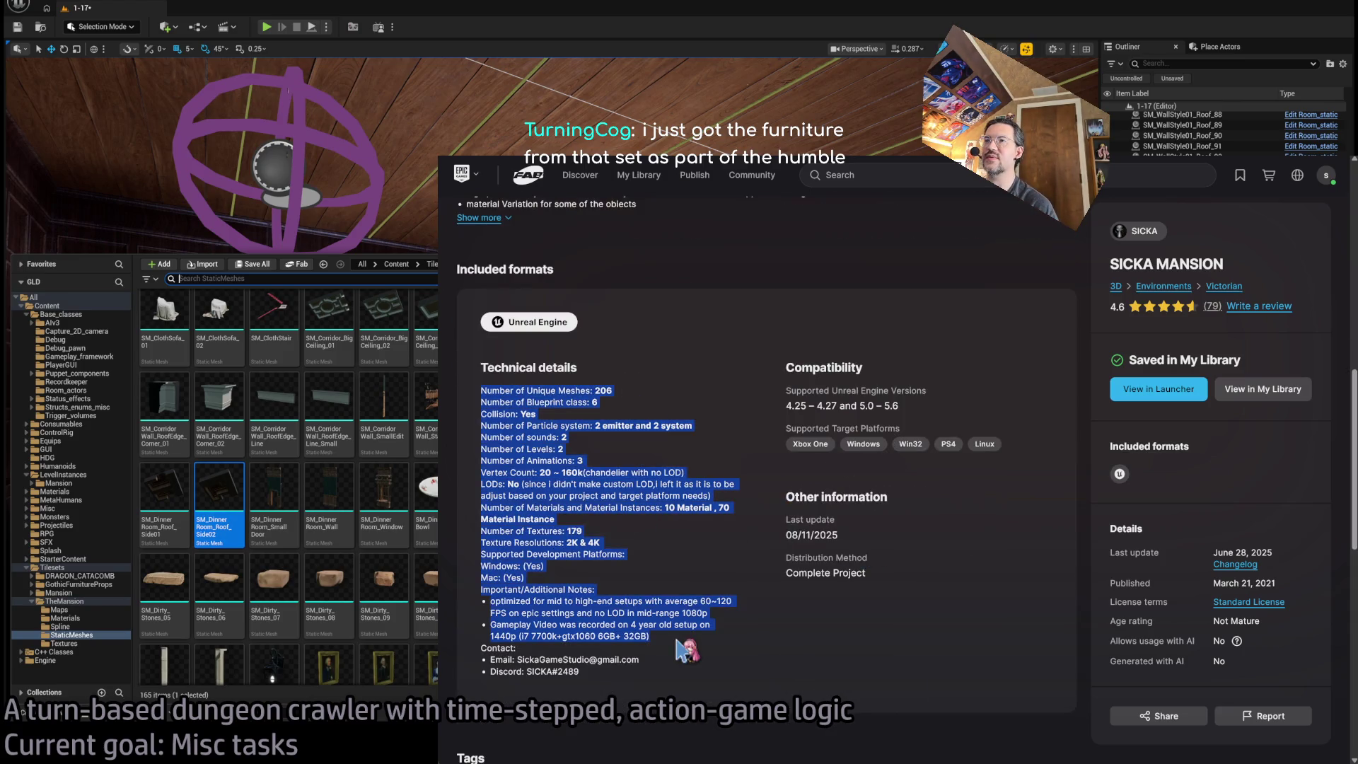
pyautogui.click(627, 622)
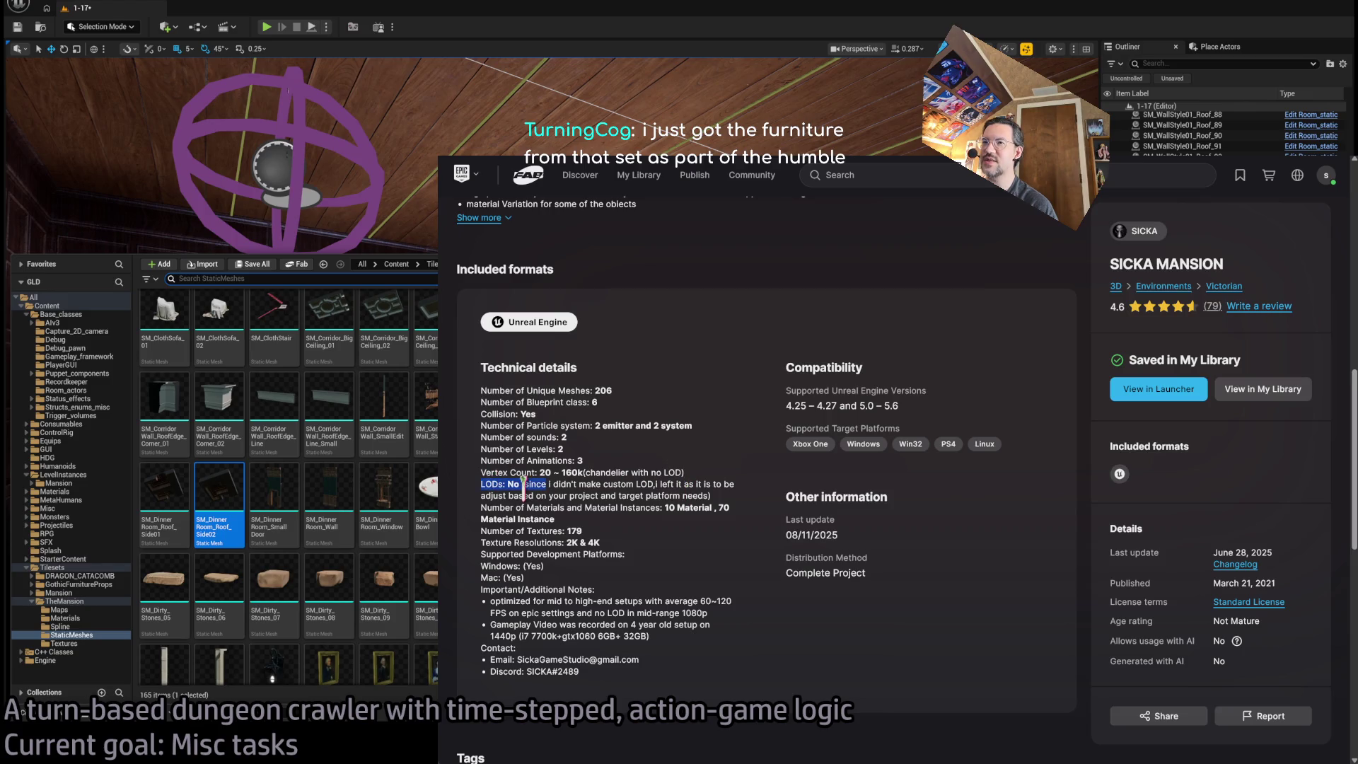
pyautogui.click(602, 463)
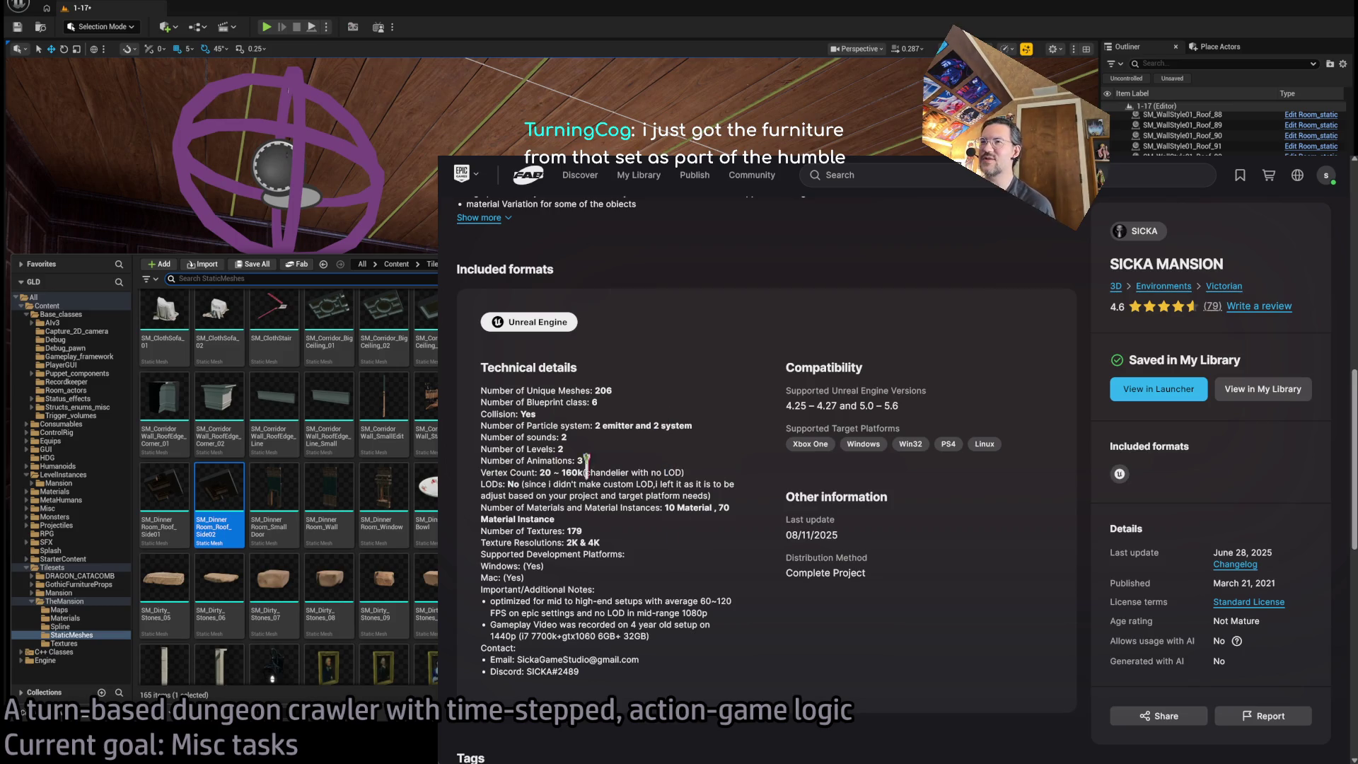
# Open the SICKA seller page listing their 10 products.
pyautogui.scroll(-2, 684, 464)
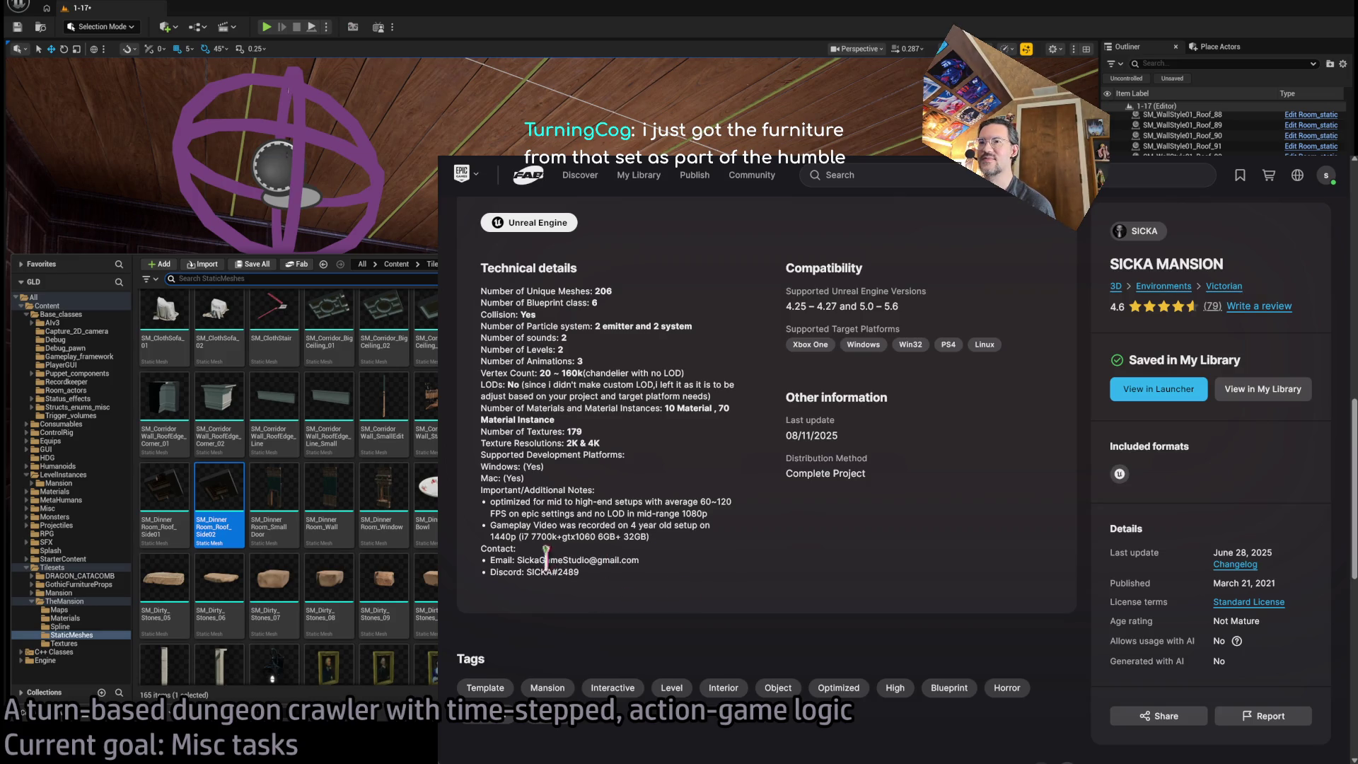
pyautogui.scroll(10, 685, 575)
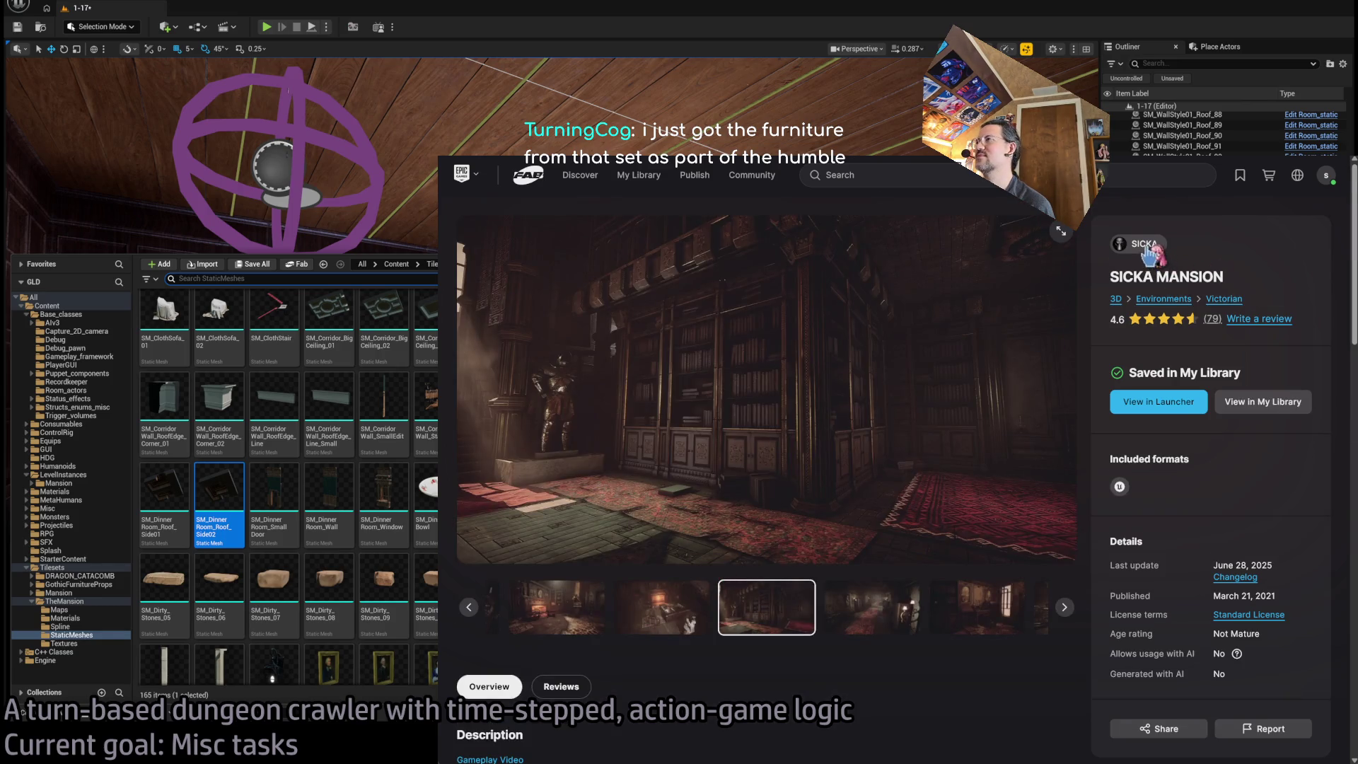
pyautogui.click(1149, 249)
pyautogui.scroll(-5, 622, 495)
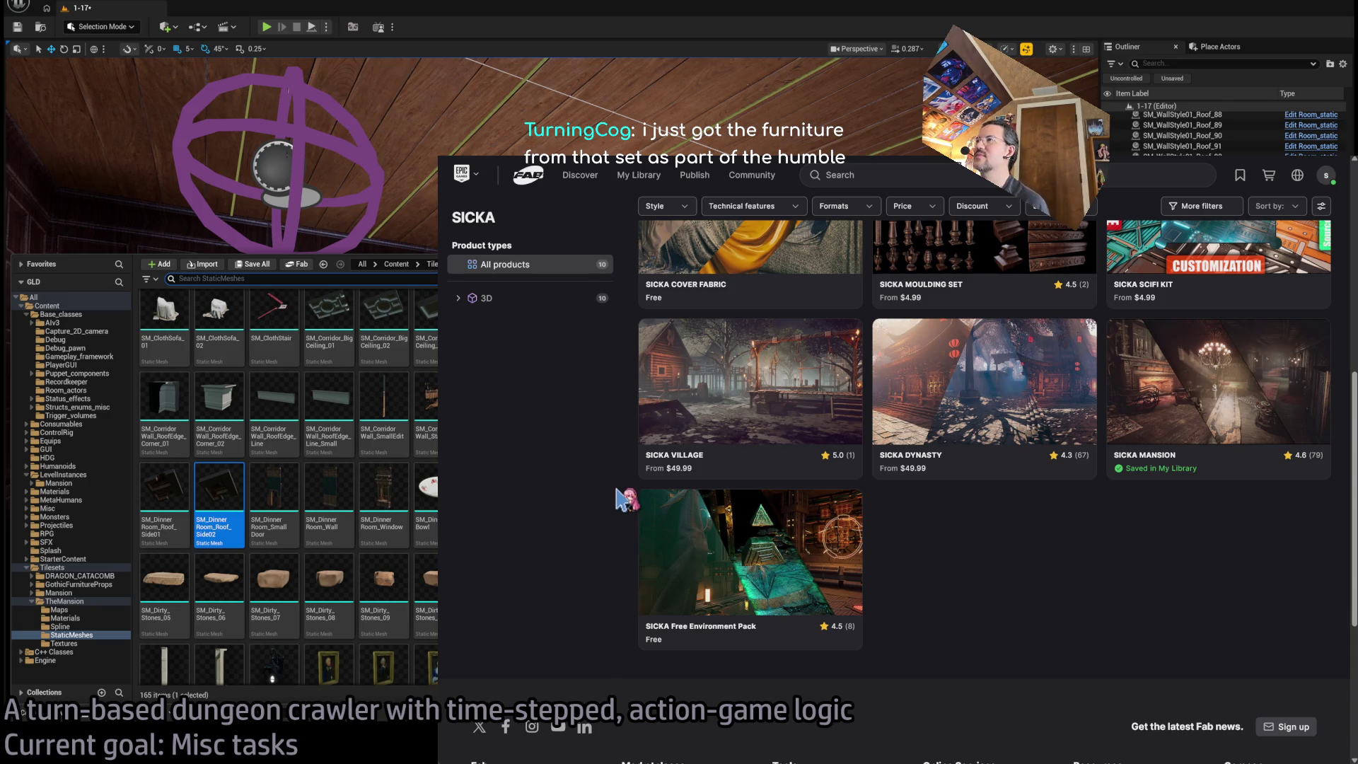
# Scroll the SICKA seller grid, then go back to The Big Mansion product page.
pyautogui.scroll(4, 1042, 576)
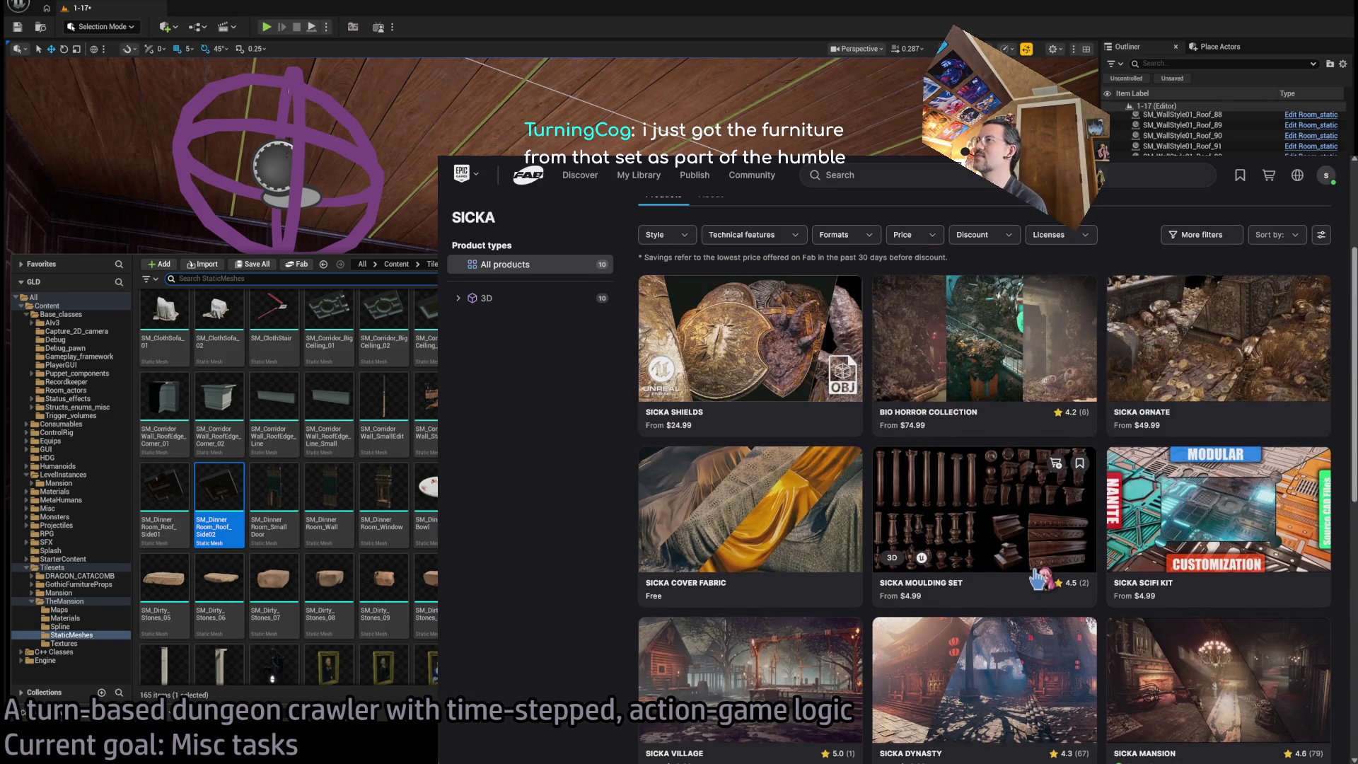
pyautogui.scroll(-4, 1037, 578)
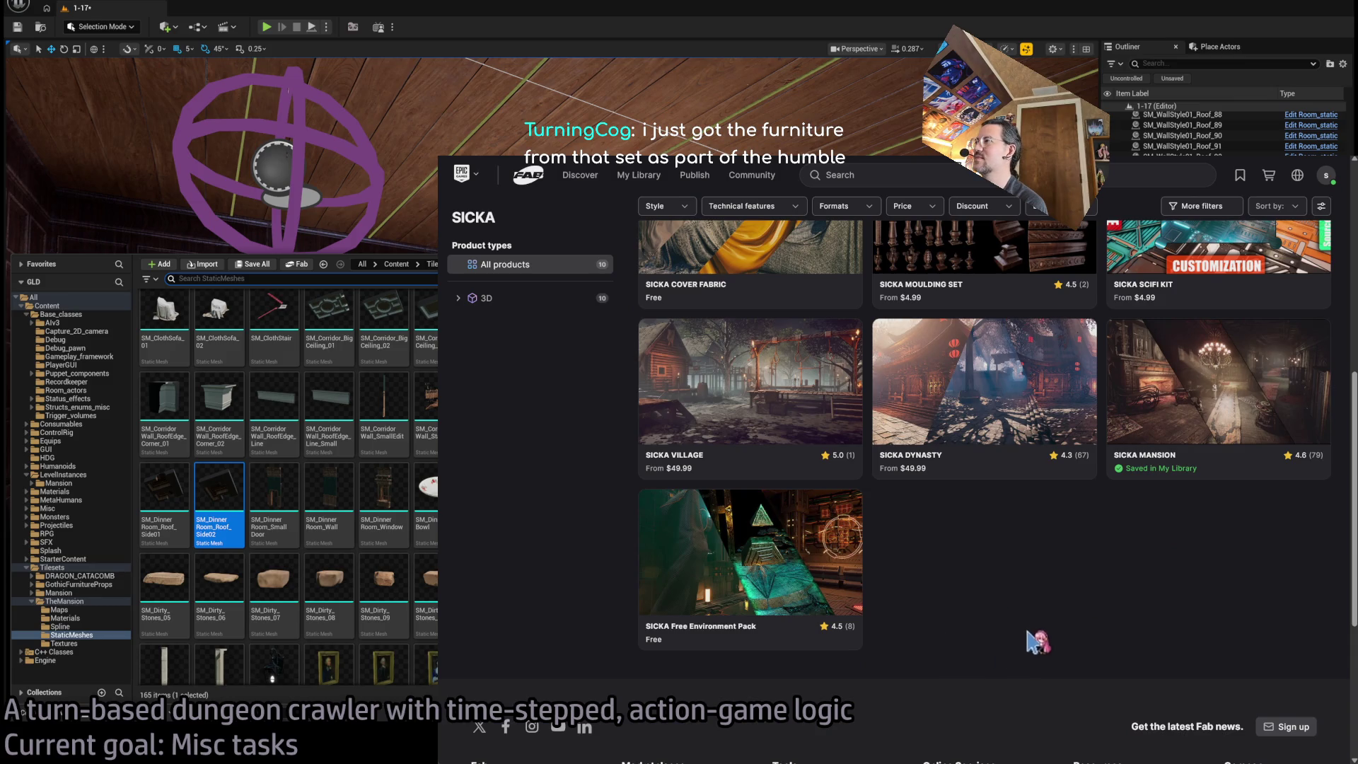
pyautogui.scroll(4, 1033, 621)
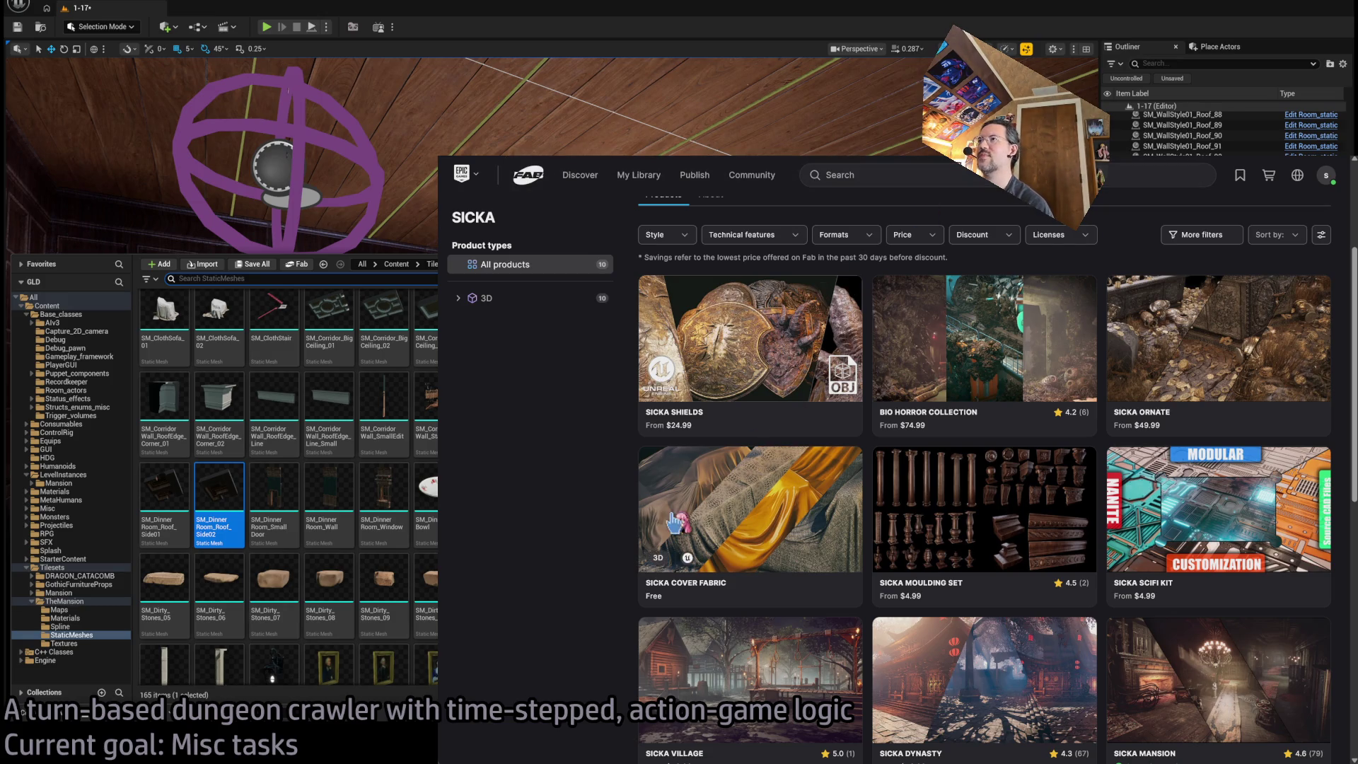
pyautogui.hotkey('alt', 'Left')
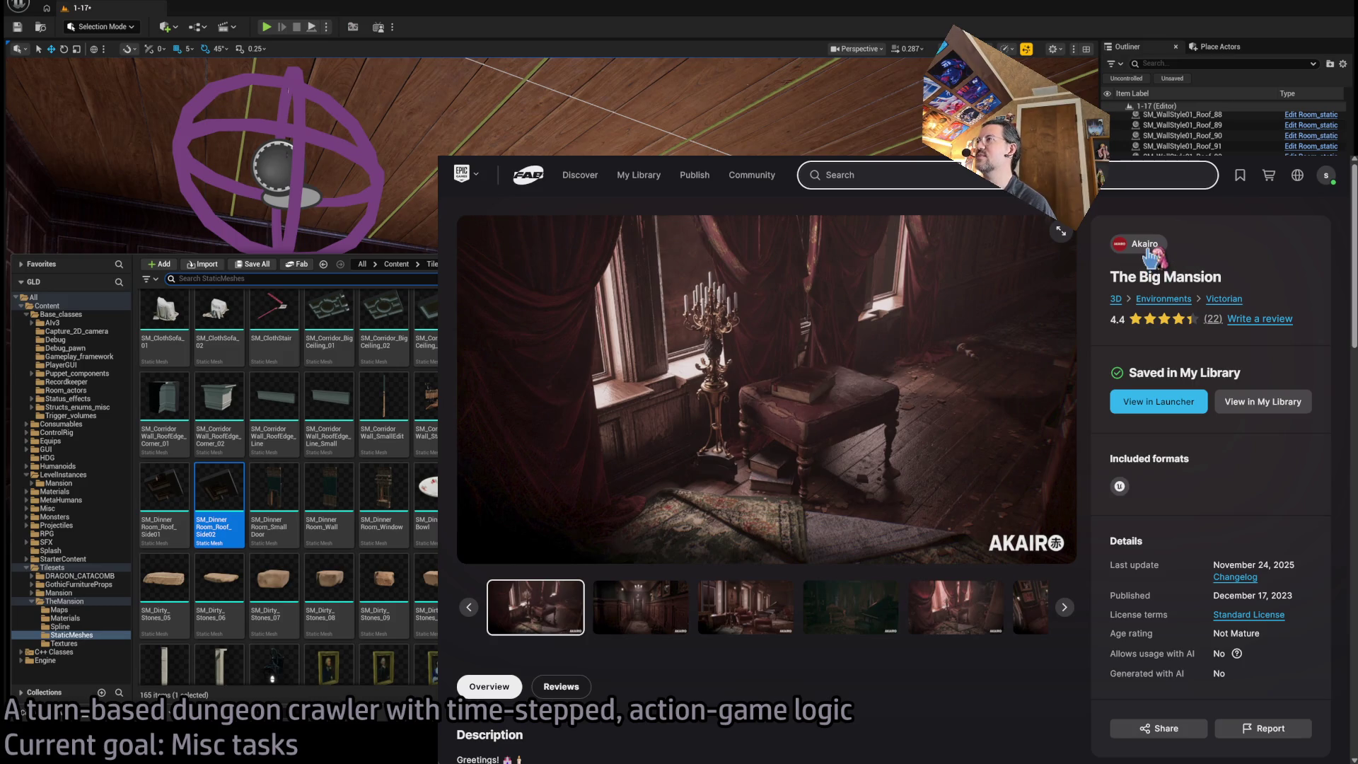
# Open Akairo's seller catalogue, browse its products, and open Foggy Japanese Street.
pyautogui.click(1144, 244)
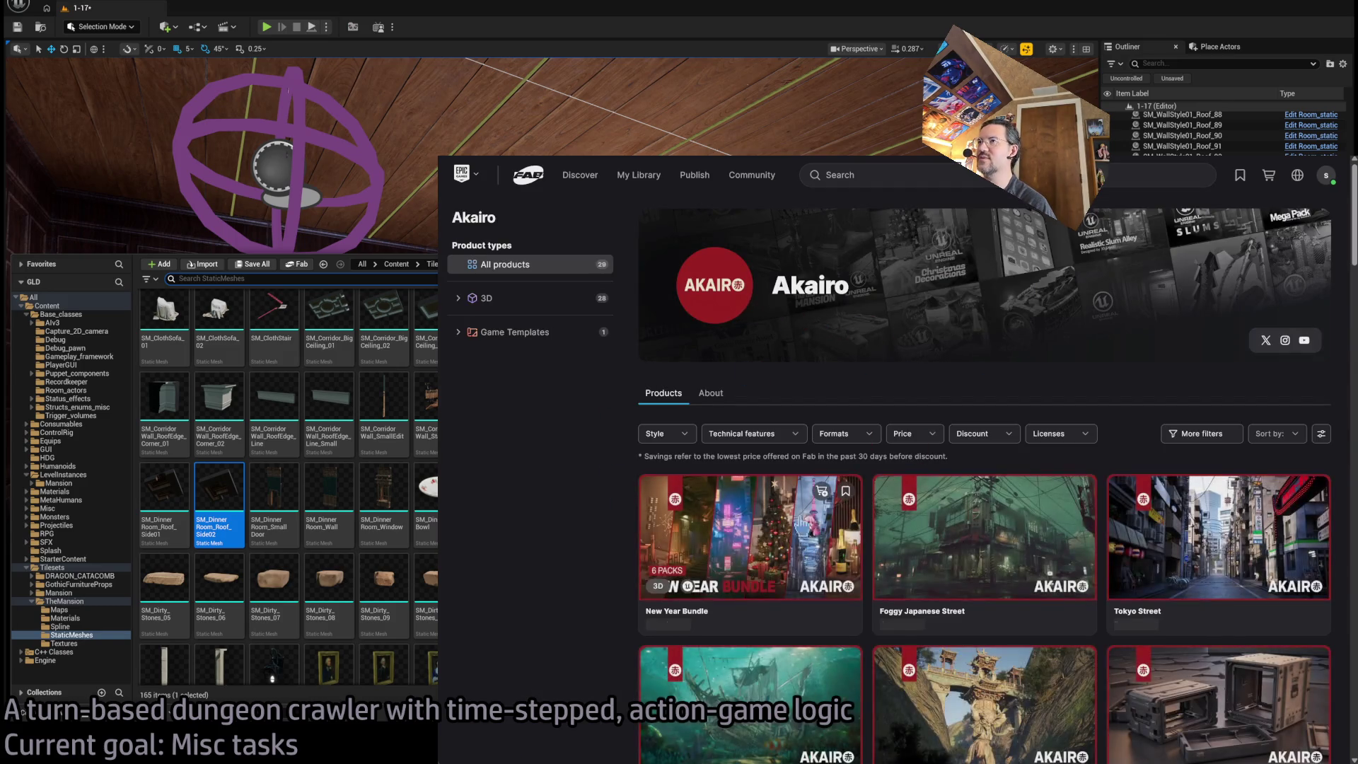
pyautogui.scroll(-3, 640, 580)
pyautogui.scroll(3, 707, 565)
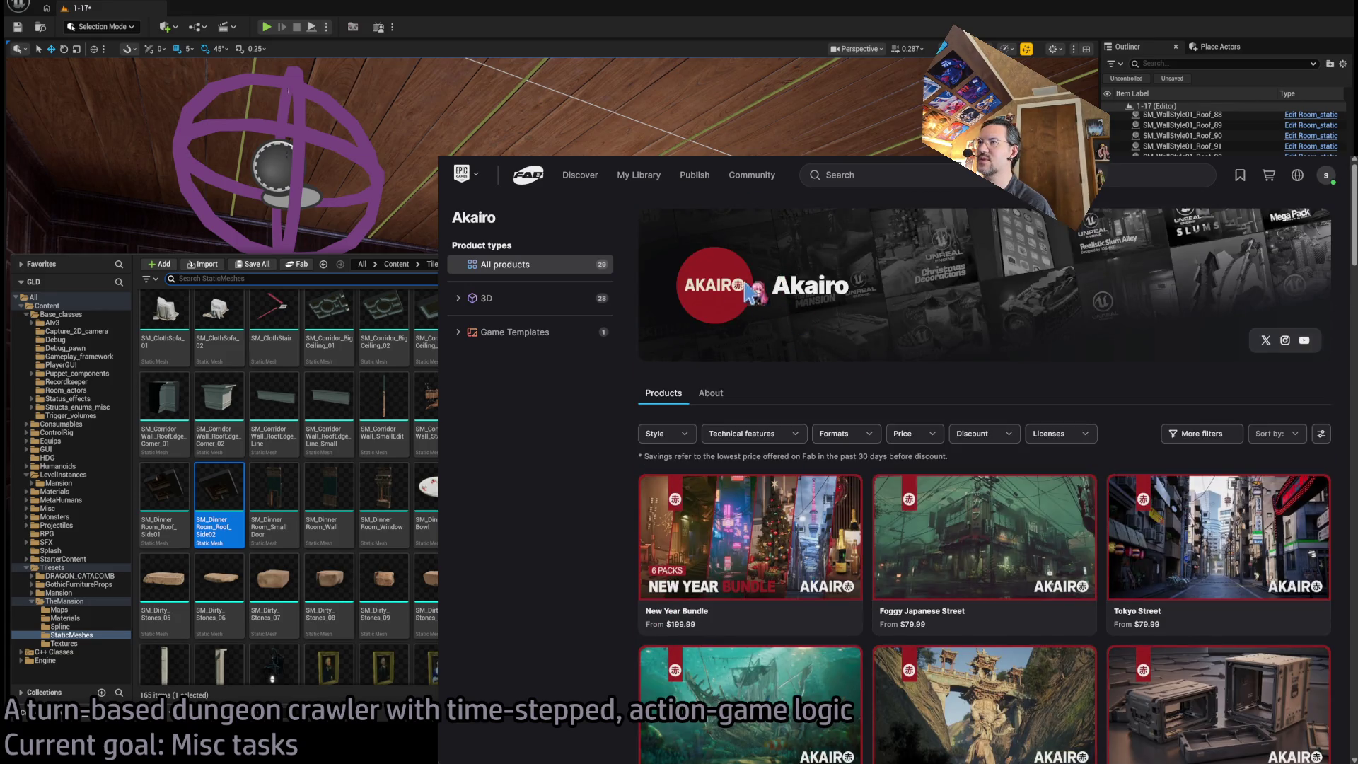
pyautogui.scroll(-3, 589, 628)
pyautogui.scroll(3, 593, 626)
pyautogui.scroll(-2, 654, 592)
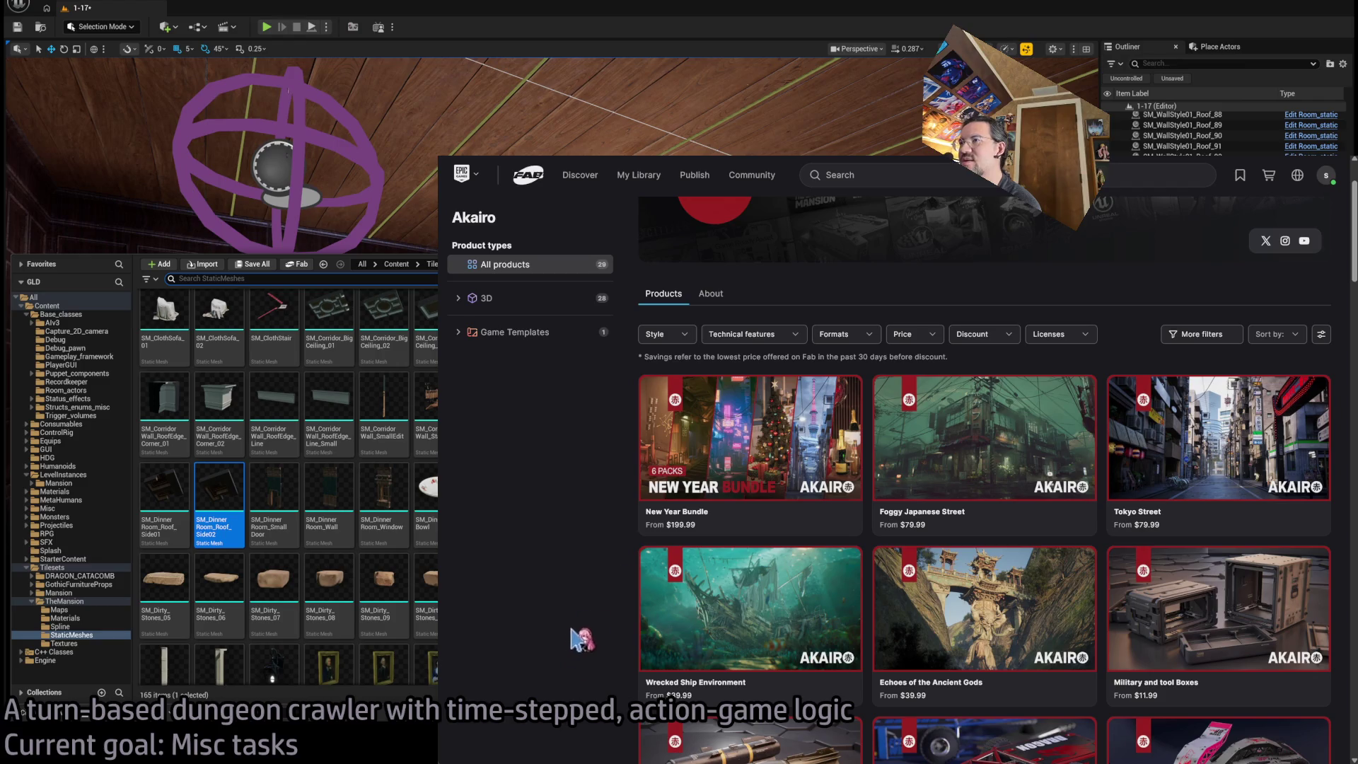
pyautogui.click(985, 433)
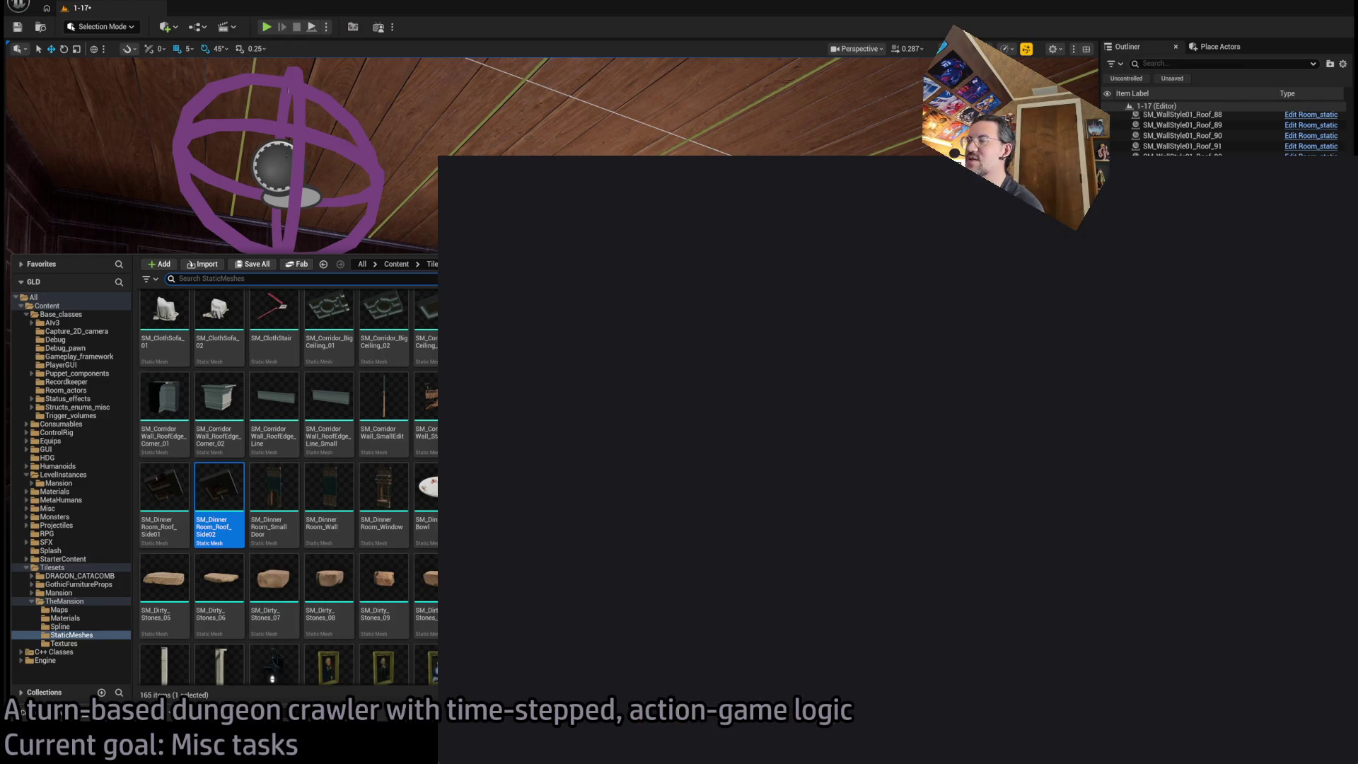
# Page through the Foggy Japanese Street screenshots to the Overview image, then return to Akairo's catalogue.
pyautogui.click(640, 607)
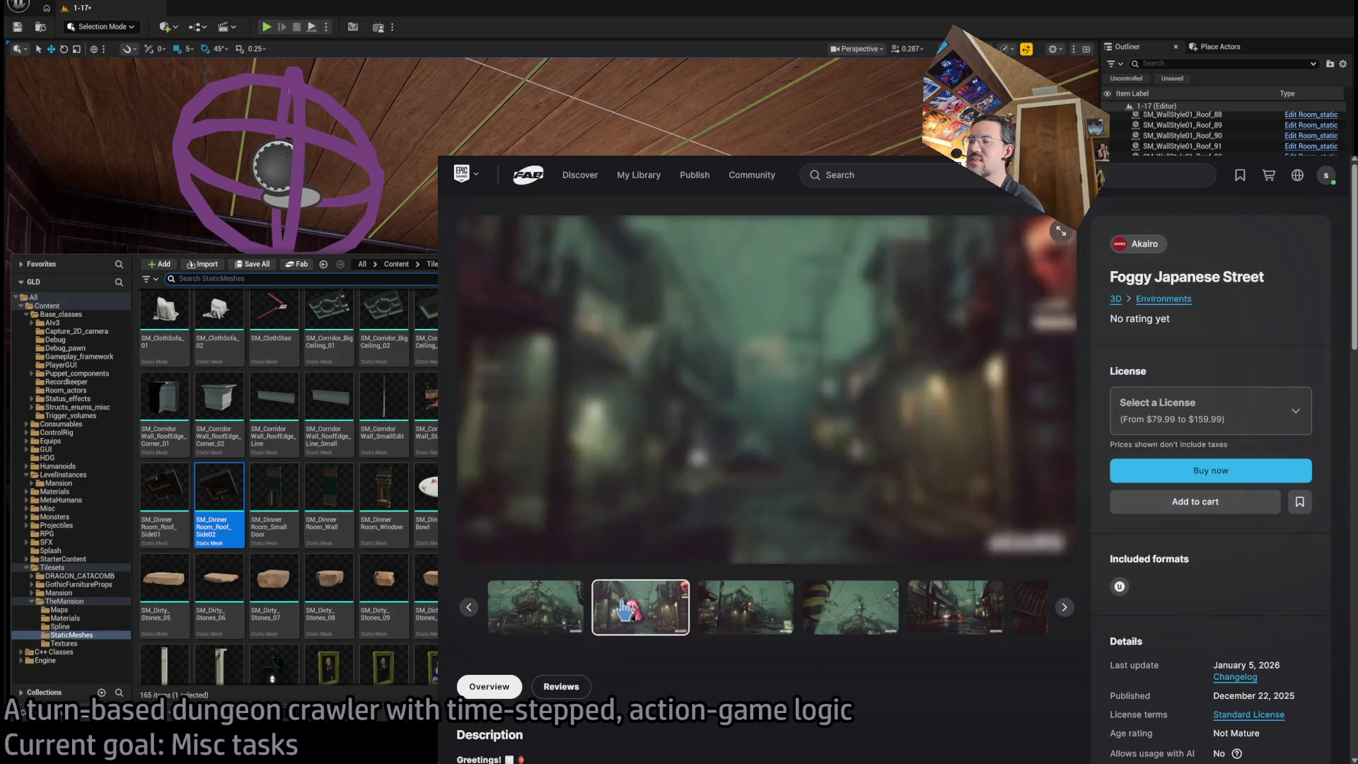
pyautogui.click(744, 621)
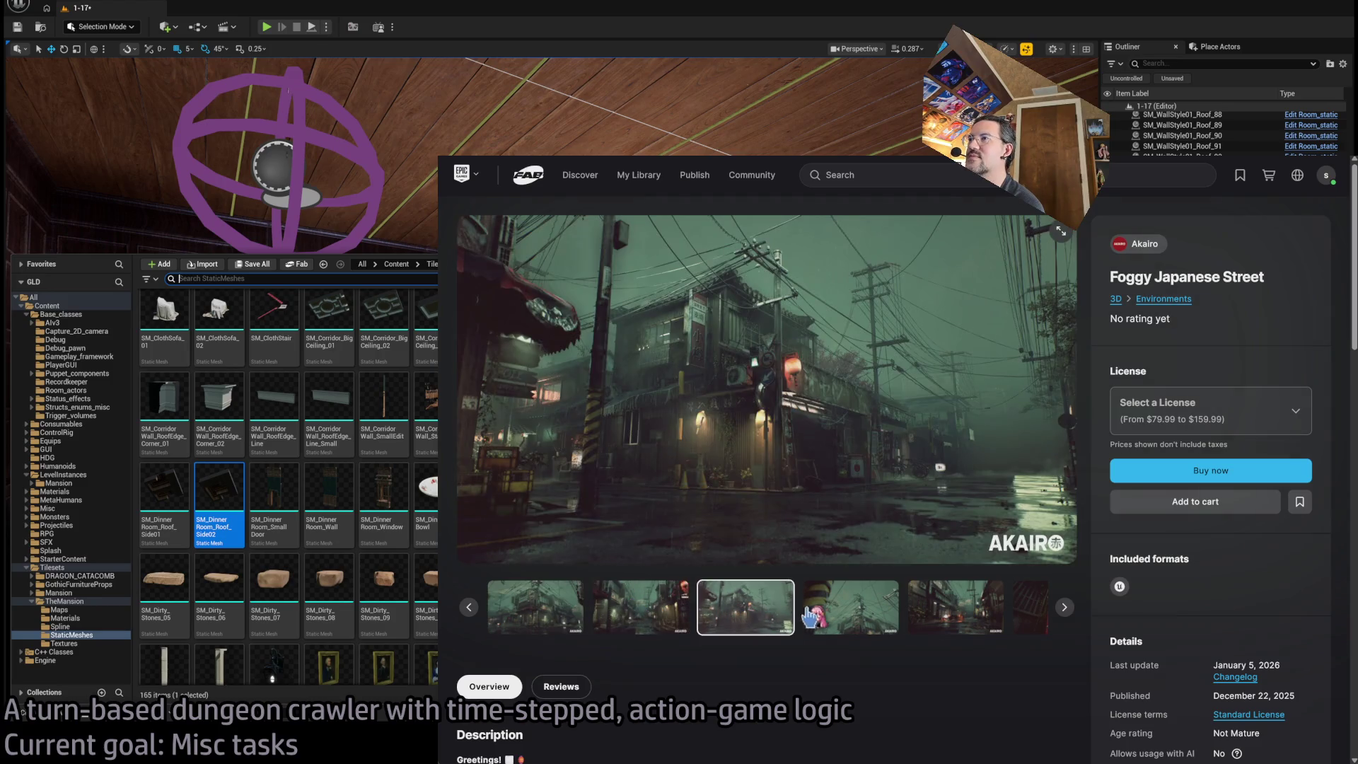
pyautogui.click(861, 617)
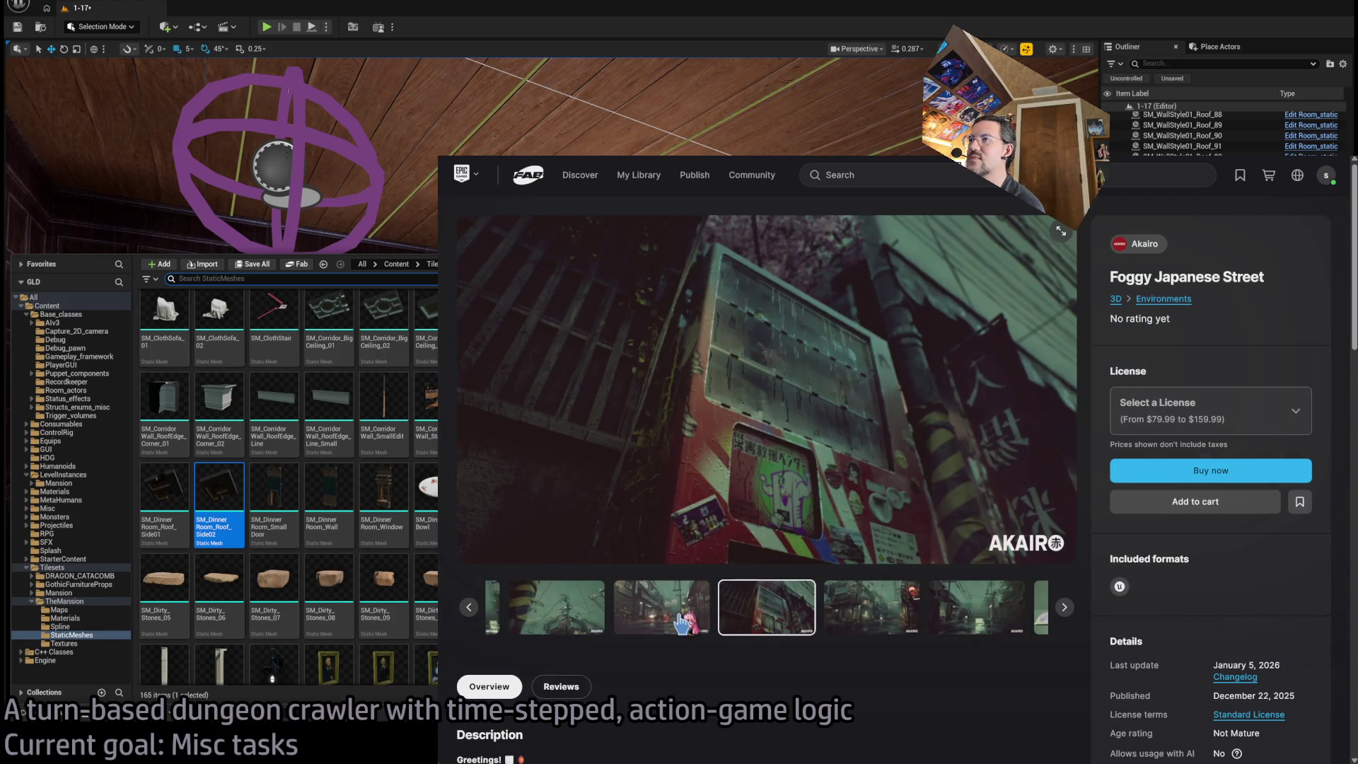
pyautogui.click(681, 622)
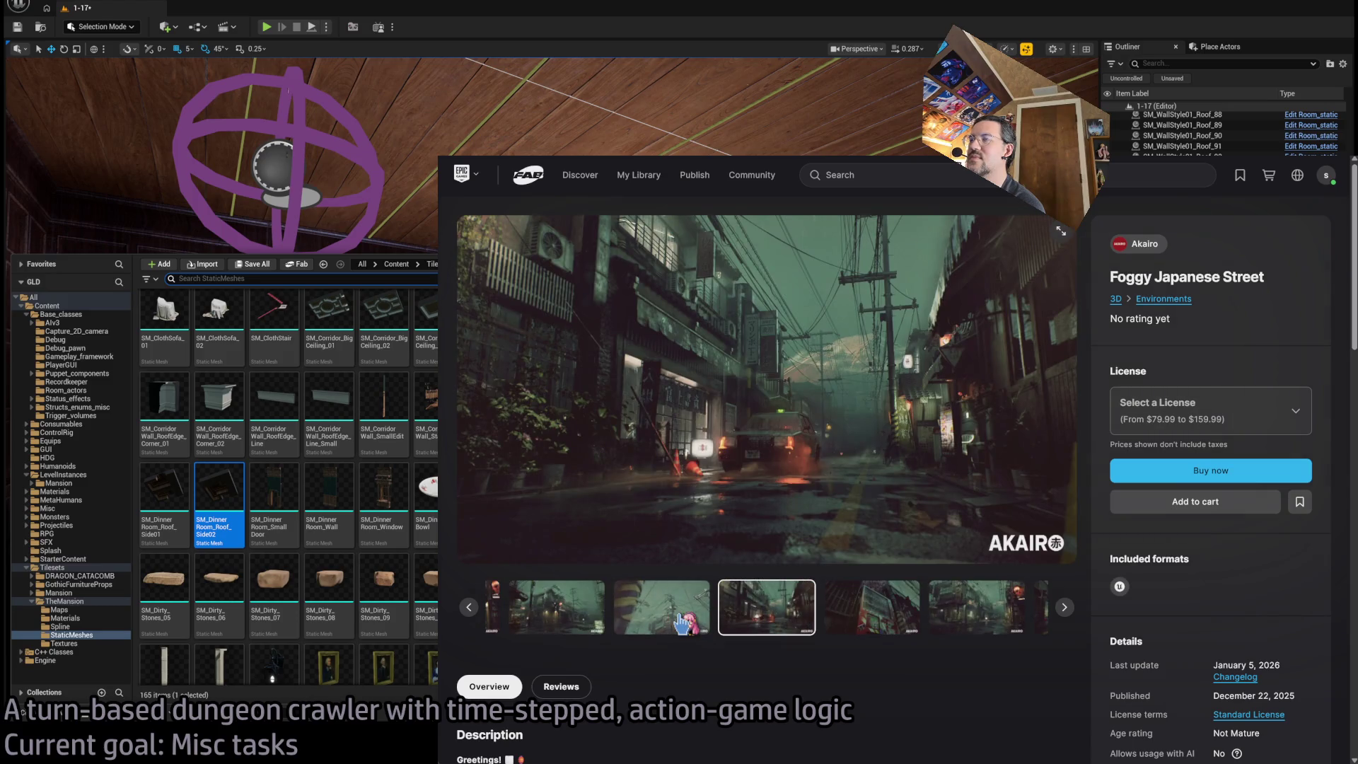
pyautogui.click(684, 622)
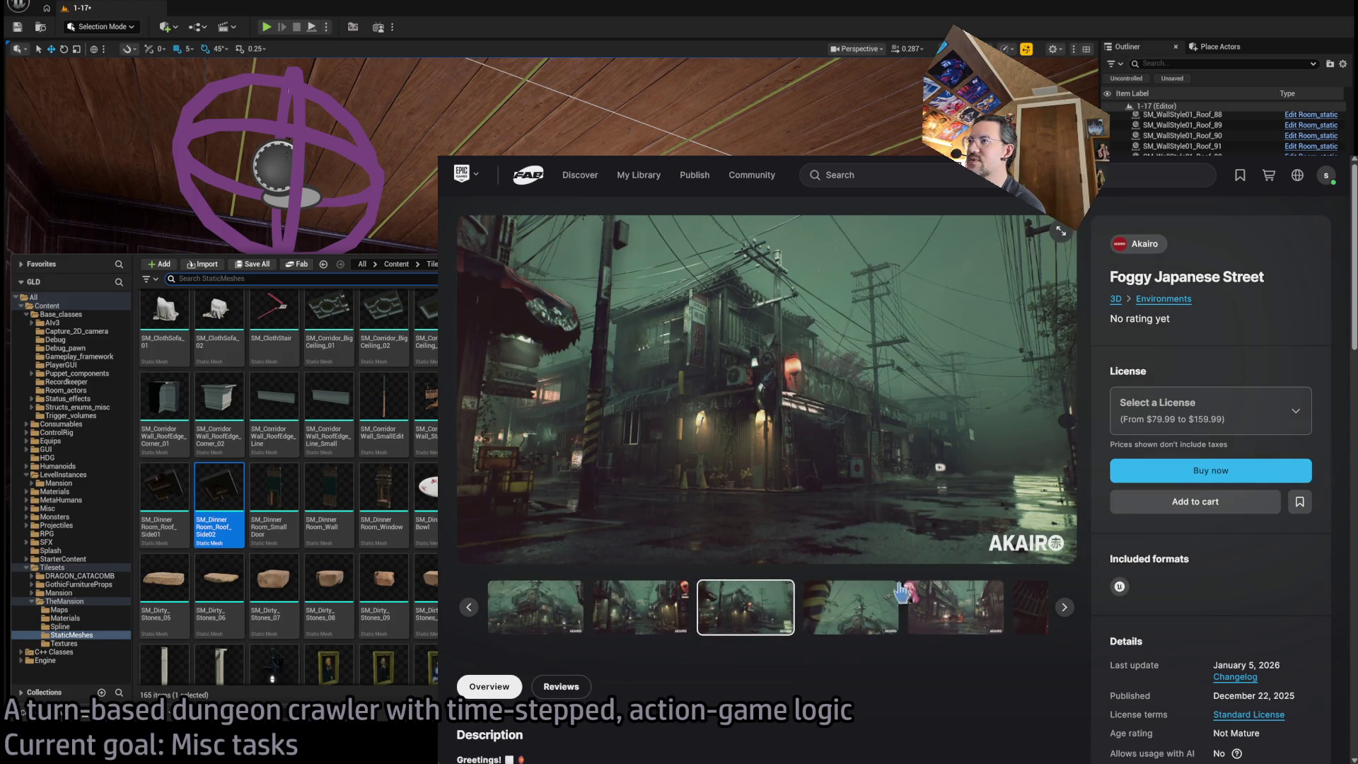
pyautogui.click(1065, 608)
pyautogui.click(1065, 610)
pyautogui.click(1065, 610)
pyautogui.click(1064, 610)
pyautogui.click(1064, 610)
pyautogui.click(1065, 609)
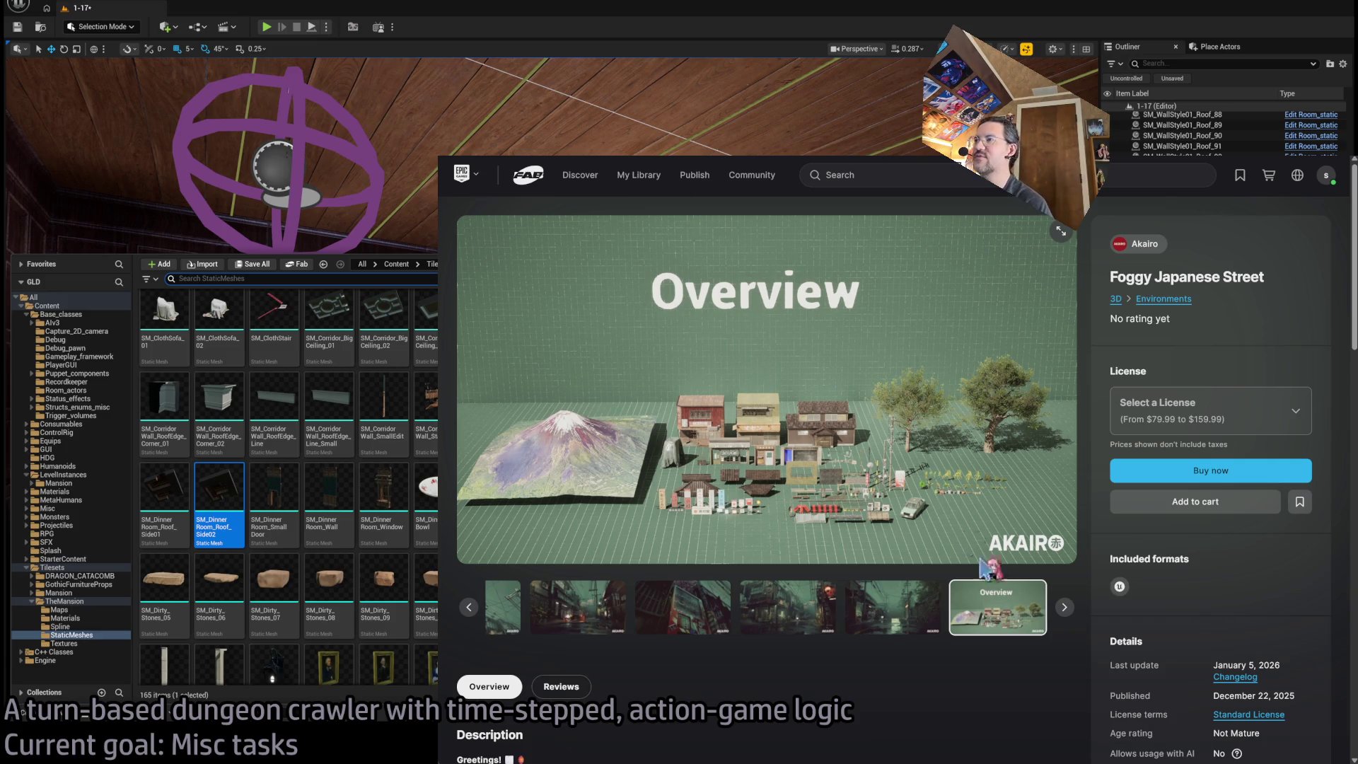
pyautogui.hotkey('alt', 'Left')
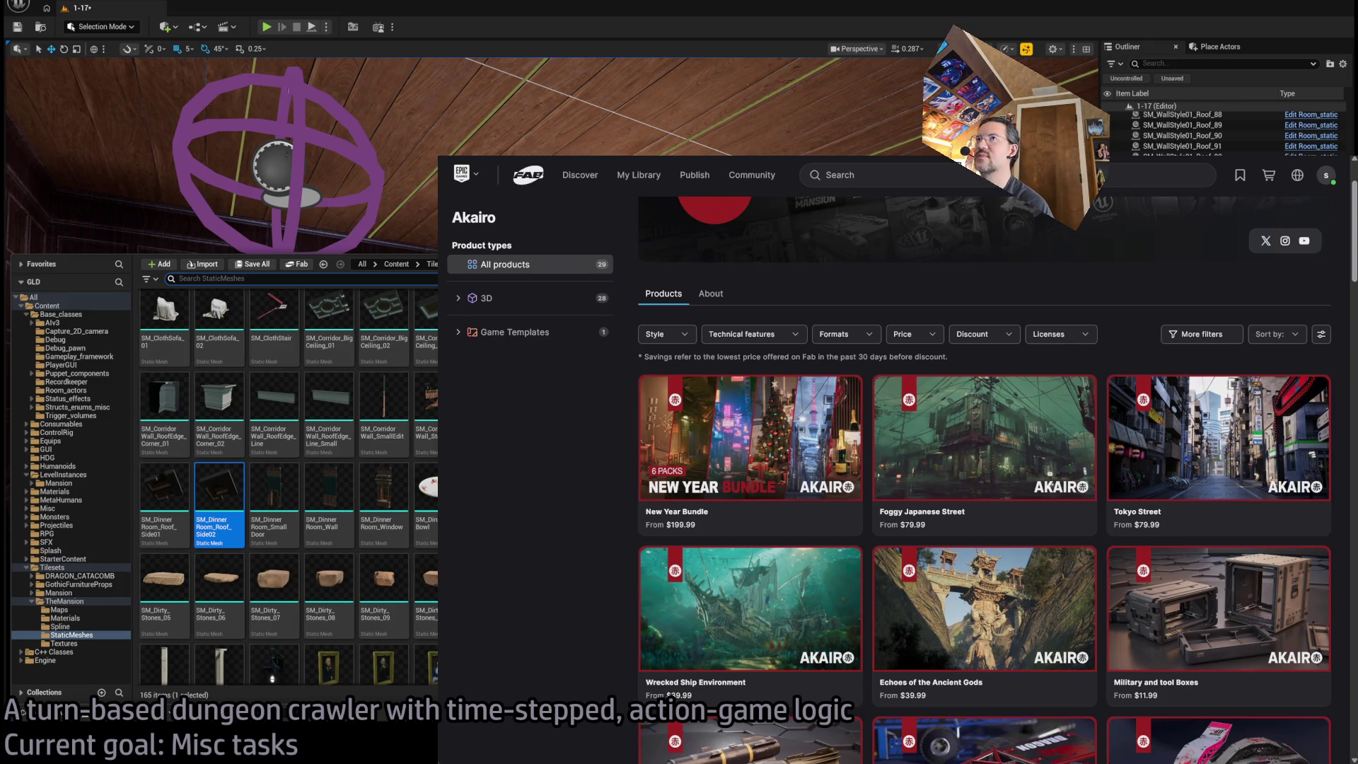
# Enlarge the Fab window, open Tokyo Street, and view its first gallery images up to the red arch.
pyautogui.moveTo(439, 156); pyautogui.dragTo(152, 84)
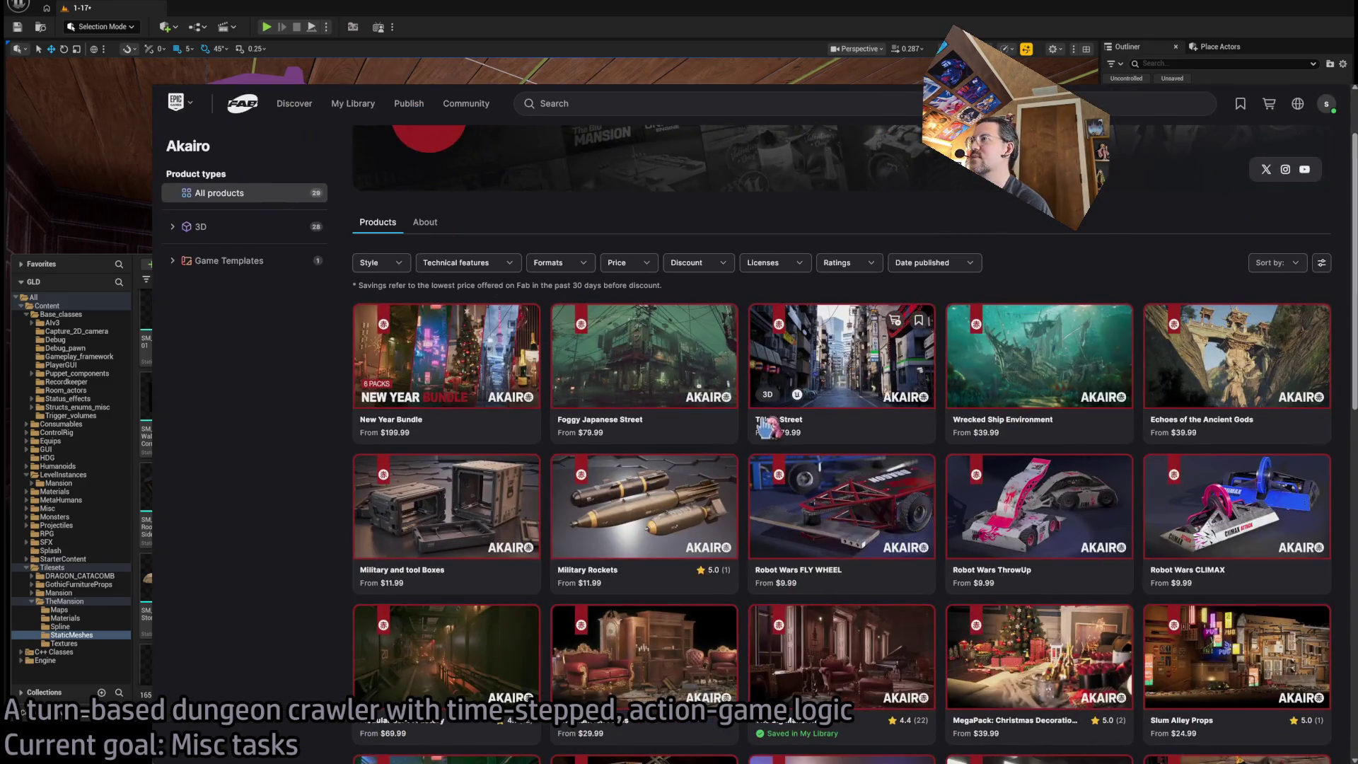
pyautogui.click(838, 354)
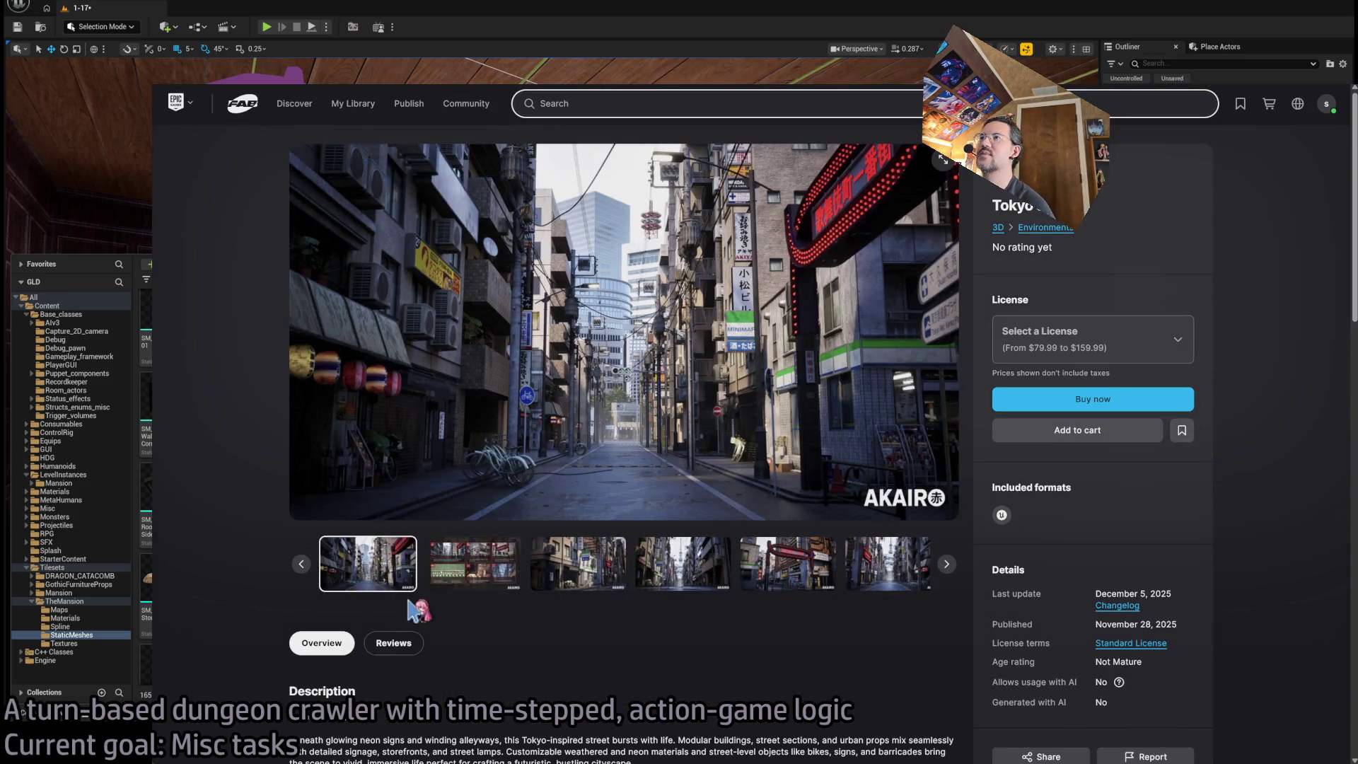
pyautogui.click(468, 569)
pyautogui.click(598, 576)
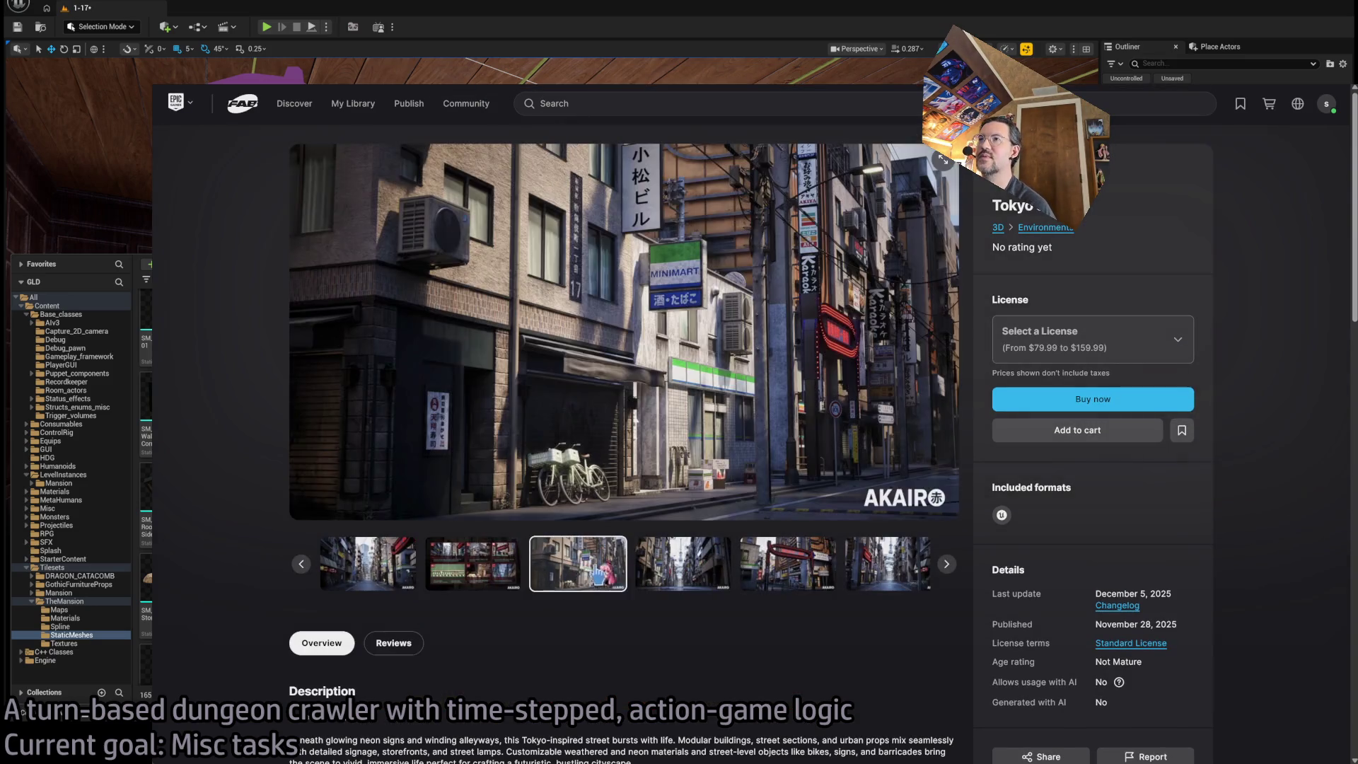
pyautogui.click(663, 584)
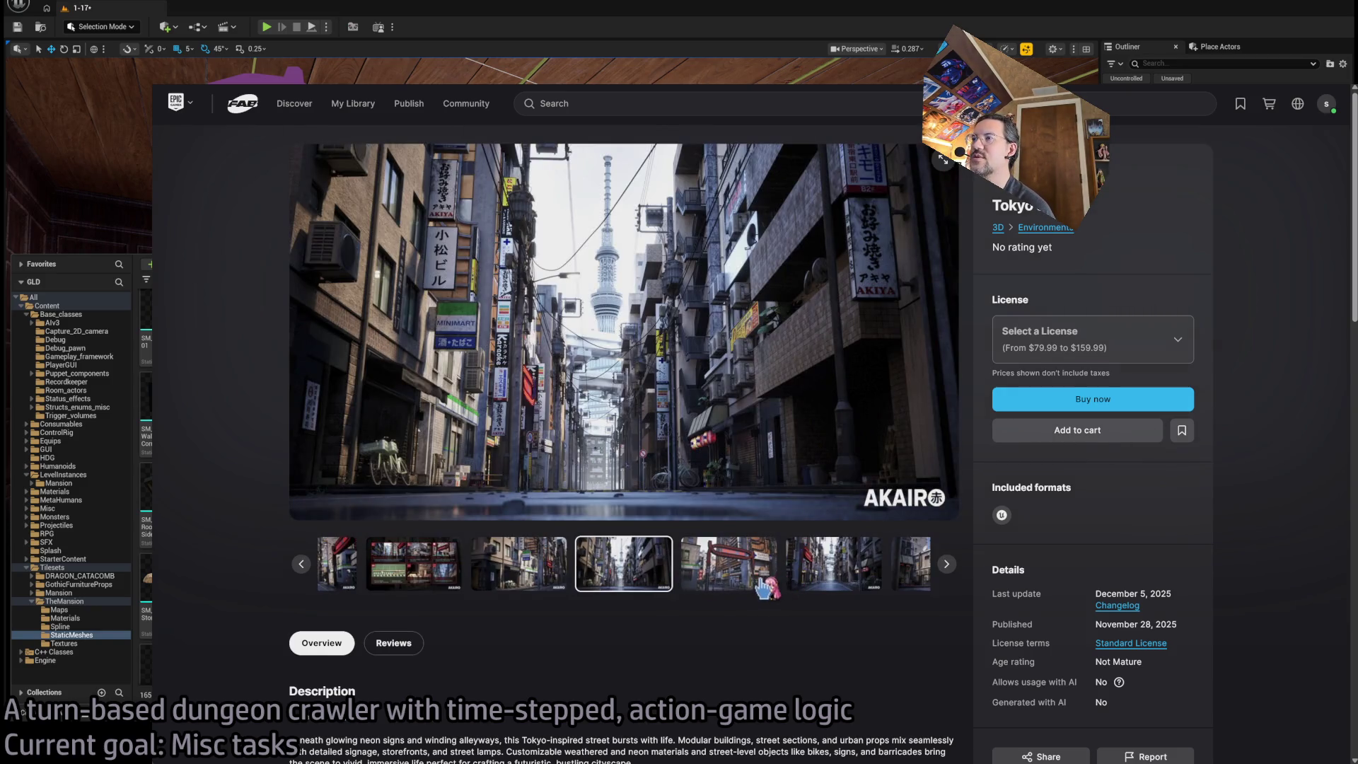
pyautogui.click(778, 573)
# Page on through the AKIYA, Minimart and street-crossing shots, then reopen Akairo's storefront.
pyautogui.click(793, 570)
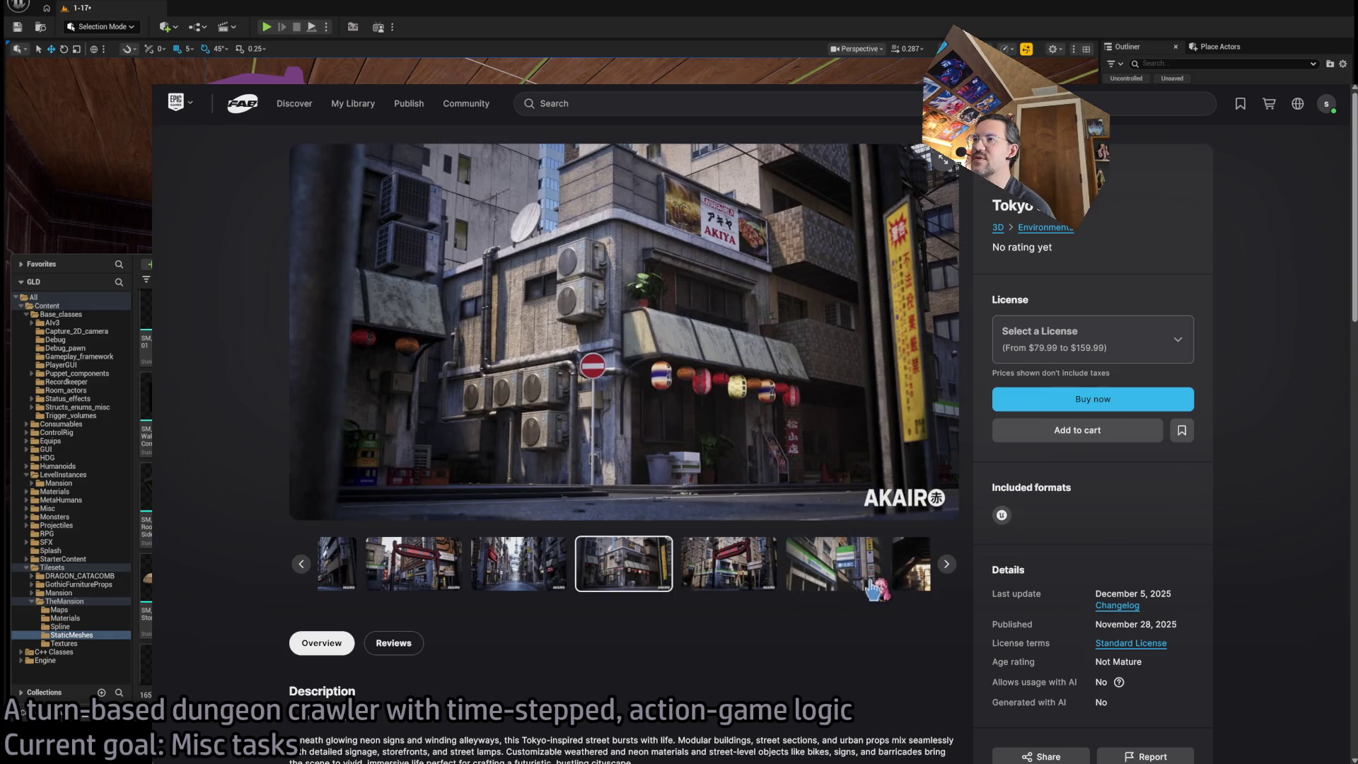
pyautogui.click(893, 577)
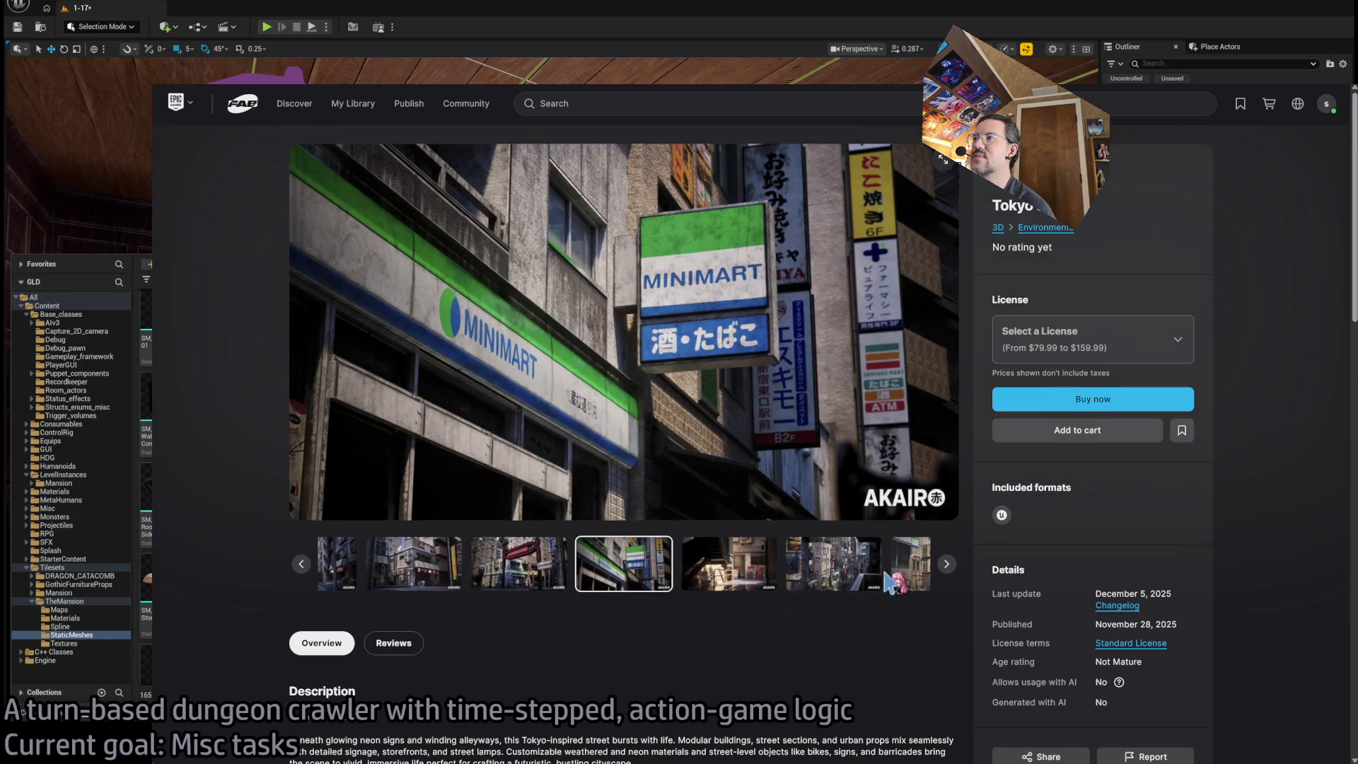
pyautogui.click(904, 574)
pyautogui.click(947, 566)
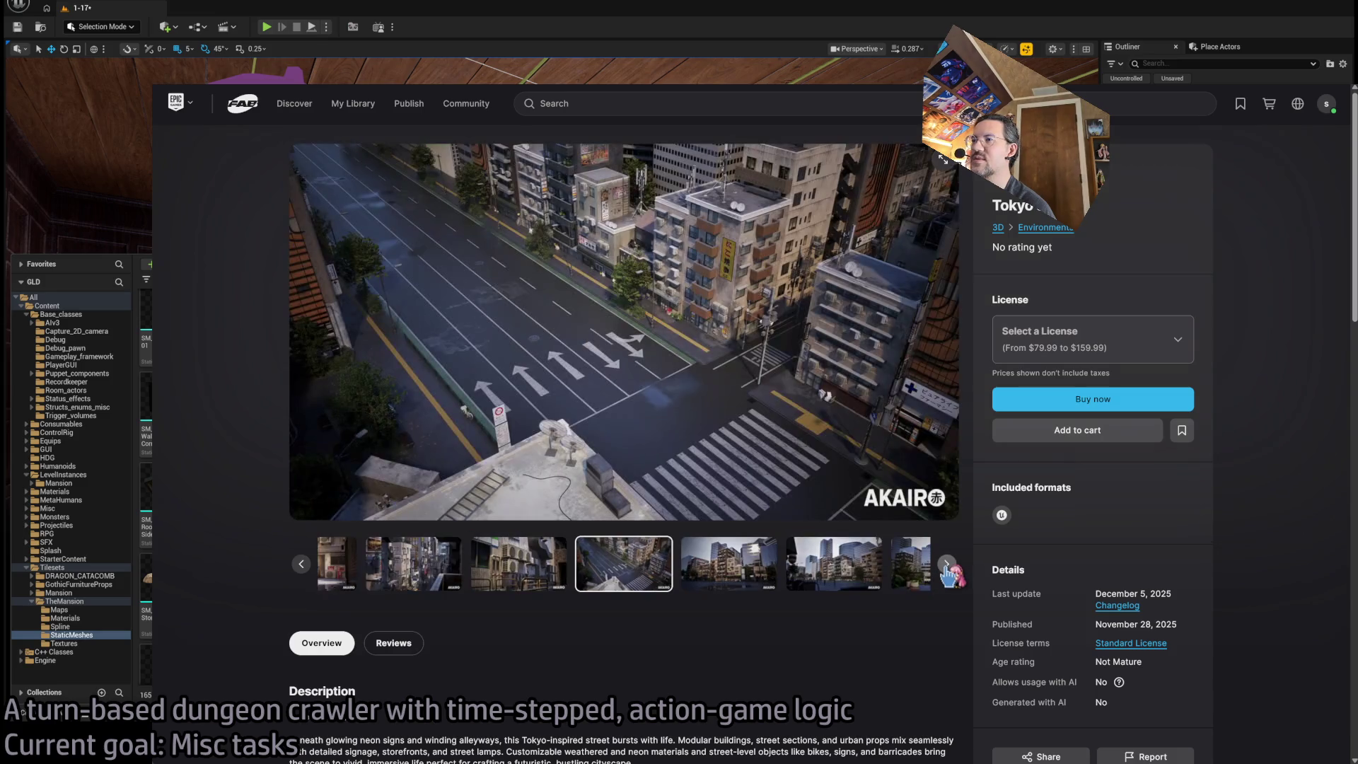
pyautogui.click(947, 566)
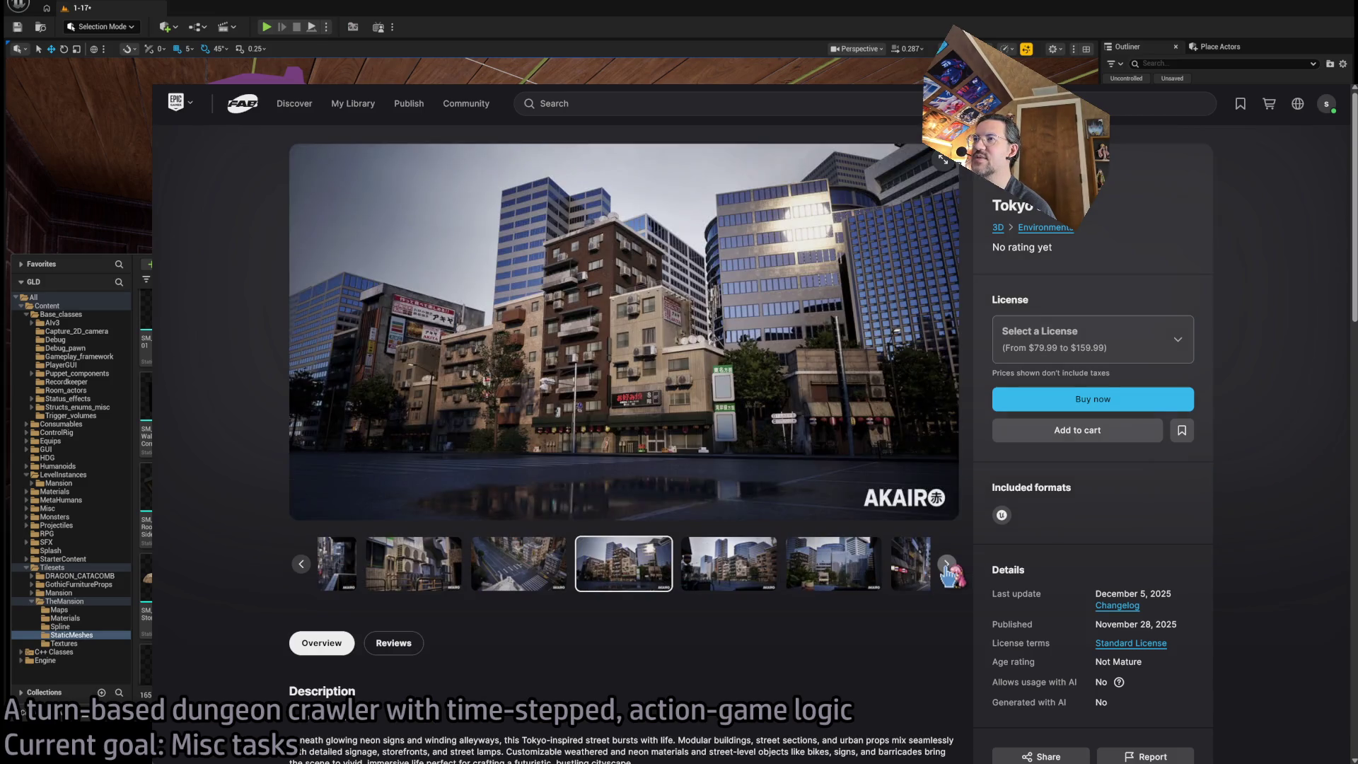
pyautogui.click(947, 566)
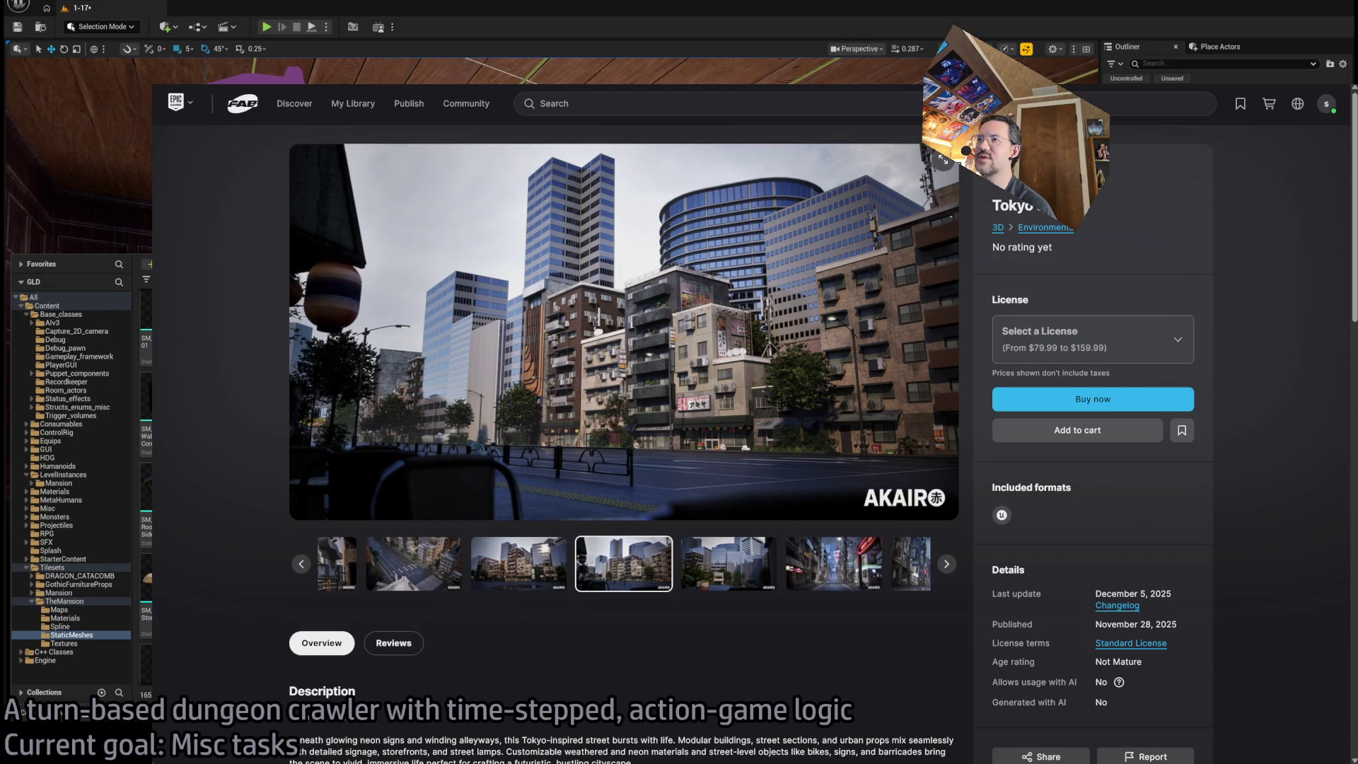
pyautogui.click(1019, 180)
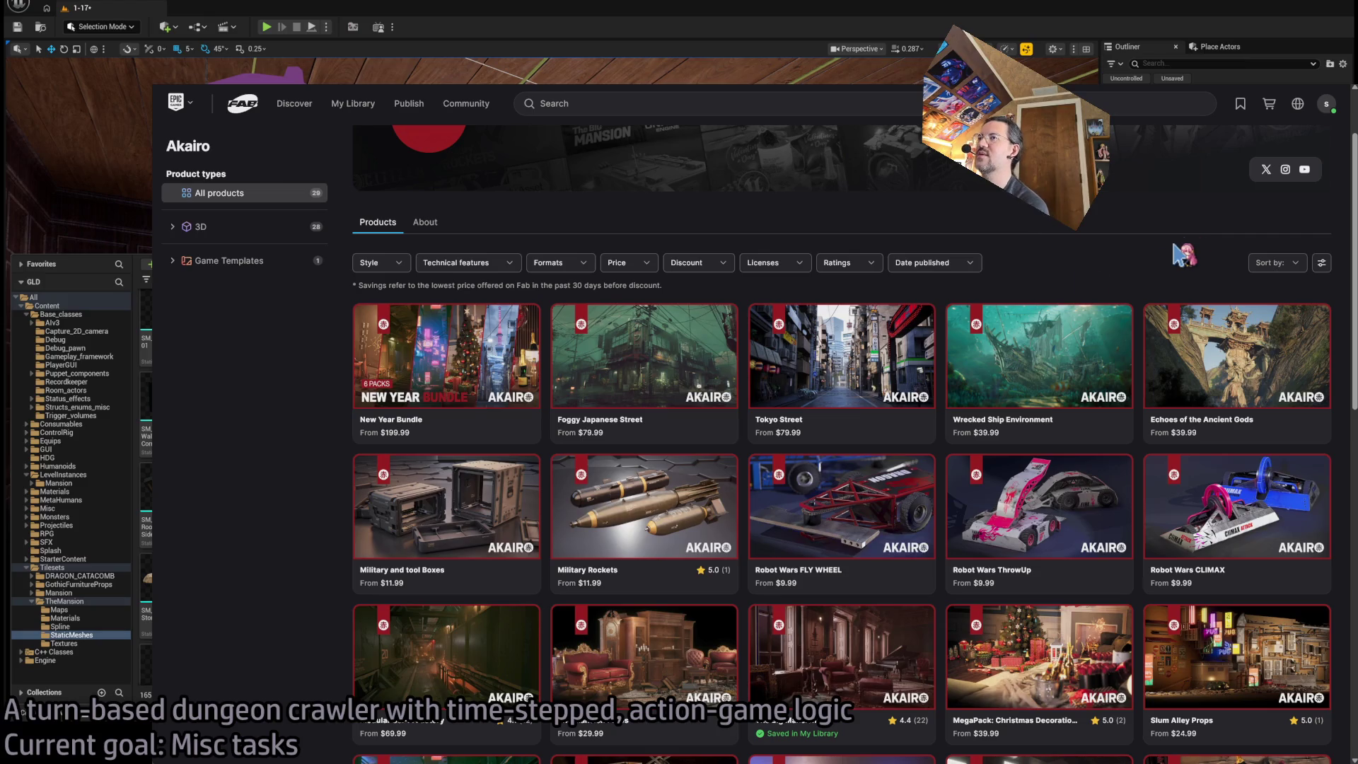
pyautogui.scroll(-2, 345, 350)
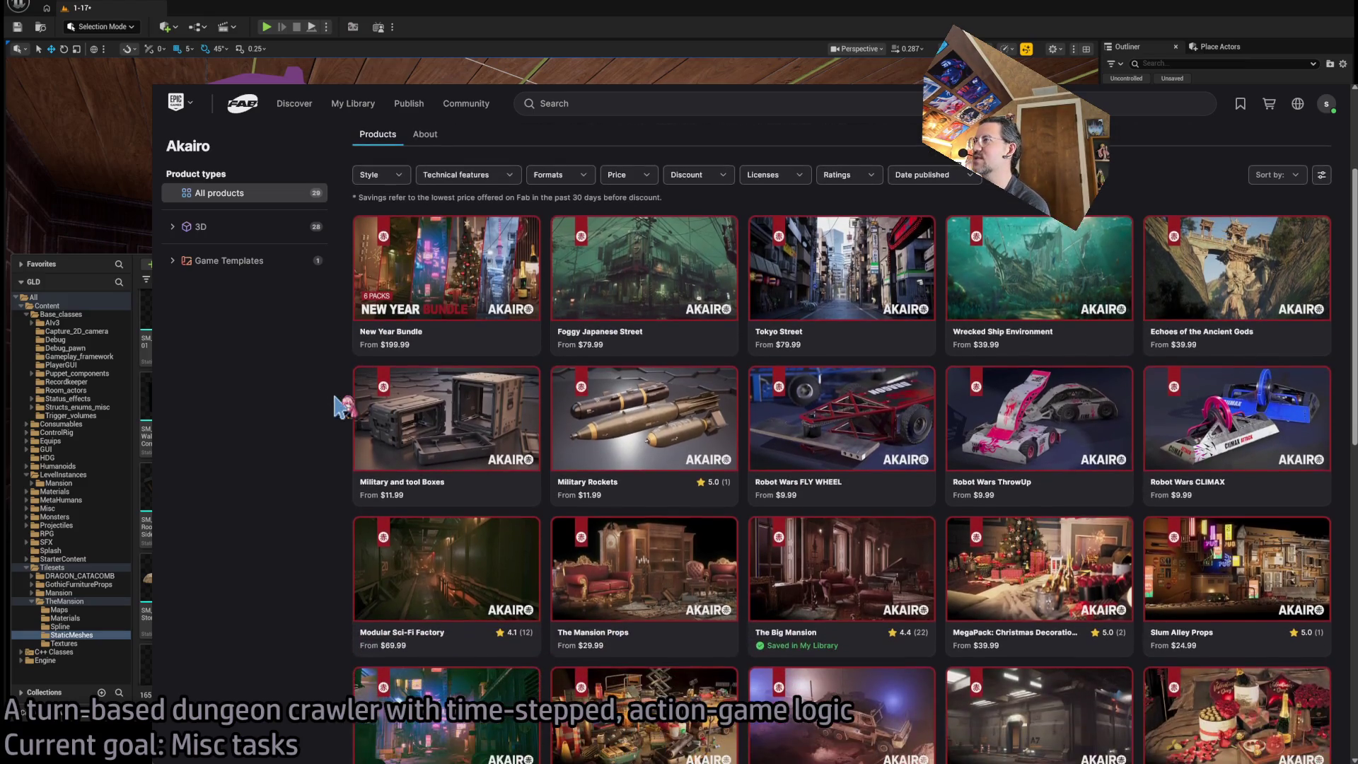
pyautogui.scroll(-3, 328, 389)
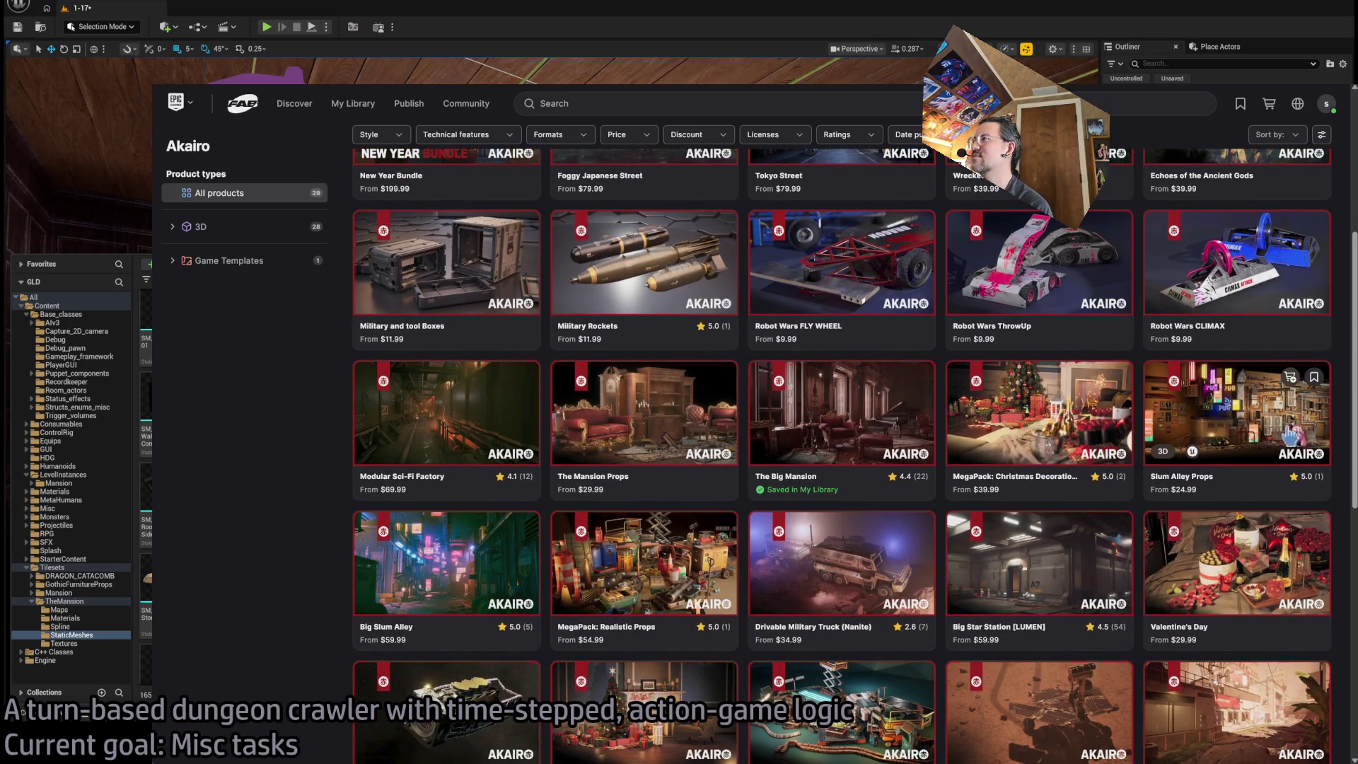
pyautogui.scroll(-3, 307, 418)
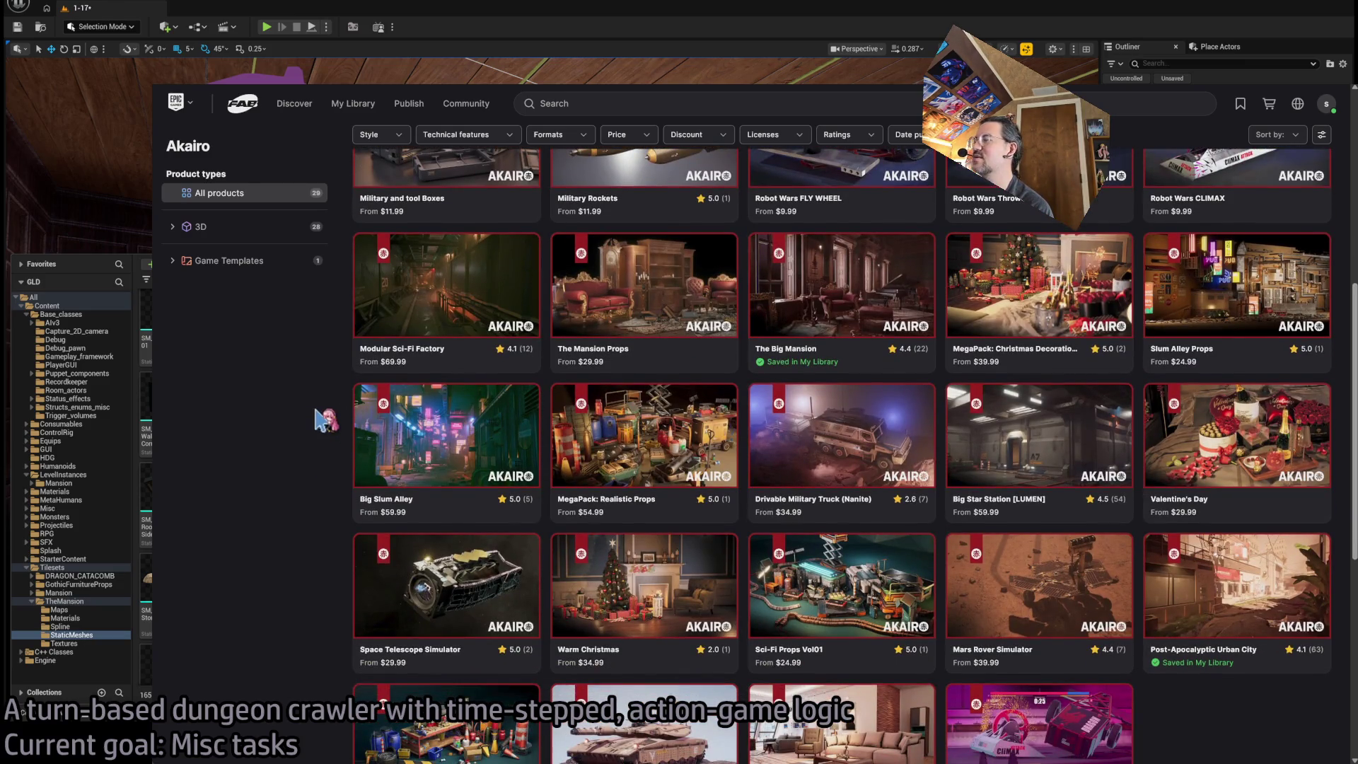
pyautogui.scroll(-2, 311, 460)
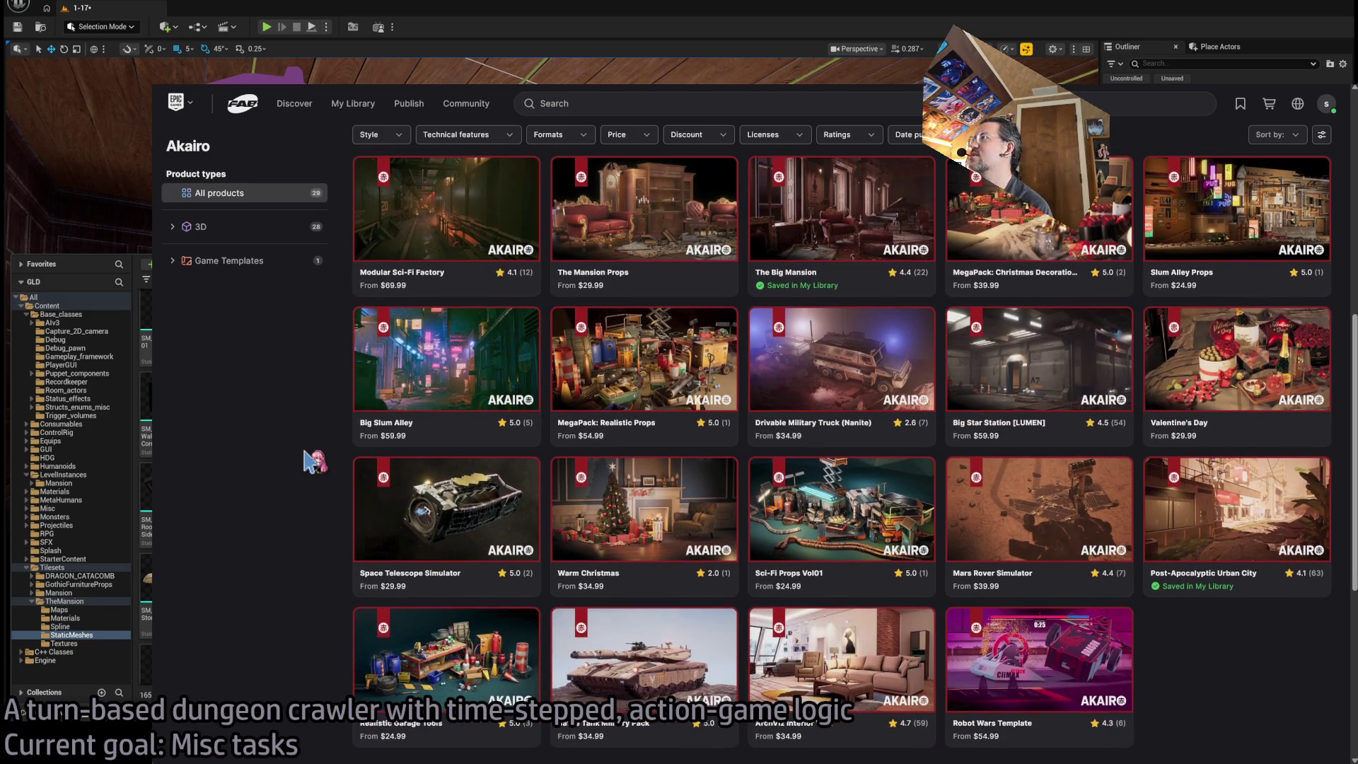
pyautogui.scroll(-2, 320, 436)
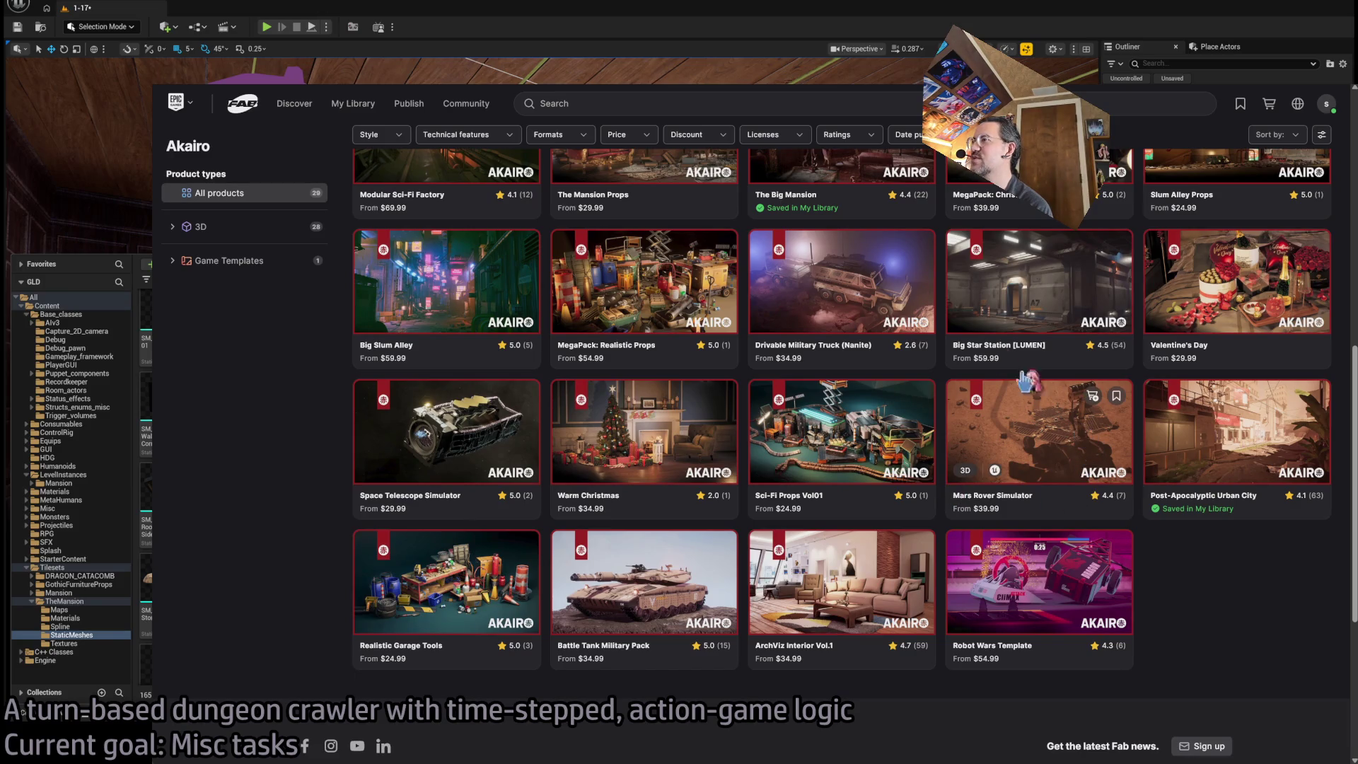
pyautogui.click(1033, 425)
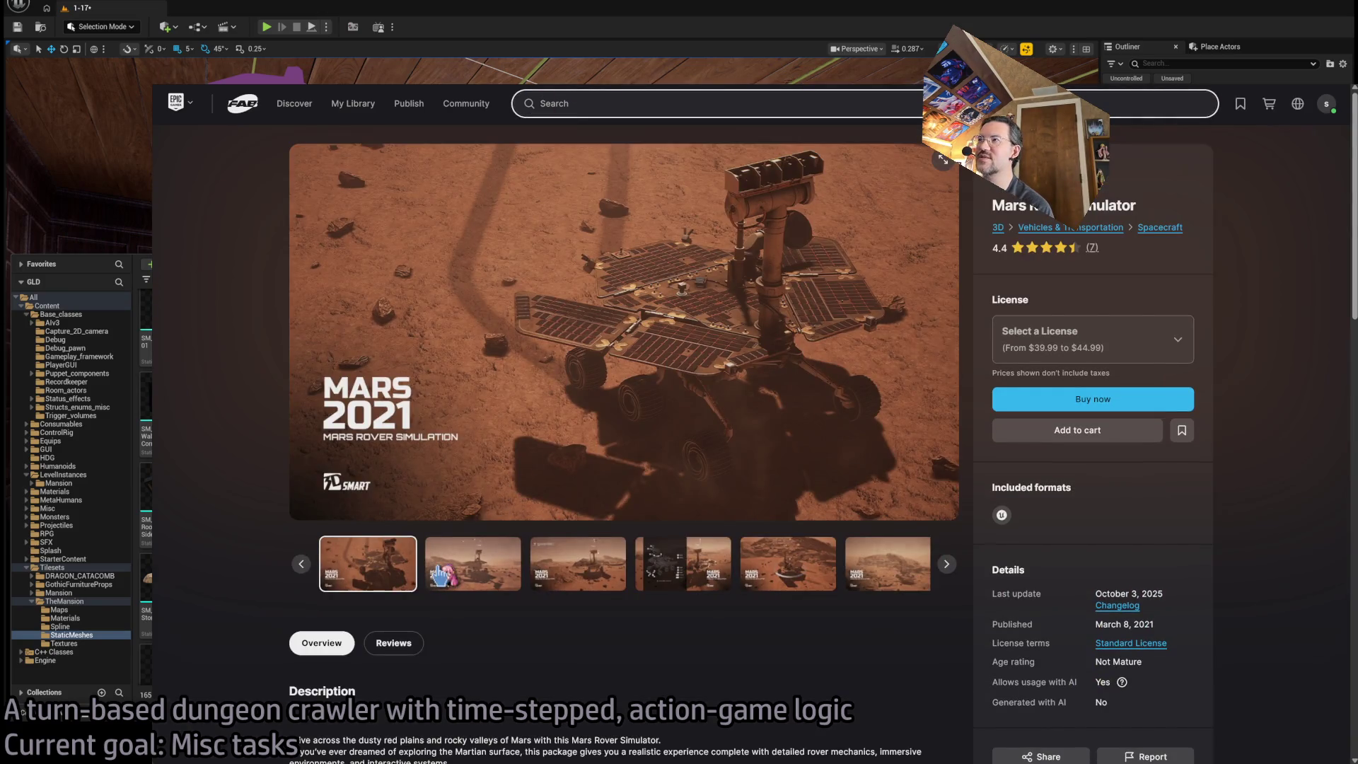
pyautogui.scroll(-4, 615, 614)
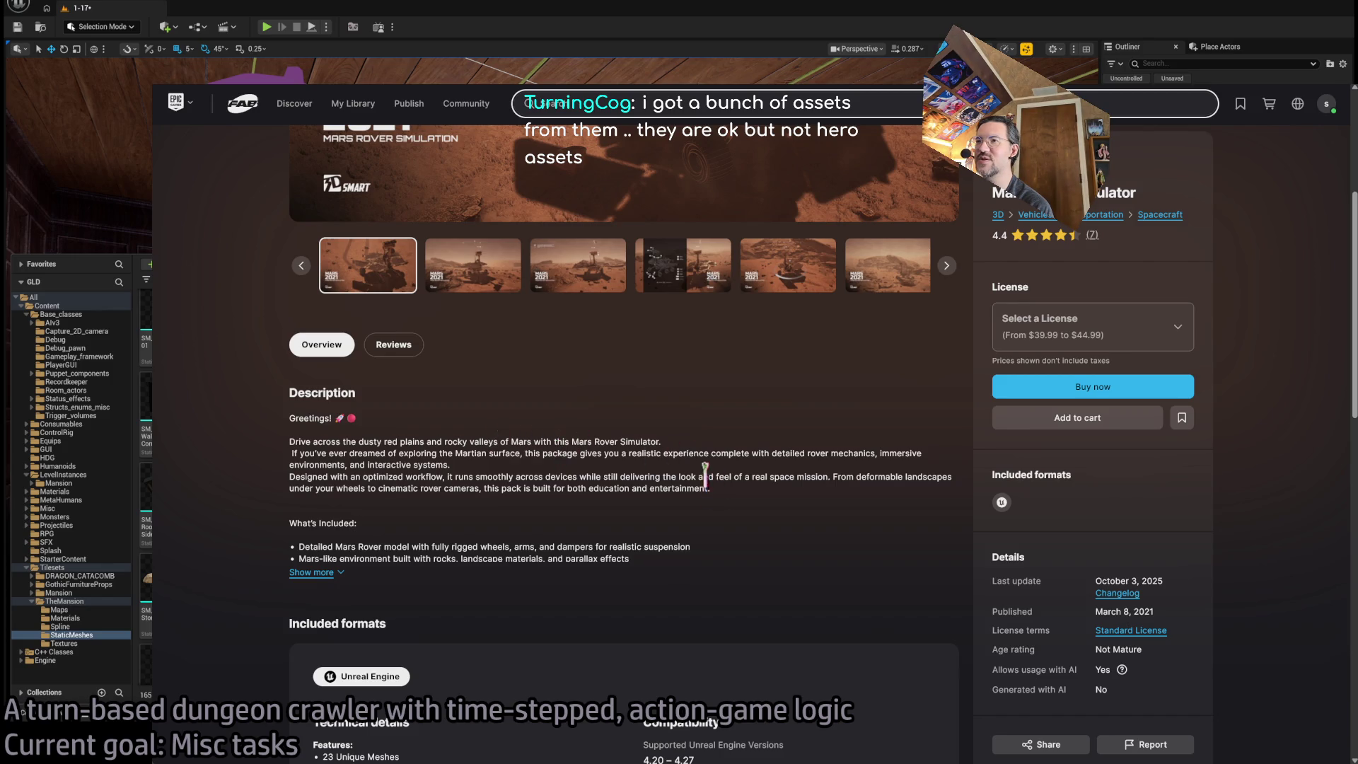
pyautogui.scroll(4, 705, 475)
pyautogui.click(478, 563)
pyautogui.click(658, 564)
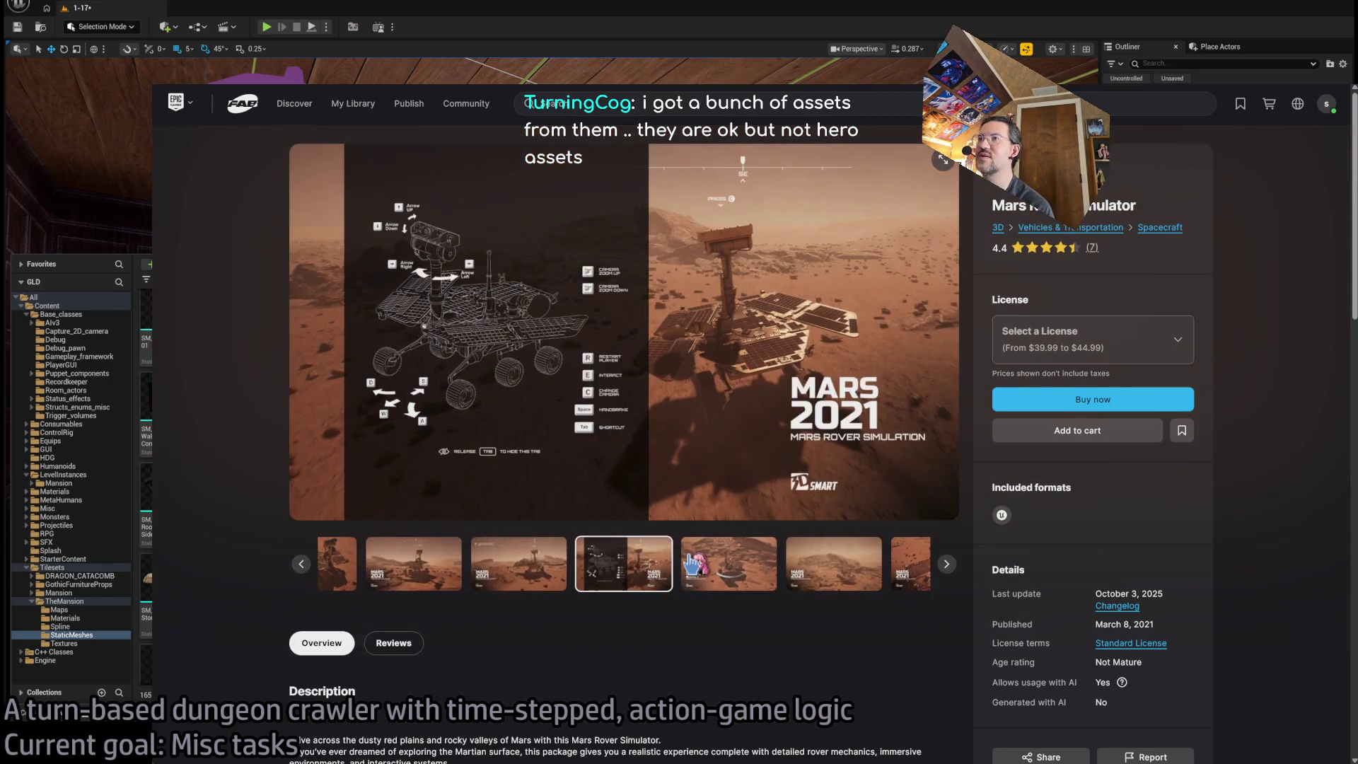
pyautogui.click(522, 564)
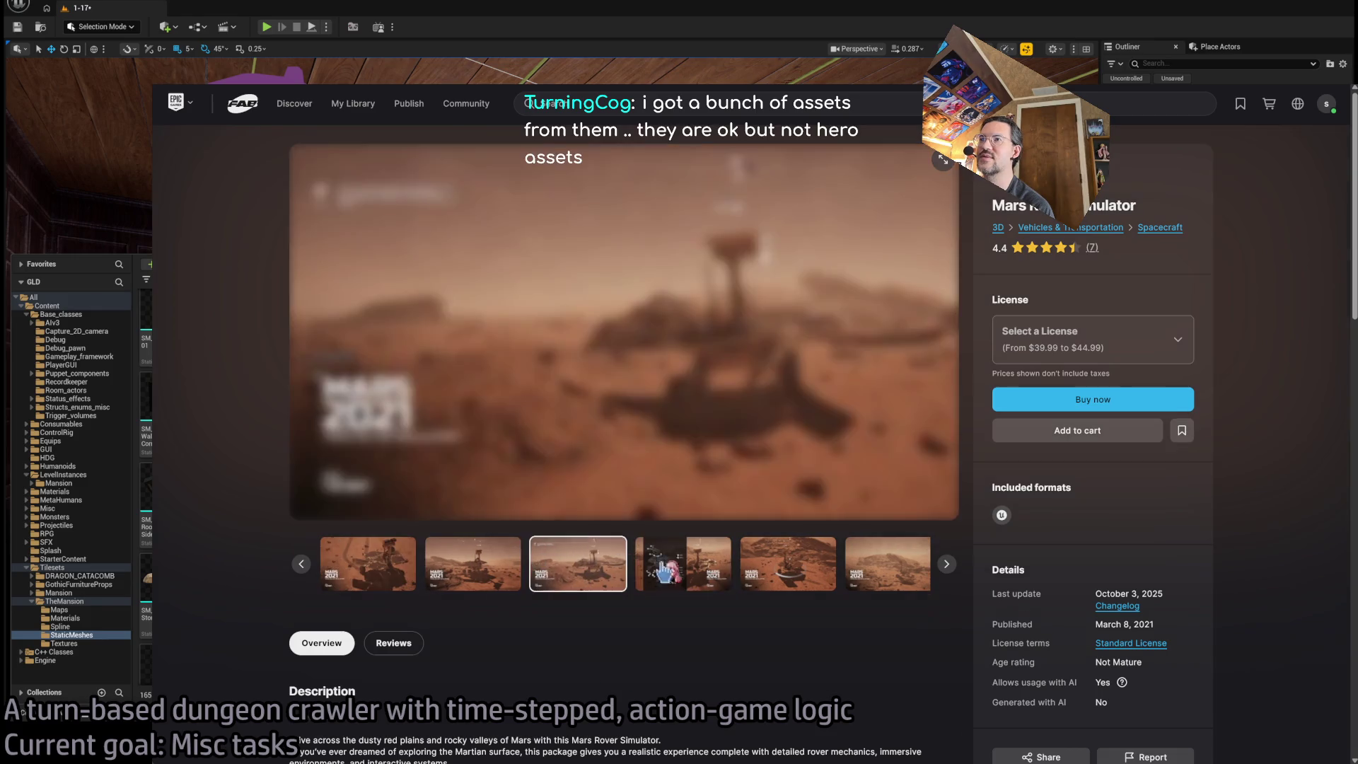
pyautogui.click(785, 566)
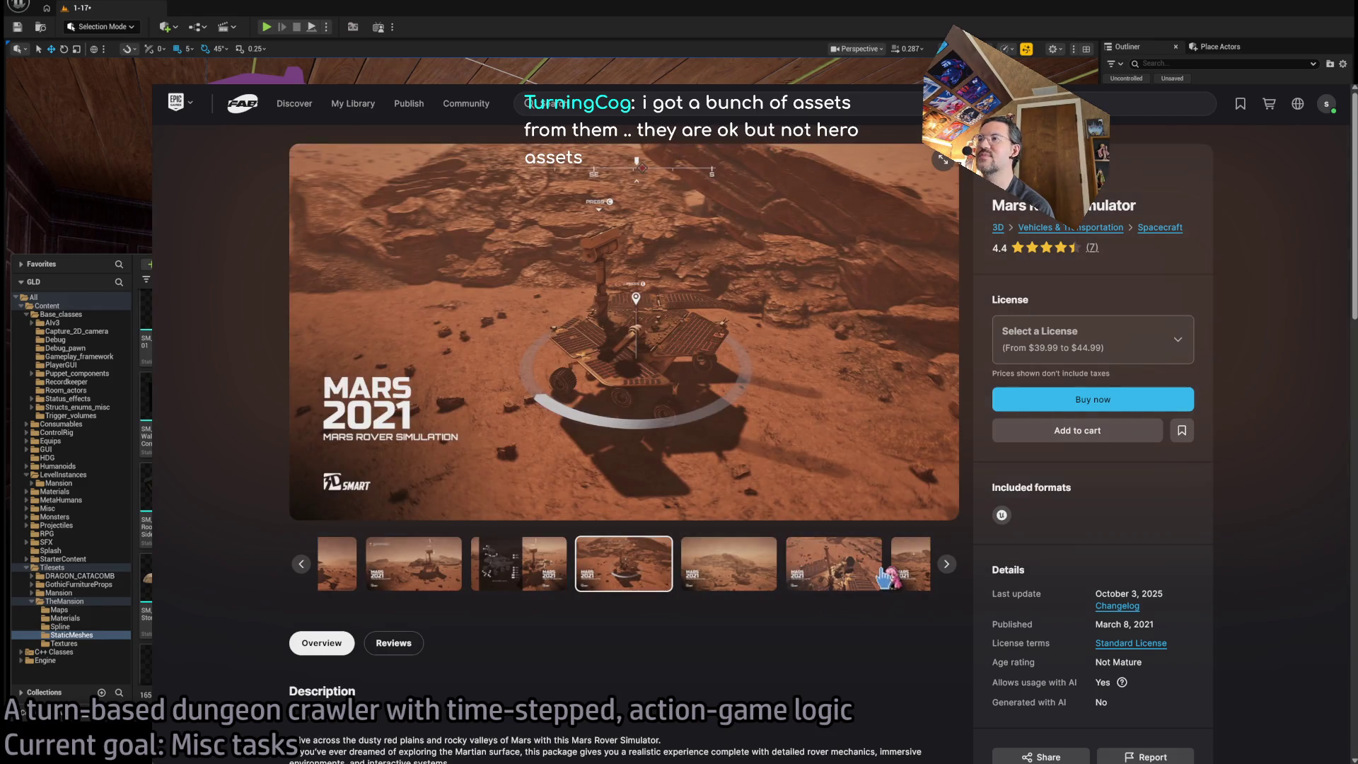
pyautogui.click(885, 576)
pyautogui.click(739, 583)
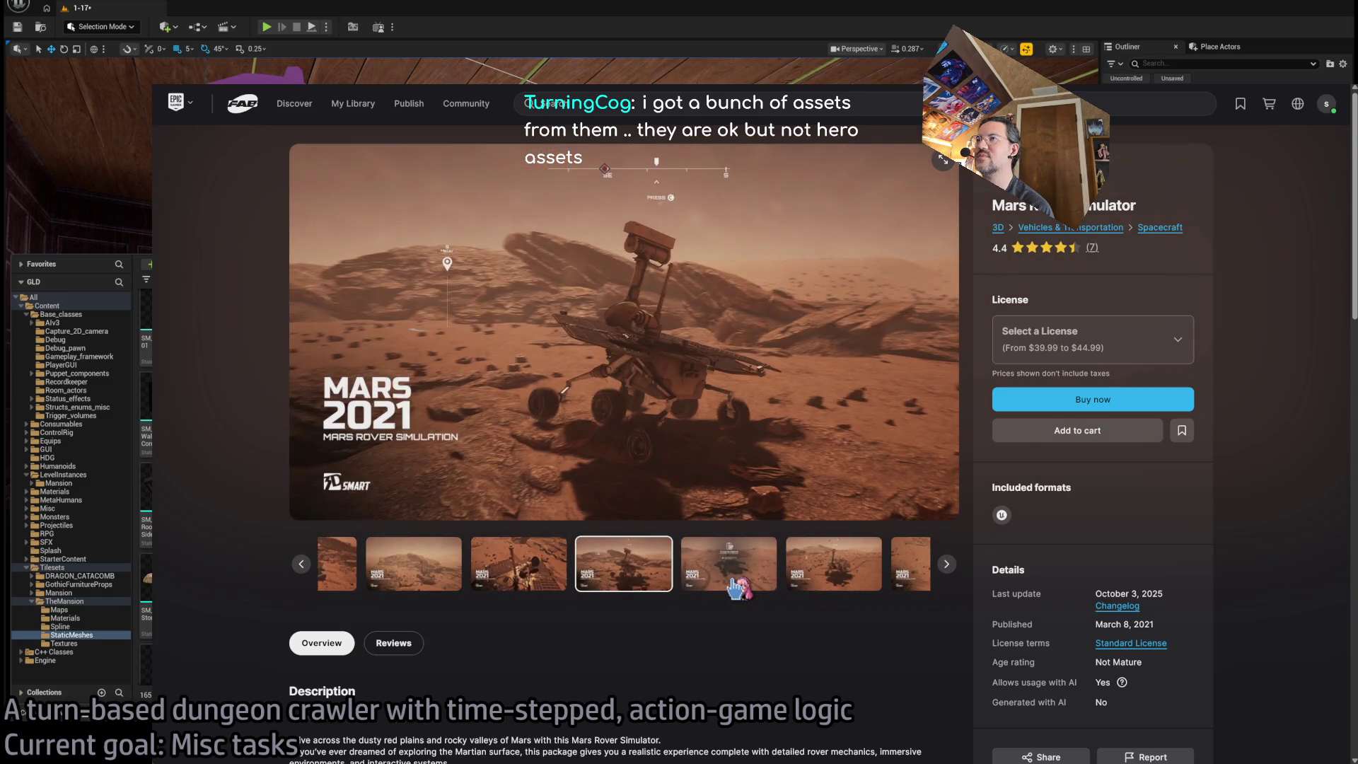
pyautogui.click(739, 587)
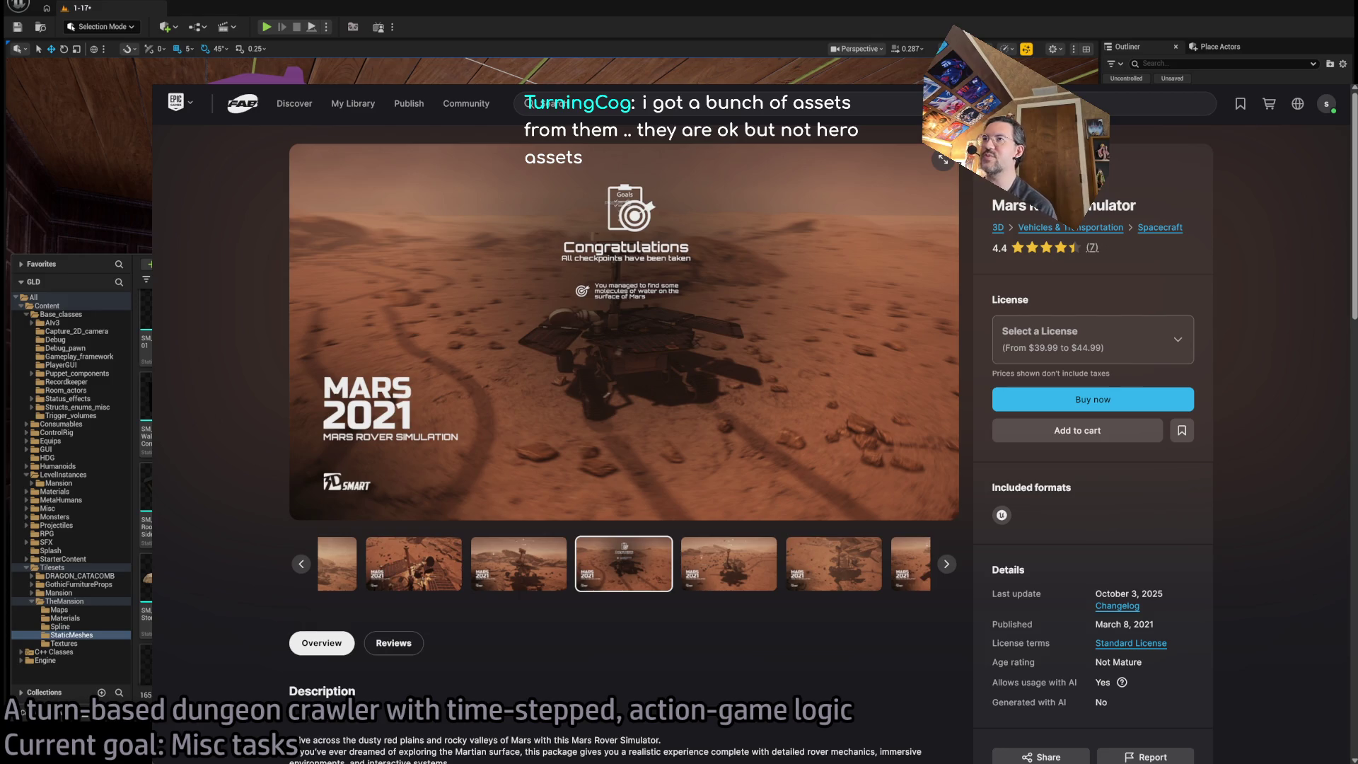
pyautogui.hotkey('alt', 'Left')
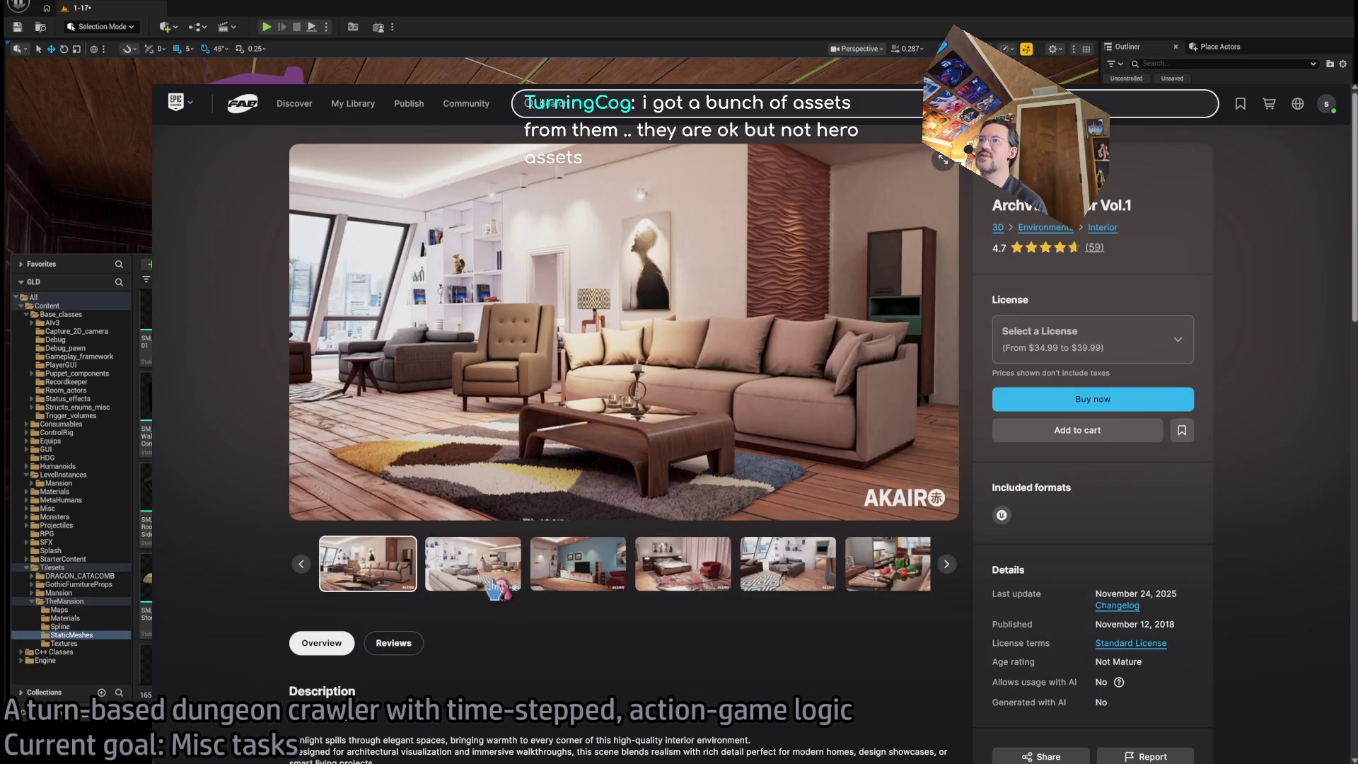
pyautogui.click(488, 583)
pyautogui.click(598, 578)
pyautogui.click(682, 573)
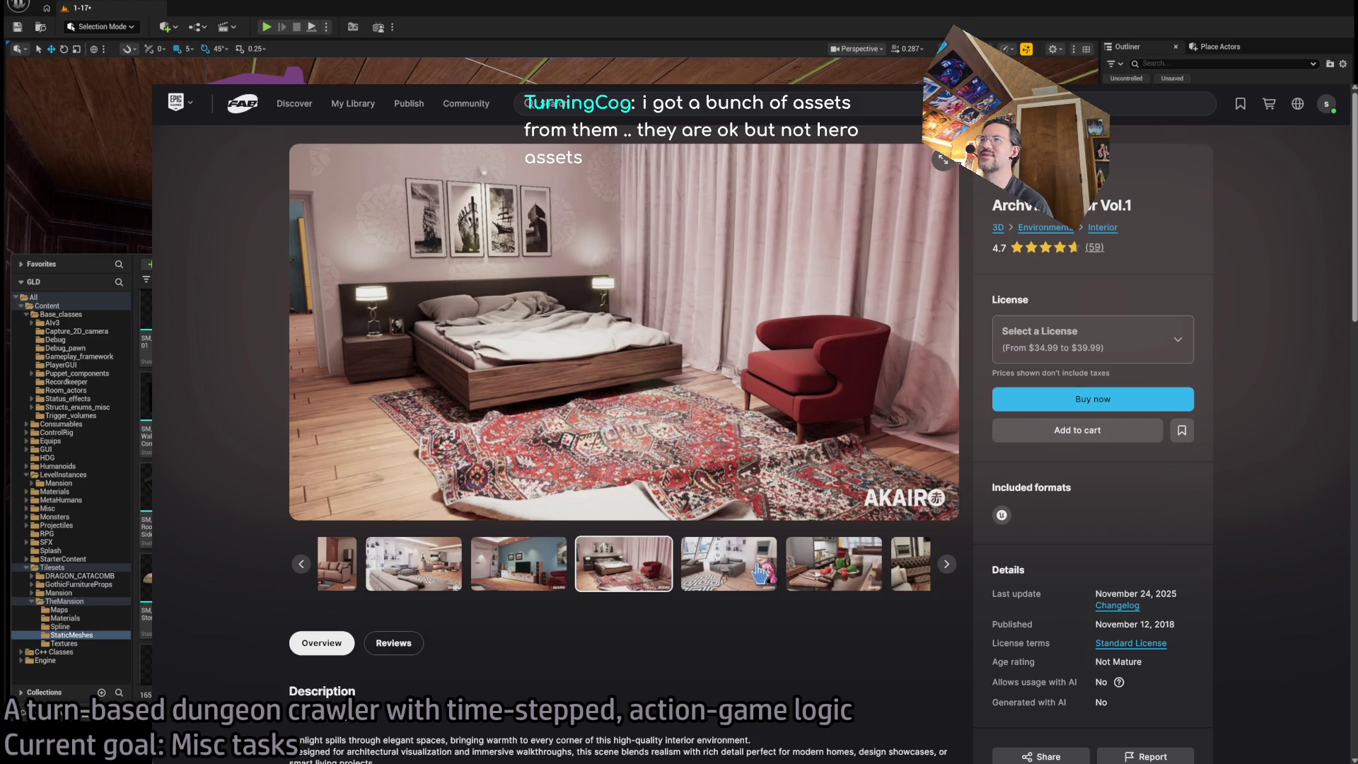
pyautogui.click(798, 574)
pyautogui.click(798, 574)
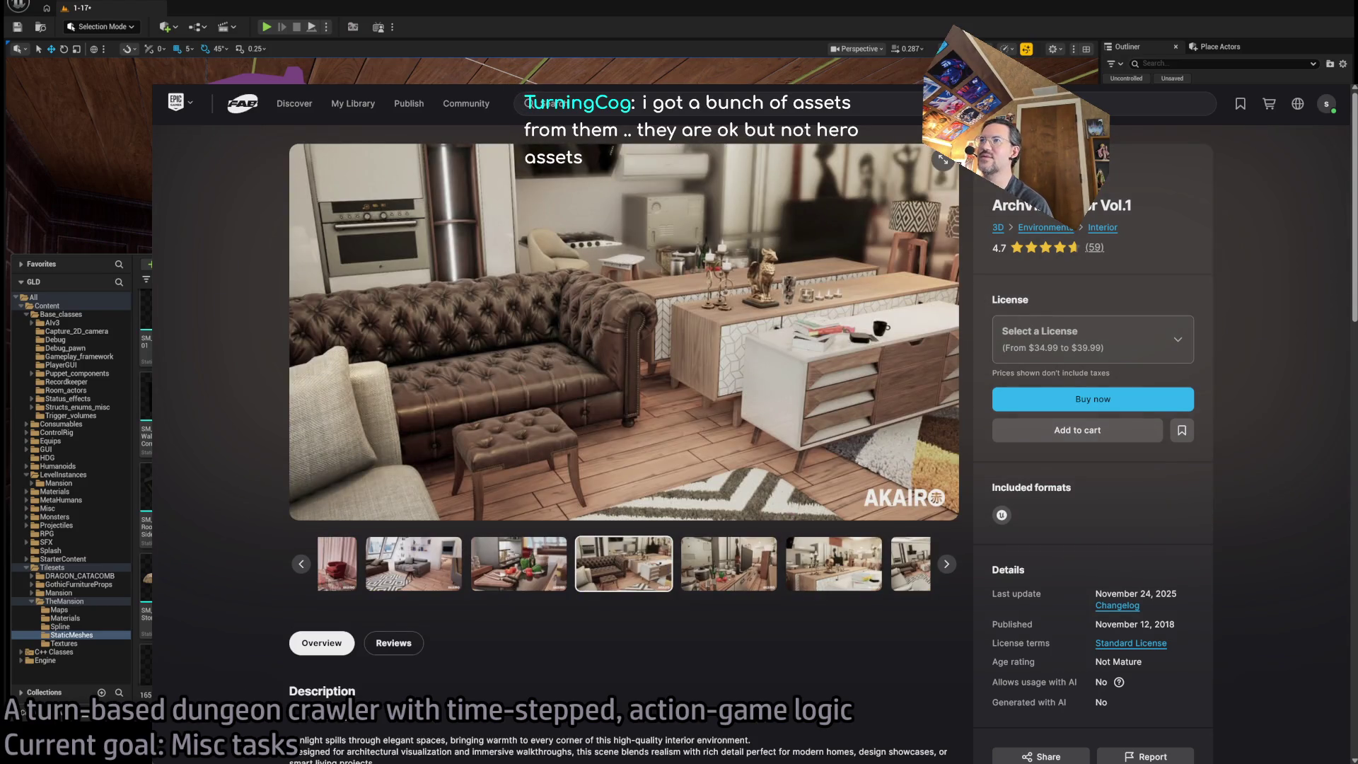
pyautogui.hotkey('alt', 'Left')
pyautogui.scroll(-1, 1288, 613)
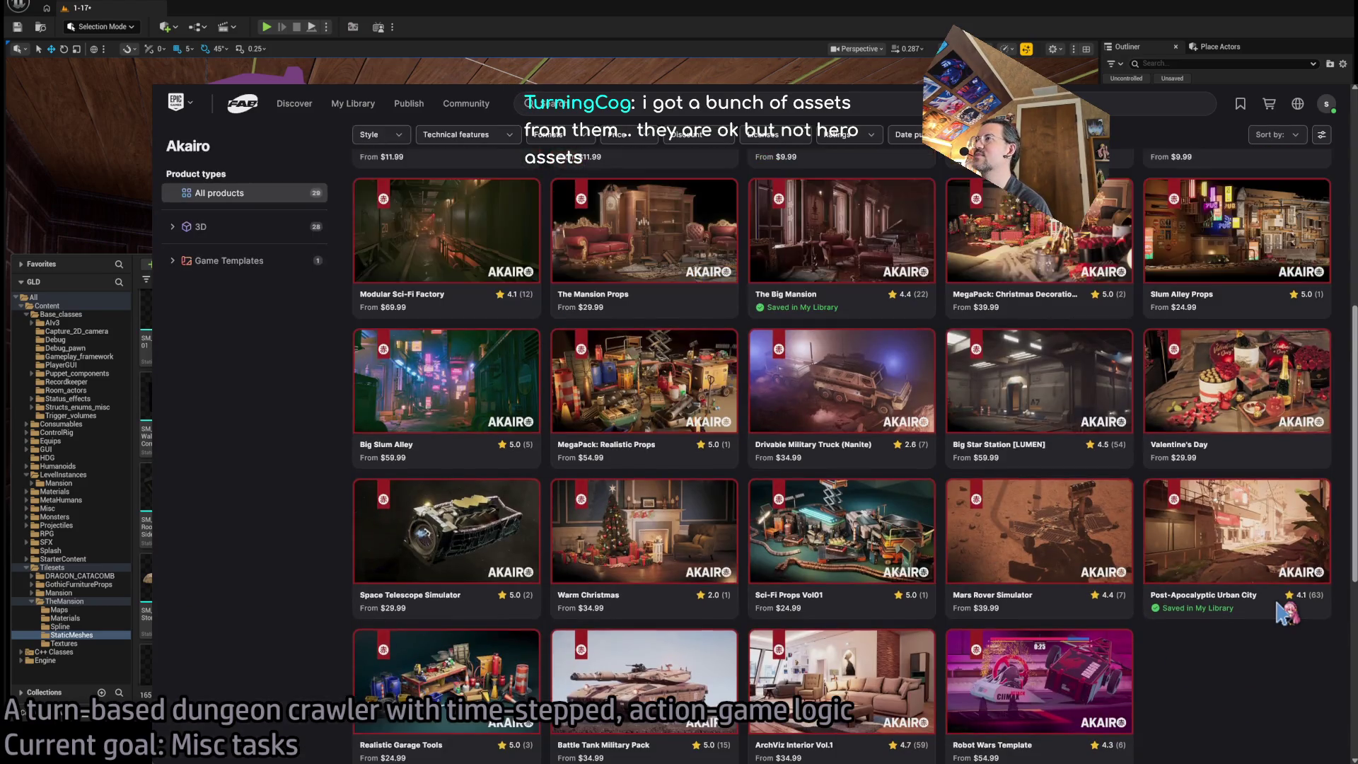
pyautogui.click(1076, 368)
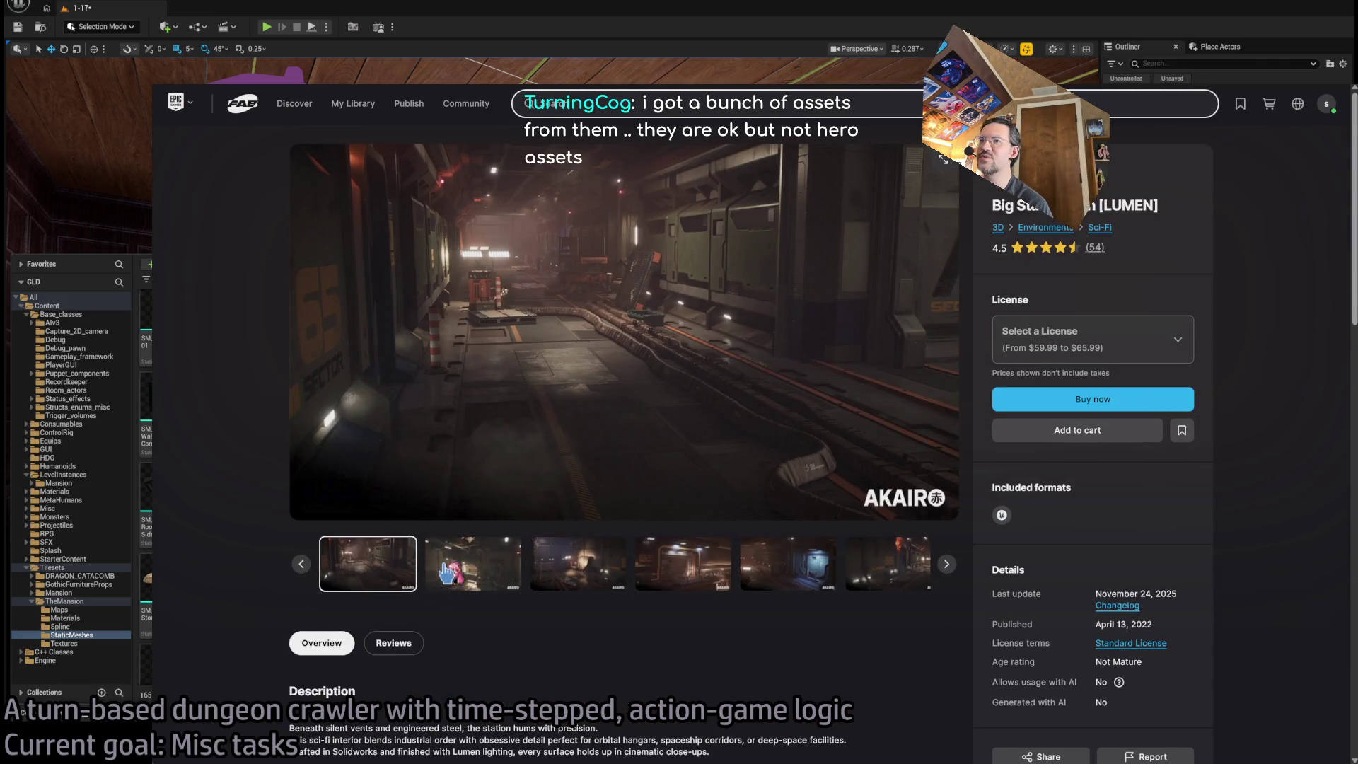
pyautogui.click(447, 571)
pyautogui.click(590, 576)
pyautogui.click(700, 577)
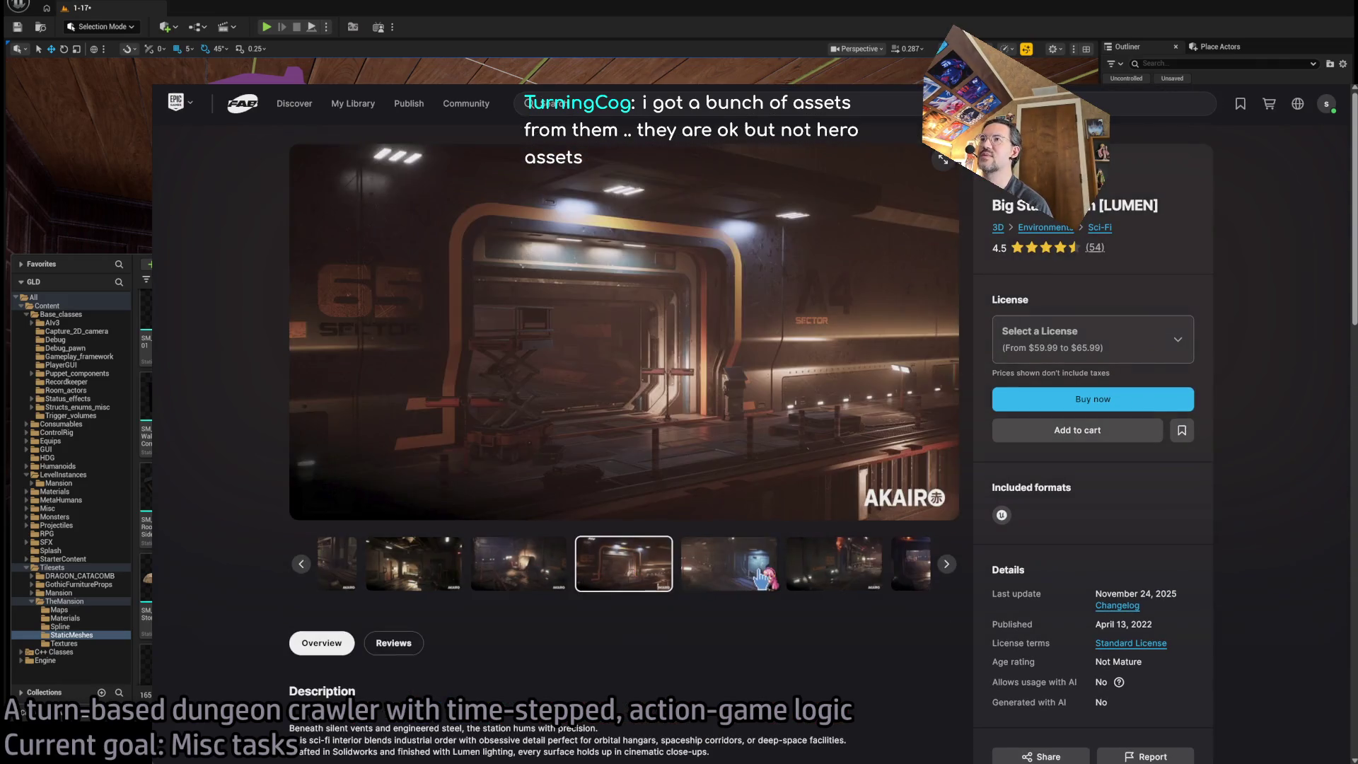
pyautogui.click(761, 579)
pyautogui.hotkey('alt', 'Left')
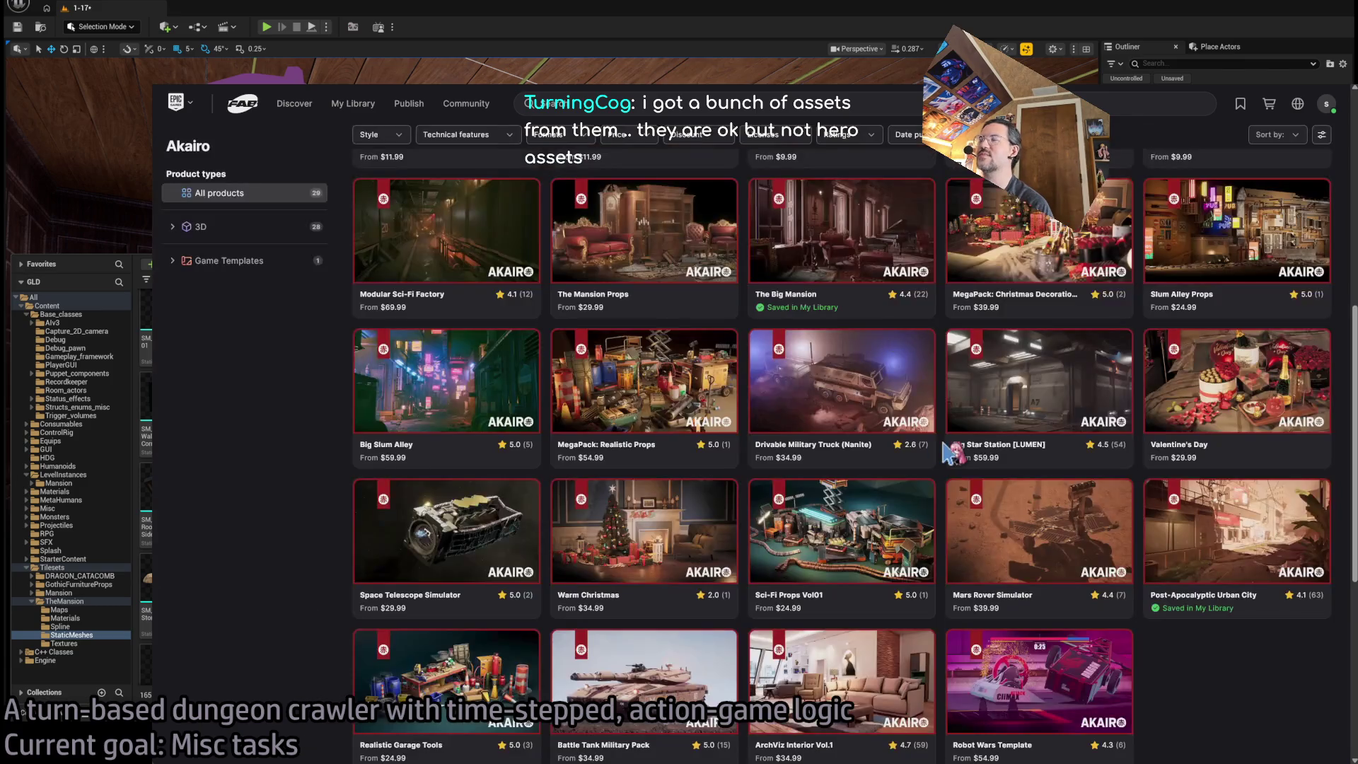
# Open Wrecked Ship Environment and view its first gallery images, including the ship wheel and debris.
pyautogui.scroll(6, 1245, 287)
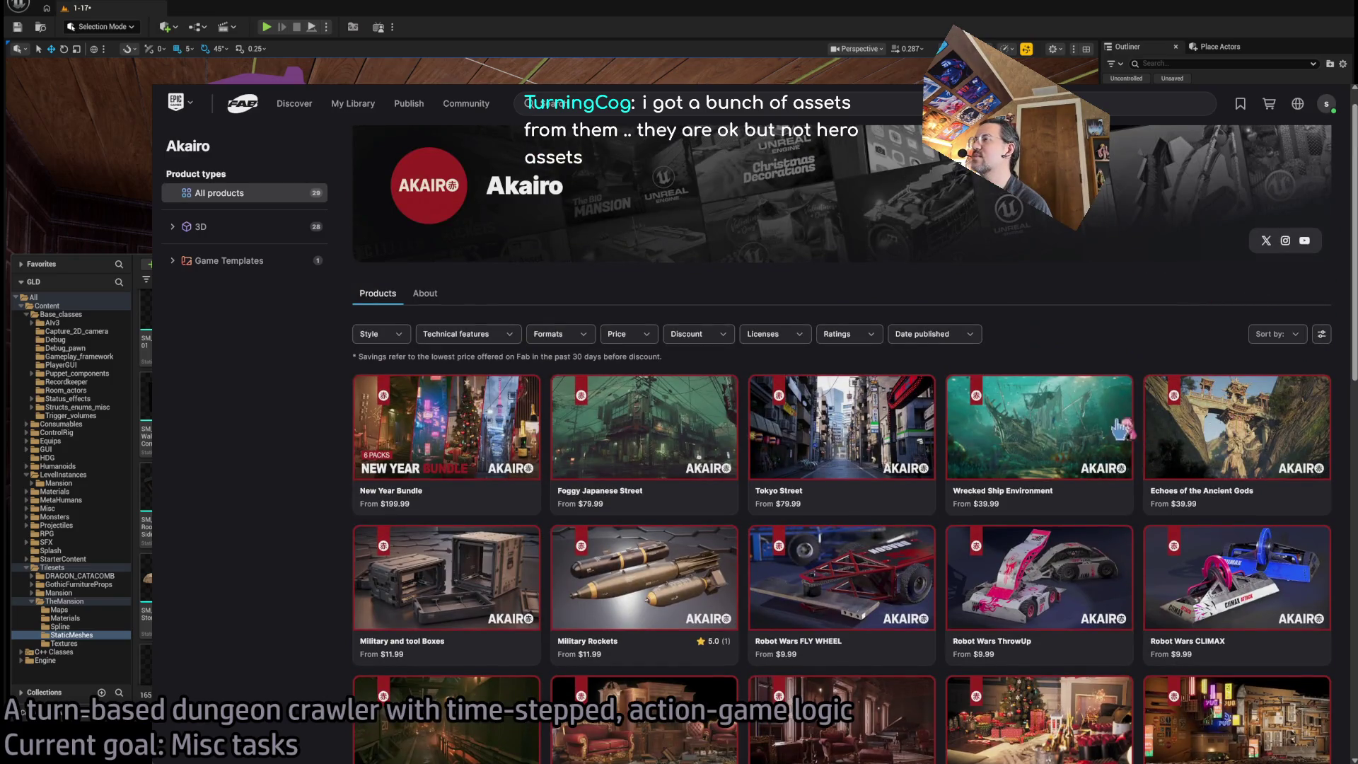
pyautogui.click(1051, 424)
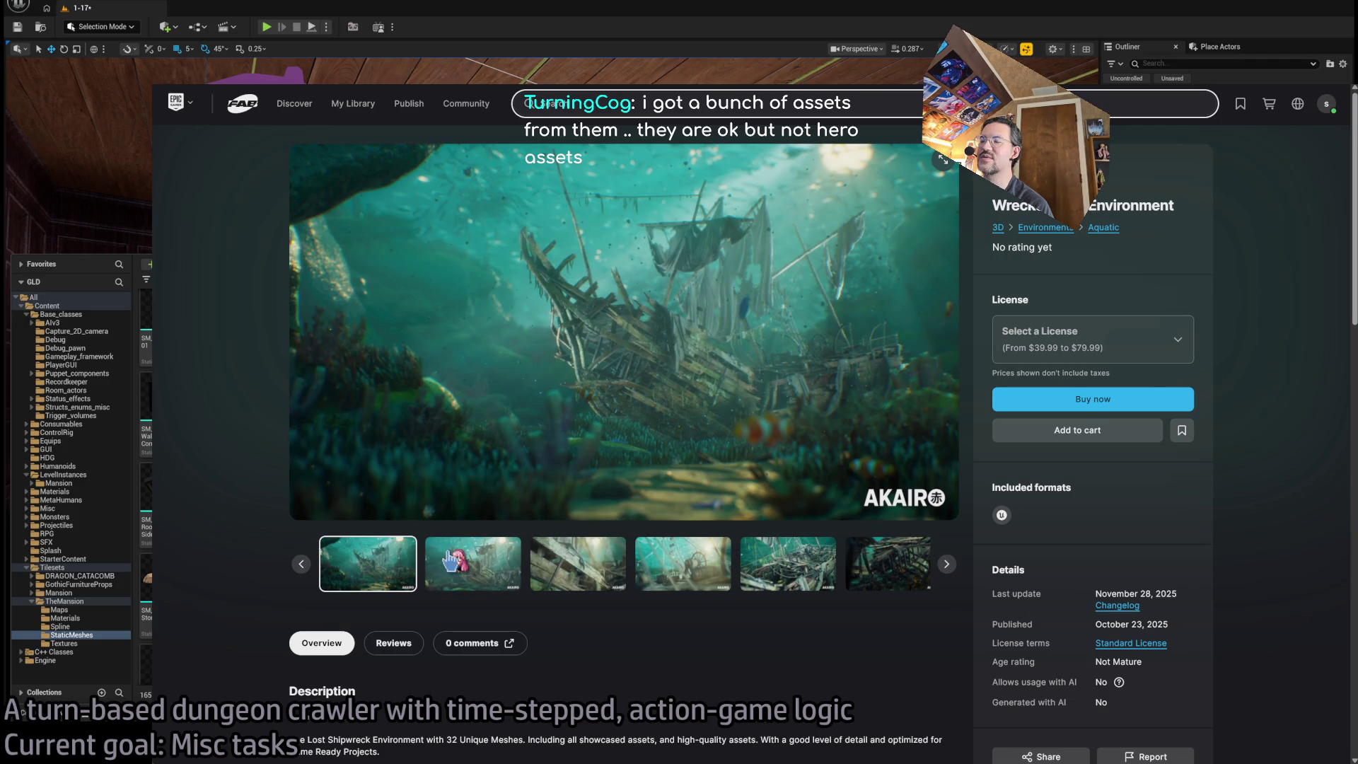
pyautogui.click(473, 563)
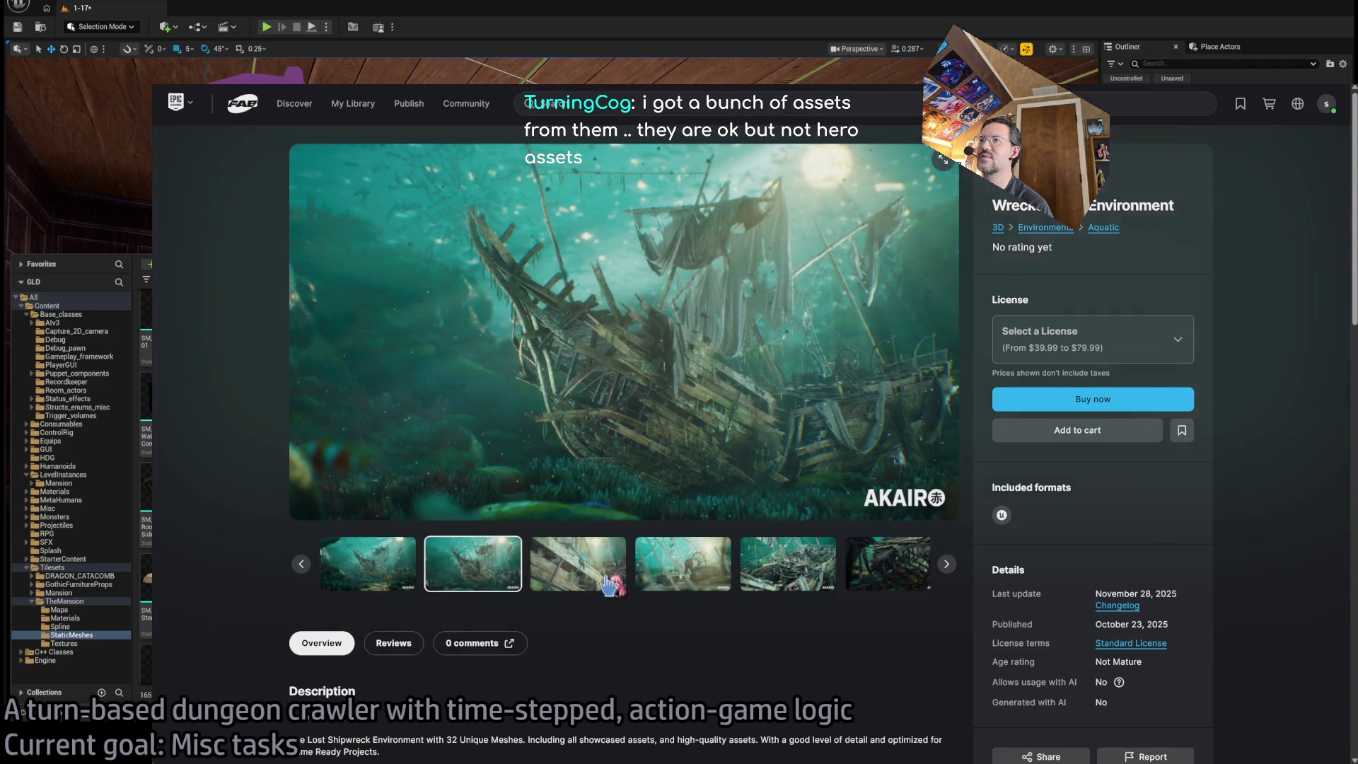
pyautogui.click(601, 566)
pyautogui.click(693, 574)
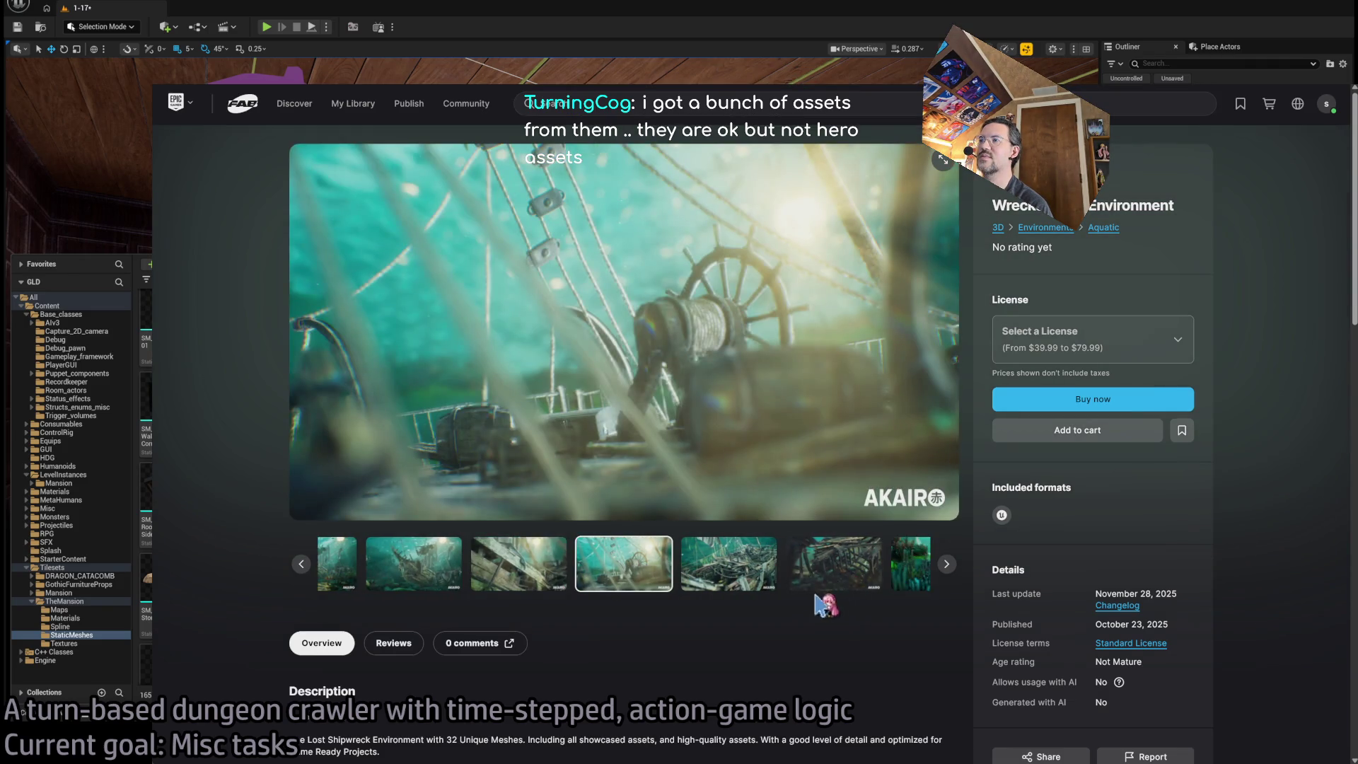
pyautogui.click(799, 582)
pyautogui.click(799, 581)
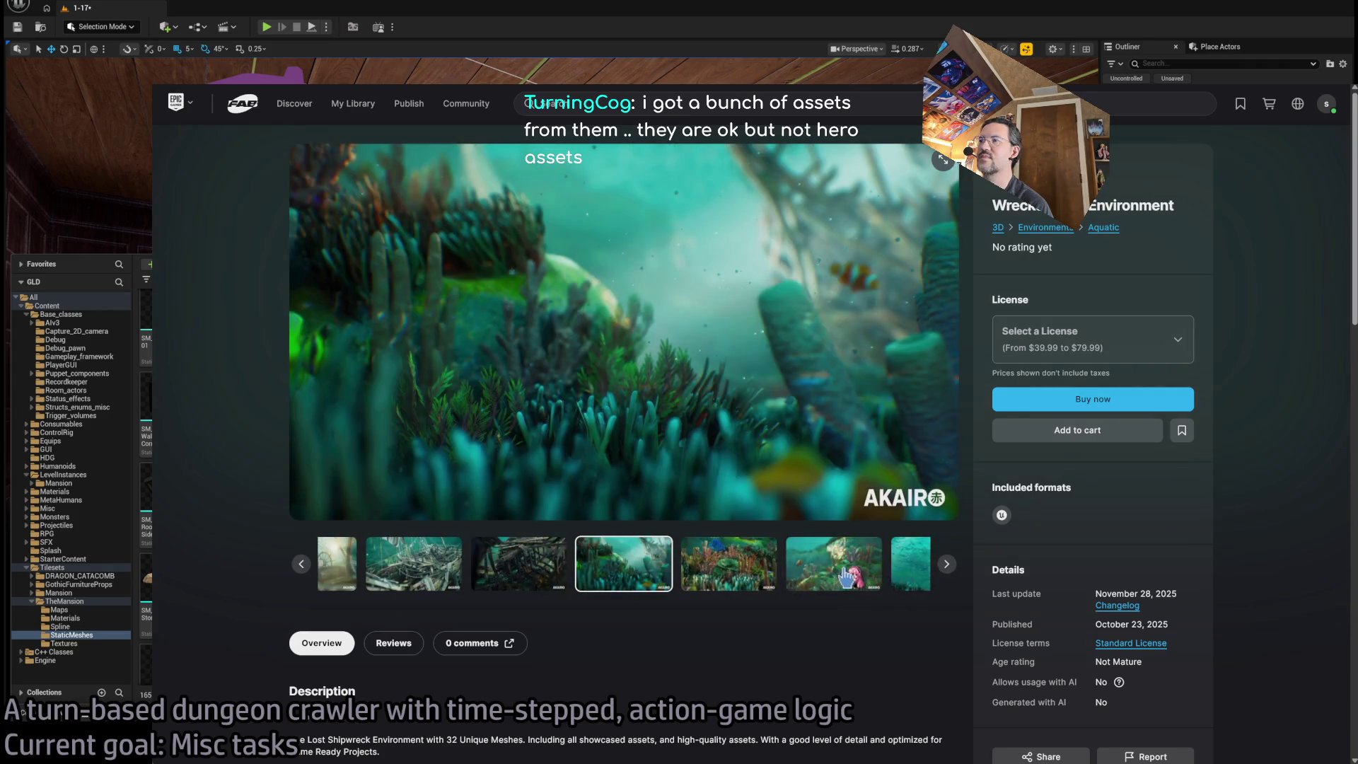
# Page through the remaining Wrecked Ship screenshots to the wreckage shot.
pyautogui.click(846, 580)
pyautogui.click(946, 566)
pyautogui.click(947, 566)
pyautogui.click(947, 566)
pyautogui.click(946, 566)
pyautogui.click(947, 566)
pyautogui.click(947, 566)
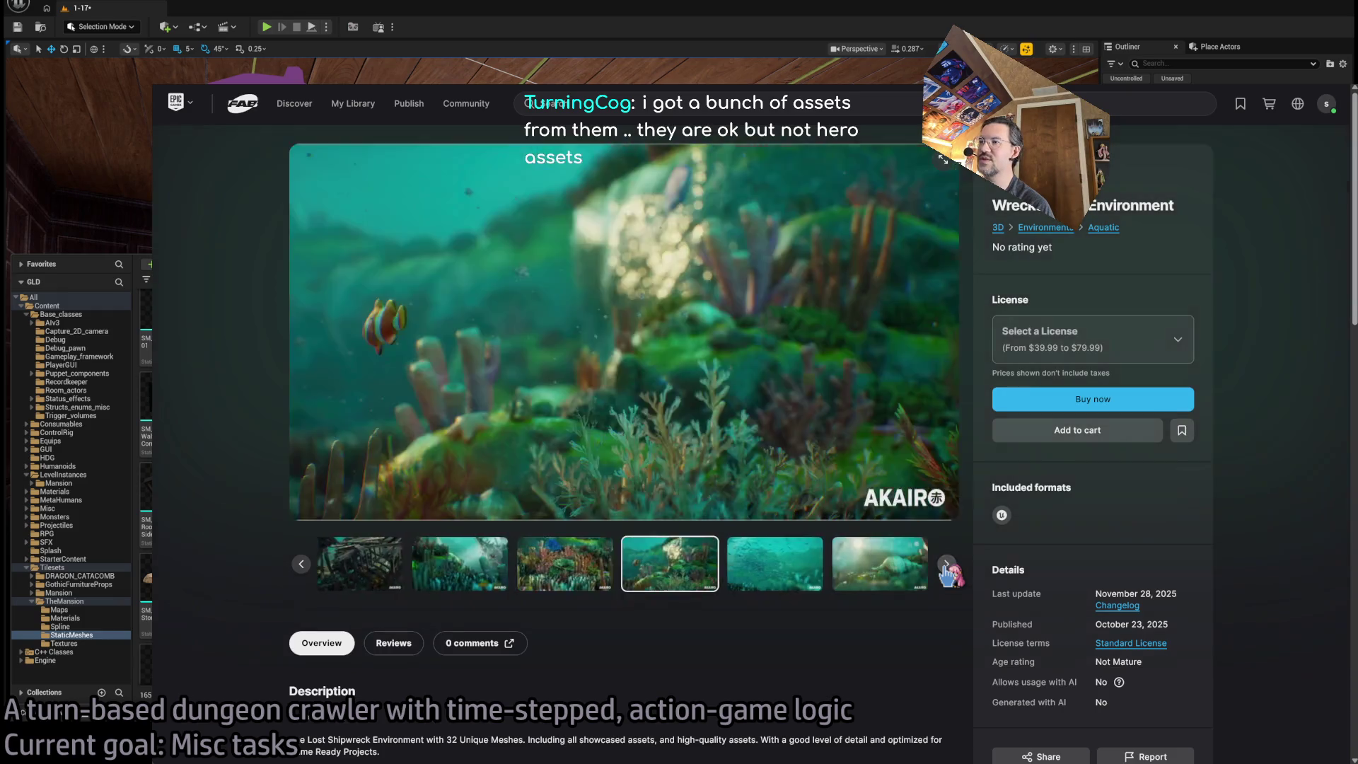
pyautogui.click(947, 566)
pyautogui.click(947, 566)
pyautogui.click(946, 566)
pyautogui.click(947, 566)
pyautogui.click(947, 565)
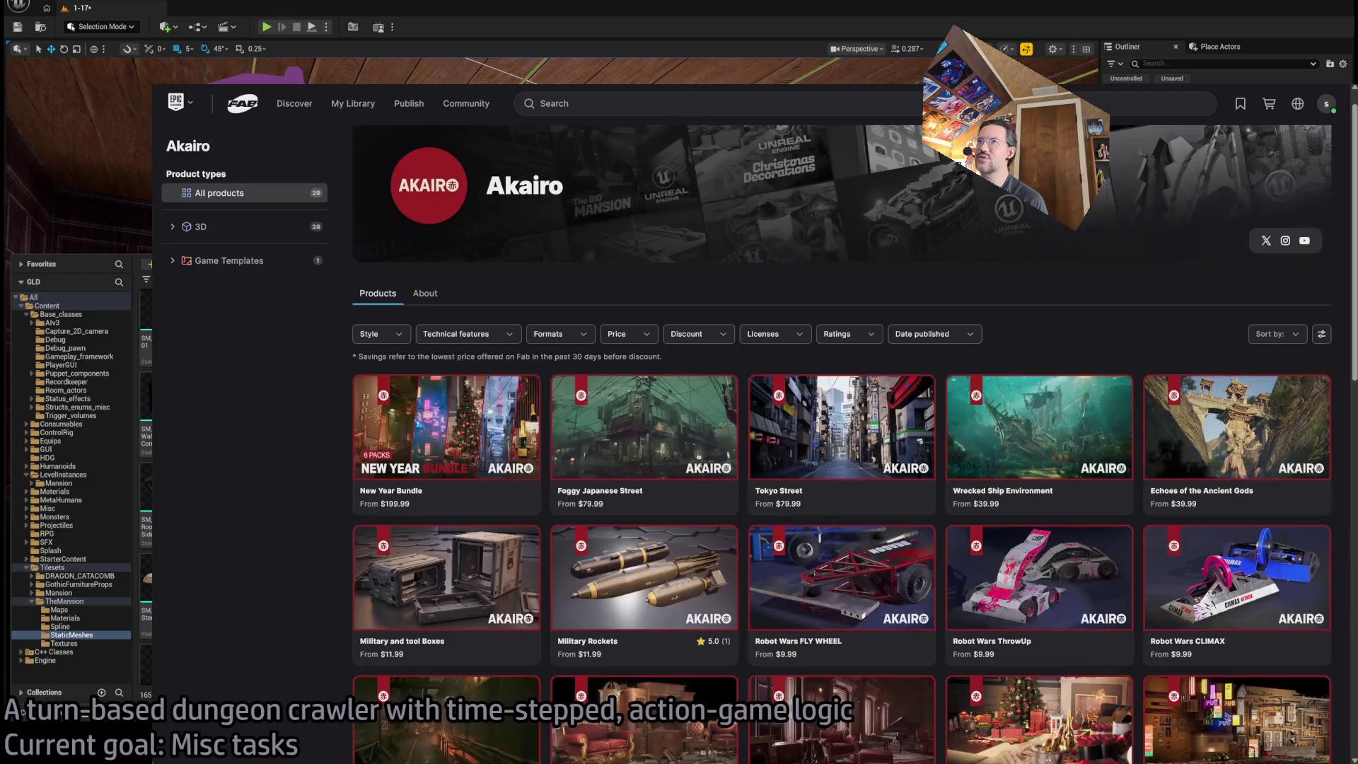
# Page through the Echoes of the Ancient Gods gallery to the pagoda bell image.
pyautogui.moveTo(1246, 414)
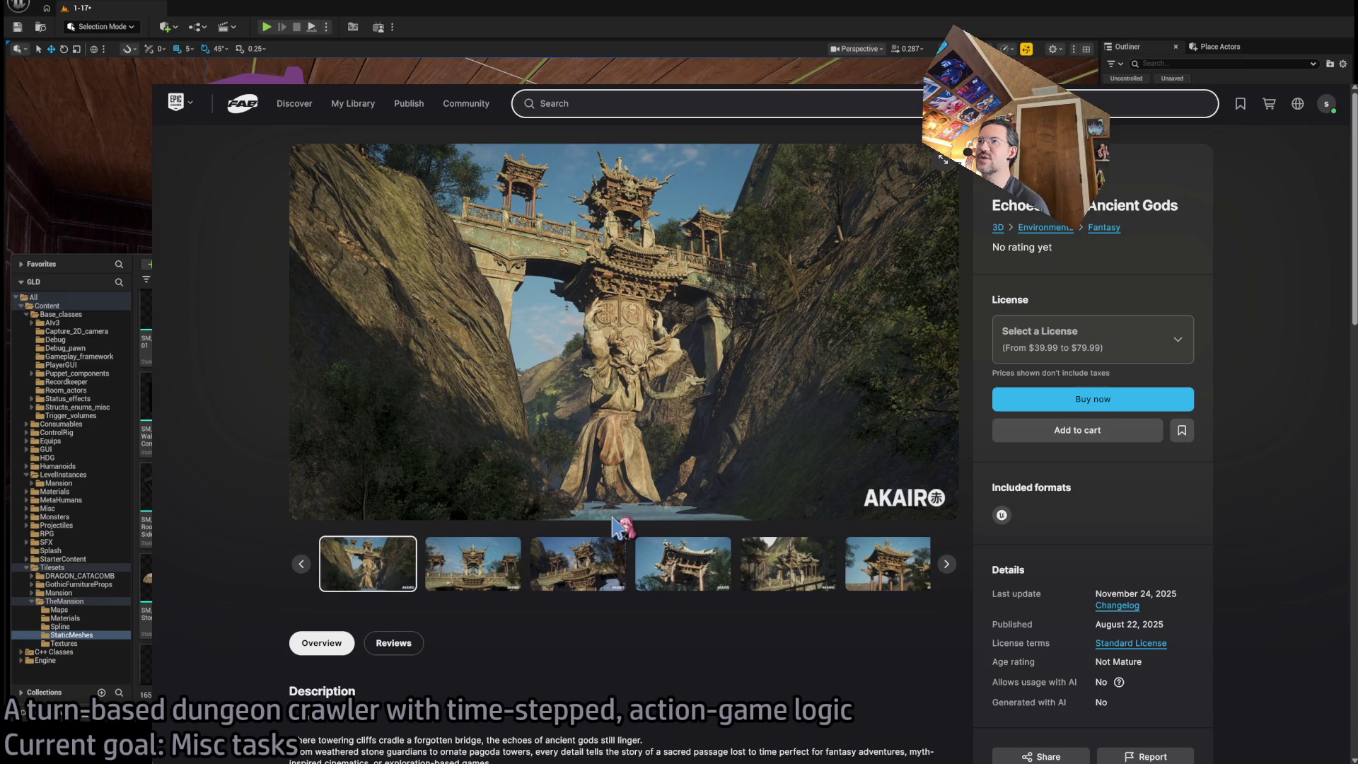
pyautogui.click(947, 565)
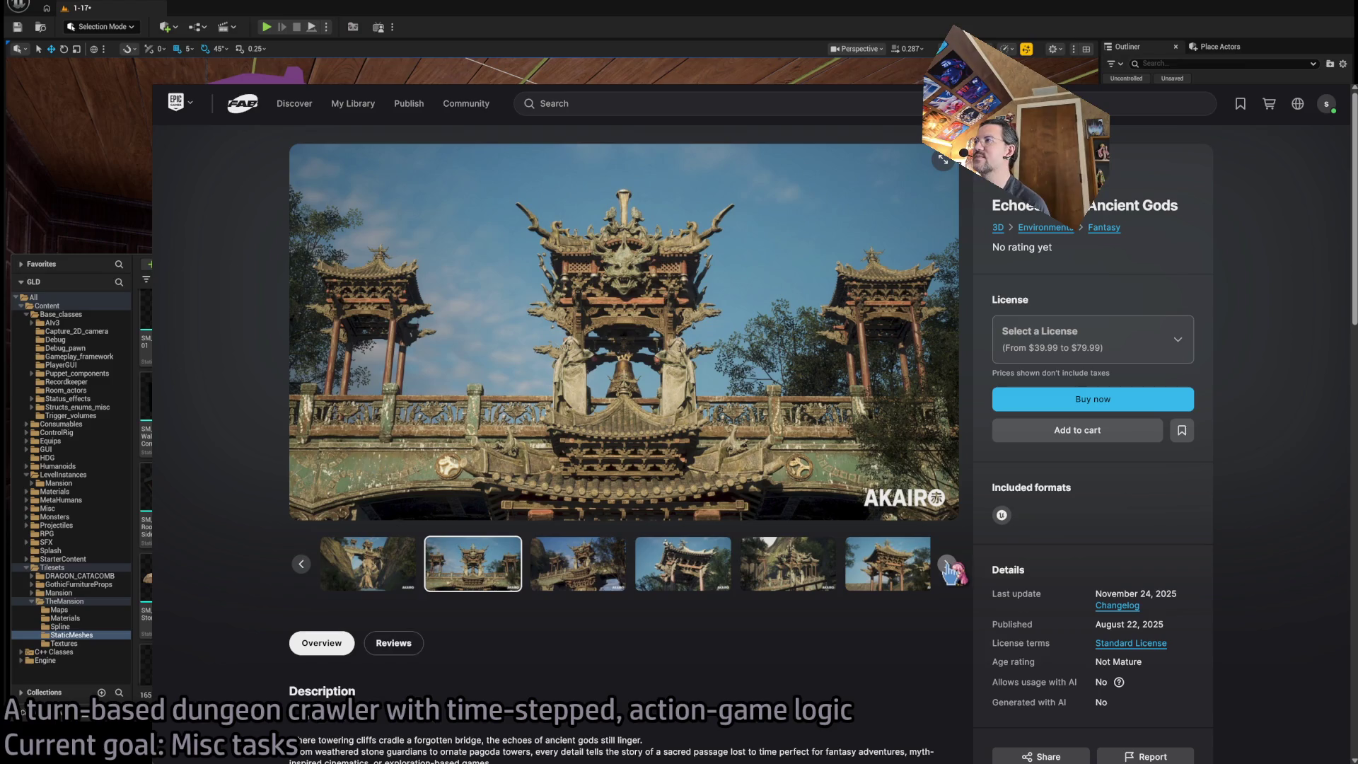
pyautogui.click(948, 566)
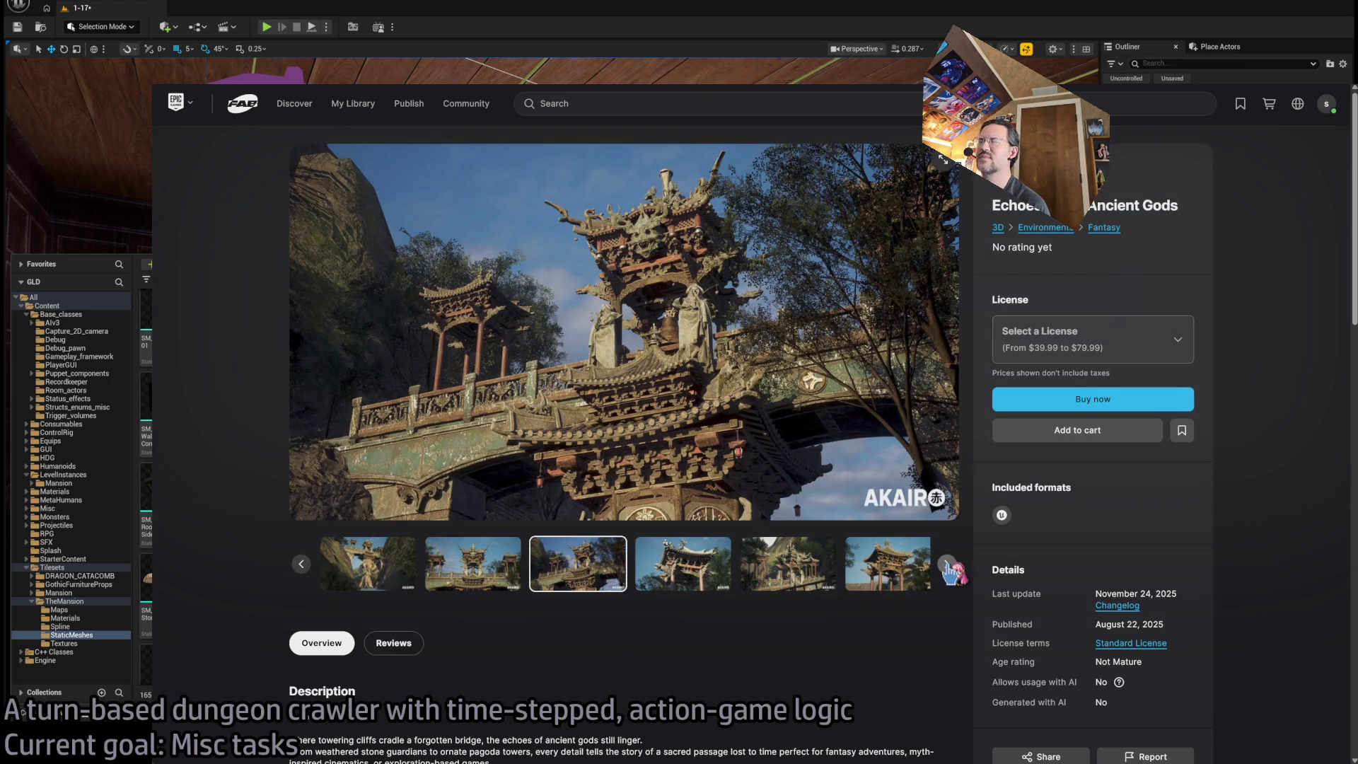
pyautogui.click(949, 566)
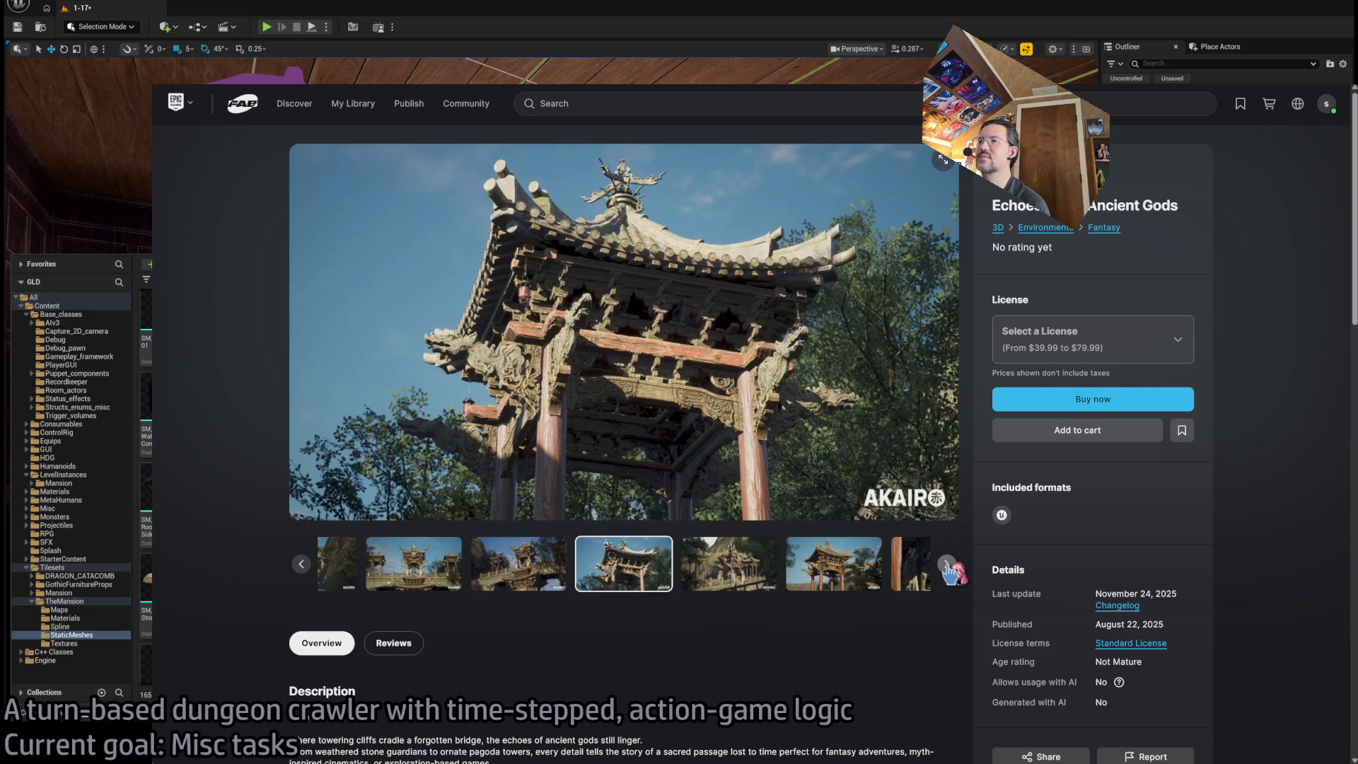
pyautogui.click(949, 566)
pyautogui.click(948, 566)
pyautogui.click(948, 565)
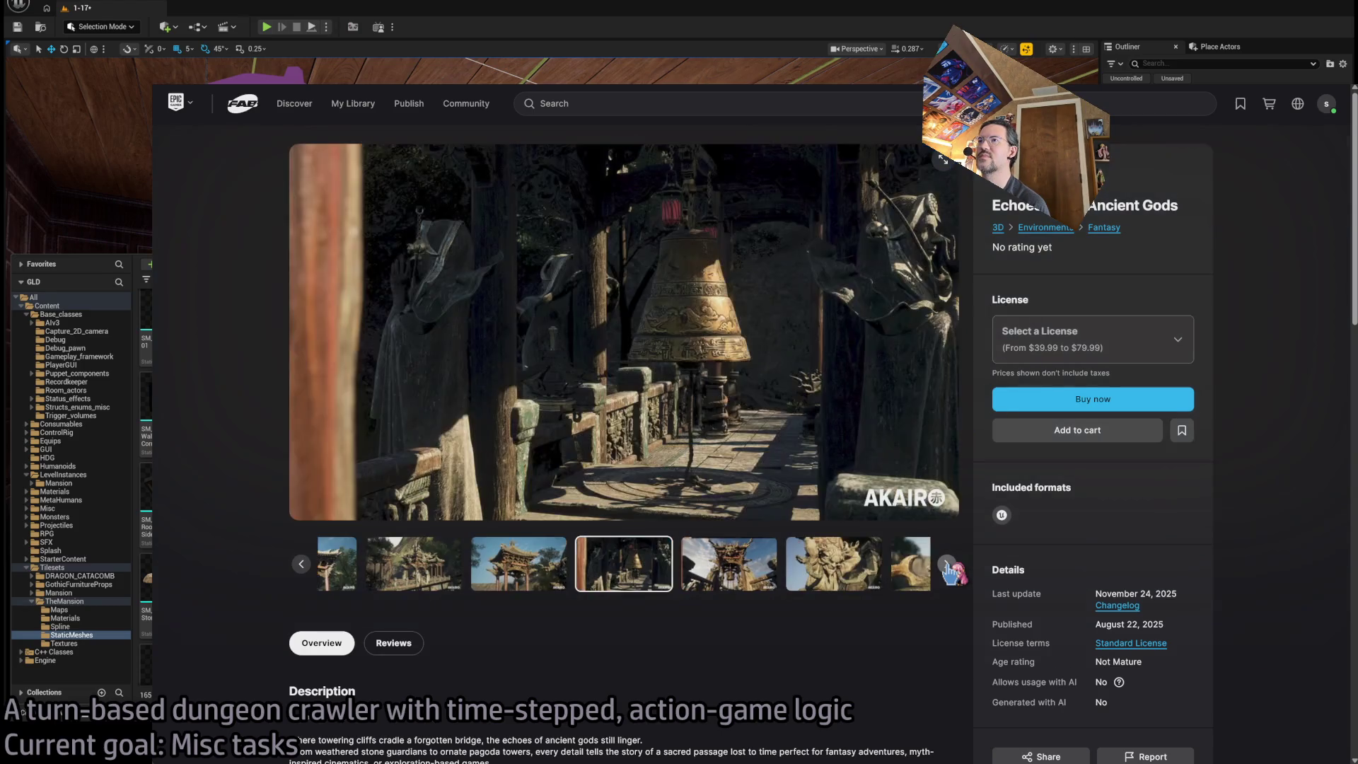
pyautogui.click(948, 566)
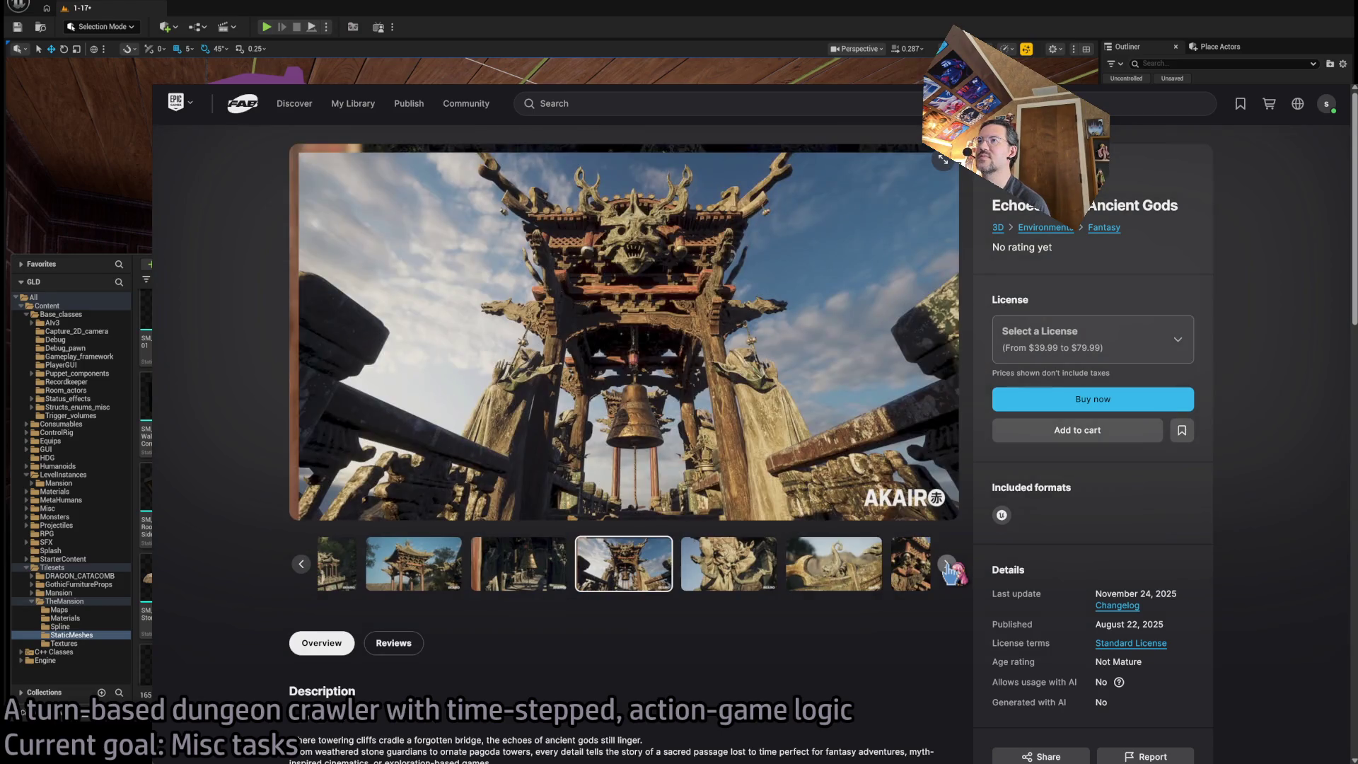
# Continue to the dragon ornament and statue layout overview, then return to Akairo's product list.
pyautogui.click(948, 566)
pyautogui.click(948, 566)
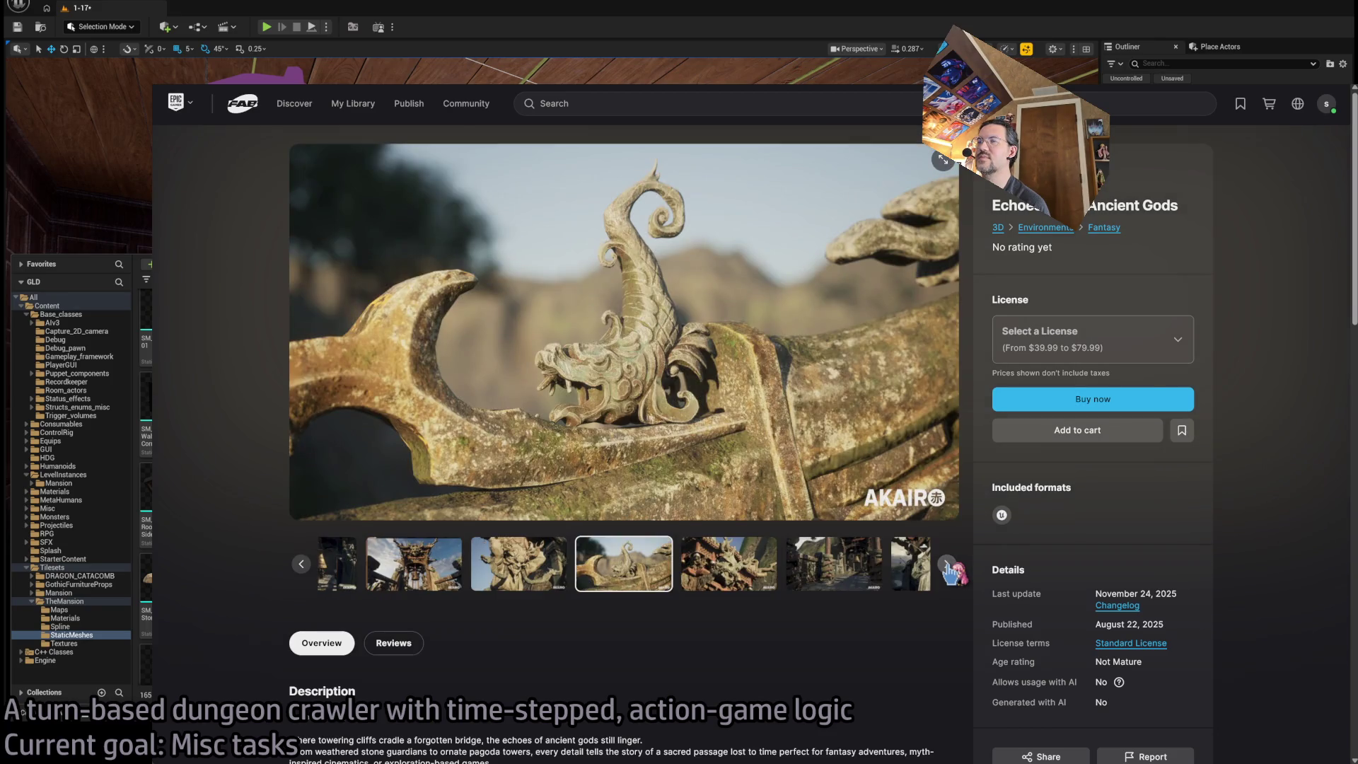
pyautogui.click(948, 566)
pyautogui.click(948, 566)
pyautogui.click(948, 566)
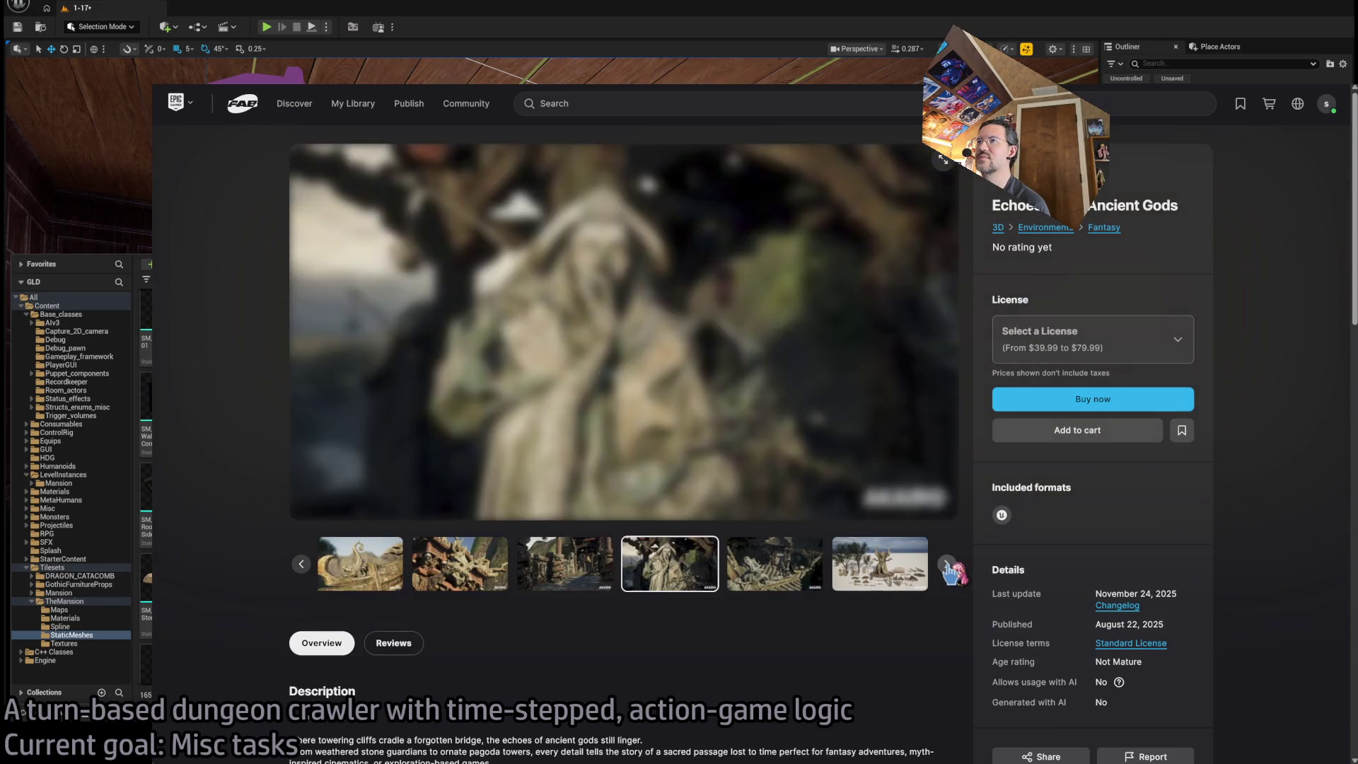
pyautogui.click(947, 563)
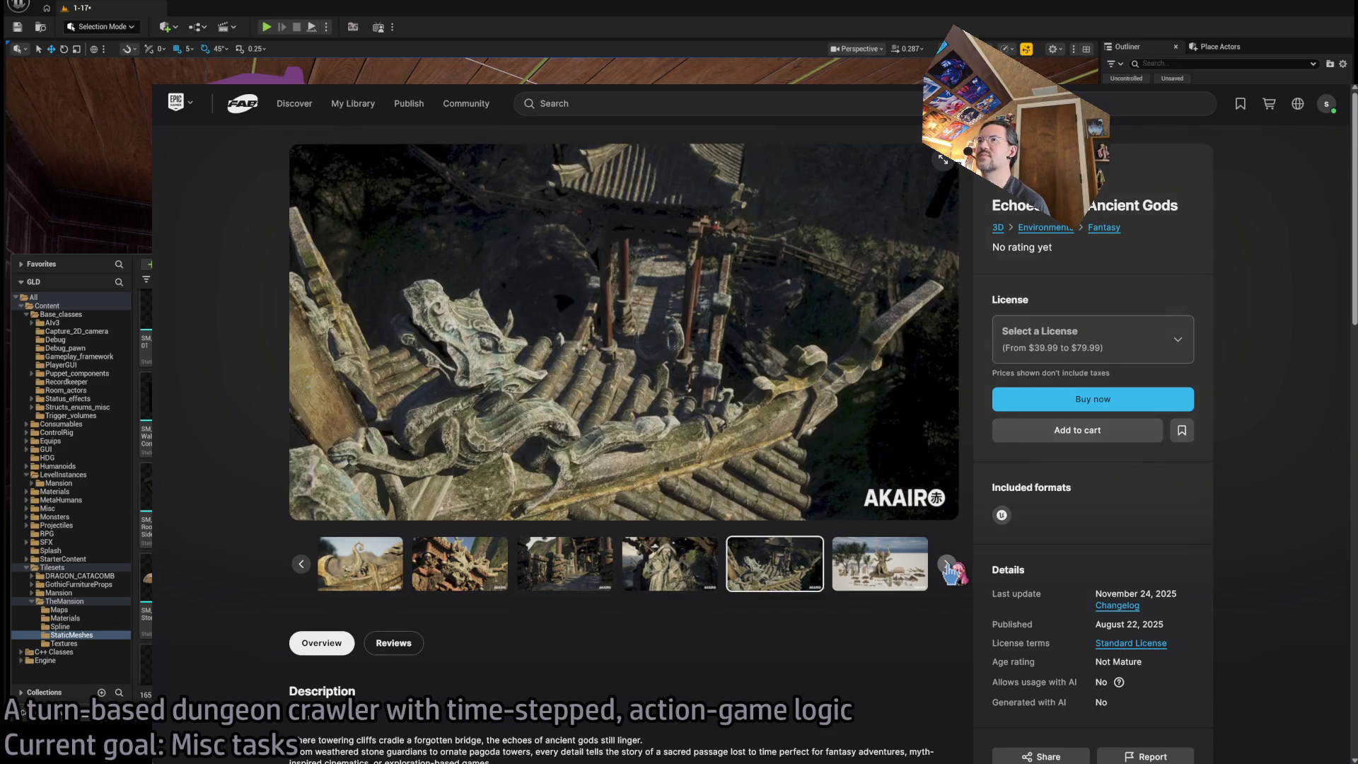
pyautogui.click(948, 564)
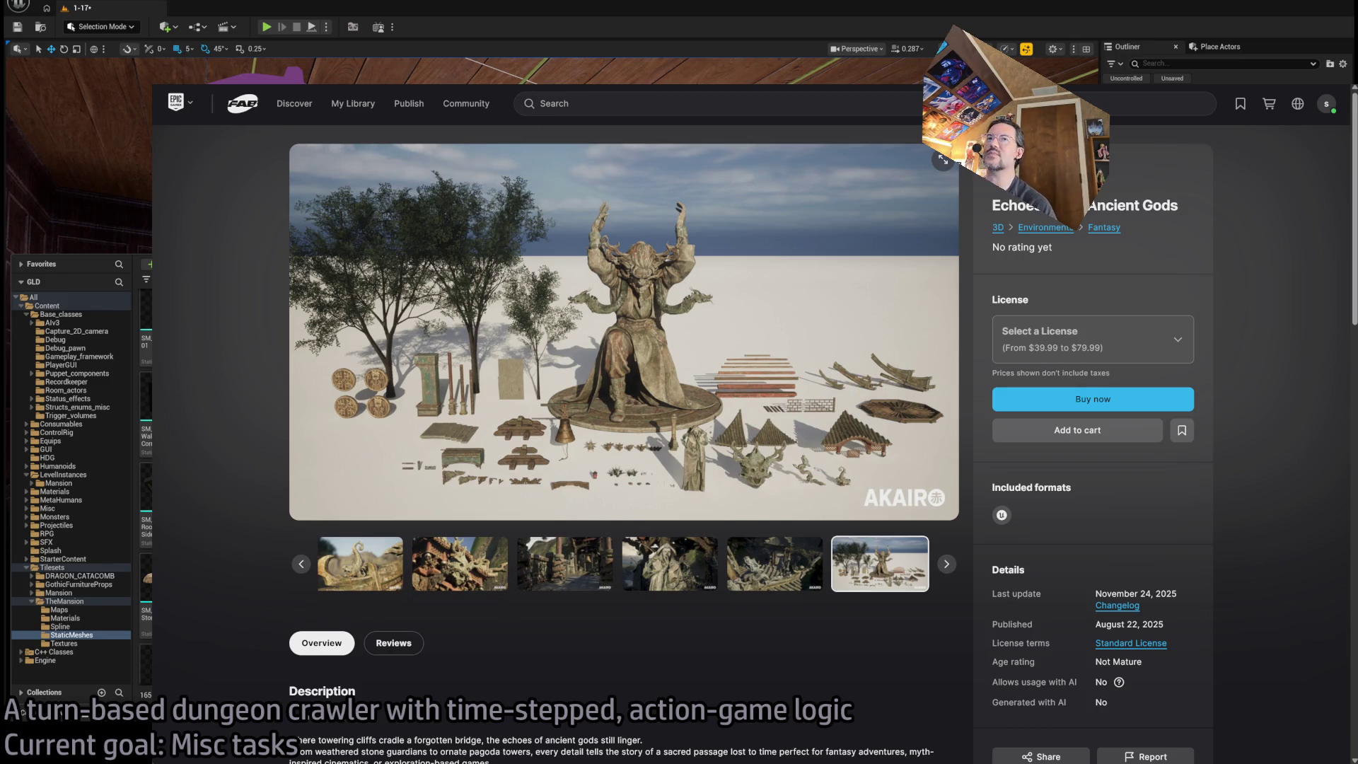
pyautogui.hotkey('alt', 'Left')
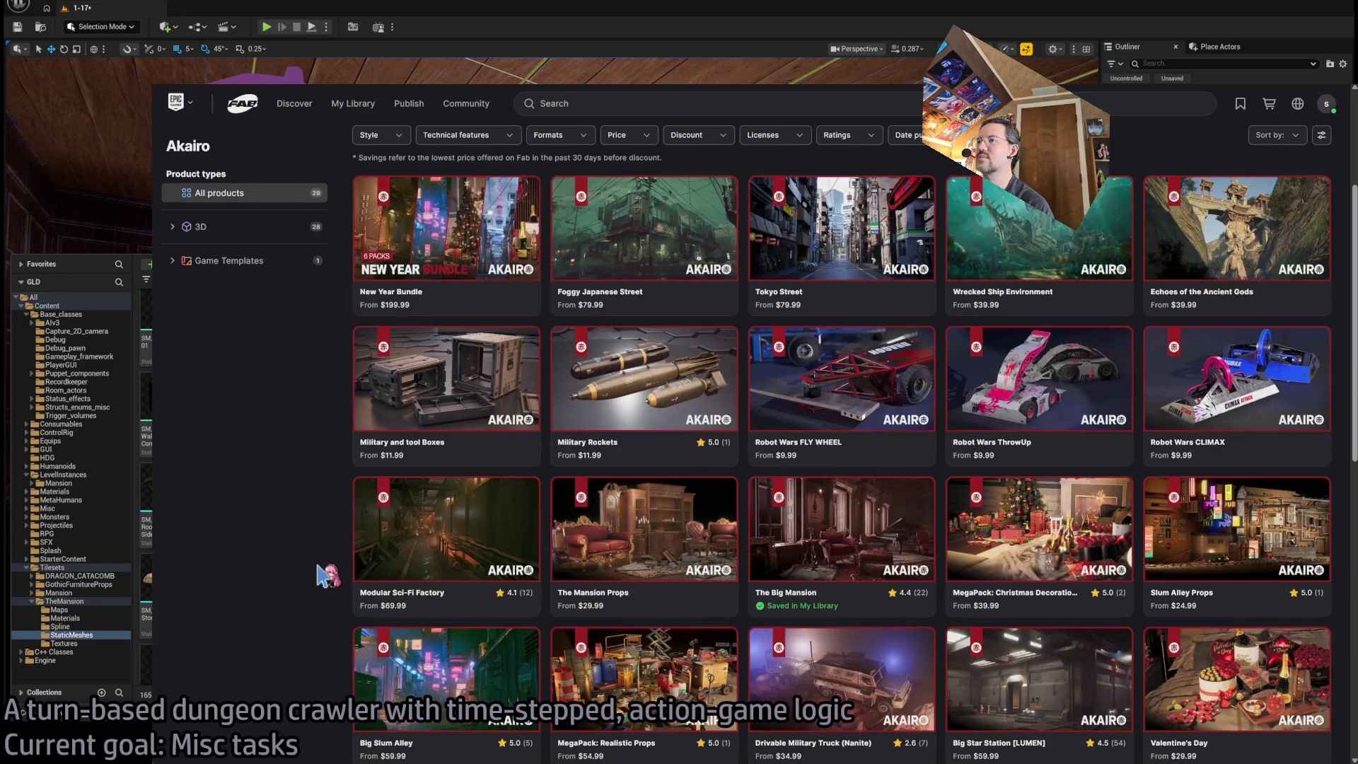
# Browse The Mansion Props gallery's cabinets, clock and gilded frame images, then switch to a new browser tab.
pyautogui.click(642, 550)
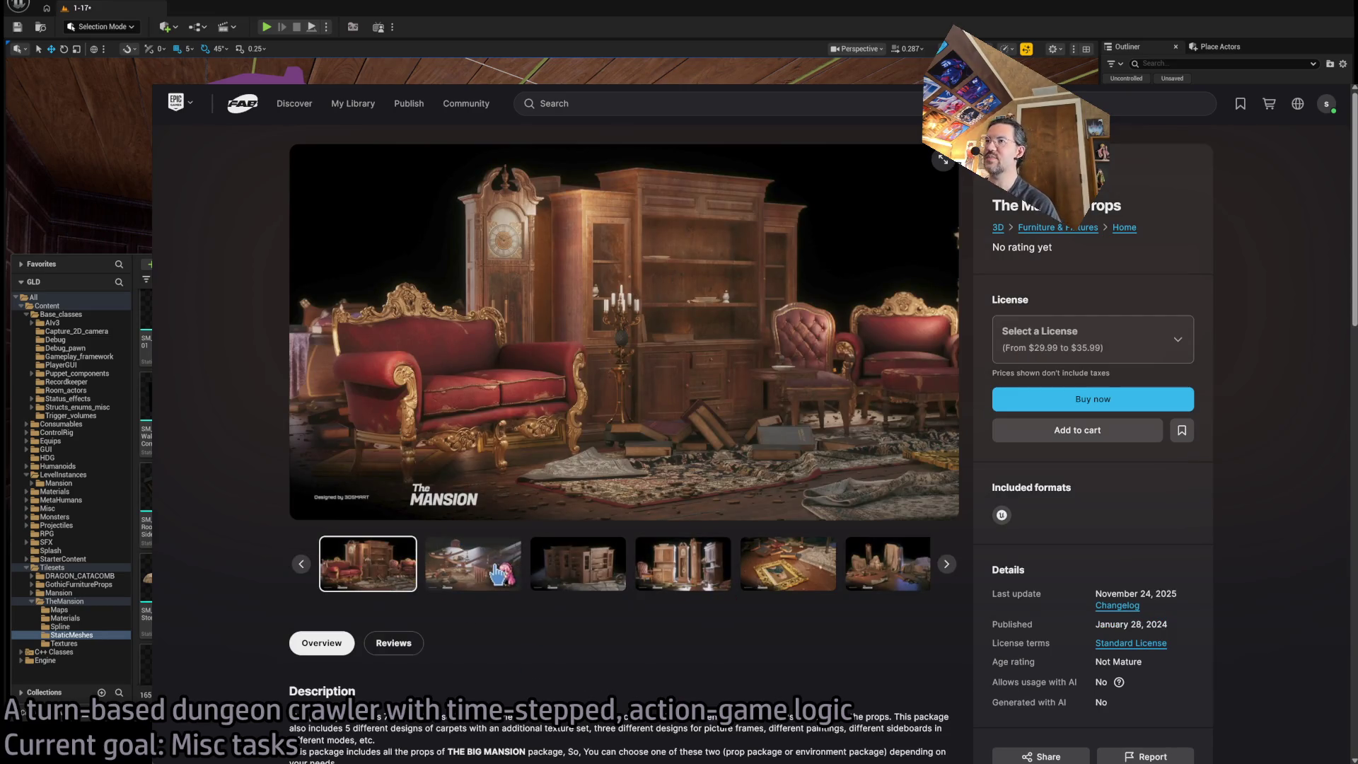
pyautogui.click(488, 569)
pyautogui.click(587, 577)
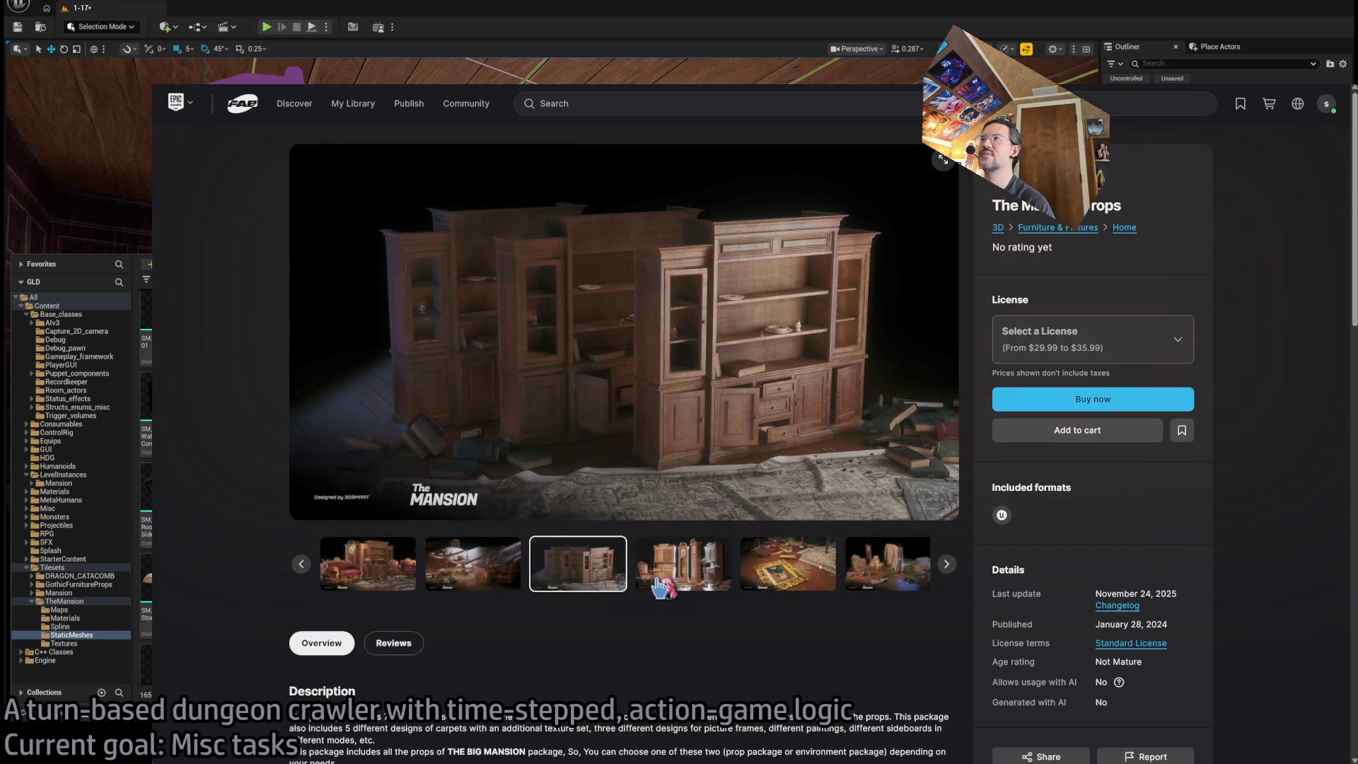
pyautogui.click(668, 581)
pyautogui.click(767, 573)
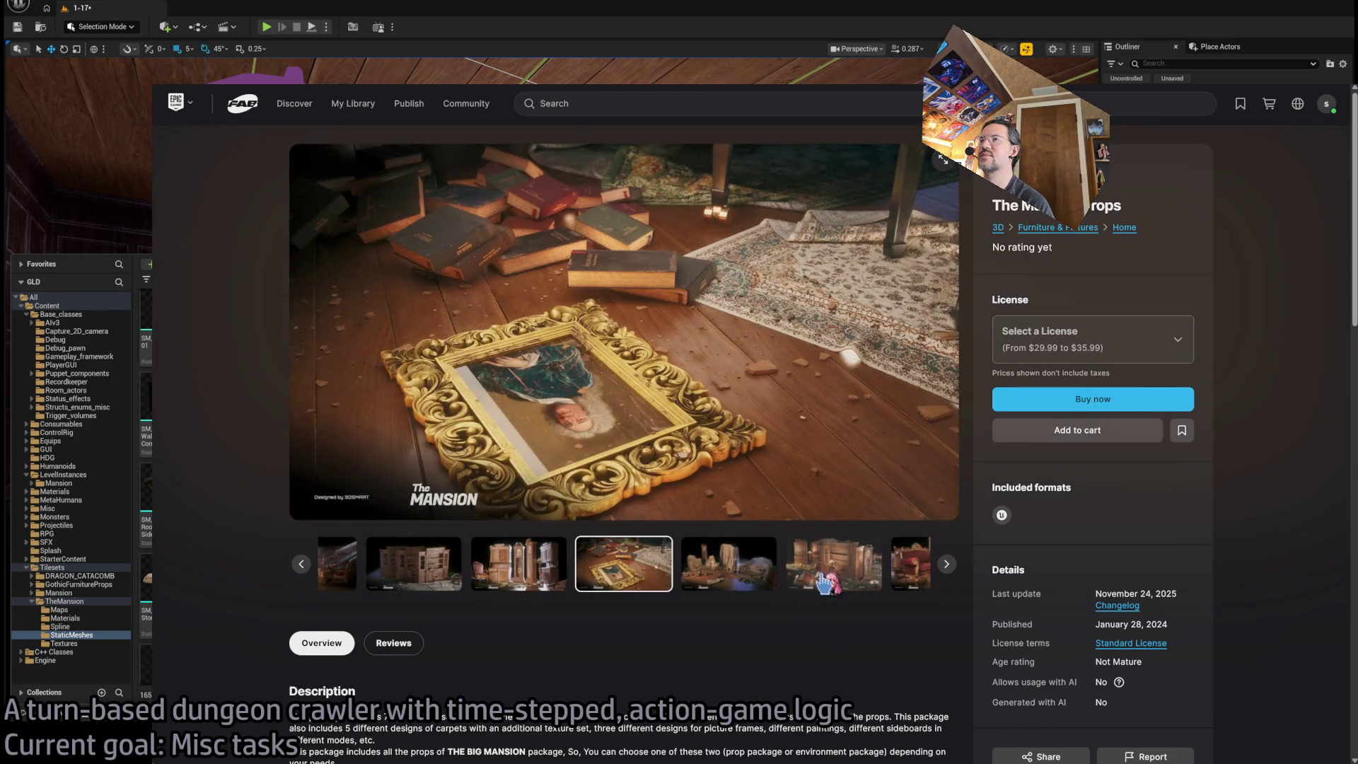
pyautogui.click(824, 584)
pyautogui.hotkey('alt', 'Tab')
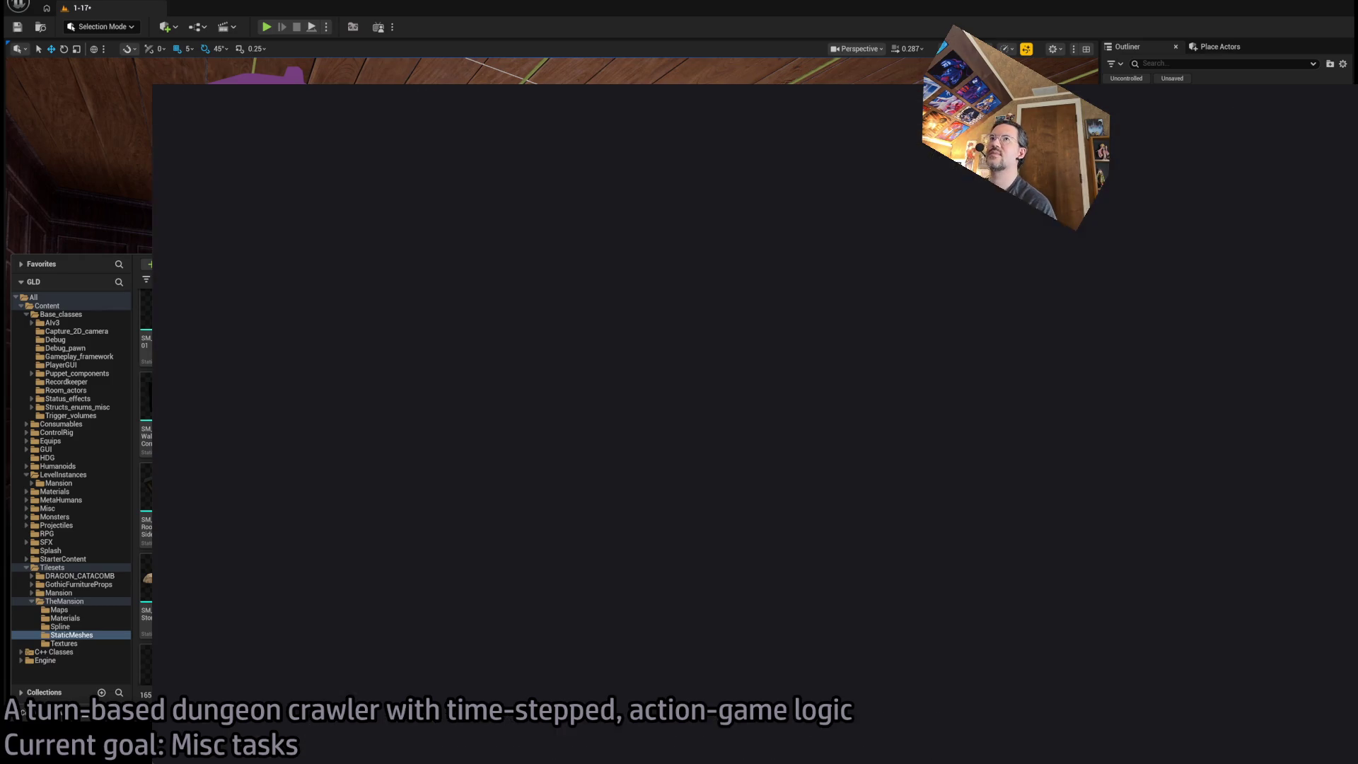
pyautogui.hotkey('alt', 'Tab')
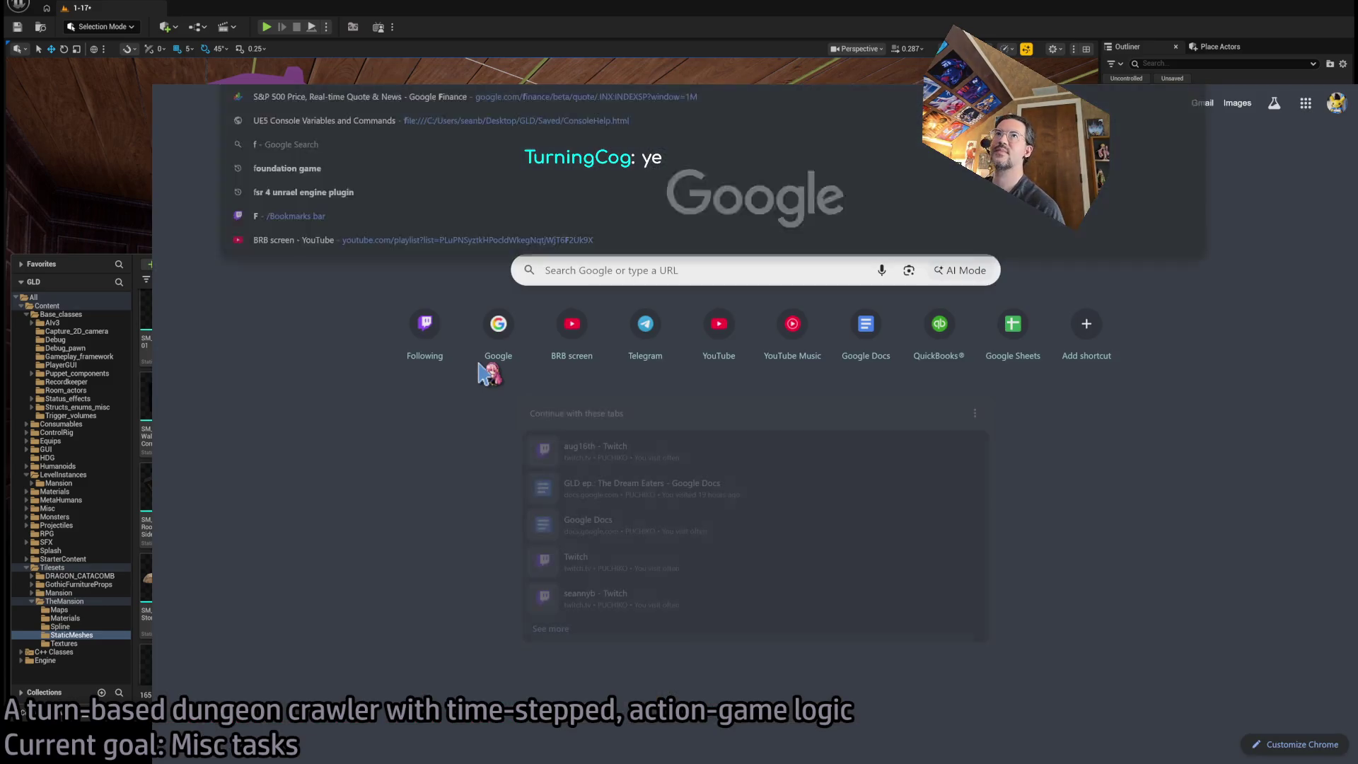
# Load Fab's Discover page, advance the On Sale row, and open the Space Skybox Background Bundle.
pyautogui.press('Return')
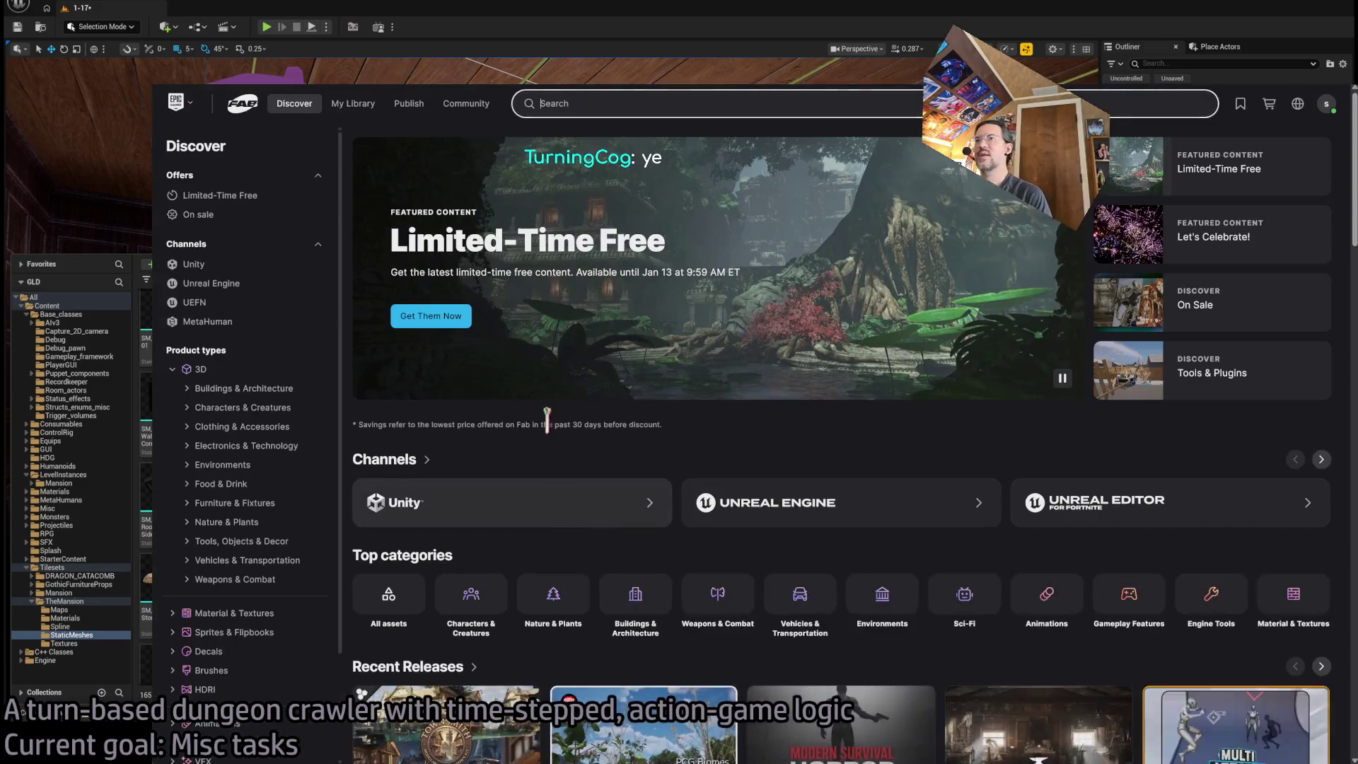
pyautogui.scroll(-3, 583, 513)
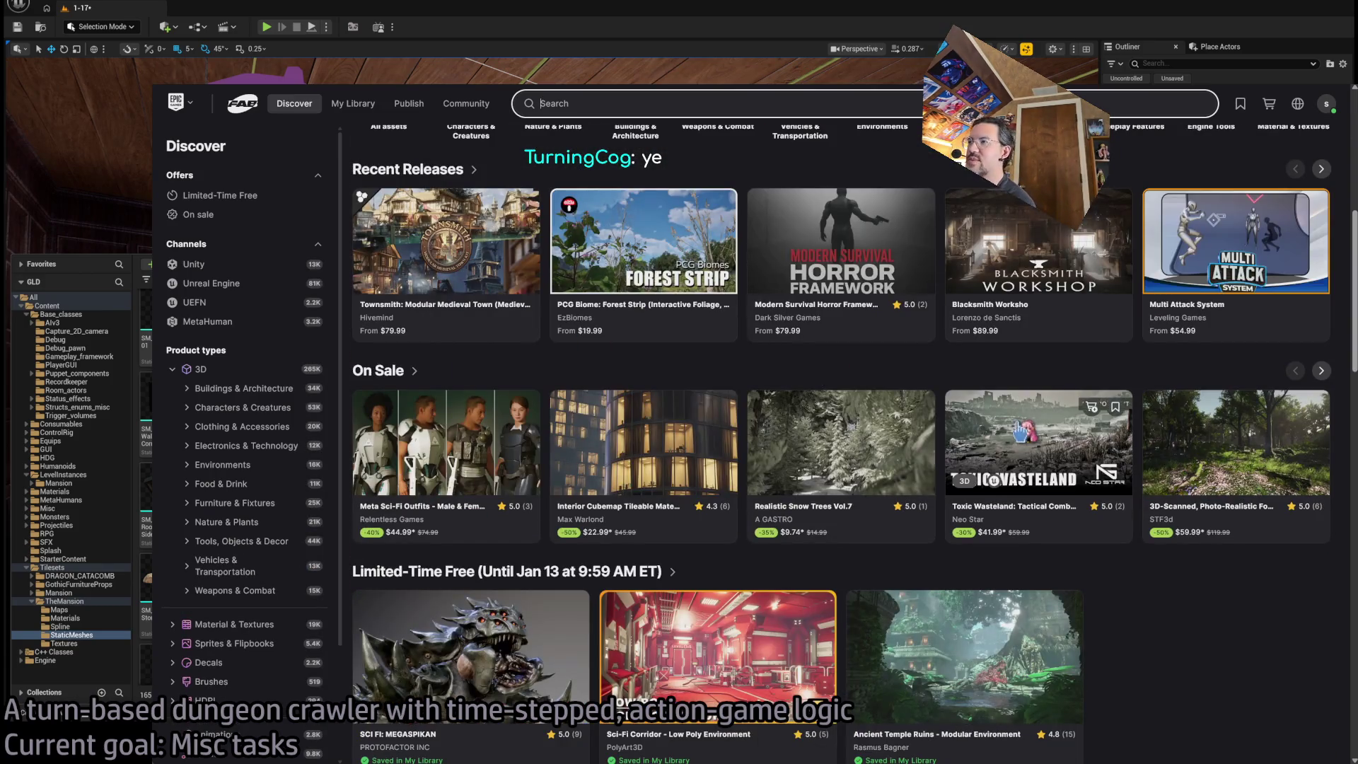
pyautogui.click(1321, 371)
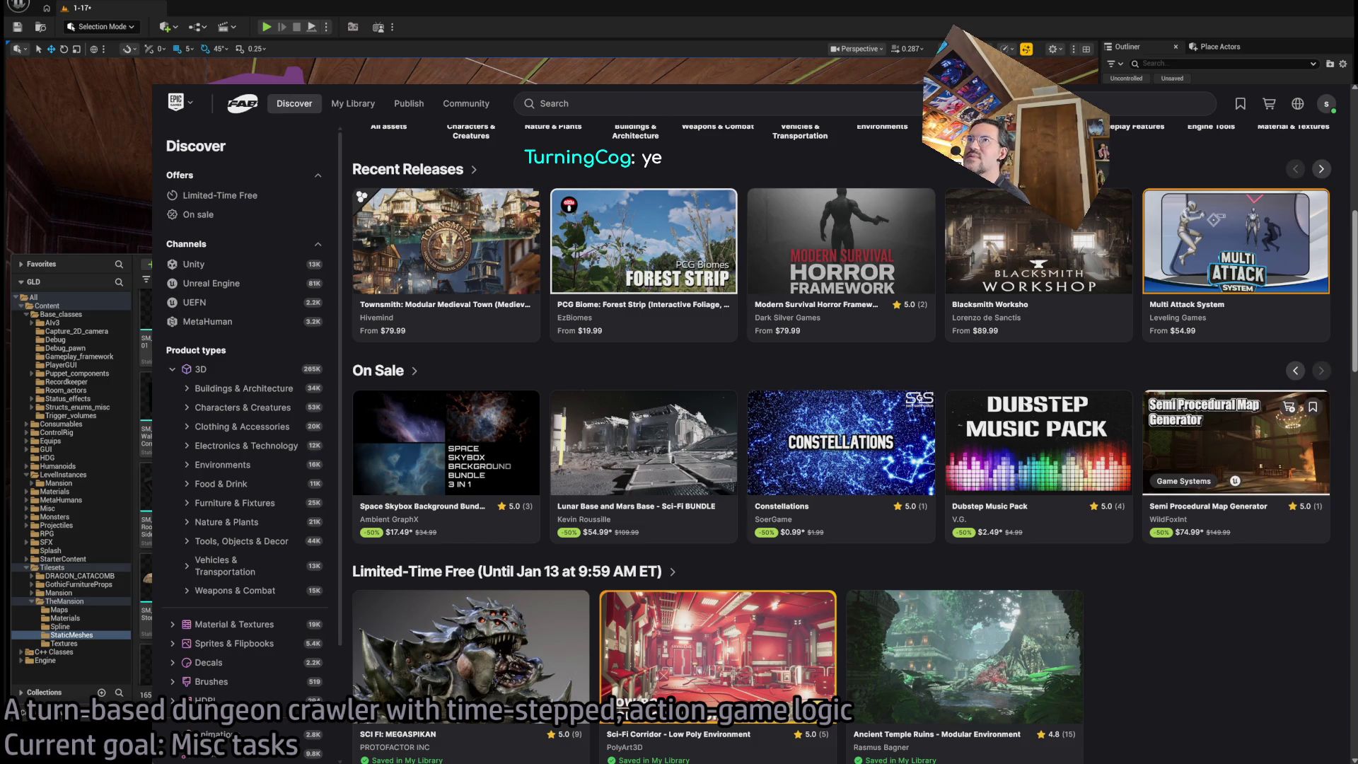
pyautogui.click(425, 453)
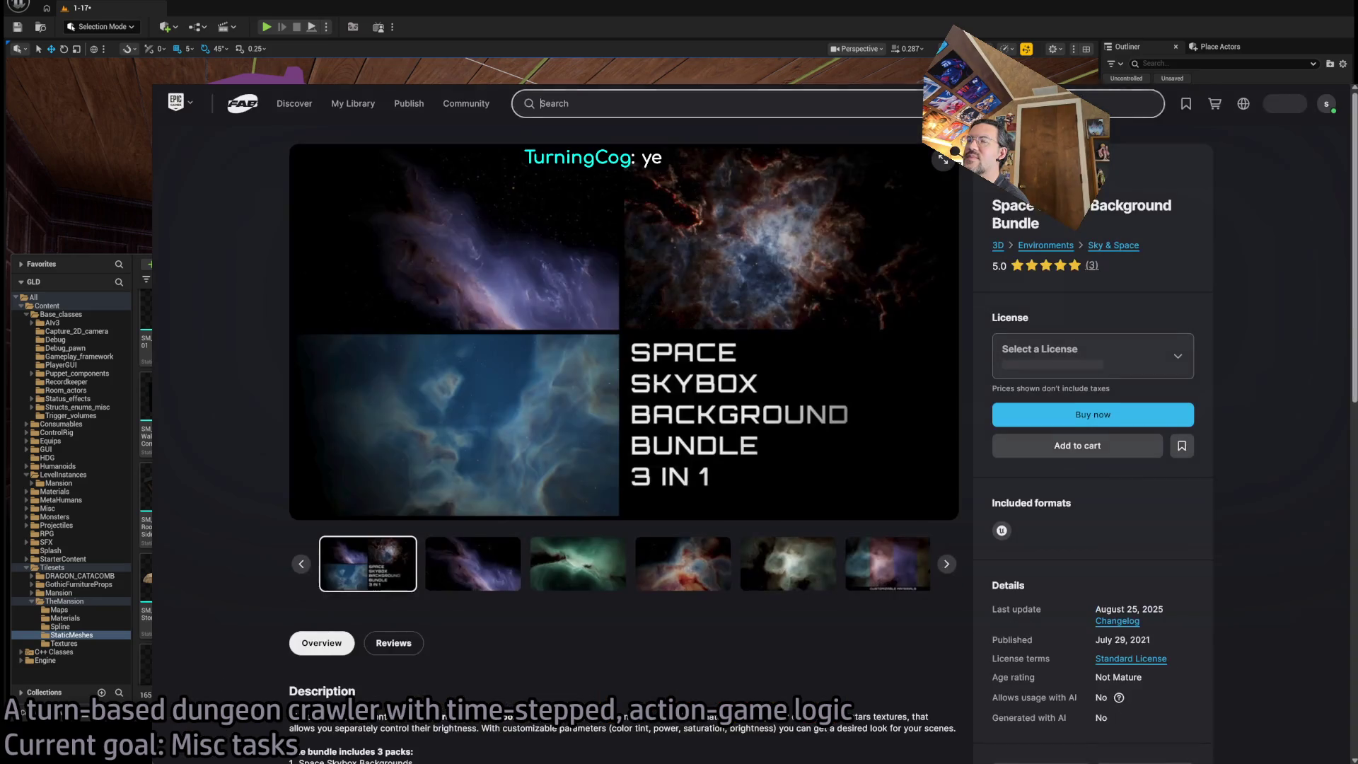
# View the green, orange-blue, Customizable Materials, grey and teal-orange nebula images.
pyautogui.click(592, 560)
pyautogui.click(670, 573)
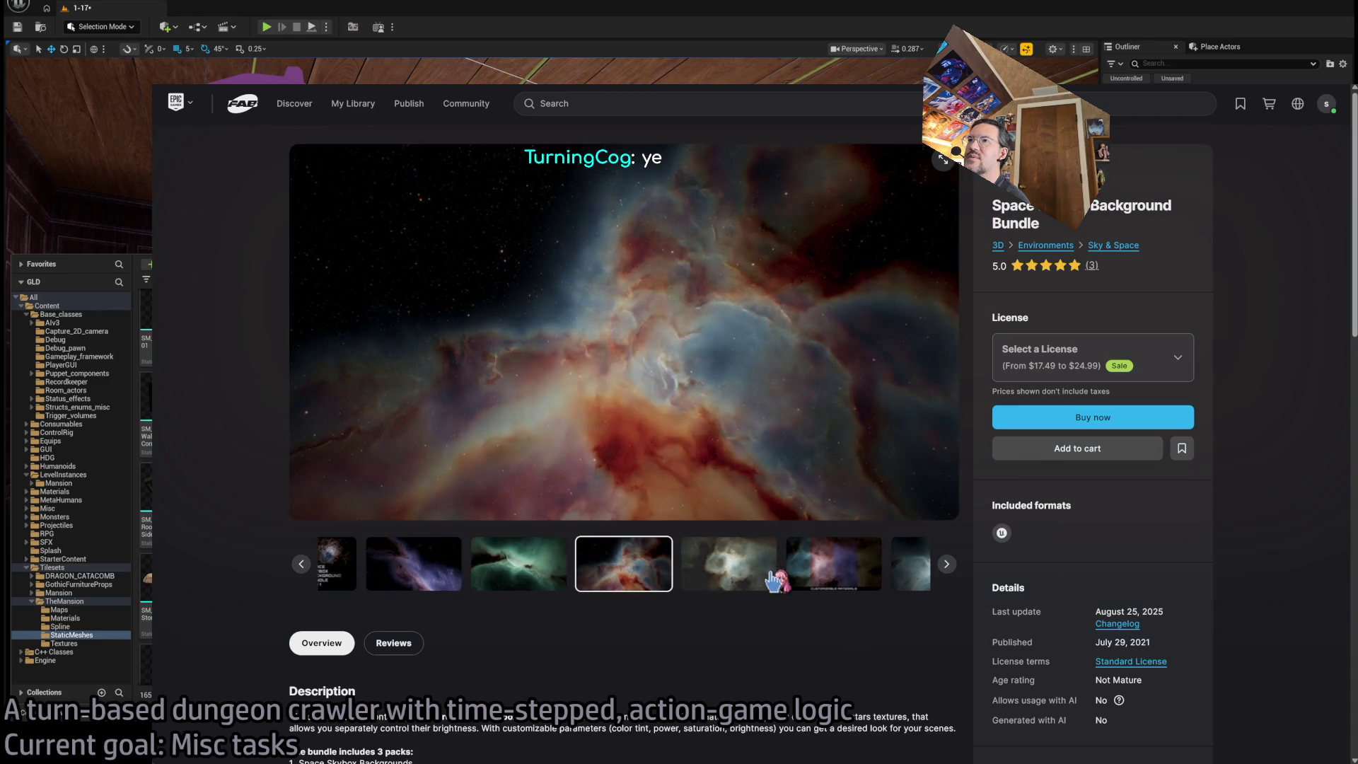
pyautogui.click(745, 571)
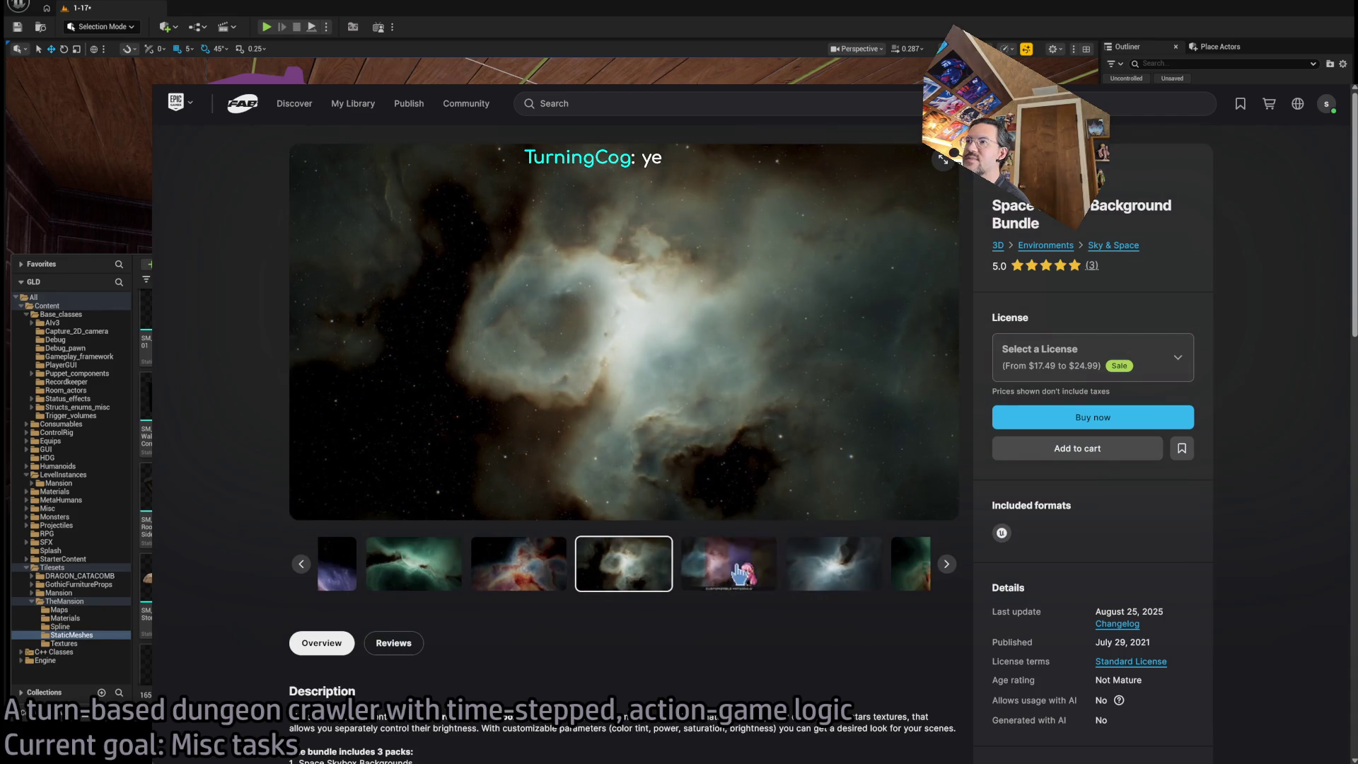
pyautogui.click(720, 573)
pyautogui.click(720, 573)
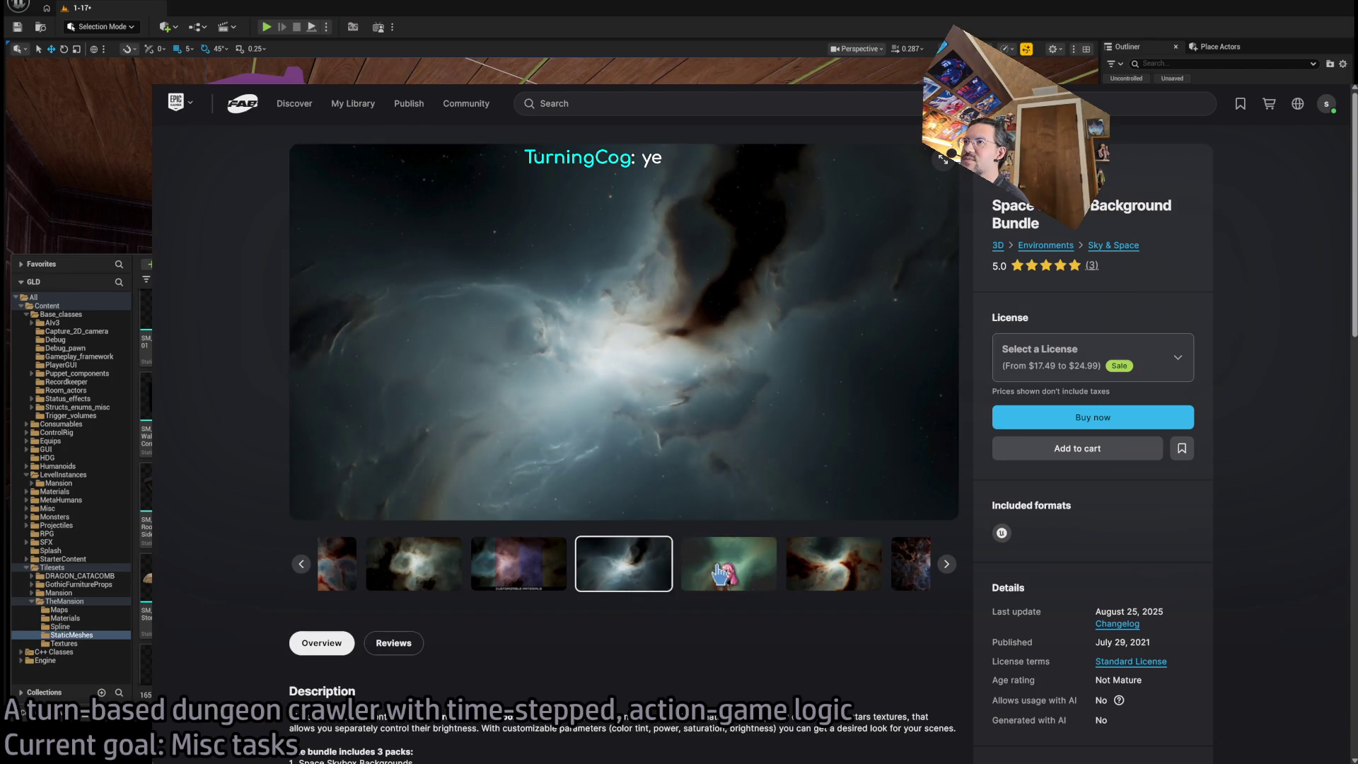
pyautogui.click(716, 575)
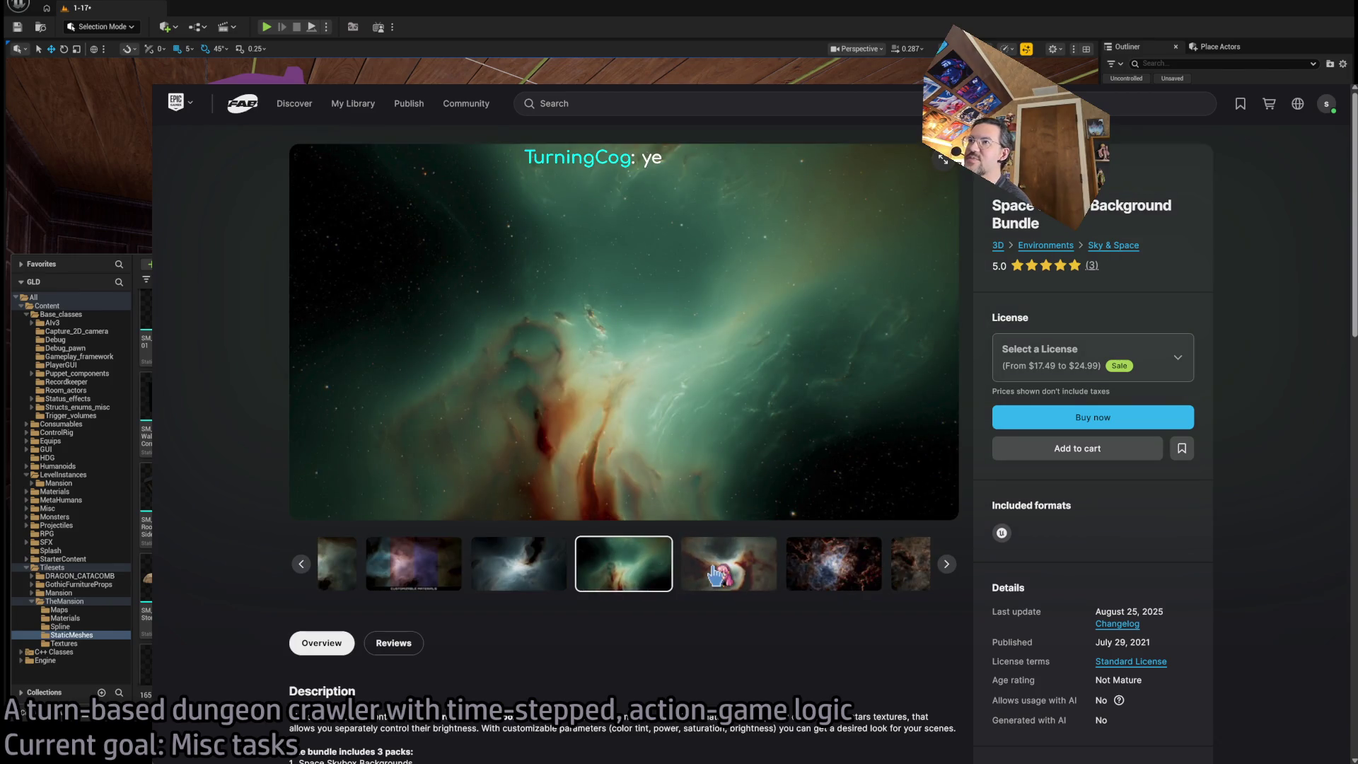
# View the remaining nebula images, then show the map generator's 'Same shape different seed' preview.
pyautogui.click(716, 575)
pyautogui.click(719, 577)
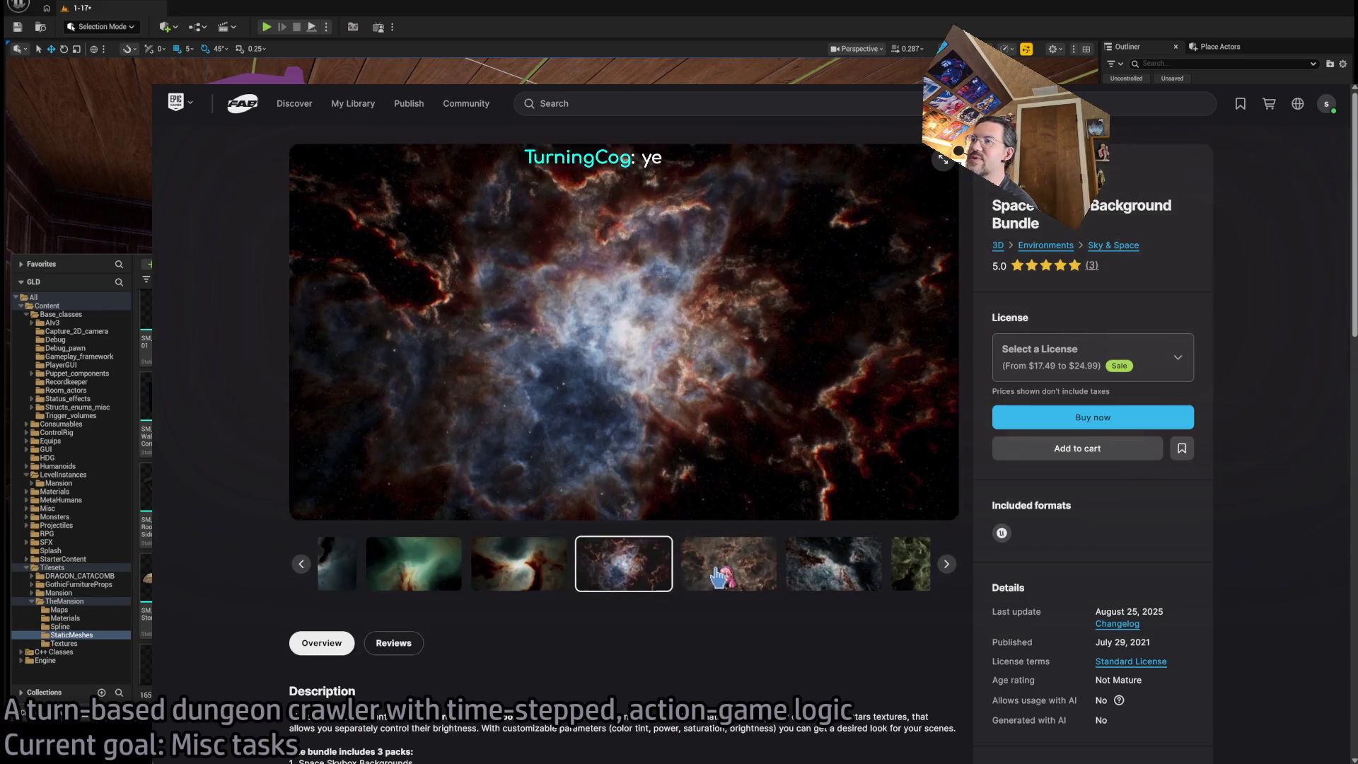
pyautogui.click(719, 576)
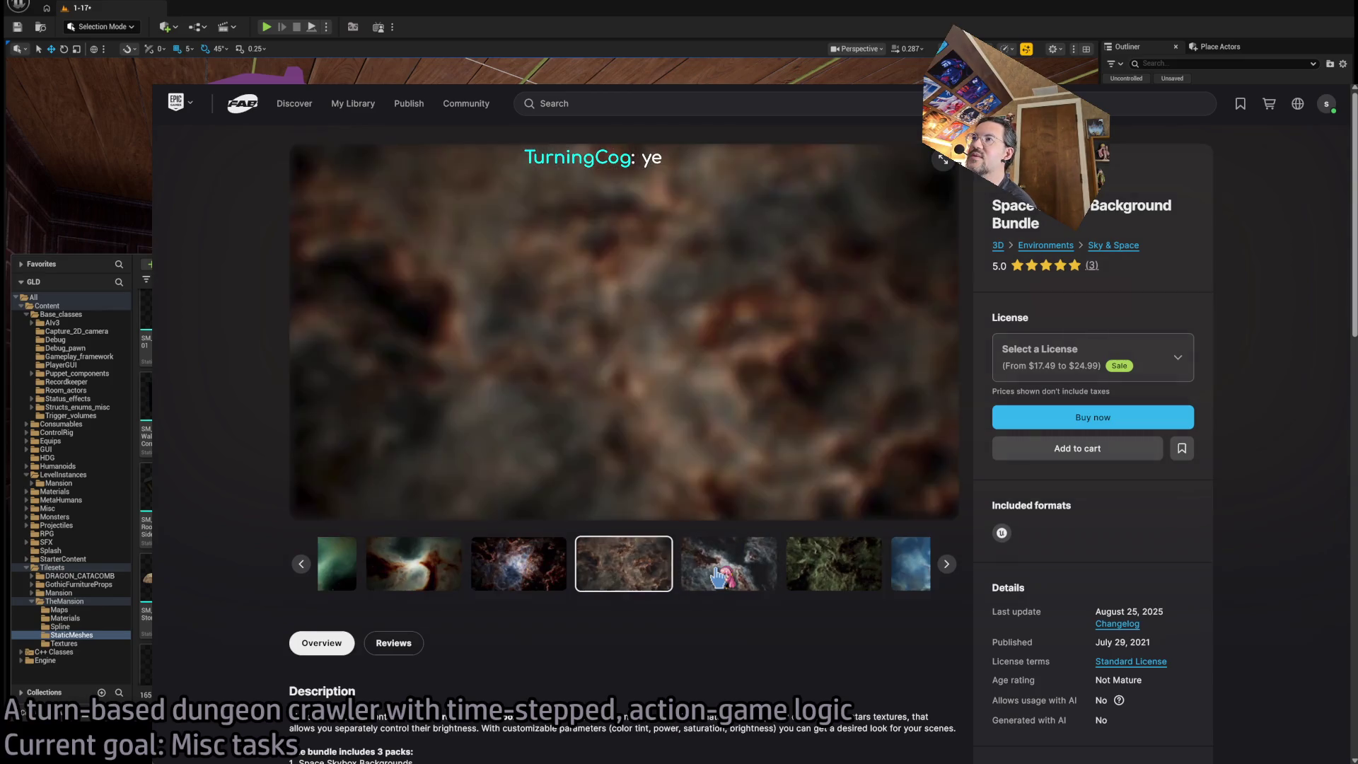
pyautogui.click(718, 577)
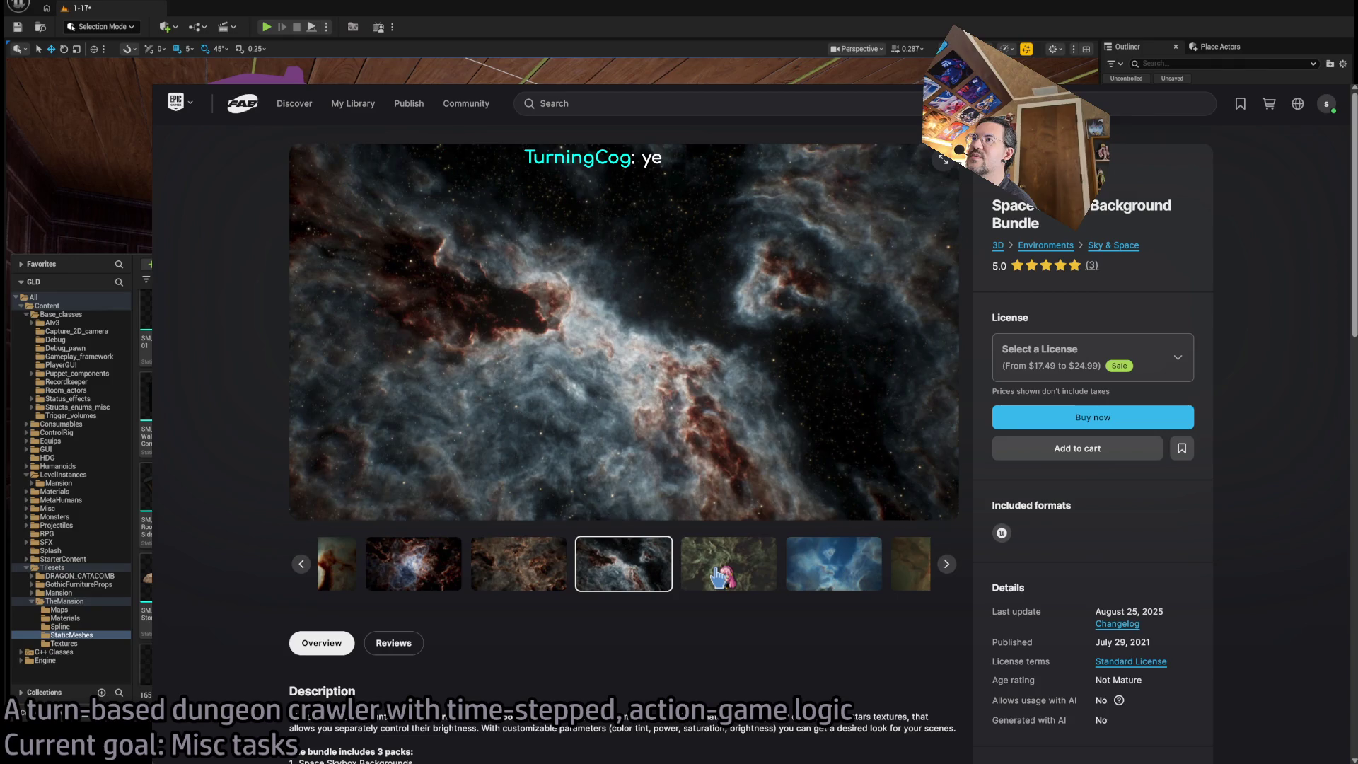
pyautogui.click(719, 576)
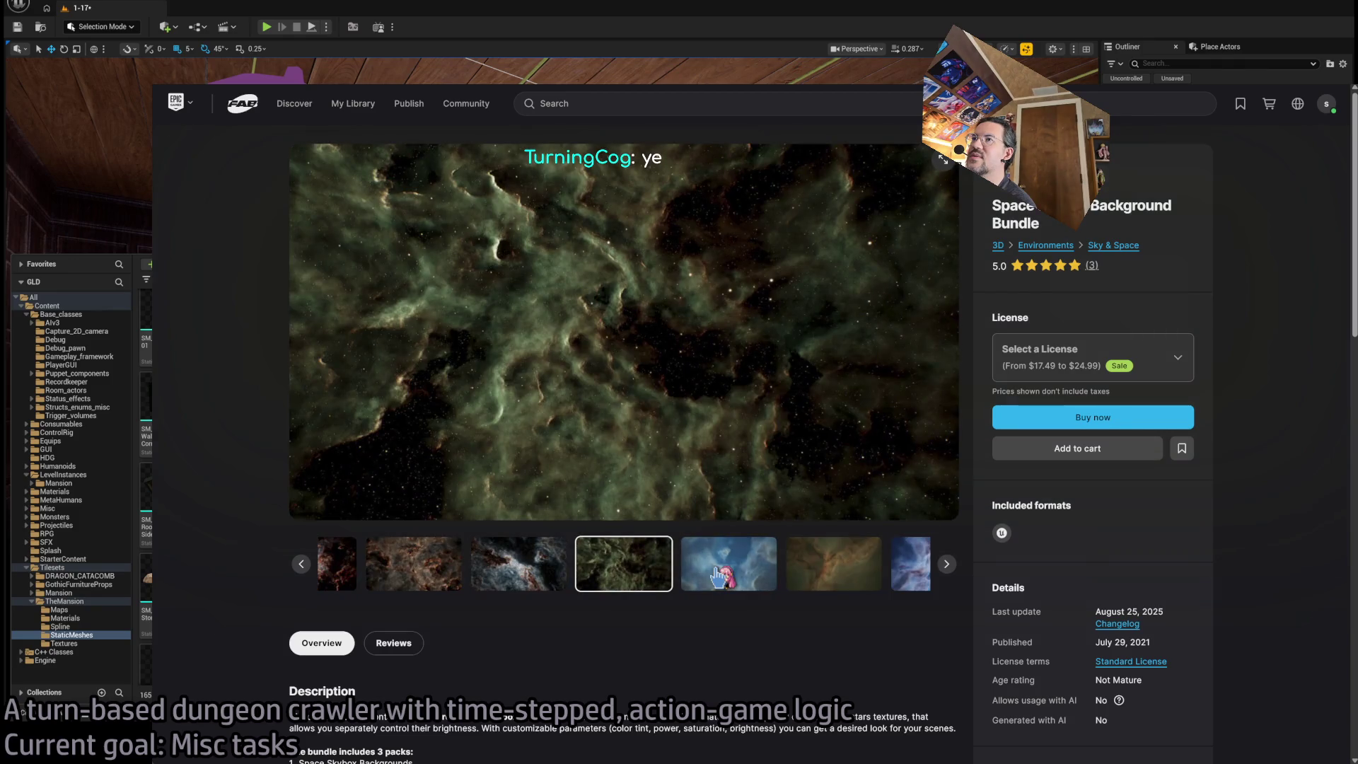
pyautogui.click(719, 577)
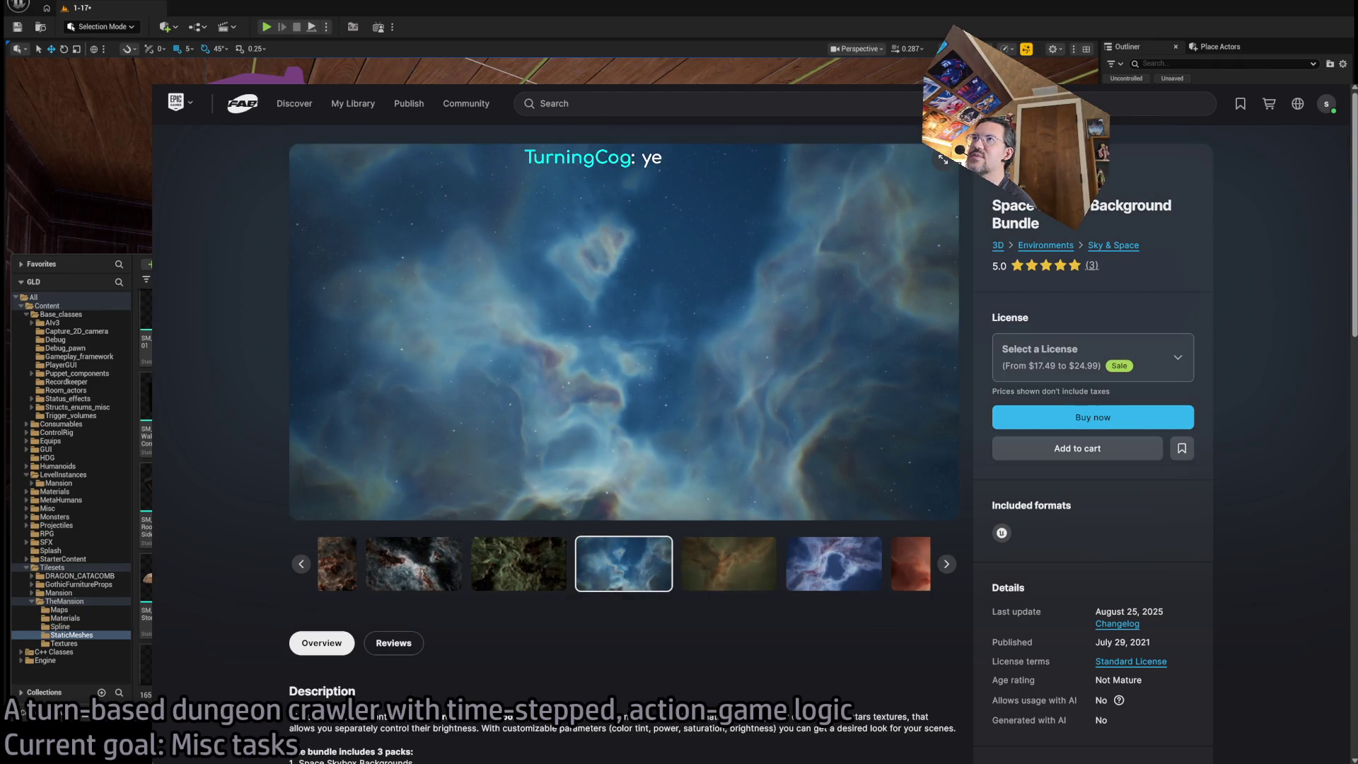
pyautogui.hotkey('alt', 'Left')
pyautogui.click(471, 564)
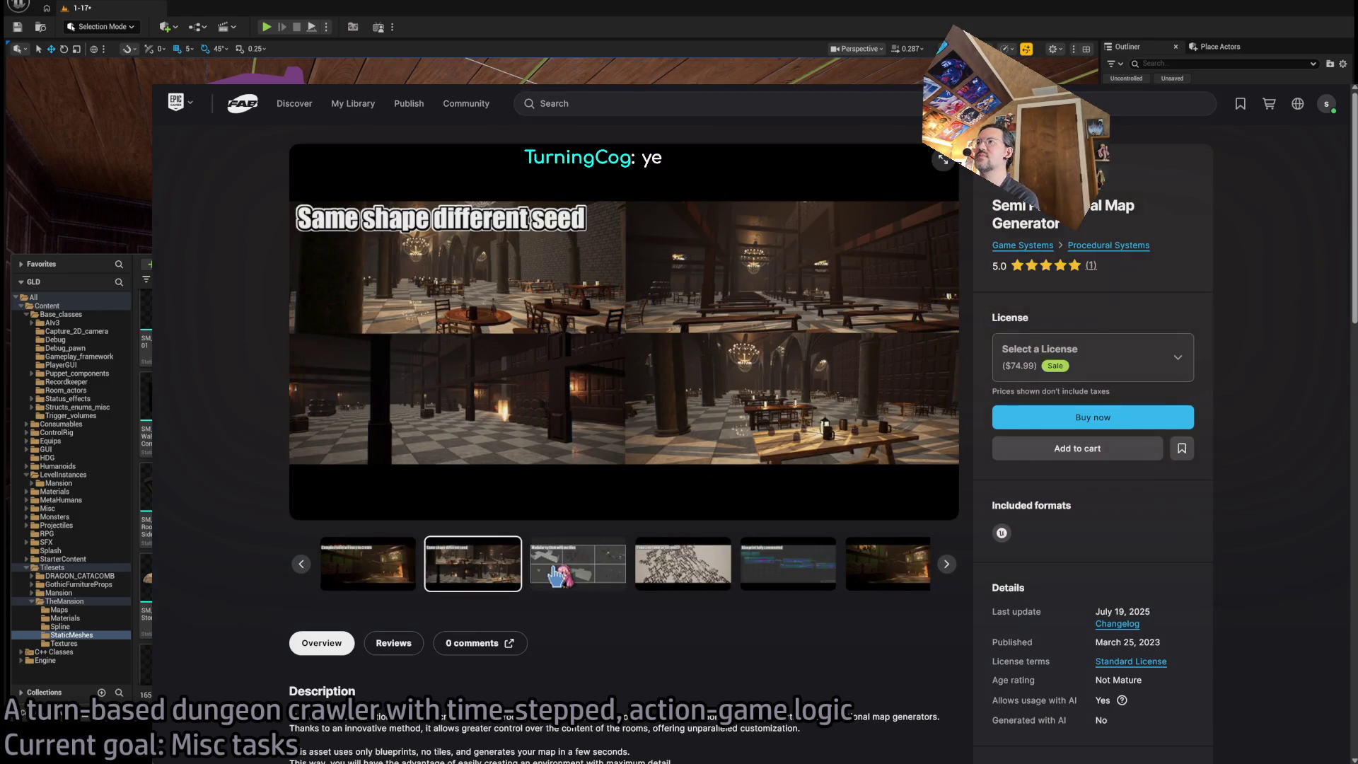
# View the map generator's Modular system, Thousand rooms and dining-hall previews, then return to Discover.
pyautogui.click(584, 573)
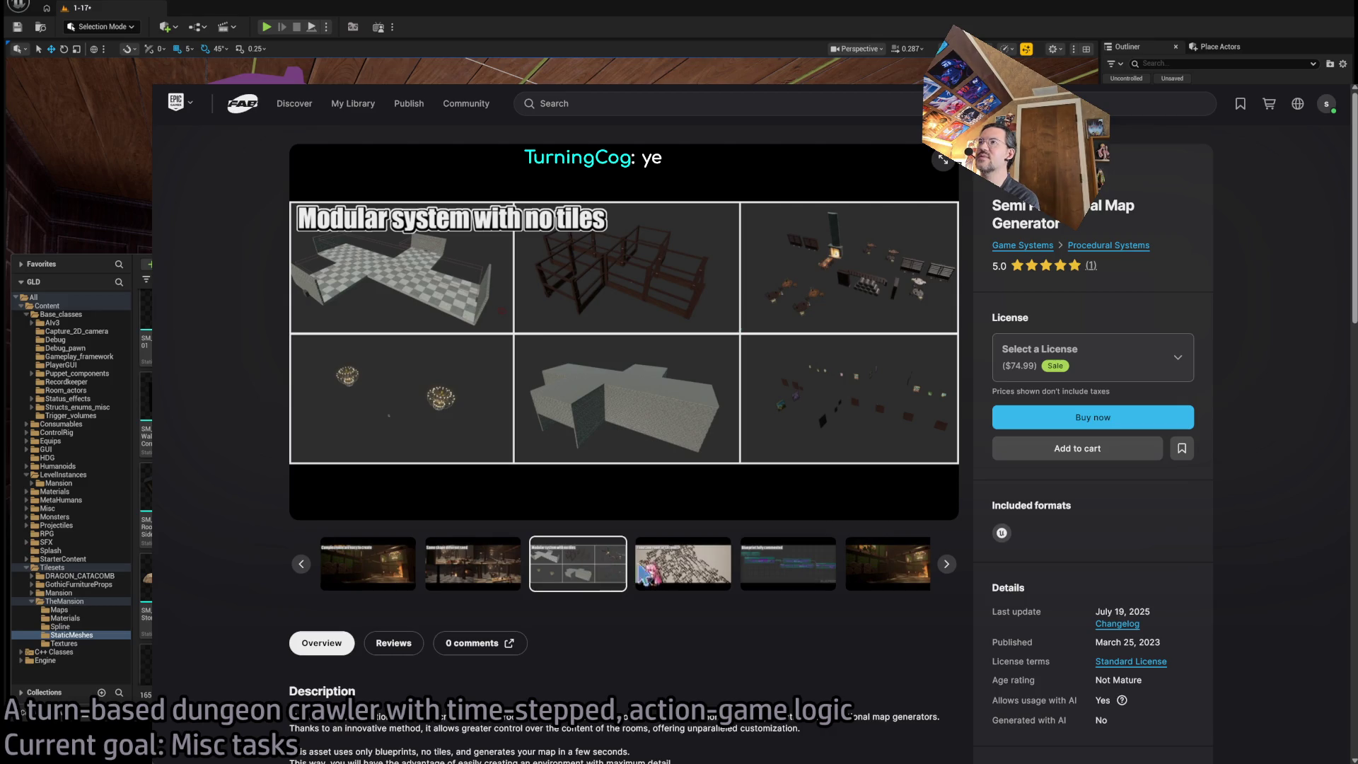
pyautogui.click(642, 569)
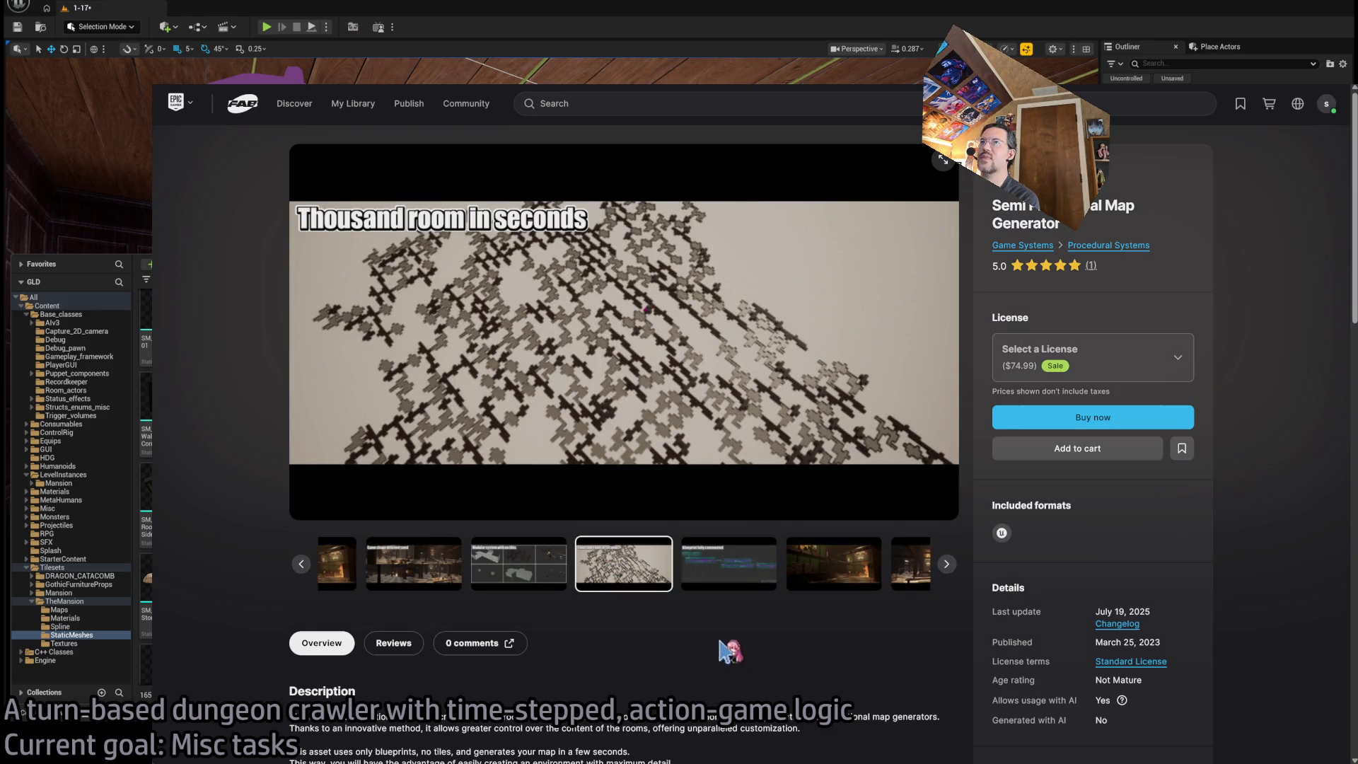
pyautogui.click(719, 588)
pyautogui.click(718, 588)
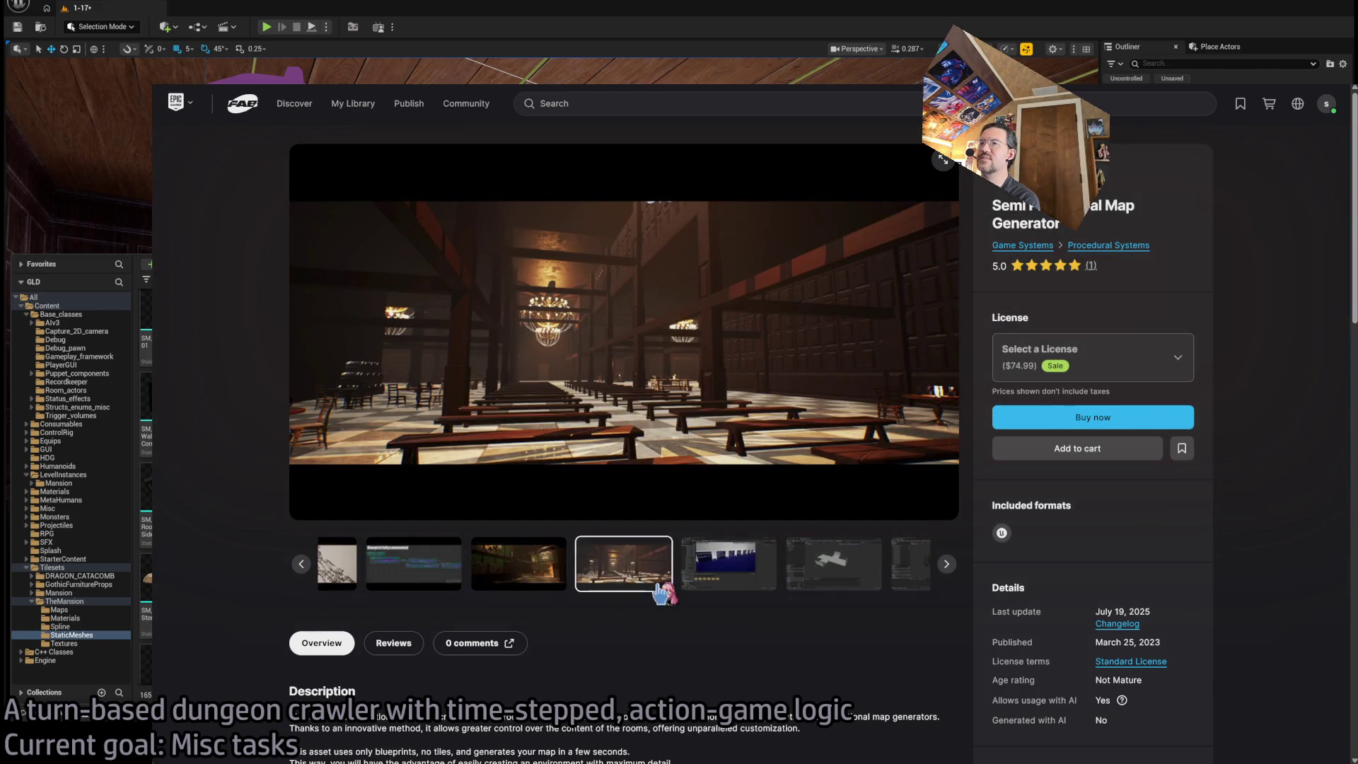
pyautogui.hotkey('alt', 'Left')
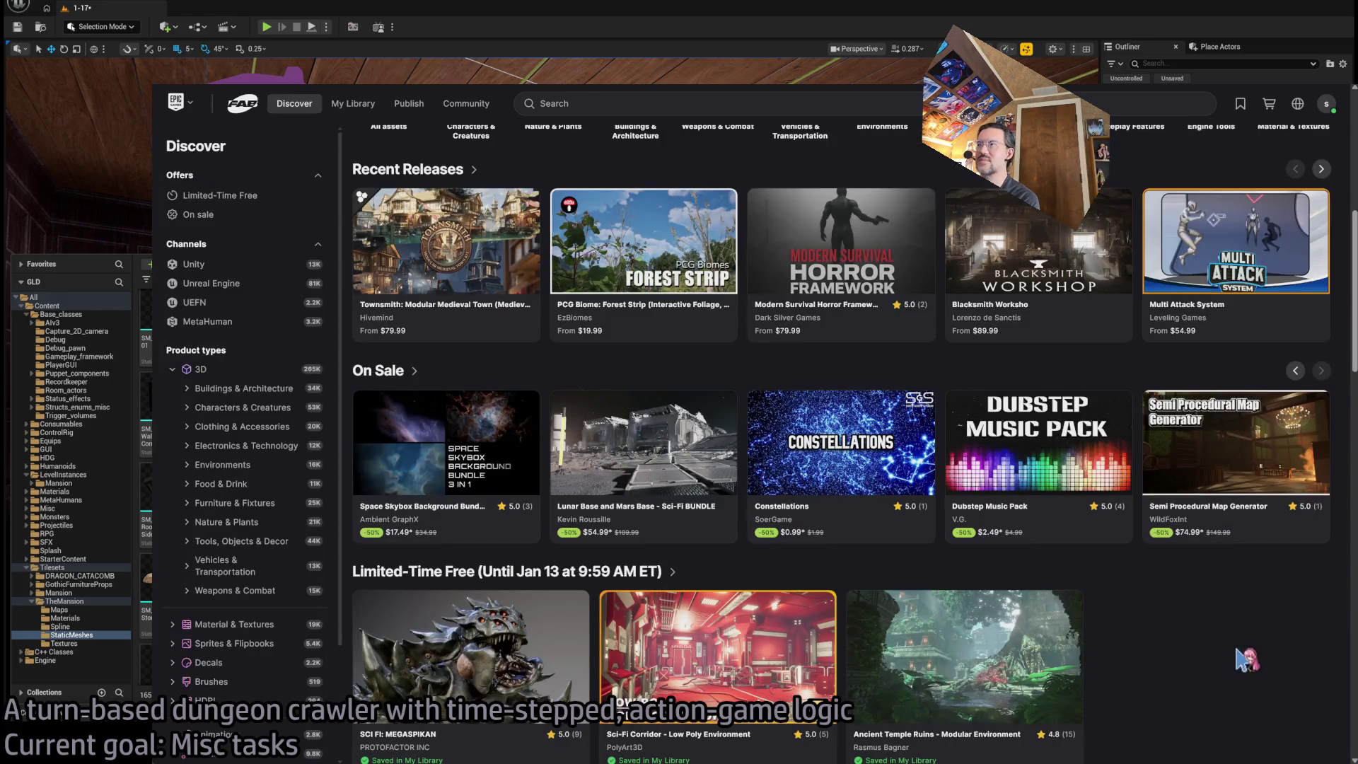
# Scroll Discover, open the Korean hanok village page, and view its flower-box, building and screen images.
pyautogui.scroll(-4, 1243, 651)
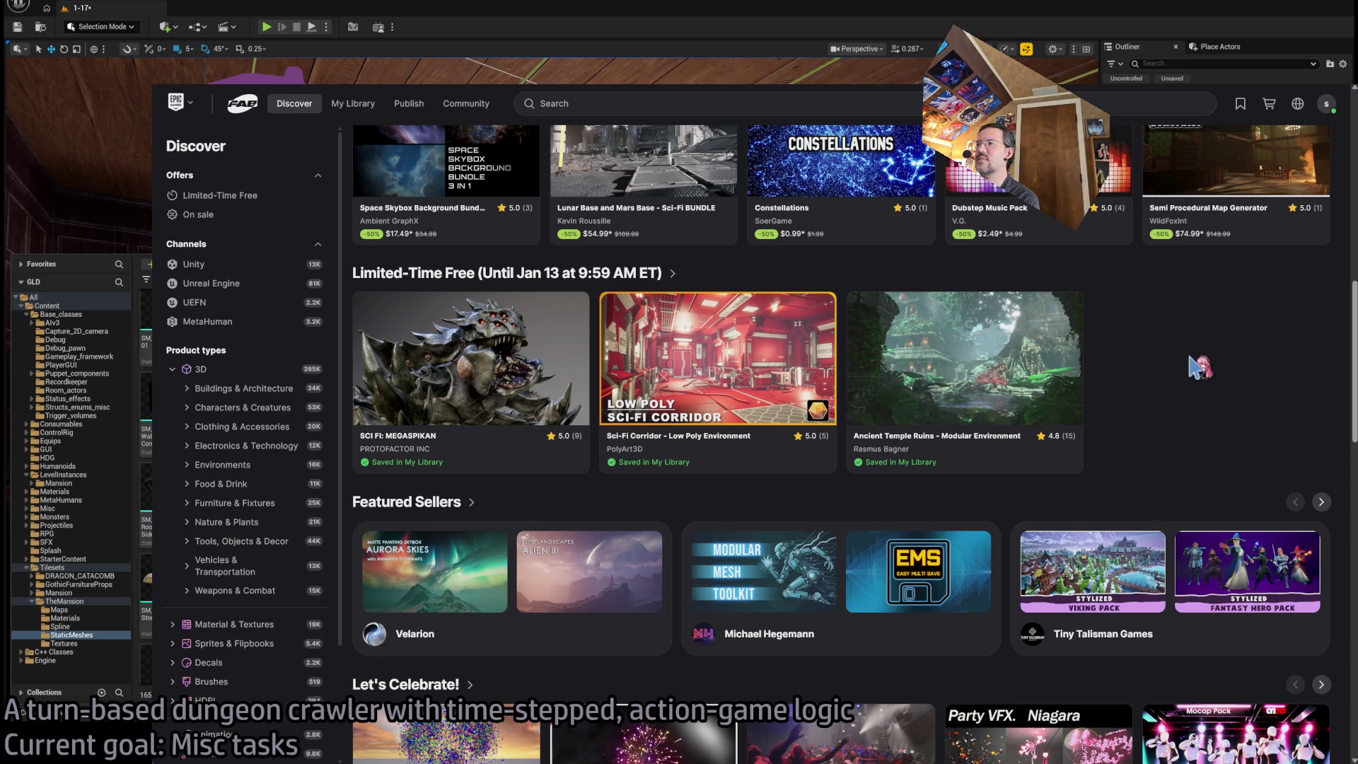
pyautogui.scroll(-4, 1203, 382)
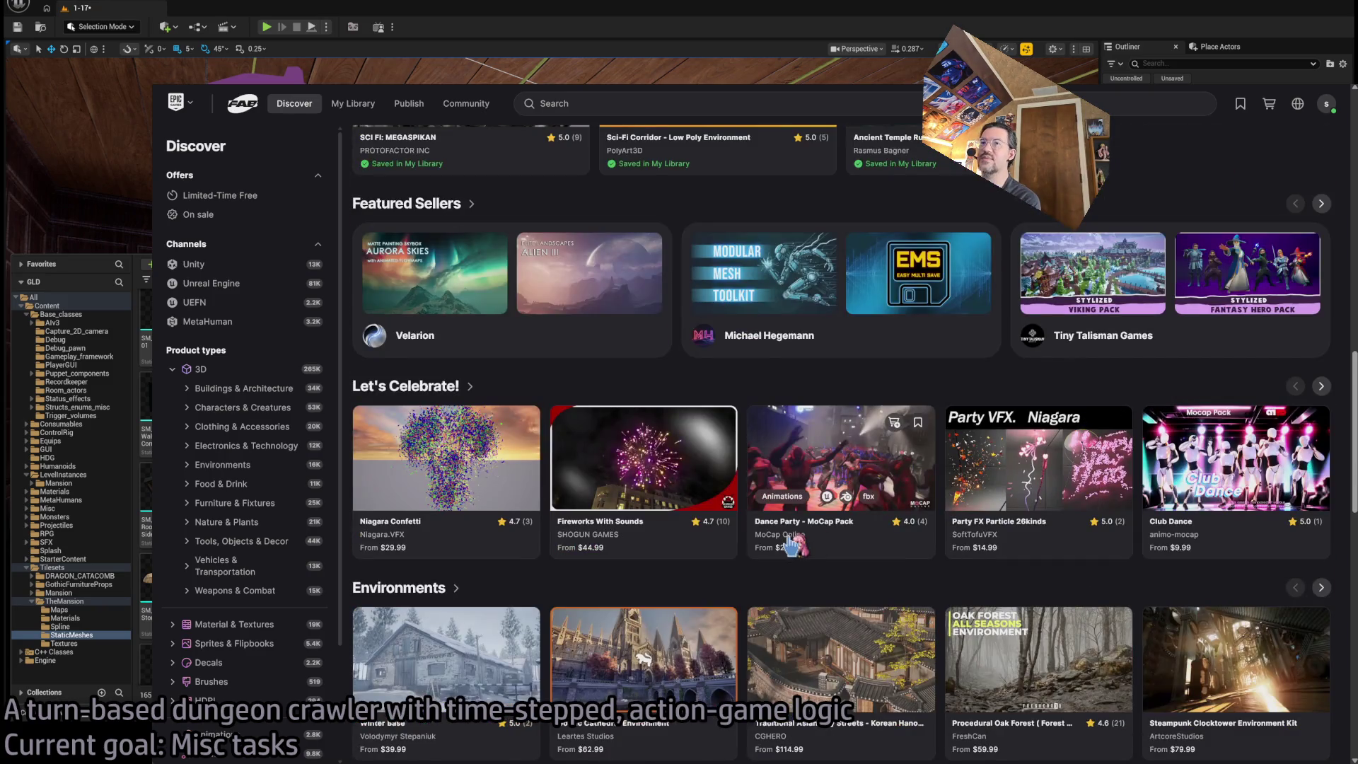
pyautogui.scroll(-1, 820, 483)
pyautogui.scroll(-1, 820, 484)
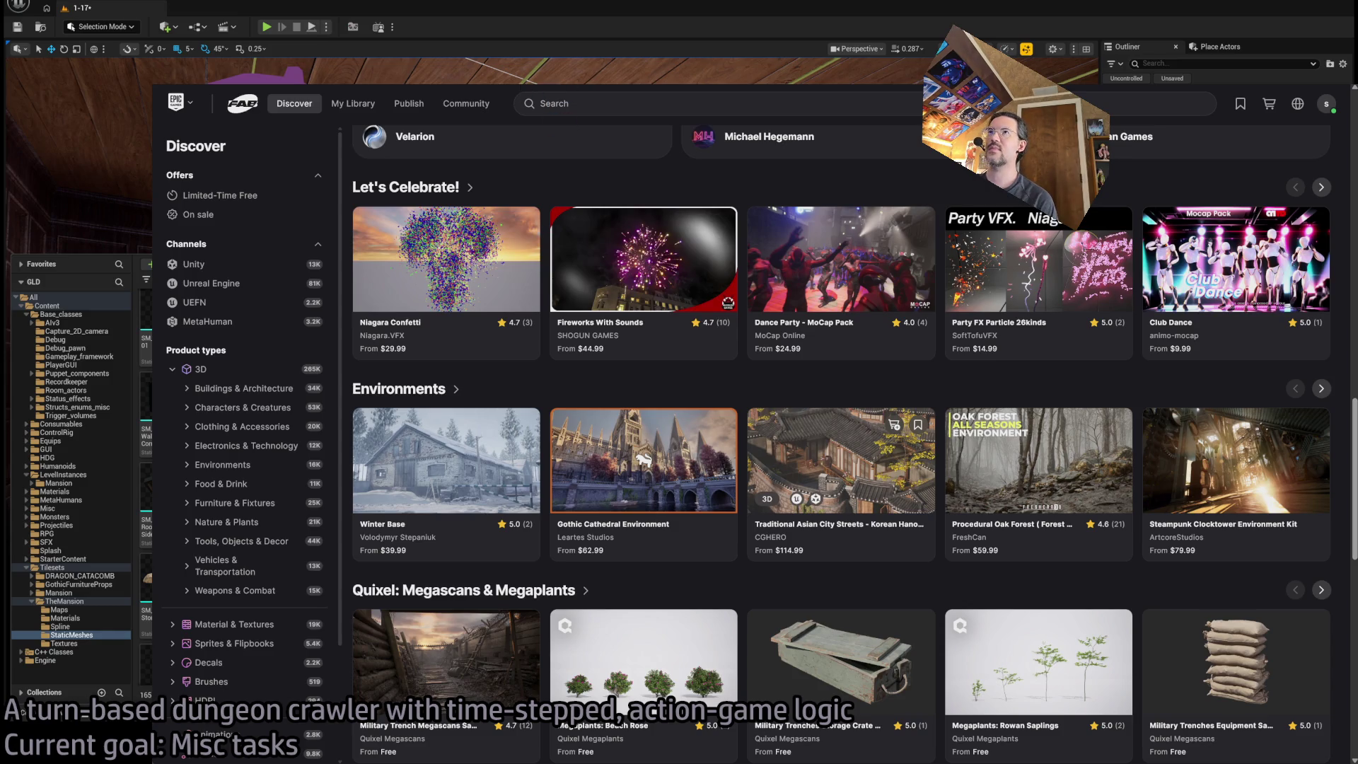
pyautogui.click(841, 467)
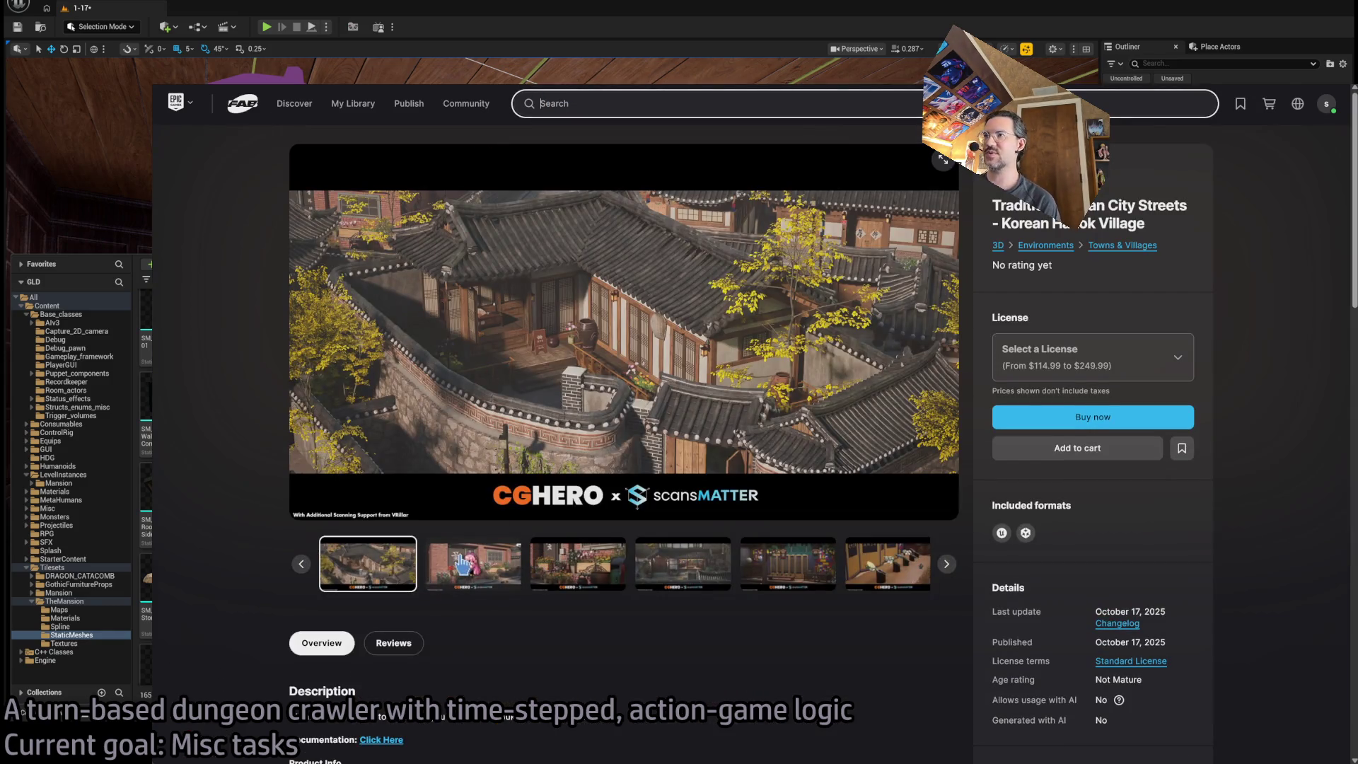
pyautogui.click(461, 559)
pyautogui.click(947, 565)
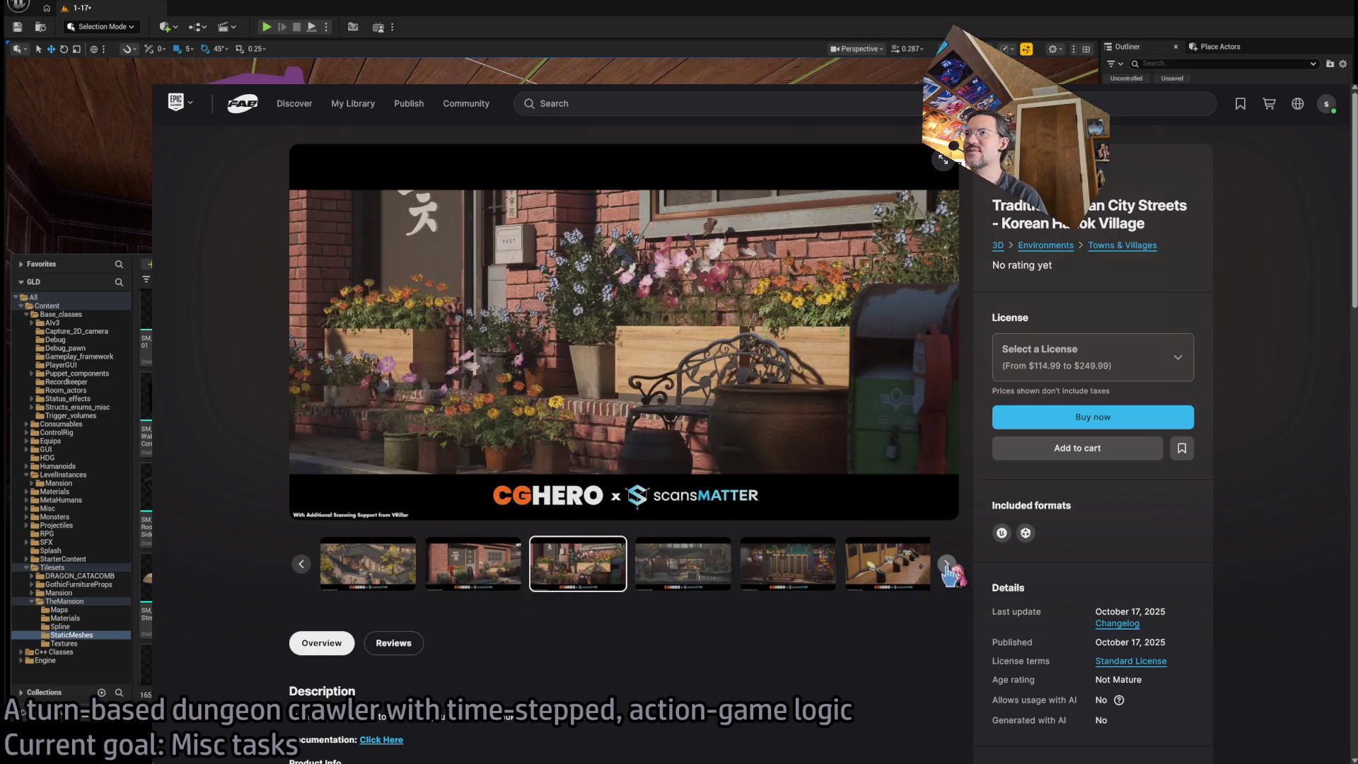
pyautogui.click(947, 565)
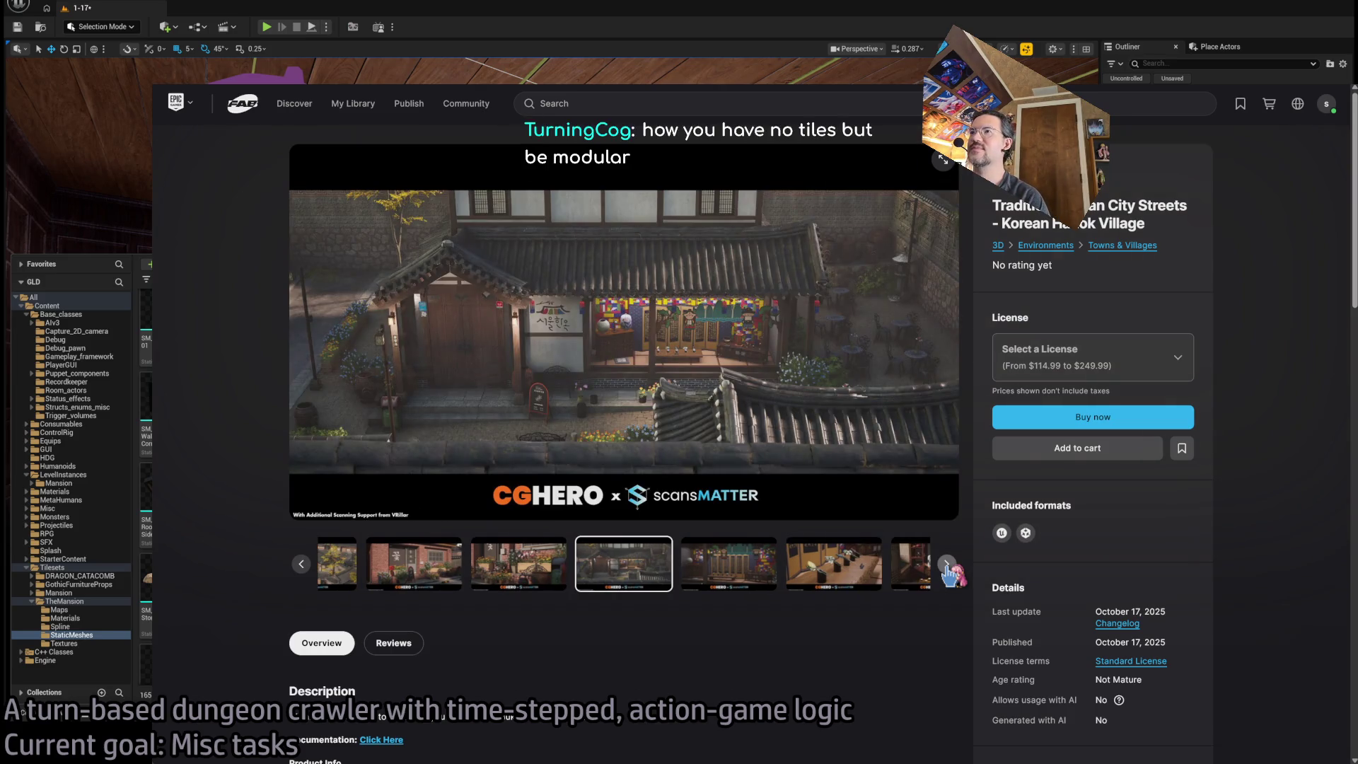
pyautogui.click(946, 565)
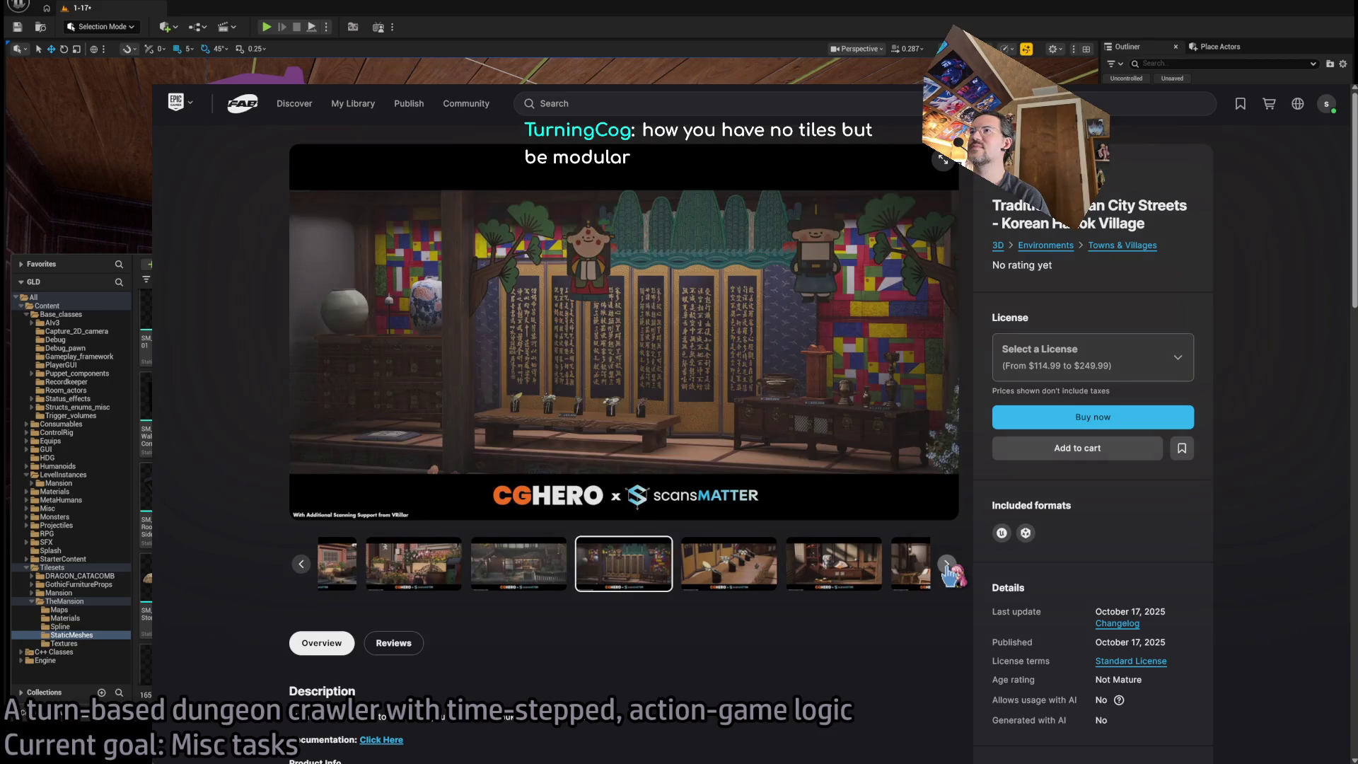
# Page through the remaining hanok interior, exterior and alley images, then close the Fab window.
pyautogui.click(946, 565)
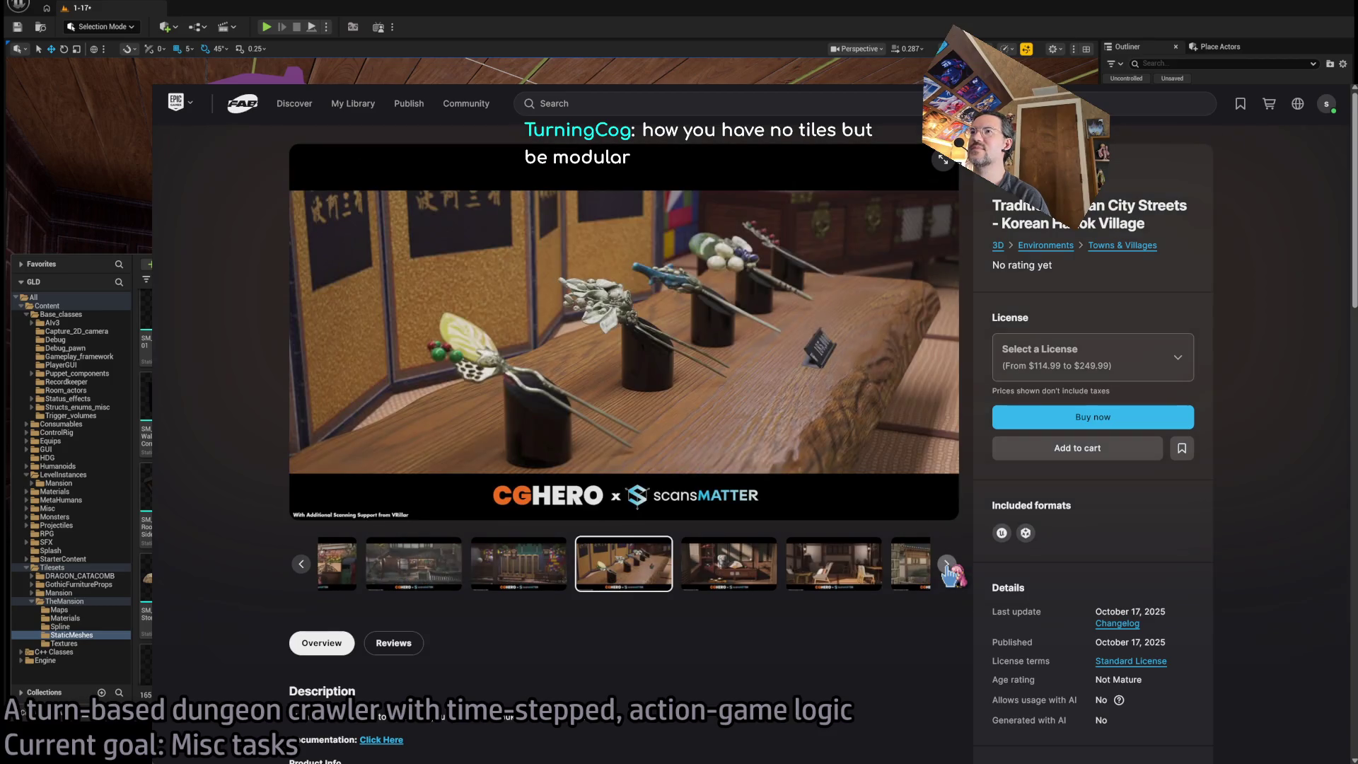
pyautogui.click(946, 565)
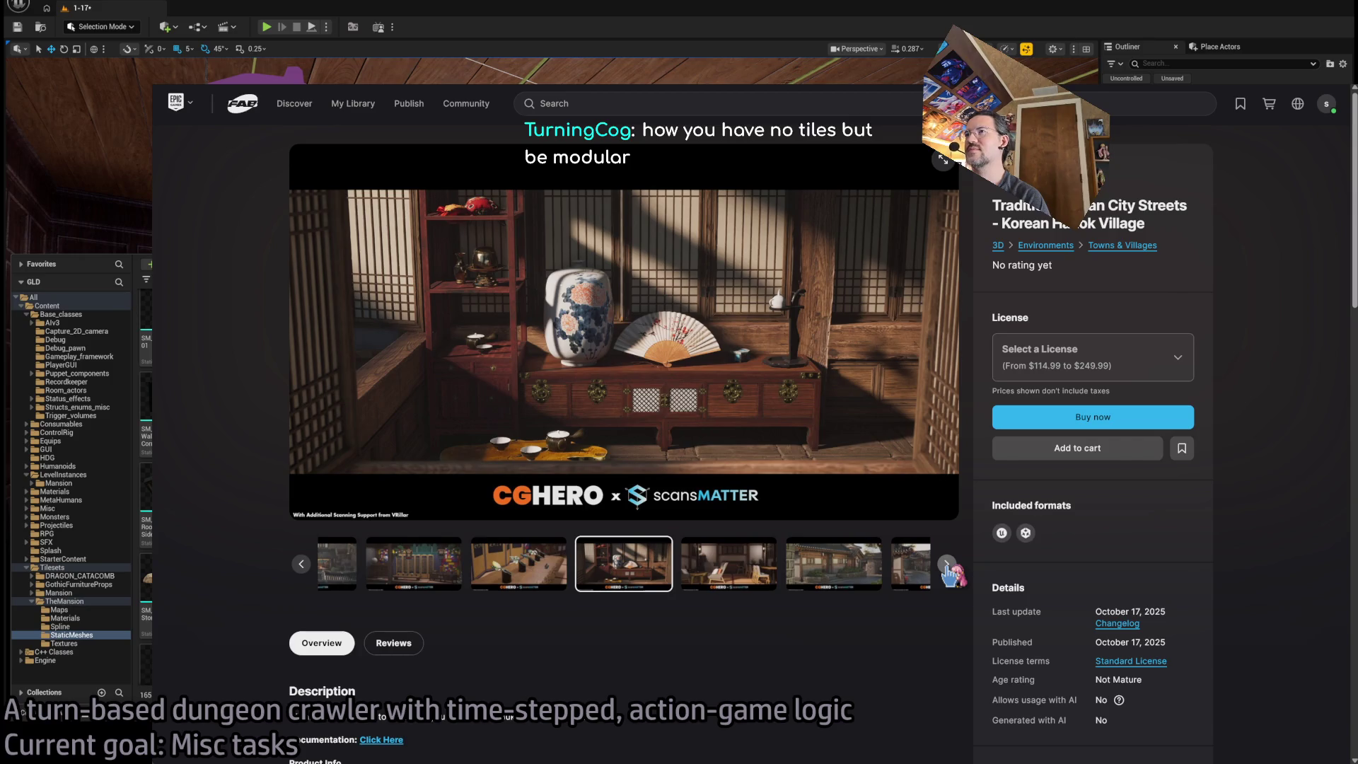
pyautogui.click(946, 565)
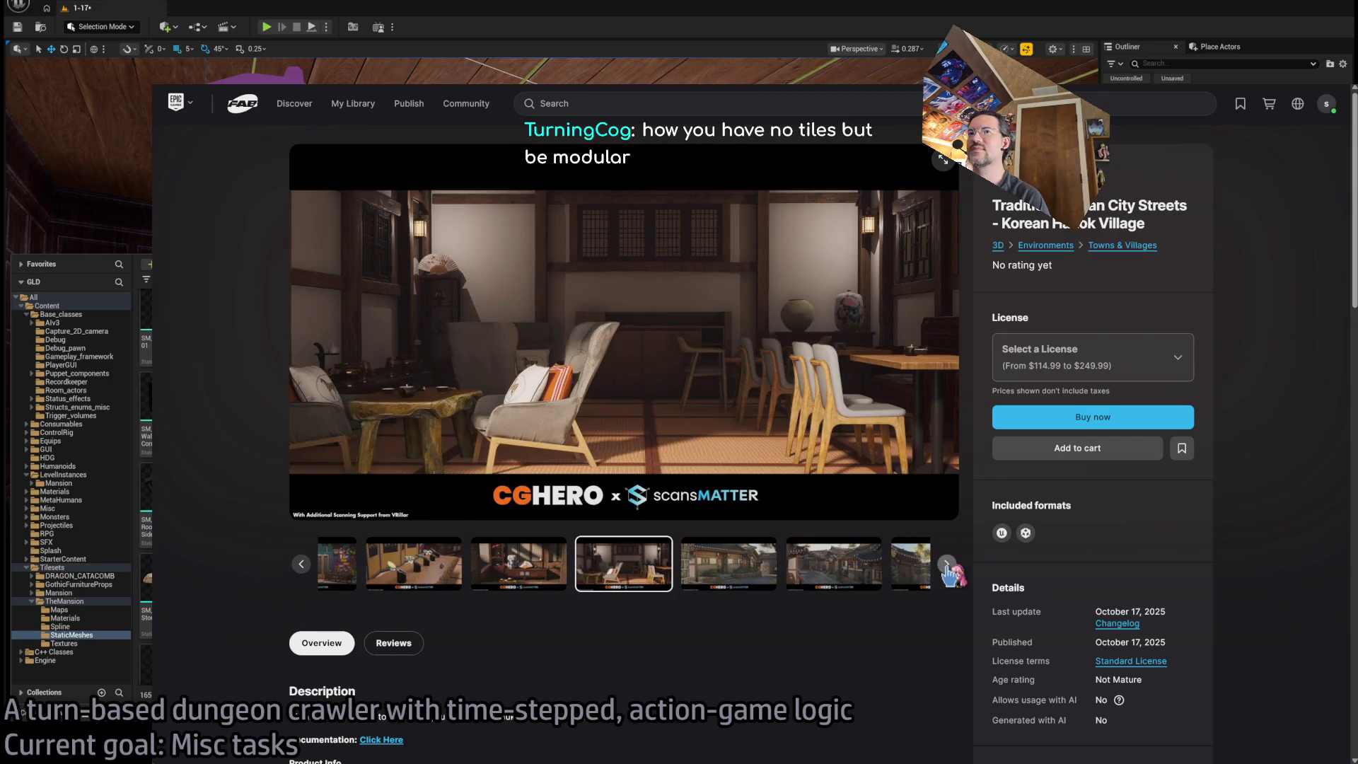
pyautogui.click(947, 565)
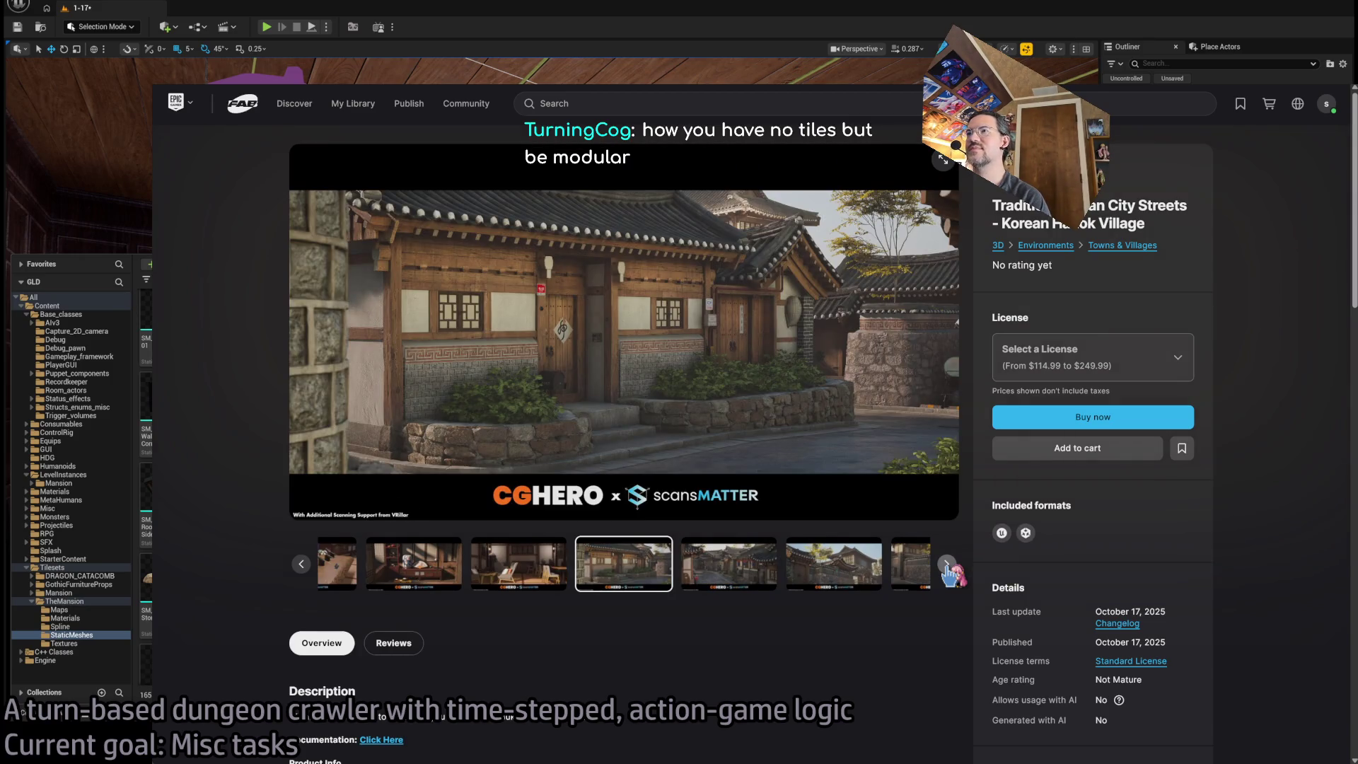
pyautogui.click(947, 565)
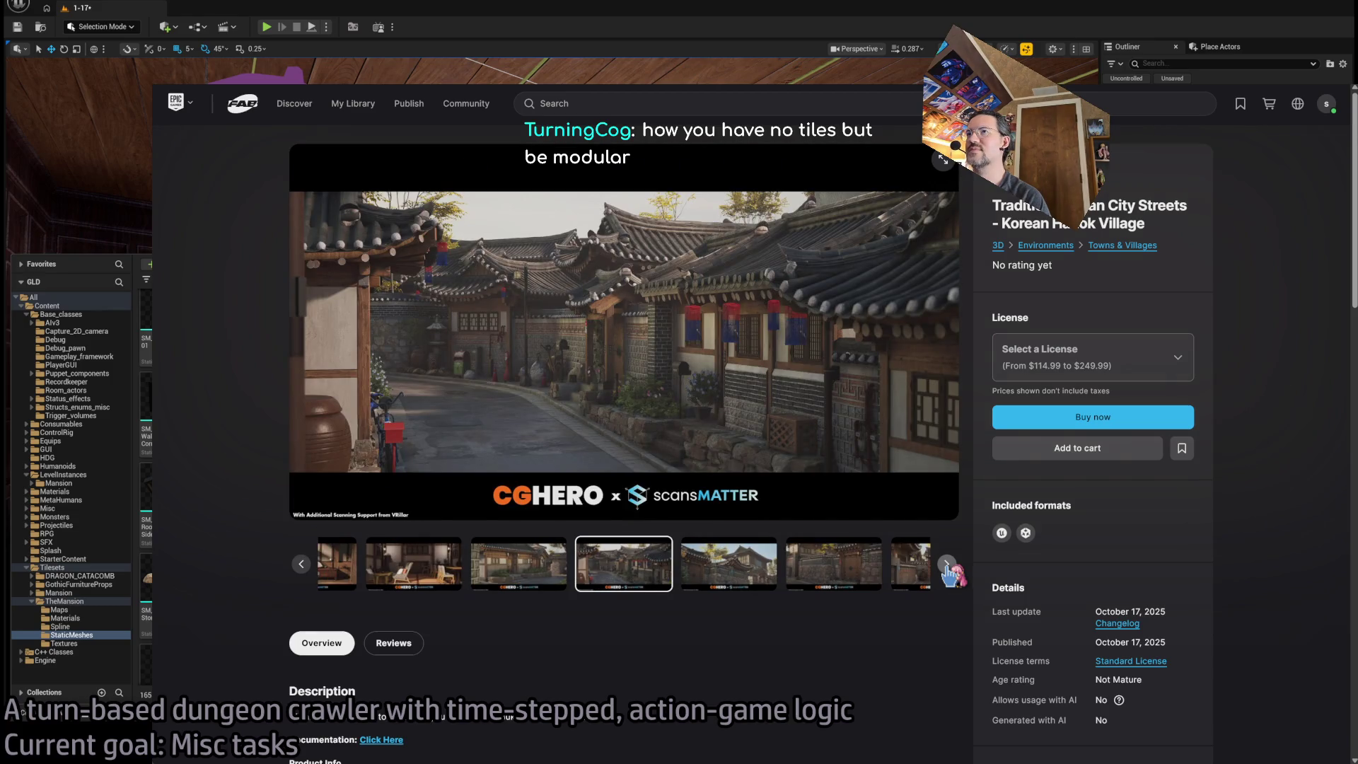
pyautogui.click(946, 565)
pyautogui.press('Escape')
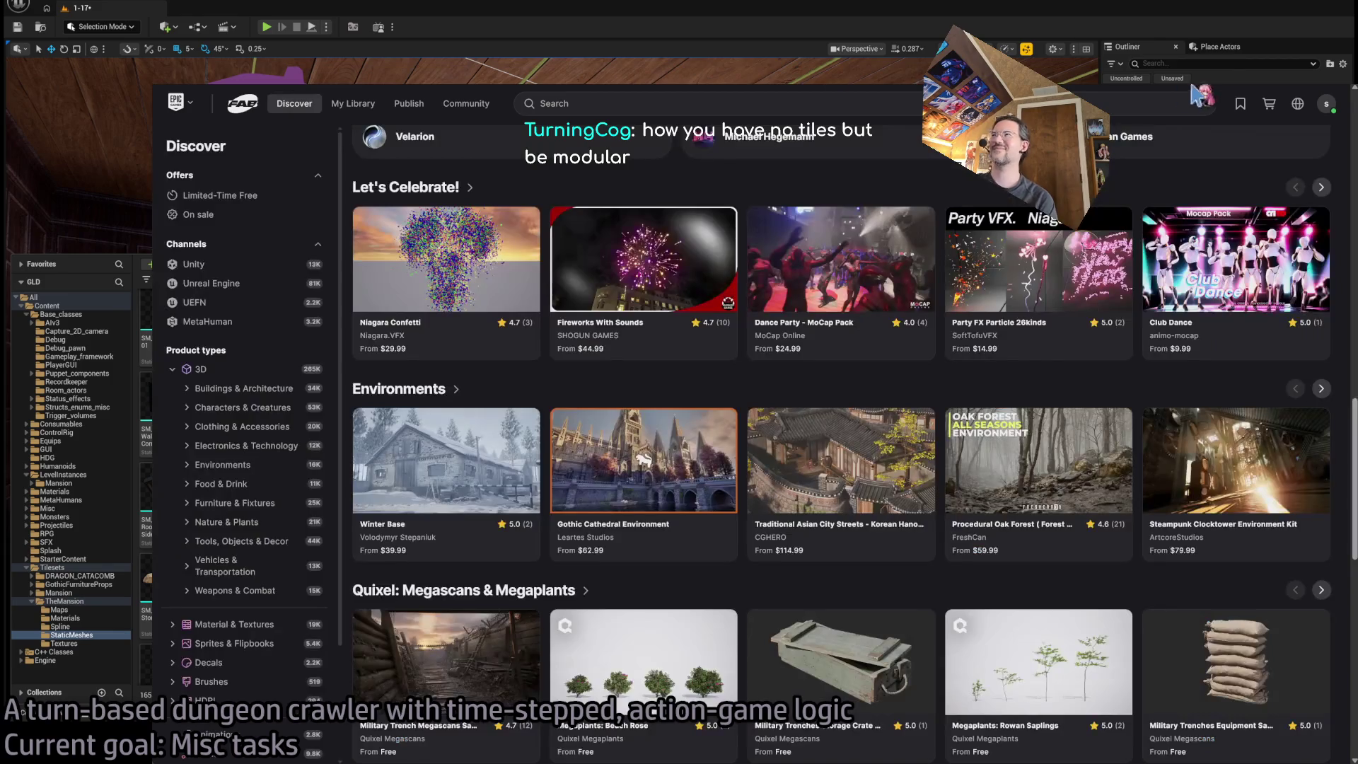
pyautogui.press('Escape')
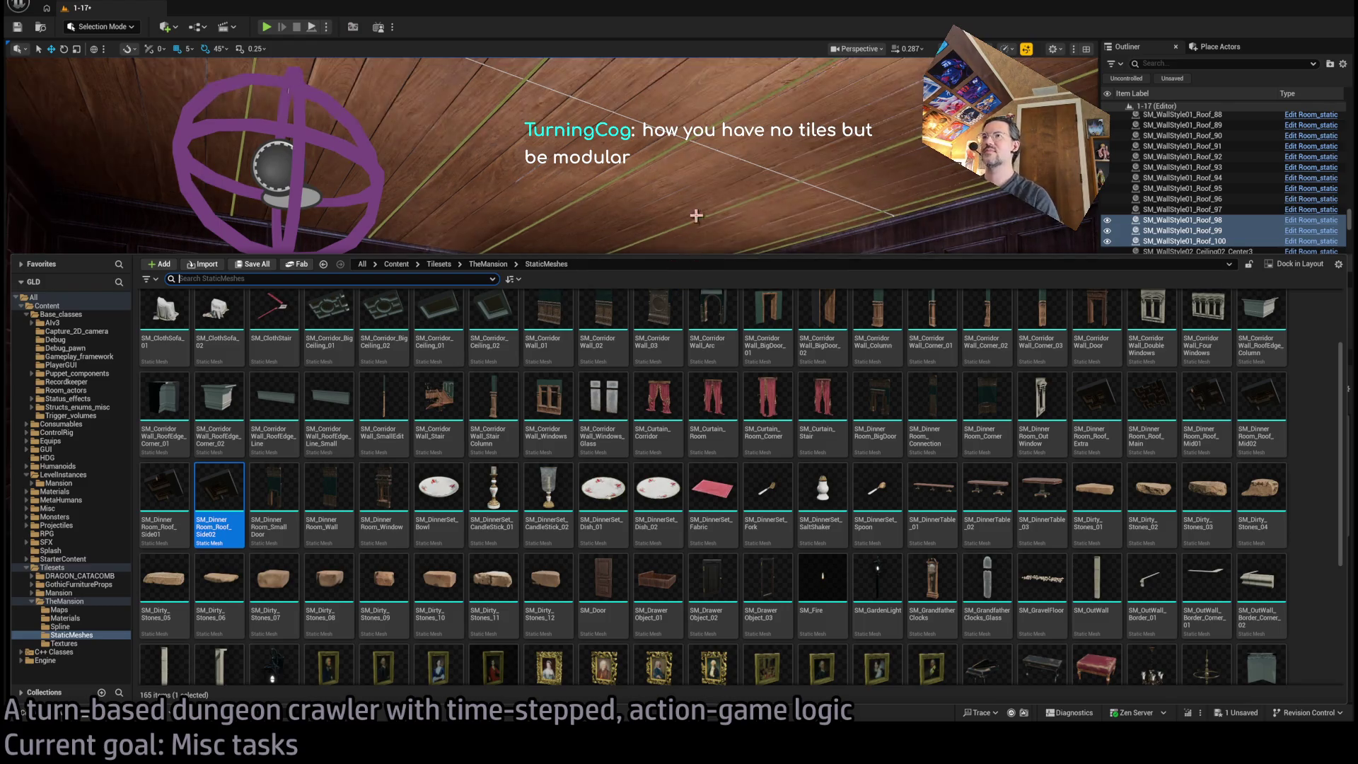
# Return to the level, fly toward the Exit E1 room and switch to Unlit view.
pyautogui.hotkey('ctrl', 'space')
pyautogui.press('w')
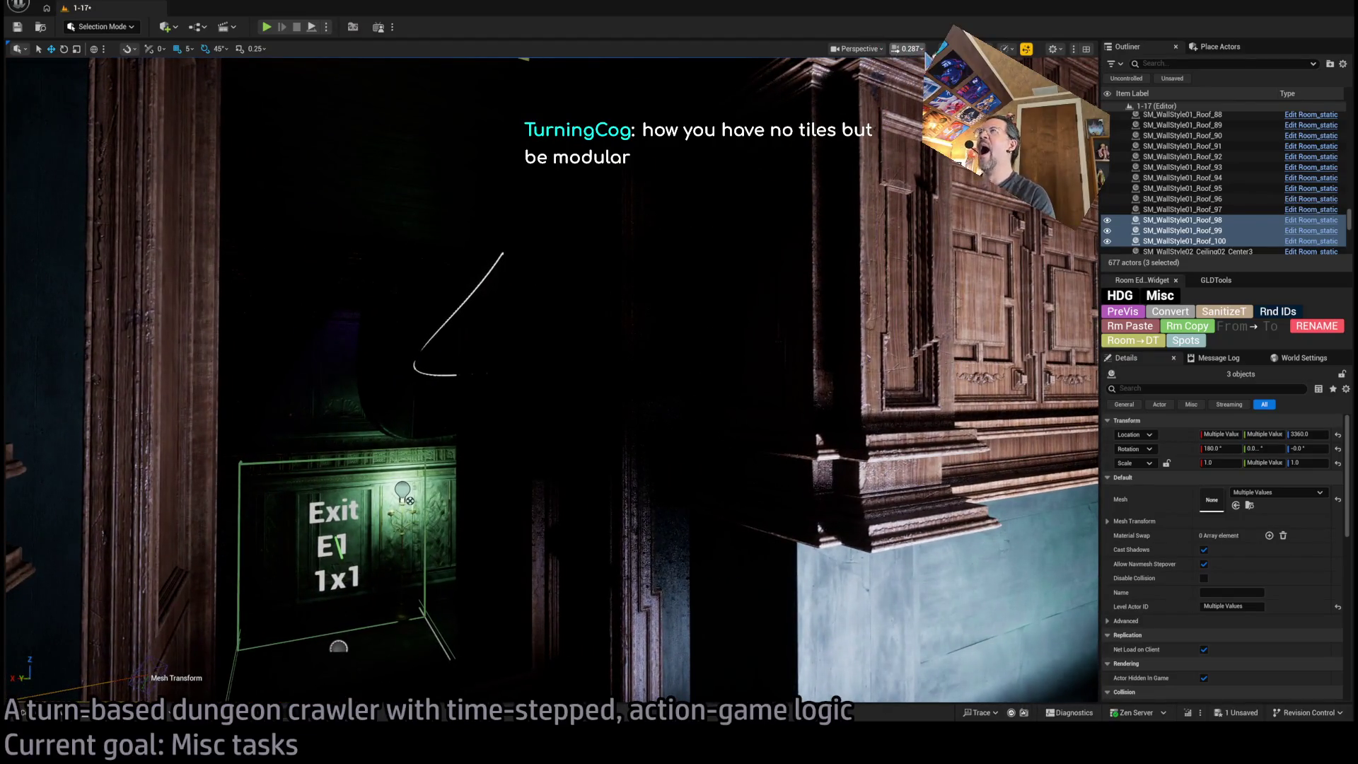
pyautogui.hotkey('alt', '3')
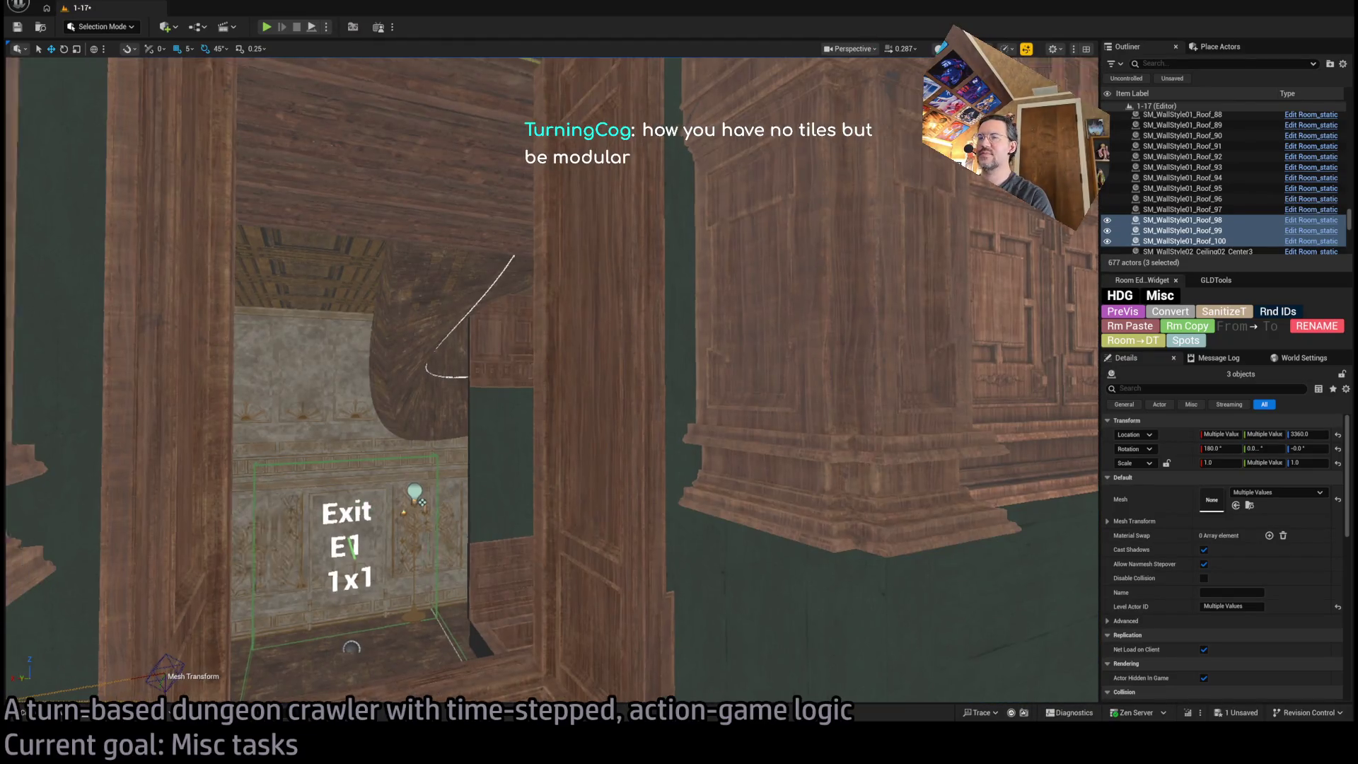
pyautogui.press('w')
pyautogui.press('w')
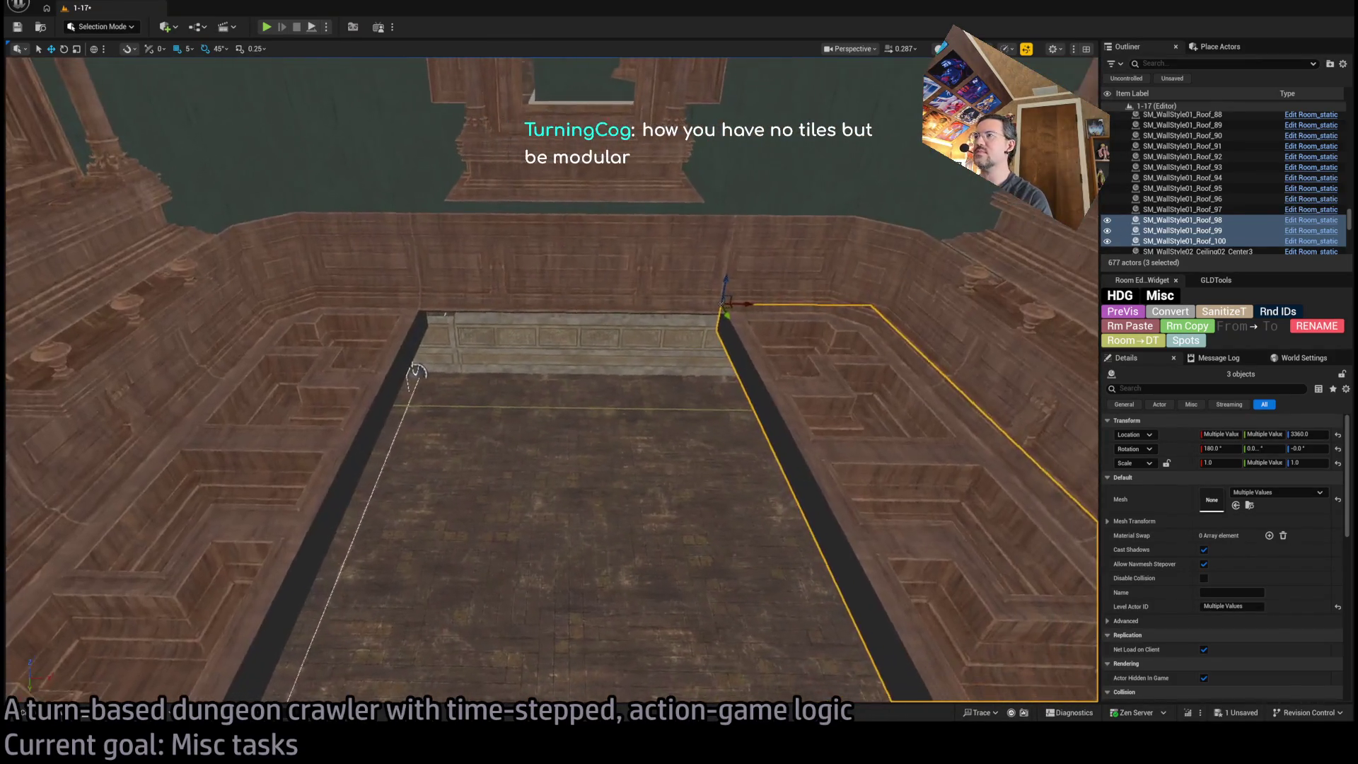
# Alt-drag a roof piece to a copy at X 1355 and give it SM_DinnerRoom_Roof_Main.
pyautogui.click(788, 349)
pyautogui.moveTo(733, 313); pyautogui.dragTo(518, 343)
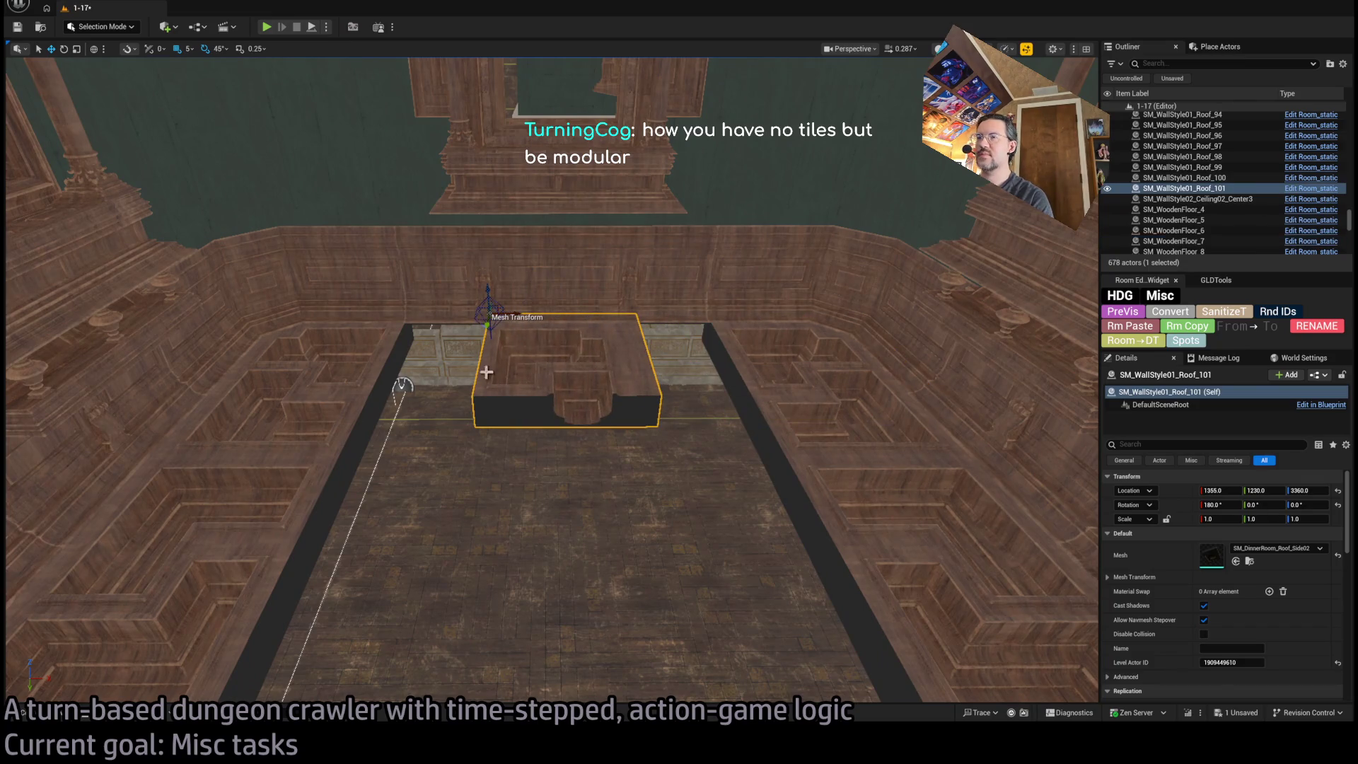
pyautogui.hotkey('ctrl', 'space')
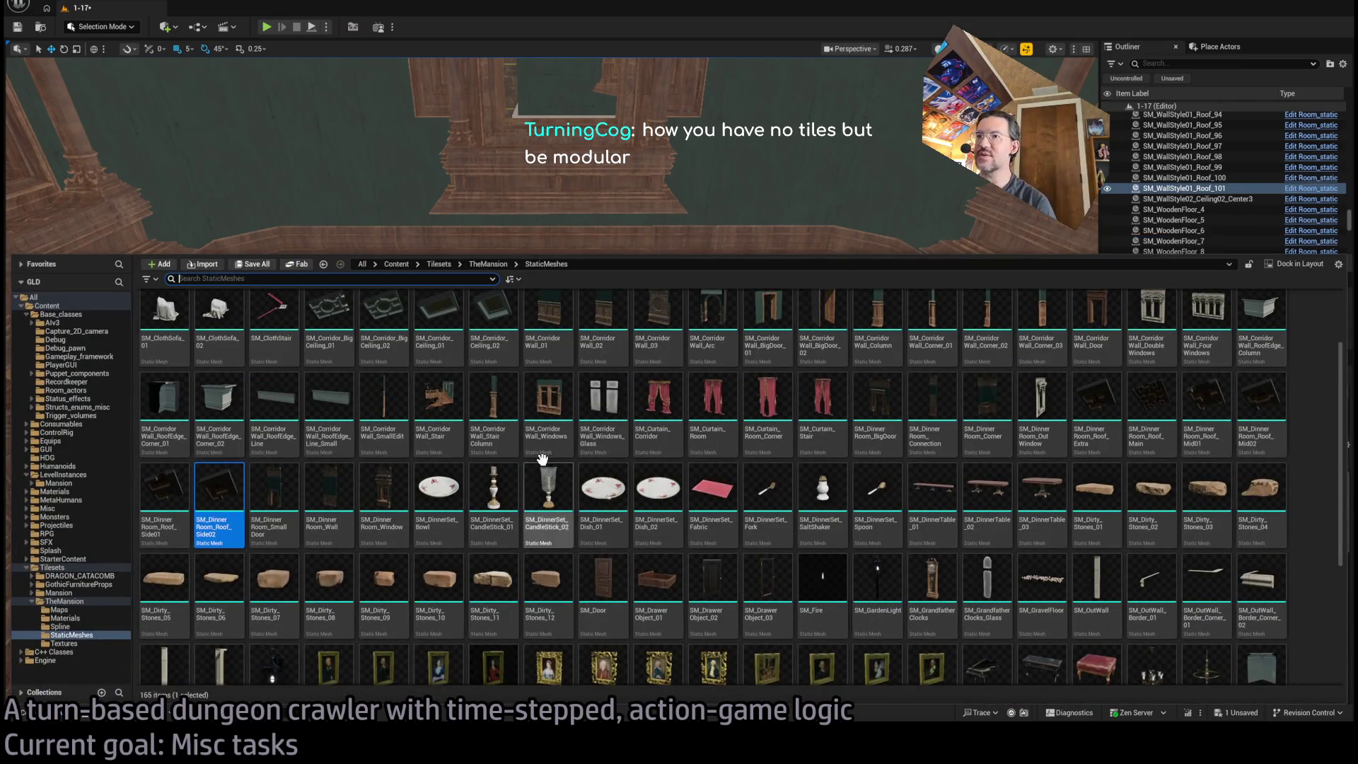
pyautogui.hotkey('ctrl', 'space')
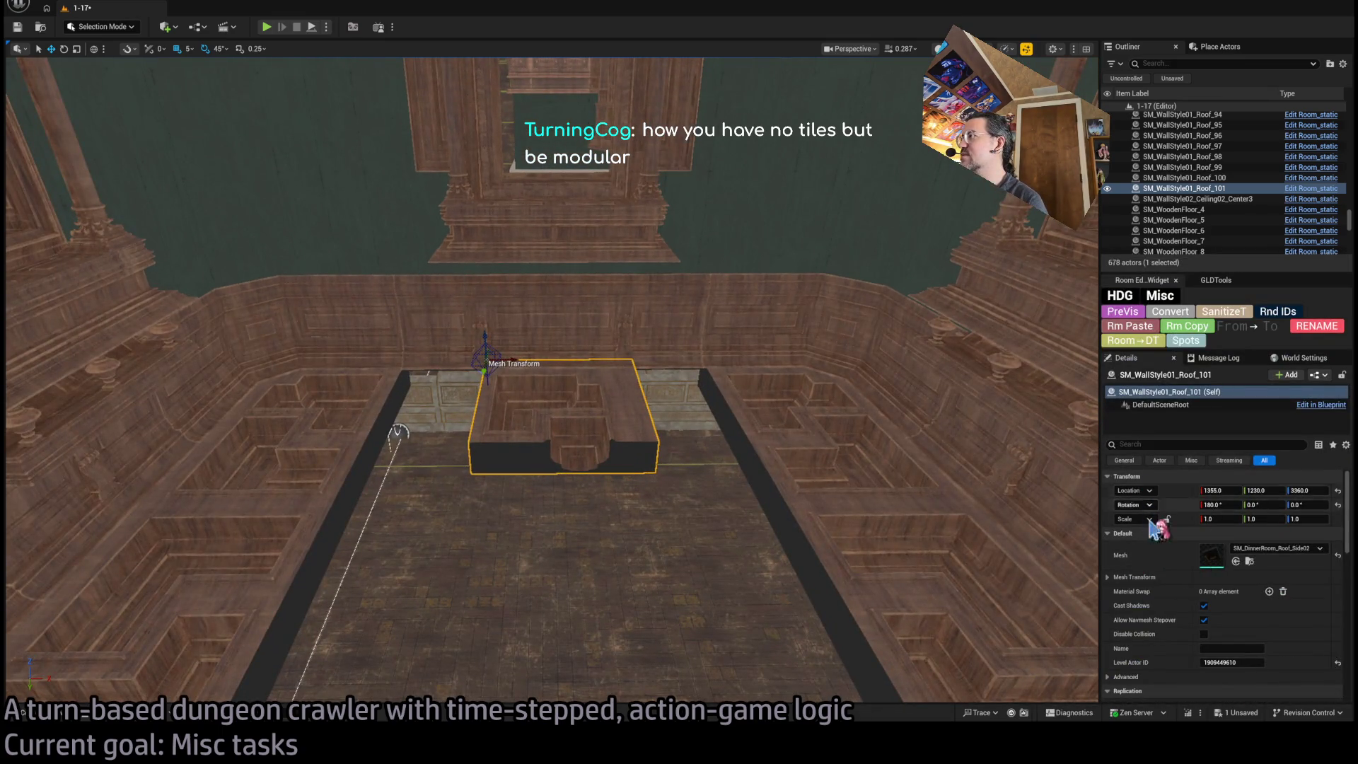
pyautogui.click(1236, 561)
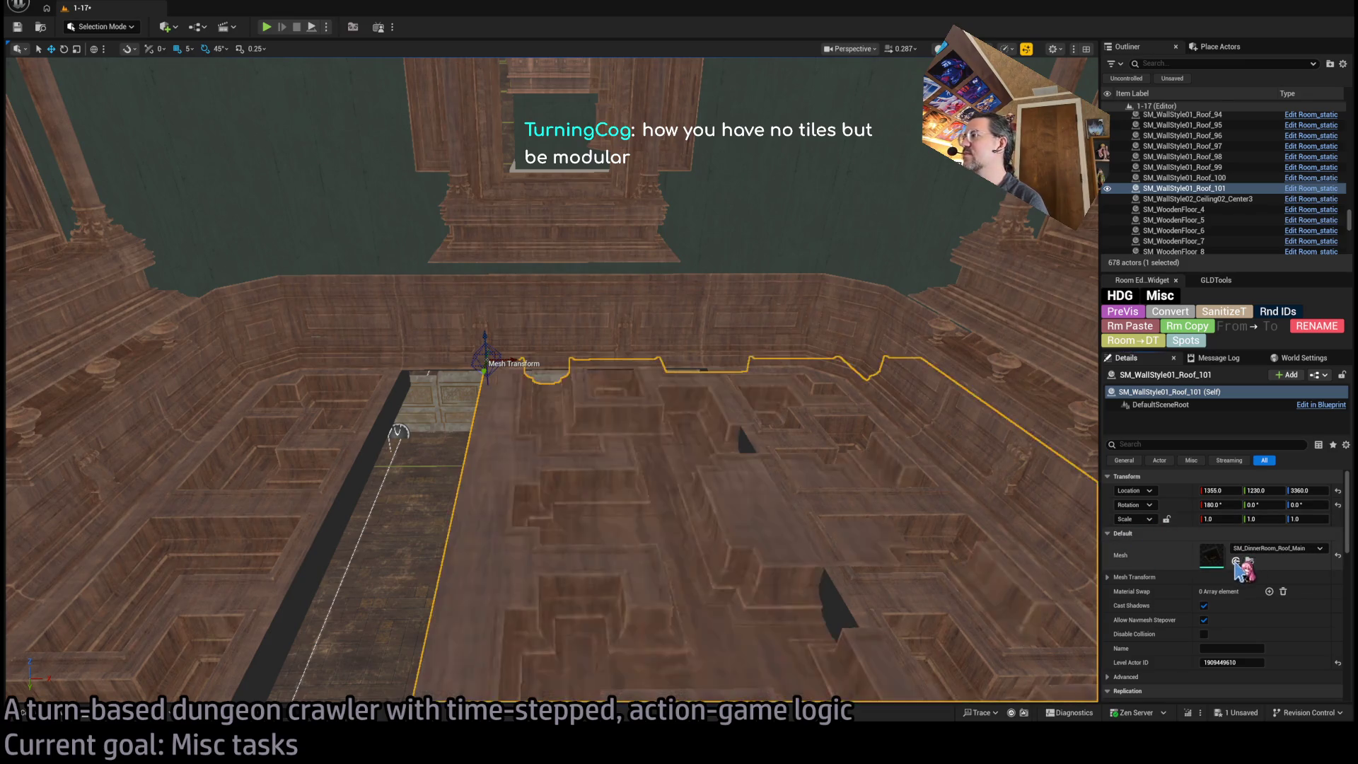
# Slide the large roof piece along X to about 1235.
pyautogui.scroll(-3, 591, 469)
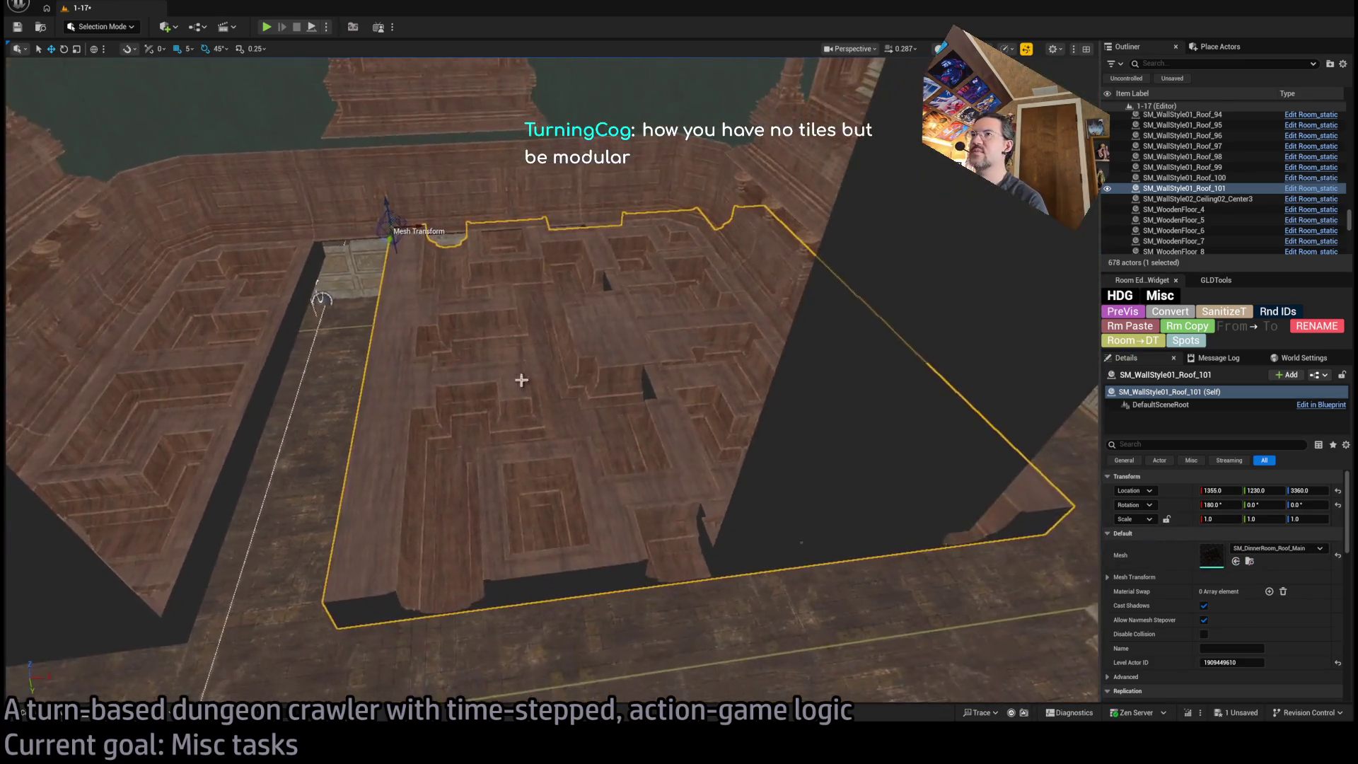
pyautogui.moveTo(410, 226); pyautogui.dragTo(276, 228)
pyautogui.moveTo(559, 327)
pyautogui.mouseDown()
pyautogui.moveTo(573, 269)
pyautogui.moveTo(565, 332)
pyautogui.moveTo(530, 367)
pyautogui.moveTo(529, 339)
pyautogui.mouseUp()
pyautogui.moveTo(450, 321)
pyautogui.mouseDown()
pyautogui.moveTo(637, 339)
pyautogui.moveTo(509, 414)
pyautogui.moveTo(504, 343)
pyautogui.mouseUp()
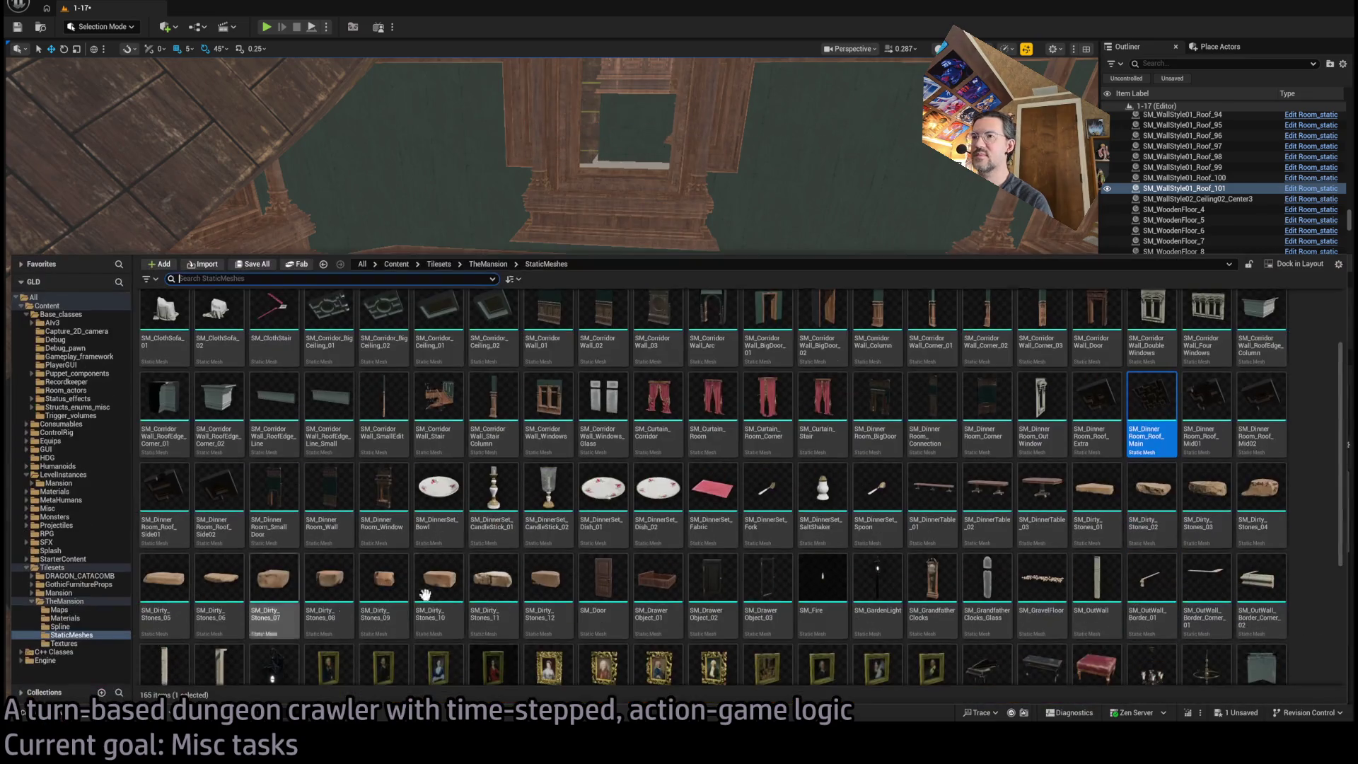
# Swap roof piece SM_WallStyle01_Roof_101's mesh for SM_DinnerRoom_Roof_Mid01.
pyautogui.click(50, 712)
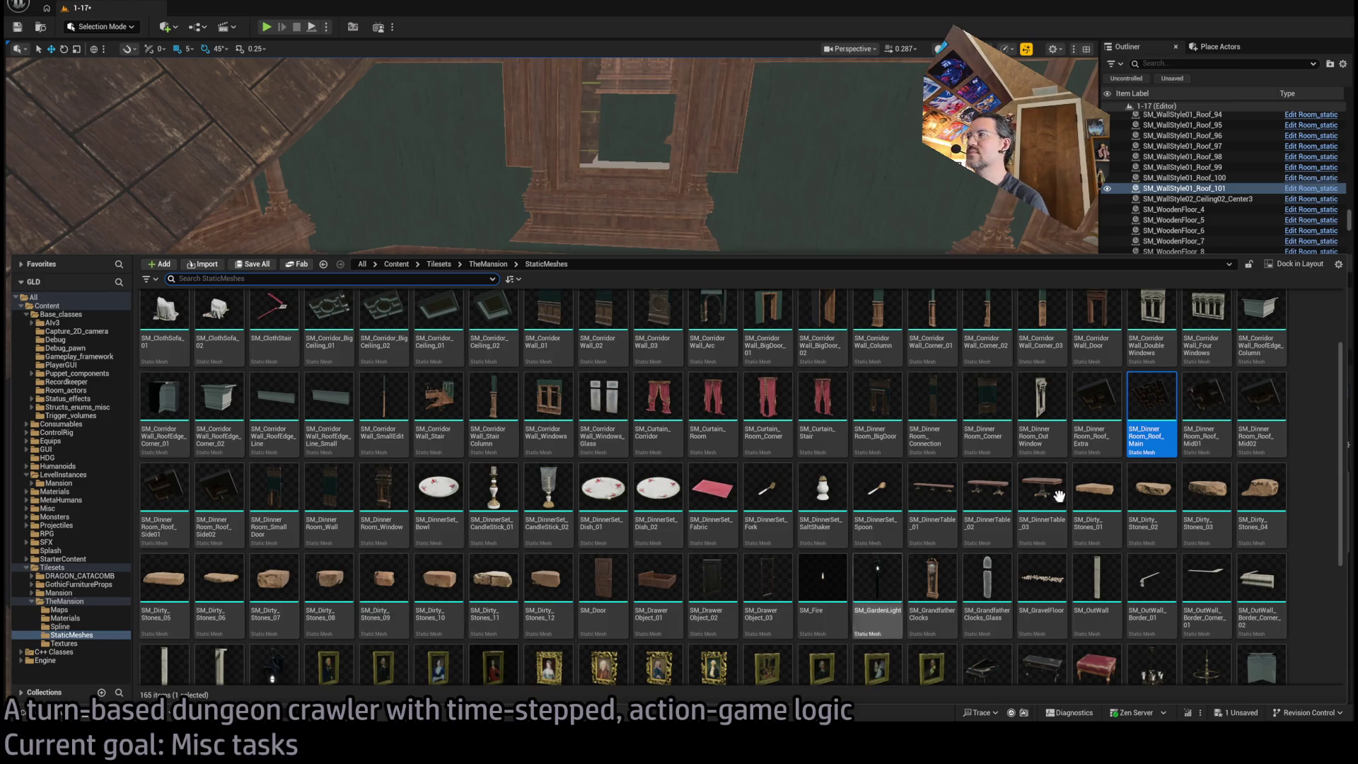
pyautogui.click(1213, 419)
pyautogui.click(748, 172)
pyautogui.press('f')
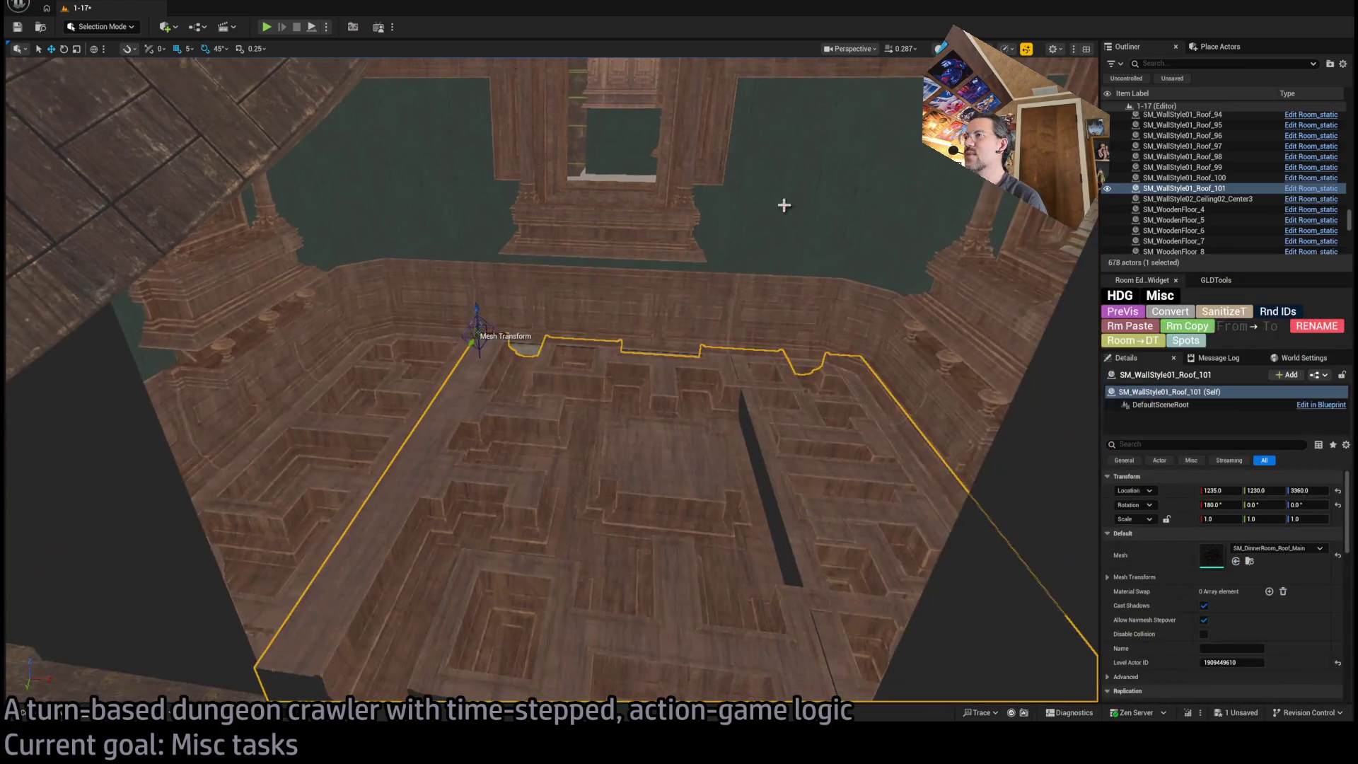
pyautogui.click(1236, 562)
pyautogui.press('f')
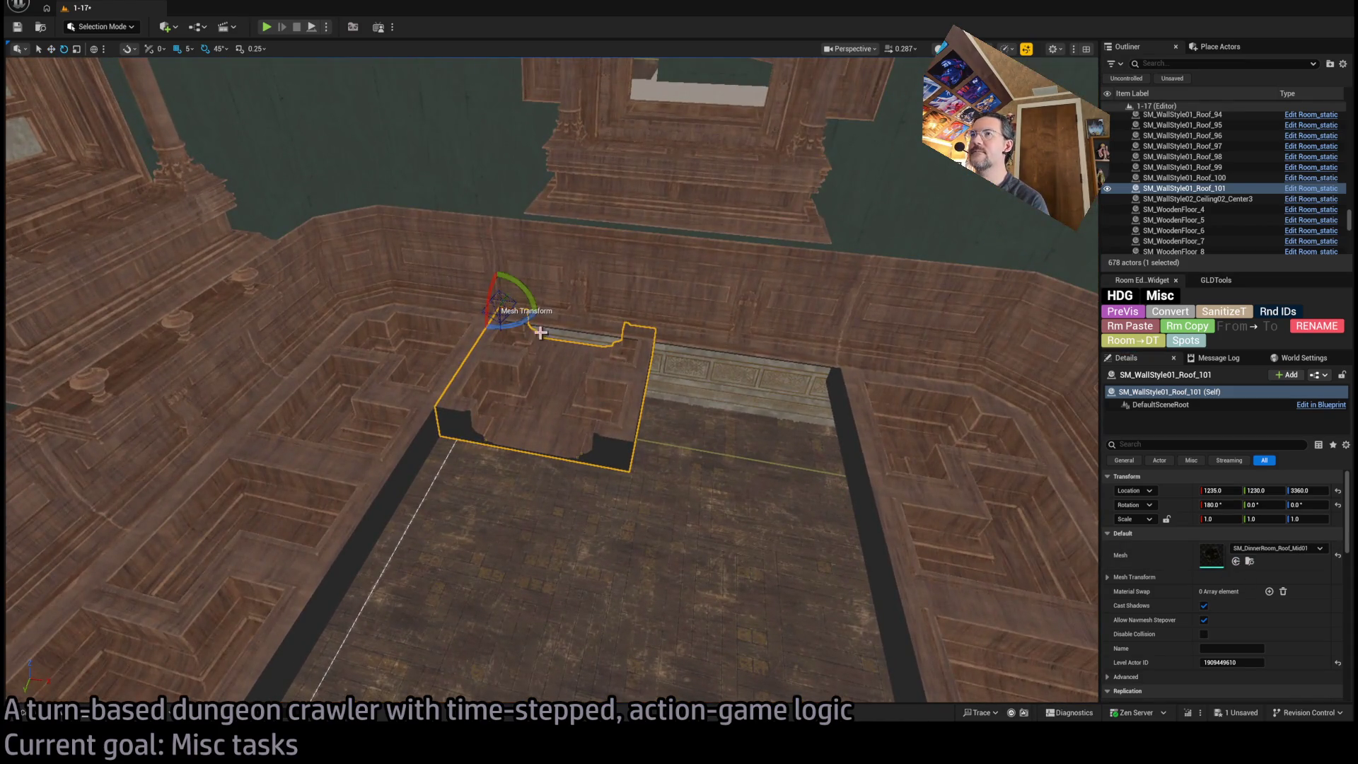
# Rotate the roof piece -90° and shift it to Y 1480.
pyautogui.moveTo(525, 322); pyautogui.dragTo(407, 447)
pyautogui.press('w')
pyautogui.moveTo(495, 417); pyautogui.dragTo(499, 408)
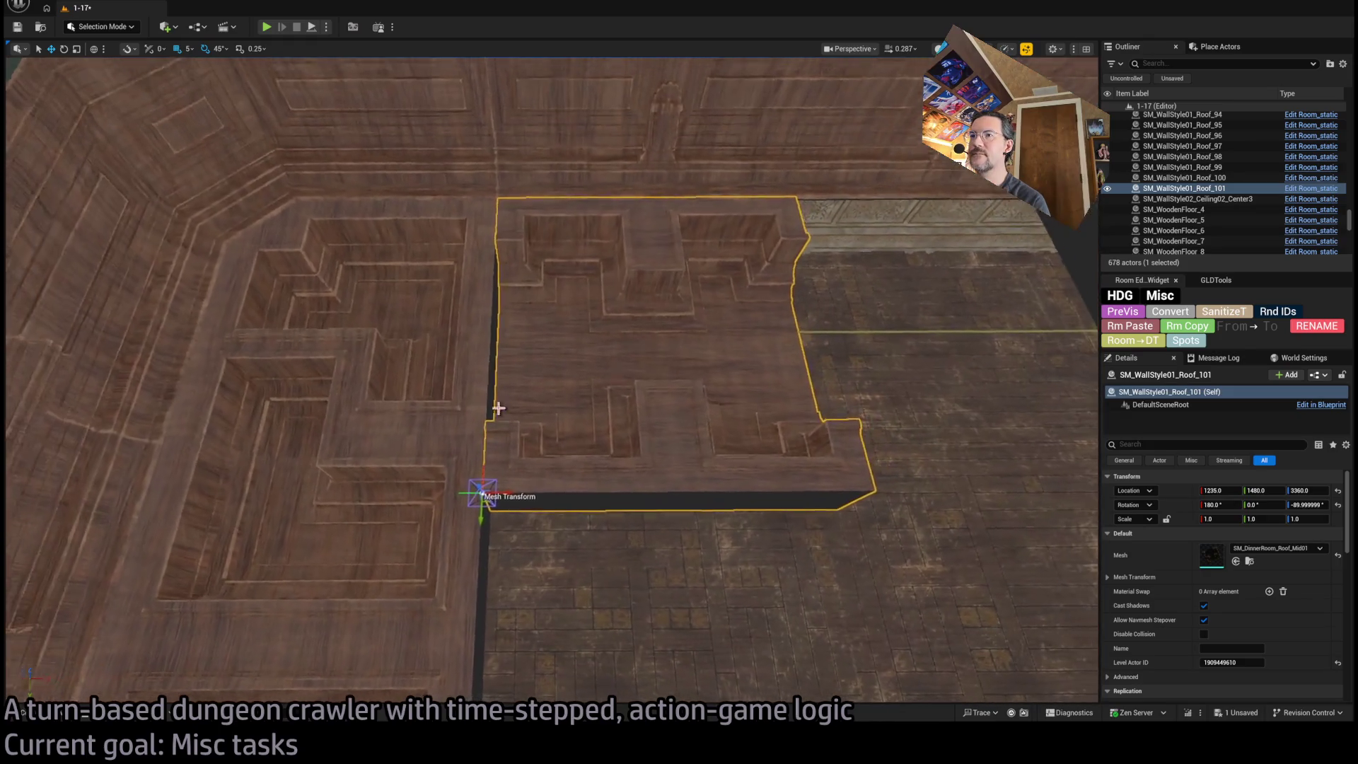
# Select the middle roof piece Roof_101 and frame it in the view.
pyautogui.click(480, 453)
pyautogui.click(481, 433)
pyautogui.click(555, 479)
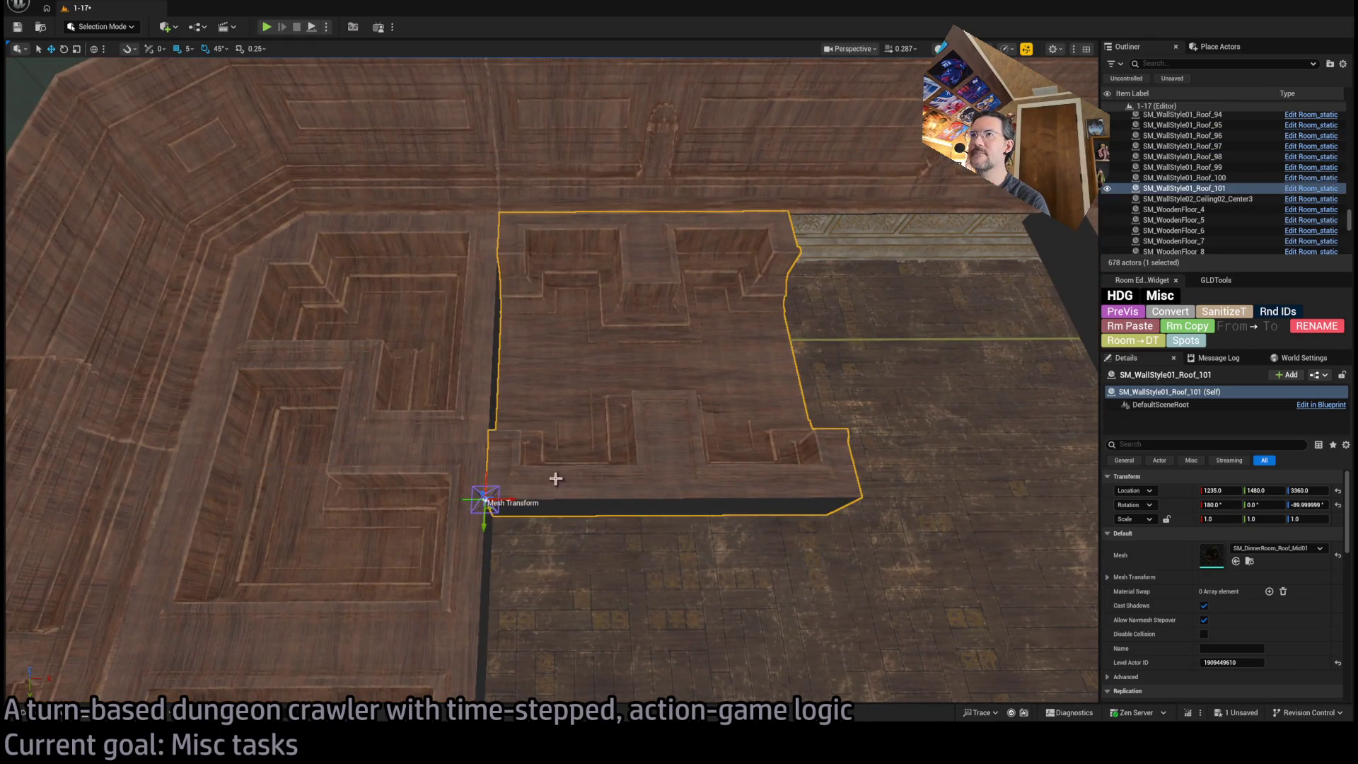
pyautogui.moveTo(499, 508)
pyautogui.mouseDown()
pyautogui.moveTo(469, 564)
pyautogui.moveTo(485, 492)
pyautogui.mouseUp()
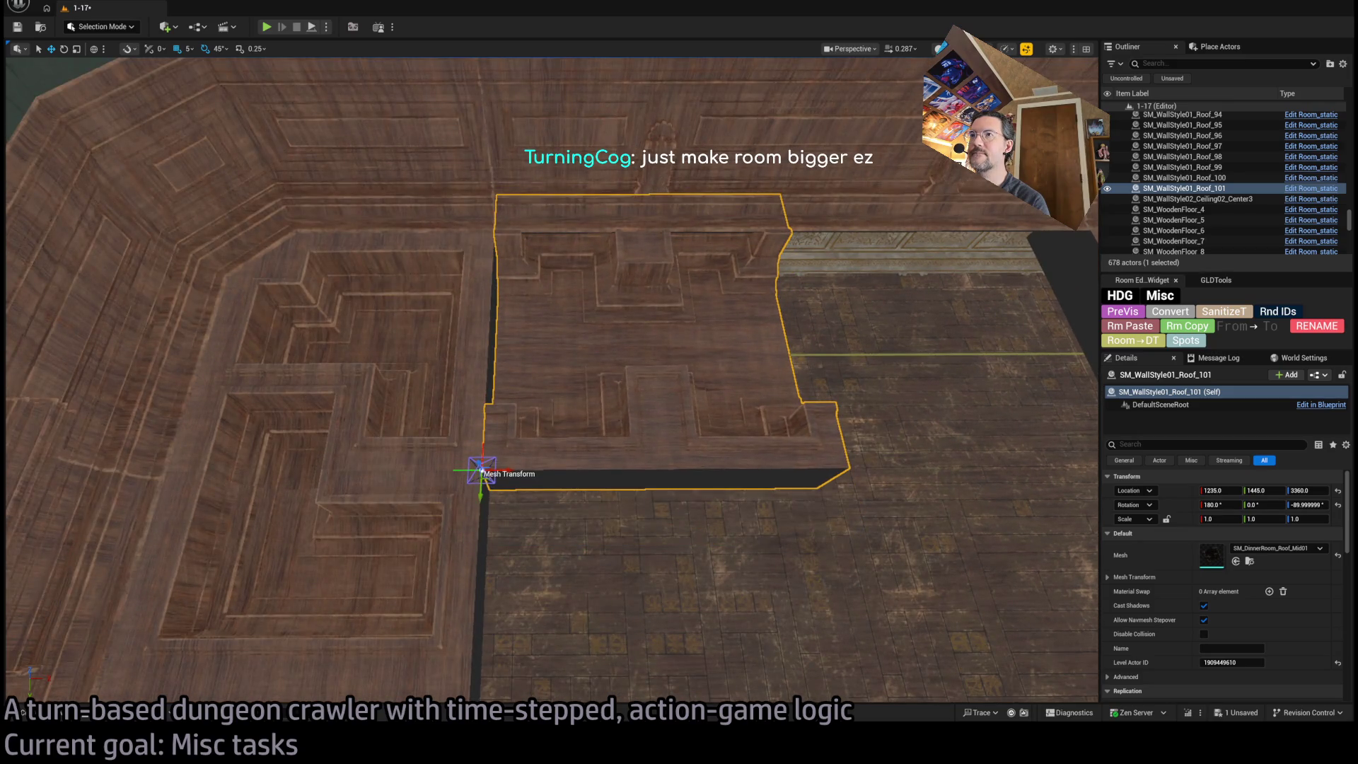
pyautogui.scroll(-5, 485, 472)
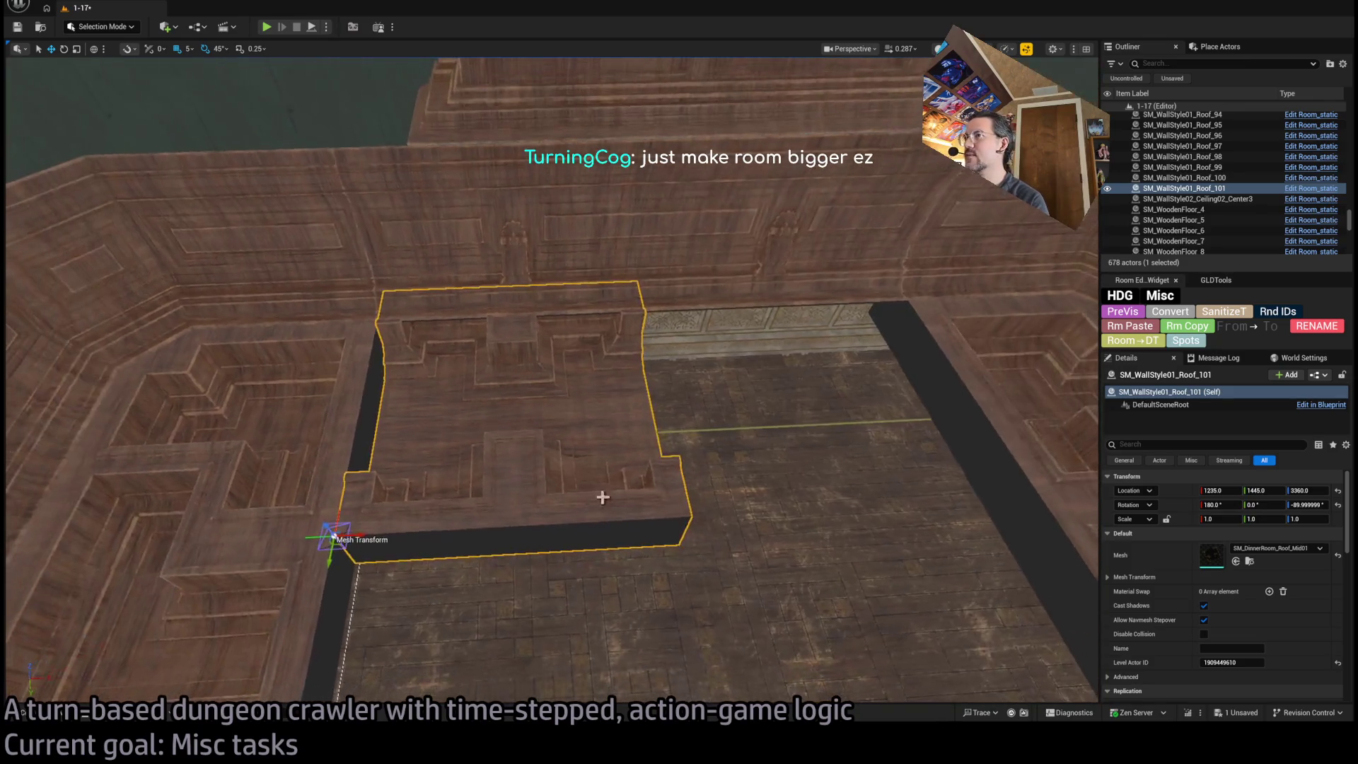
# Give Roof_101 the SM_DinnerRoom_Roof_Mid02 mesh and Alt-drag a copy, Roof_102, to X 1455.
pyautogui.click(24, 713)
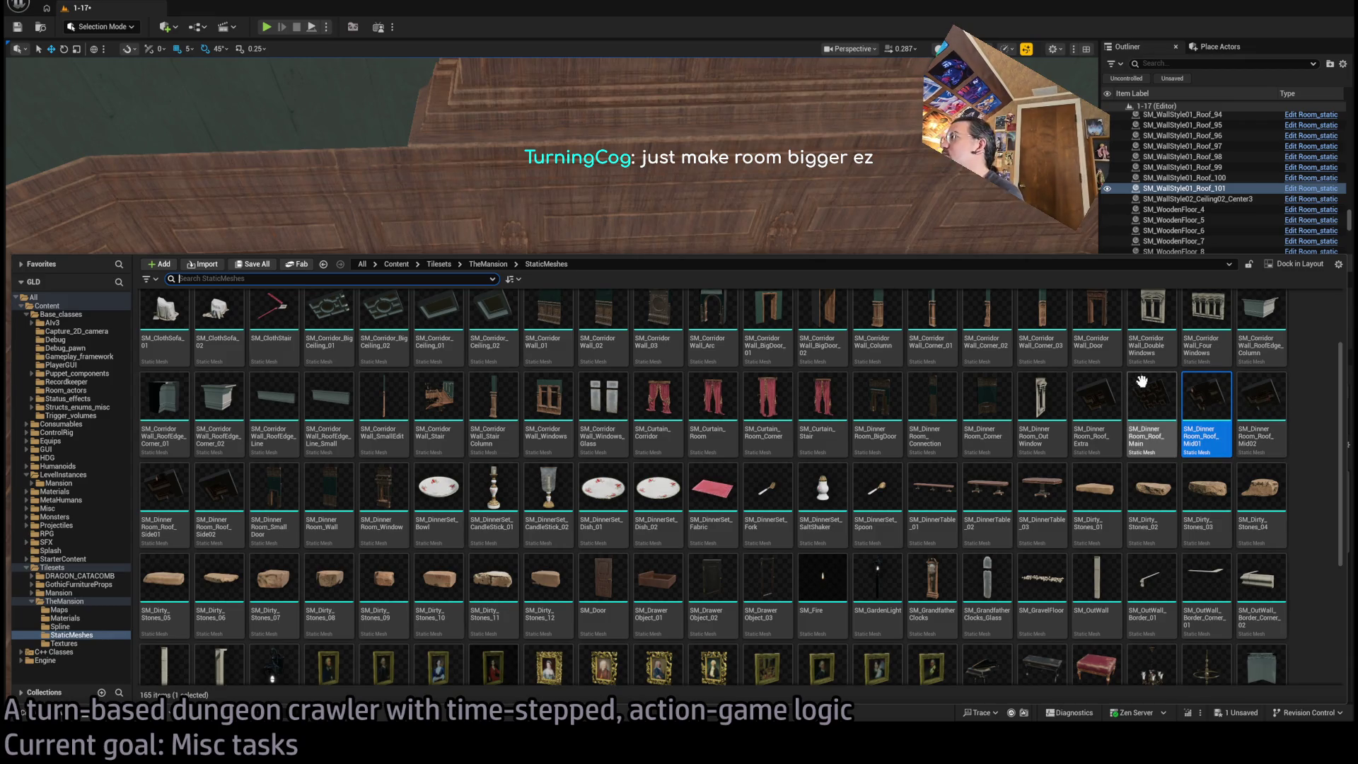
pyautogui.hotkey('ctrl', 'space')
pyautogui.click(1237, 562)
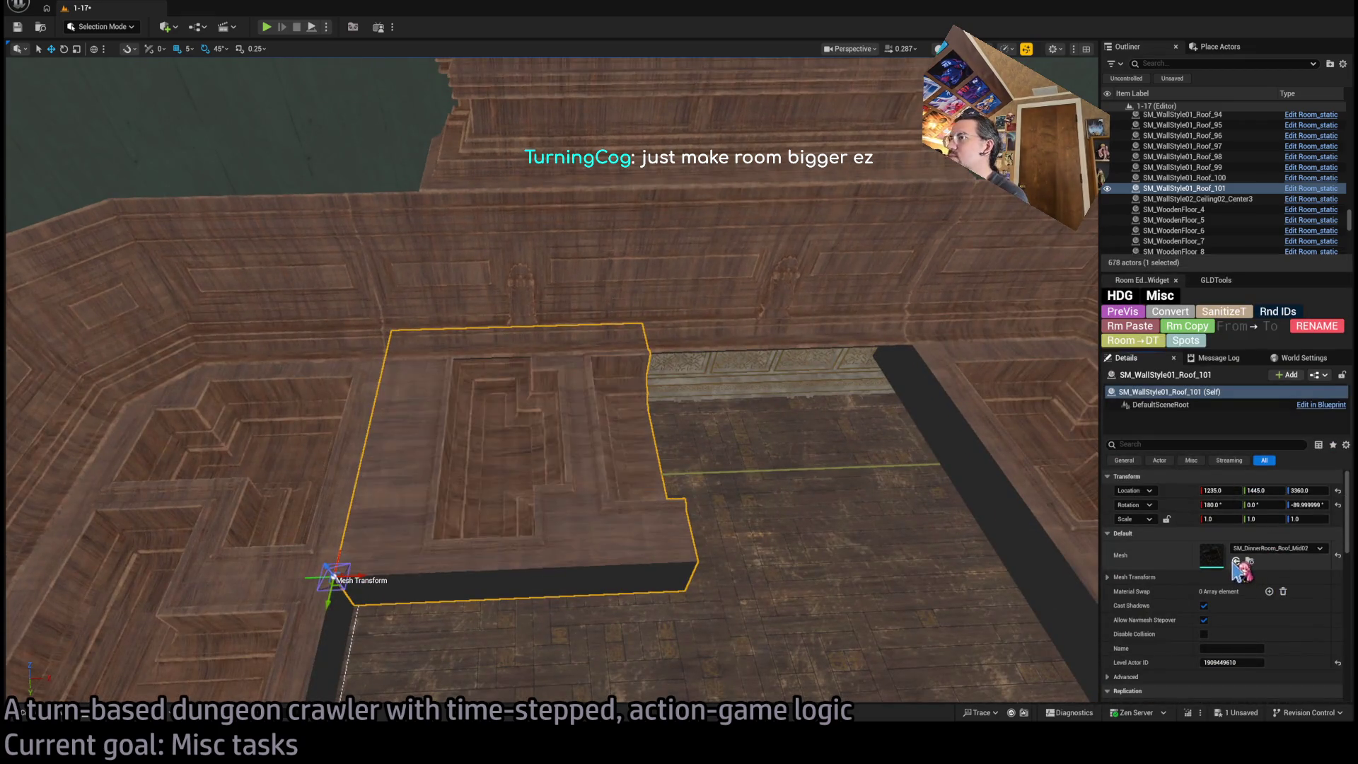
pyautogui.moveTo(359, 578)
pyautogui.mouseDown()
pyautogui.moveTo(352, 645)
pyautogui.moveTo(361, 575)
pyautogui.moveTo(767, 559)
pyautogui.moveTo(708, 555)
pyautogui.mouseUp()
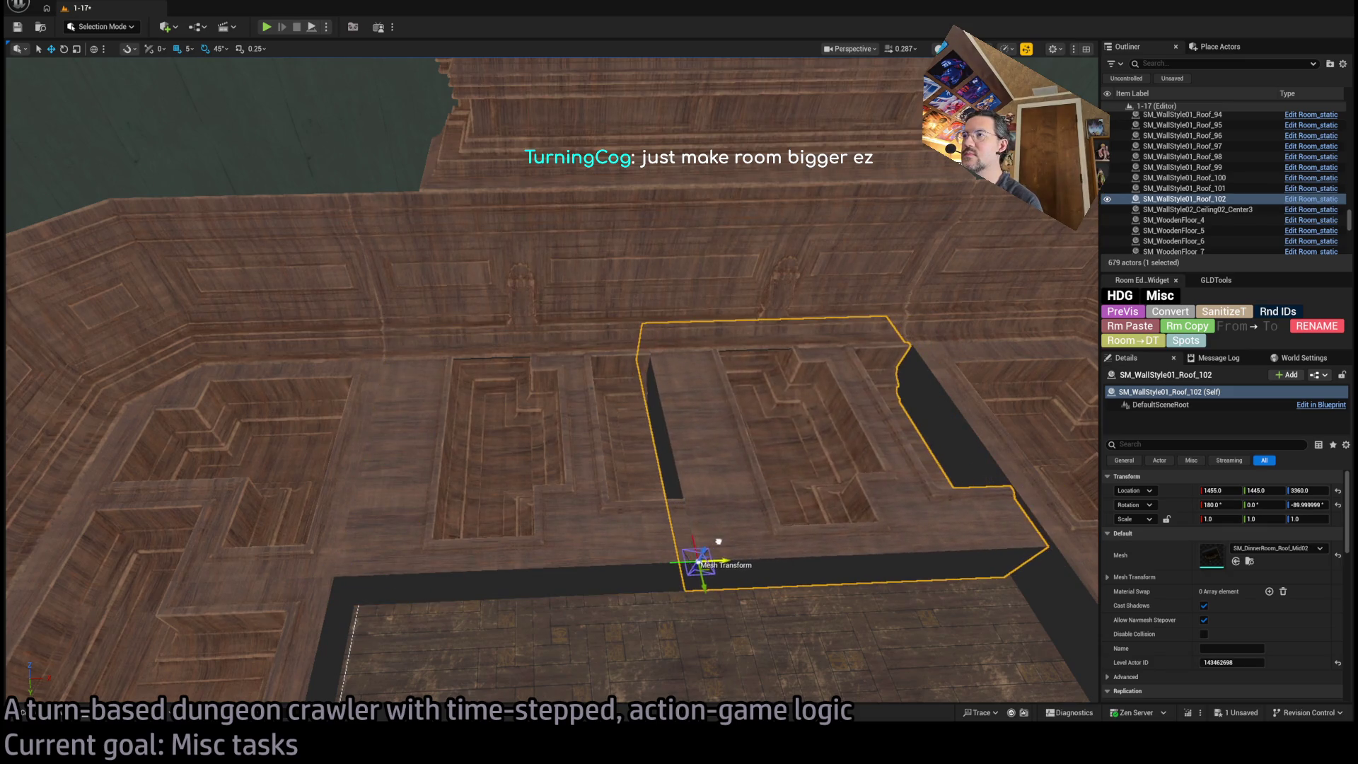
pyautogui.click(1231, 519)
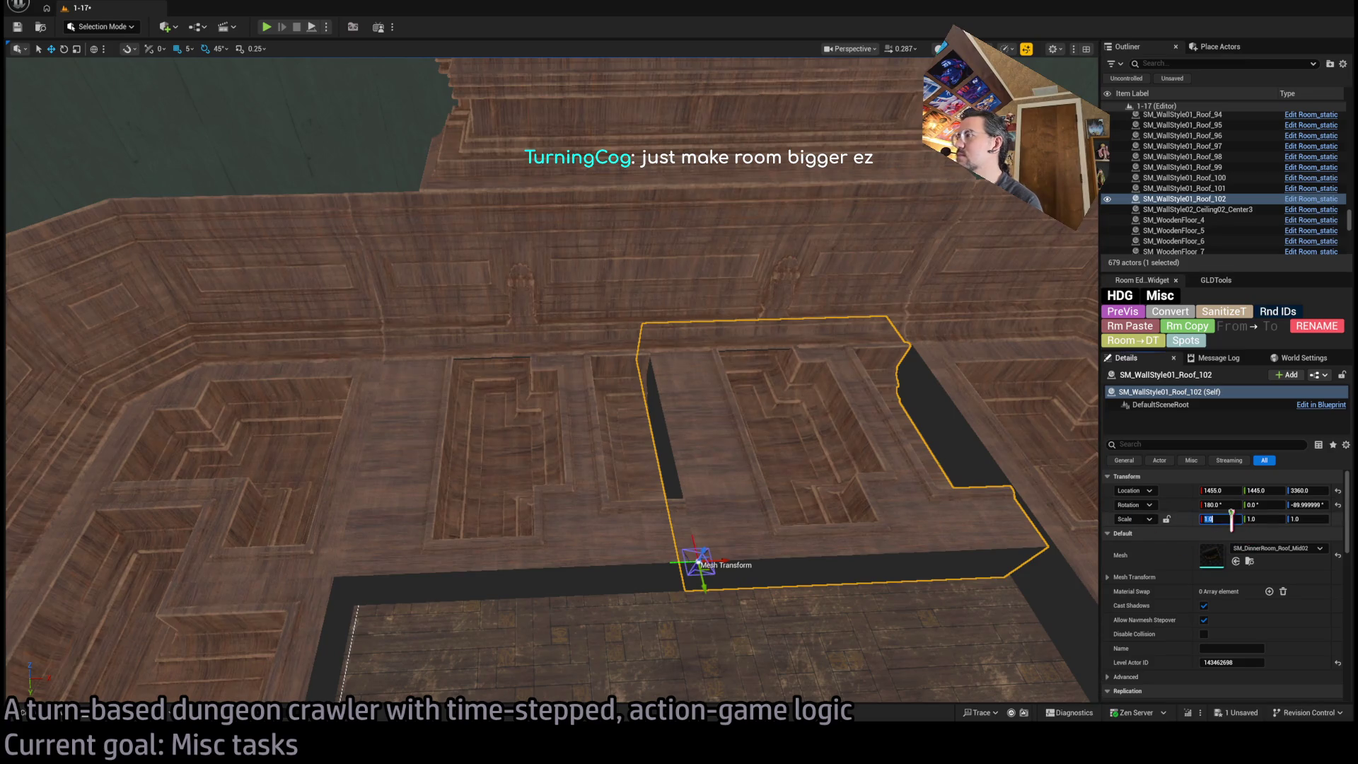
# Mirror Roof_102 with a Y scale of -1.0 and move it to X 1680.
pyautogui.click(1276, 535)
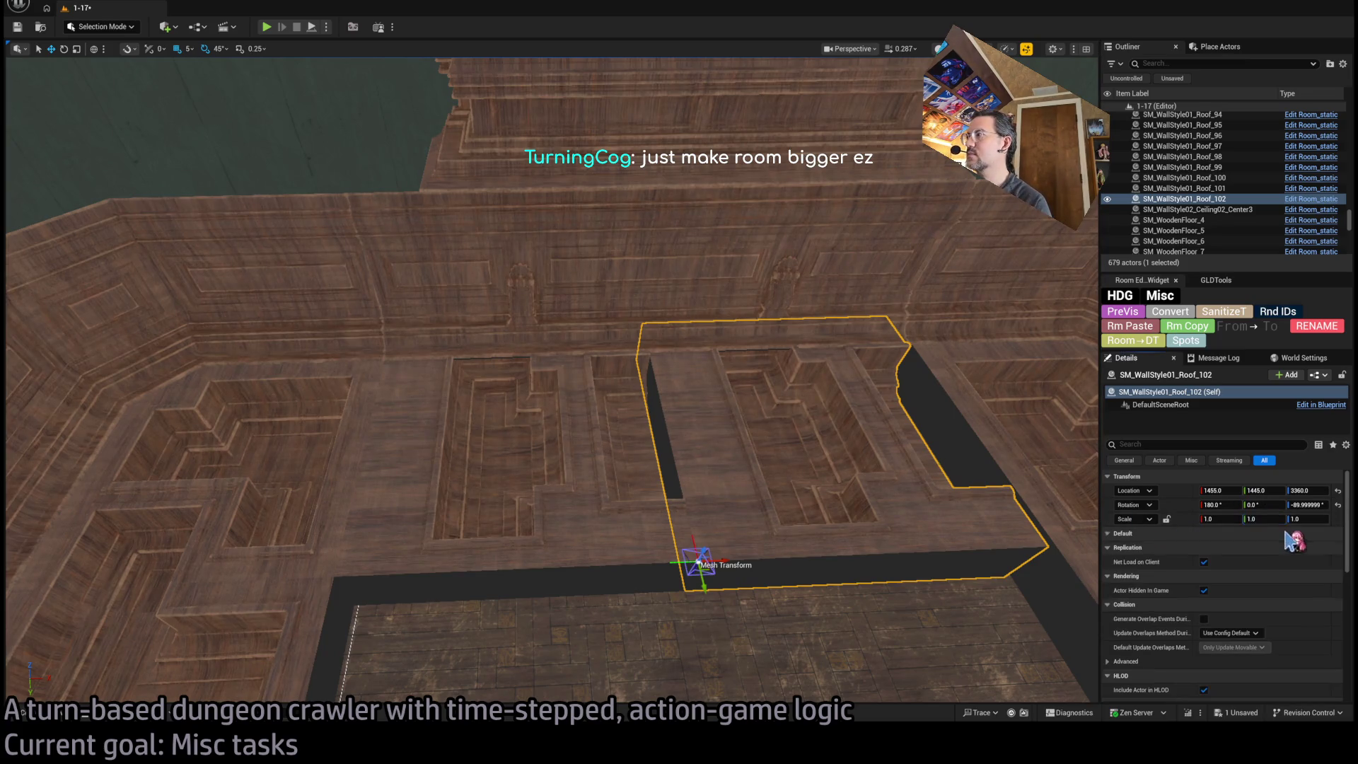
pyautogui.moveTo(1266, 519); pyautogui.dragTo(1227, 519)
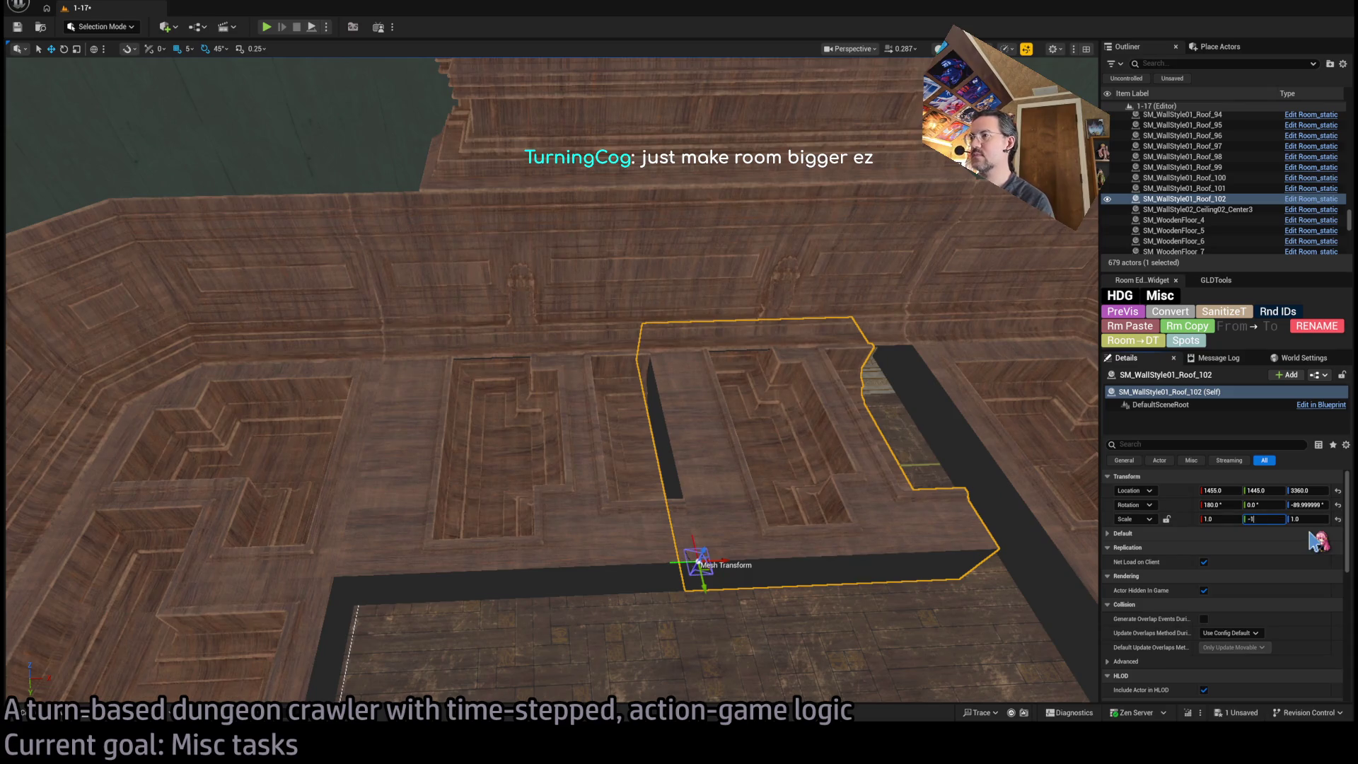
pyautogui.press('Return')
pyautogui.moveTo(723, 561)
pyautogui.mouseDown()
pyautogui.moveTo(1062, 556)
pyautogui.moveTo(937, 537)
pyautogui.mouseUp()
# Nudge Roof_101 into line at X 1240.
pyautogui.scroll(5, 937, 538)
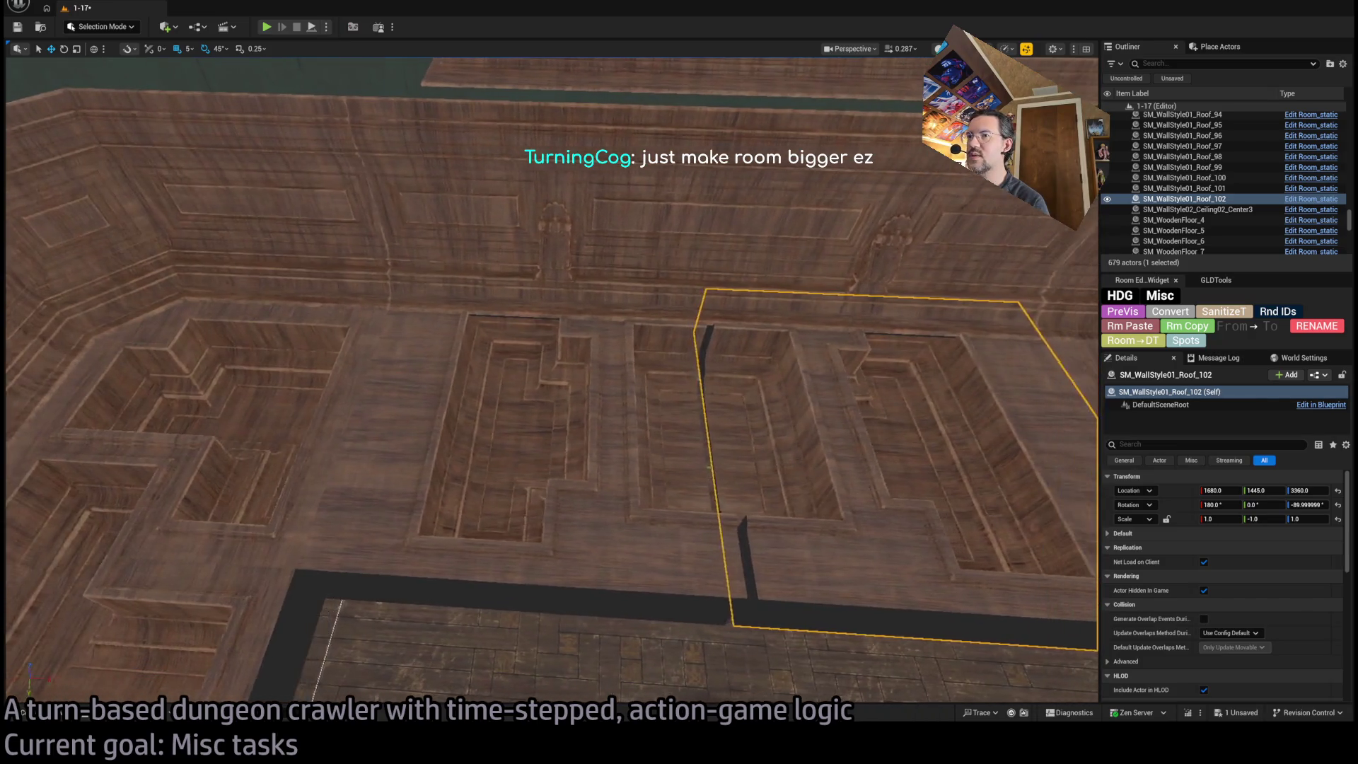
pyautogui.click(264, 592)
pyautogui.moveTo(286, 569)
pyautogui.mouseDown()
pyautogui.moveTo(258, 570)
pyautogui.moveTo(294, 574)
pyautogui.mouseUp()
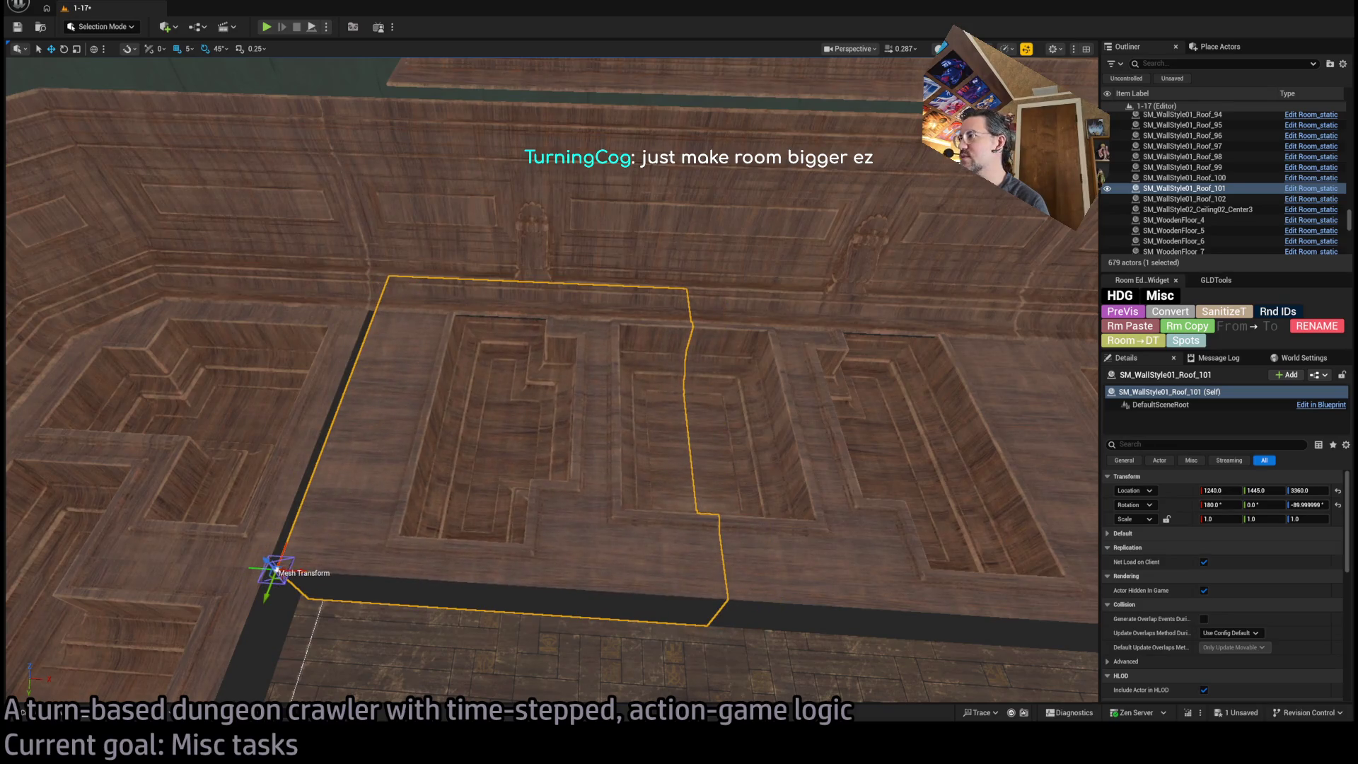
# Select Roof_102 and the neighbouring roof pieces and frame them across the room.
pyautogui.click(729, 607)
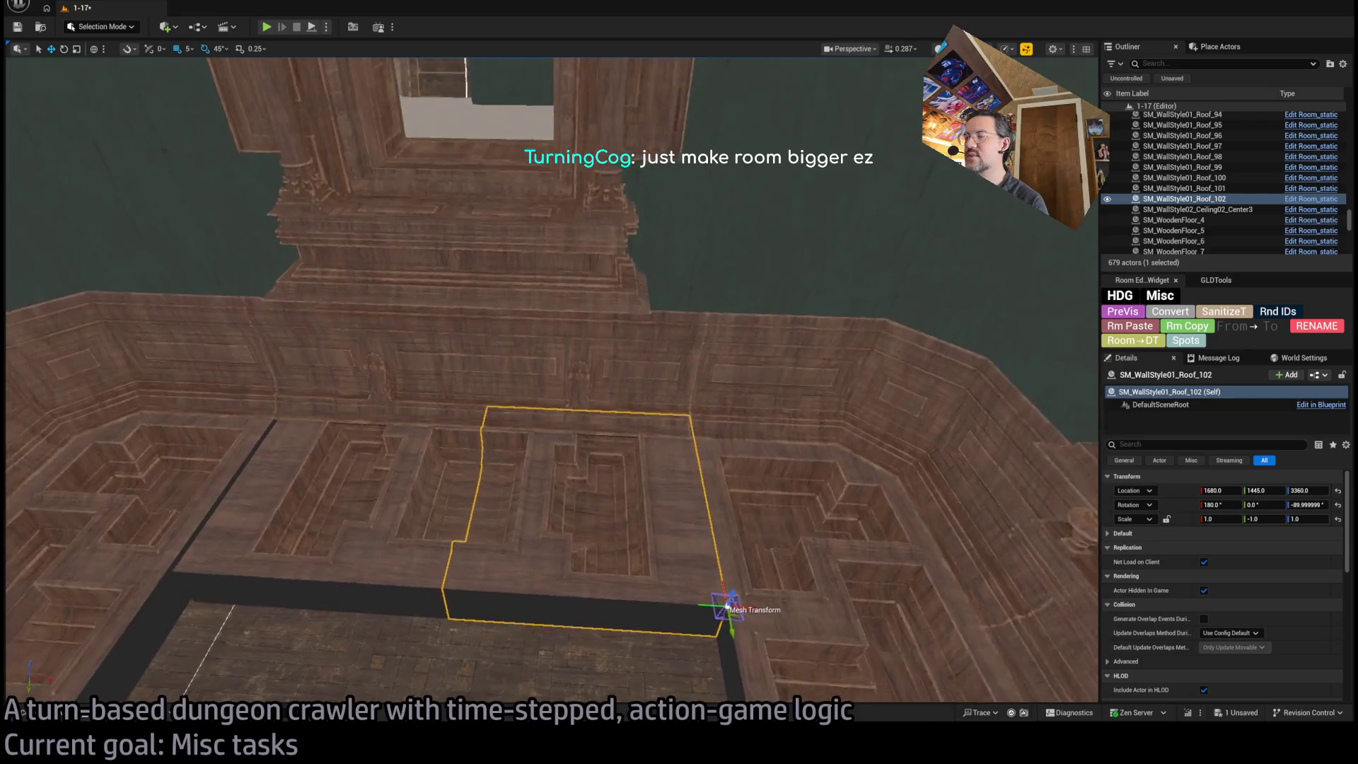
pyautogui.press('s')
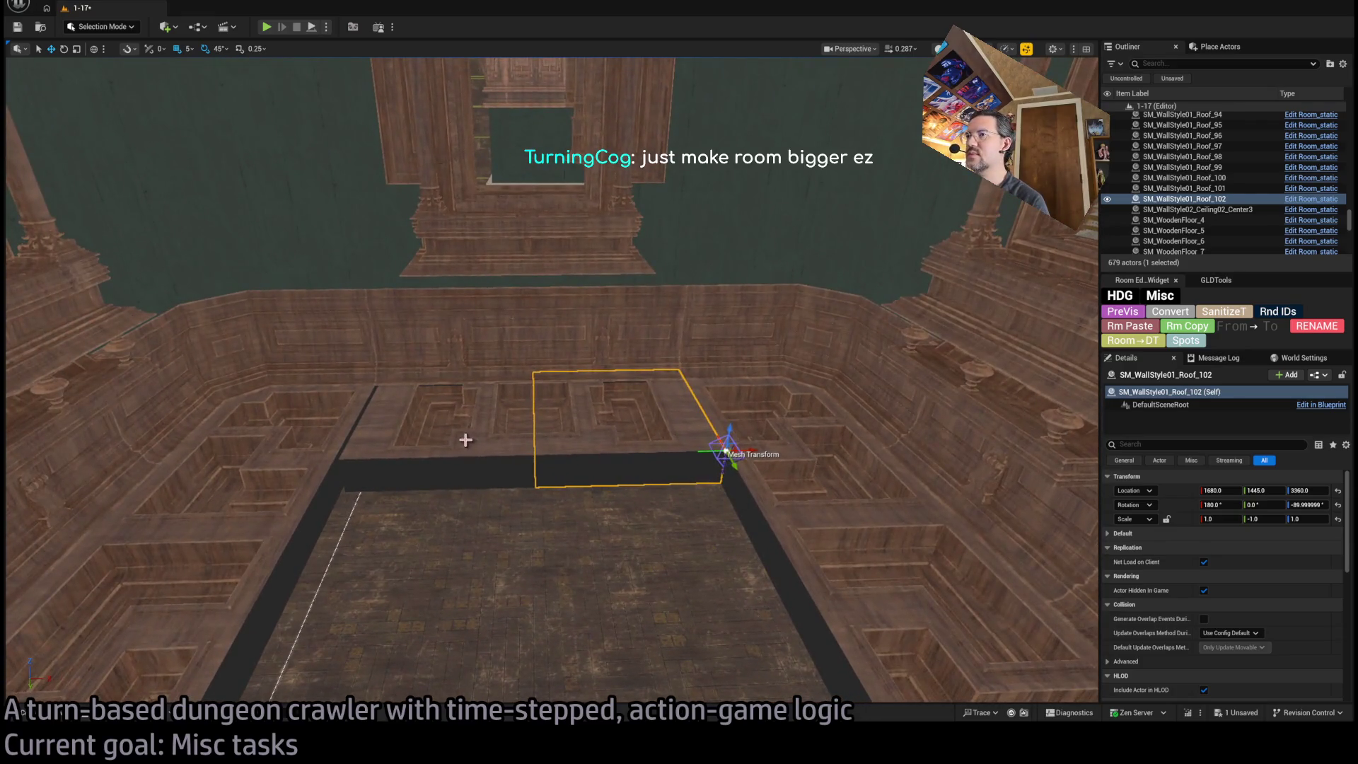
pyautogui.keyDown('ctrl'); pyautogui.click(465, 440); pyautogui.keyUp('ctrl')
pyautogui.keyDown('ctrl'); pyautogui.click(894, 546); pyautogui.keyUp('ctrl')
pyautogui.press('f')
pyautogui.keyDown('ctrl'); pyautogui.click(788, 668); pyautogui.keyUp('ctrl')
pyautogui.moveTo(788, 669); pyautogui.dragTo(879, 531)
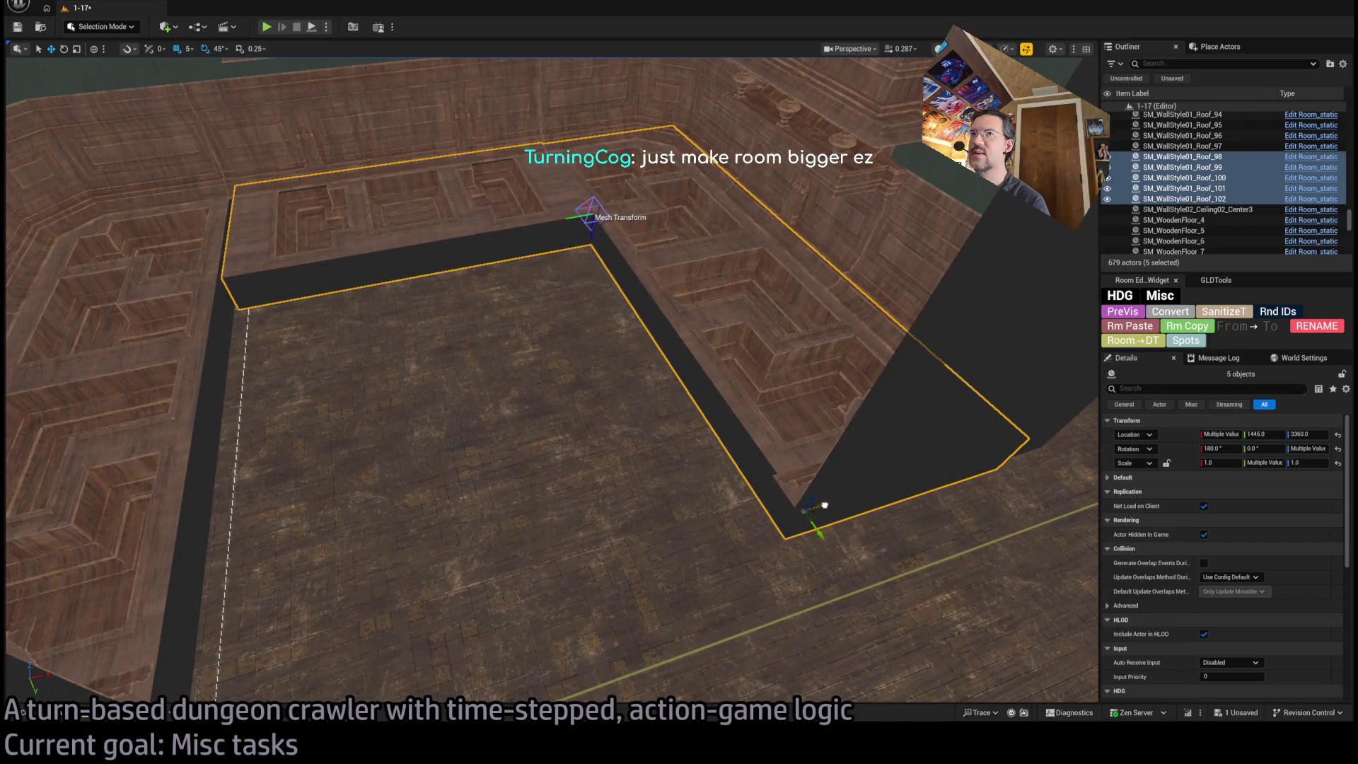
# Alt-drag Roof_101 and Roof_102 to add copies Roof_103–106 across the ceiling.
pyautogui.click(691, 537)
pyautogui.press('f')
pyautogui.moveTo(778, 414); pyautogui.dragTo(918, 539)
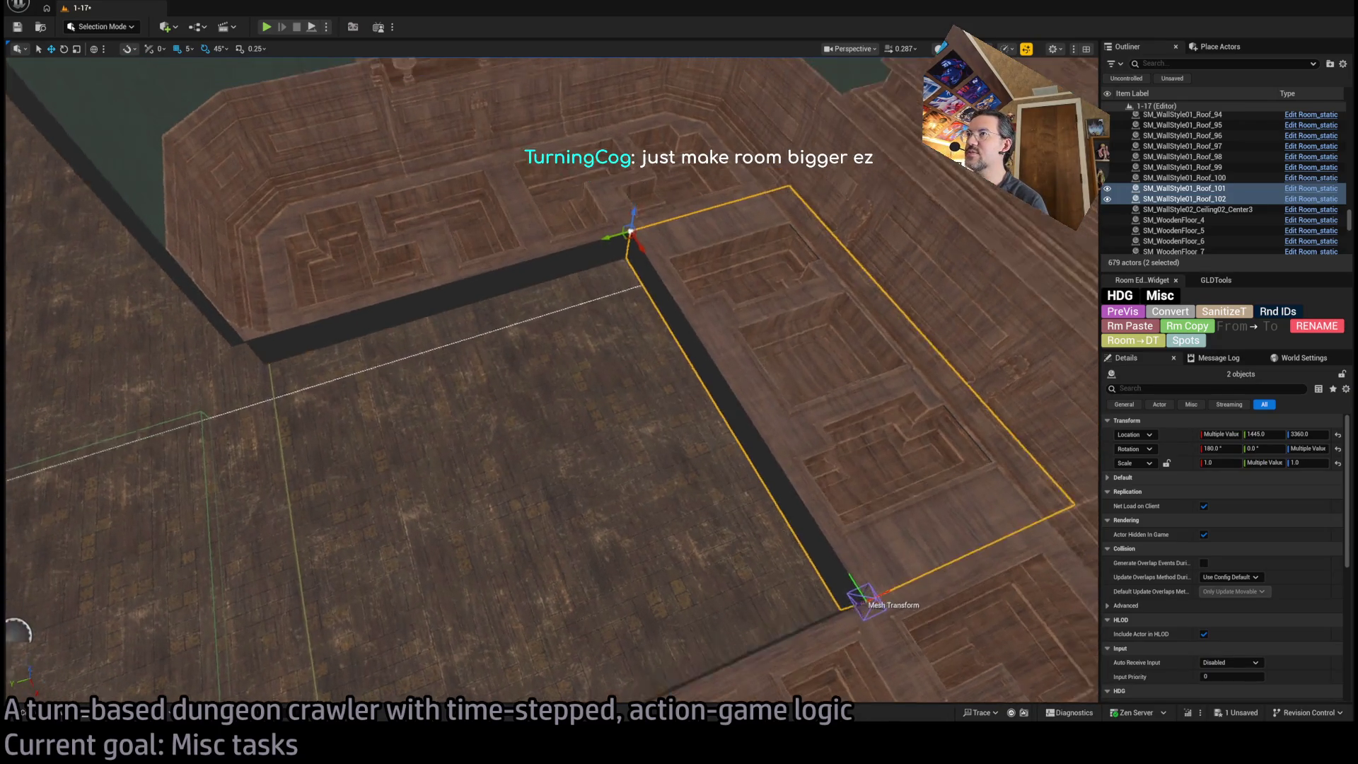
pyautogui.moveTo(621, 242)
pyautogui.mouseDown()
pyautogui.moveTo(441, 333)
pyautogui.moveTo(451, 352)
pyautogui.moveTo(152, 388)
pyautogui.moveTo(301, 368)
pyautogui.moveTo(304, 308)
pyautogui.moveTo(495, 491)
pyautogui.mouseUp()
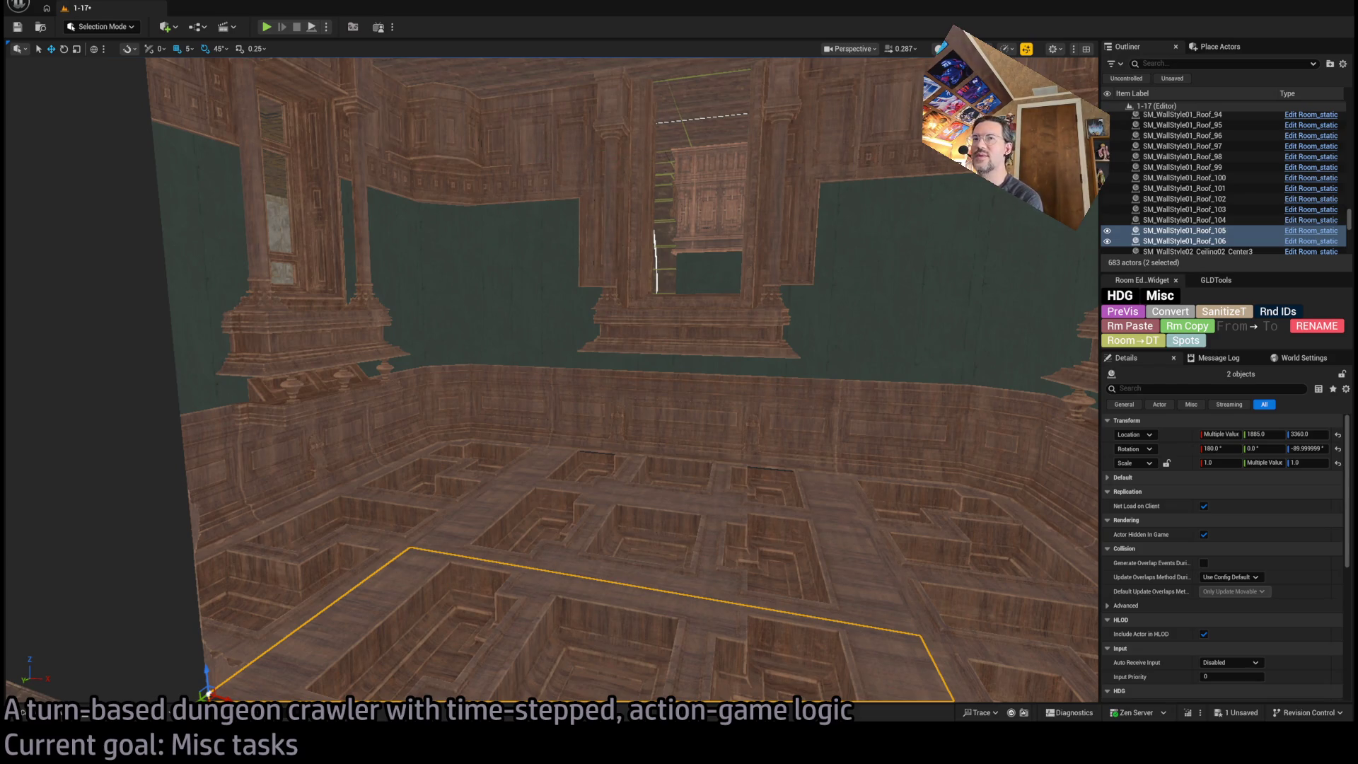
# Duplicate floor tiles SM_WoodenFloor_120 and 121 toward the Exit E1 marker at X 1930.
pyautogui.moveTo(552, 382)
pyautogui.mouseDown()
pyautogui.moveTo(524, 410)
pyautogui.moveTo(551, 368)
pyautogui.moveTo(544, 396)
pyautogui.moveTo(569, 378)
pyautogui.mouseUp()
pyautogui.click(570, 379)
pyautogui.moveTo(726, 439)
pyautogui.keyDown('alt'); pyautogui.mouseDown()
pyautogui.moveTo(832, 424)
pyautogui.moveTo(787, 360)
pyautogui.mouseUp(); pyautogui.keyUp('alt')
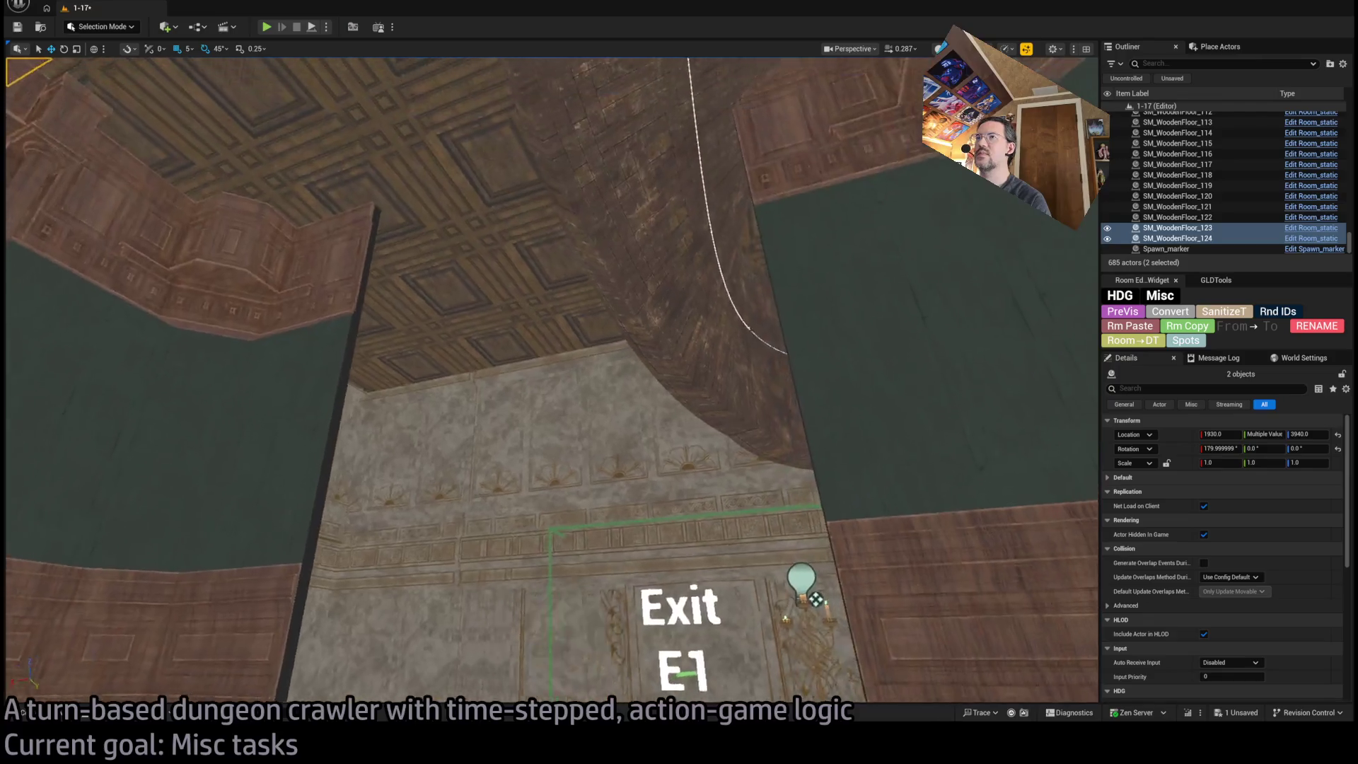
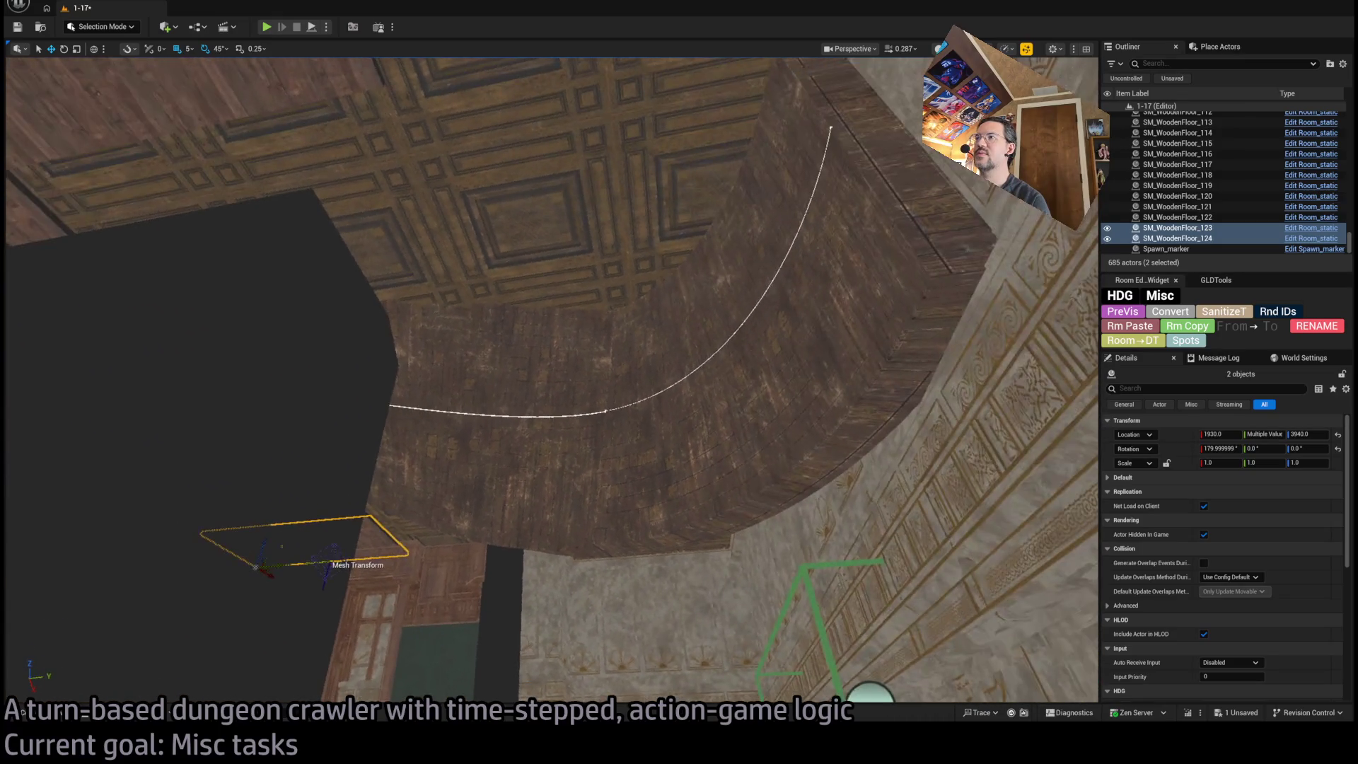
# Duplicate Room_nav_surface5 by Alt-dragging it along the ceiling to create Room_nav_surface7.
pyautogui.click(778, 417)
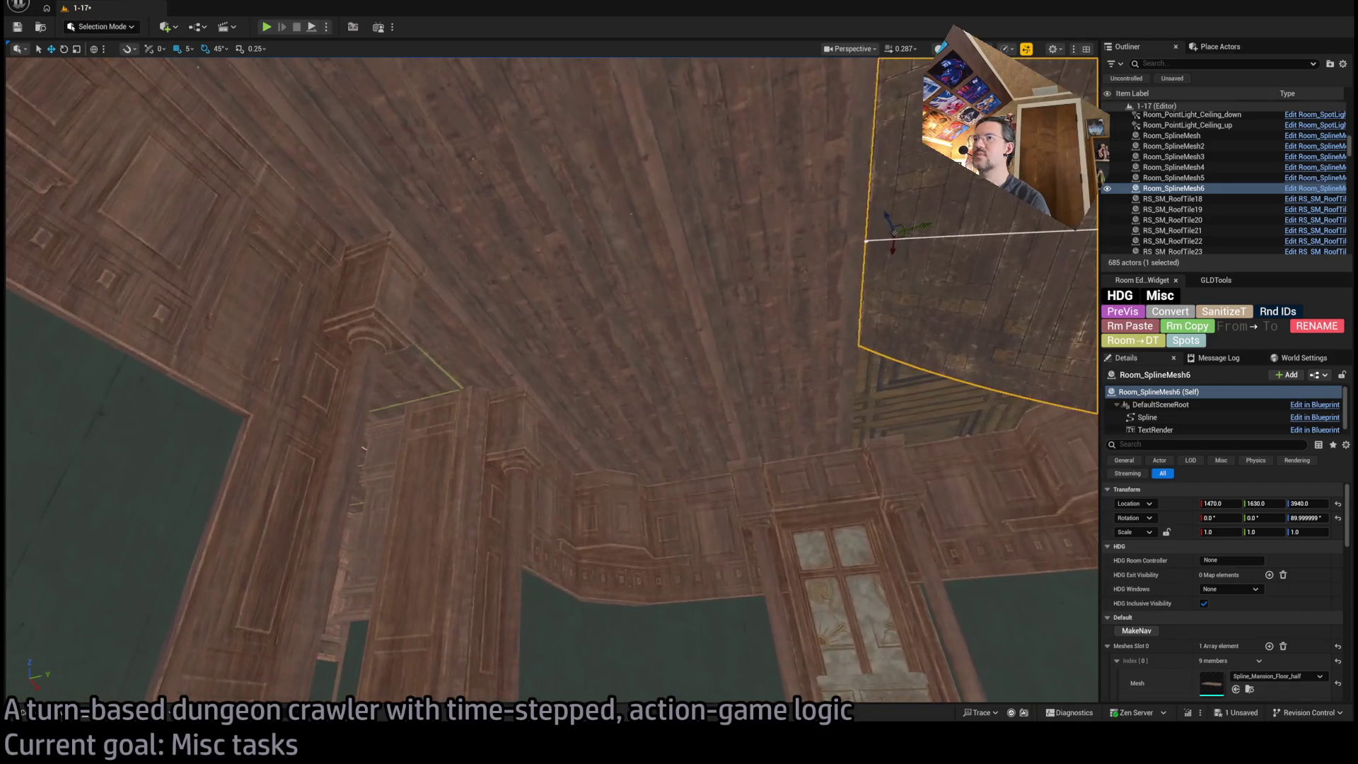
pyautogui.click(570, 440)
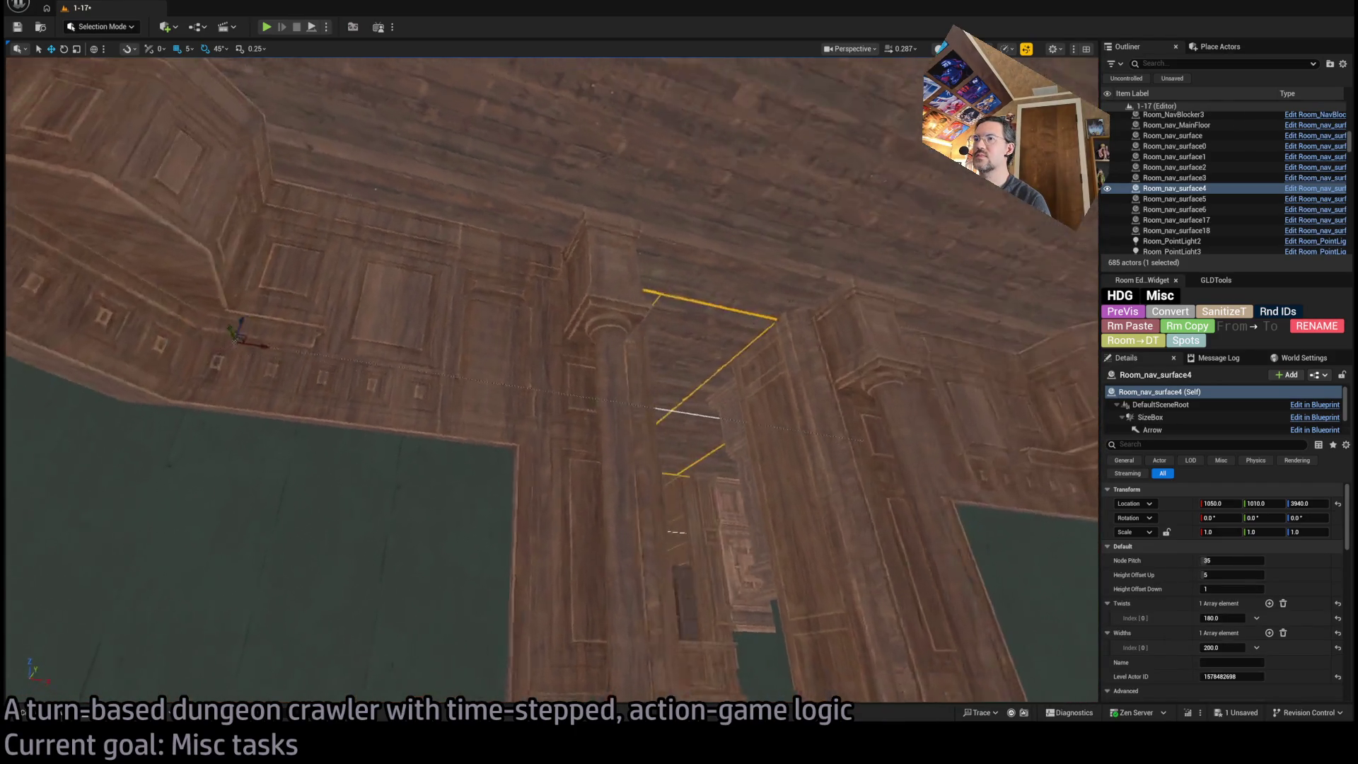
pyautogui.press('w')
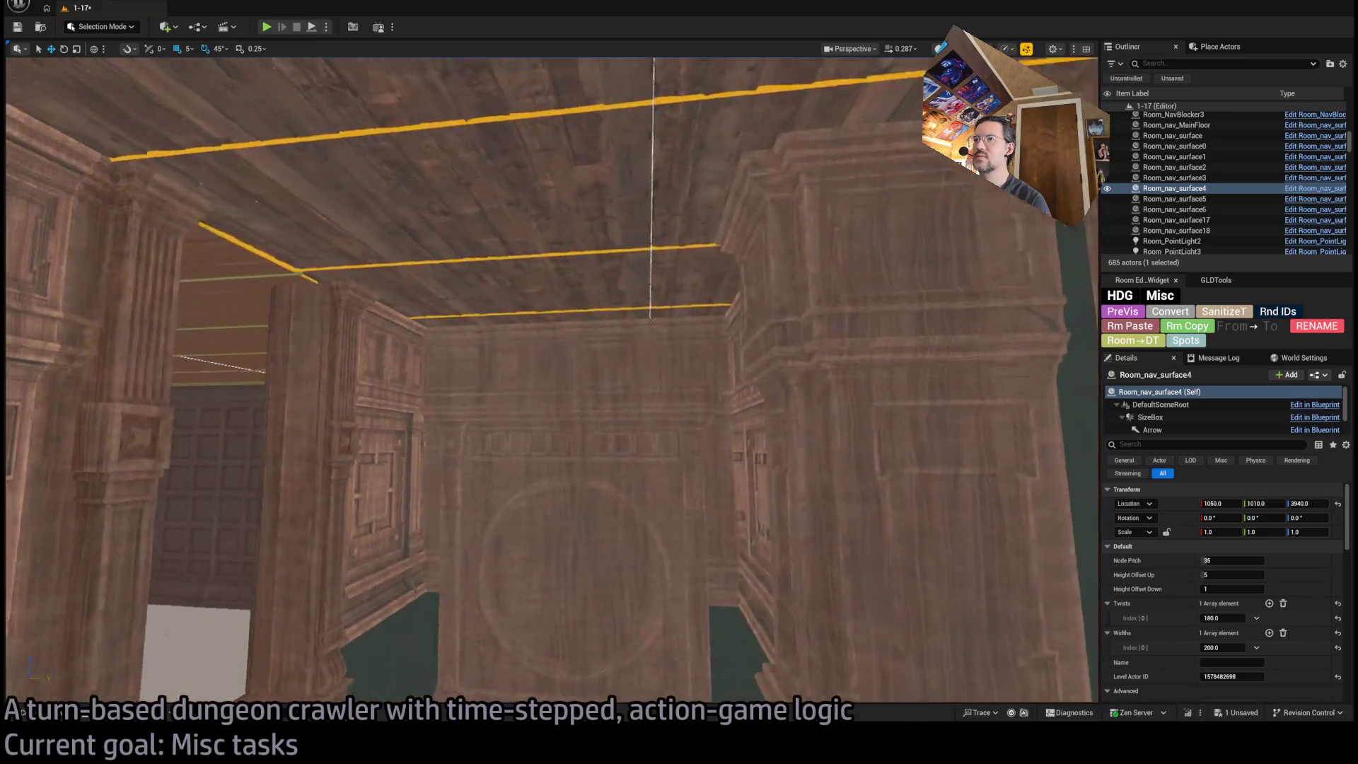
pyautogui.press('w')
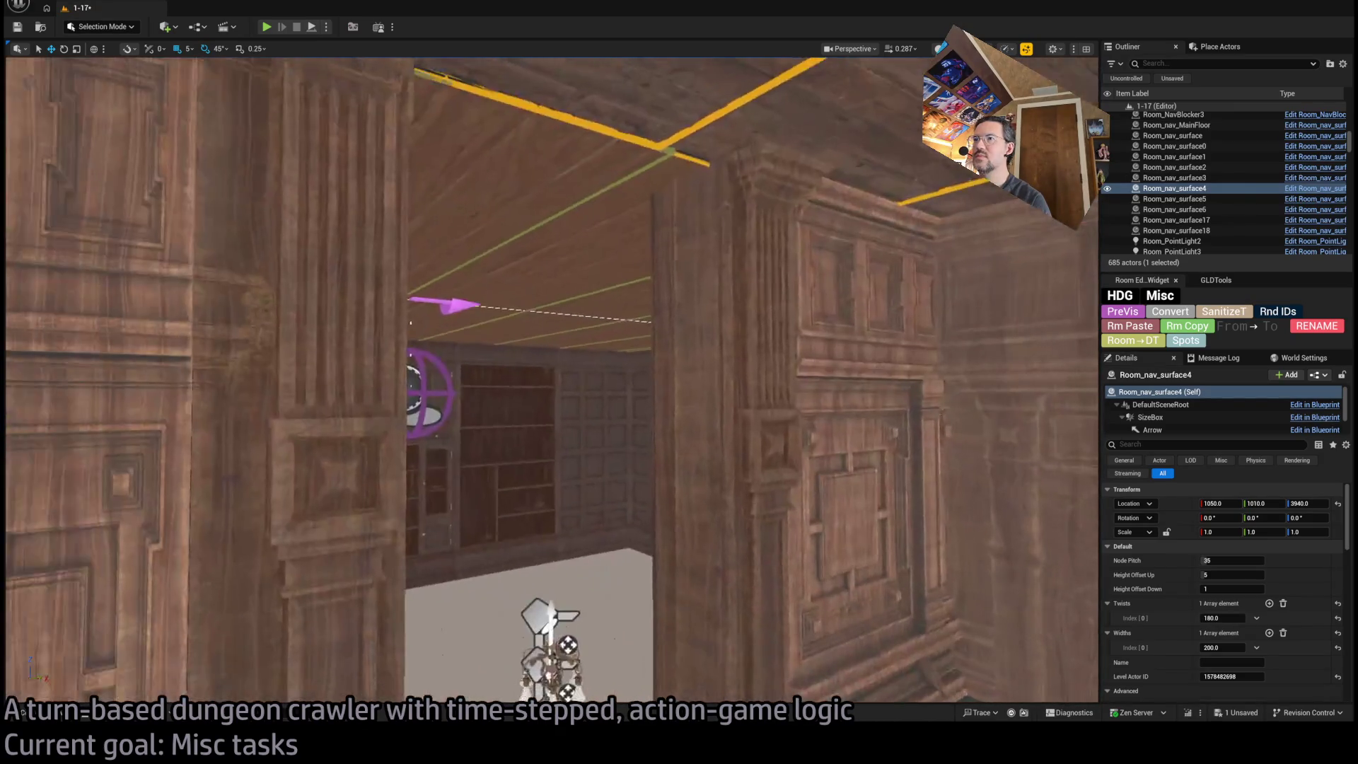
pyautogui.press('w')
pyautogui.click(324, 288)
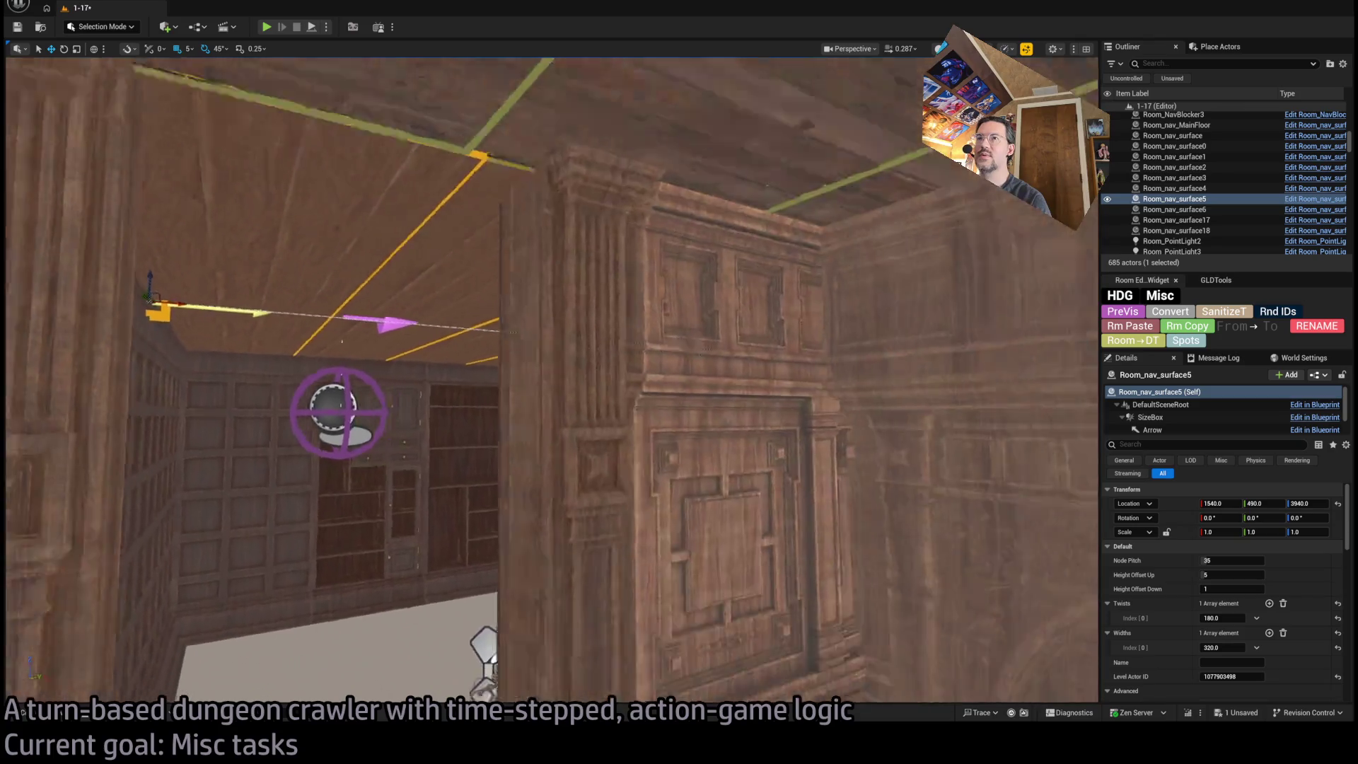
pyautogui.press('w')
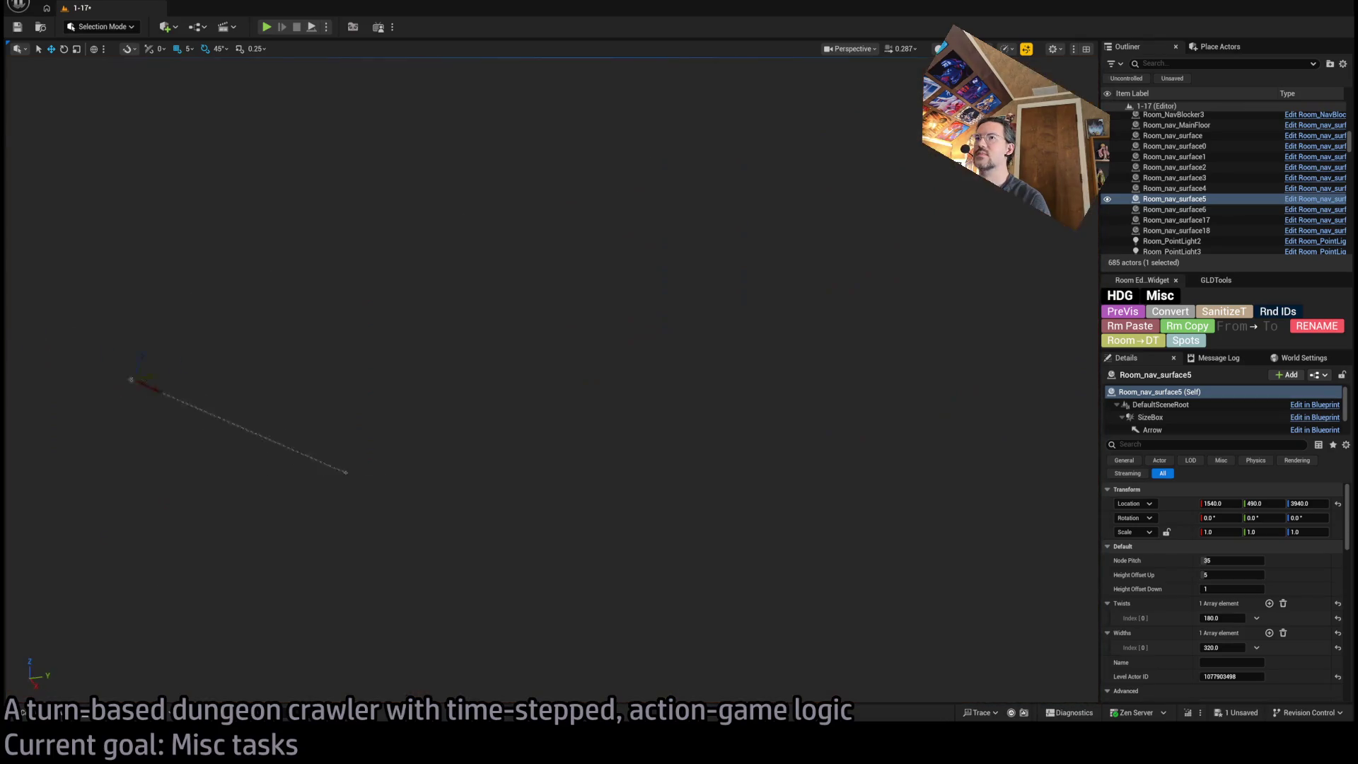
pyautogui.press('w')
pyautogui.moveTo(435, 358)
pyautogui.mouseDown()
pyautogui.moveTo(782, 318)
pyautogui.moveTo(828, 283)
pyautogui.moveTo(782, 340)
pyautogui.mouseUp()
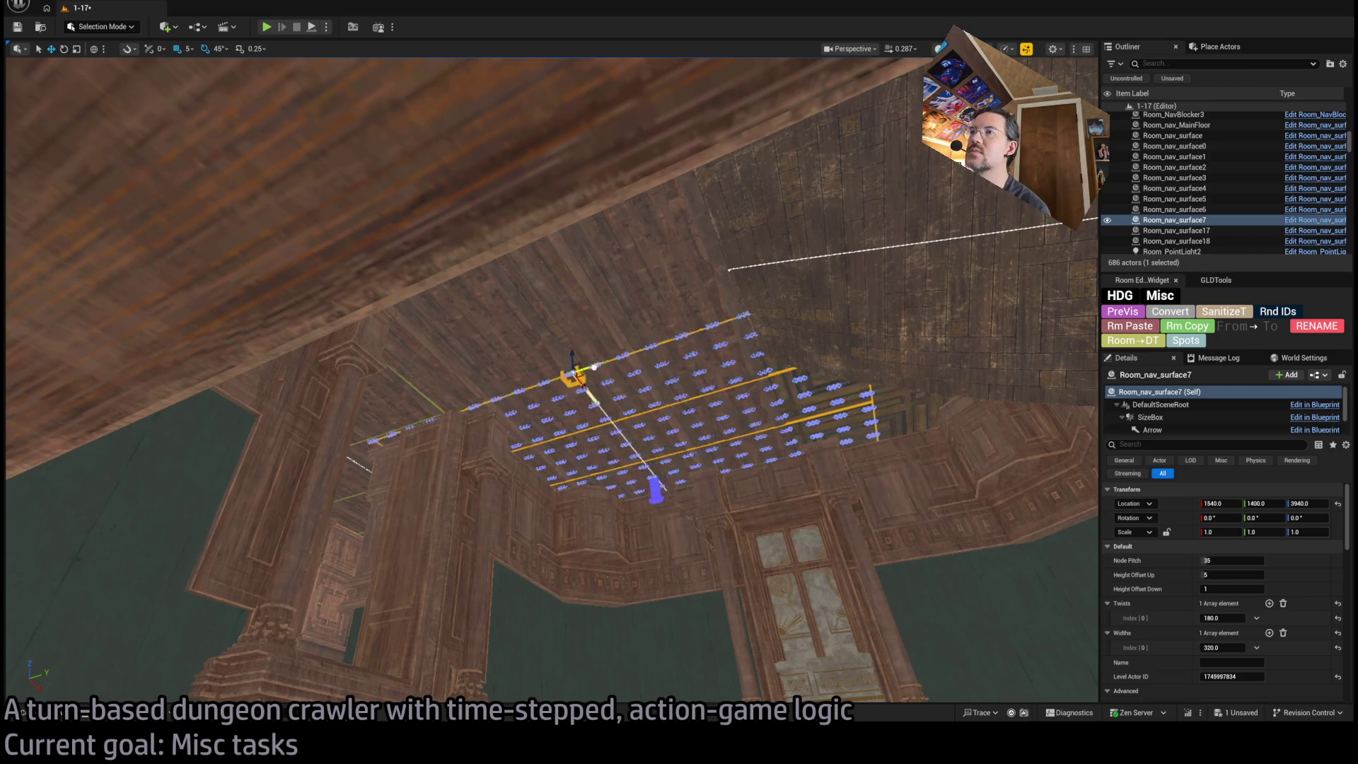
# Set the copy's width to 200, shift it to X 1020, move its spline end point, and save.
pyautogui.click(1212, 647)
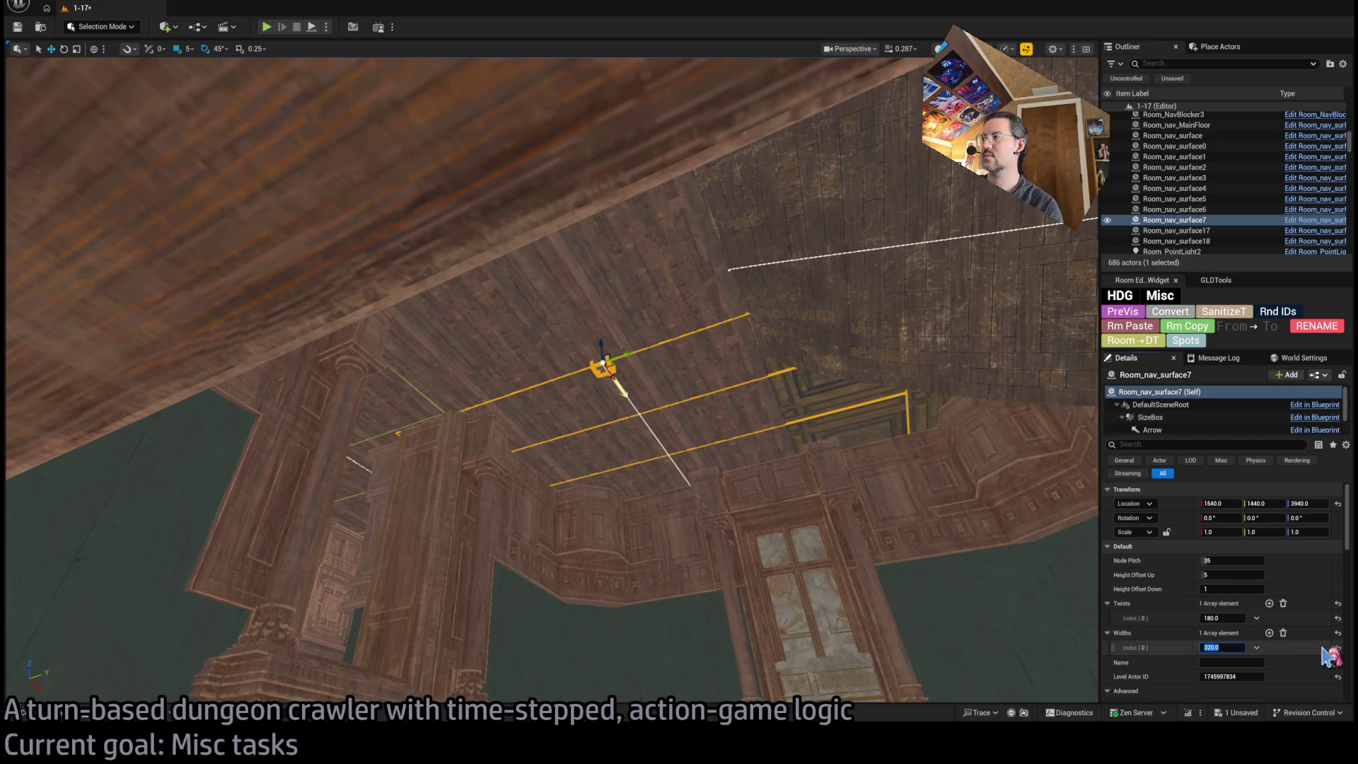
pyautogui.write('200')
pyautogui.press('Return')
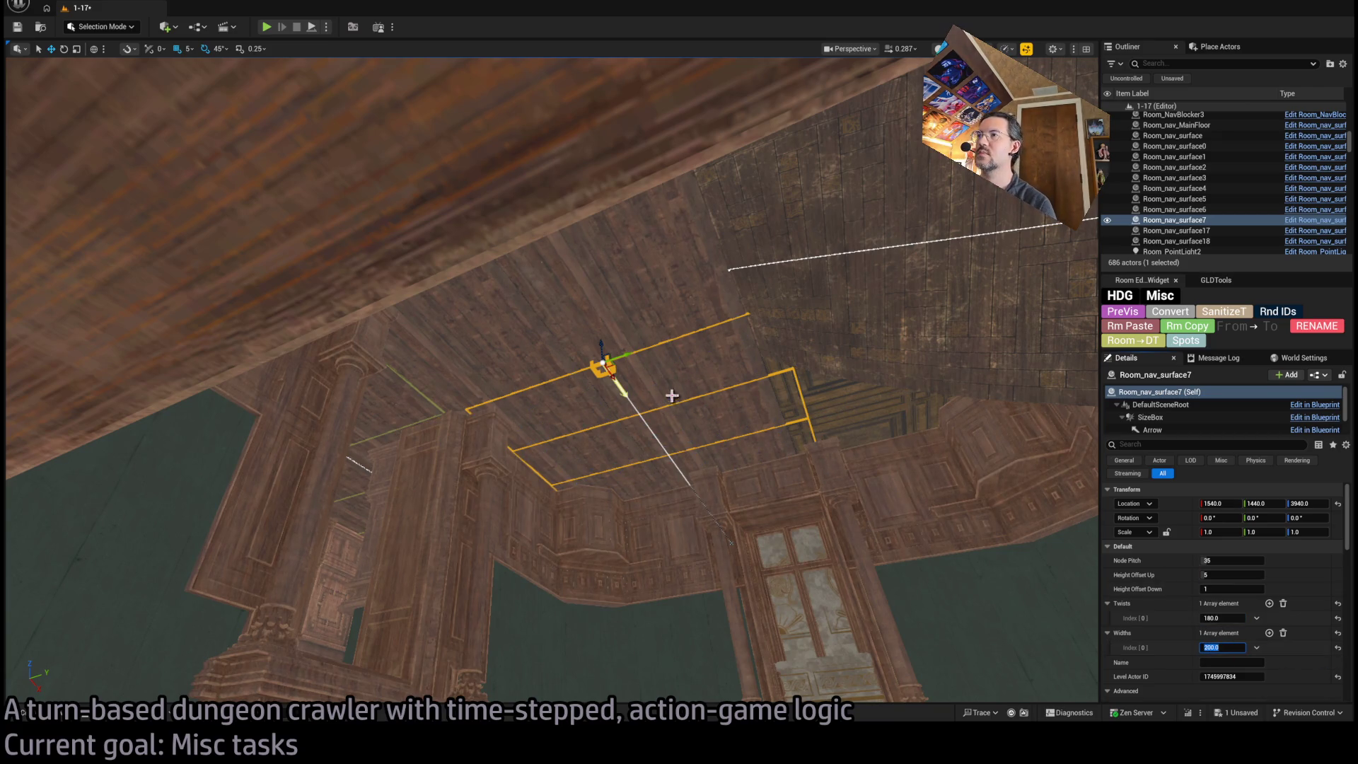
pyautogui.moveTo(621, 357)
pyautogui.mouseDown()
pyautogui.moveTo(598, 361)
pyautogui.moveTo(534, 312)
pyautogui.moveTo(368, 64)
pyautogui.moveTo(601, 304)
pyautogui.moveTo(611, 298)
pyautogui.moveTo(379, 181)
pyautogui.moveTo(376, 357)
pyautogui.moveTo(685, 399)
pyautogui.mouseUp()
pyautogui.scroll(3, 597, 362)
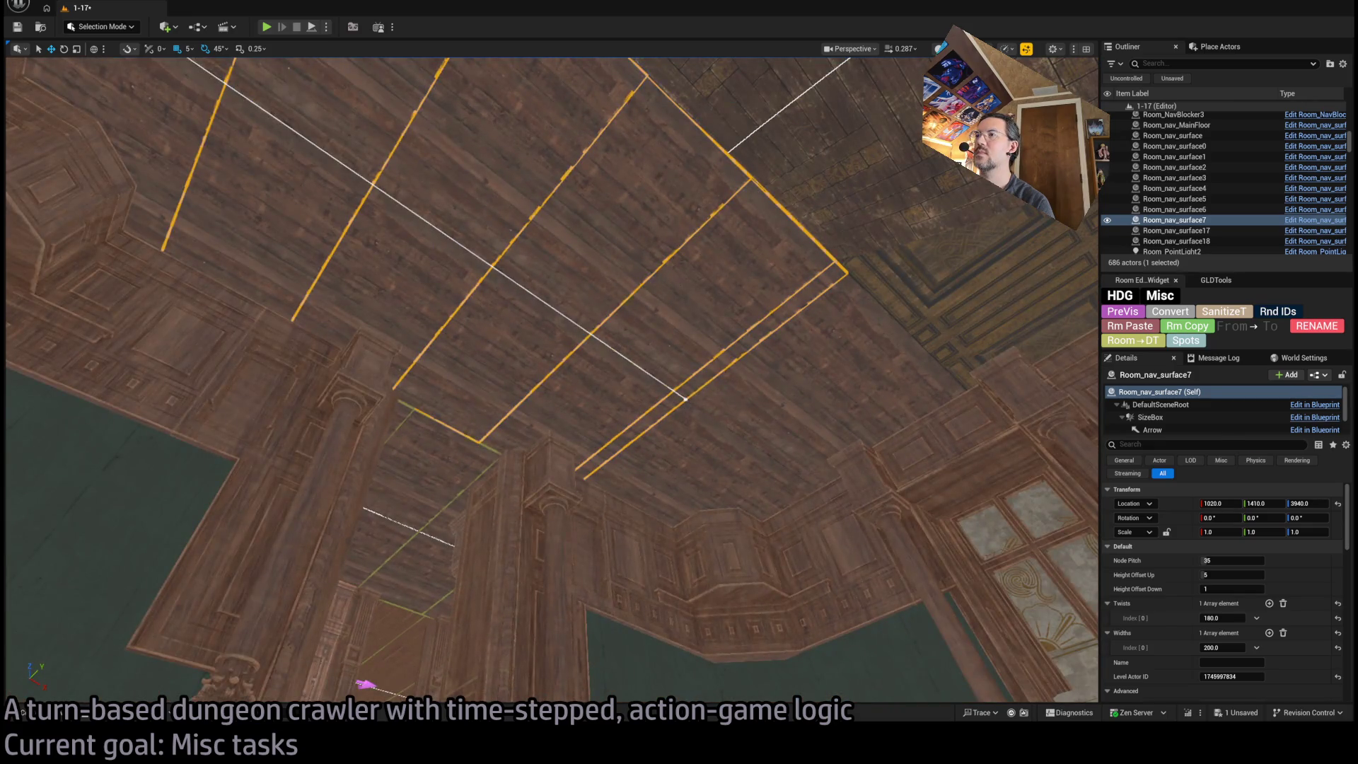
pyautogui.click(685, 398)
pyautogui.click(833, 486)
pyautogui.moveTo(835, 487)
pyautogui.mouseDown()
pyautogui.moveTo(167, 66)
pyautogui.moveTo(495, 318)
pyautogui.moveTo(900, 574)
pyautogui.moveTo(834, 425)
pyautogui.mouseUp()
pyautogui.click(166, 66)
pyautogui.hotkey('ctrl', 's')
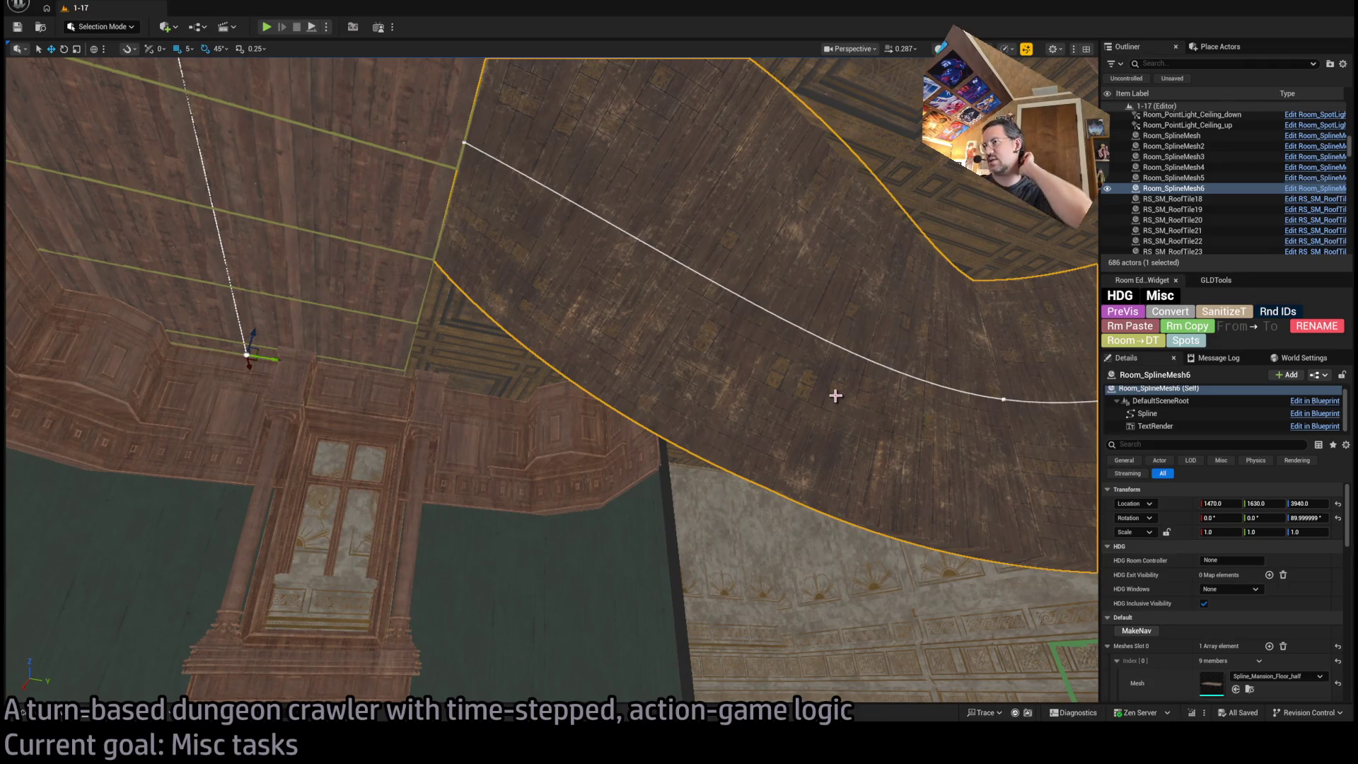
# Run MakeNav on Room_SplineMesh6 and select the resulting Room_nav_surface8 on the curved floor.
pyautogui.scroll(-3, 1170, 566)
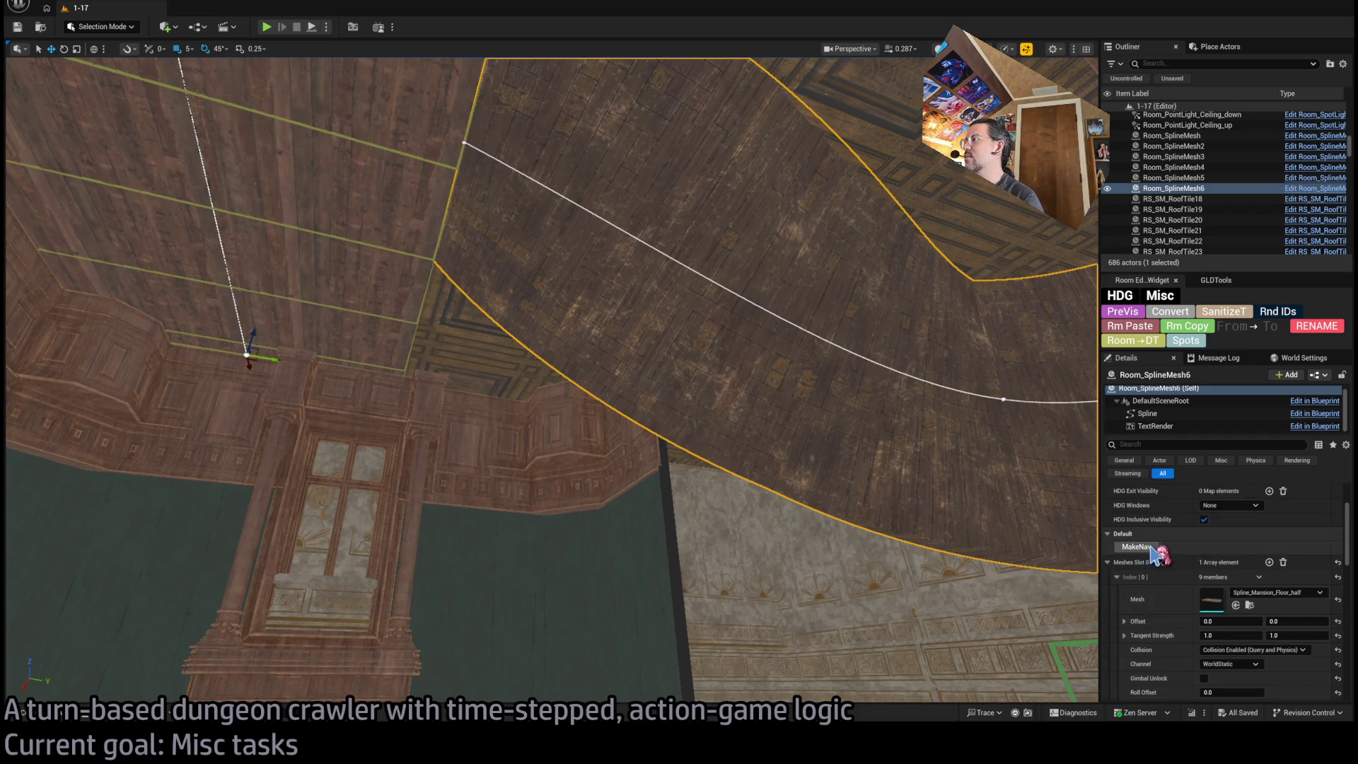
pyautogui.click(1136, 546)
pyautogui.moveTo(909, 471)
pyautogui.mouseDown()
pyautogui.moveTo(849, 453)
pyautogui.moveTo(749, 354)
pyautogui.mouseUp()
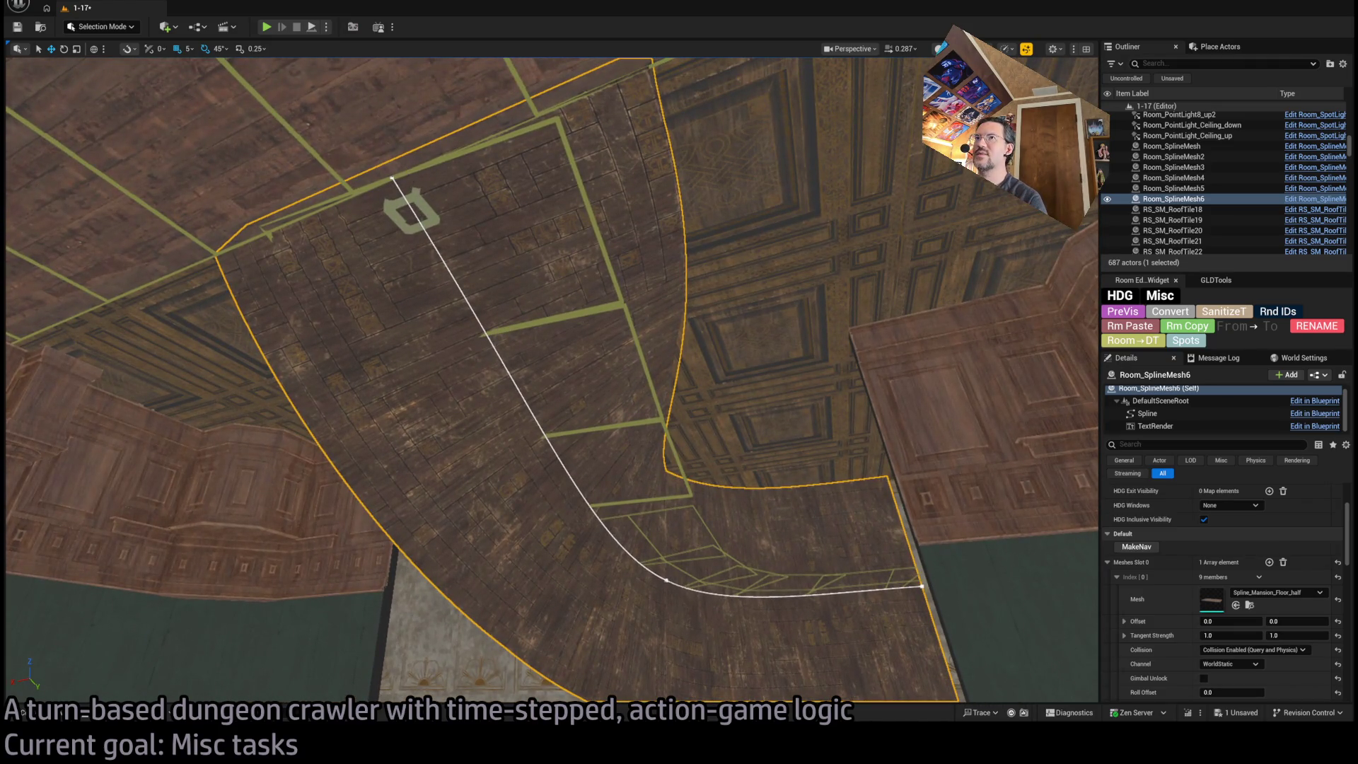
pyautogui.click(433, 247)
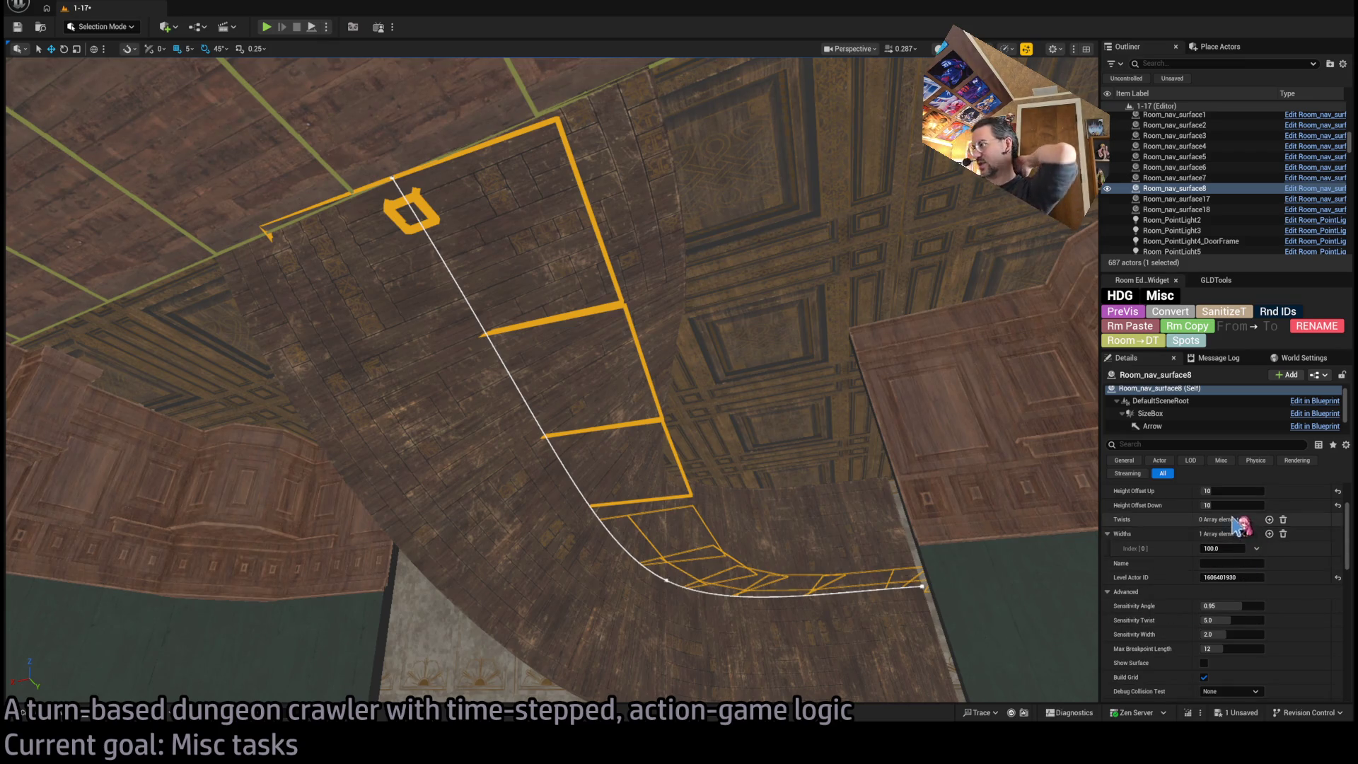
# Add four twist entries to Room_nav_surface8, running 0, -51.17, -86.04 and -90.
pyautogui.click(1269, 519)
pyautogui.click(1269, 519)
pyautogui.click(1269, 520)
pyautogui.click(1269, 519)
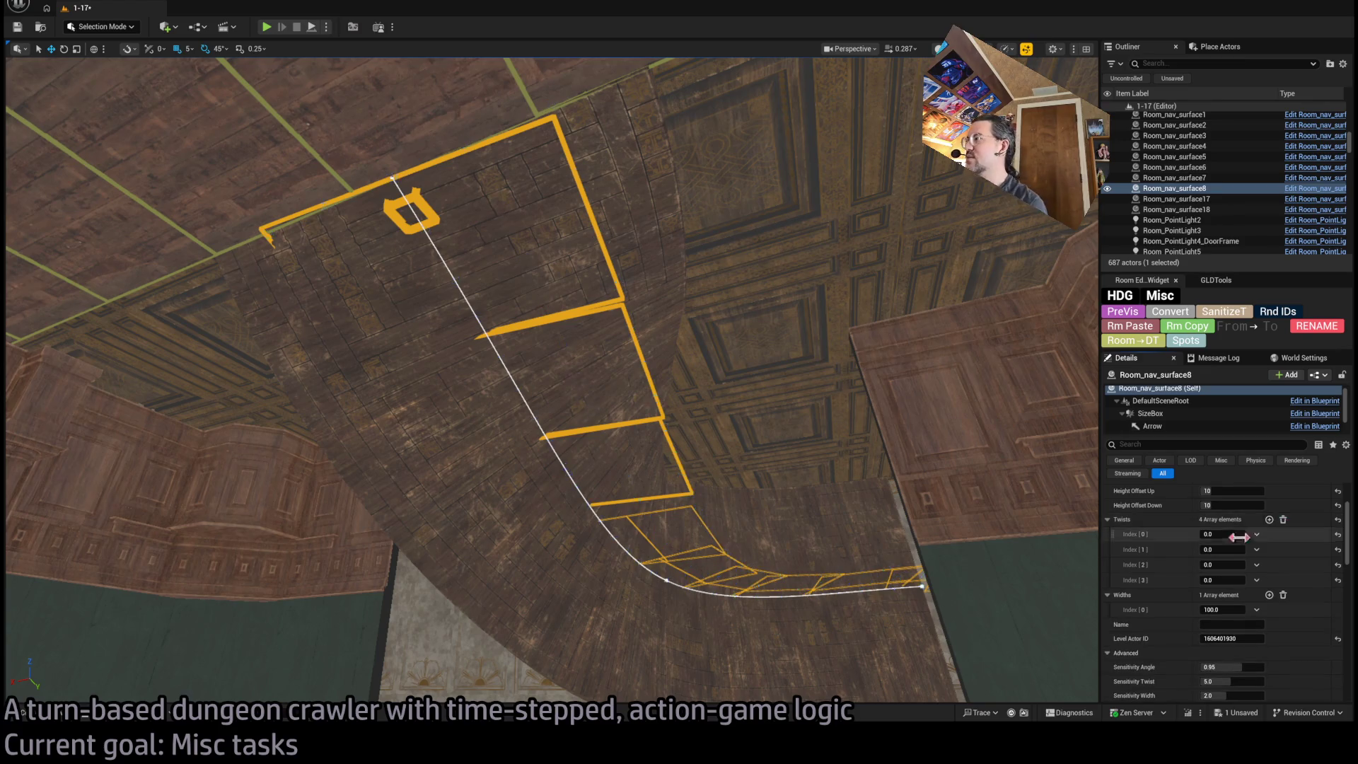
pyautogui.moveTo(1214, 532)
pyautogui.mouseDown()
pyautogui.moveTo(1245, 532)
pyautogui.moveTo(1227, 532)
pyautogui.moveTo(1248, 550)
pyautogui.moveTo(1212, 565)
pyautogui.mouseUp()
pyautogui.write('07')
pyautogui.click(1232, 580)
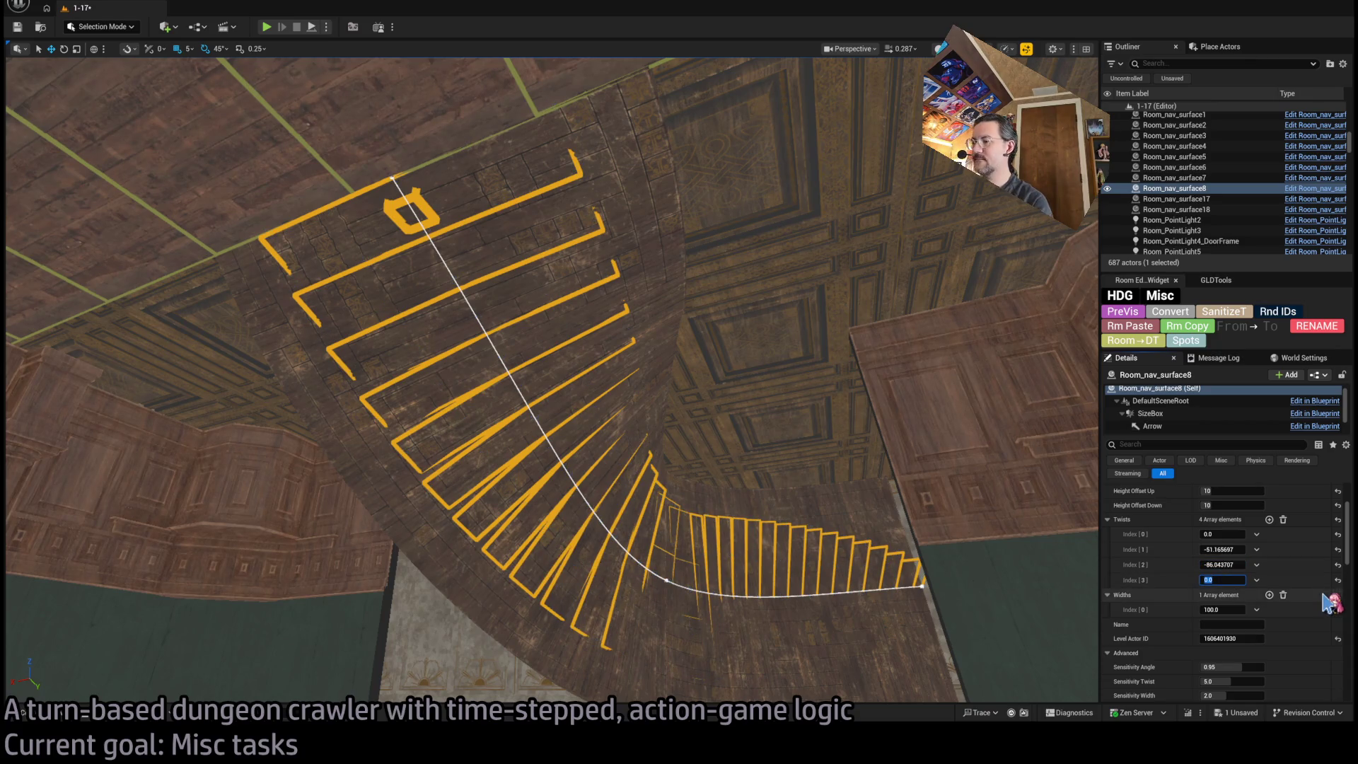
pyautogui.write('-90')
pyautogui.press('Return')
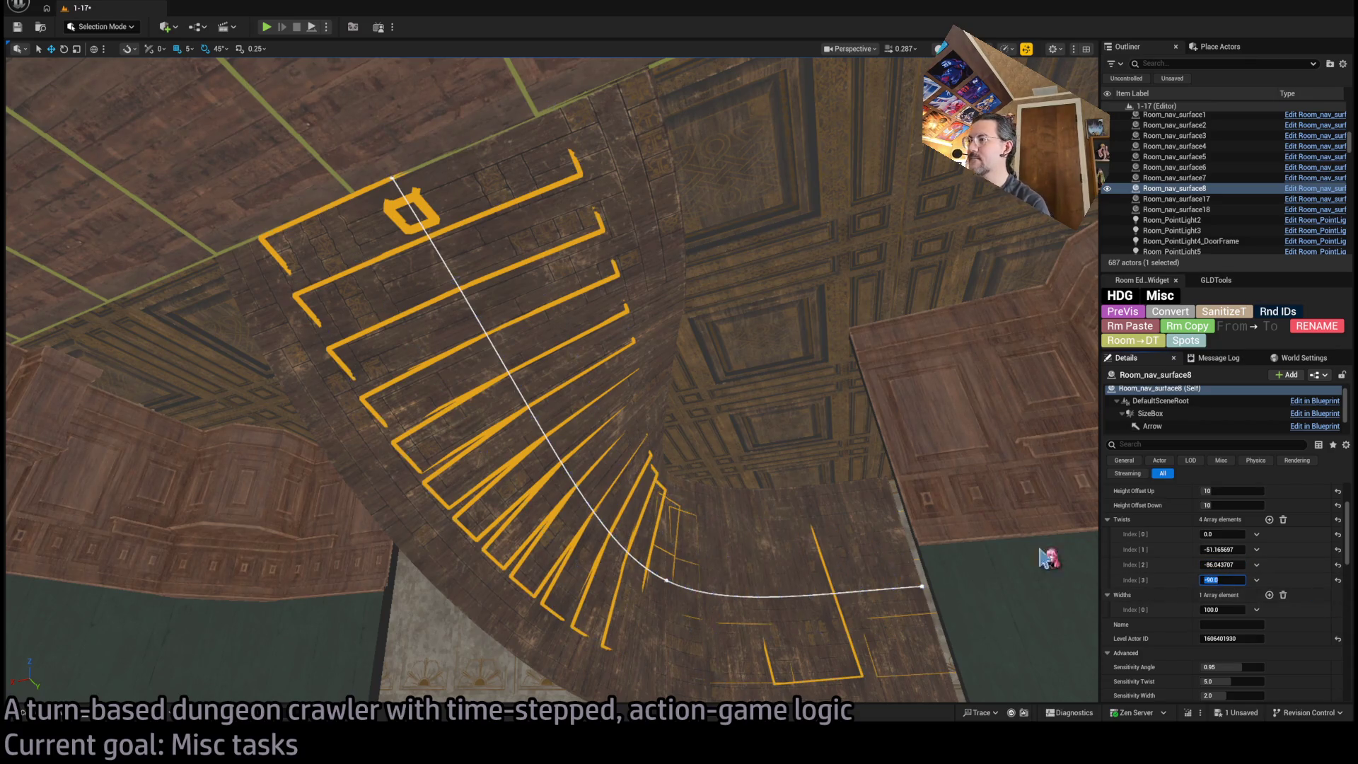
# Widen the nav surface from 100 to about 141.9 and select its spline end point.
pyautogui.moveTo(1052, 533); pyautogui.dragTo(1052, 533)
pyautogui.moveTo(1222, 609); pyautogui.dragTo(1246, 610)
pyautogui.moveTo(576, 437); pyautogui.dragTo(577, 437)
pyautogui.click(548, 434)
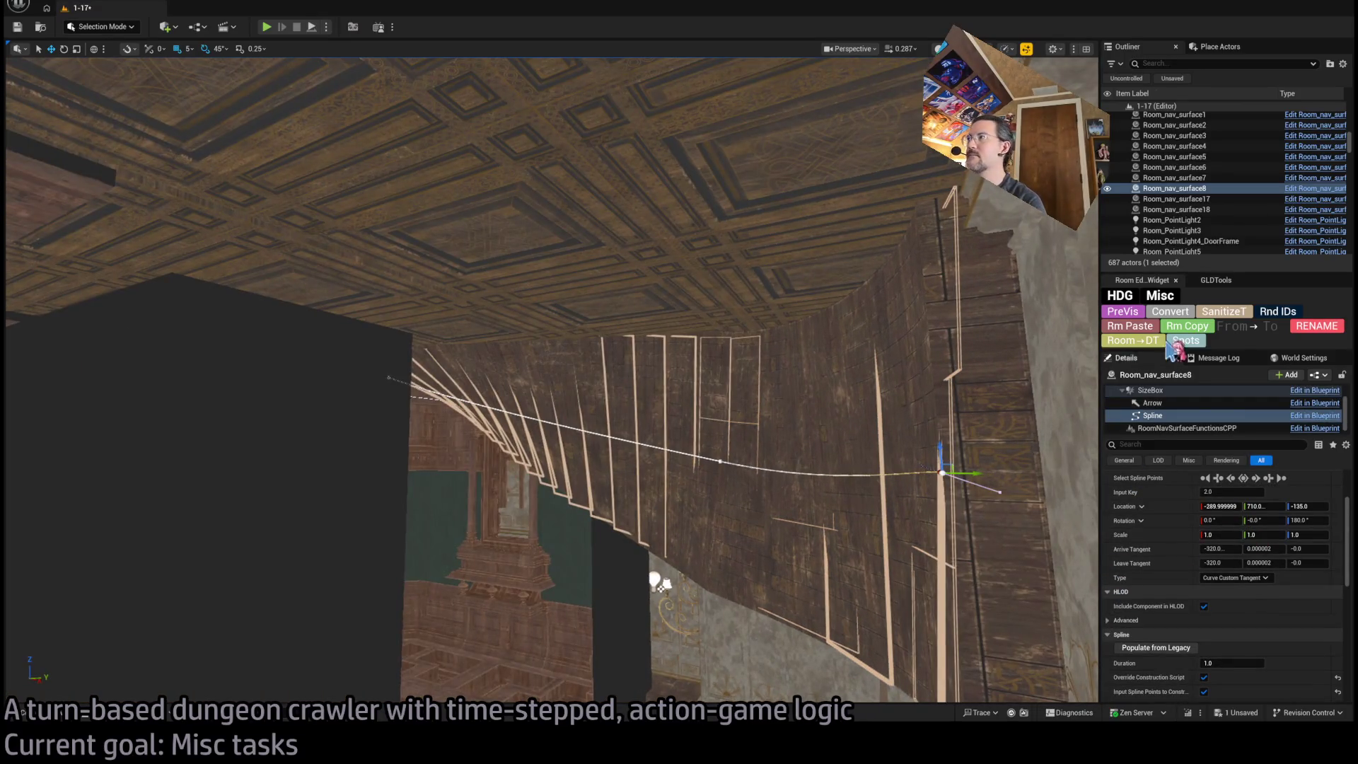
# Change Room_nav_surface8's fourth twist from -90 to -85 and orbit to check the curl.
pyautogui.click(1188, 391)
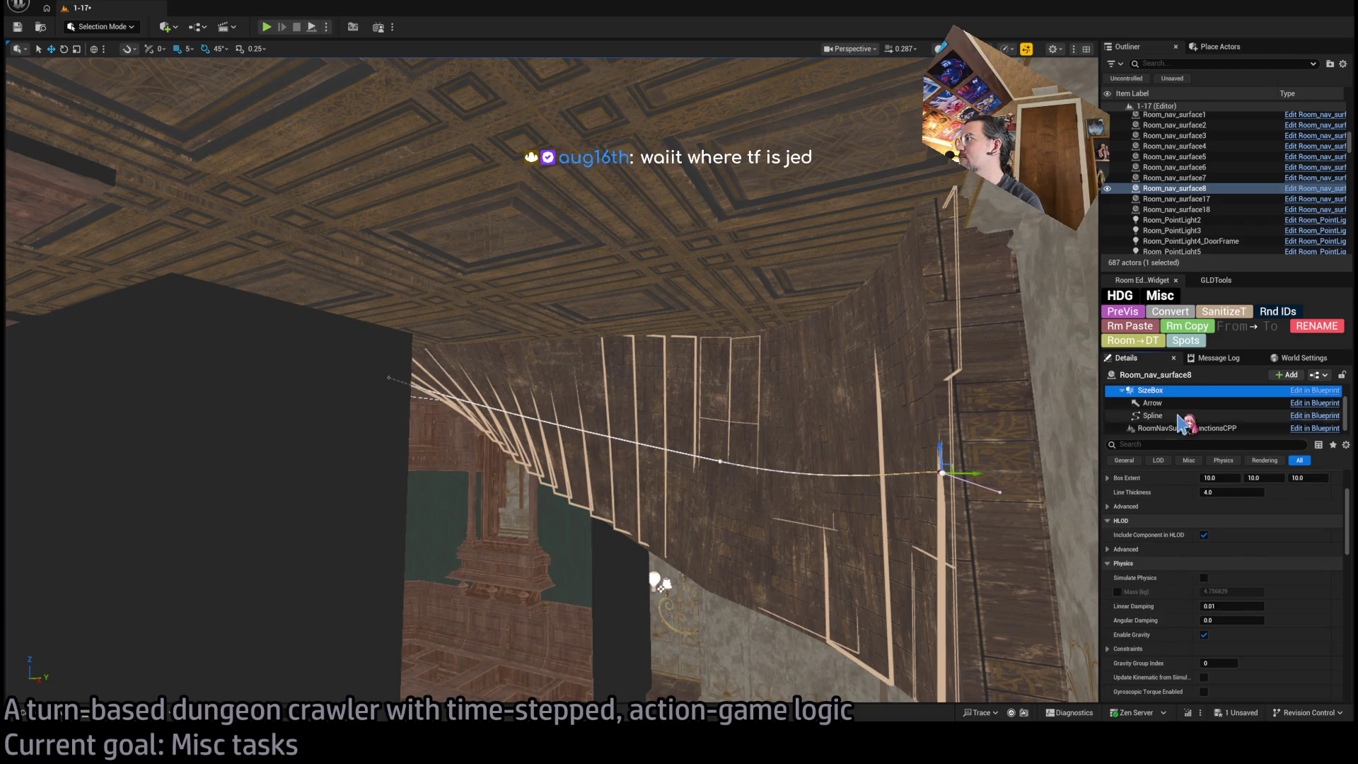
pyautogui.scroll(2, 1188, 417)
pyautogui.click(1167, 392)
pyautogui.moveTo(1222, 580)
pyautogui.mouseDown()
pyautogui.moveTo(1235, 581)
pyautogui.moveTo(1223, 581)
pyautogui.mouseUp()
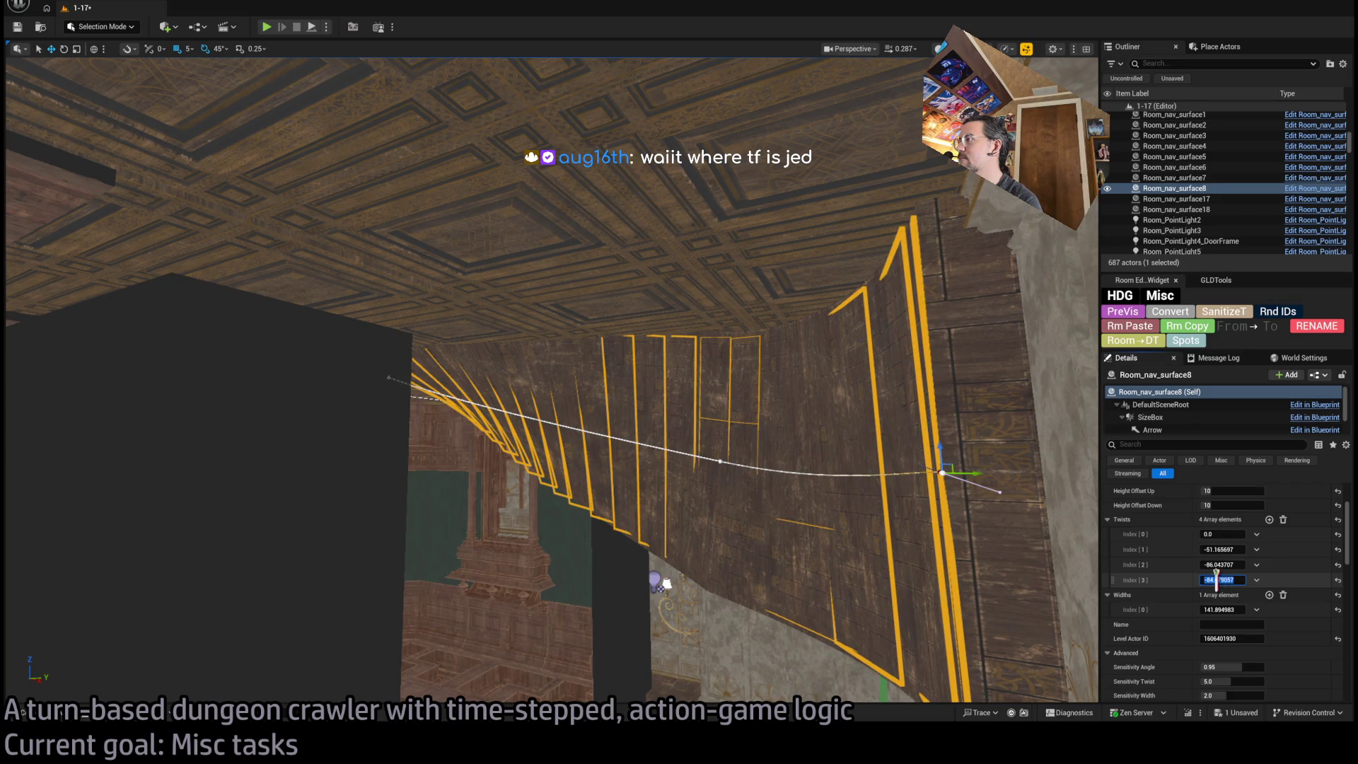
pyautogui.write('-85')
pyautogui.press('Return')
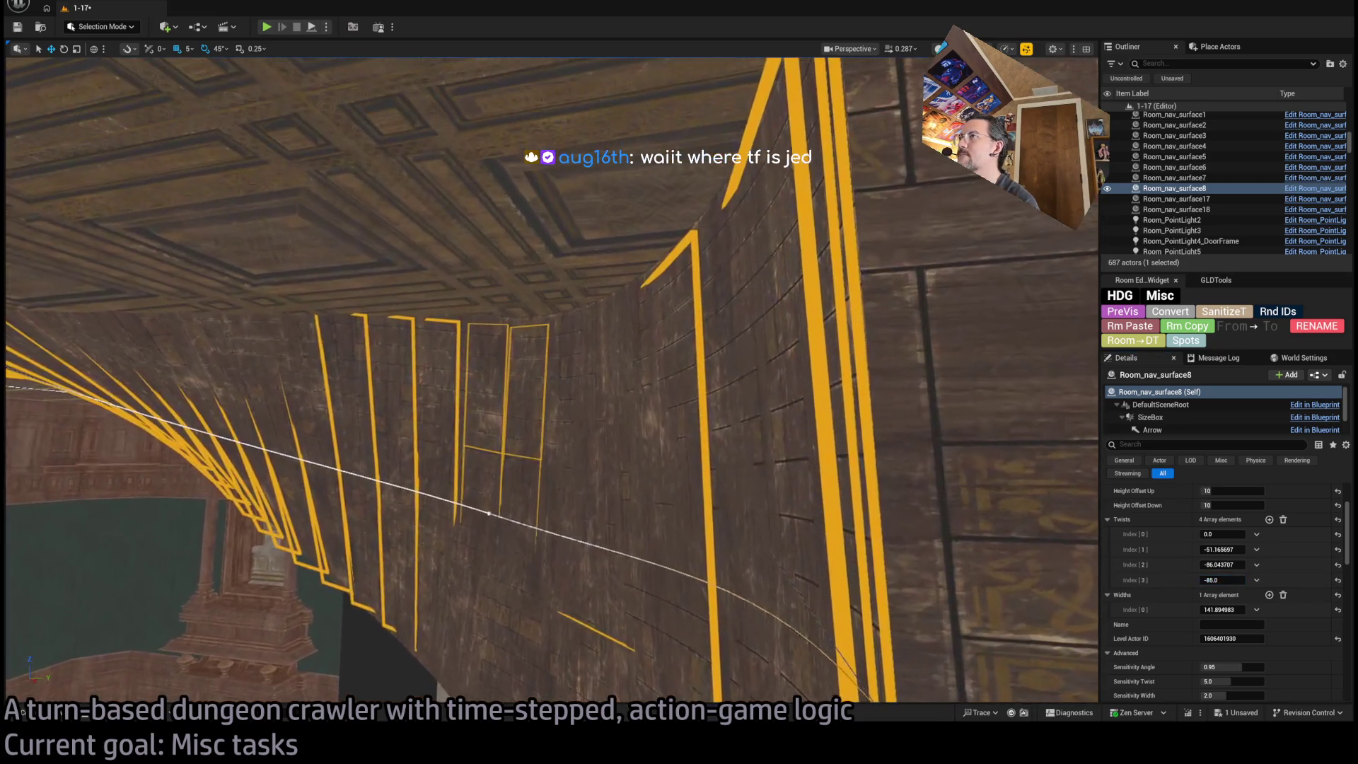
pyautogui.moveTo(552, 382); pyautogui.dragTo(552, 326)
pyautogui.moveTo(883, 467); pyautogui.dragTo(883, 498)
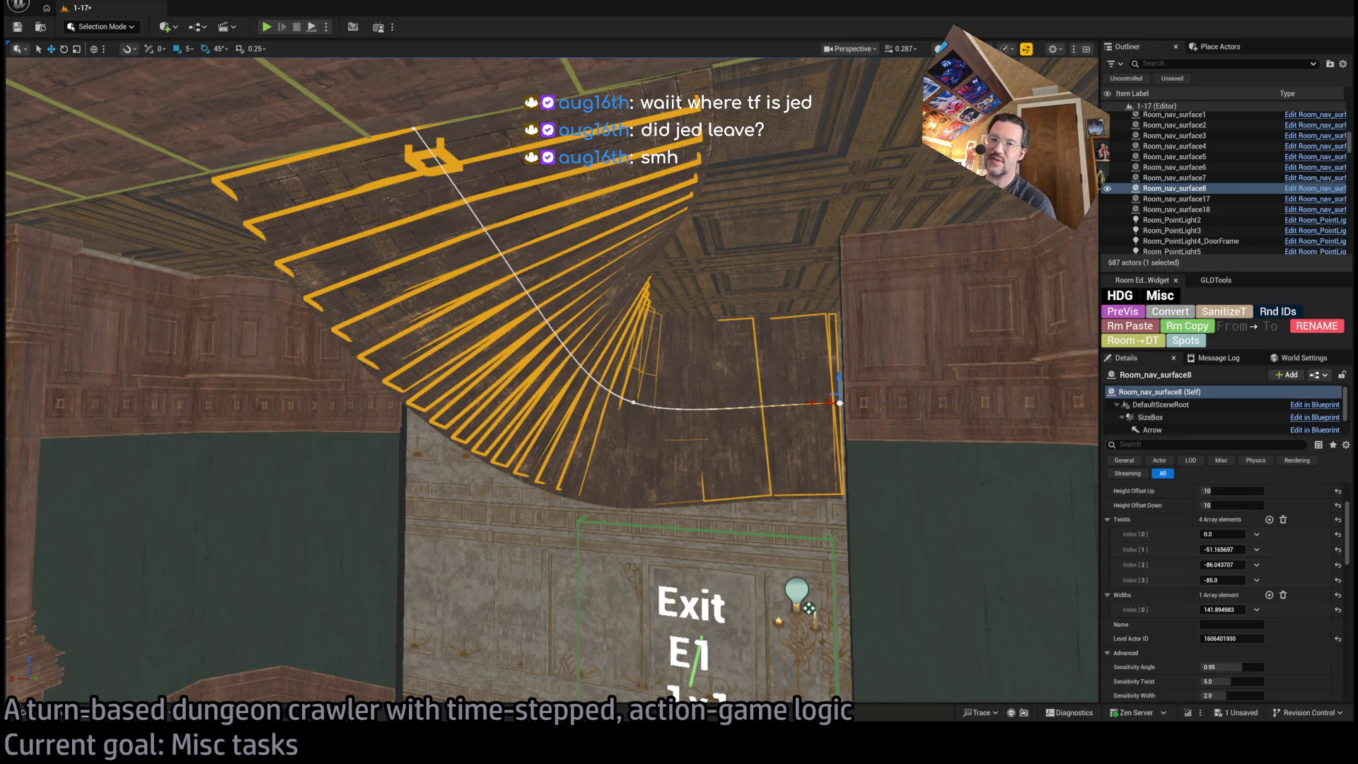
# In the browser, search Twitch for the streamer's channel and open it.
pyautogui.hotkey('alt', 'Tab')
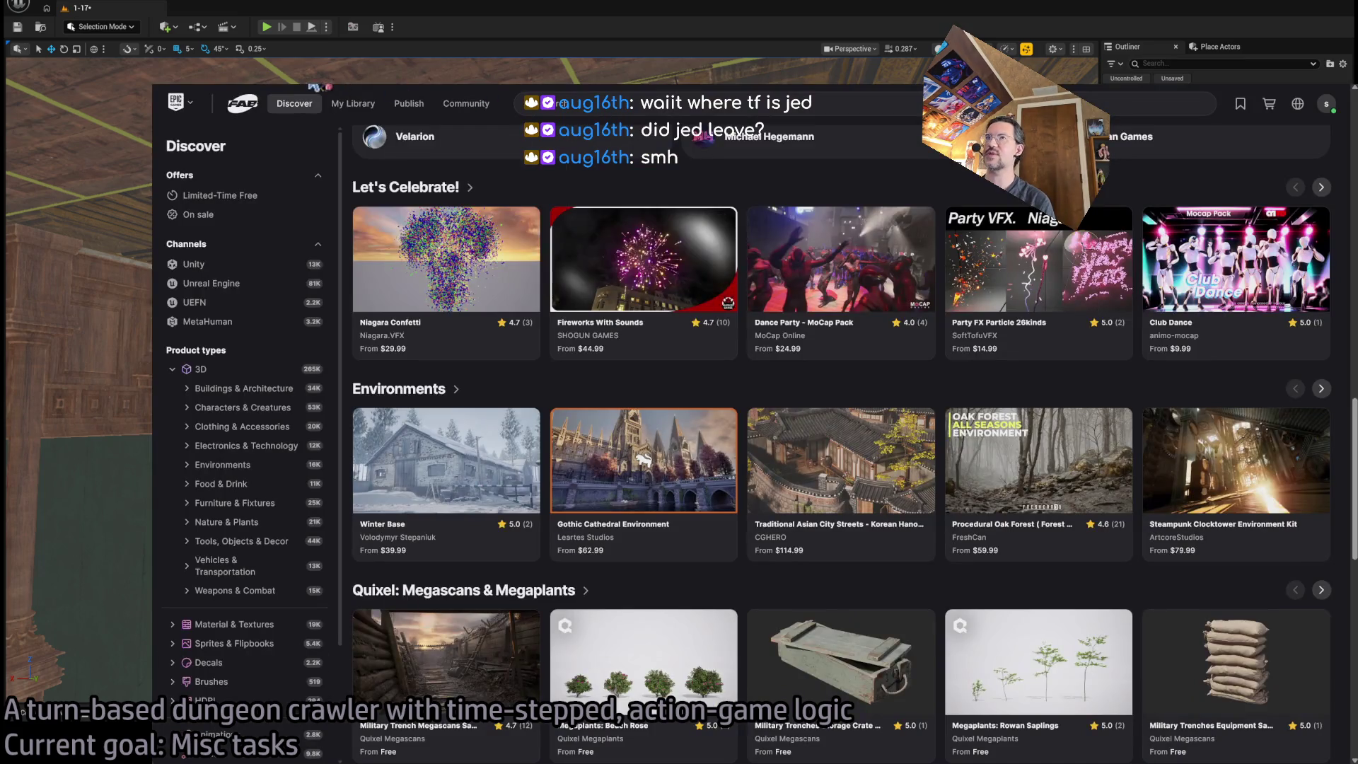
pyautogui.hotkey('ctrl', 'Tab')
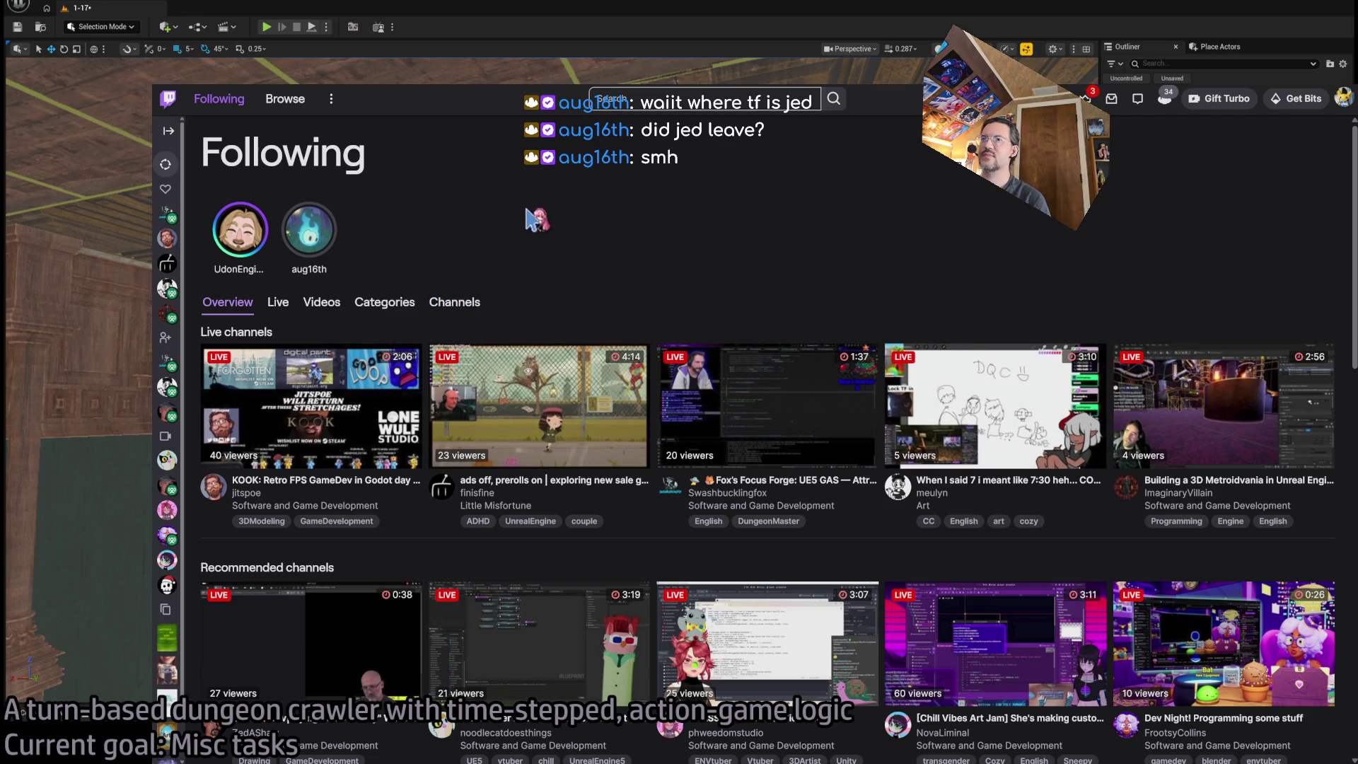
pyautogui.click(657, 94)
pyautogui.write('jedm')
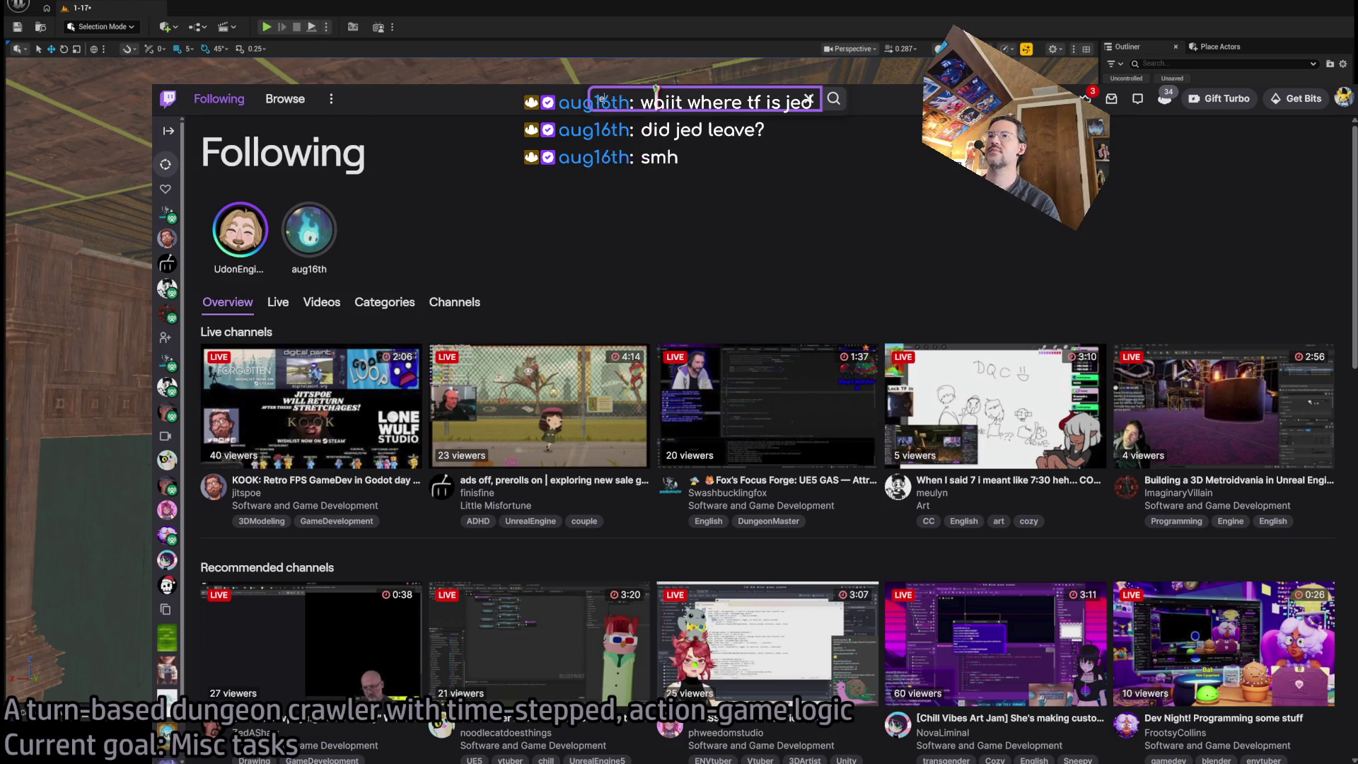
pyautogui.write('_n')
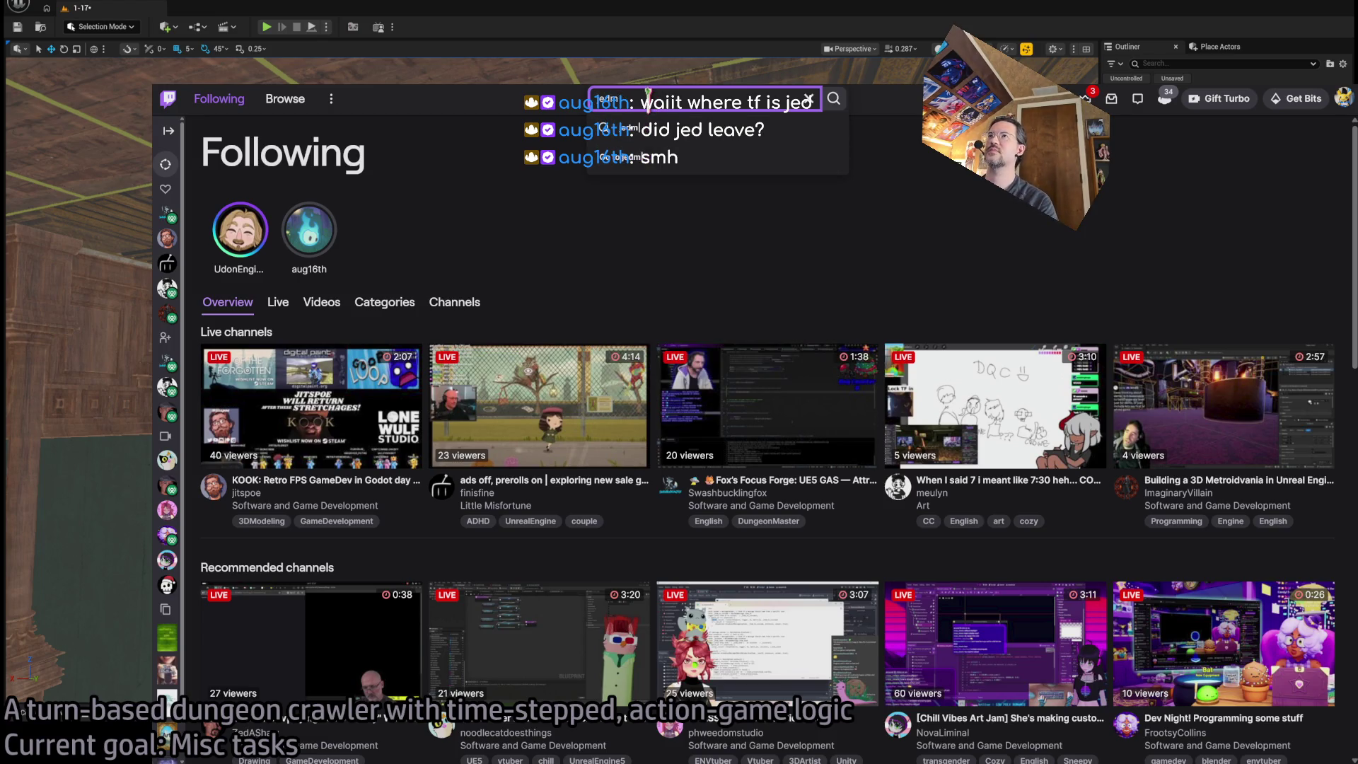
pyautogui.press('Return')
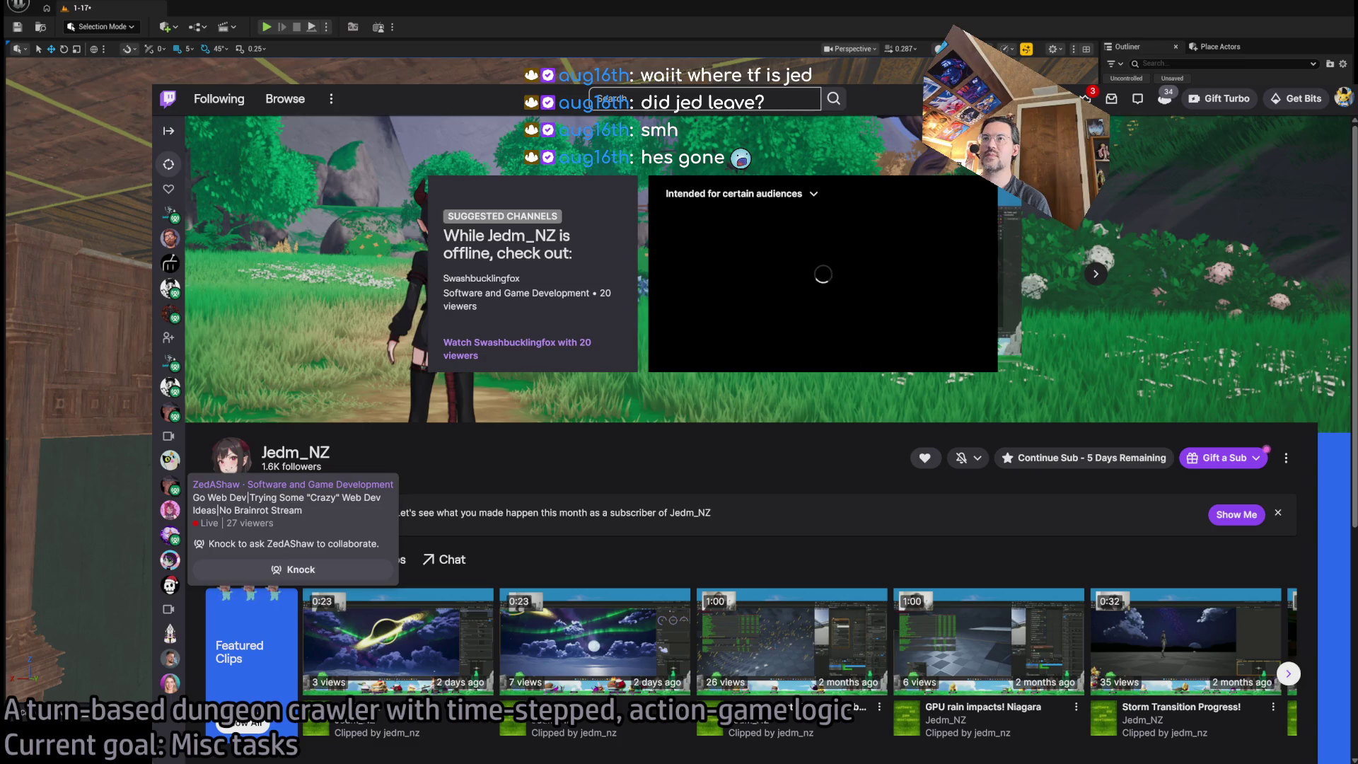
pyautogui.scroll(-2, 442, 458)
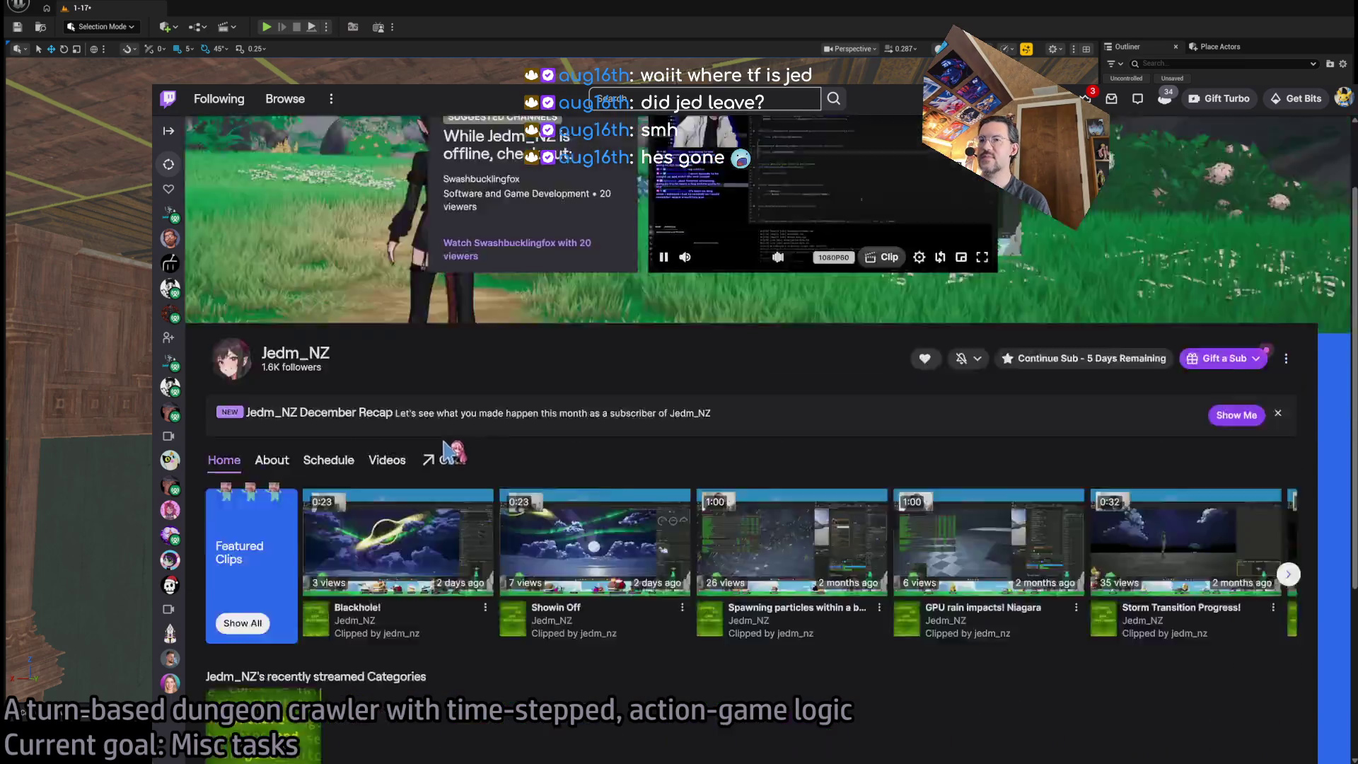
pyautogui.scroll(2, 442, 459)
# Pause the preview and filter the channel's Videos tab to Past Broadcasts.
pyautogui.click(664, 358)
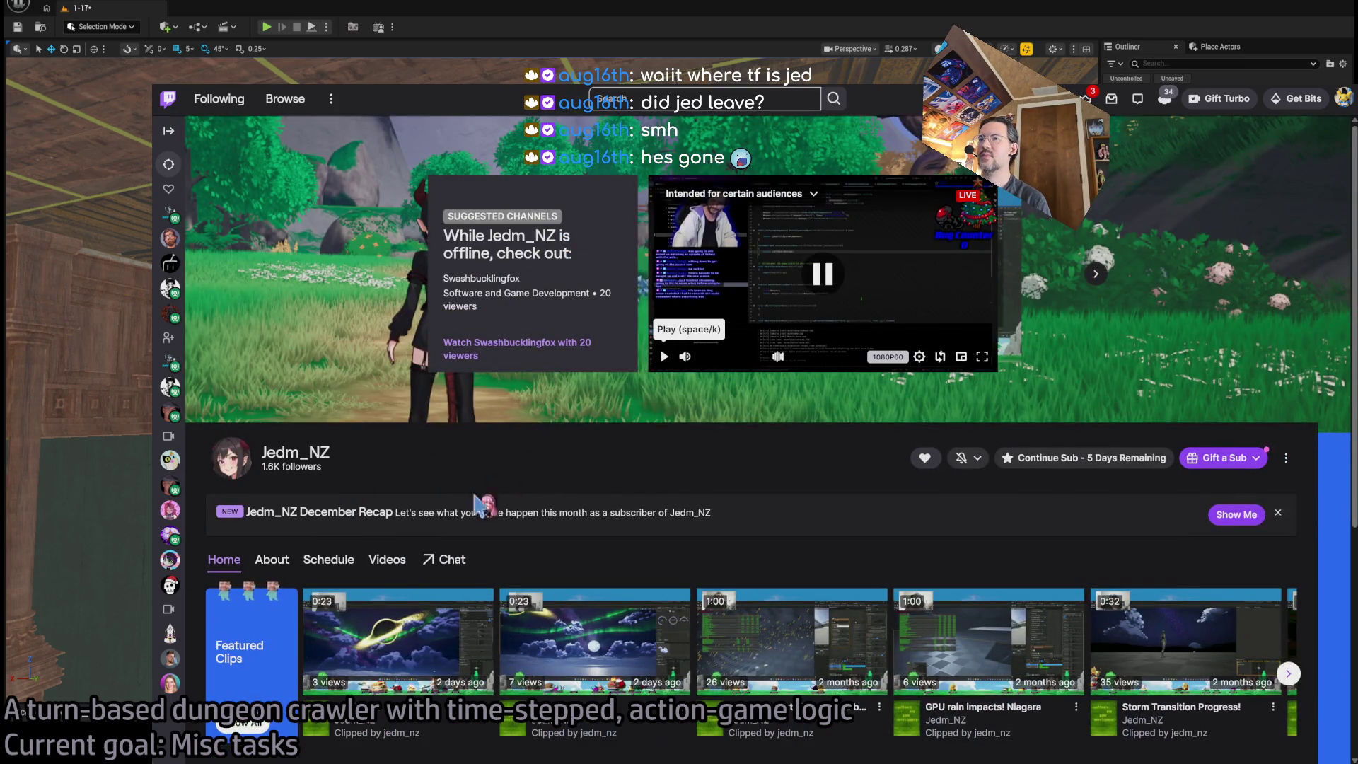
pyautogui.click(387, 559)
pyautogui.scroll(-2, 286, 504)
pyautogui.click(287, 494)
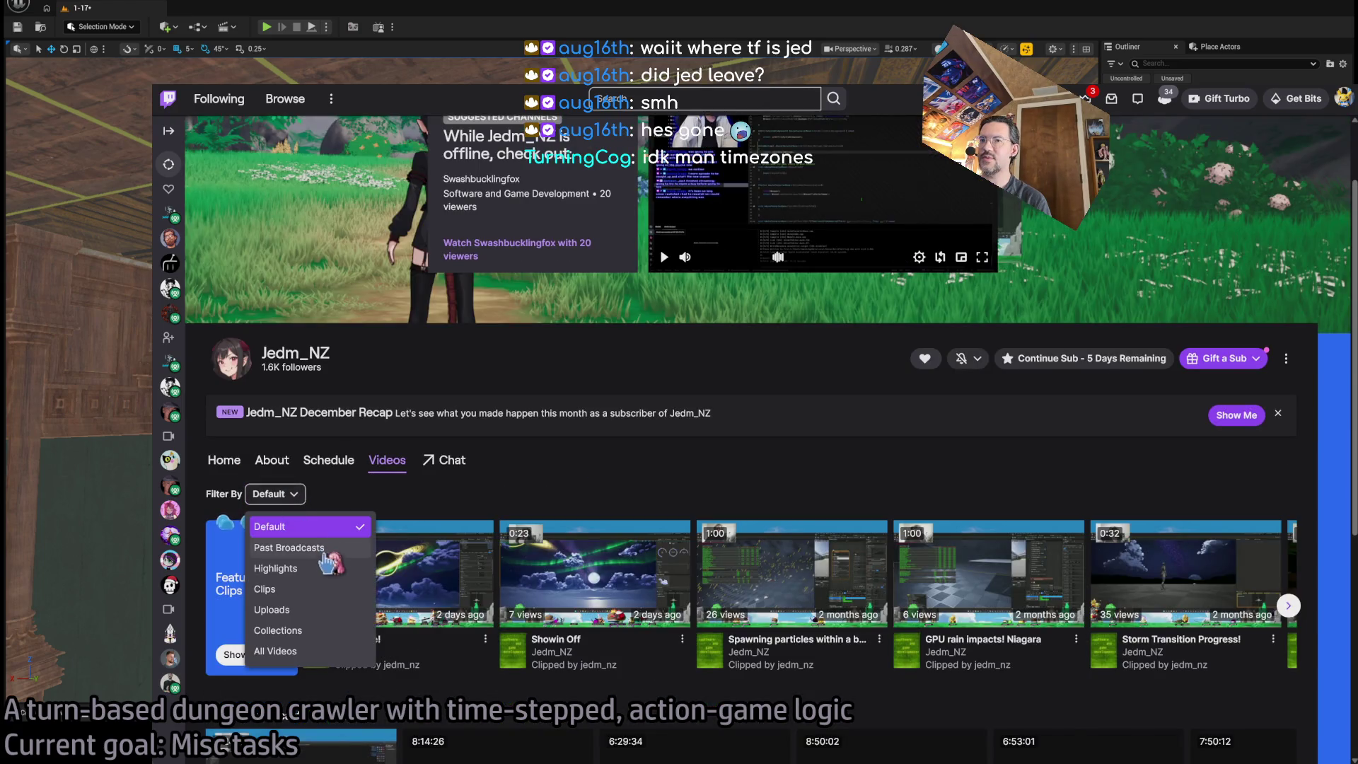
pyautogui.click(318, 546)
pyautogui.scroll(2, 706, 444)
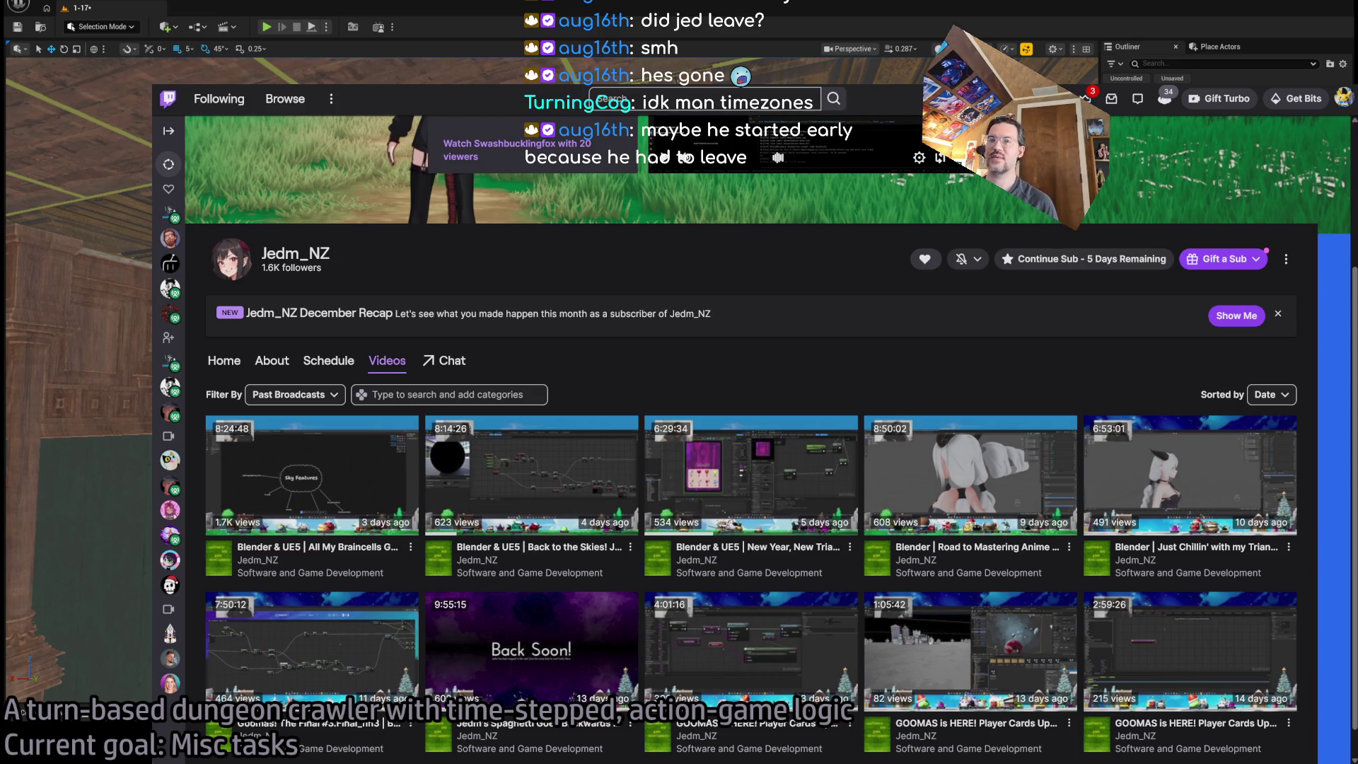
pyautogui.scroll(4, 610, 378)
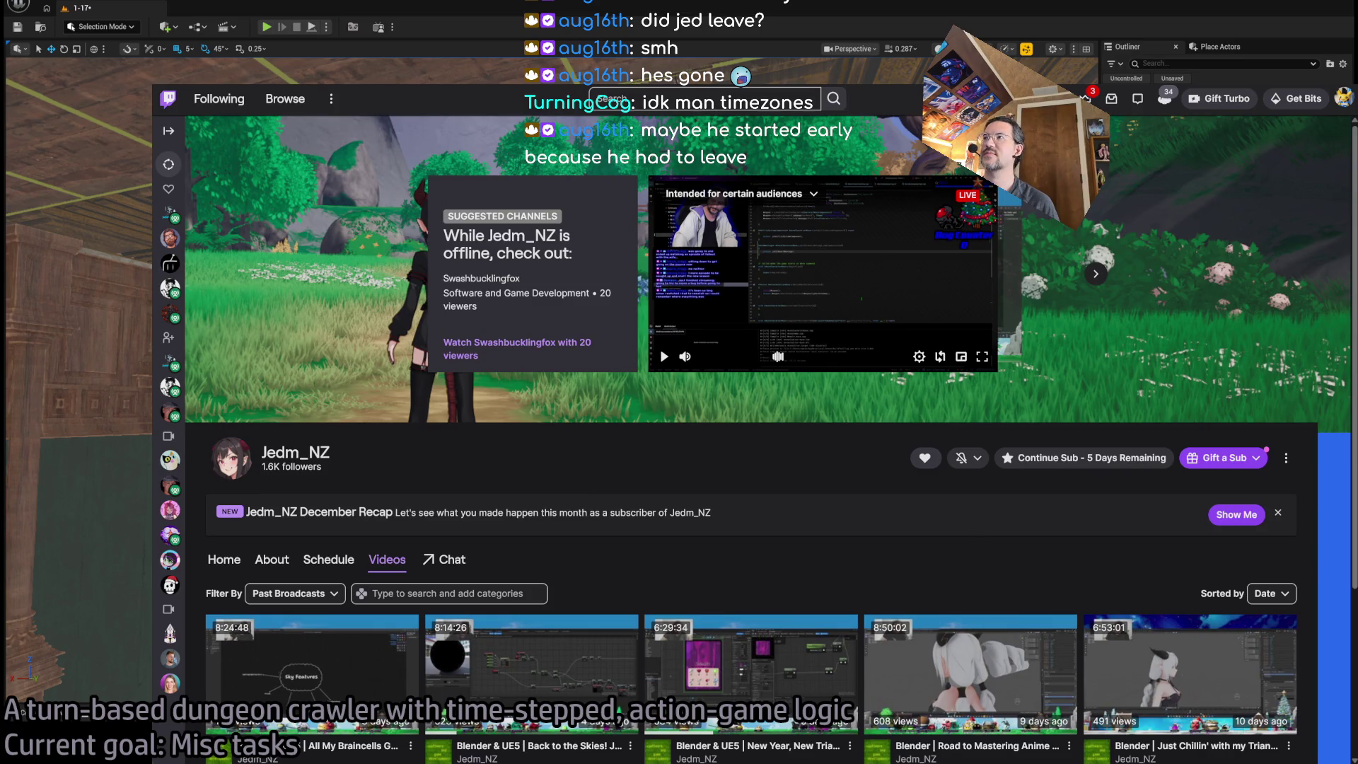
# Shrink YouTube Music, playing 'Exit Music (For A Film)', to a mini player.
pyautogui.hotkey('alt', 'Tab')
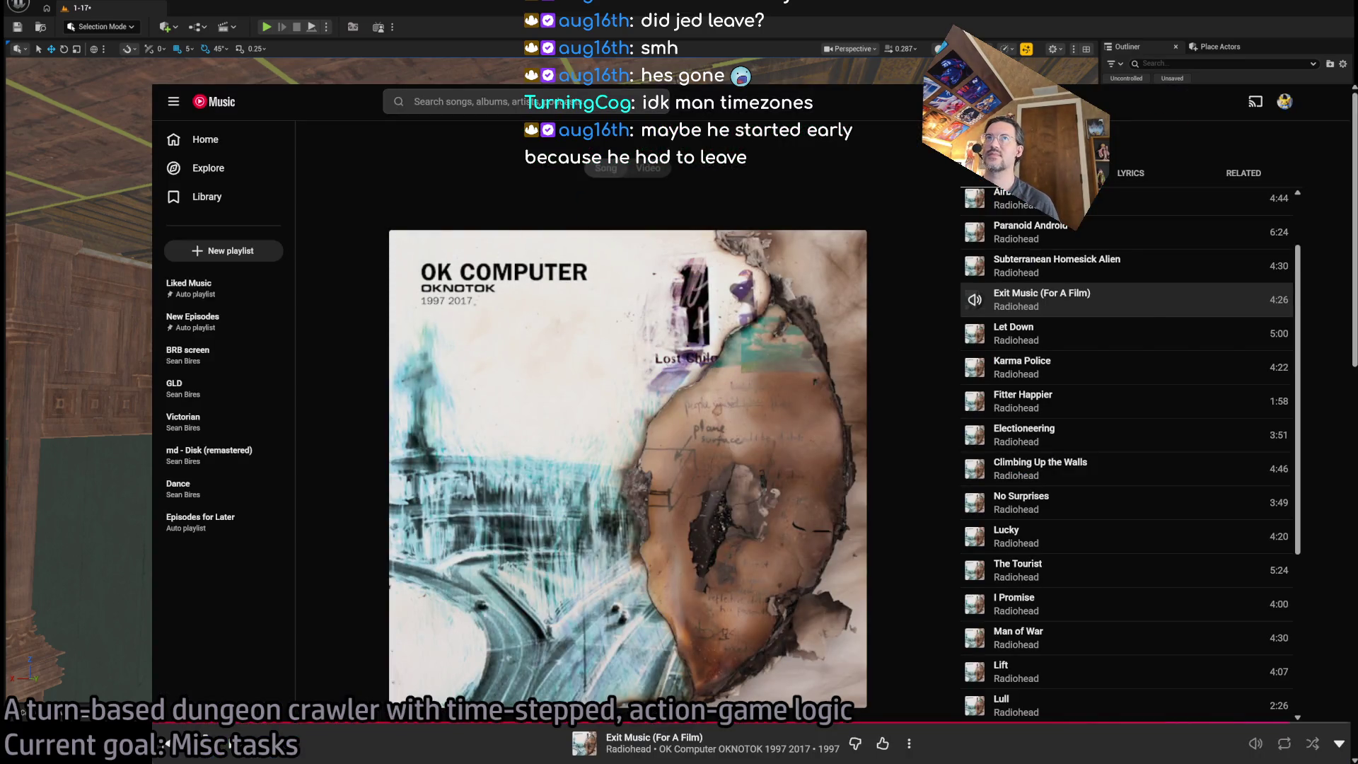
pyautogui.press('super+Right')
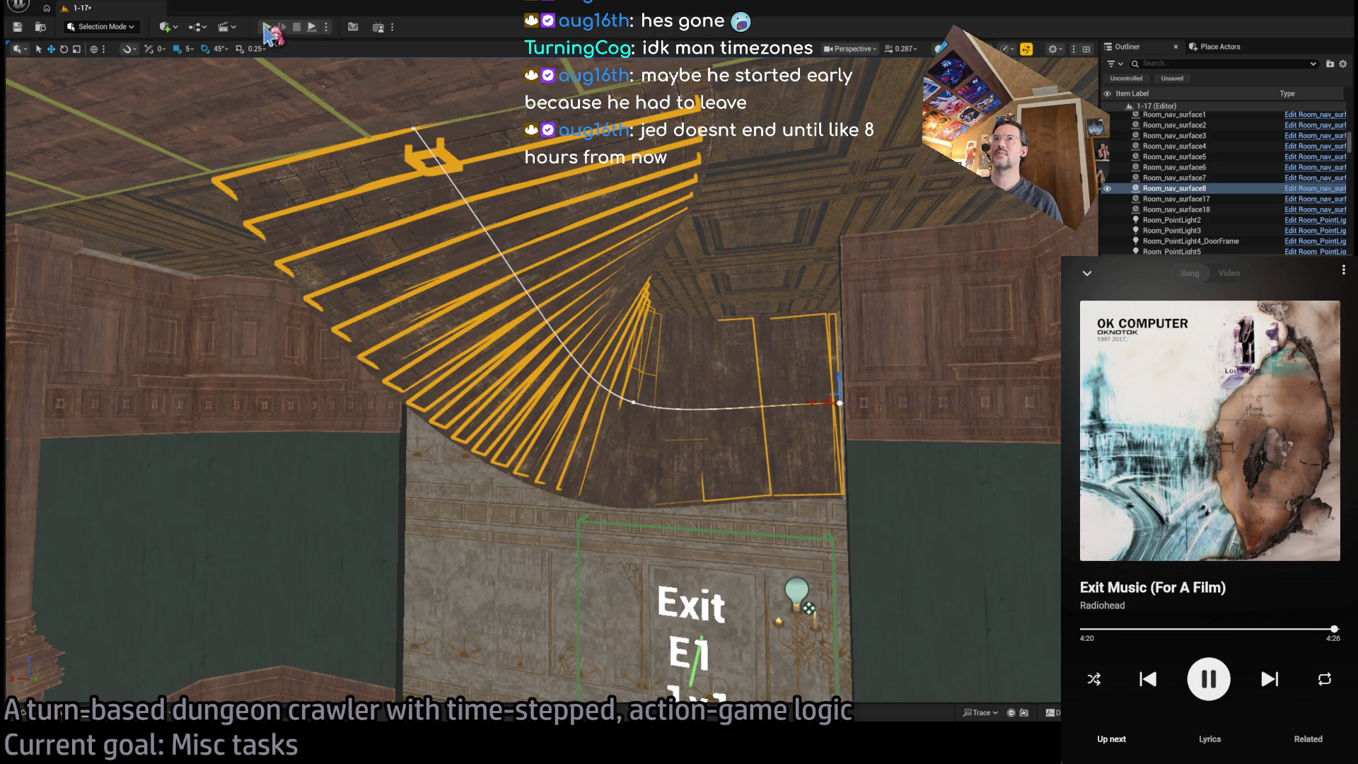
pyautogui.hotkey('alt', 'p')
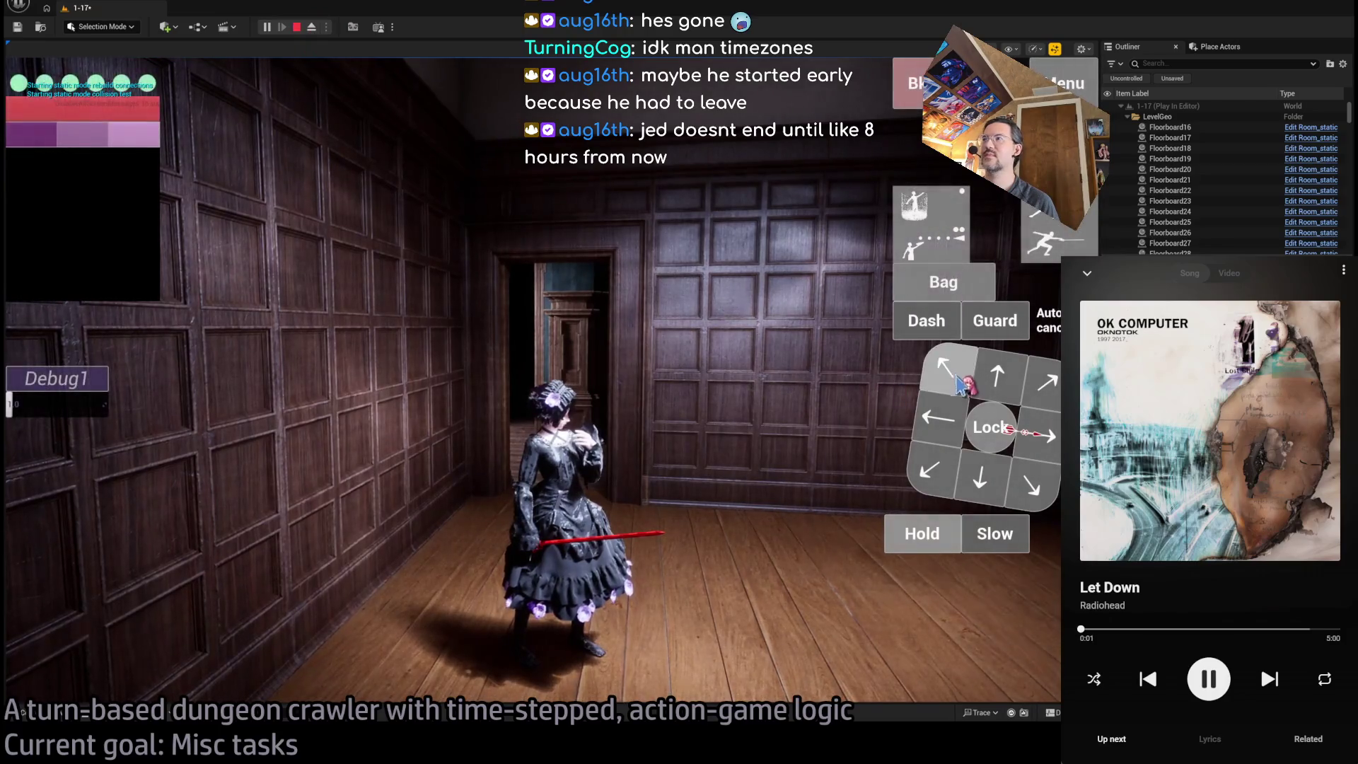
pyautogui.click(985, 375)
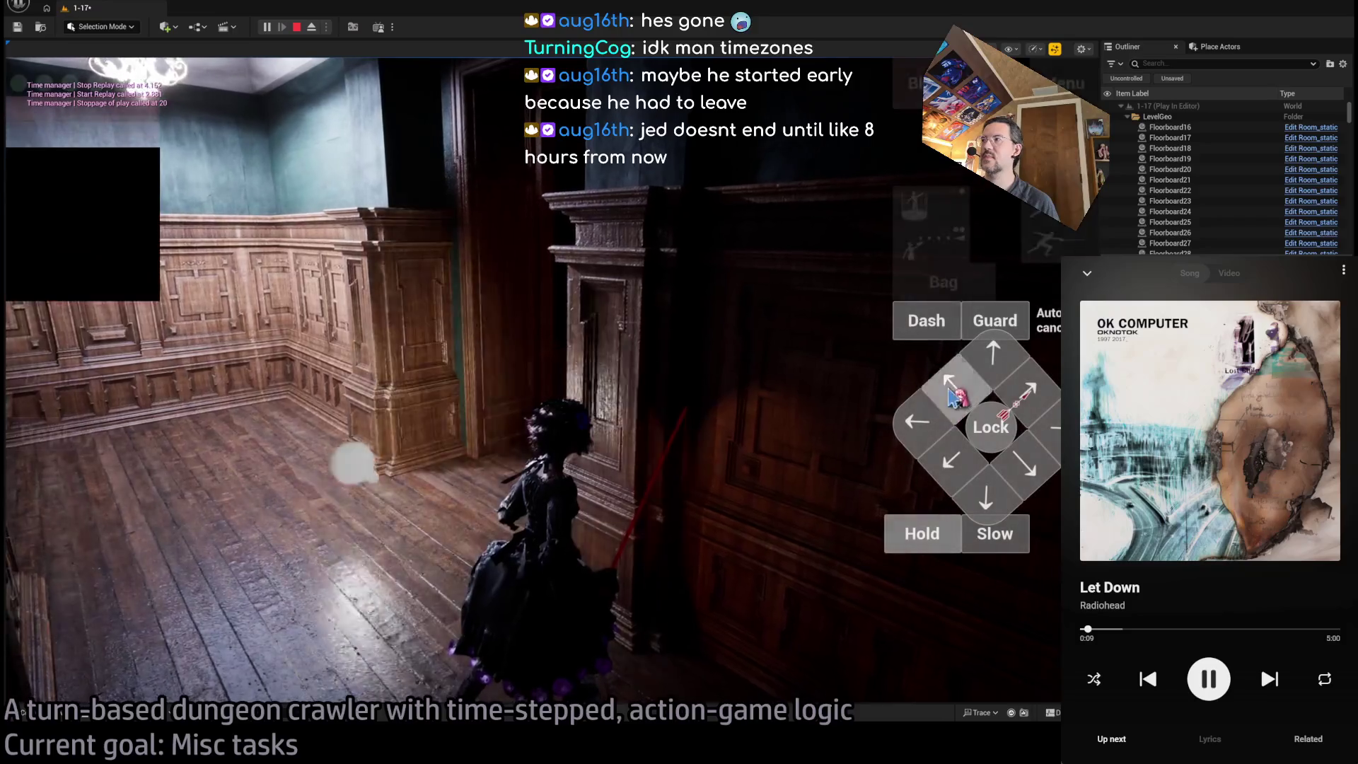
pyautogui.click(1023, 395)
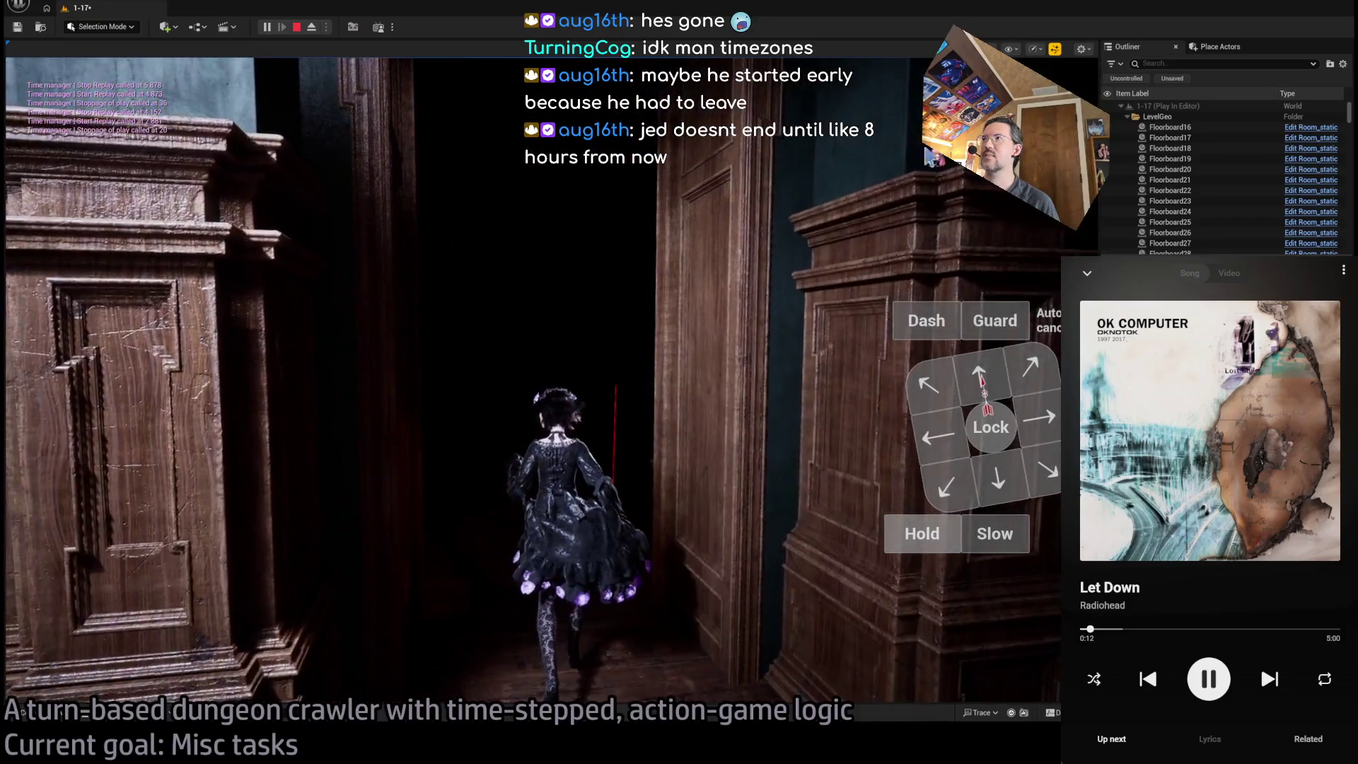
pyautogui.click(1006, 375)
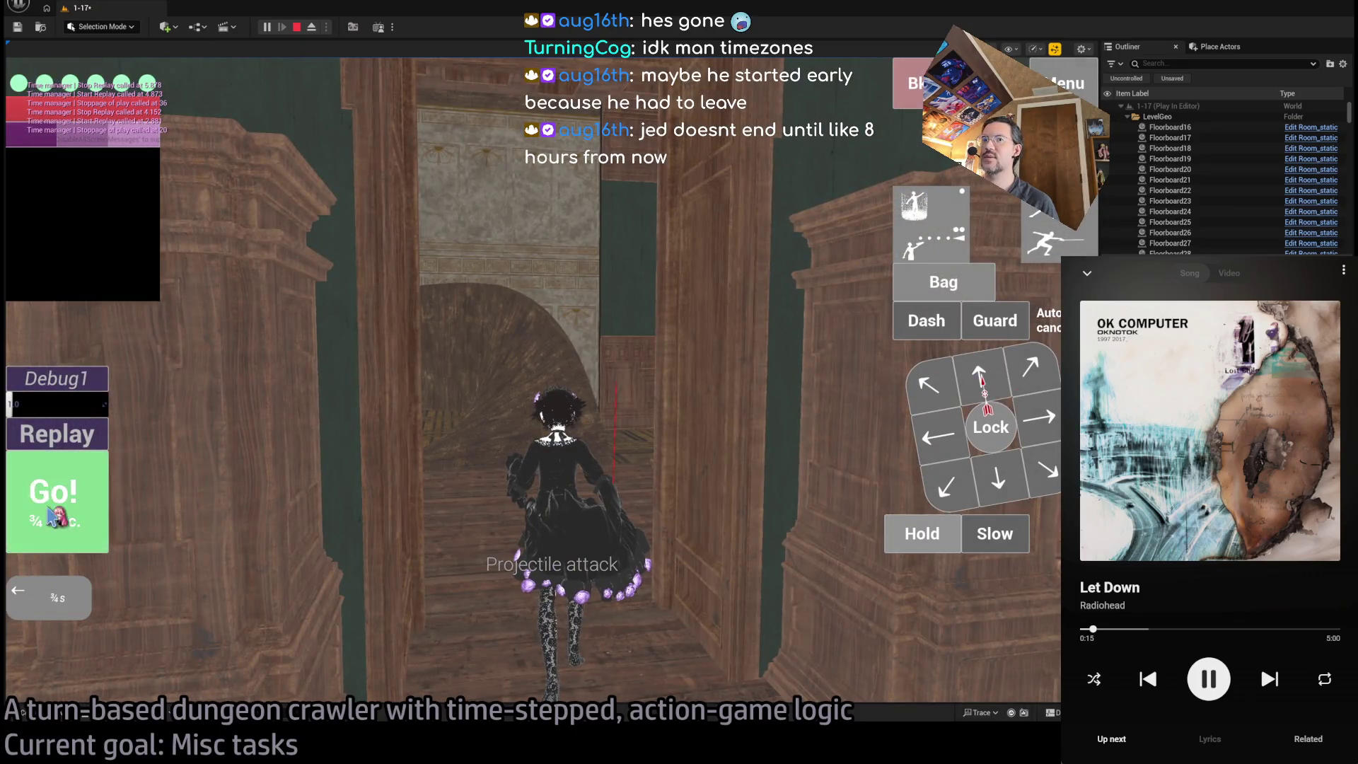
pyautogui.click(51, 515)
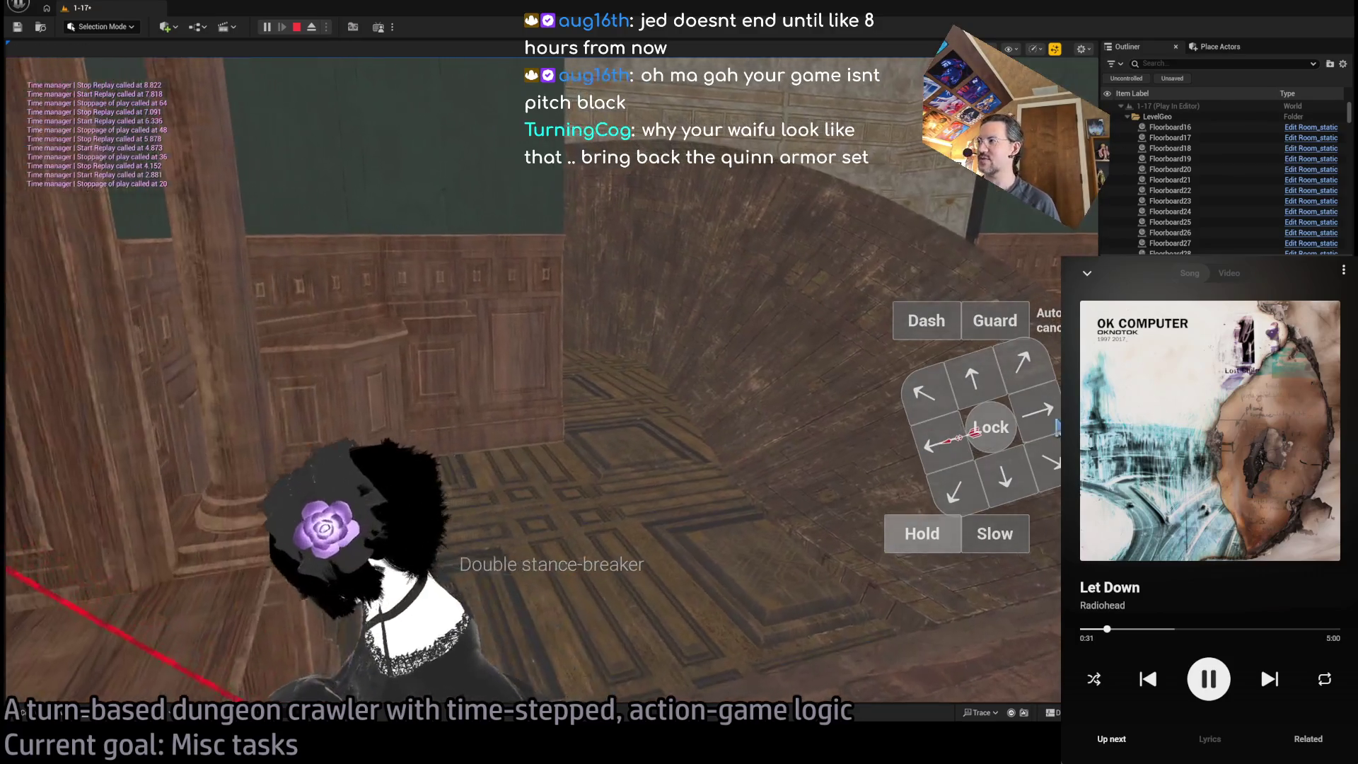
pyautogui.click(80, 501)
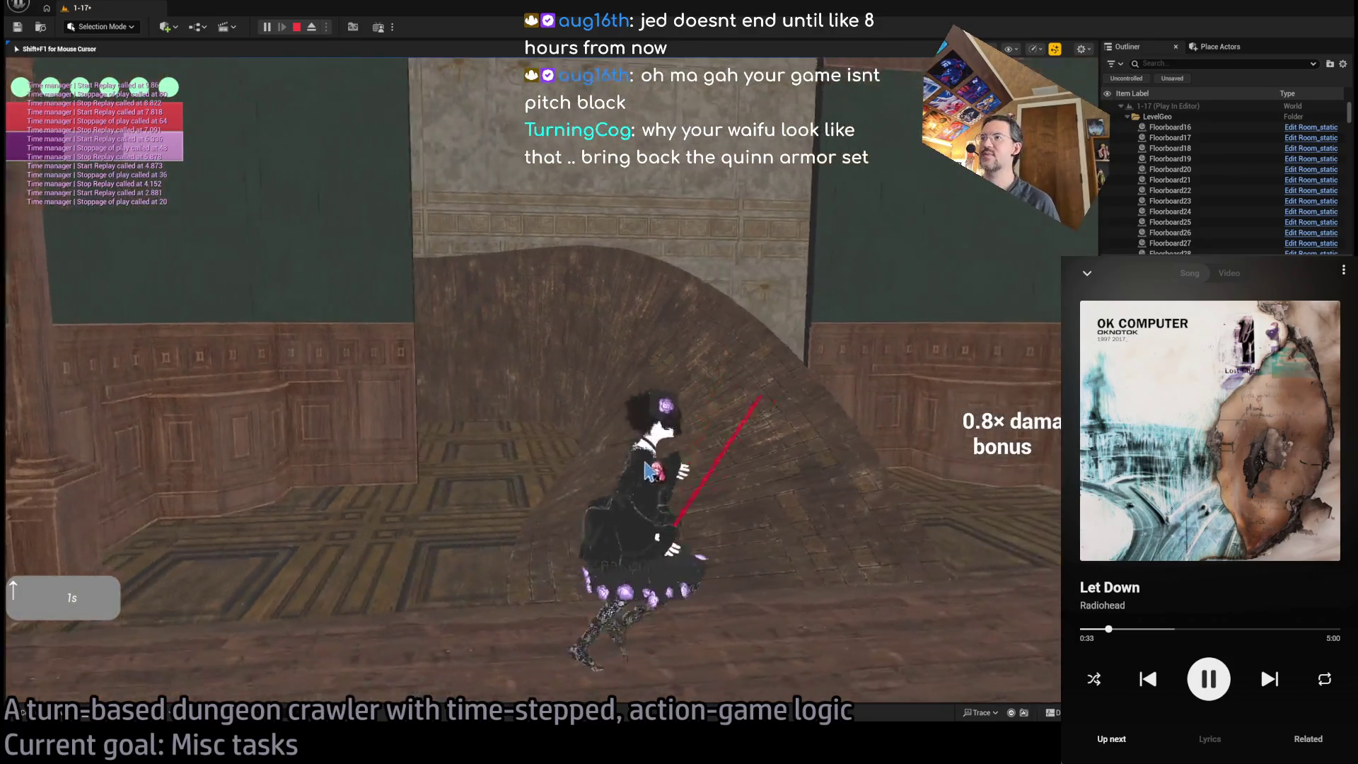
pyautogui.click(960, 379)
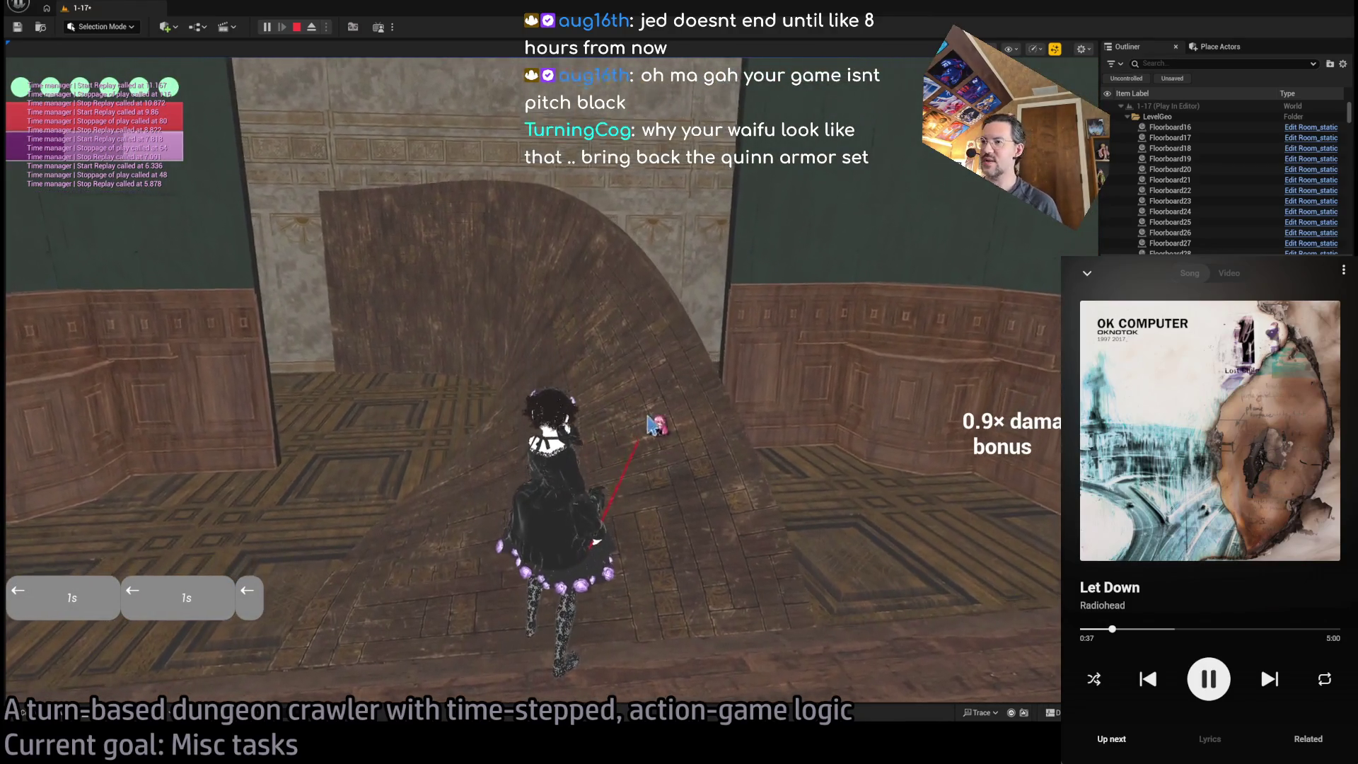
pyautogui.click(983, 384)
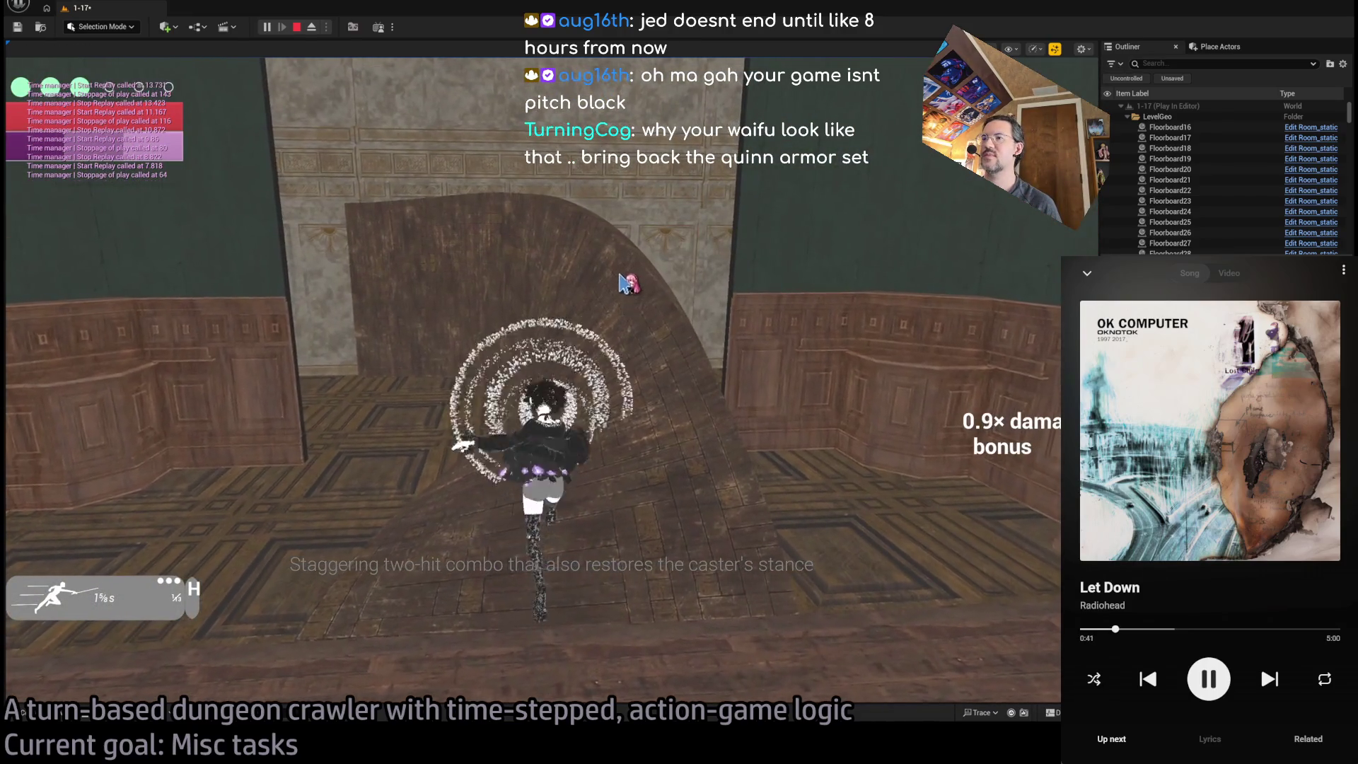
pyautogui.press('Escape')
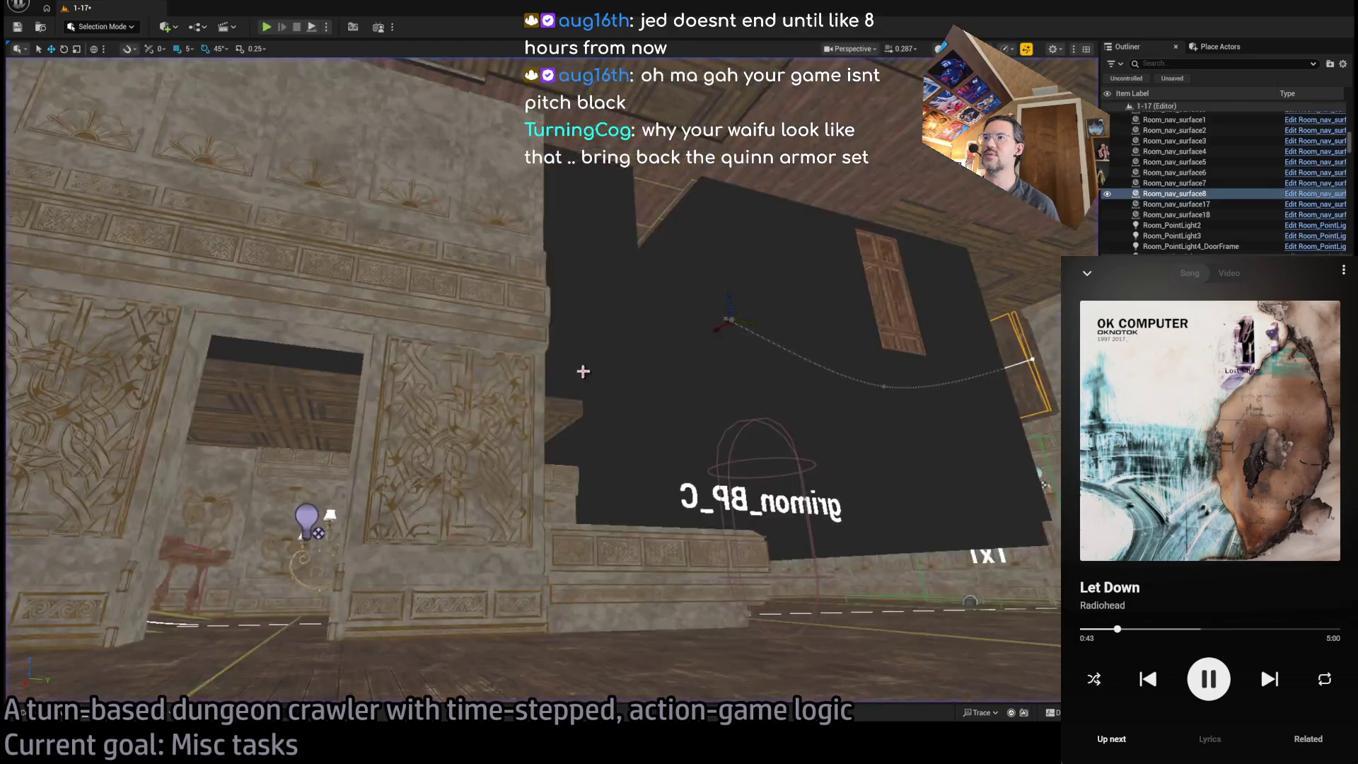
# Reshape Room_nav_surface8 by lowering its top spline point and shifting the bottom point right.
pyautogui.moveTo(531, 382); pyautogui.dragTo(476, 320)
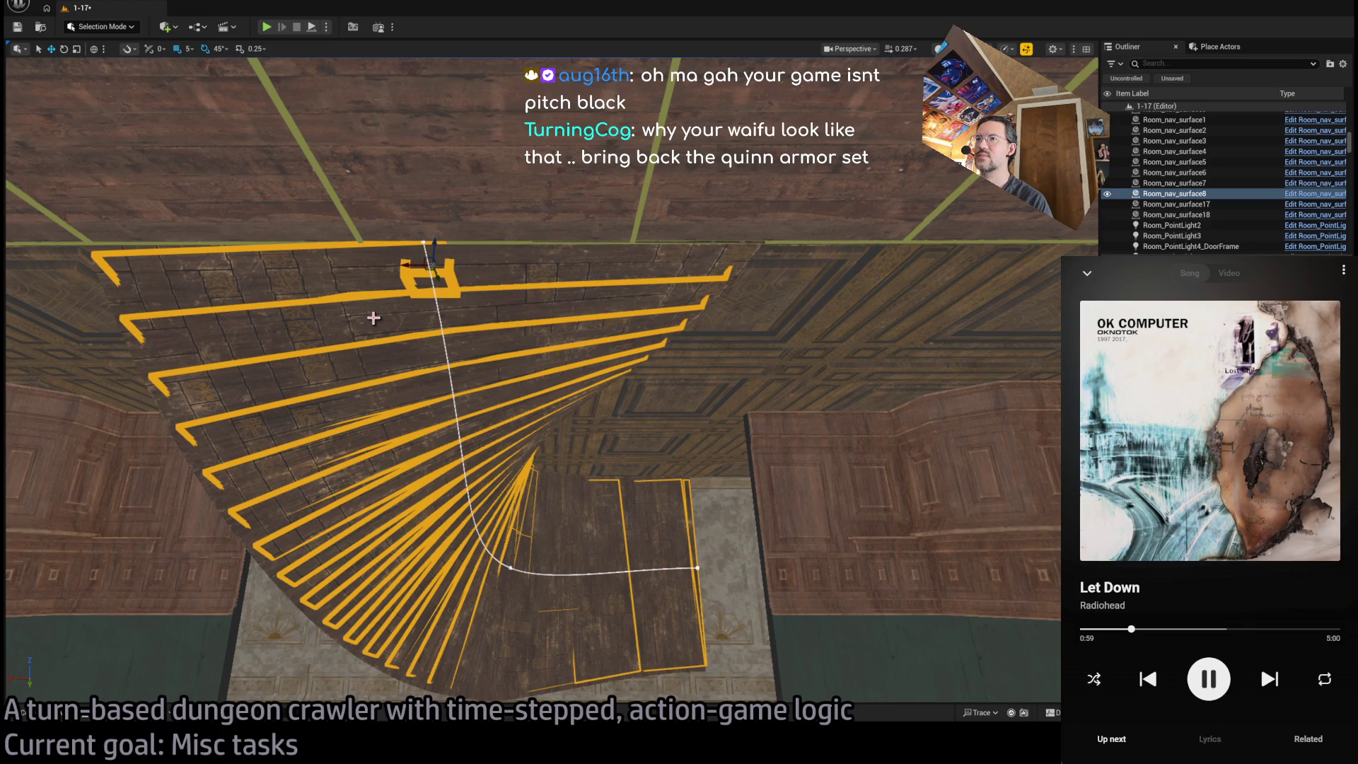
pyautogui.click(463, 323)
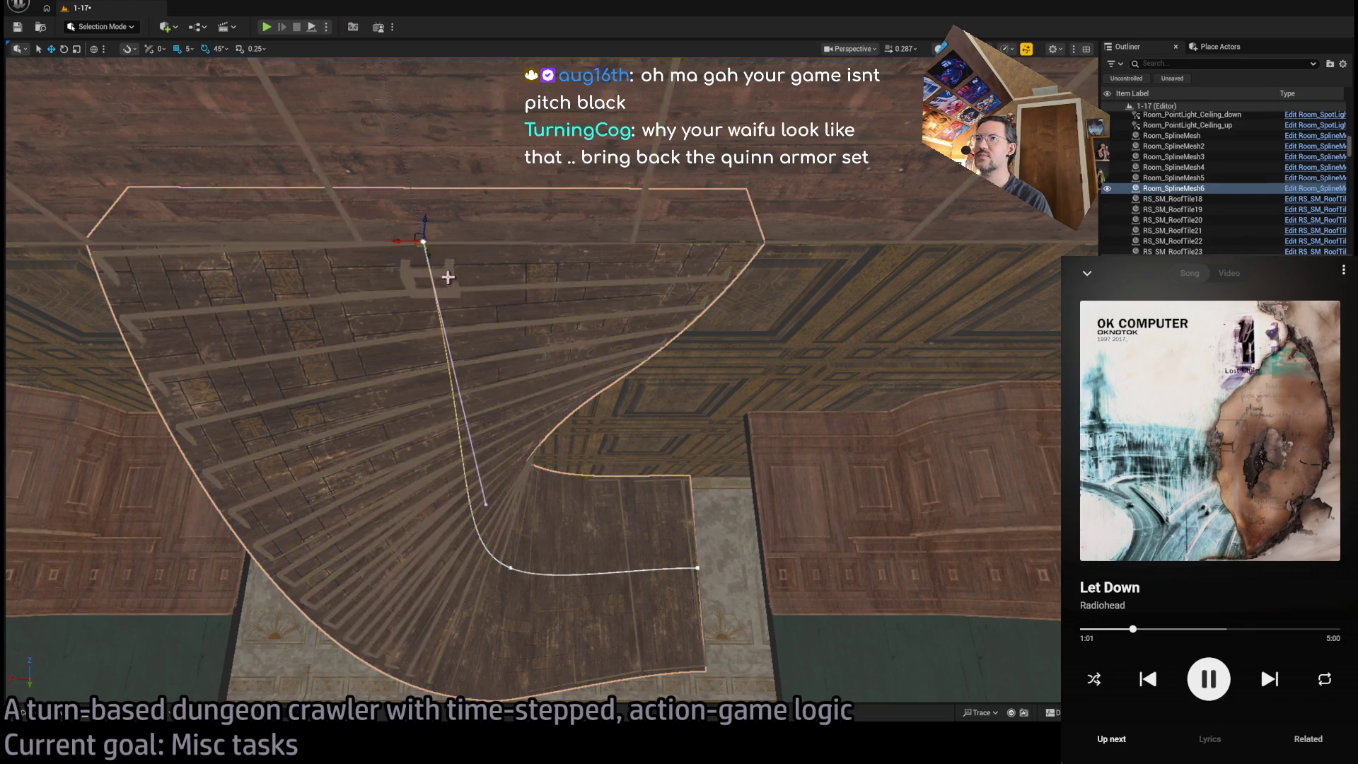
pyautogui.click(469, 287)
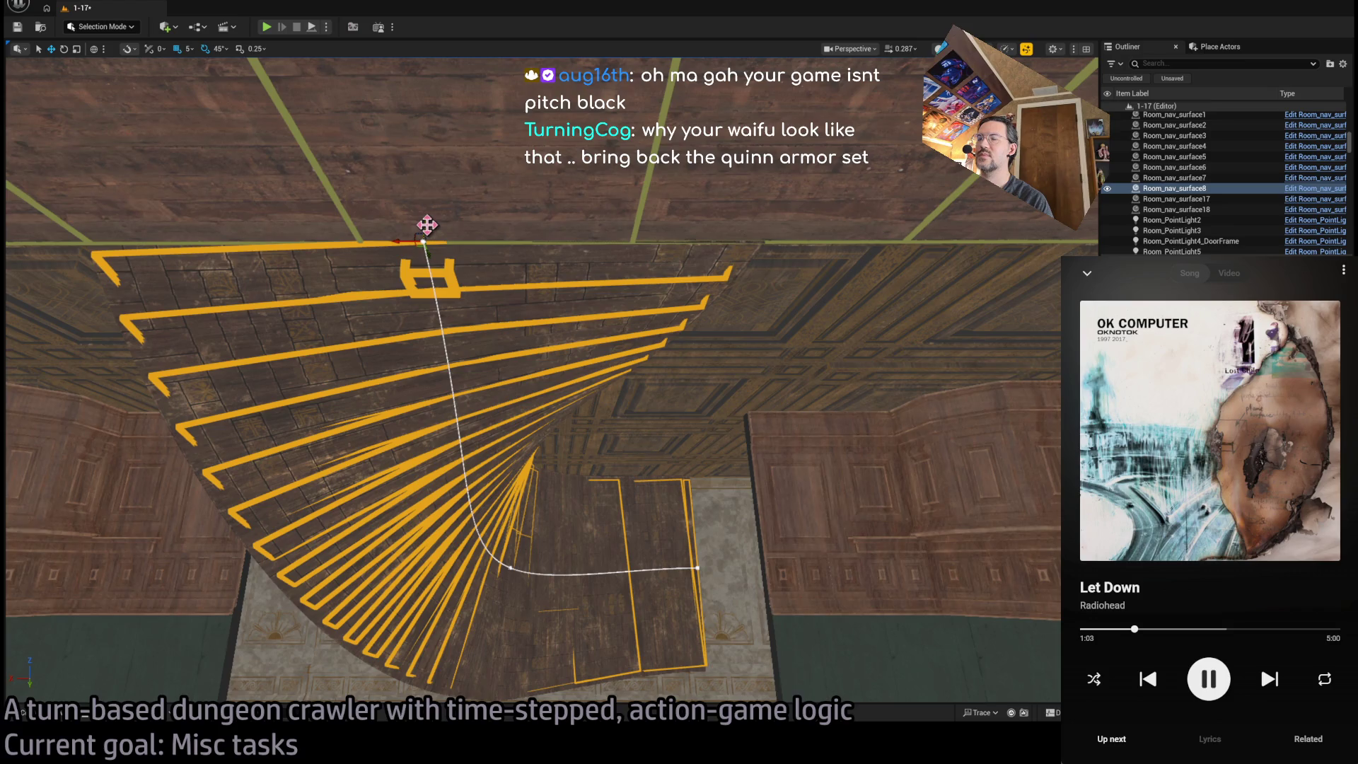
pyautogui.moveTo(427, 225); pyautogui.dragTo(450, 271)
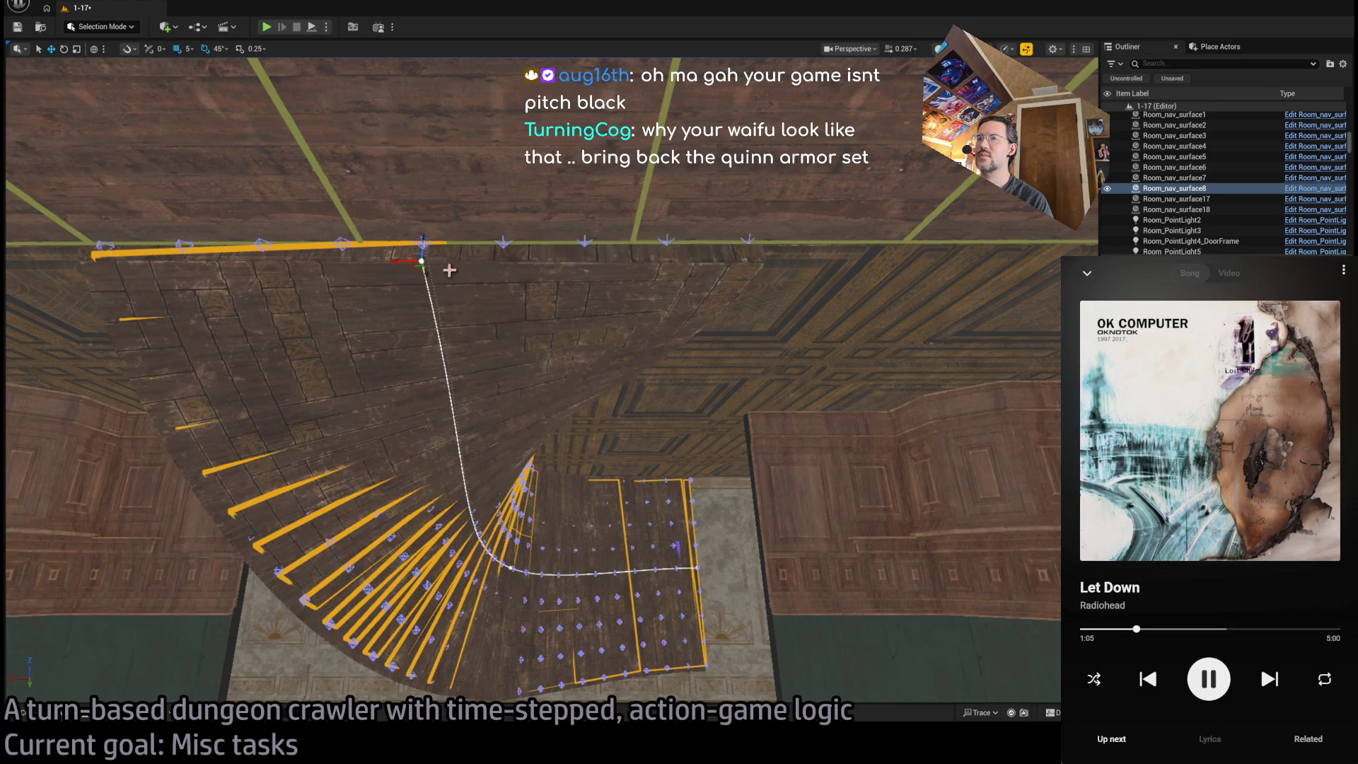
pyautogui.hotkey('ctrl', 'z')
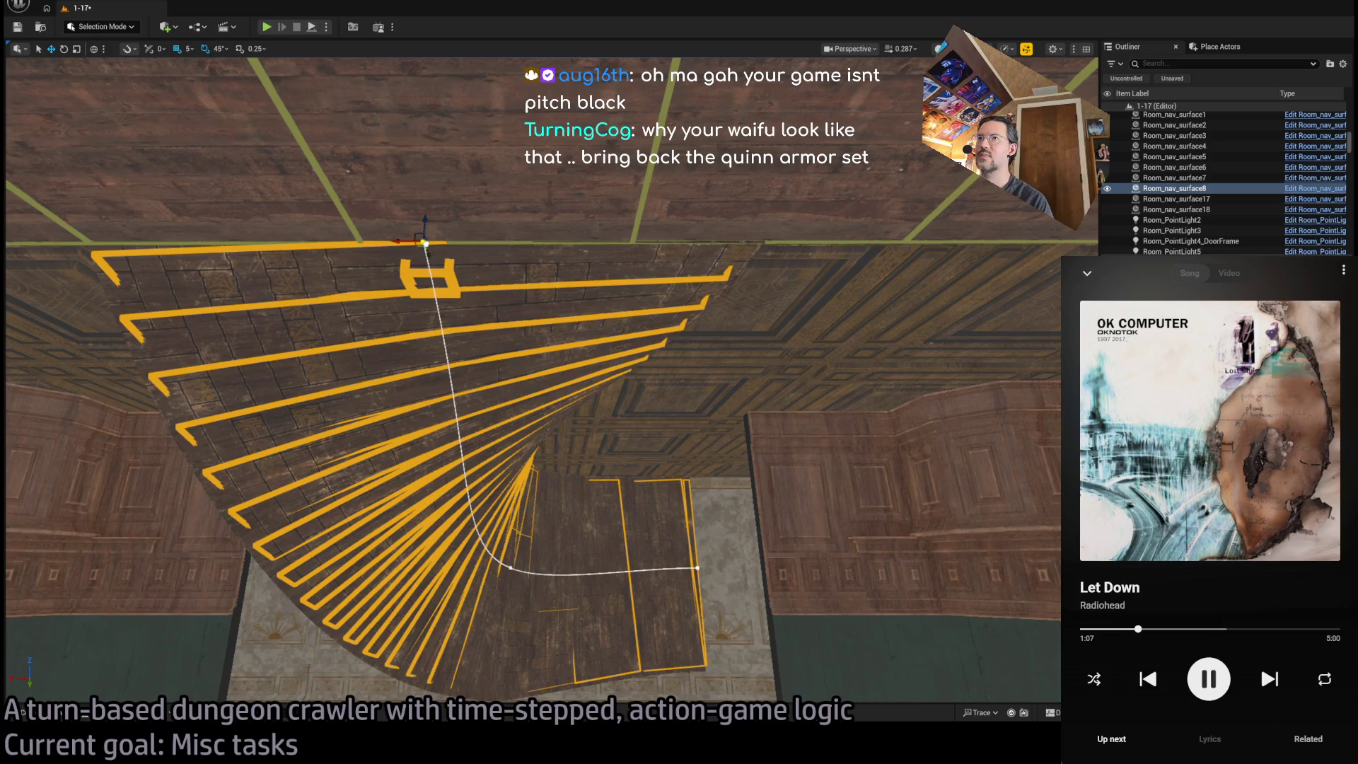
pyautogui.click(425, 242)
pyautogui.moveTo(421, 239); pyautogui.dragTo(492, 303)
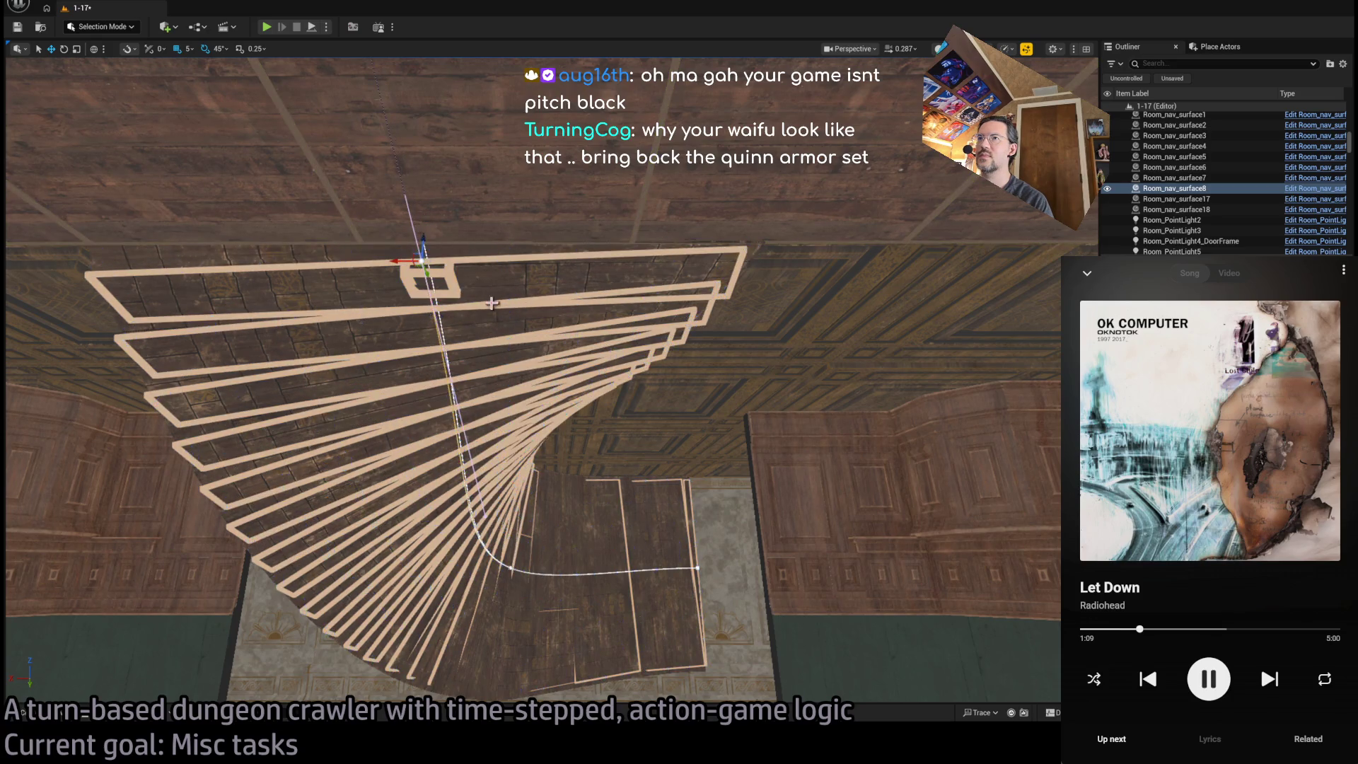
pyautogui.click(508, 569)
pyautogui.moveTo(493, 568); pyautogui.dragTo(505, 568)
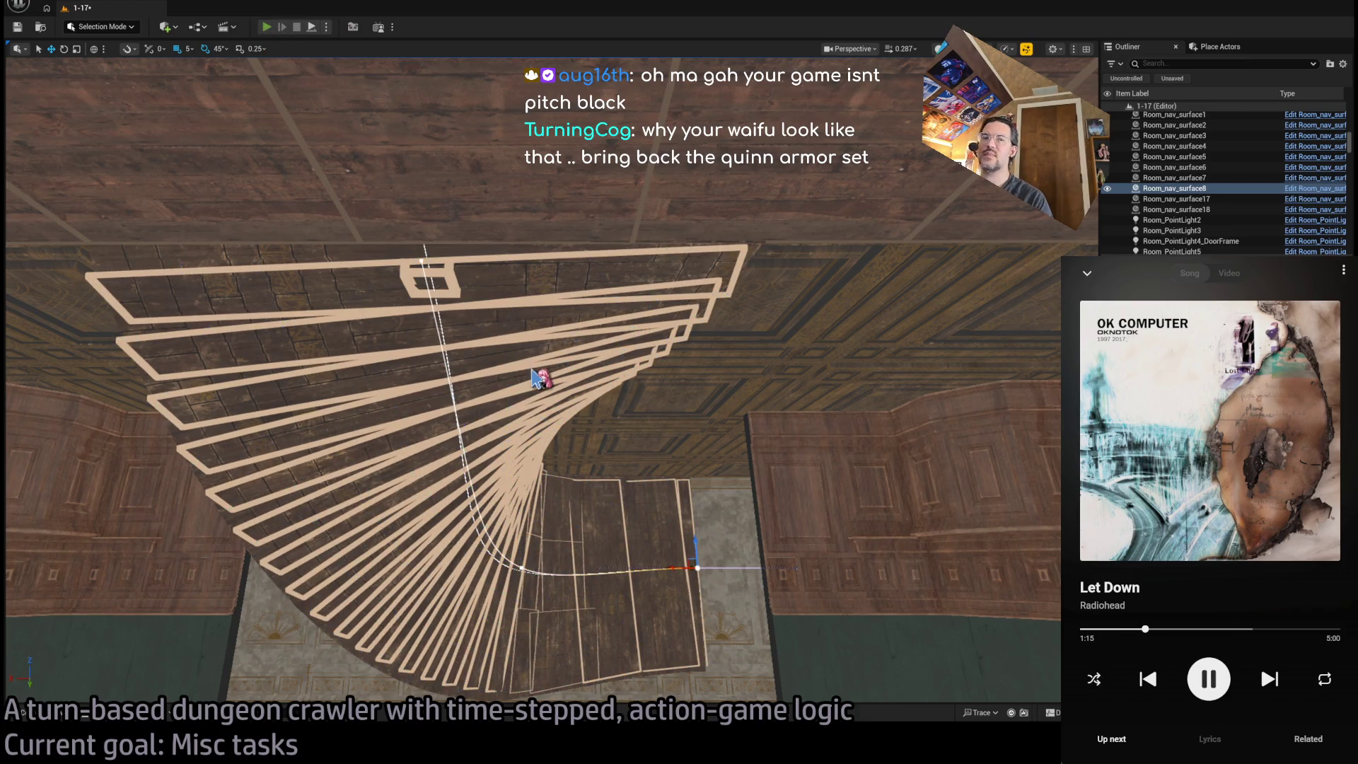
# Play-test the level, then select the Spawn_marker and reposition it.
pyautogui.hotkey('alt', 'p')
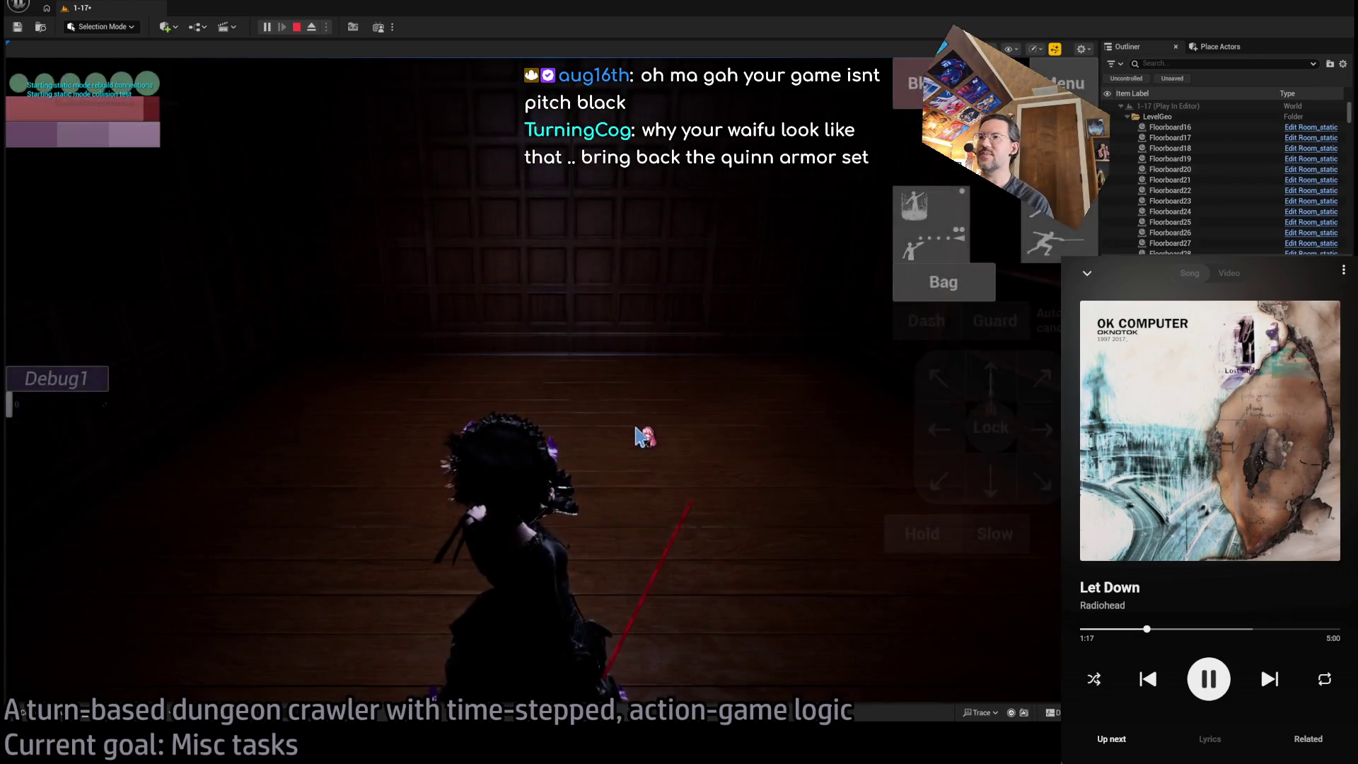
pyautogui.press('Escape')
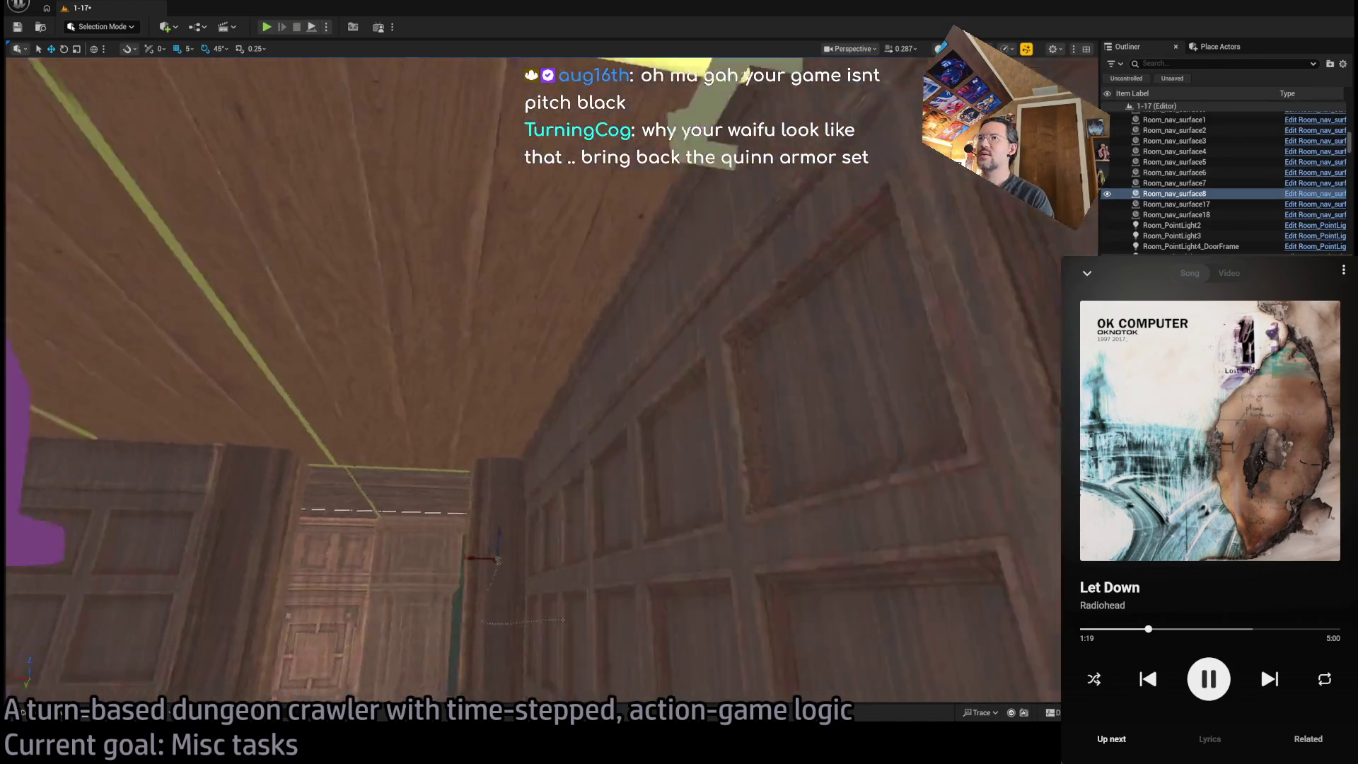
pyautogui.click(531, 396)
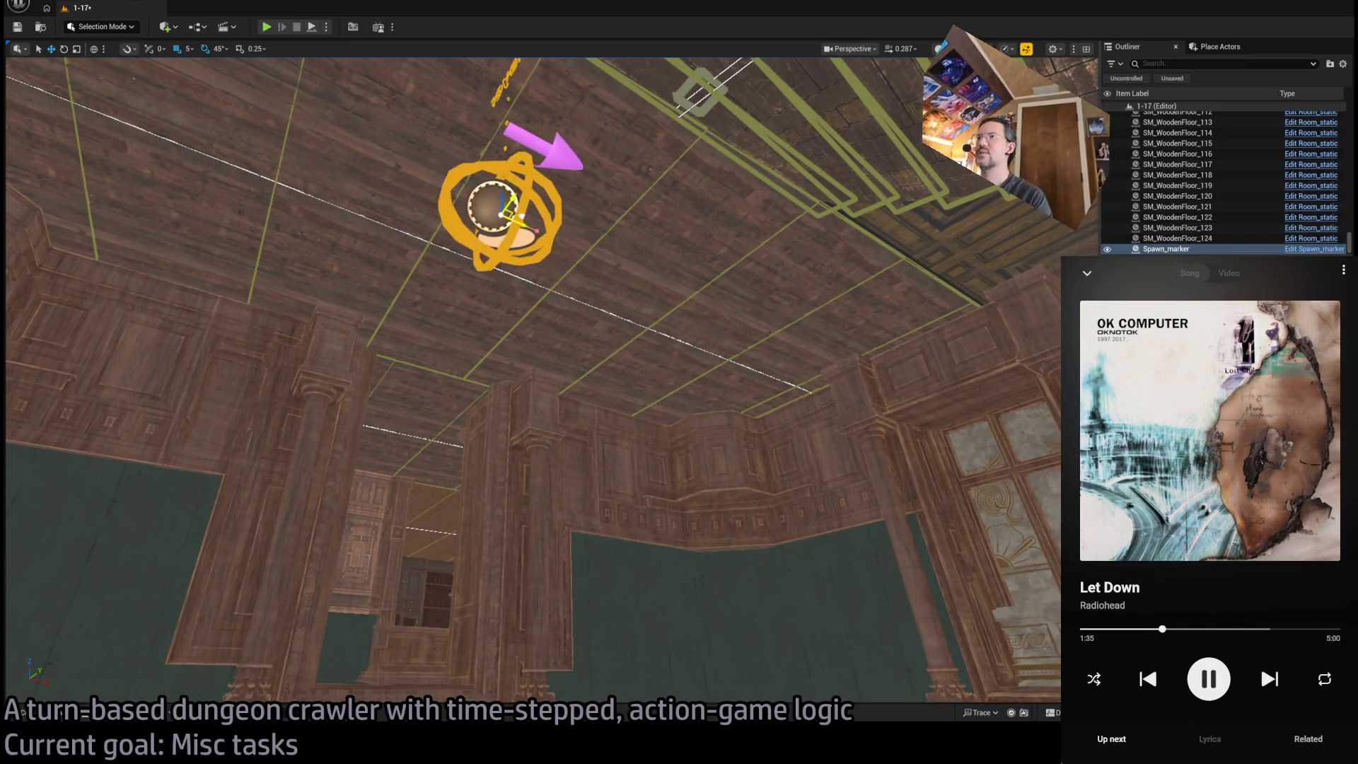
pyautogui.hotkey('ctrl', 'z')
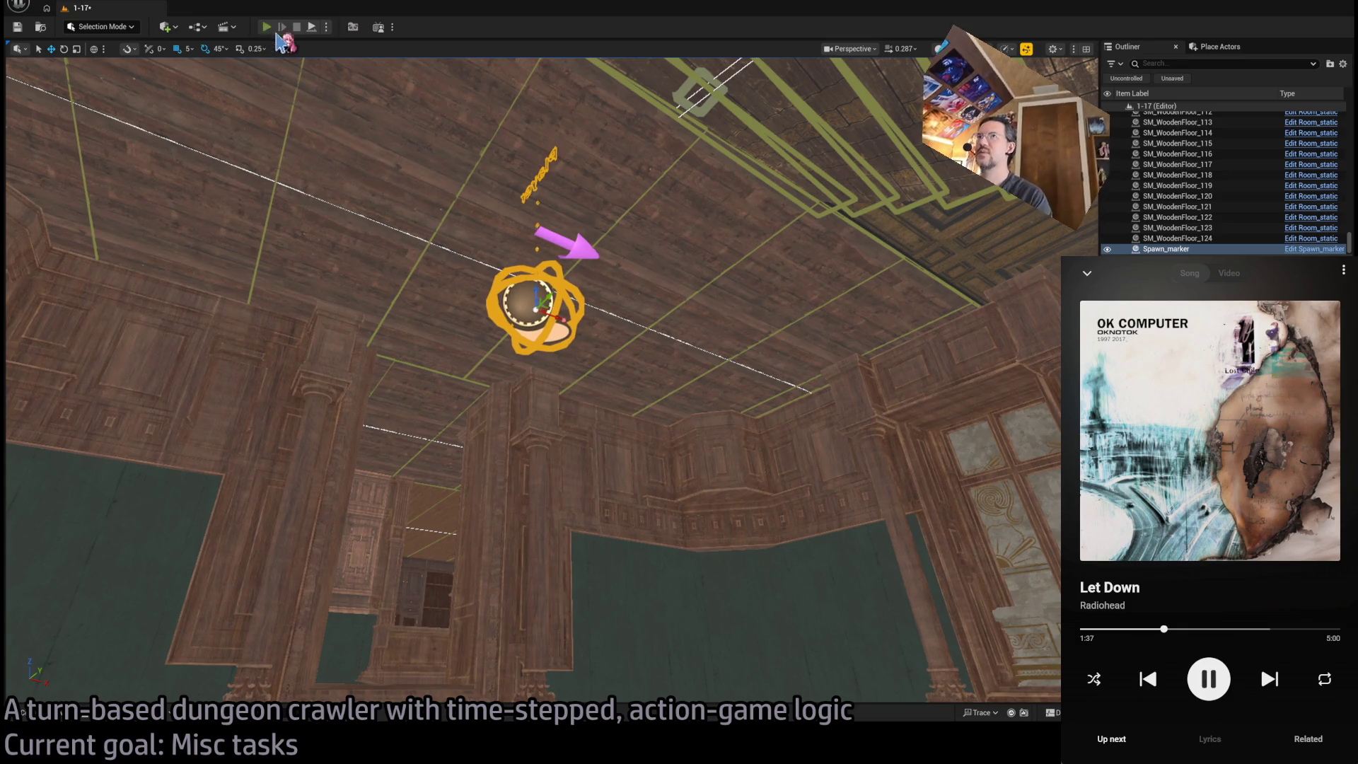
pyautogui.click(267, 27)
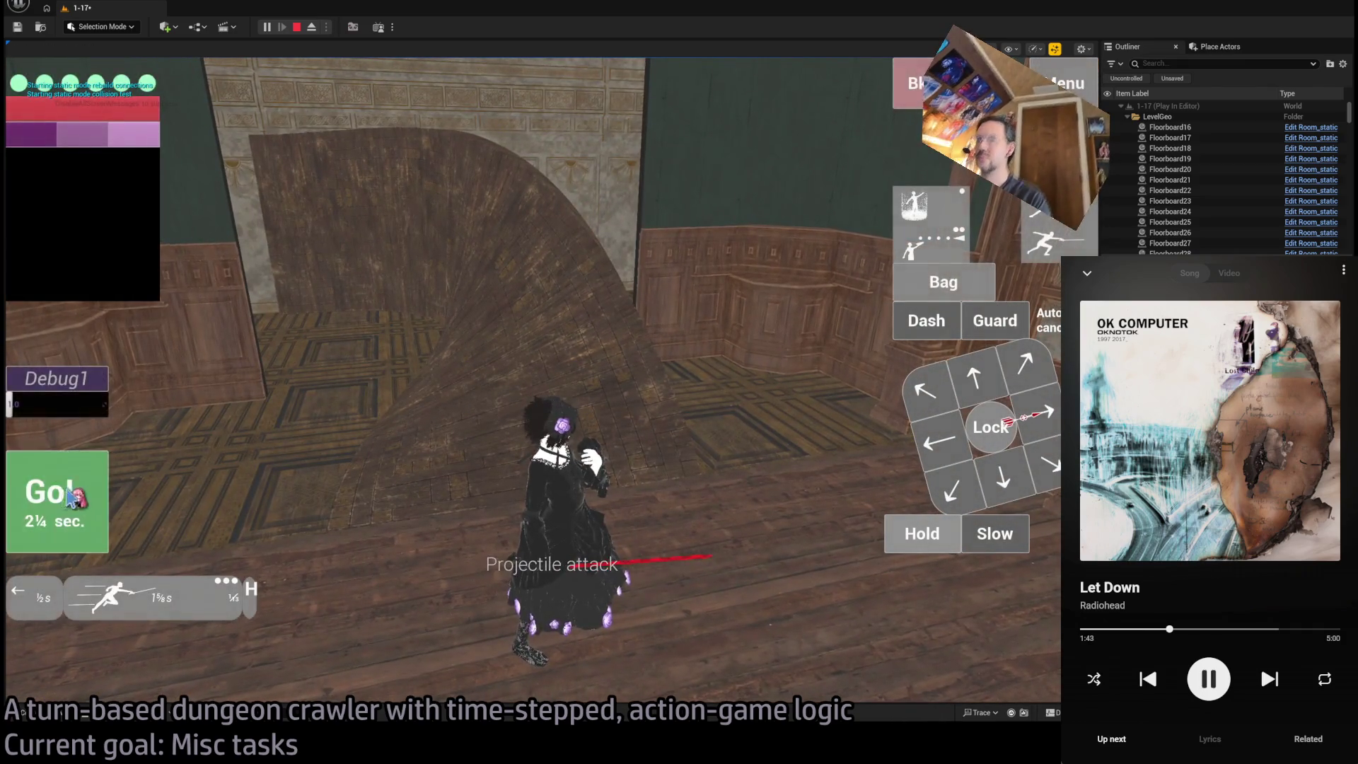
pyautogui.click(71, 498)
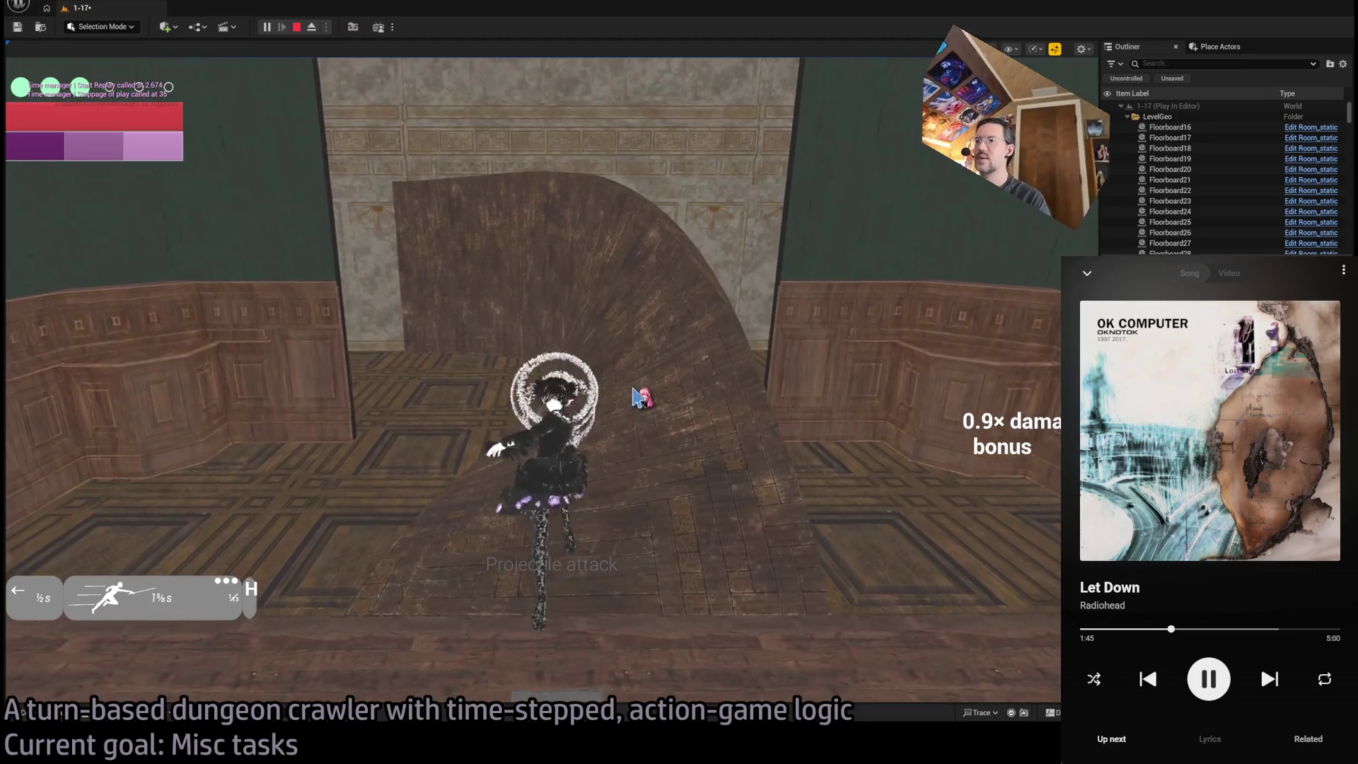
pyautogui.press('Escape')
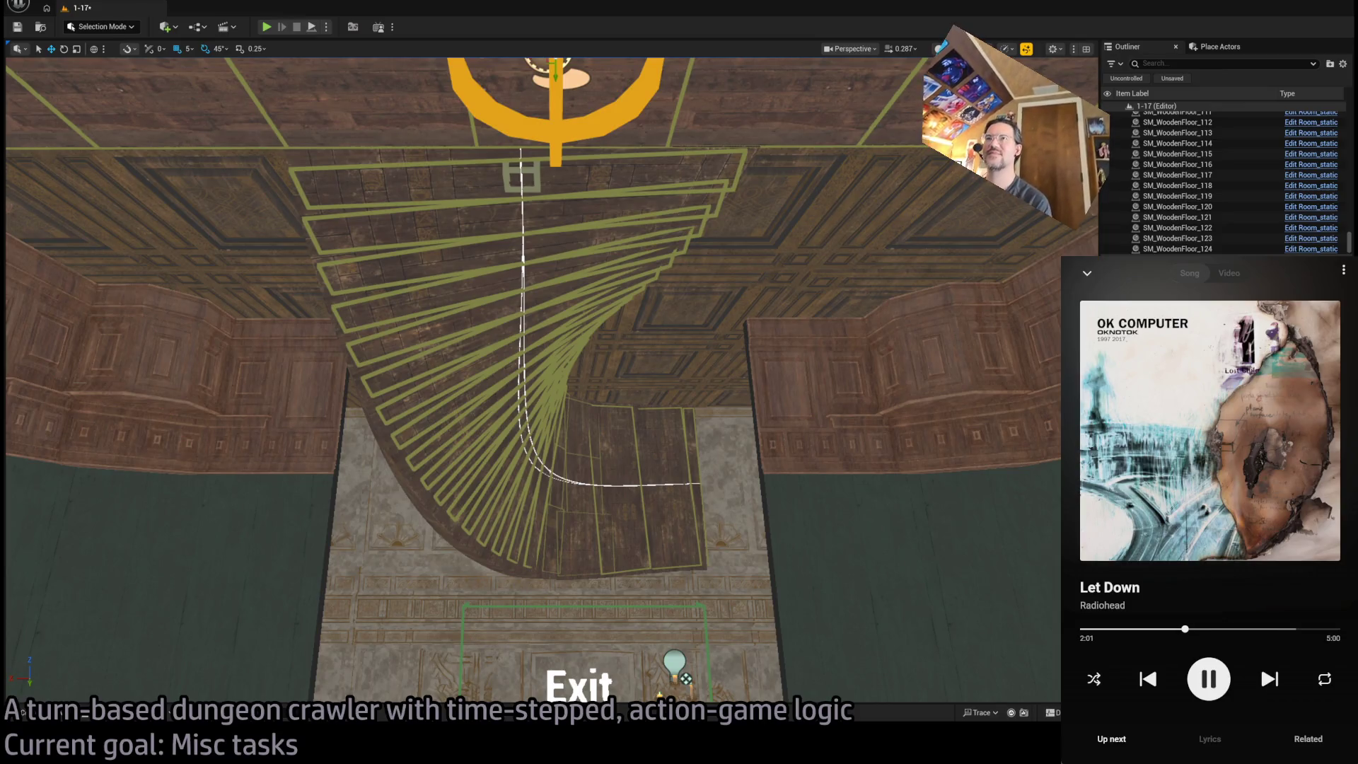
pyautogui.click(770, 312)
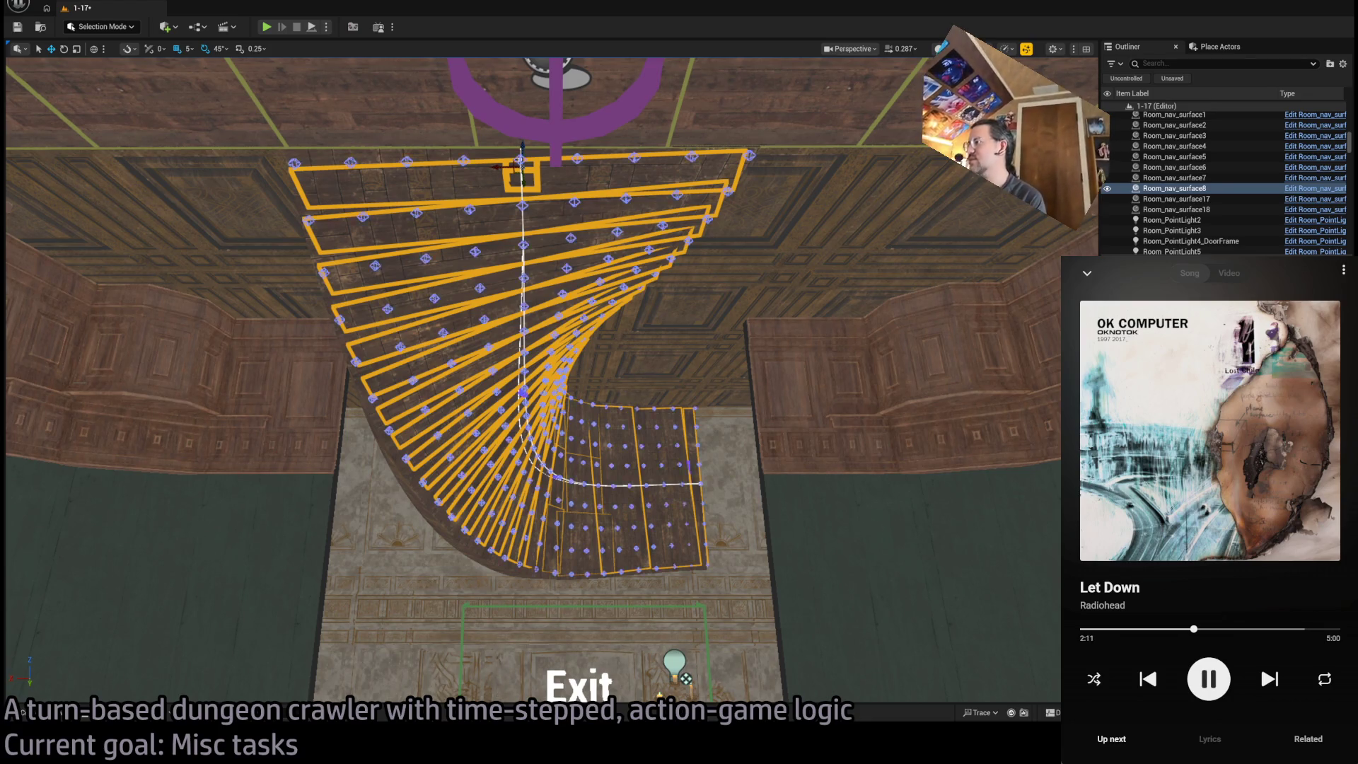
pyautogui.hotkey('alt', 'p')
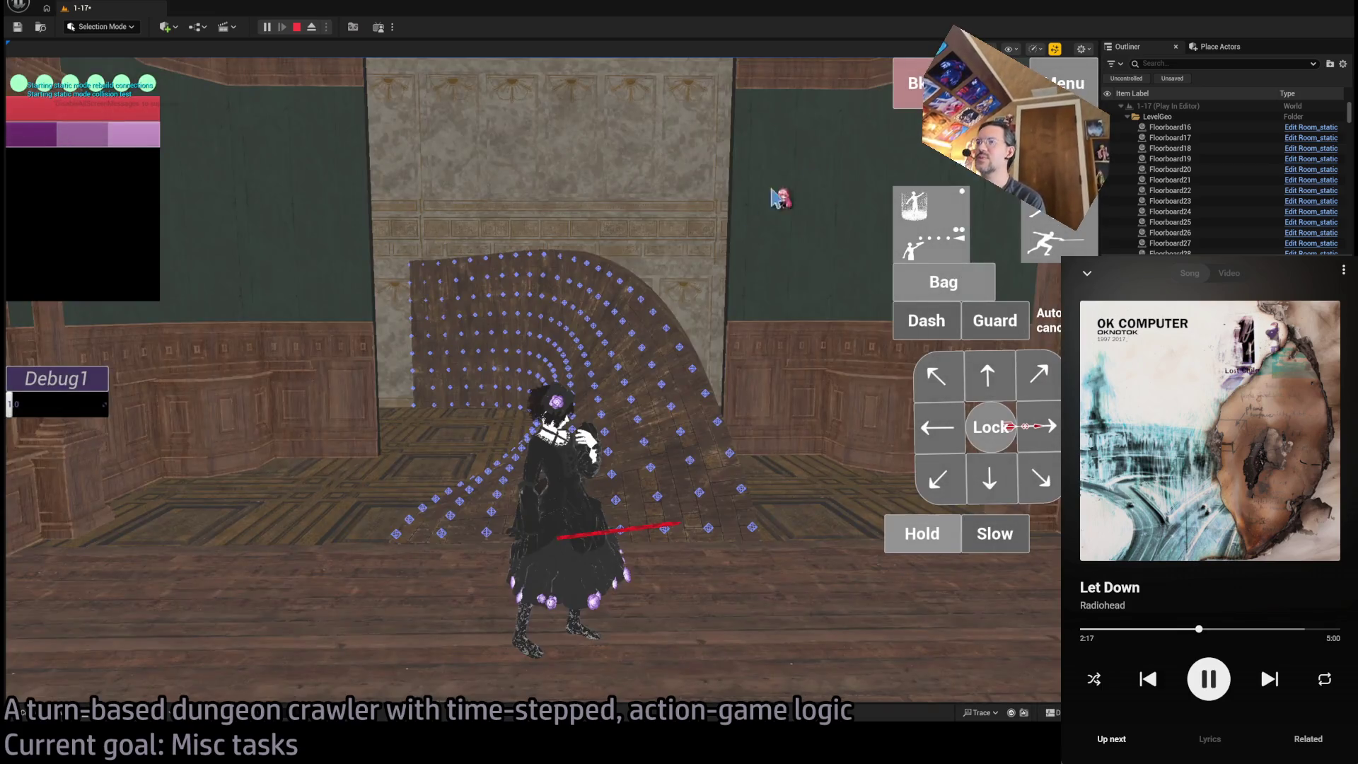
pyautogui.press('Escape')
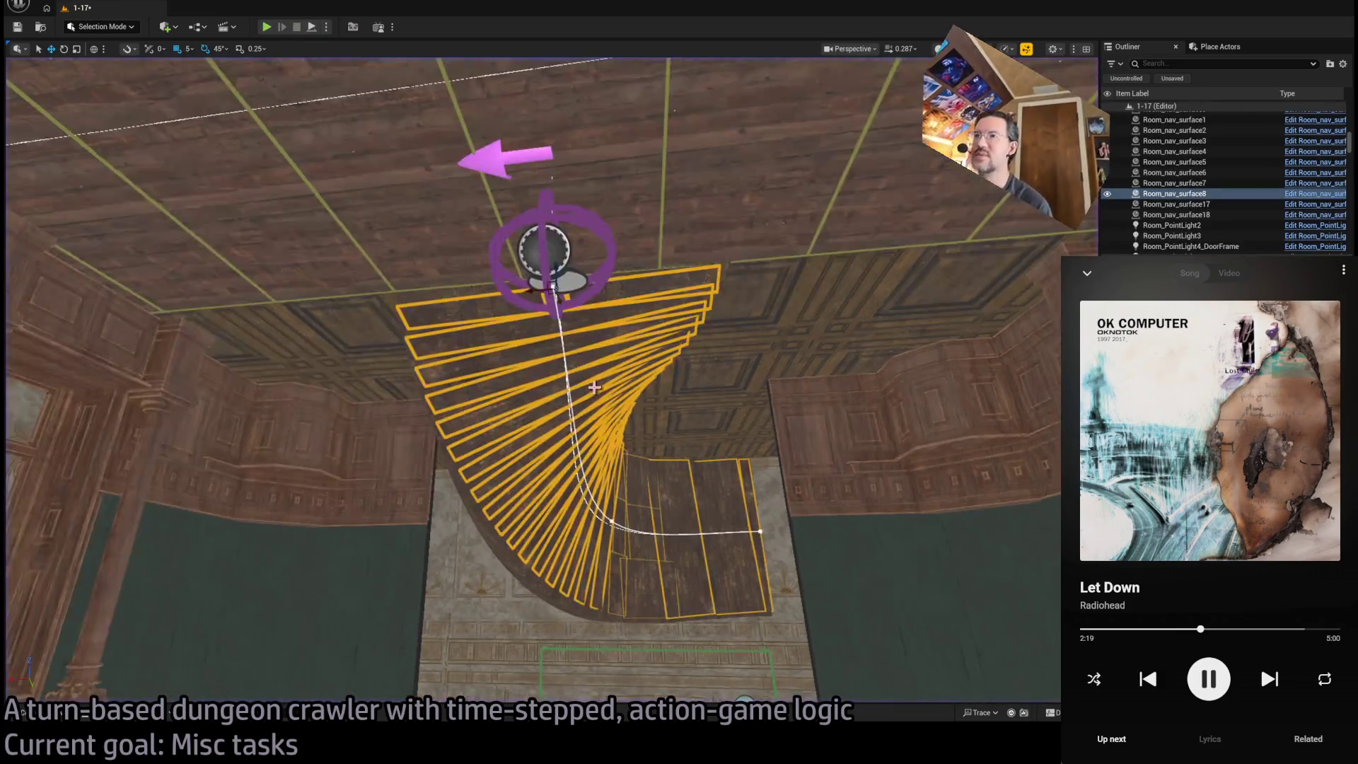
pyautogui.moveTo(598, 424)
pyautogui.mouseDown()
pyautogui.moveTo(576, 417)
pyautogui.moveTo(599, 425)
pyautogui.moveTo(590, 463)
pyautogui.mouseUp()
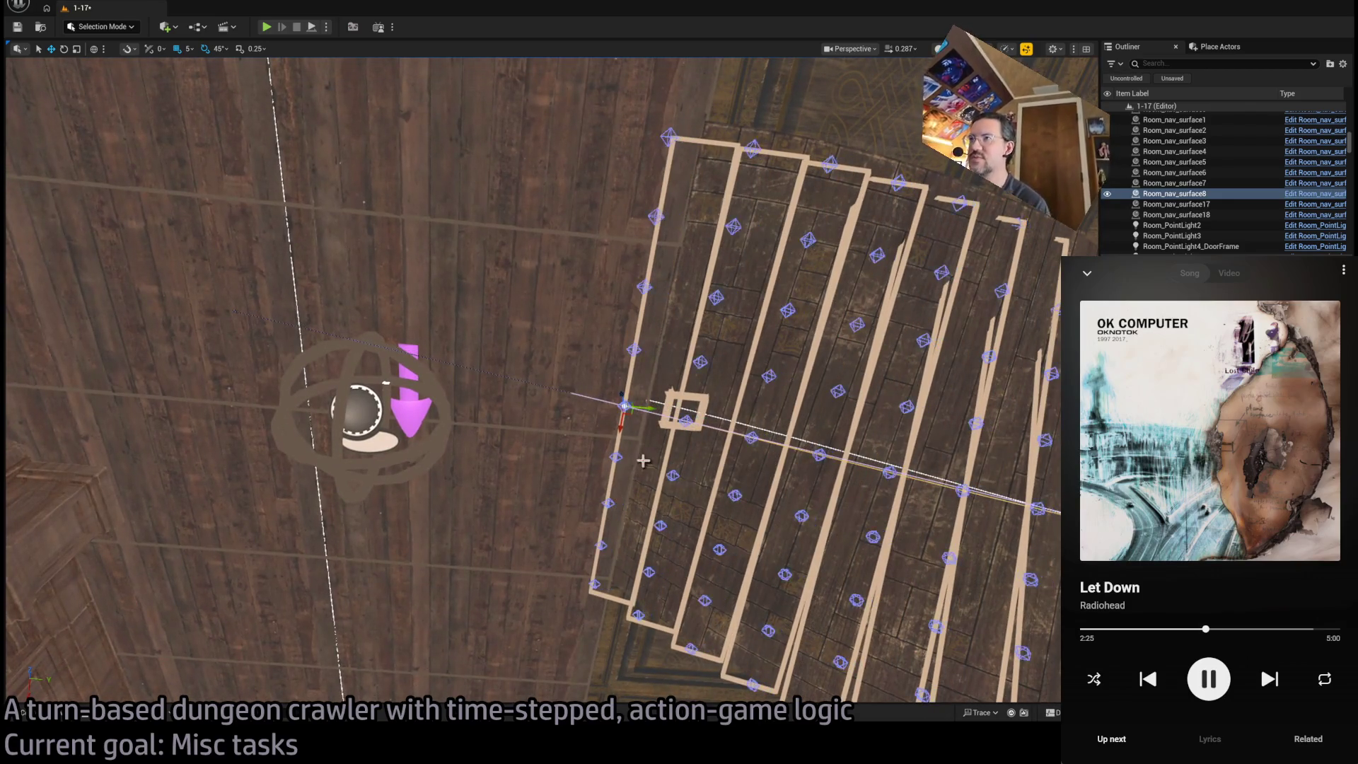
pyautogui.click(266, 27)
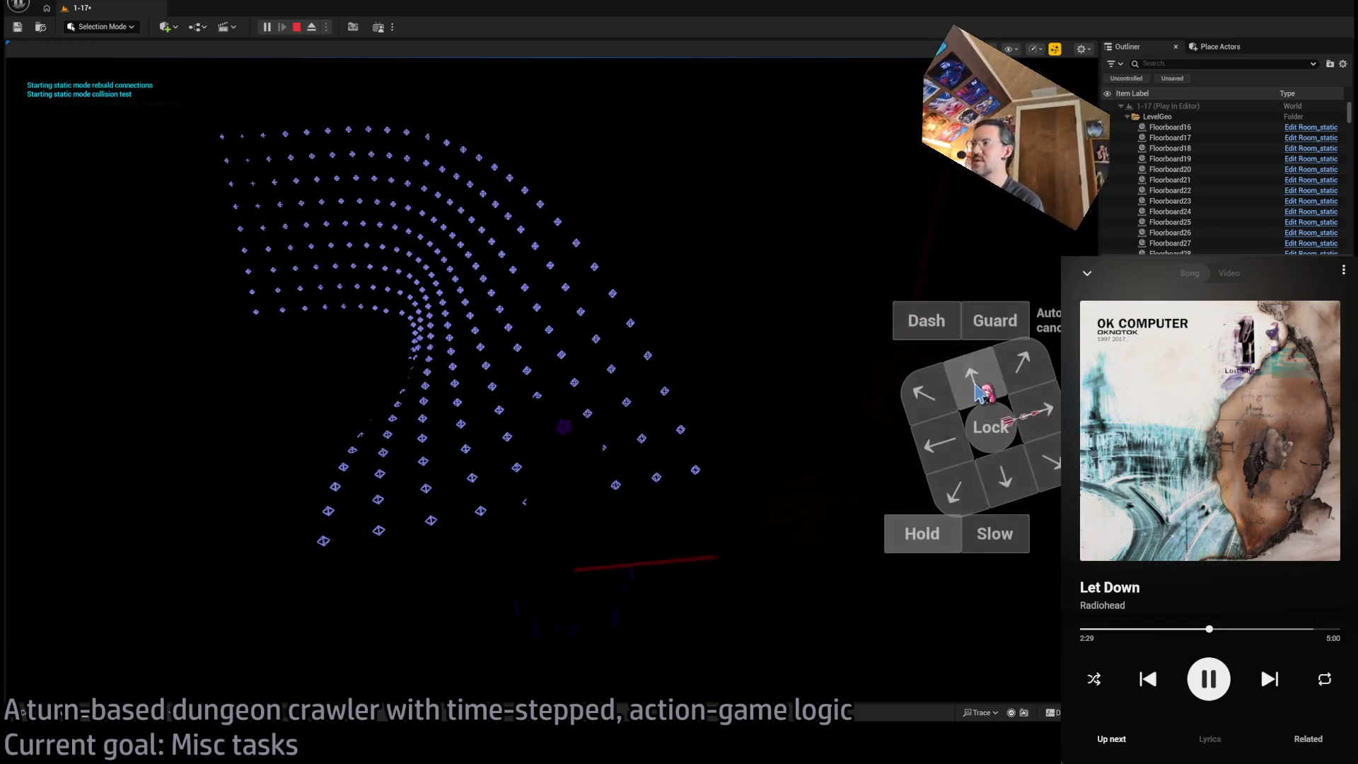
pyautogui.click(106, 504)
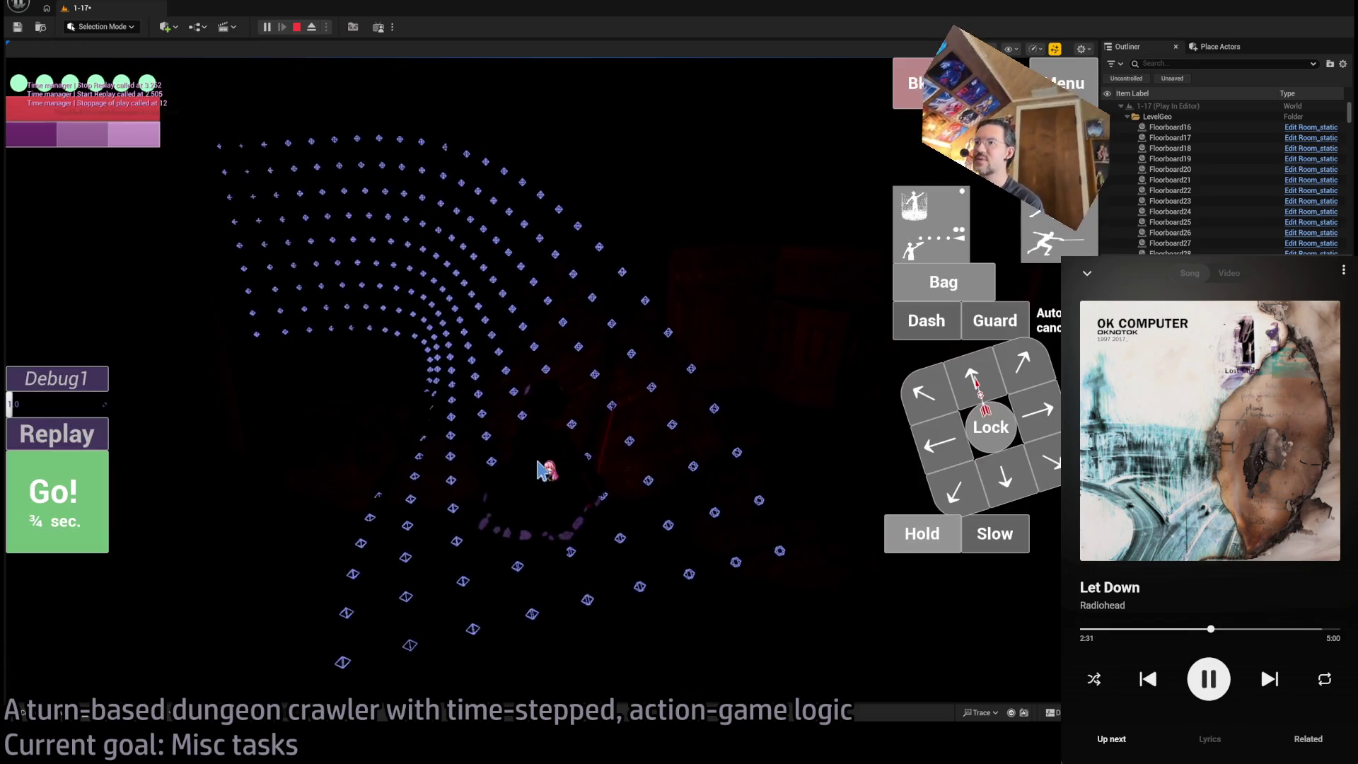
pyautogui.press('Left')
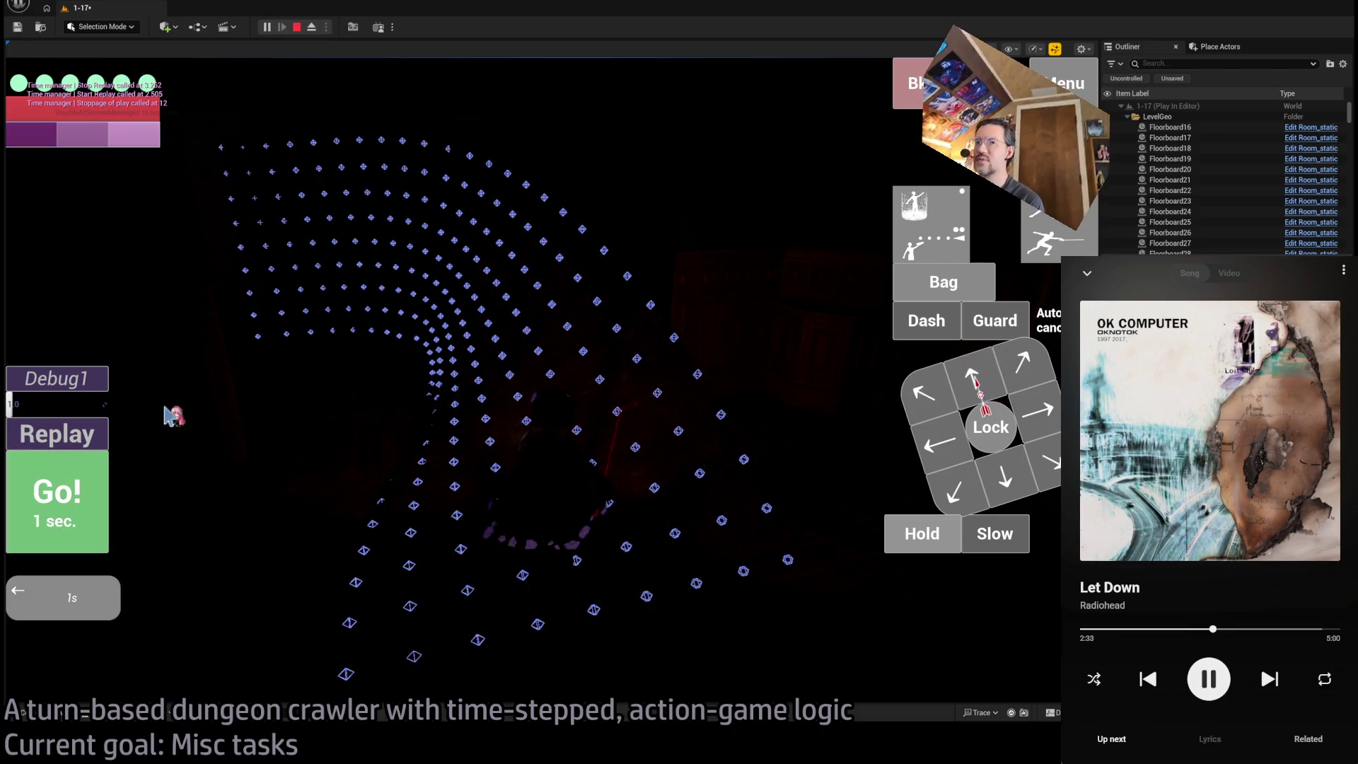
pyautogui.press('space')
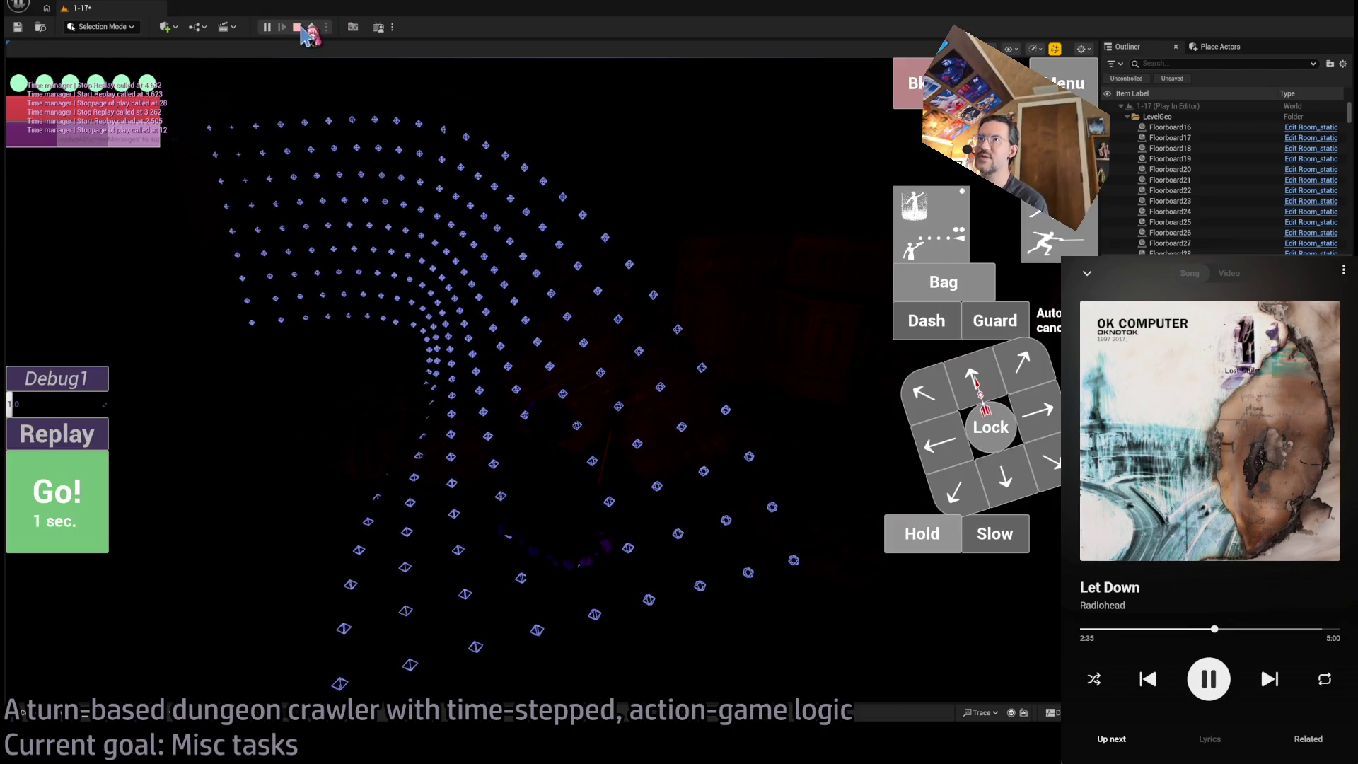
pyautogui.click(297, 27)
pyautogui.moveTo(632, 352); pyautogui.dragTo(559, 351)
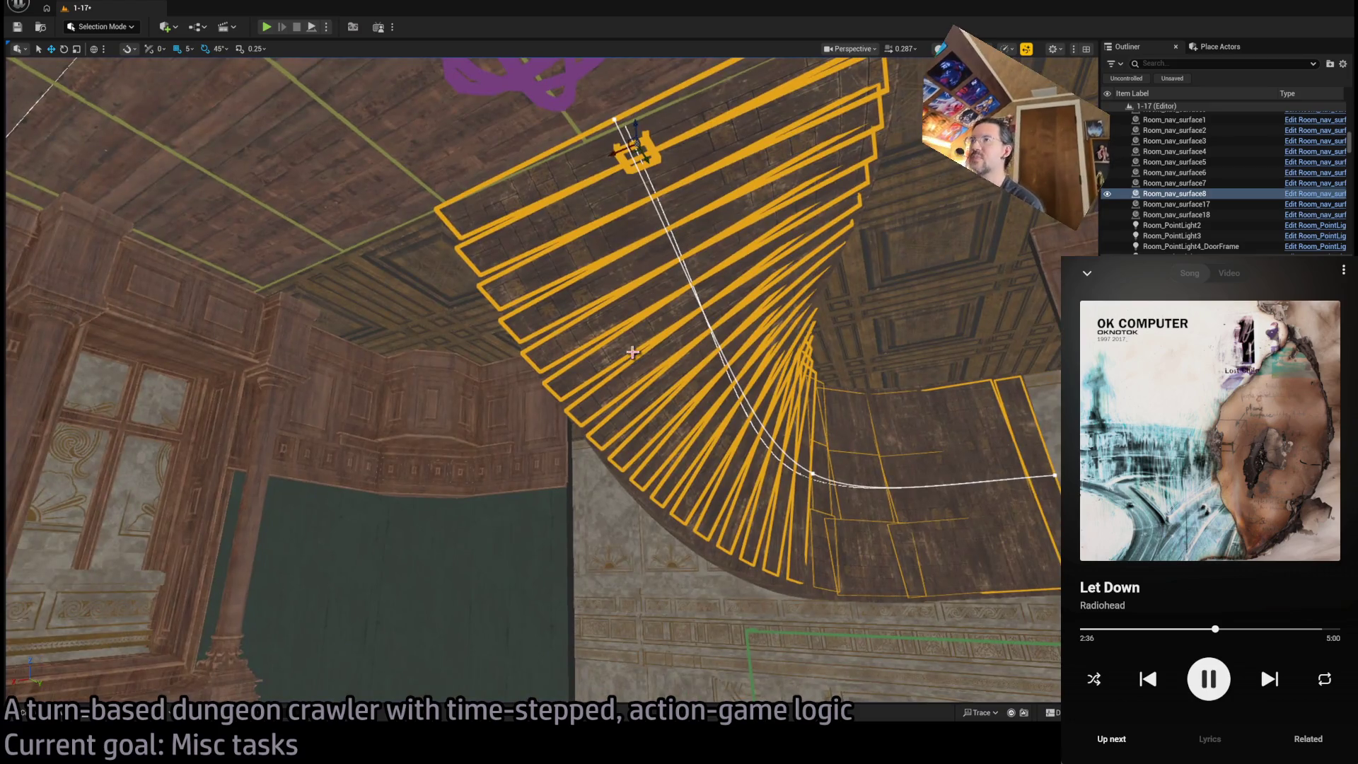
# Delete the selected object by the staircase and run a quick test play.
pyautogui.click(645, 276)
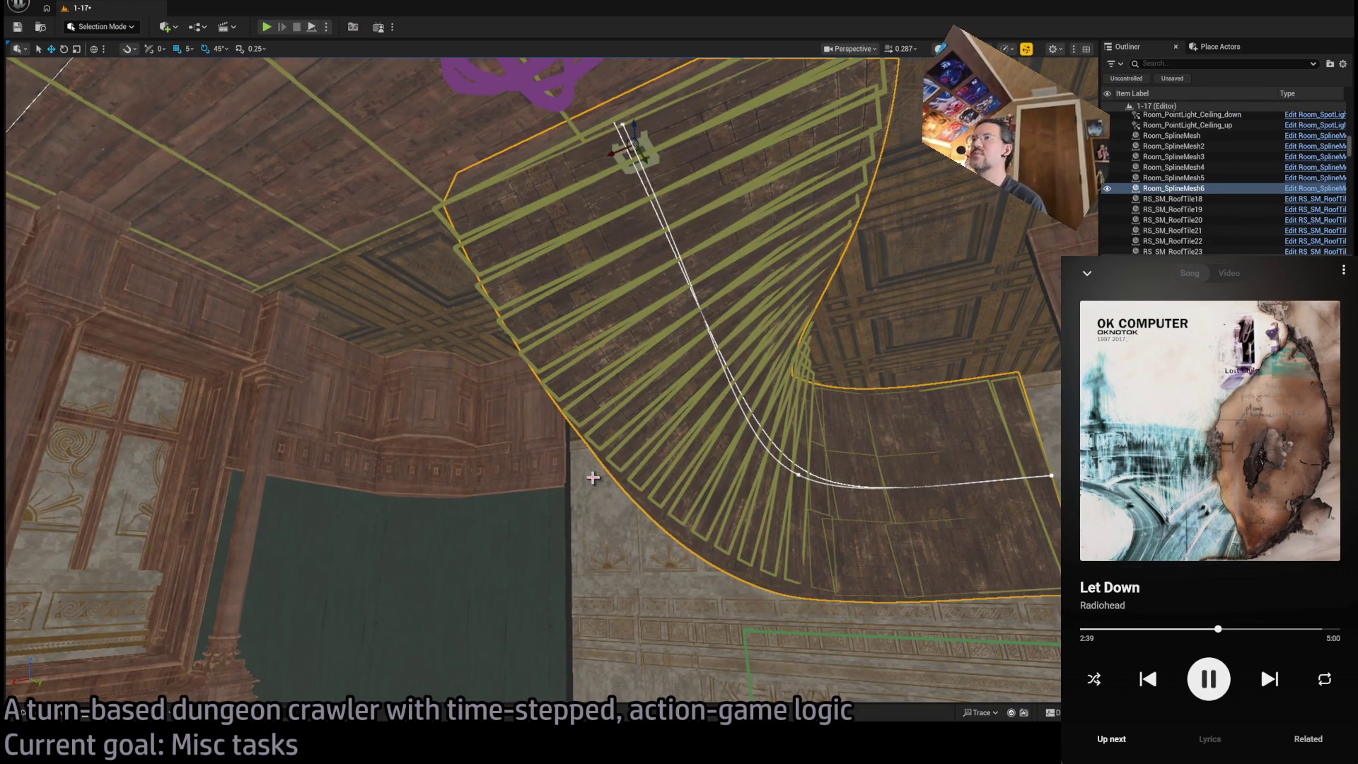
pyautogui.moveTo(827, 406); pyautogui.dragTo(449, 474)
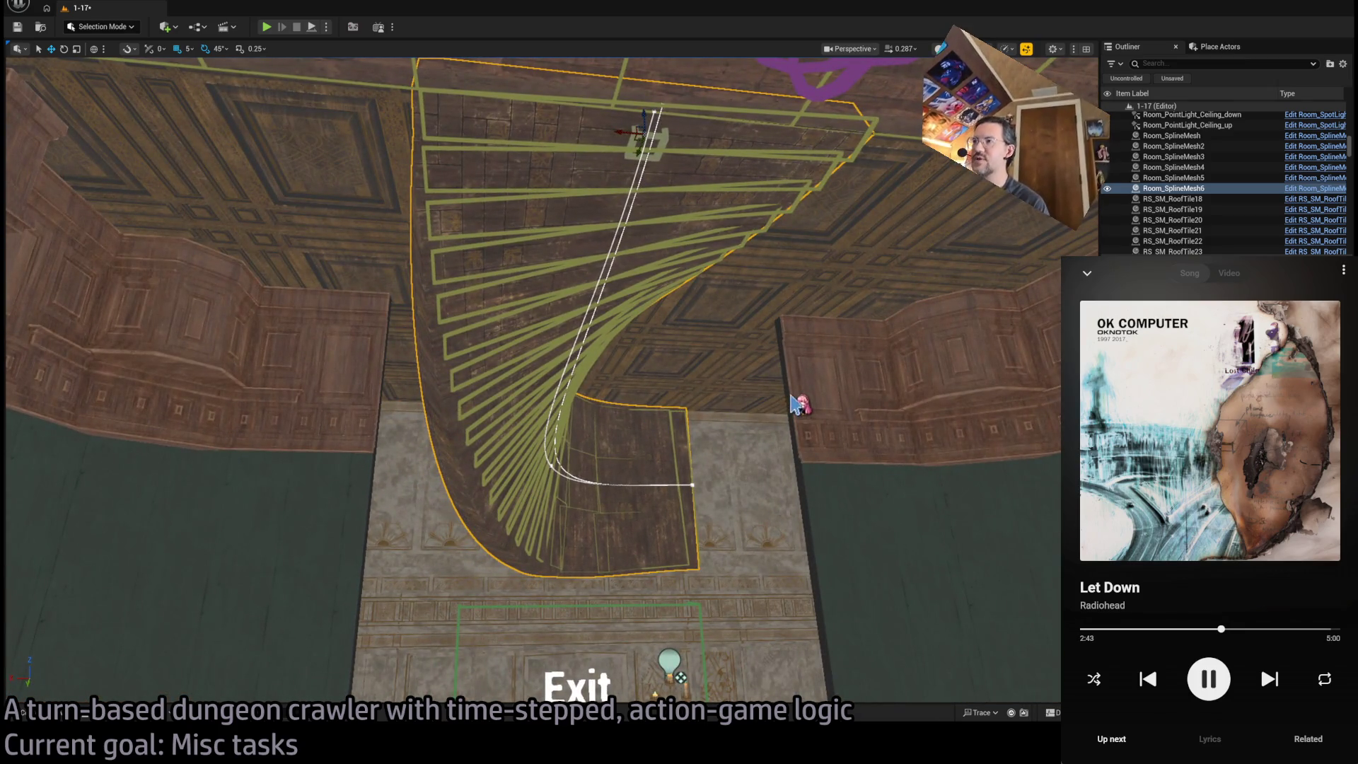
pyautogui.press('Delete')
pyautogui.hotkey('alt', 'p')
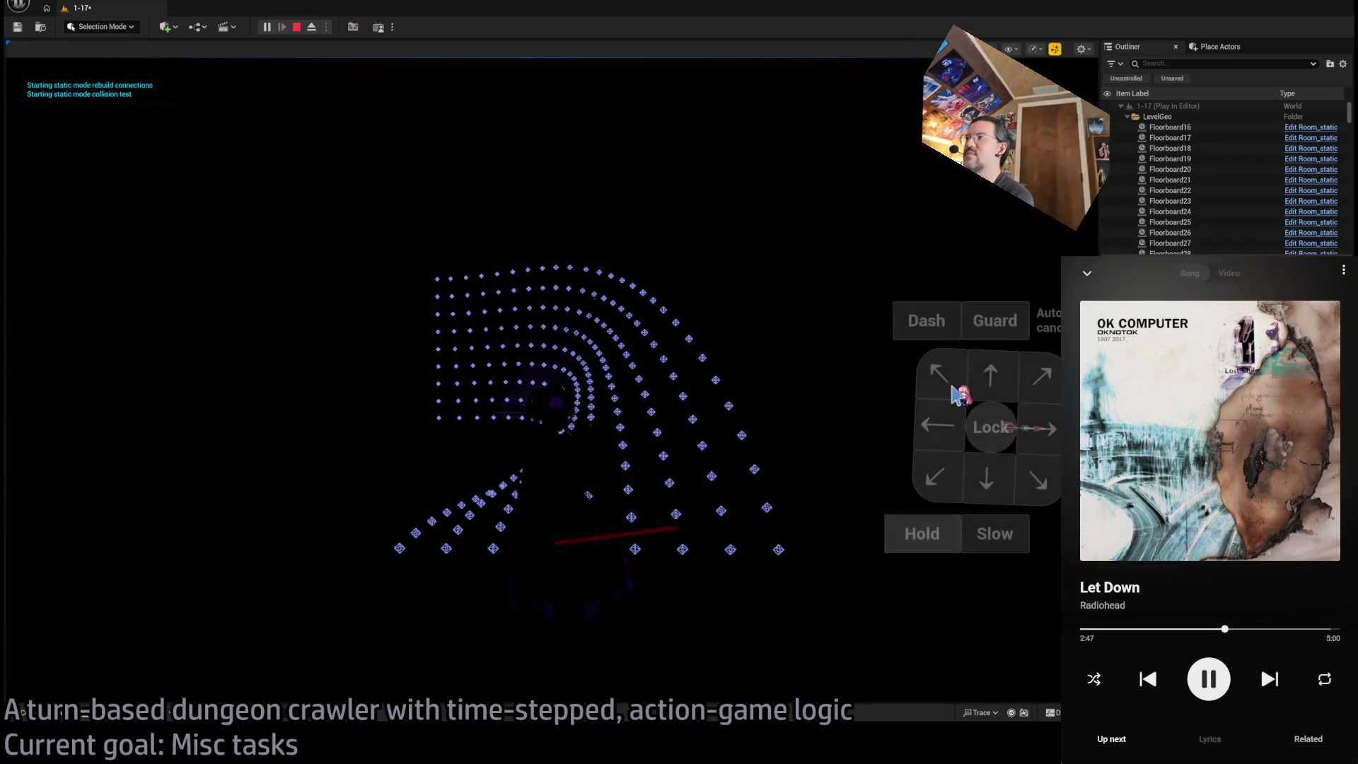
pyautogui.click(297, 27)
# Select and frame the Spawn_marker, then drag it to a new spot near the ceiling.
pyautogui.click(635, 293)
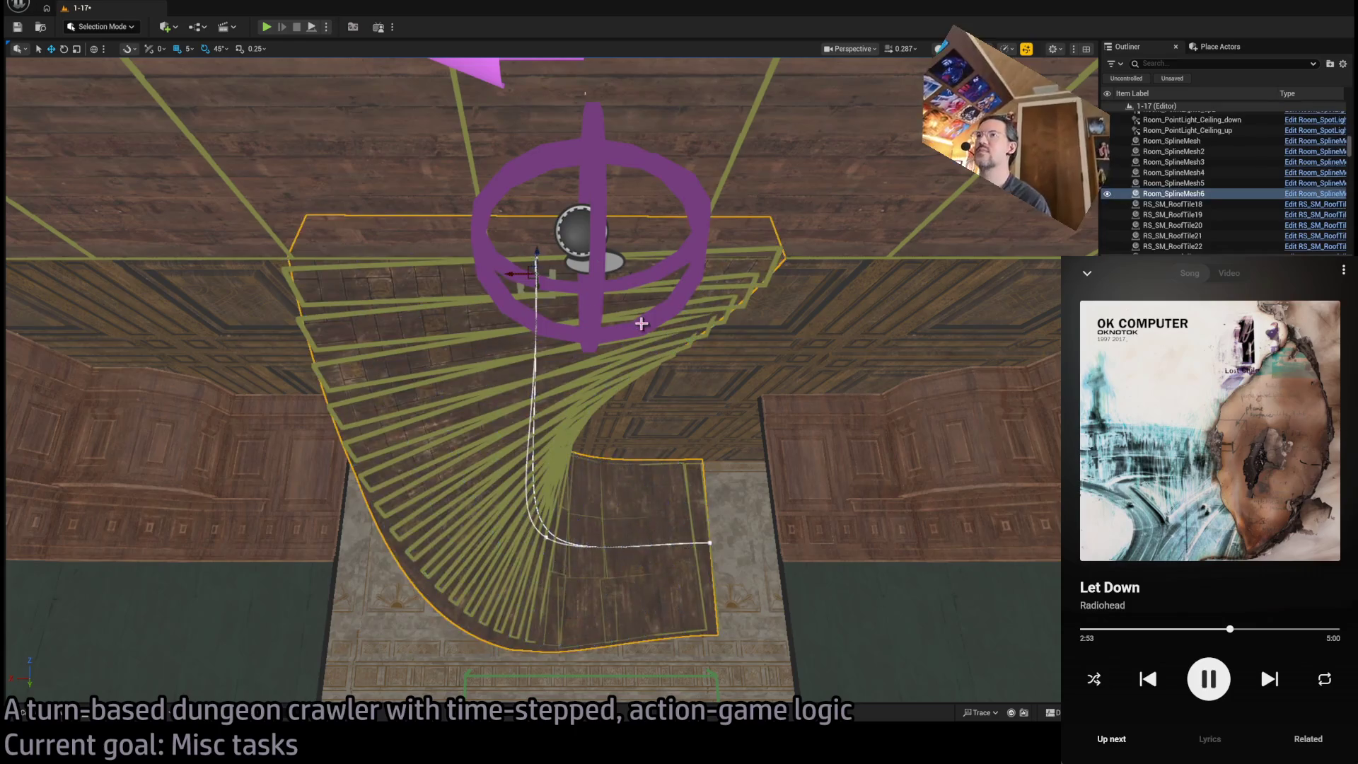
pyautogui.press('f')
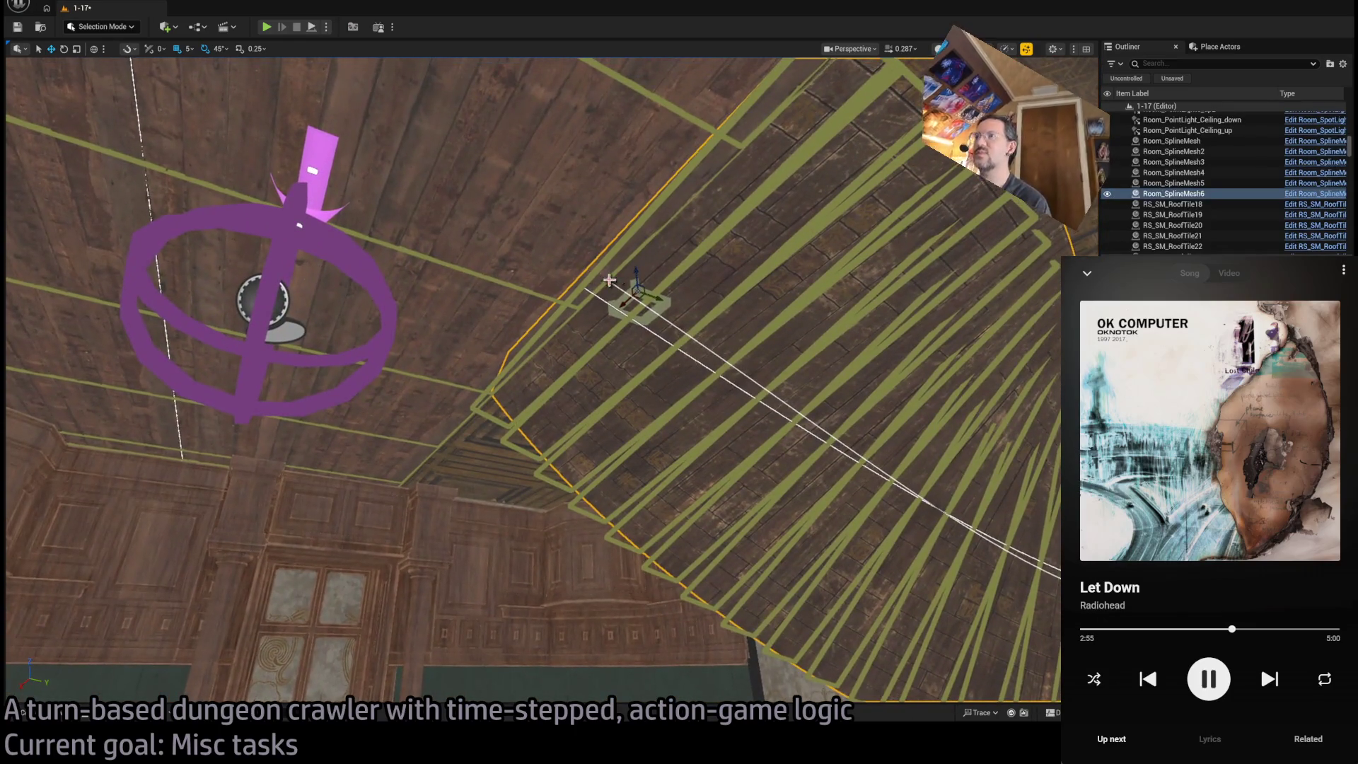
pyautogui.click(694, 331)
pyautogui.click(694, 331)
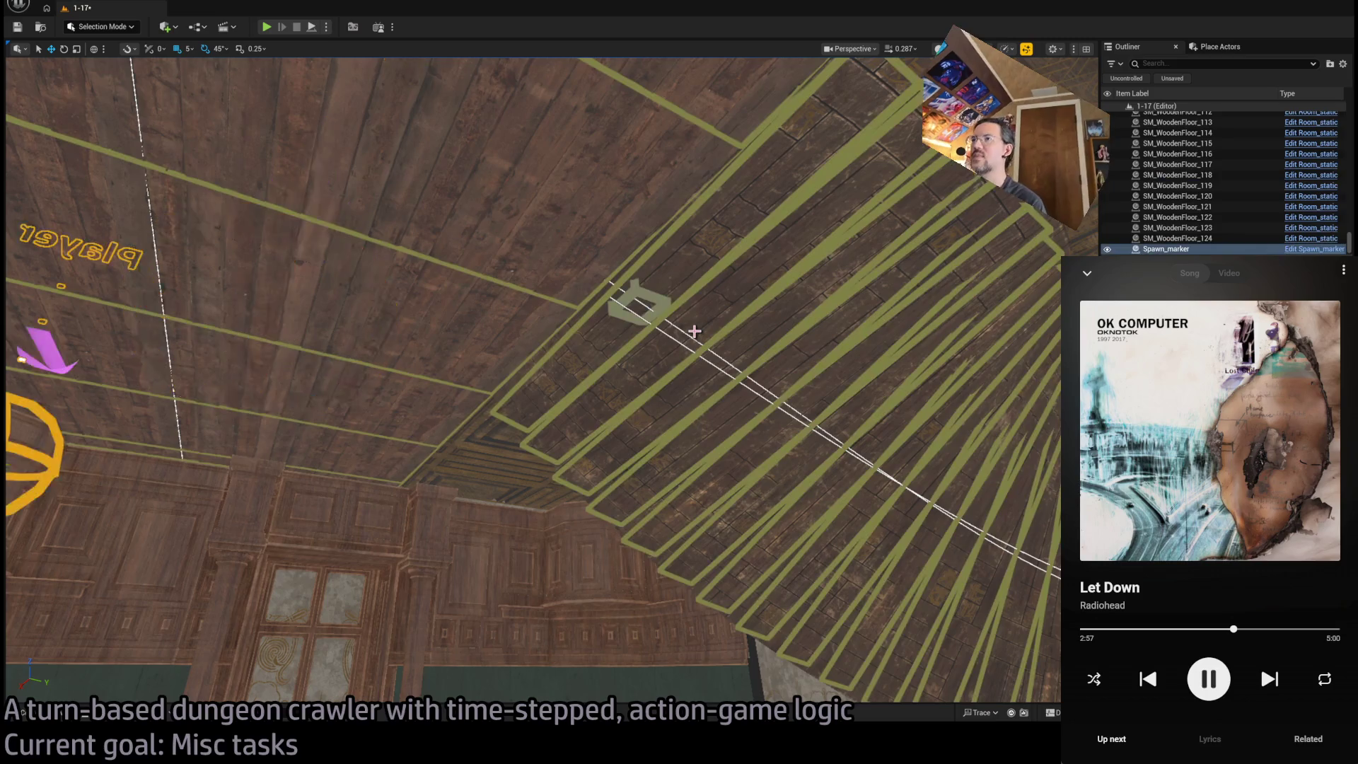
pyautogui.moveTo(560, 345); pyautogui.dragTo(647, 351)
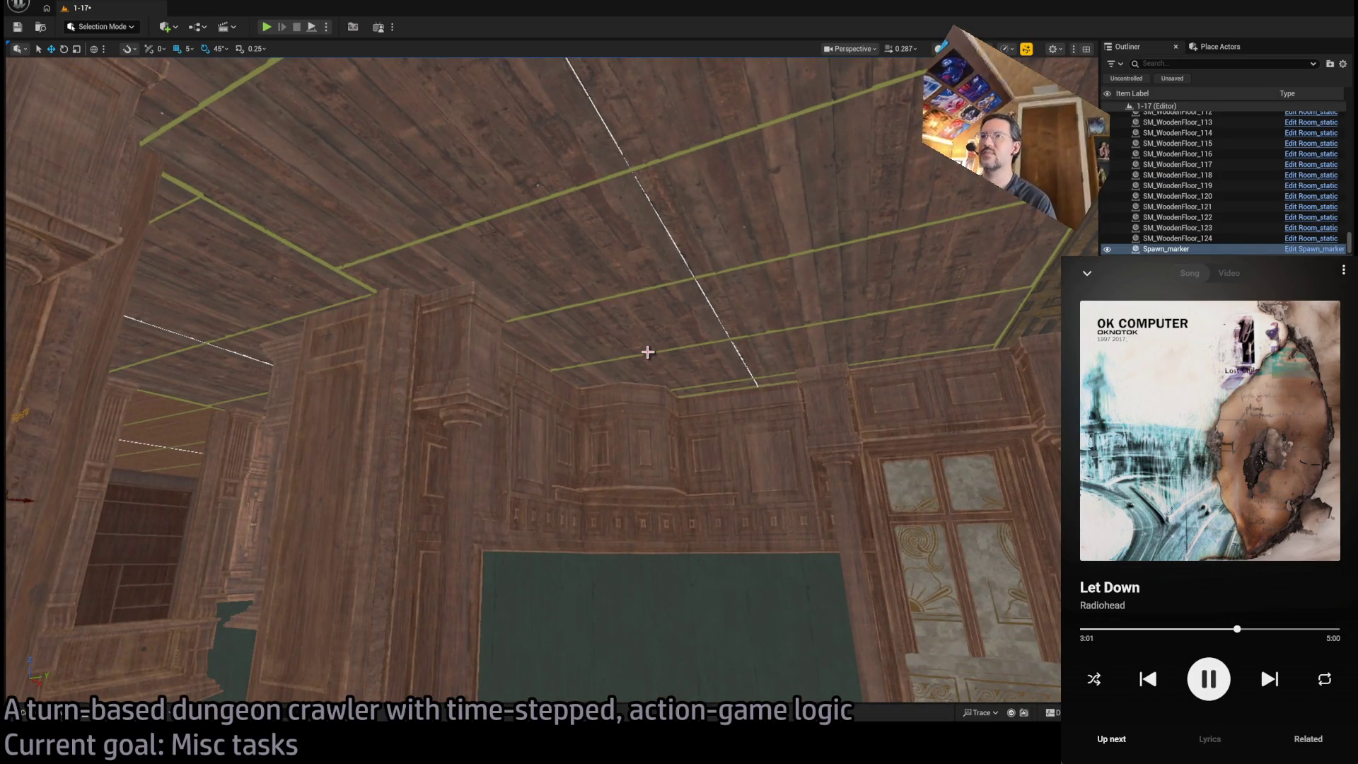
pyautogui.press('f')
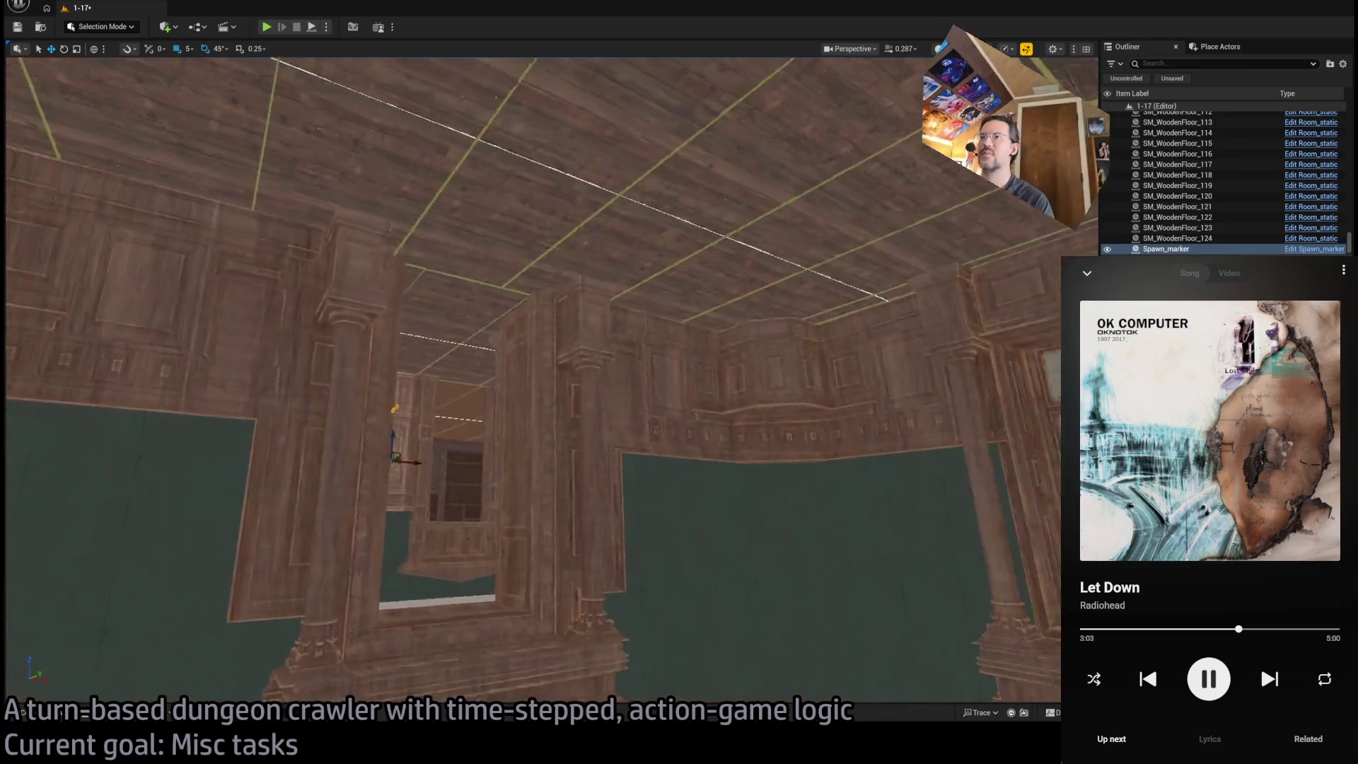
pyautogui.moveTo(509, 435); pyautogui.dragTo(1019, 230)
pyautogui.moveTo(966, 285)
pyautogui.mouseDown()
pyautogui.moveTo(369, 667)
pyautogui.moveTo(621, 311)
pyautogui.moveTo(333, 162)
pyautogui.moveTo(106, 247)
pyautogui.moveTo(427, 255)
pyautogui.moveTo(522, 570)
pyautogui.mouseUp()
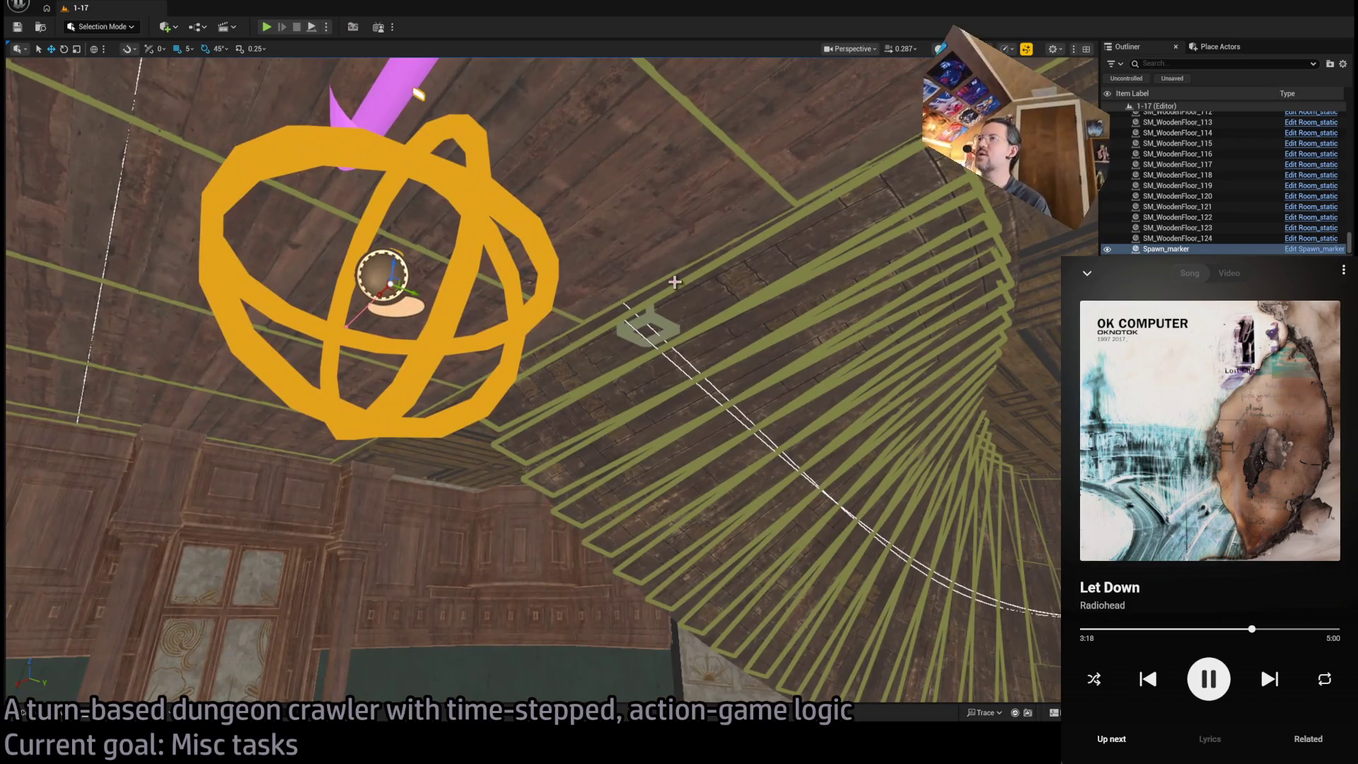
# Select Room_nav_surface8, pull the view back, and start another test play.
pyautogui.click(674, 286)
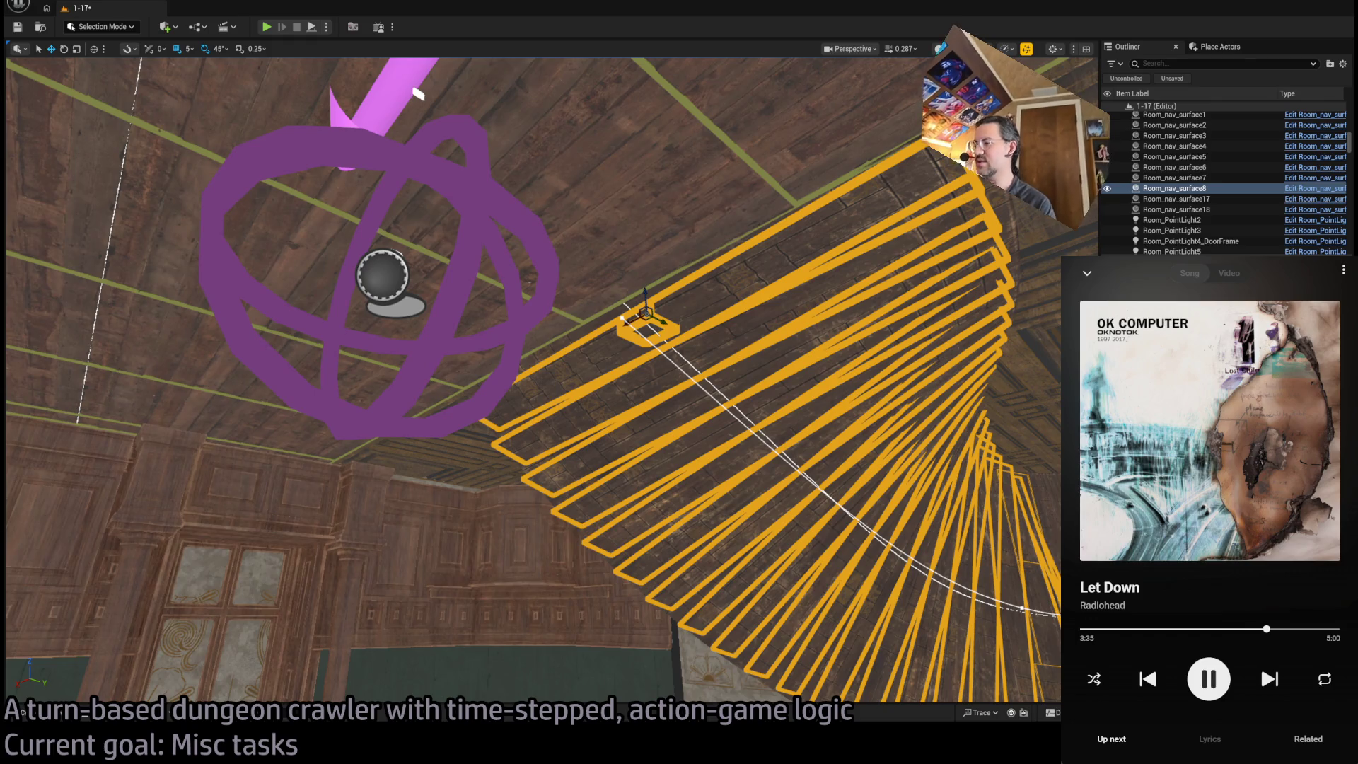
pyautogui.moveTo(538, 382); pyautogui.dragTo(509, 332)
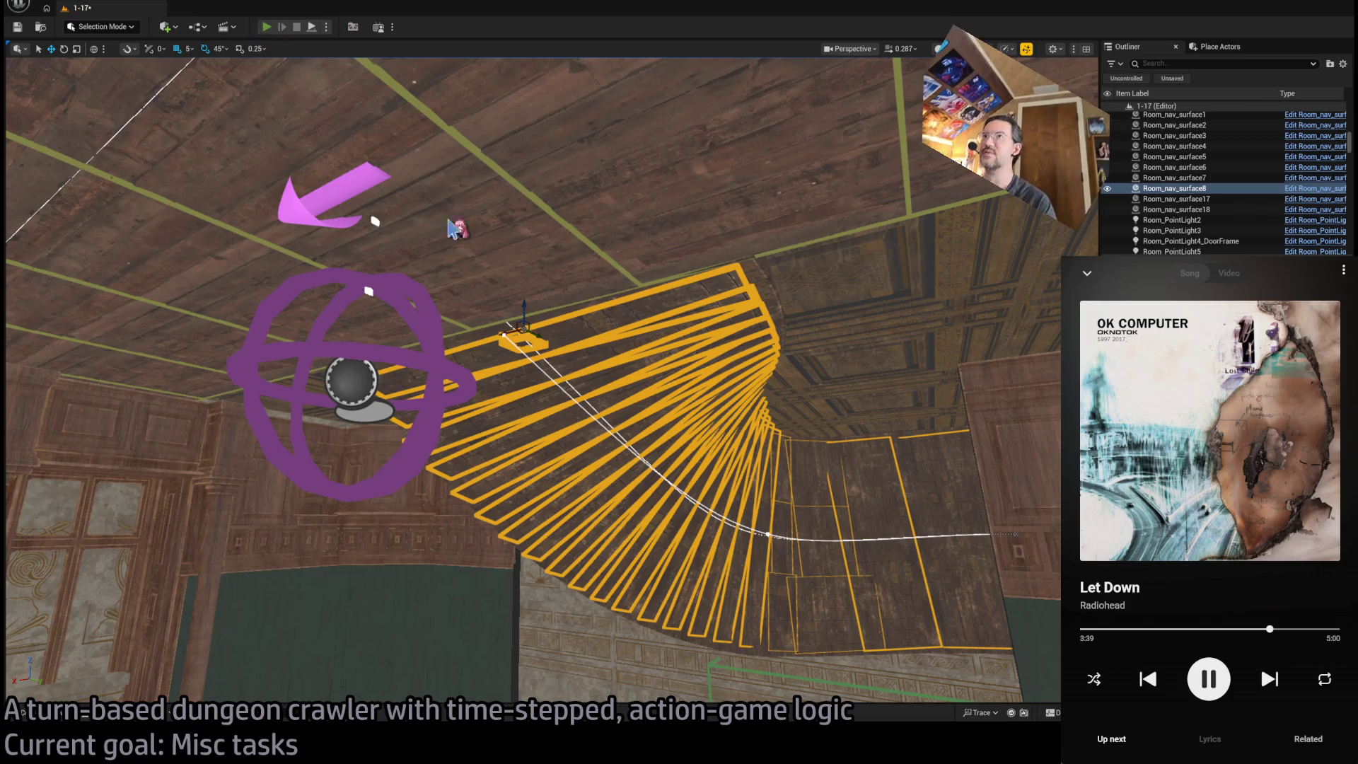
pyautogui.hotkey('alt', 'p')
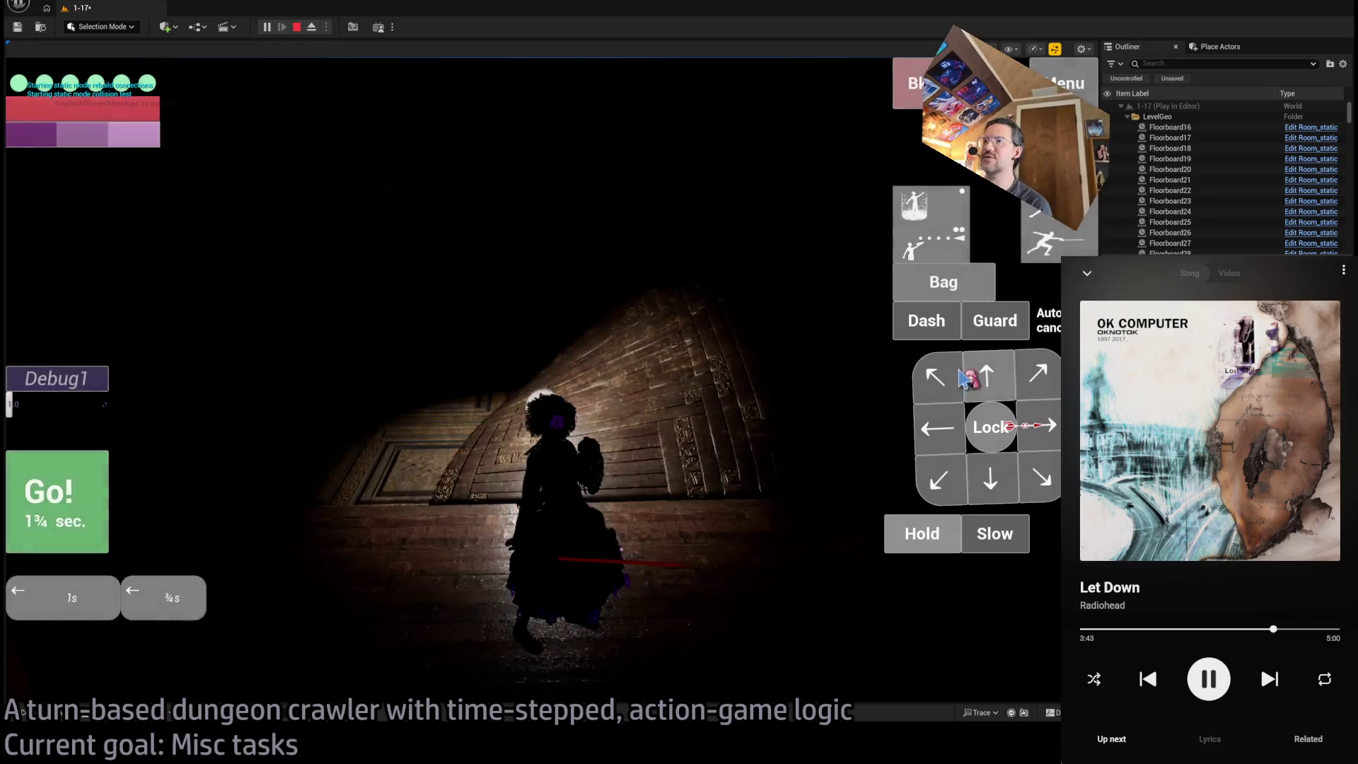
# In the test play, run the character's turn, queue a move, press Go!, then stop.
pyautogui.click(964, 379)
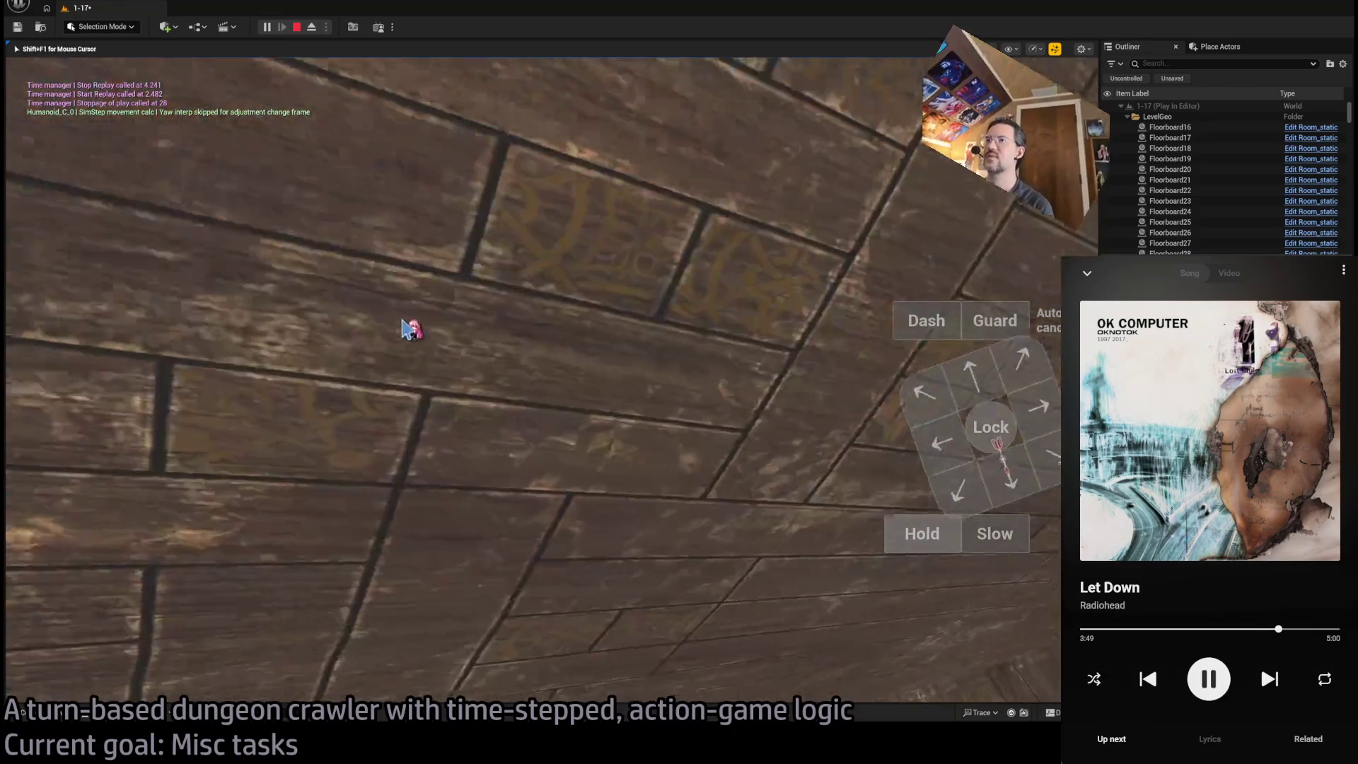
pyautogui.click(1029, 427)
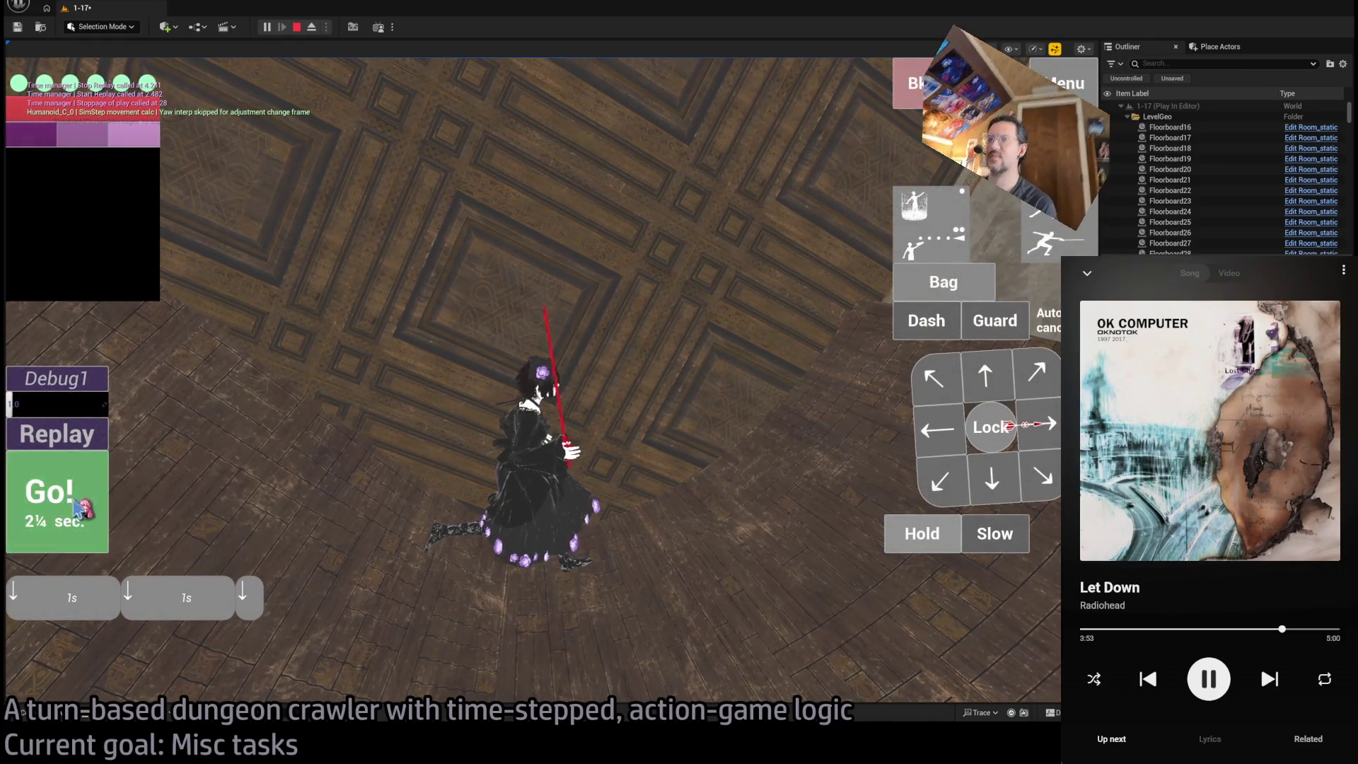
pyautogui.click(85, 506)
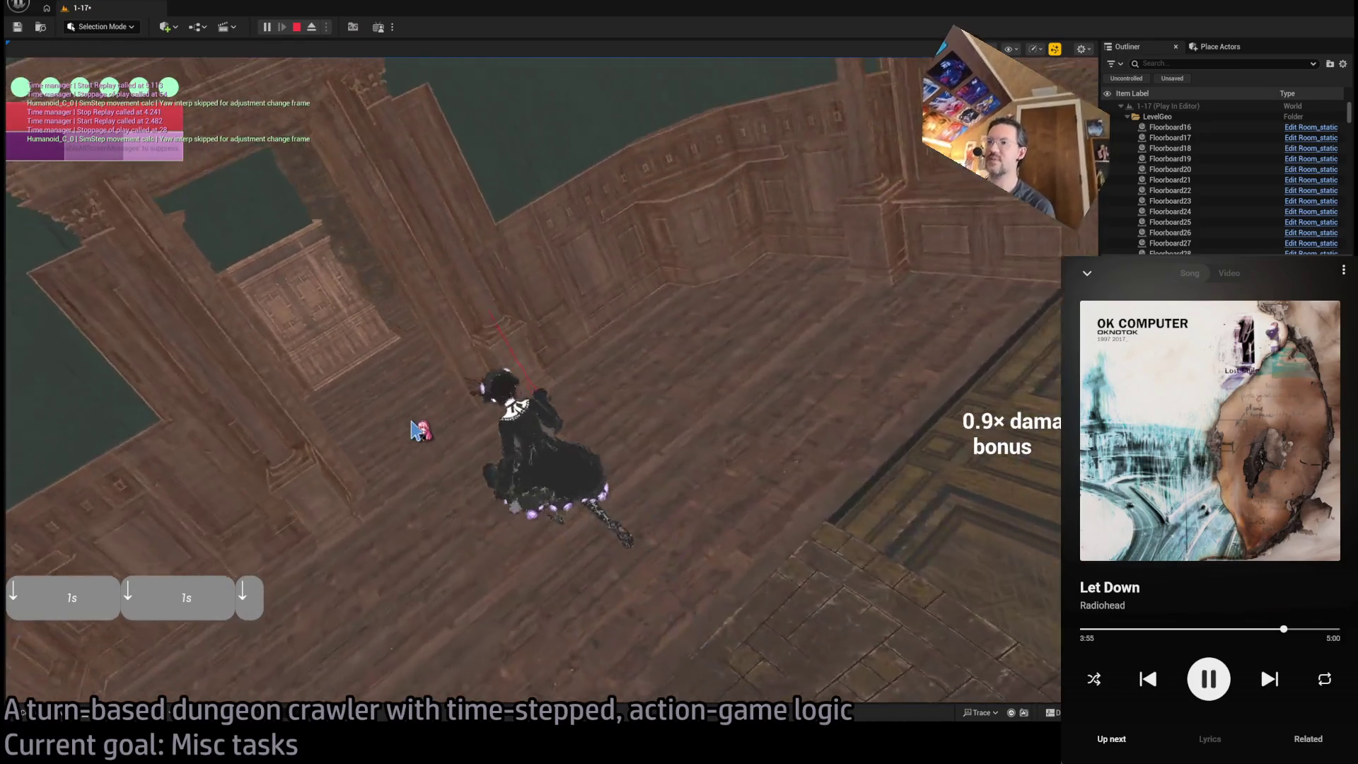
pyautogui.click(296, 27)
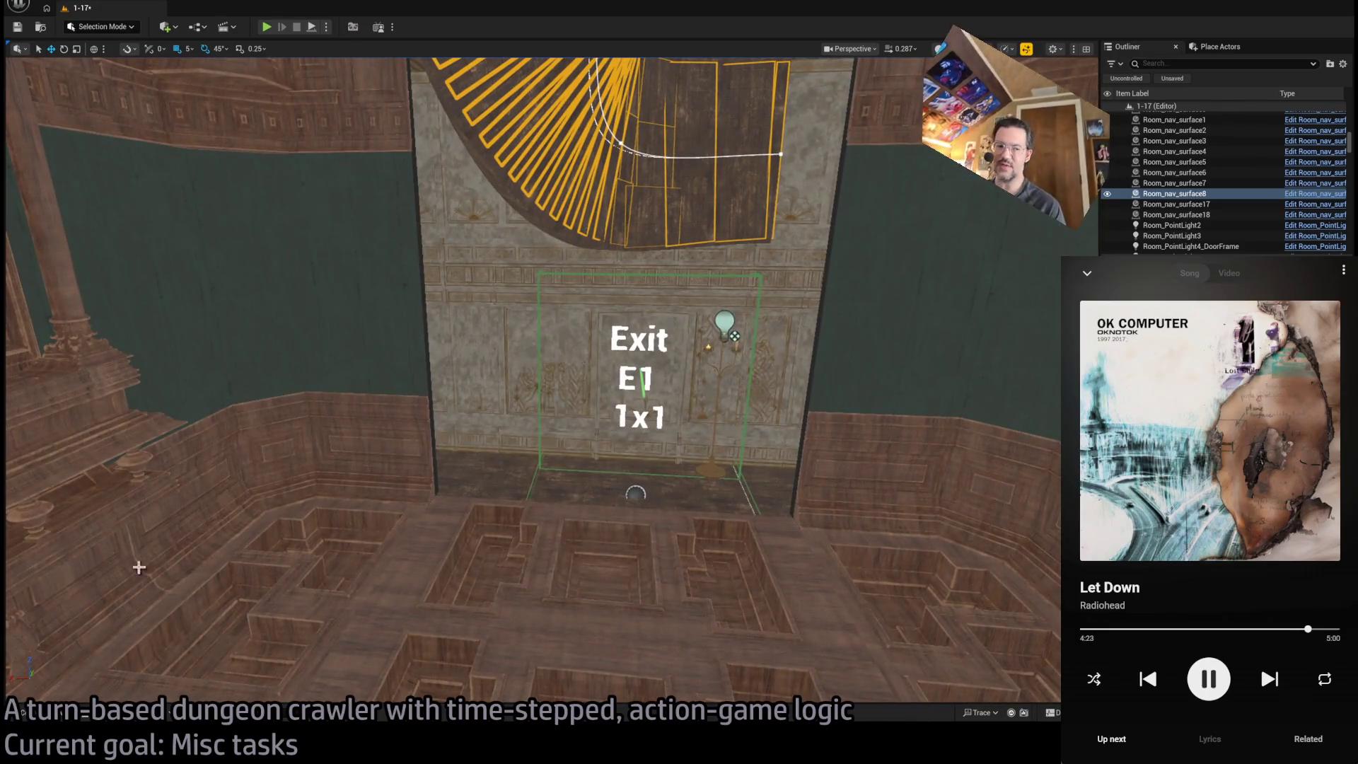
pyautogui.click(78, 716)
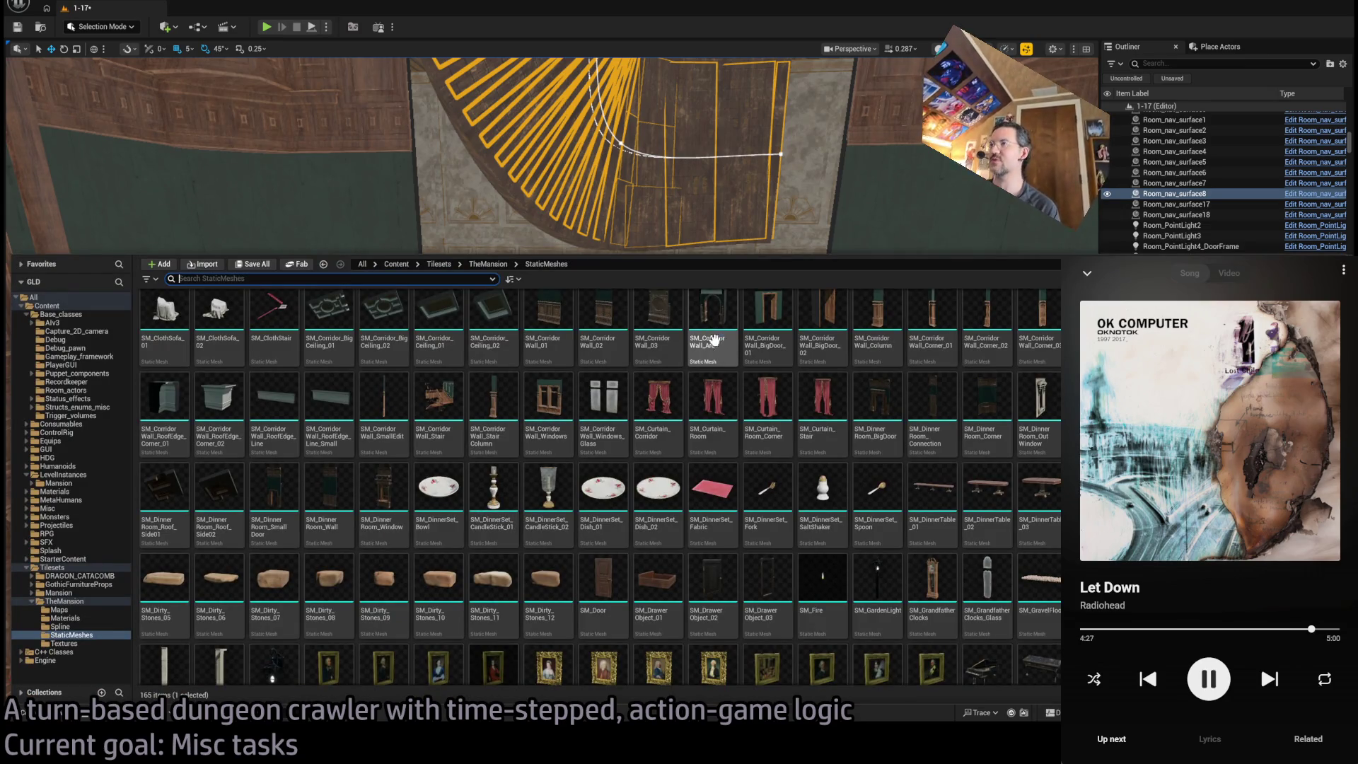
pyautogui.click(899, 196)
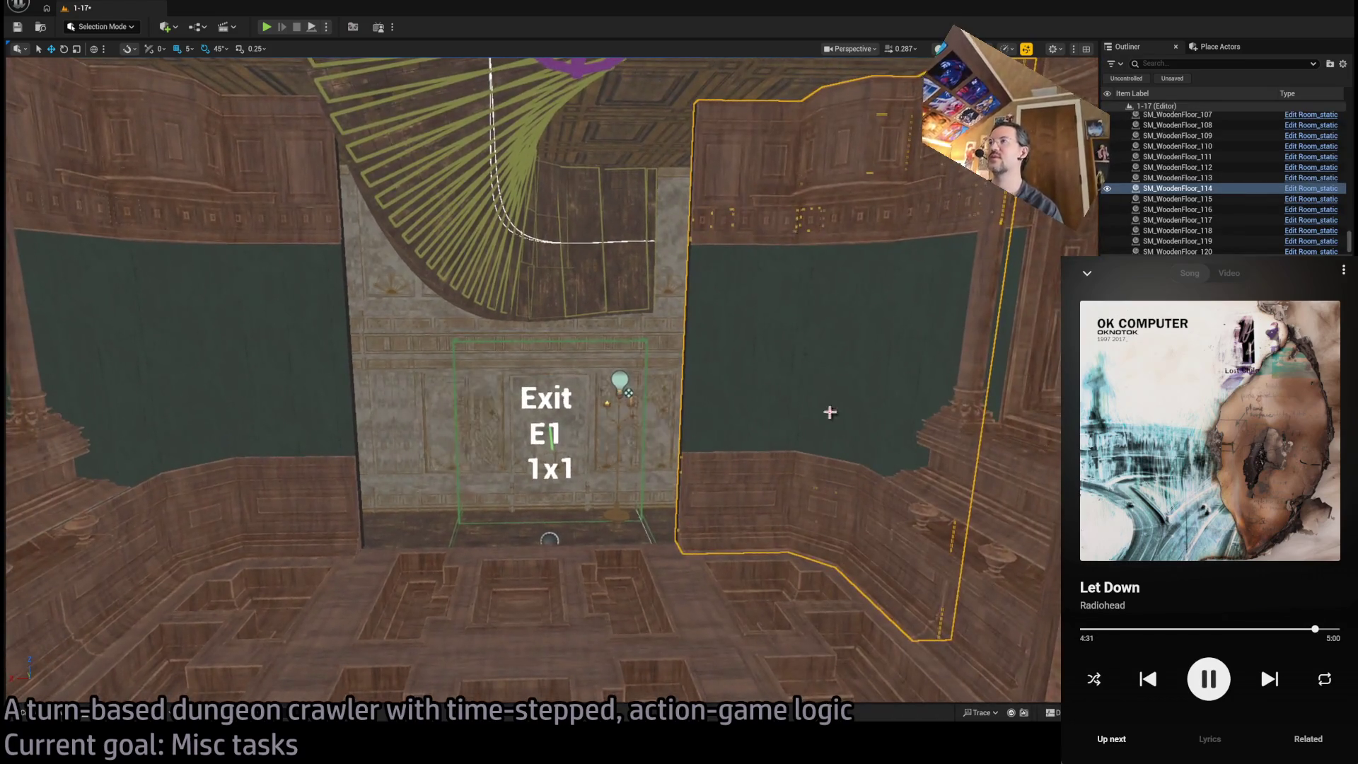
pyautogui.moveTo(828, 412); pyautogui.dragTo(824, 346)
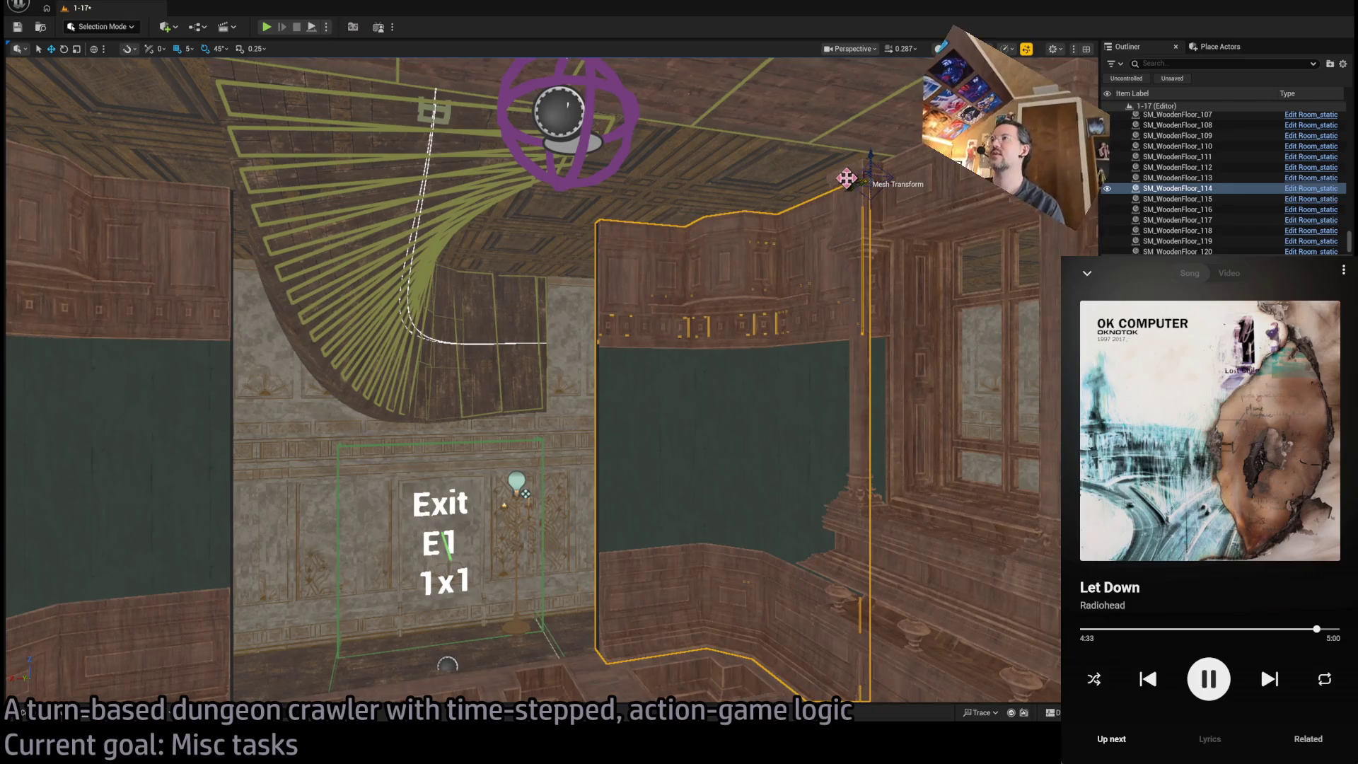
pyautogui.hotkey('ctrl', 'v')
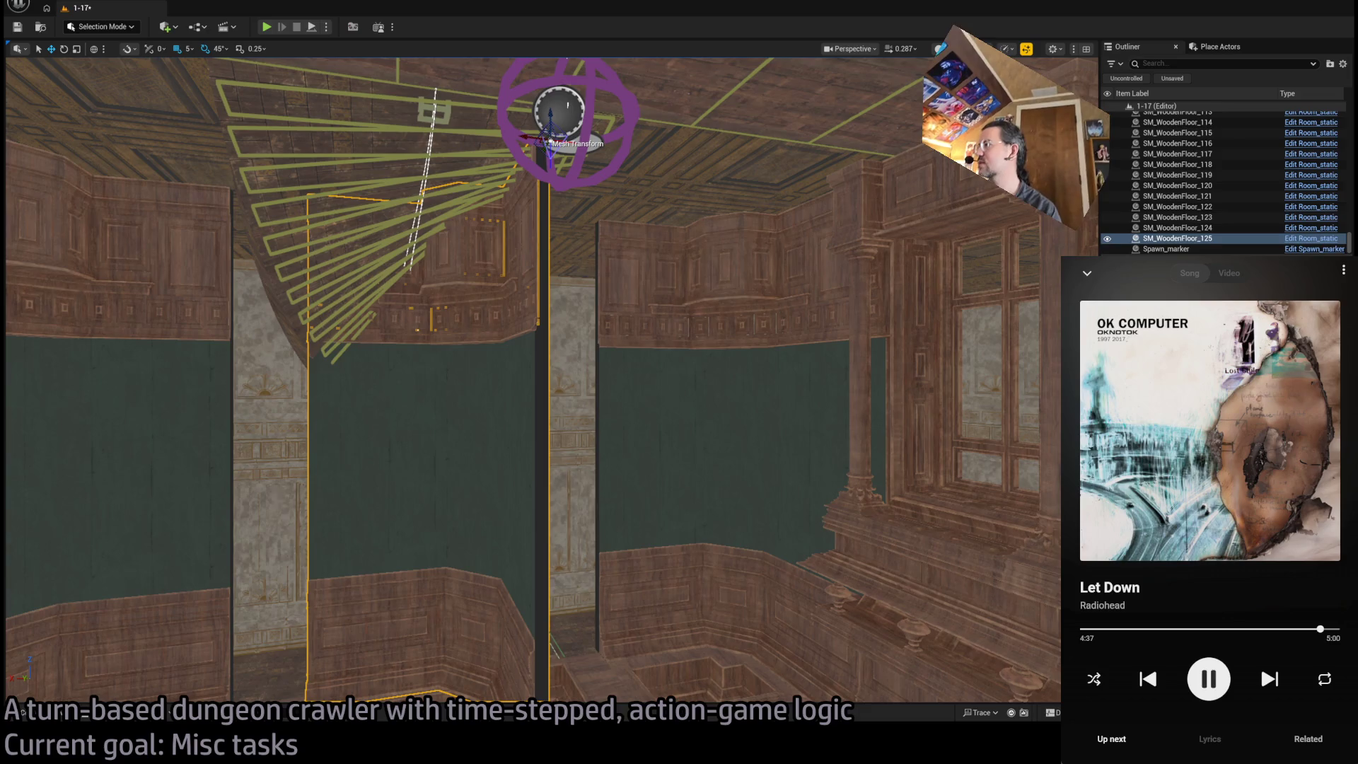
pyautogui.press('e')
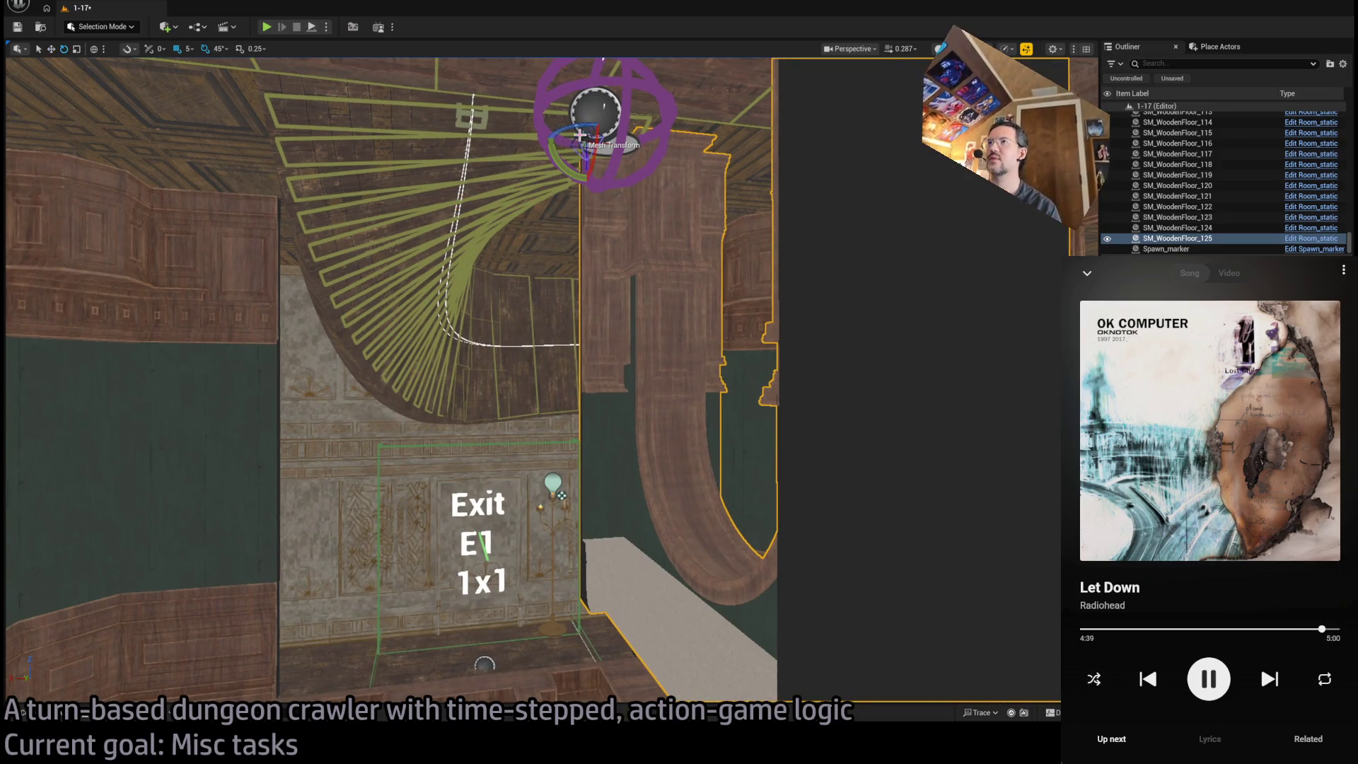
pyautogui.moveTo(531, 353)
pyautogui.mouseDown()
pyautogui.moveTo(538, 439)
pyautogui.moveTo(615, 182)
pyautogui.moveTo(562, 188)
pyautogui.mouseUp()
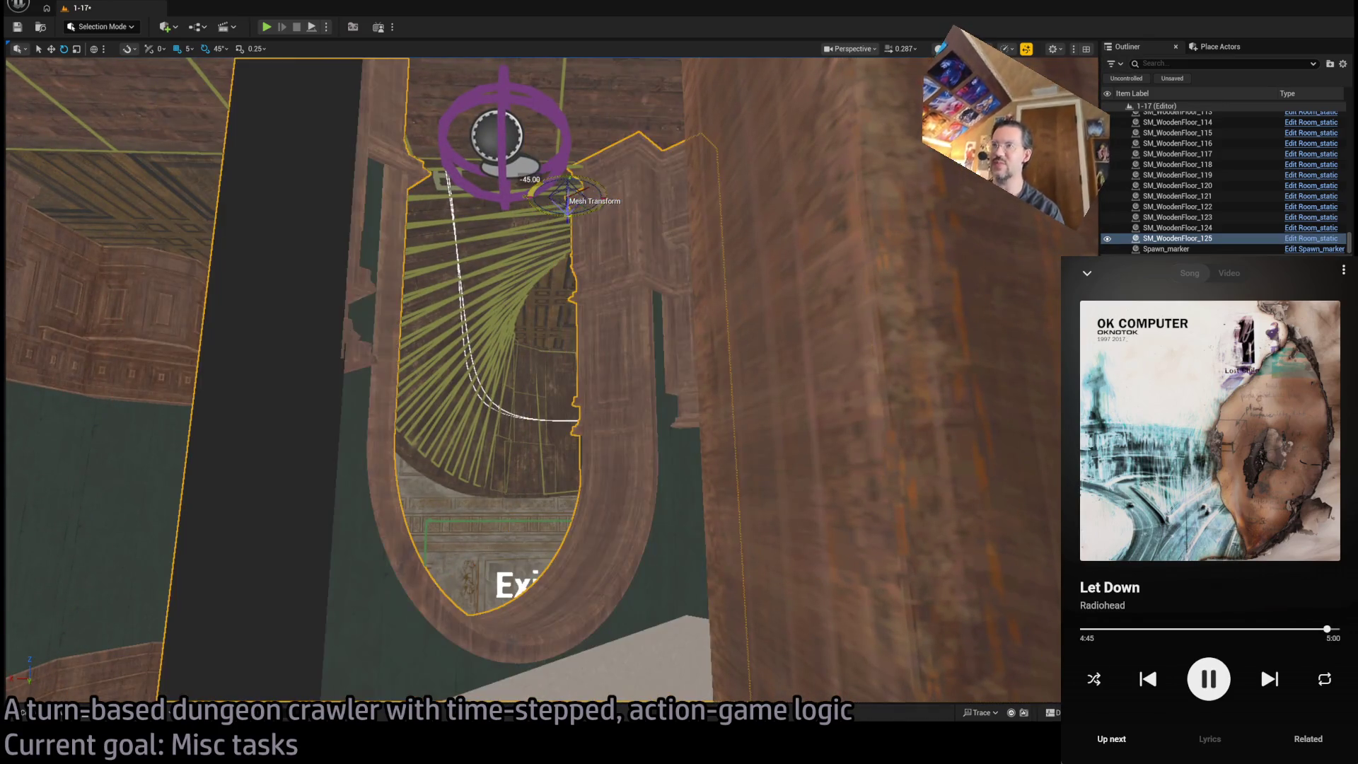
pyautogui.click(57, 714)
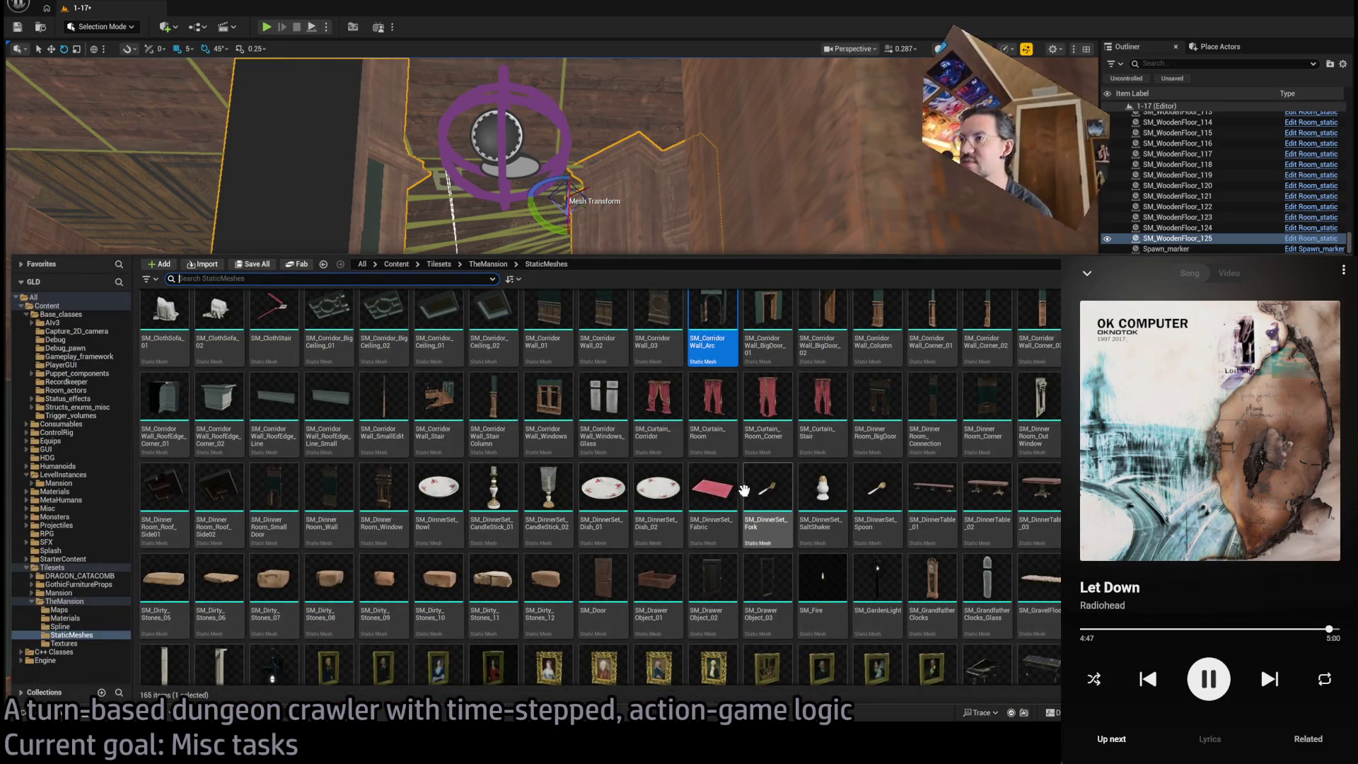
pyautogui.scroll(2, 550, 507)
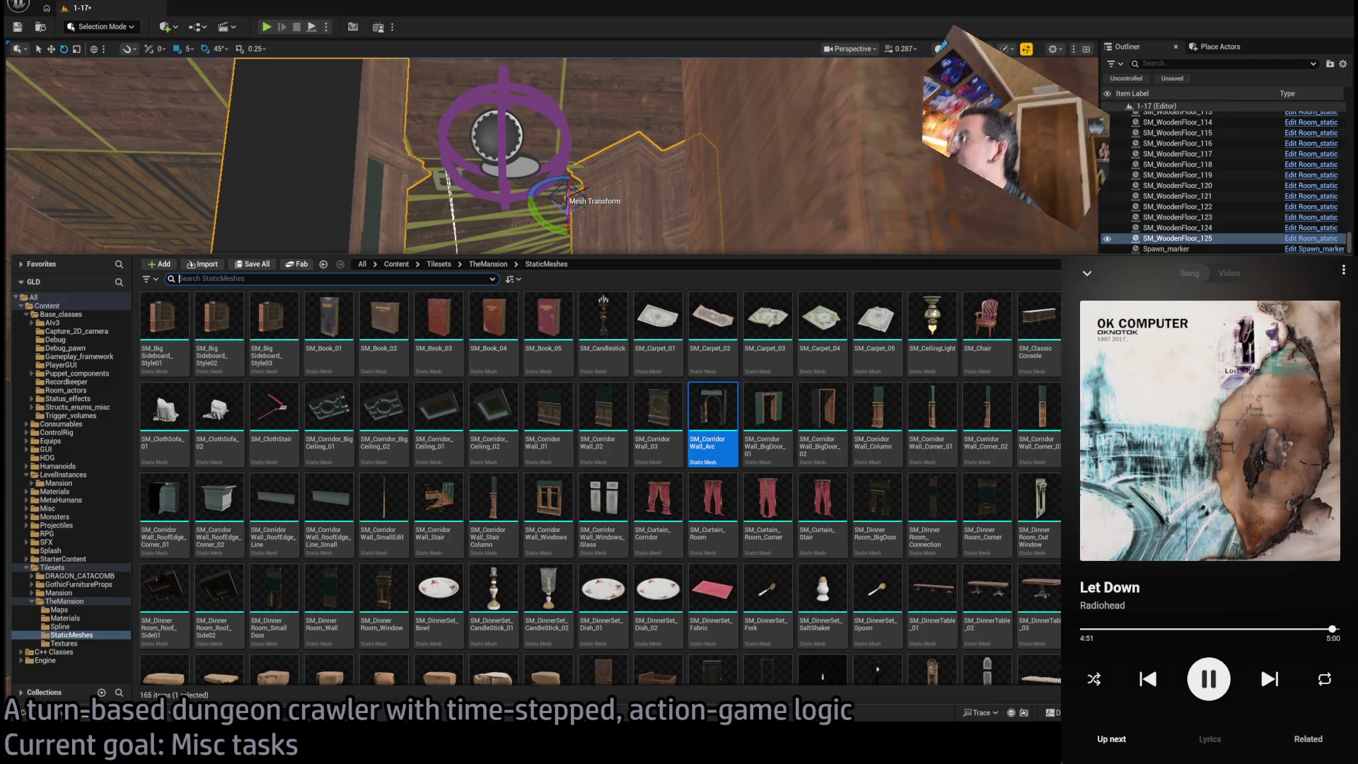
pyautogui.scroll(-1, 494, 601)
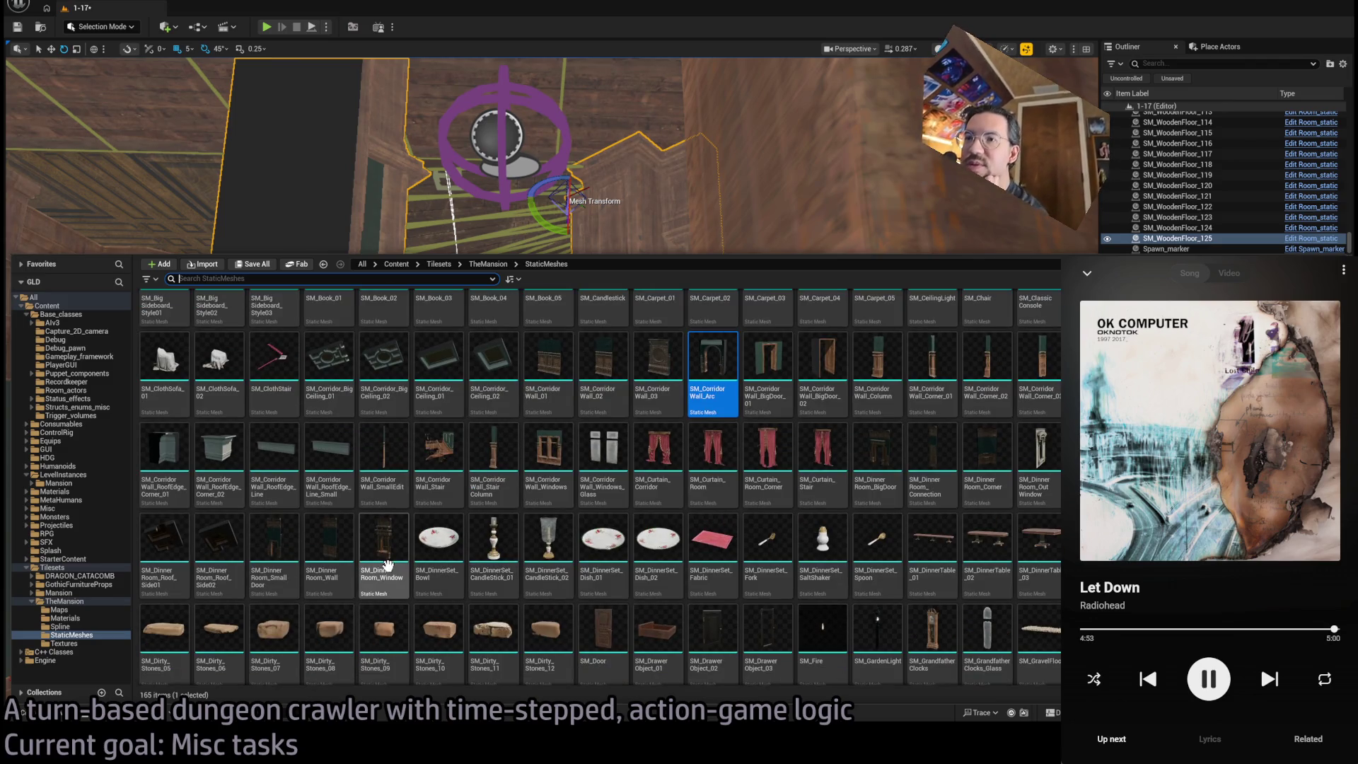
pyautogui.click(275, 548)
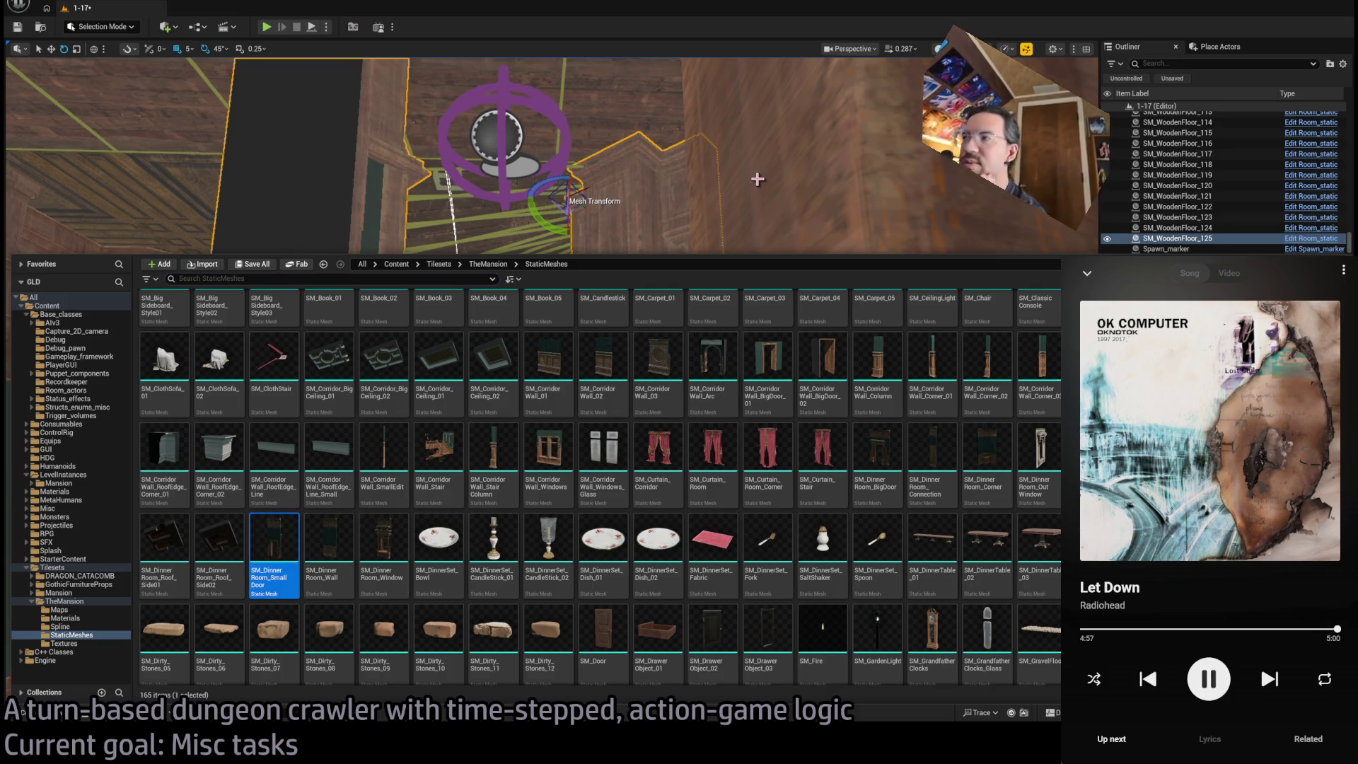
pyautogui.hotkey('ctrl', 'space')
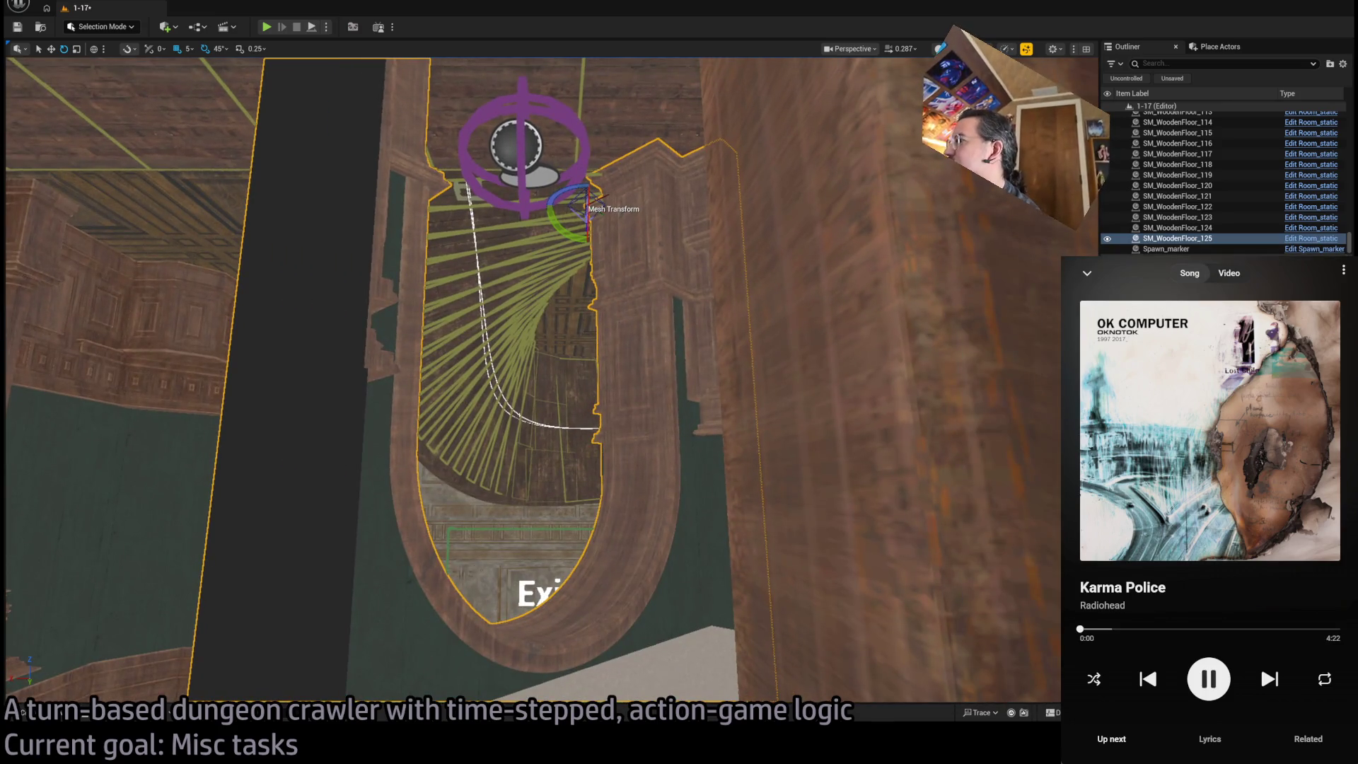
pyautogui.hotkey('ctrl', 'z')
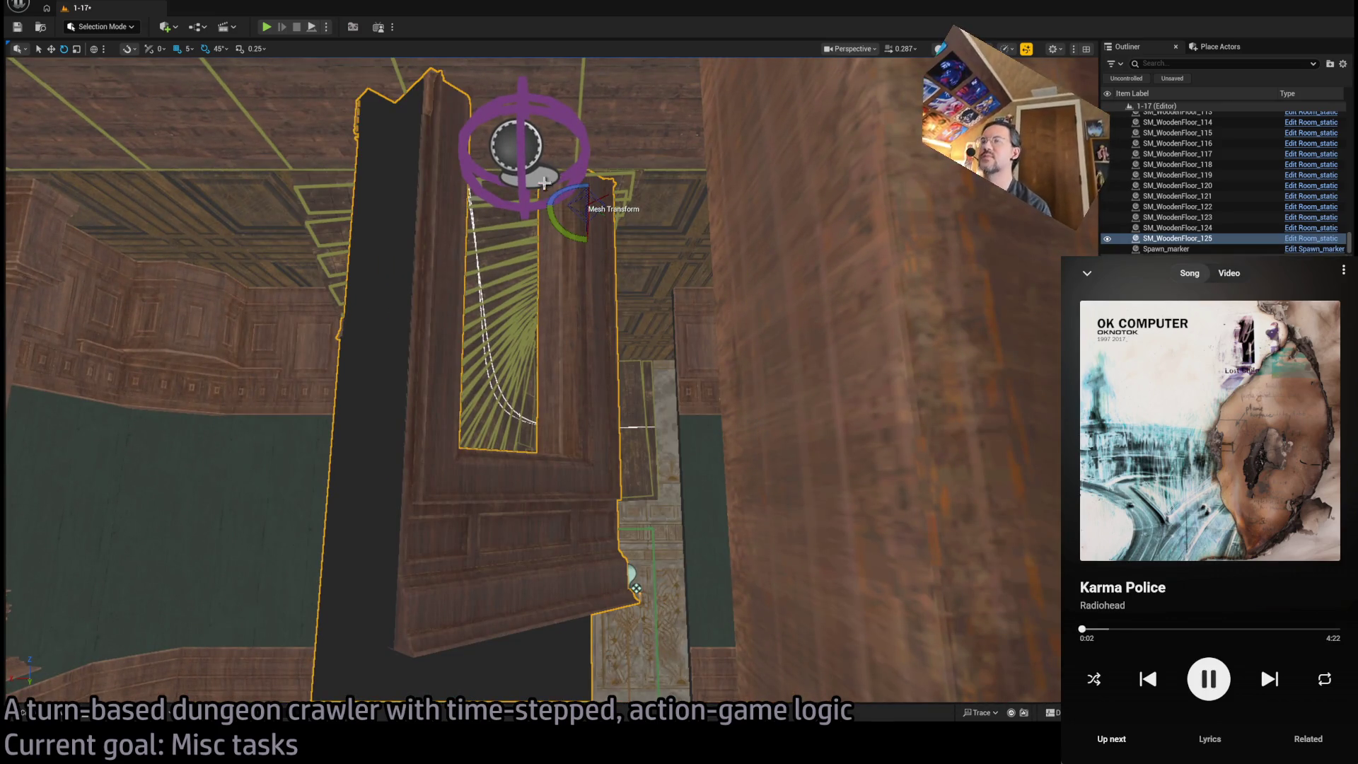
pyautogui.moveTo(636, 588)
pyautogui.mouseDown()
pyautogui.moveTo(636, 396)
pyautogui.moveTo(520, 382)
pyautogui.mouseUp()
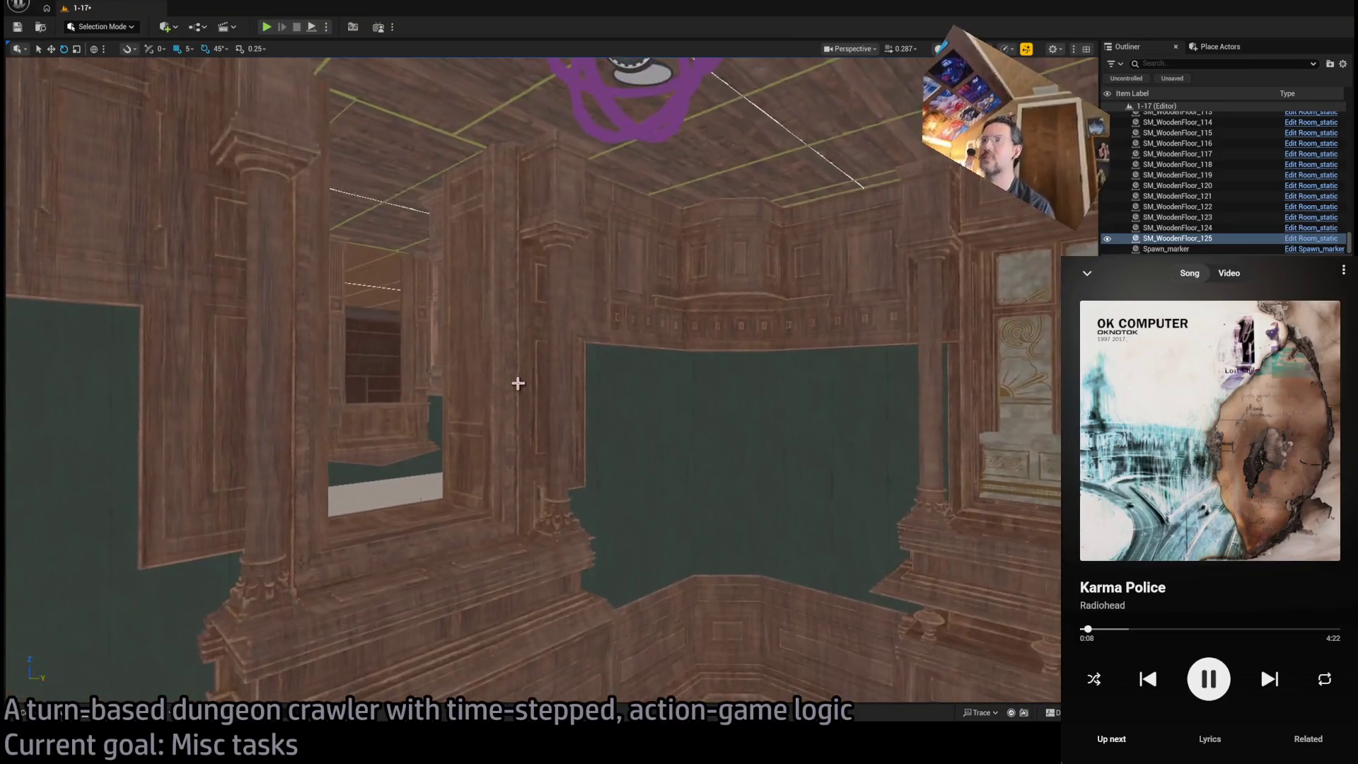
pyautogui.click(520, 382)
pyautogui.hotkey('ctrl', 'b')
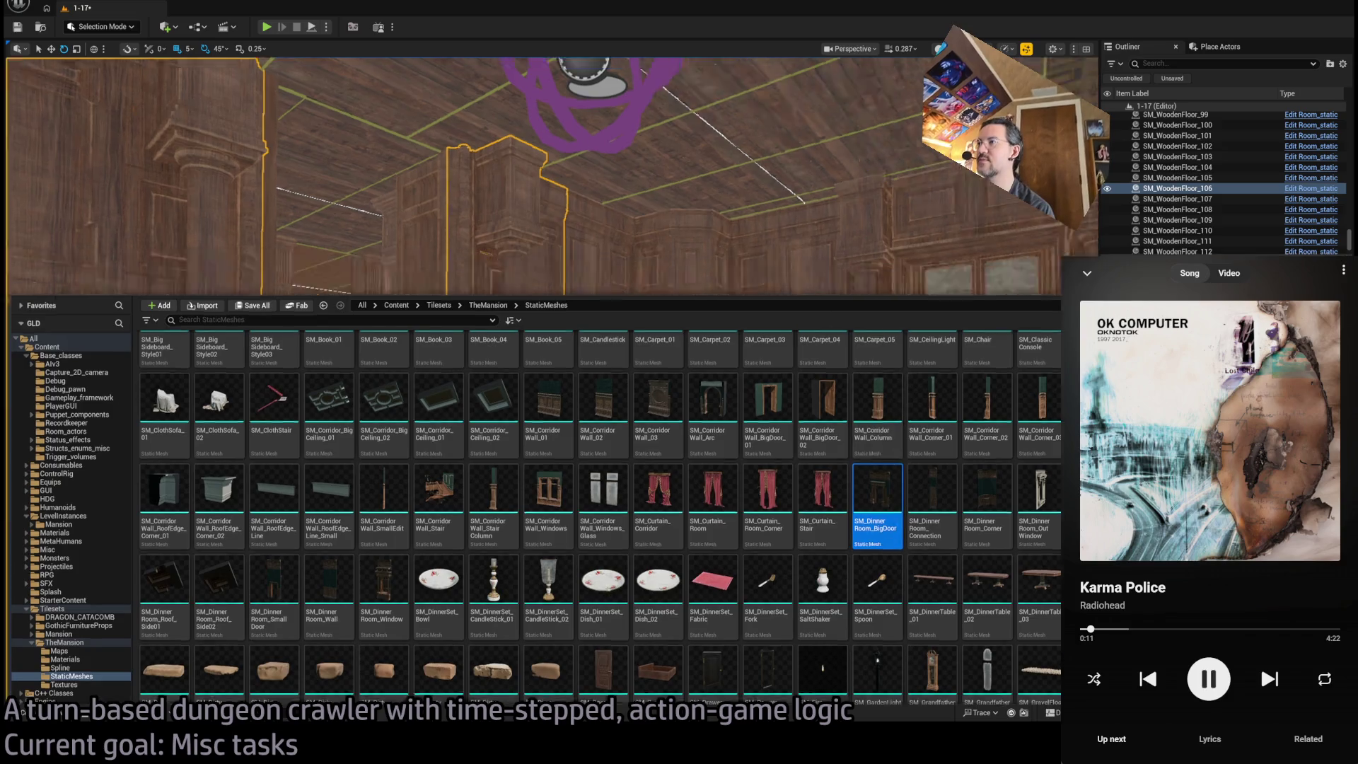
pyautogui.moveTo(635, 424); pyautogui.dragTo(636, 374)
pyautogui.click(884, 354)
pyautogui.moveTo(815, 467); pyautogui.dragTo(816, 449)
pyautogui.moveTo(672, 283)
pyautogui.mouseDown()
pyautogui.moveTo(672, 264)
pyautogui.moveTo(672, 340)
pyautogui.mouseUp()
pyautogui.moveTo(672, 225)
pyautogui.mouseDown()
pyautogui.moveTo(671, 212)
pyautogui.moveTo(671, 224)
pyautogui.moveTo(234, 198)
pyautogui.moveTo(307, 287)
pyautogui.moveTo(306, 319)
pyautogui.moveTo(313, 295)
pyautogui.moveTo(425, 273)
pyautogui.moveTo(291, 227)
pyautogui.moveTo(405, 84)
pyautogui.moveTo(377, 187)
pyautogui.moveTo(364, 179)
pyautogui.mouseUp()
pyautogui.moveTo(367, 179)
pyautogui.mouseDown()
pyautogui.moveTo(382, 240)
pyautogui.moveTo(382, 198)
pyautogui.moveTo(765, 455)
pyautogui.mouseUp()
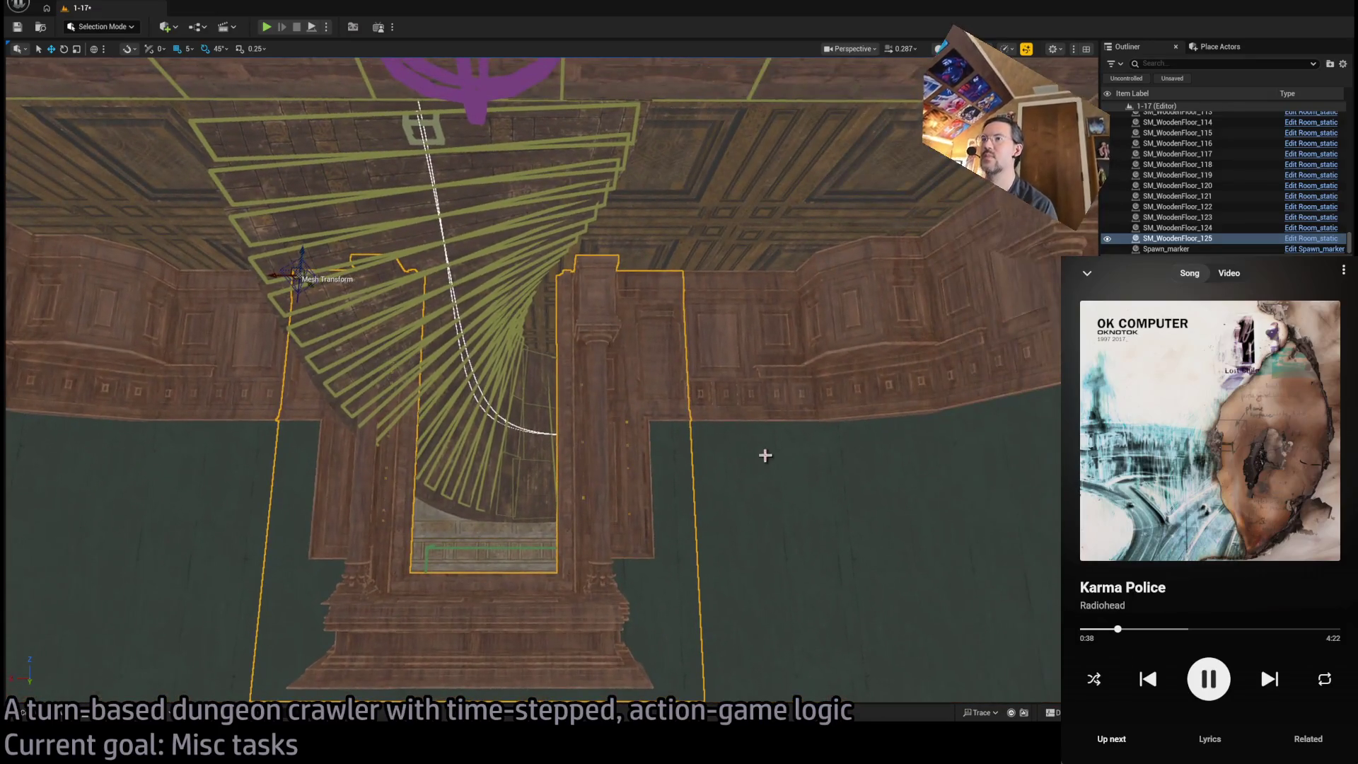
pyautogui.click(552, 402)
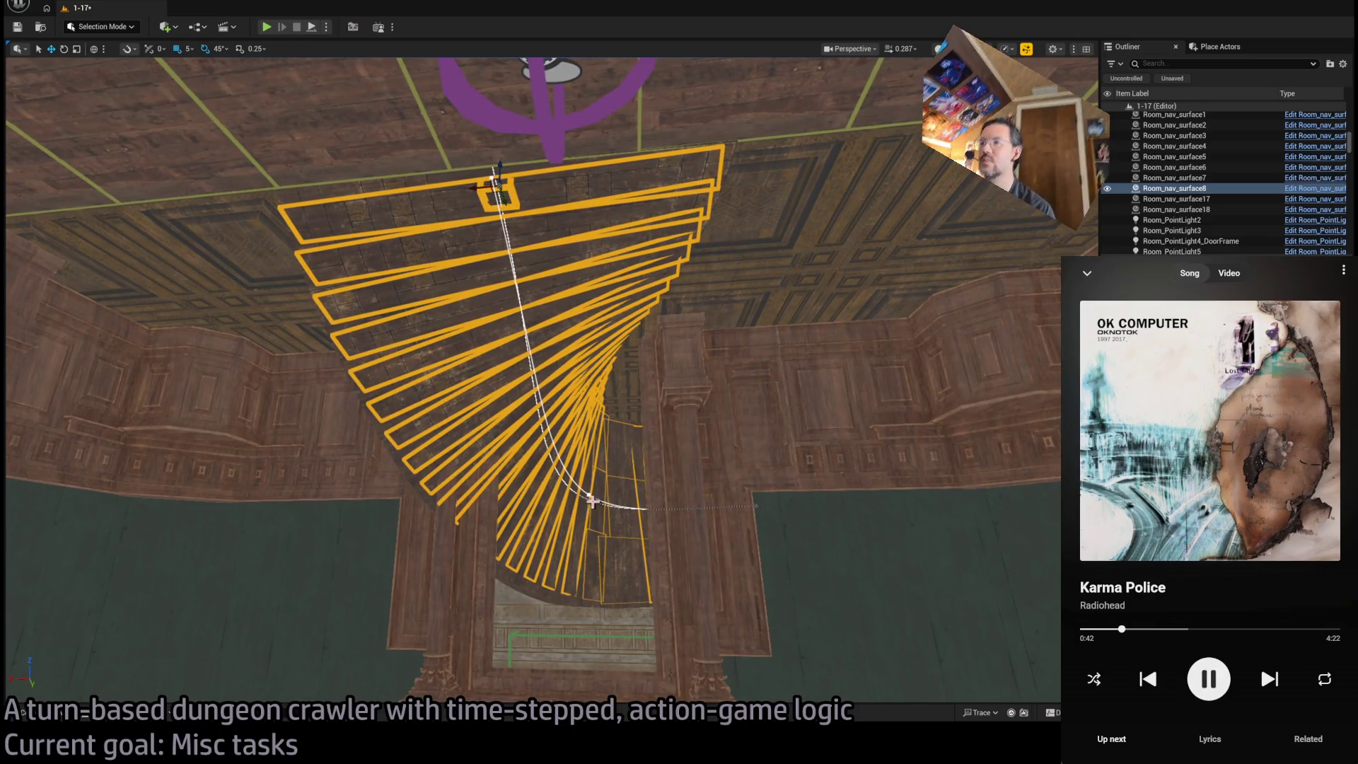
pyautogui.click(591, 494)
pyautogui.moveTo(588, 475); pyautogui.dragTo(605, 466)
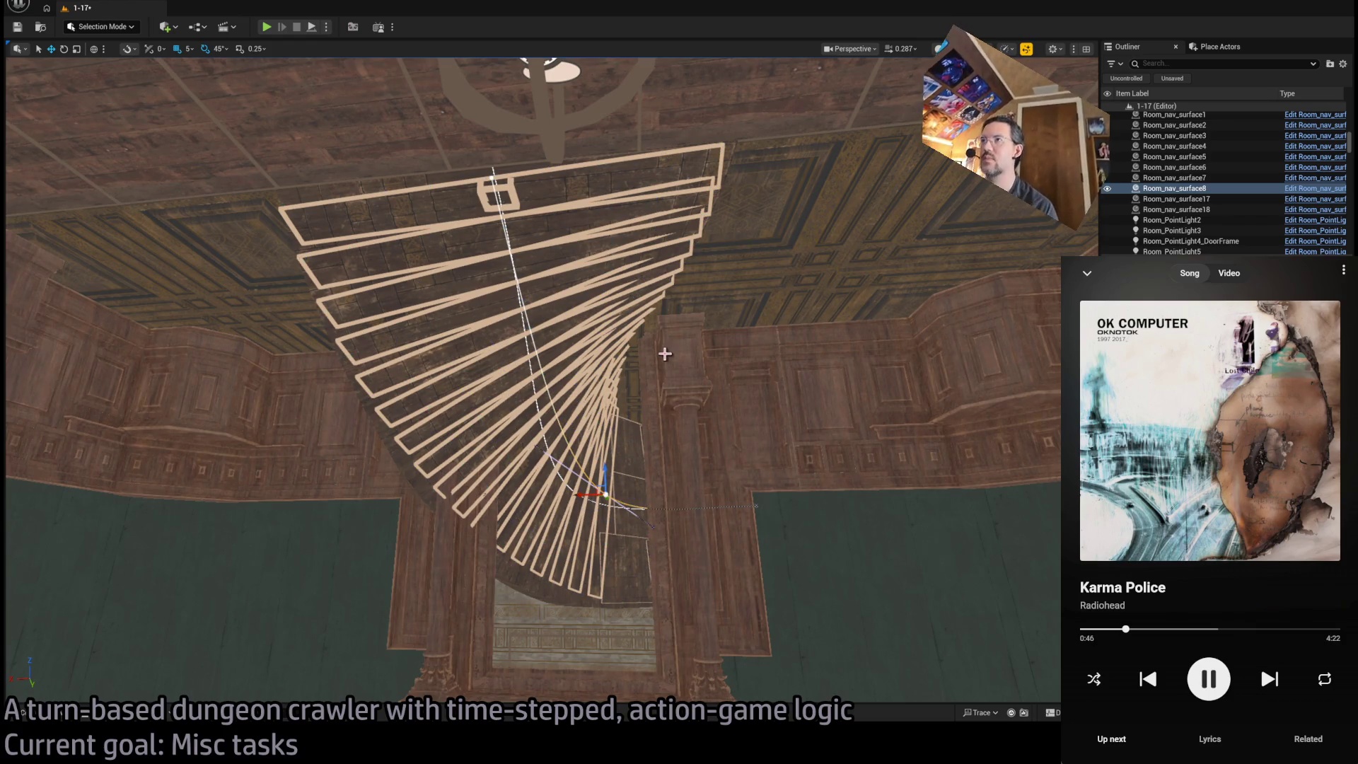
pyautogui.click(512, 191)
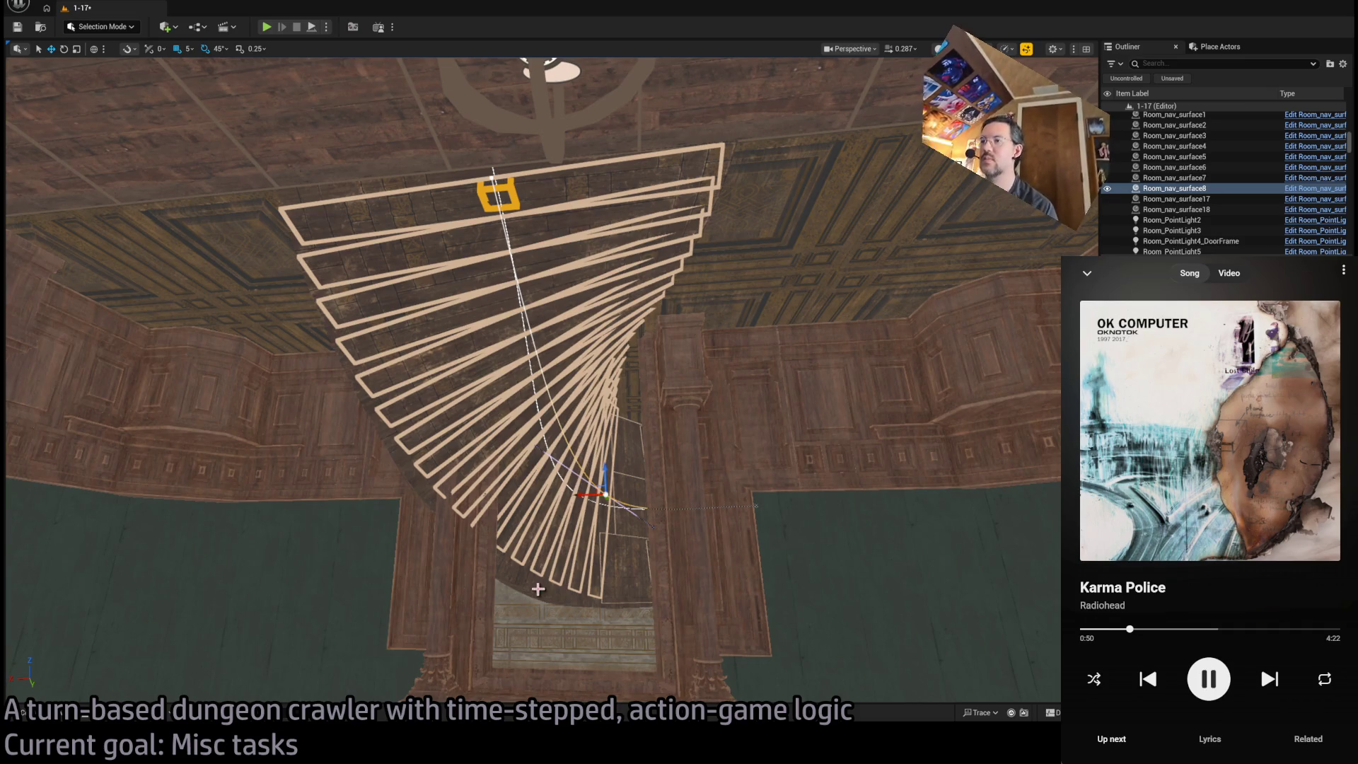
pyautogui.click(575, 473)
pyautogui.click(578, 494)
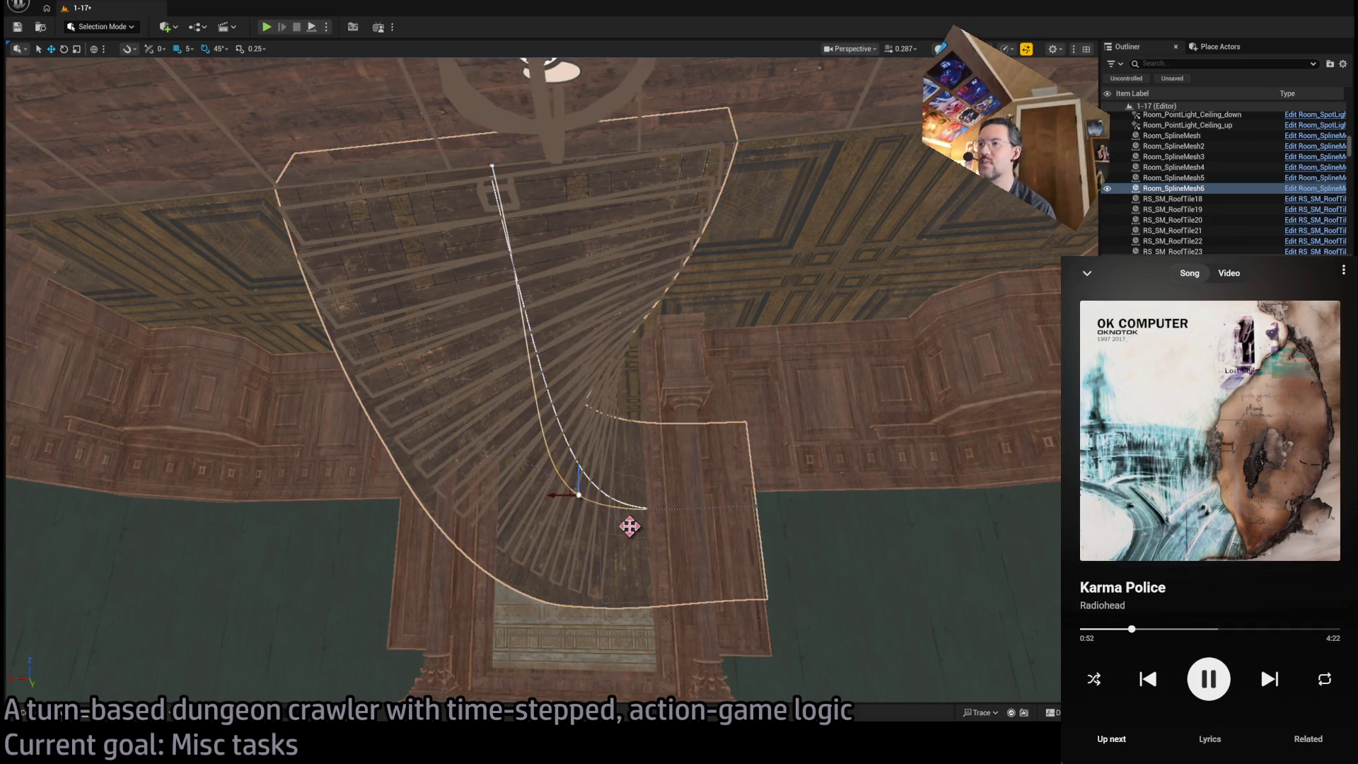
pyautogui.moveTo(565, 496); pyautogui.dragTo(640, 499)
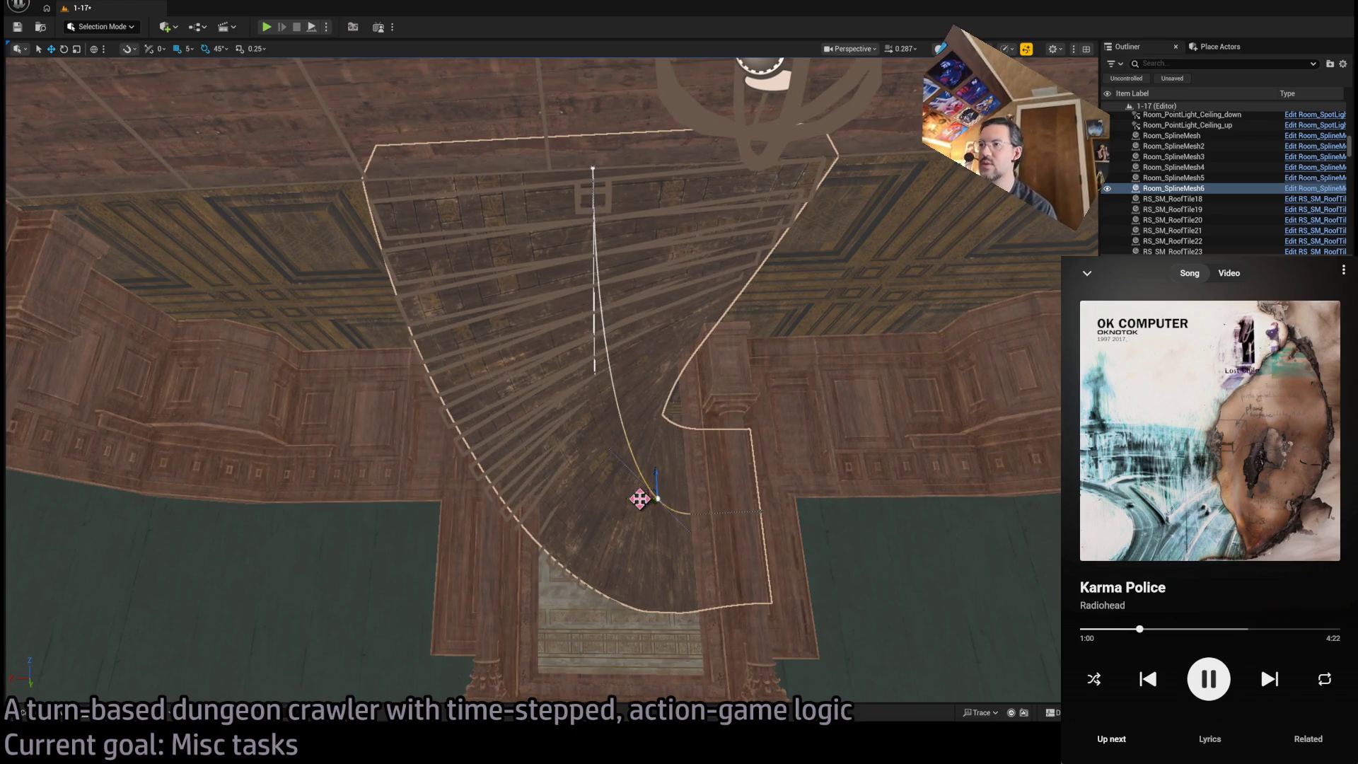
pyautogui.scroll(-5, 640, 498)
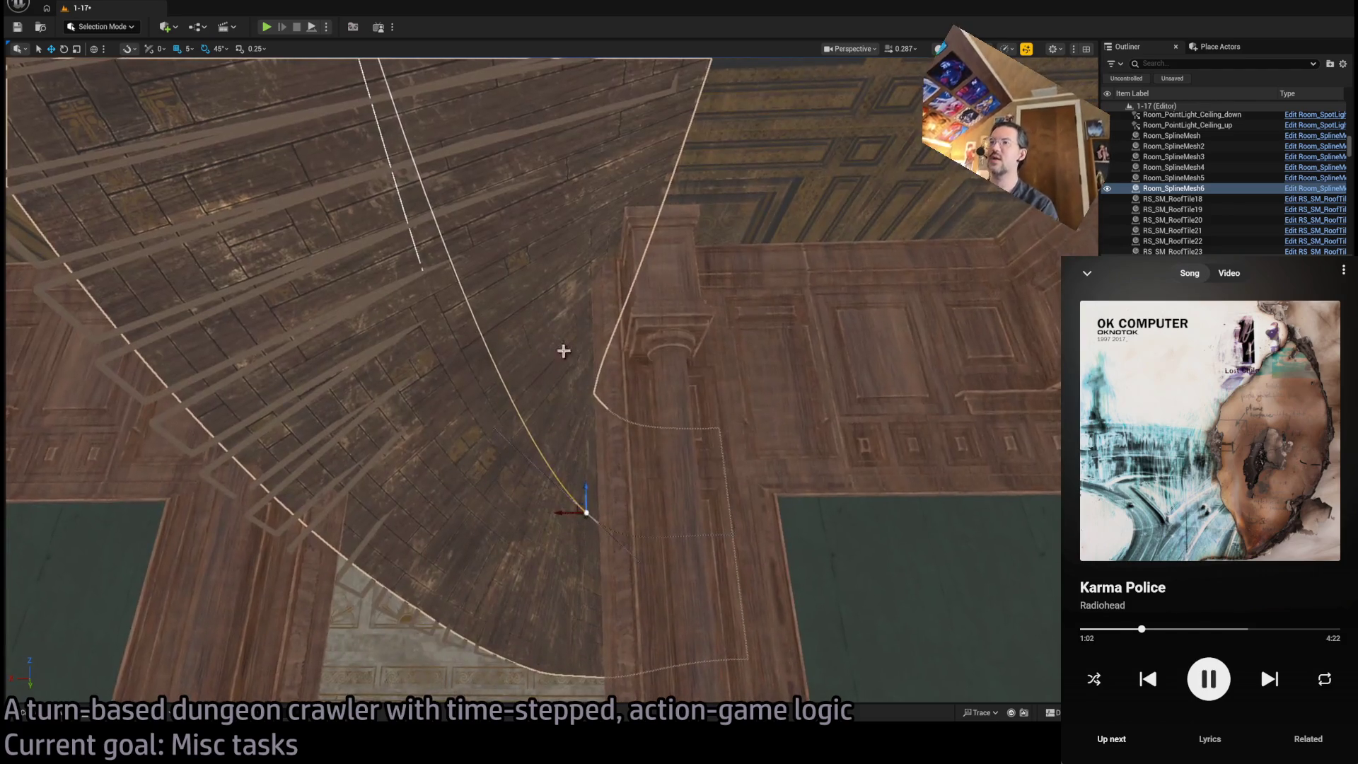
pyautogui.scroll(-3, 654, 265)
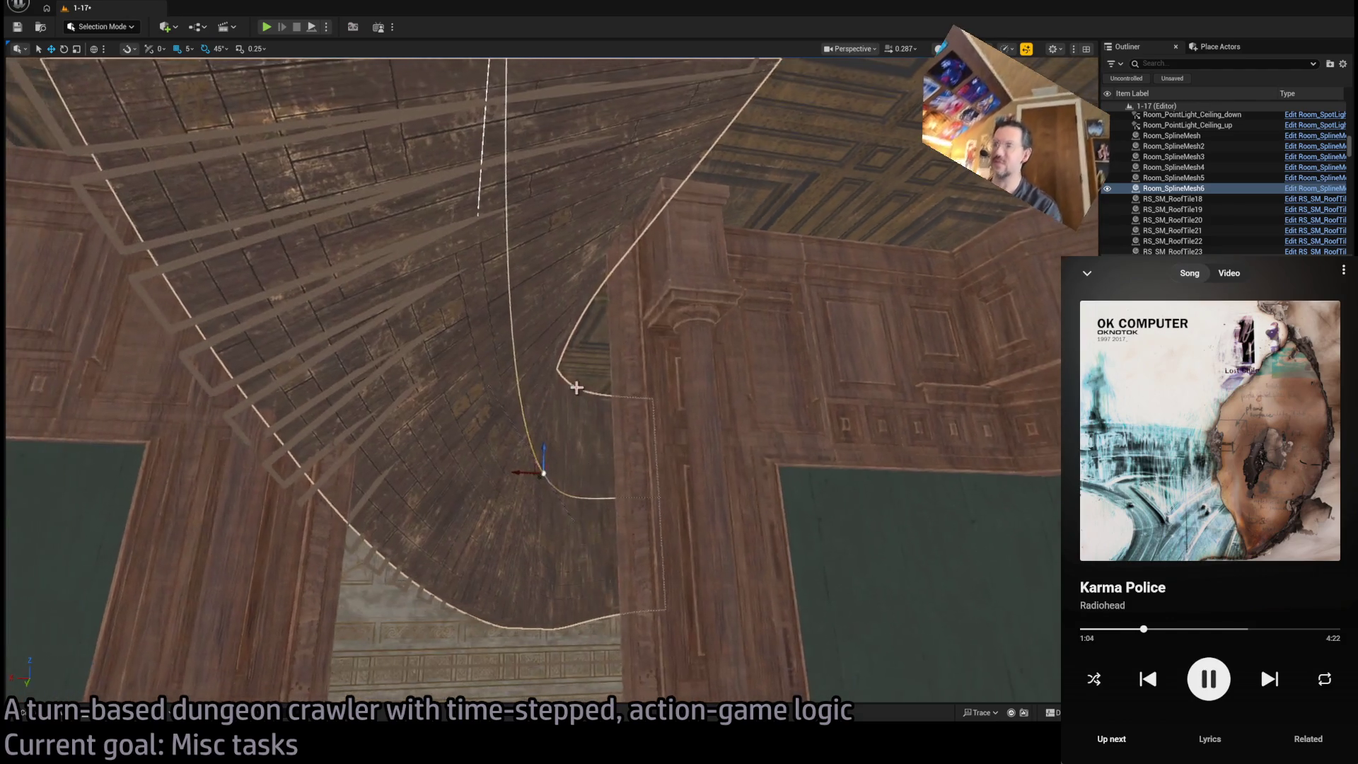
pyautogui.scroll(4, 598, 505)
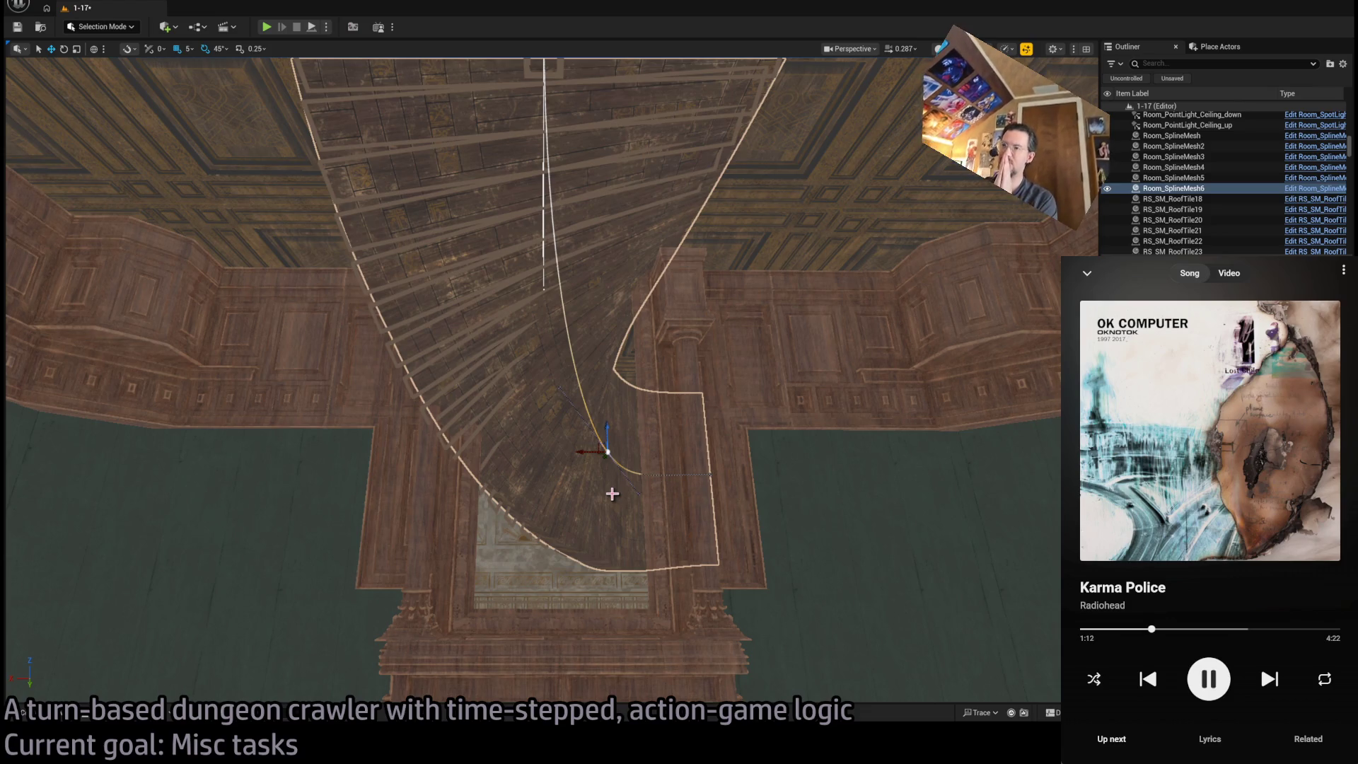
pyautogui.scroll(-3, 613, 494)
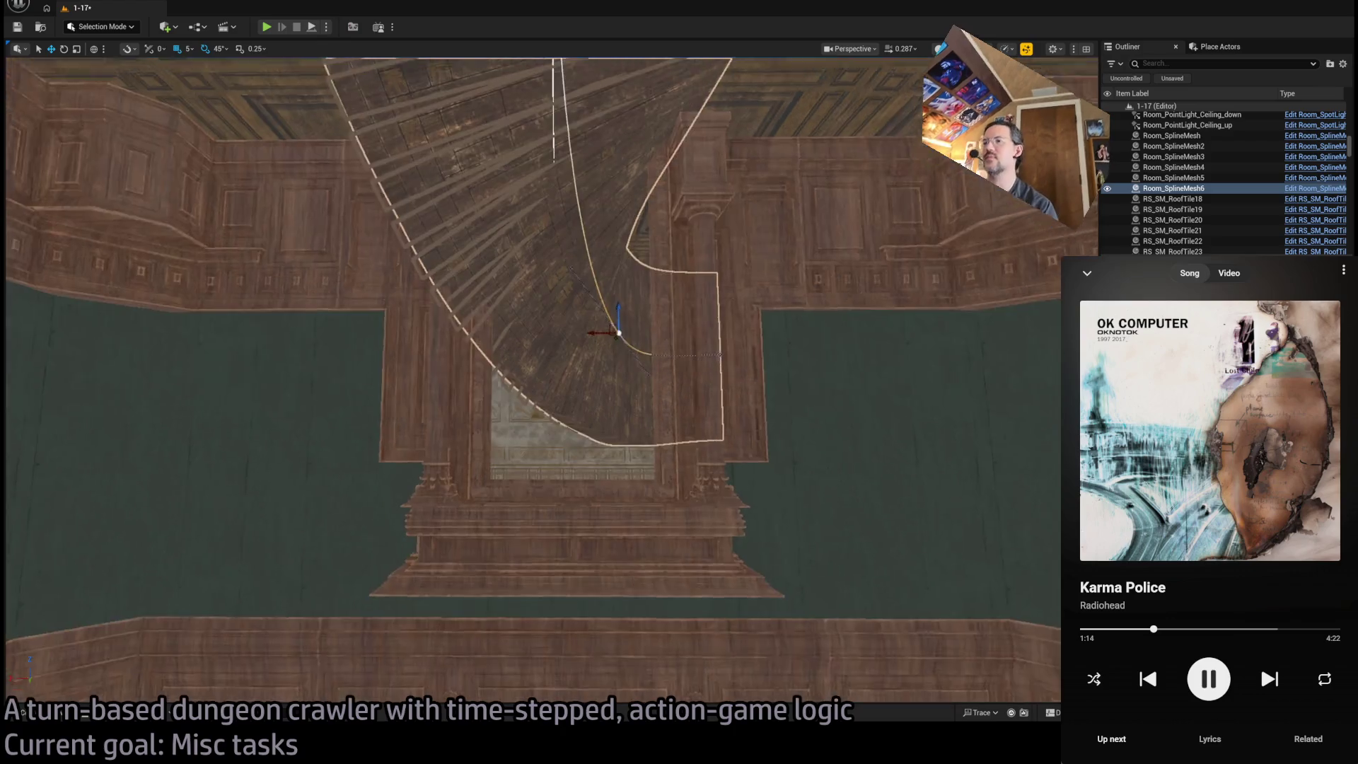
pyautogui.click(614, 603)
pyautogui.press('Delete')
pyautogui.hotkey('ctrl', 'z')
pyautogui.hotkey('ctrl', 'z')
pyautogui.hotkey('ctrl', 'z')
pyautogui.hotkey('ctrl', 'z')
pyautogui.hotkey('ctrl', 'z')
pyautogui.hotkey('ctrl', 'z')
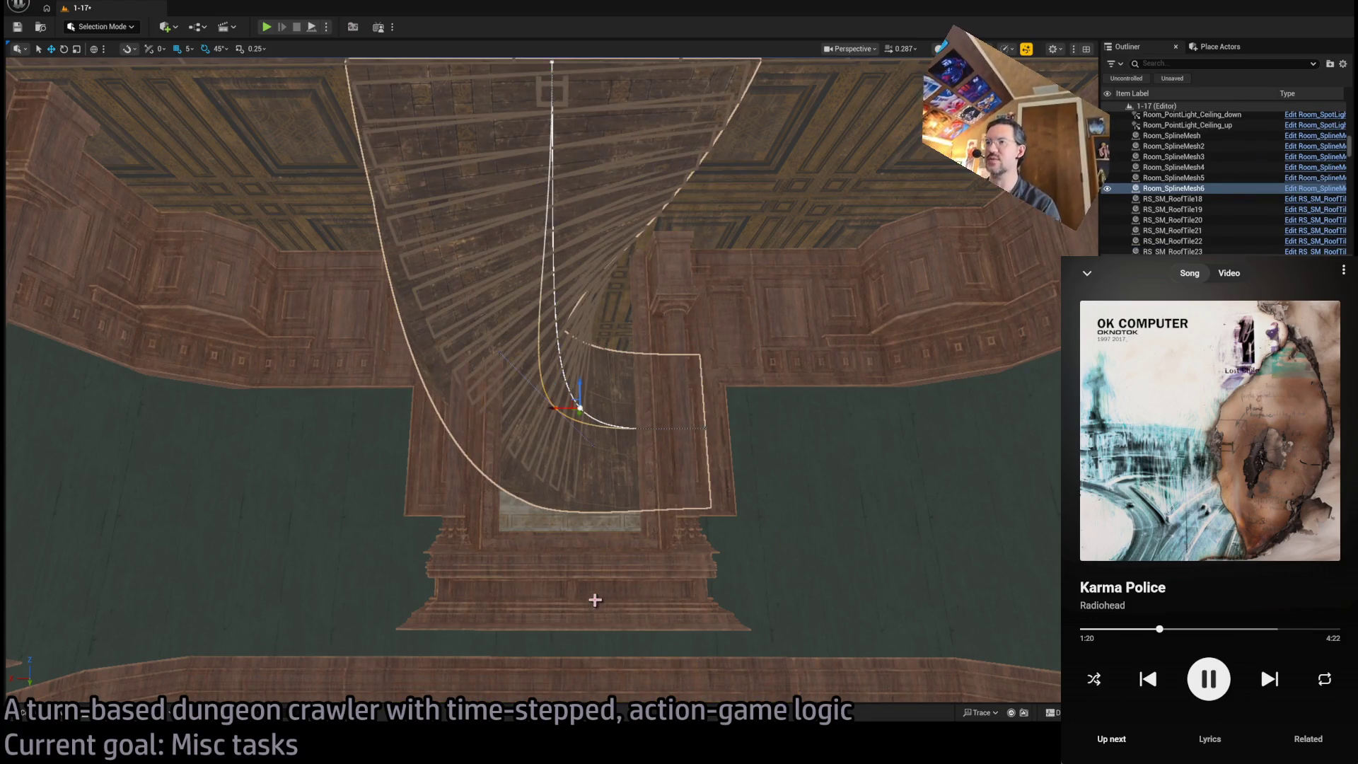
pyautogui.hotkey('ctrl', 'z')
pyautogui.hotkey('ctrl', 'z')
pyautogui.hotkey('ctrl', 'z')
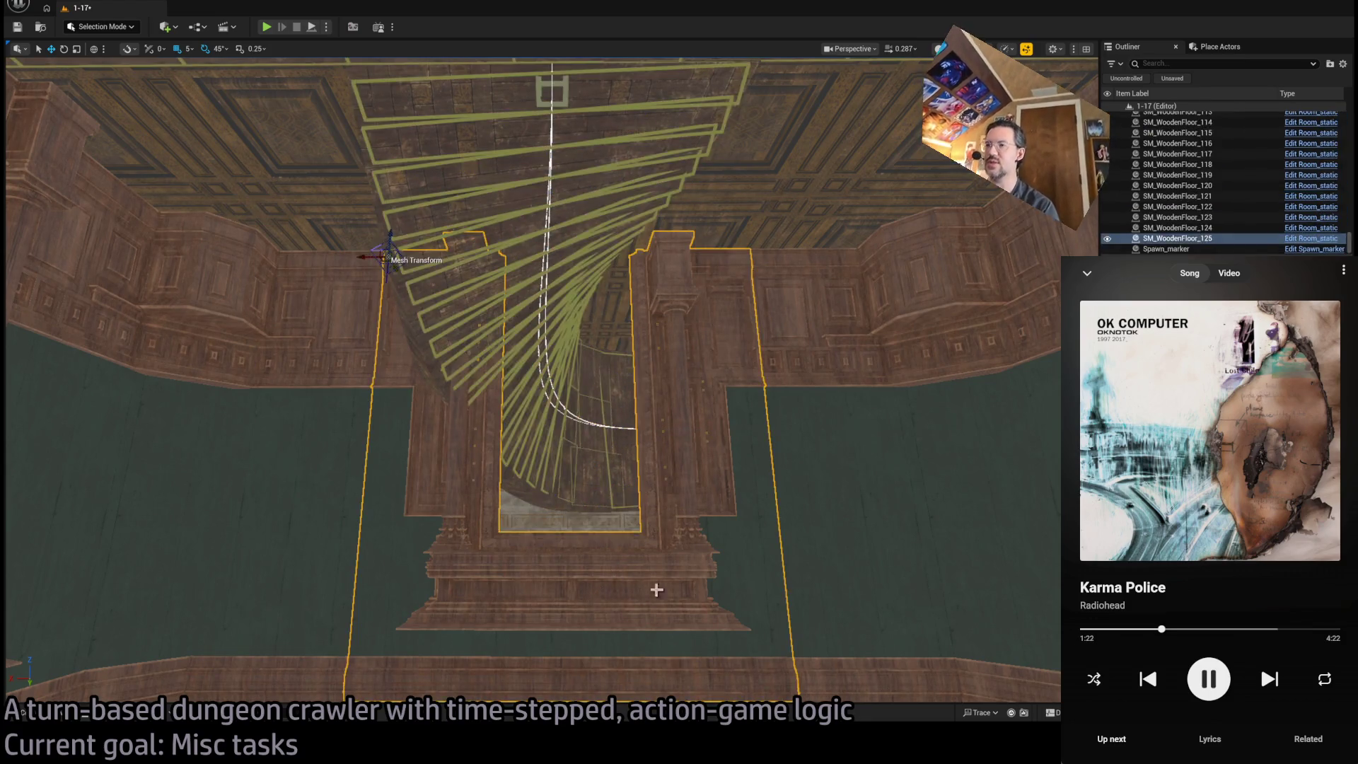
# Delete the SM_WoodenFloor_125 arch frame, then briefly open and close the Content Drawer.
pyautogui.press('Delete')
pyautogui.scroll(5, 671, 596)
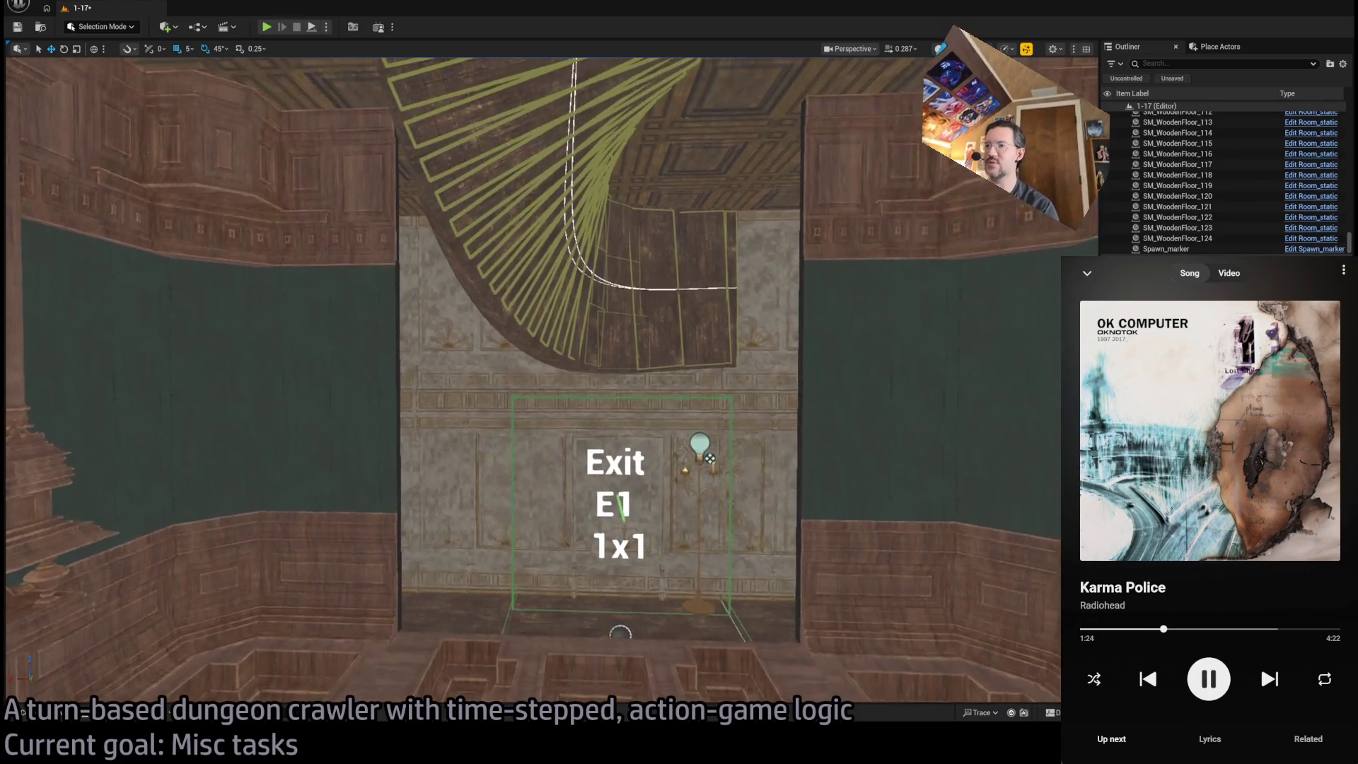
pyautogui.hotkey('ctrl', 'space')
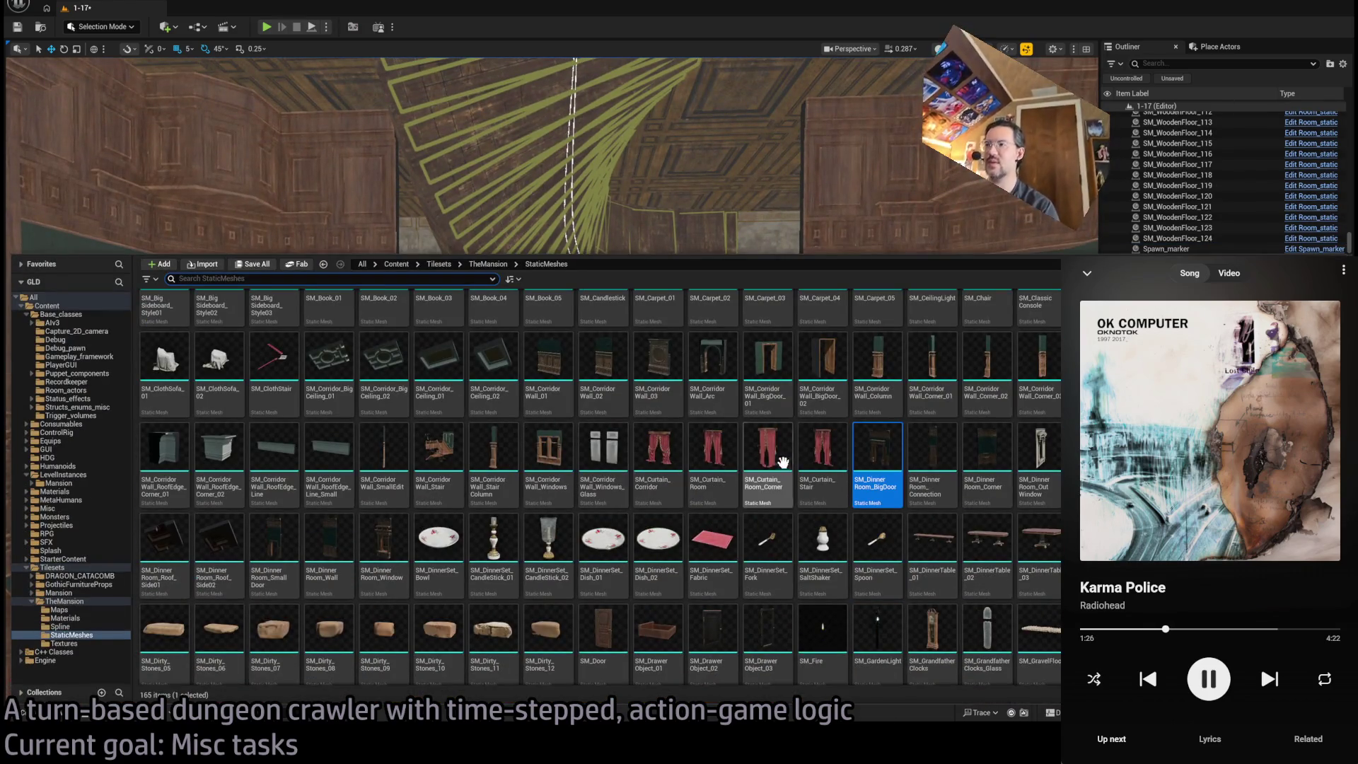
pyautogui.click(702, 173)
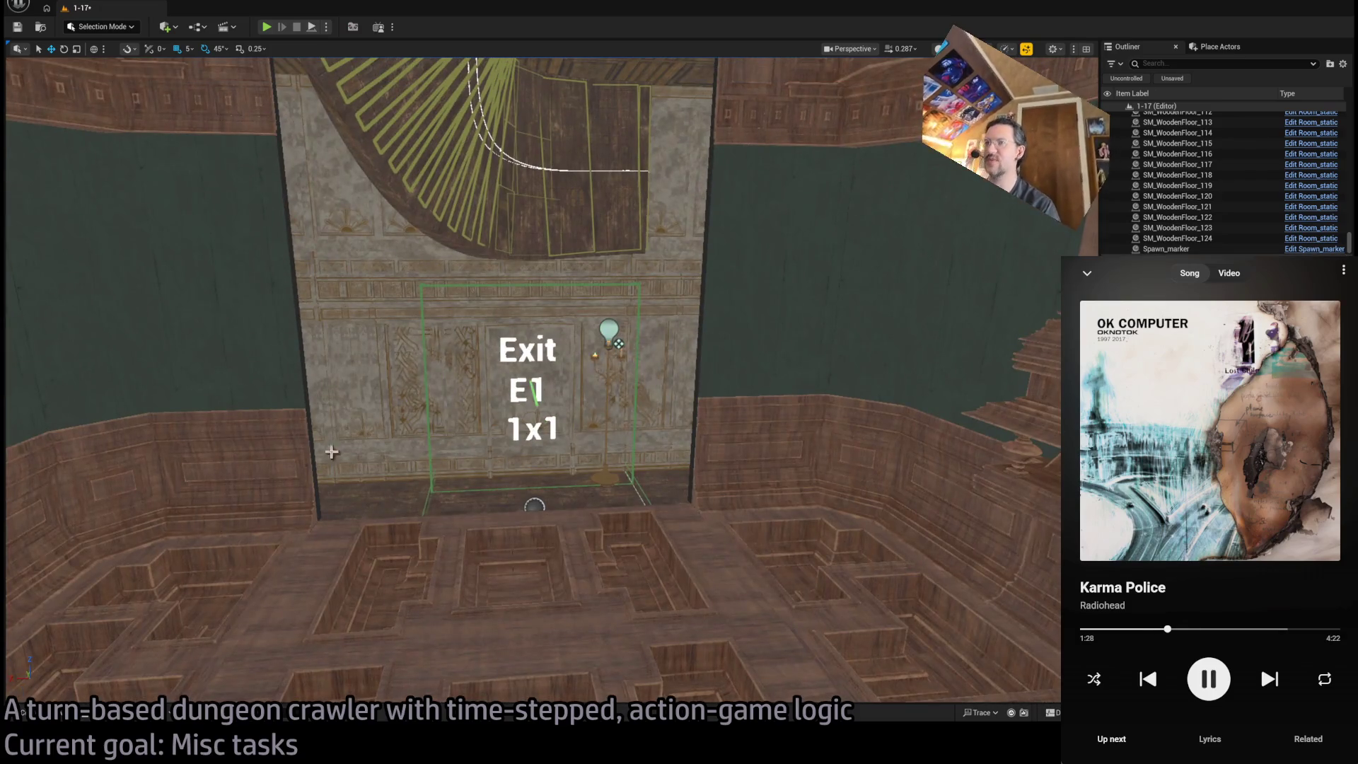
pyautogui.hotkey('ctrl', 'space')
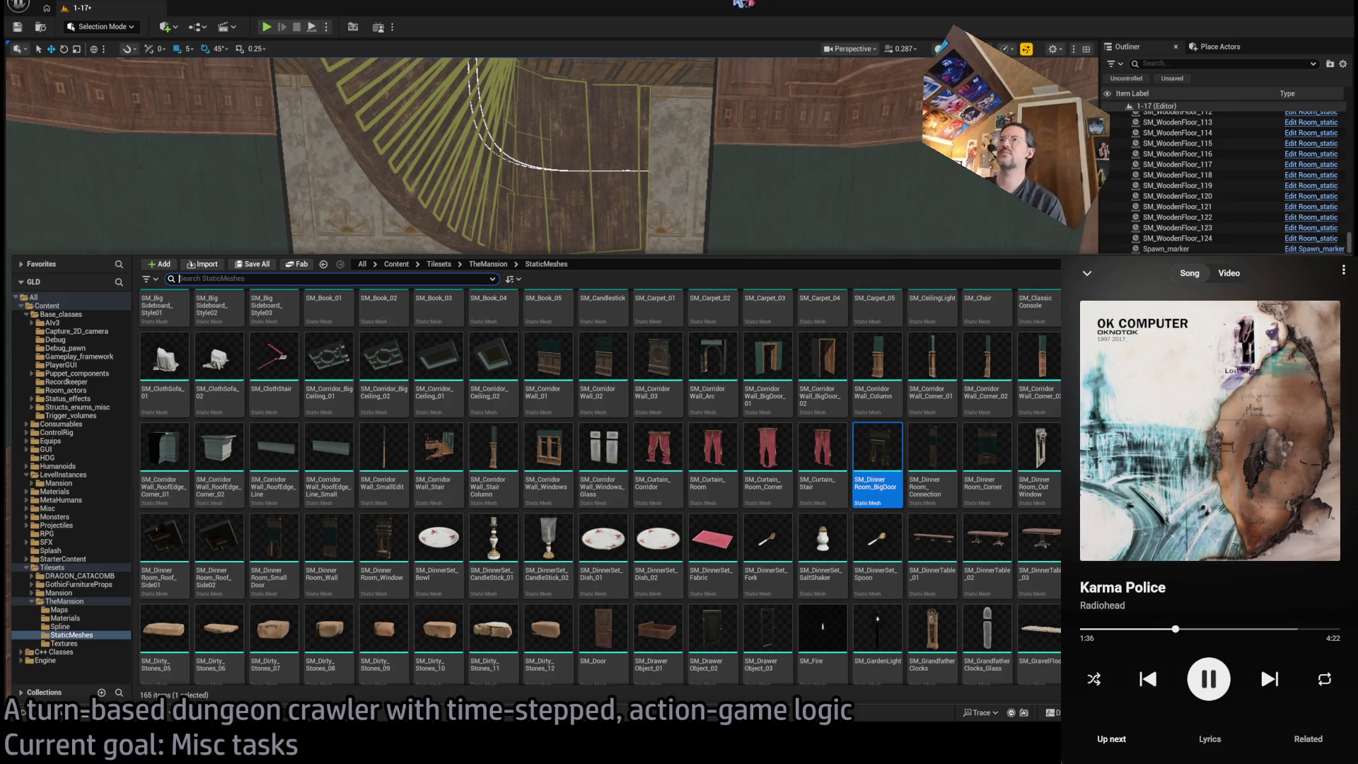
pyautogui.hotkey('ctrl', 'space')
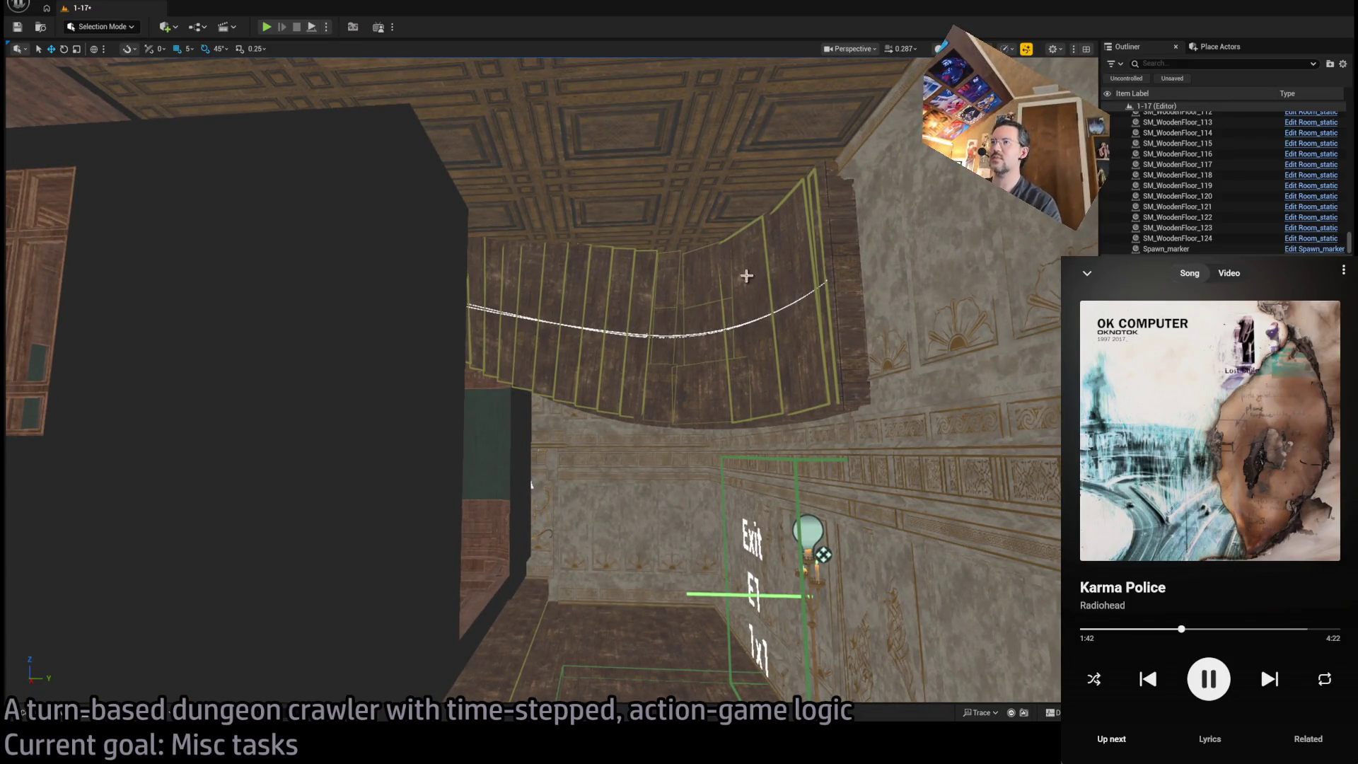
# Delete the overlapping Room_nav_surface8 from the level.
pyautogui.click(832, 254)
pyautogui.click(821, 312)
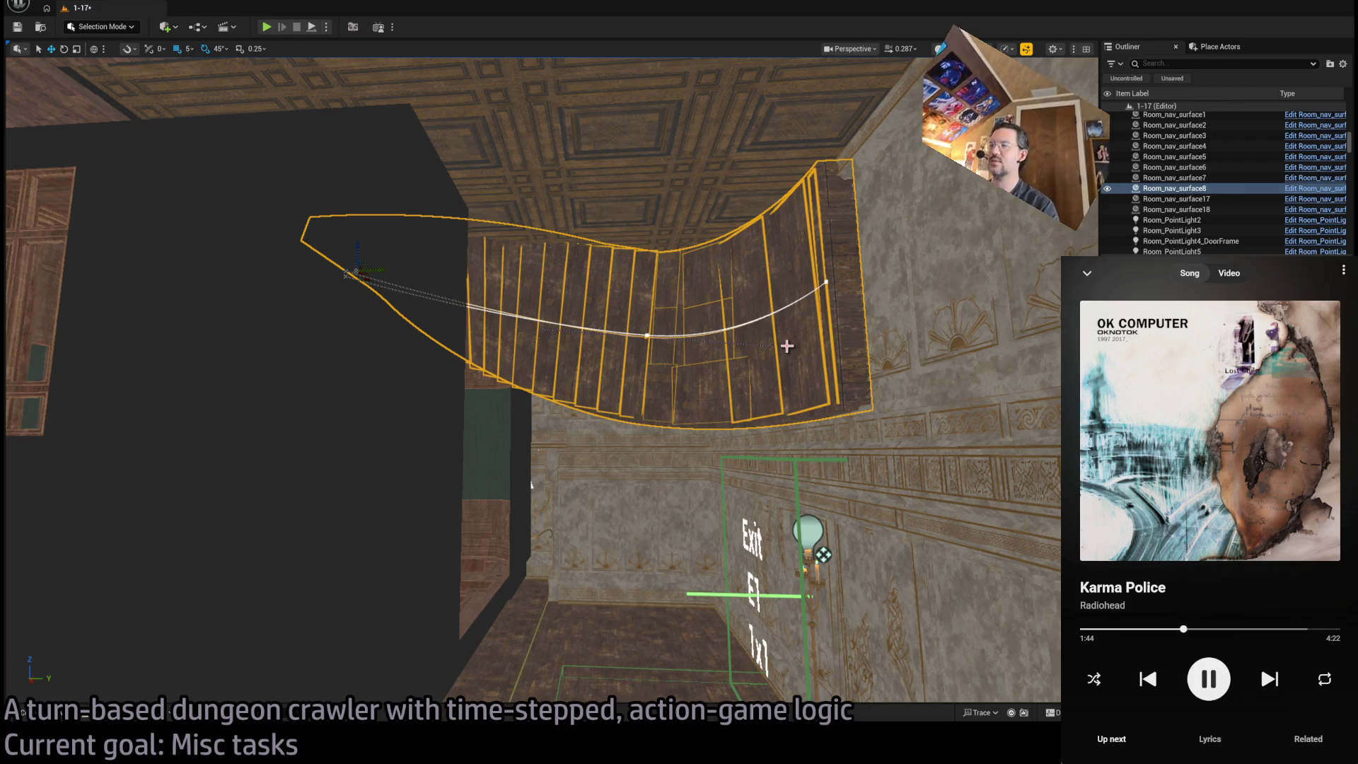
pyautogui.press('Delete')
# Select the run of SM_WoodenFloor ceiling tiles and shift them up and to the left.
pyautogui.moveTo(530, 382)
pyautogui.mouseDown()
pyautogui.moveTo(505, 241)
pyautogui.moveTo(637, 354)
pyautogui.moveTo(724, 406)
pyautogui.mouseUp()
pyautogui.click(724, 406)
pyautogui.click(681, 388)
pyautogui.keyDown('ctrl'); pyautogui.click(358, 316); pyautogui.keyUp('ctrl')
pyautogui.keyDown('ctrl'); pyautogui.click(203, 257); pyautogui.keyUp('ctrl')
pyautogui.moveTo(364, 307); pyautogui.dragTo(497, 410)
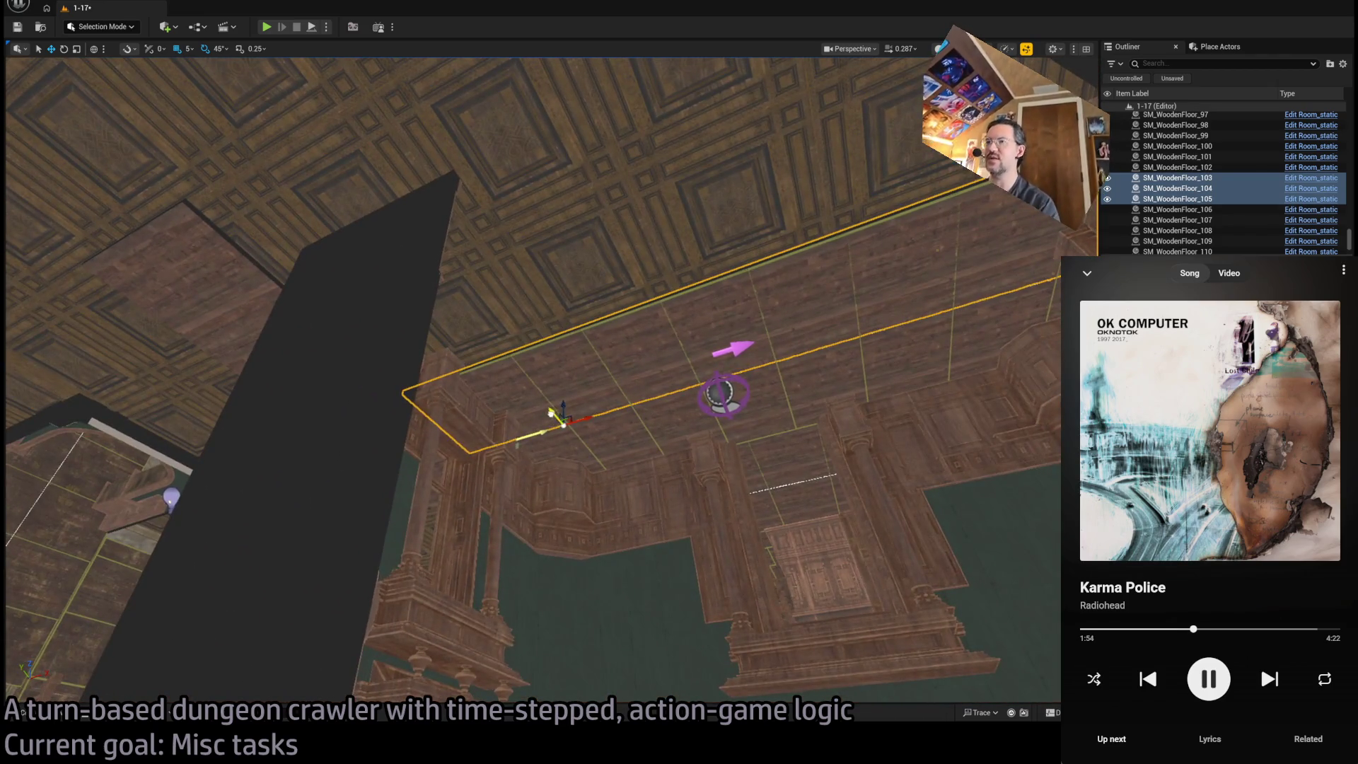
pyautogui.click(537, 269)
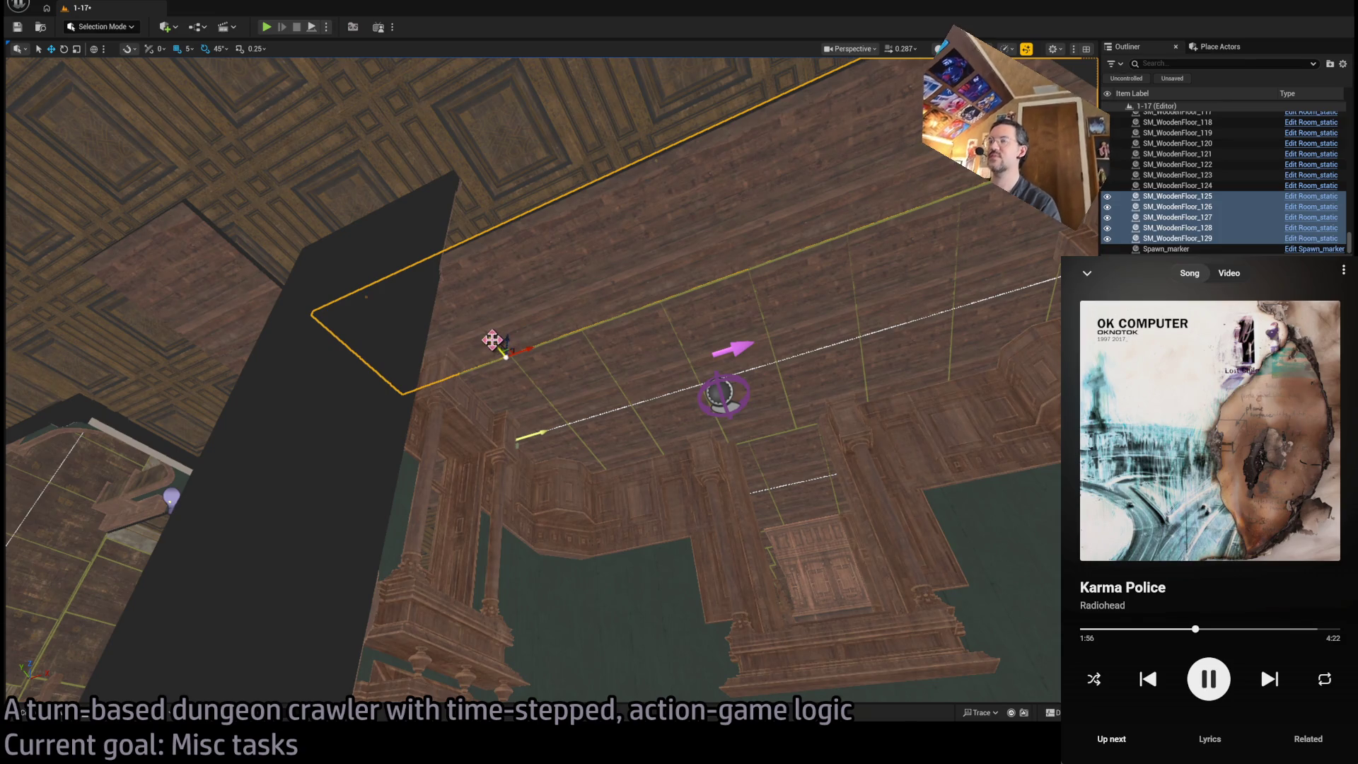
pyautogui.moveTo(490, 338)
pyautogui.mouseDown()
pyautogui.moveTo(354, 230)
pyautogui.moveTo(742, 456)
pyautogui.moveTo(760, 382)
pyautogui.moveTo(750, 304)
pyautogui.moveTo(846, 294)
pyautogui.moveTo(750, 410)
pyautogui.mouseUp()
# Select SM_WoodenFloor_135, frame it, and switch to the move (translate) tool.
pyautogui.scroll(-3, 428, 324)
pyautogui.click(427, 325)
pyautogui.scroll(-3, 528, 396)
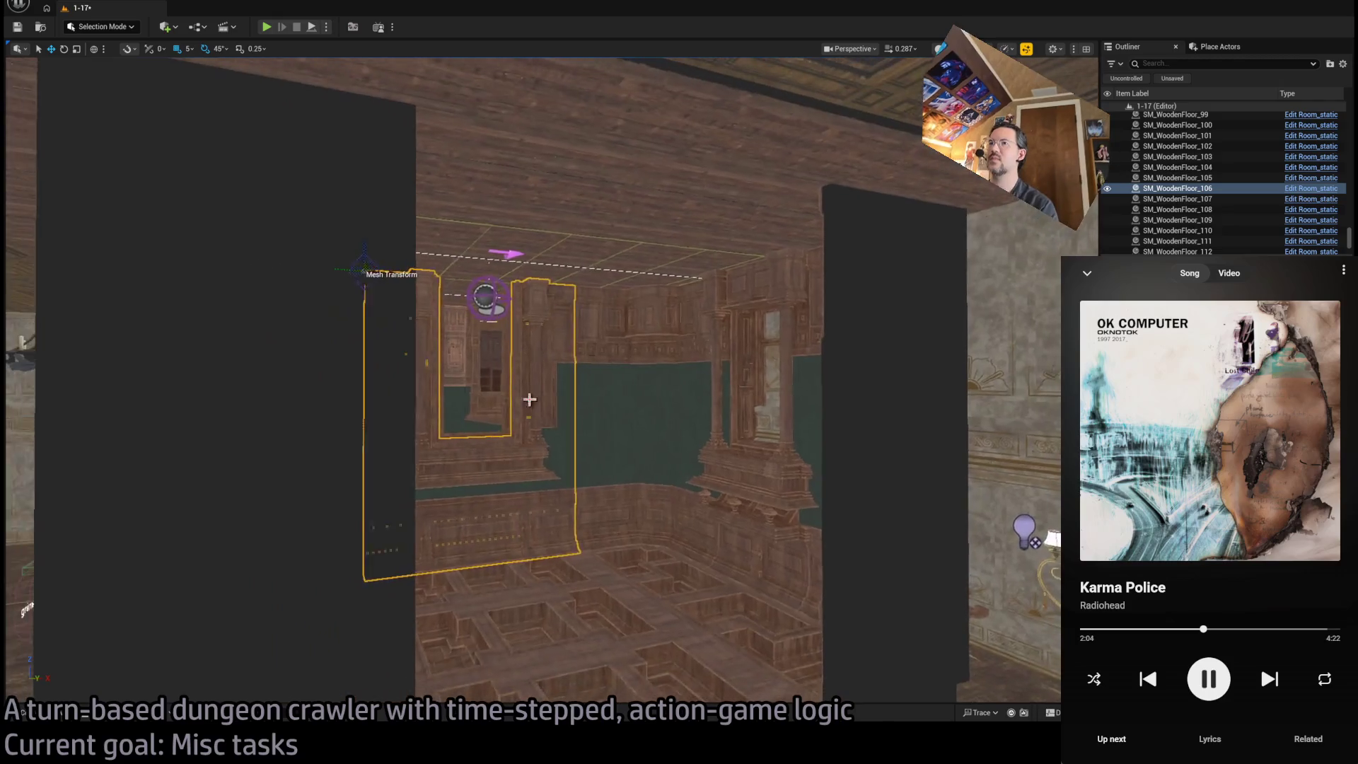
pyautogui.scroll(3, 242, 283)
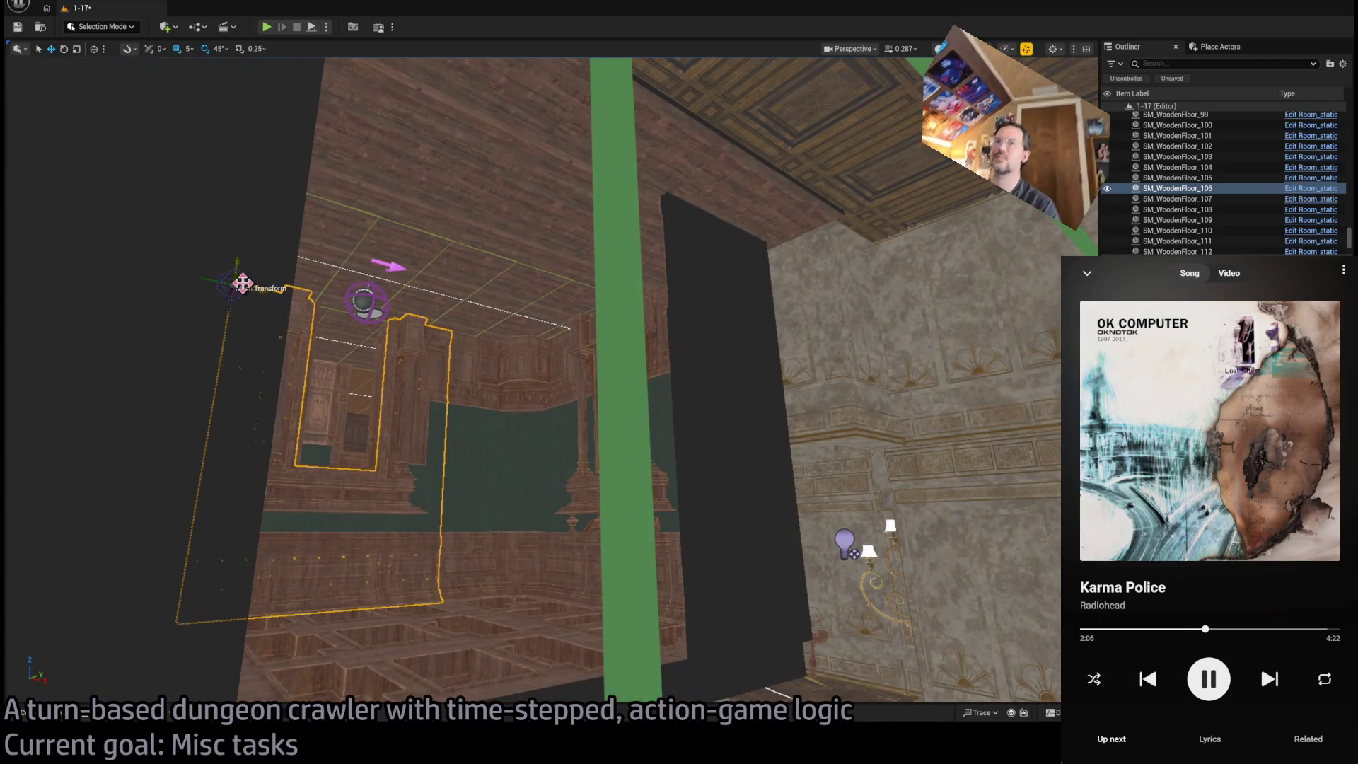
pyautogui.click(561, 142)
pyautogui.scroll(3, 601, 85)
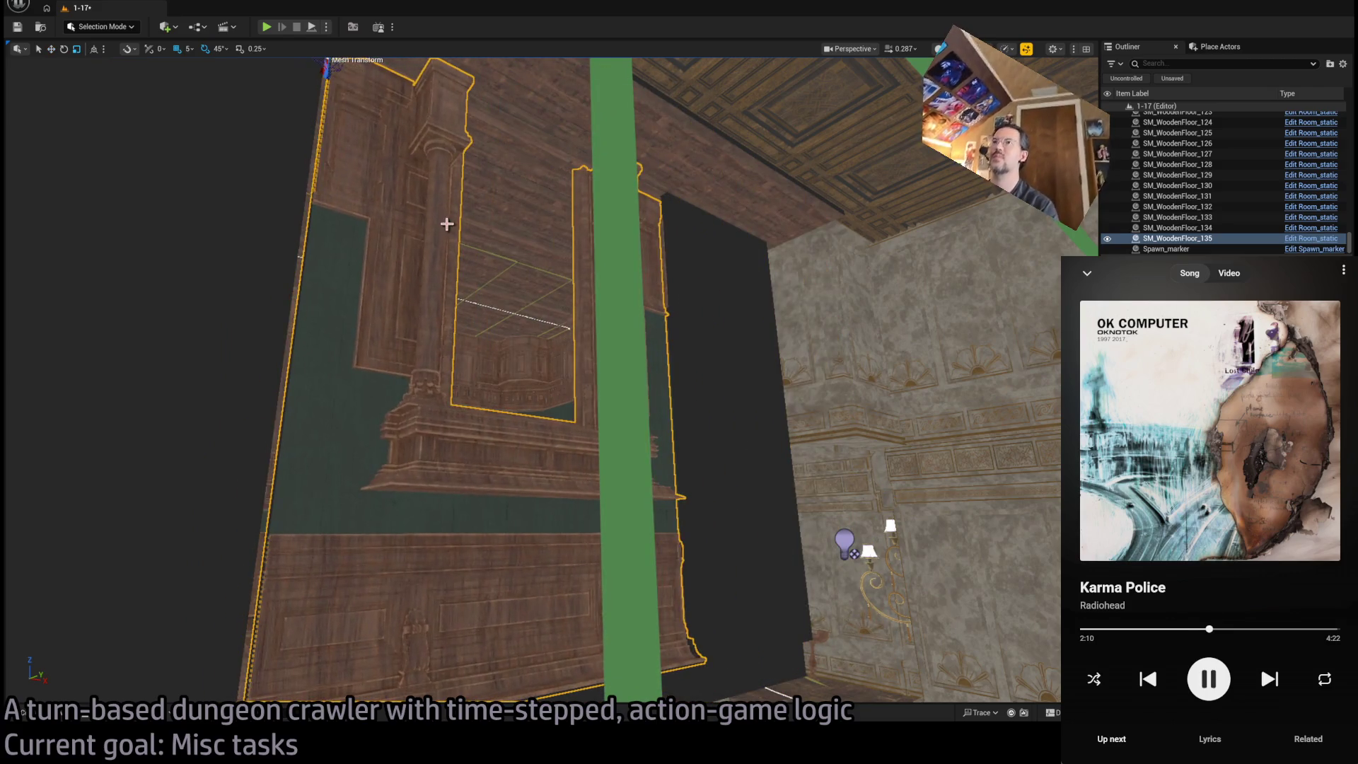
pyautogui.press('f')
pyautogui.press('w')
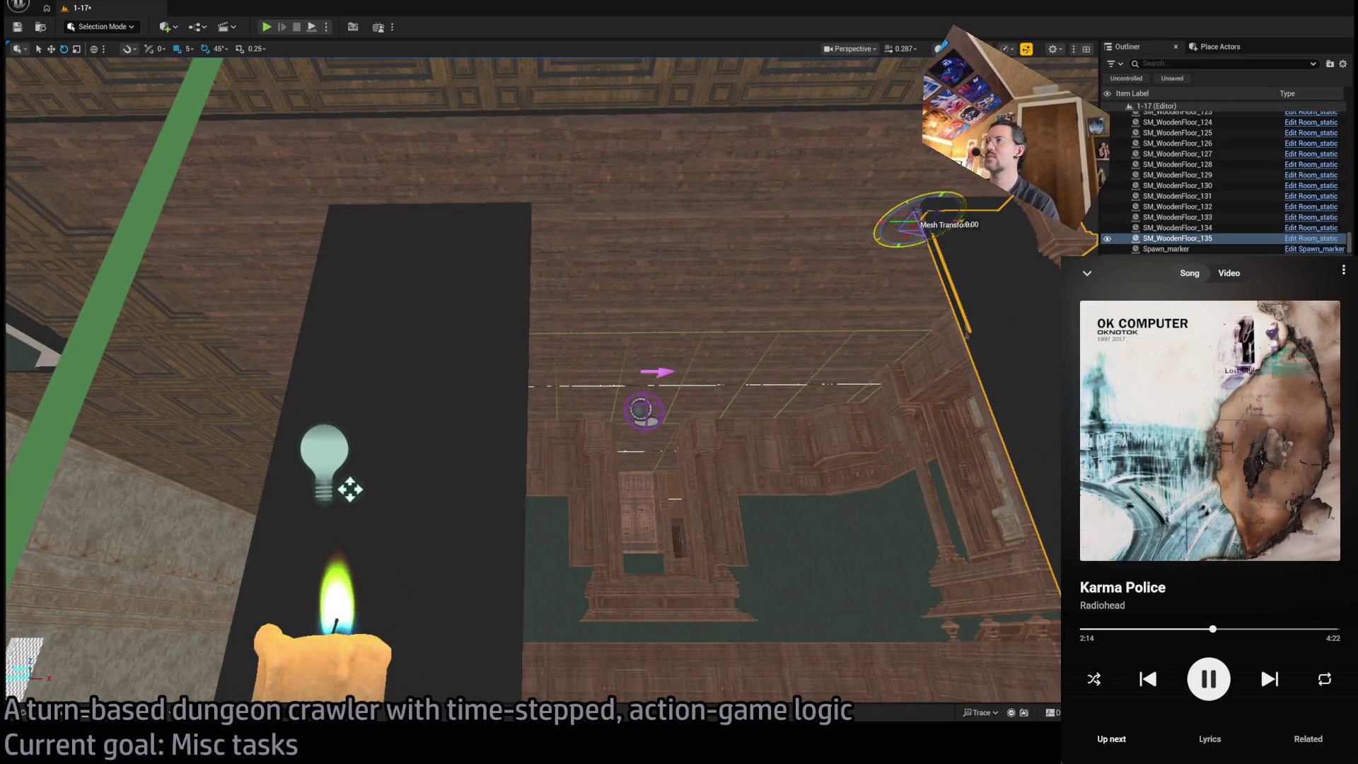
# Swing the view over to the window wall and select the right-hand pillar wall piece.
pyautogui.moveTo(349, 489)
pyautogui.mouseDown()
pyautogui.moveTo(326, 403)
pyautogui.moveTo(725, 375)
pyautogui.mouseUp()
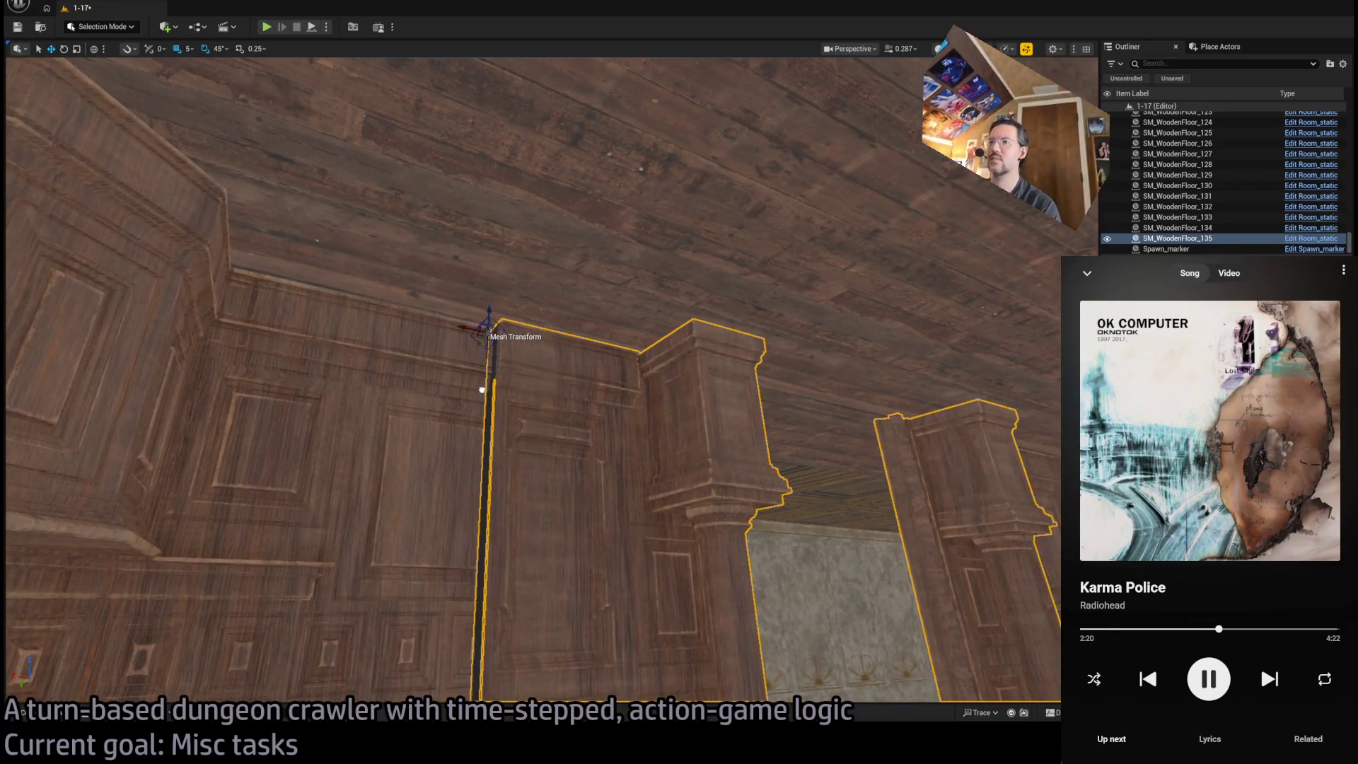
pyautogui.moveTo(478, 391); pyautogui.dragTo(431, 387)
pyautogui.moveTo(492, 349)
pyautogui.mouseDown()
pyautogui.moveTo(523, 481)
pyautogui.moveTo(530, 425)
pyautogui.moveTo(537, 452)
pyautogui.moveTo(649, 522)
pyautogui.mouseUp()
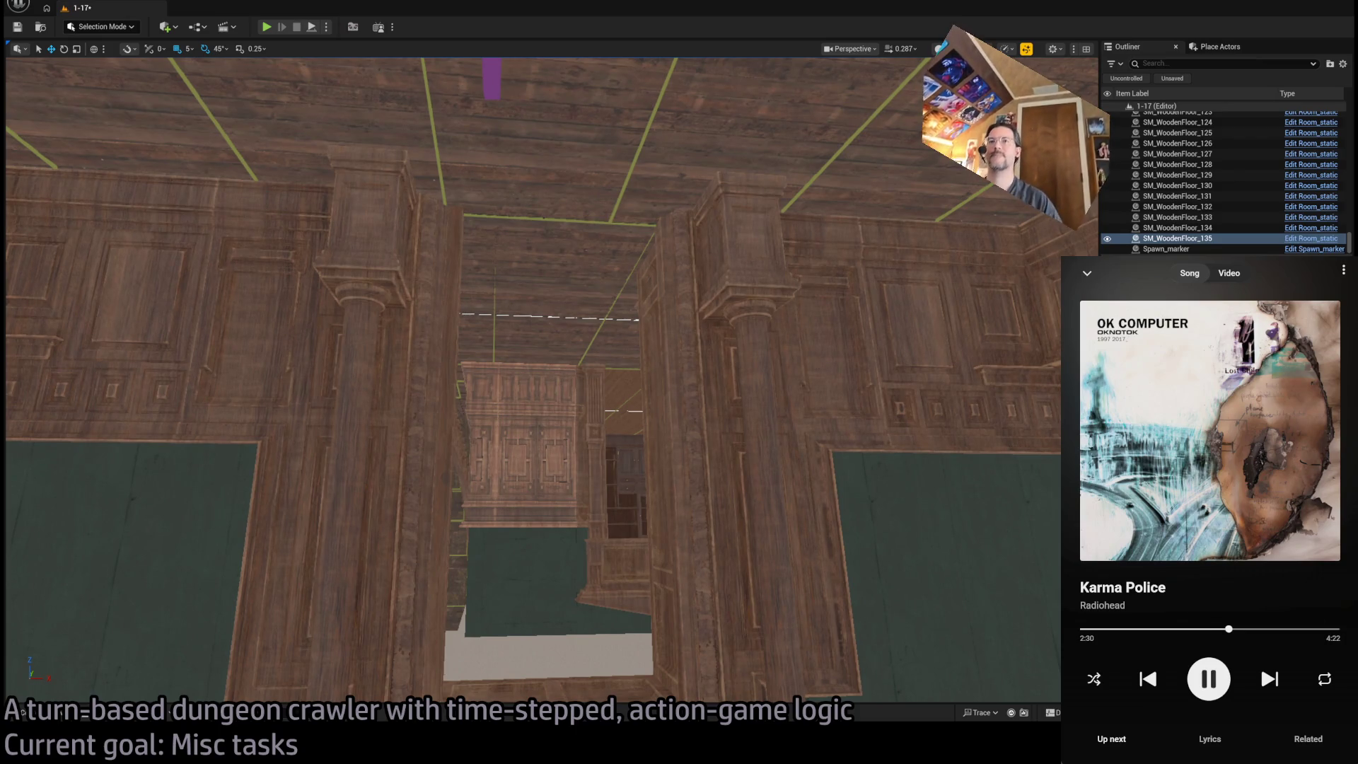
pyautogui.click(689, 314)
pyautogui.moveTo(690, 315)
pyautogui.mouseDown()
pyautogui.moveTo(647, 368)
pyautogui.moveTo(616, 311)
pyautogui.moveTo(580, 354)
pyautogui.moveTo(779, 339)
pyautogui.moveTo(761, 141)
pyautogui.mouseUp()
# Select the dark wall piece SM_WoodenFloor_136 and pick the SM_Room_Style01_CornerWindow mesh.
pyautogui.click(779, 340)
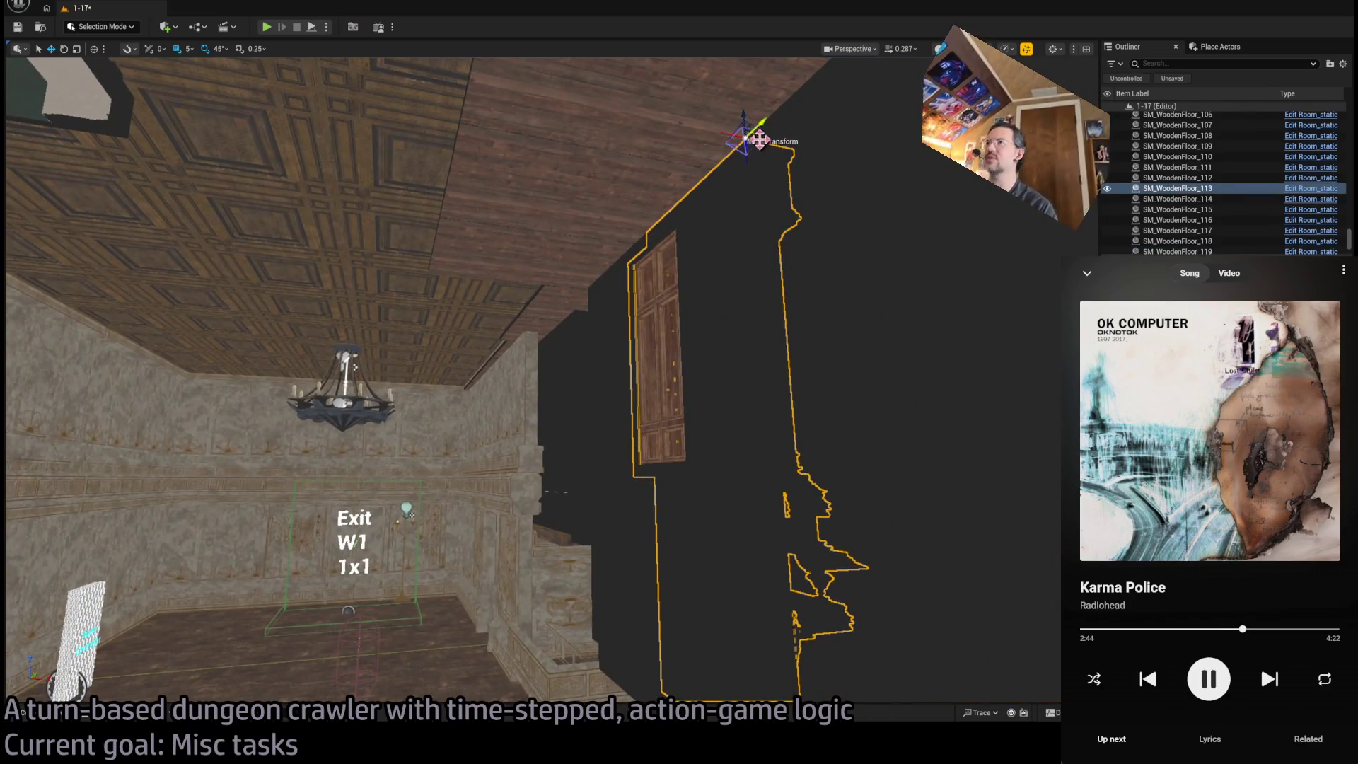
pyautogui.click(760, 142)
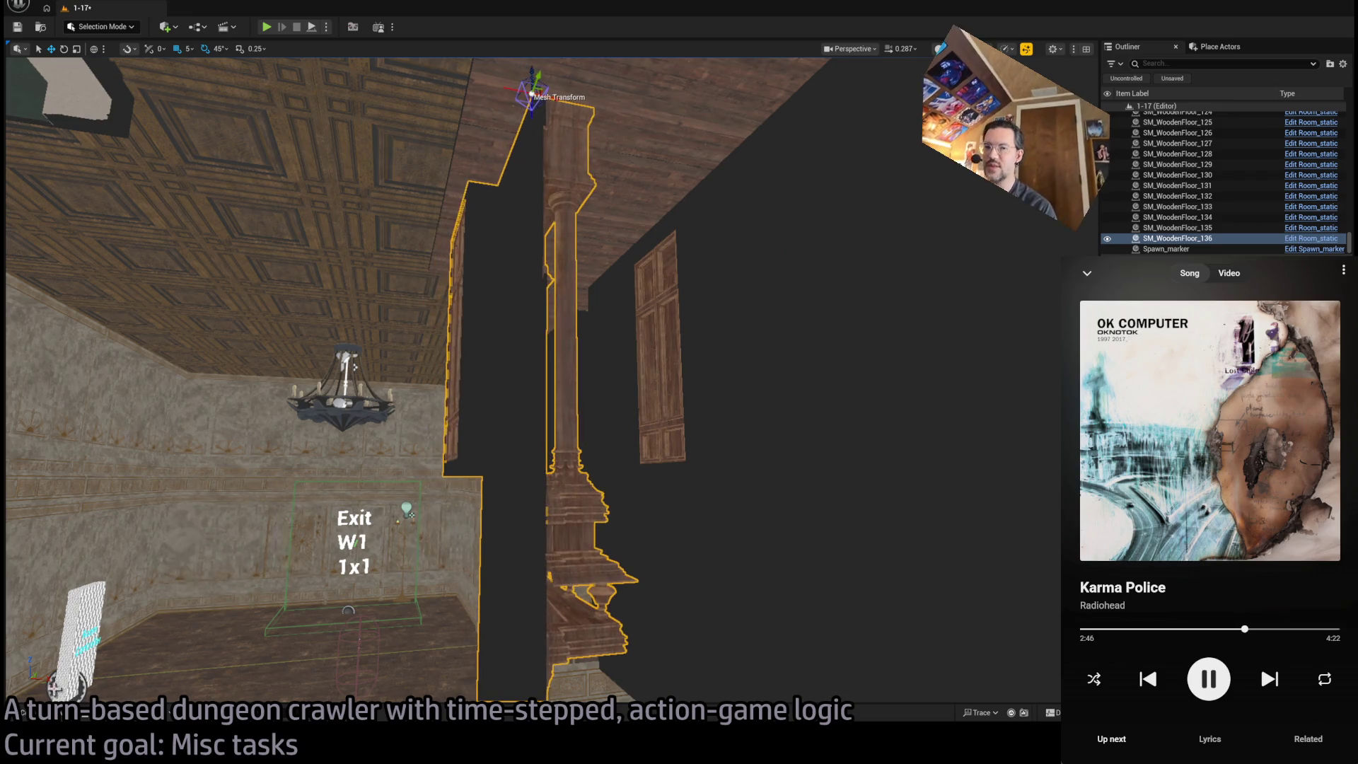
pyautogui.hotkey('ctrl', 'space')
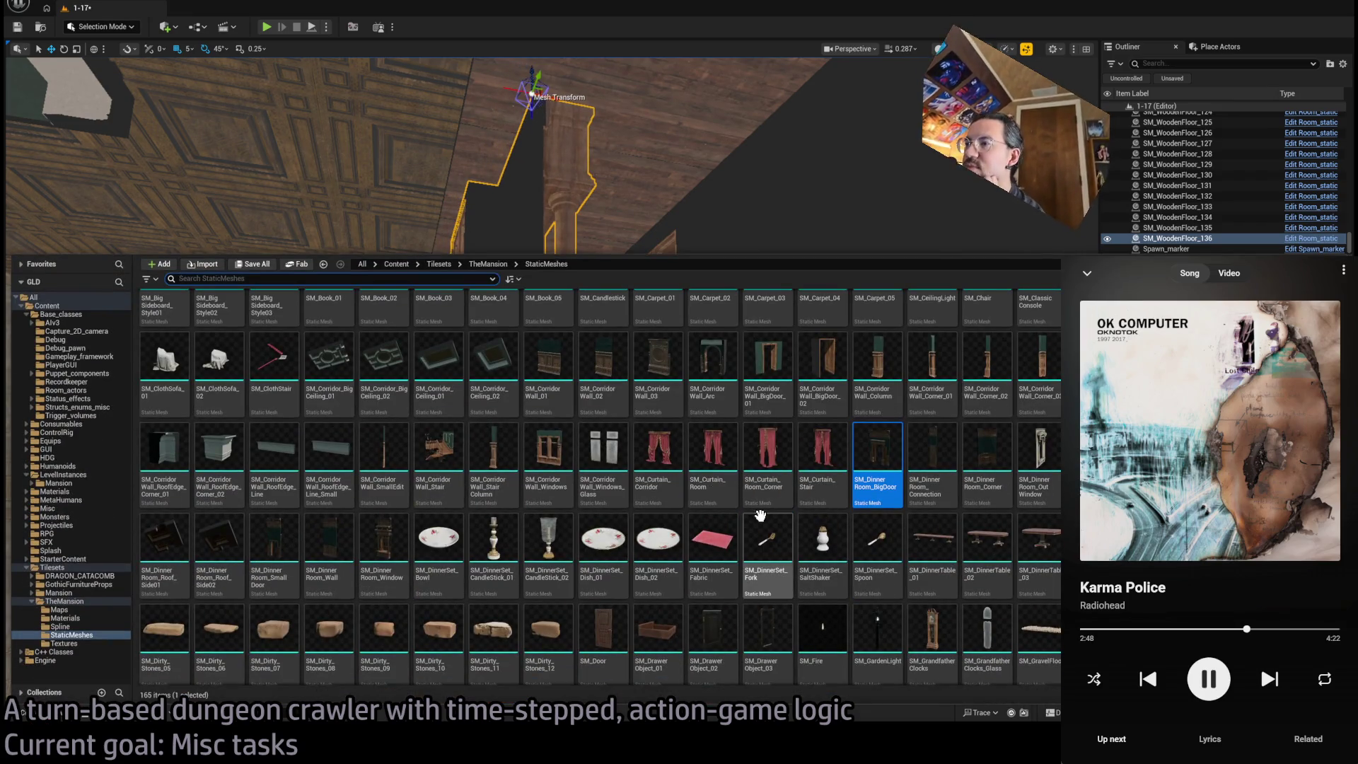
pyautogui.scroll(-2, 754, 501)
pyautogui.scroll(-1, 814, 559)
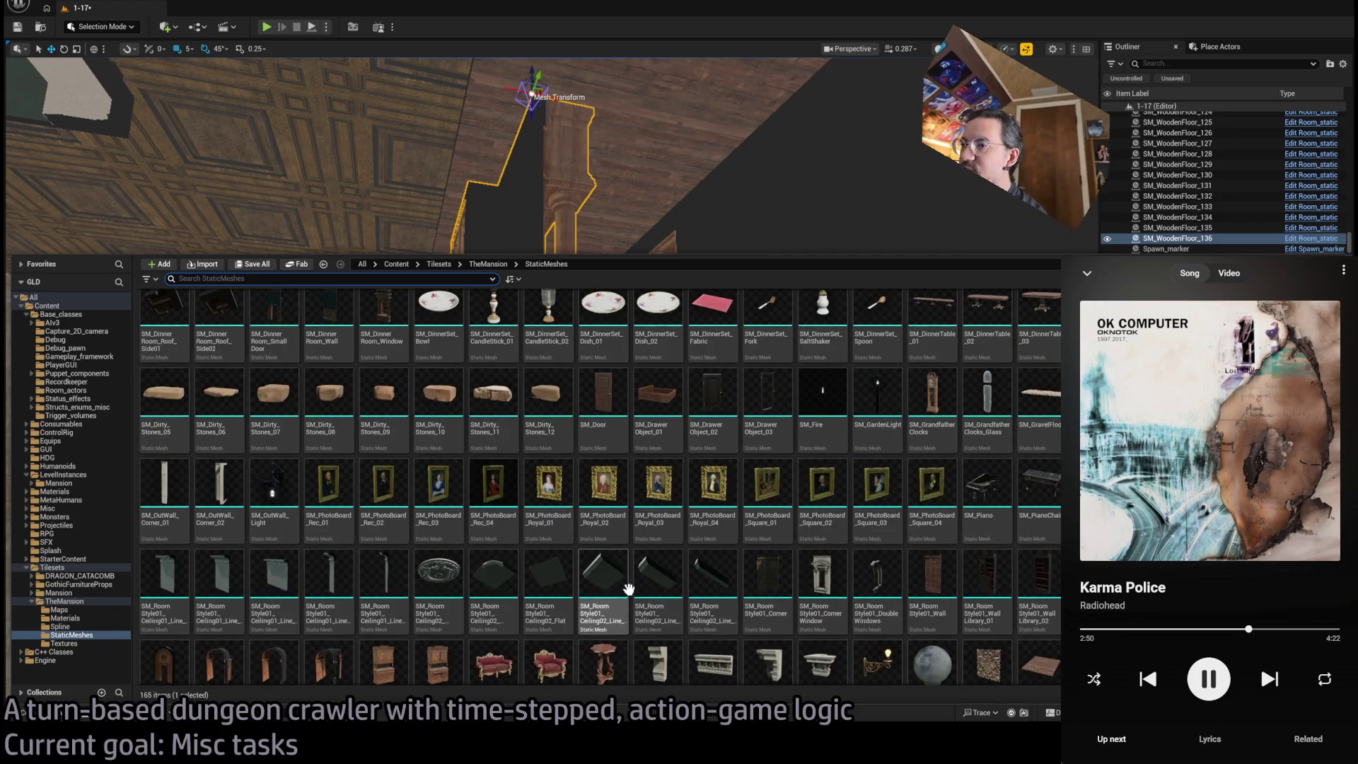
pyautogui.click(833, 570)
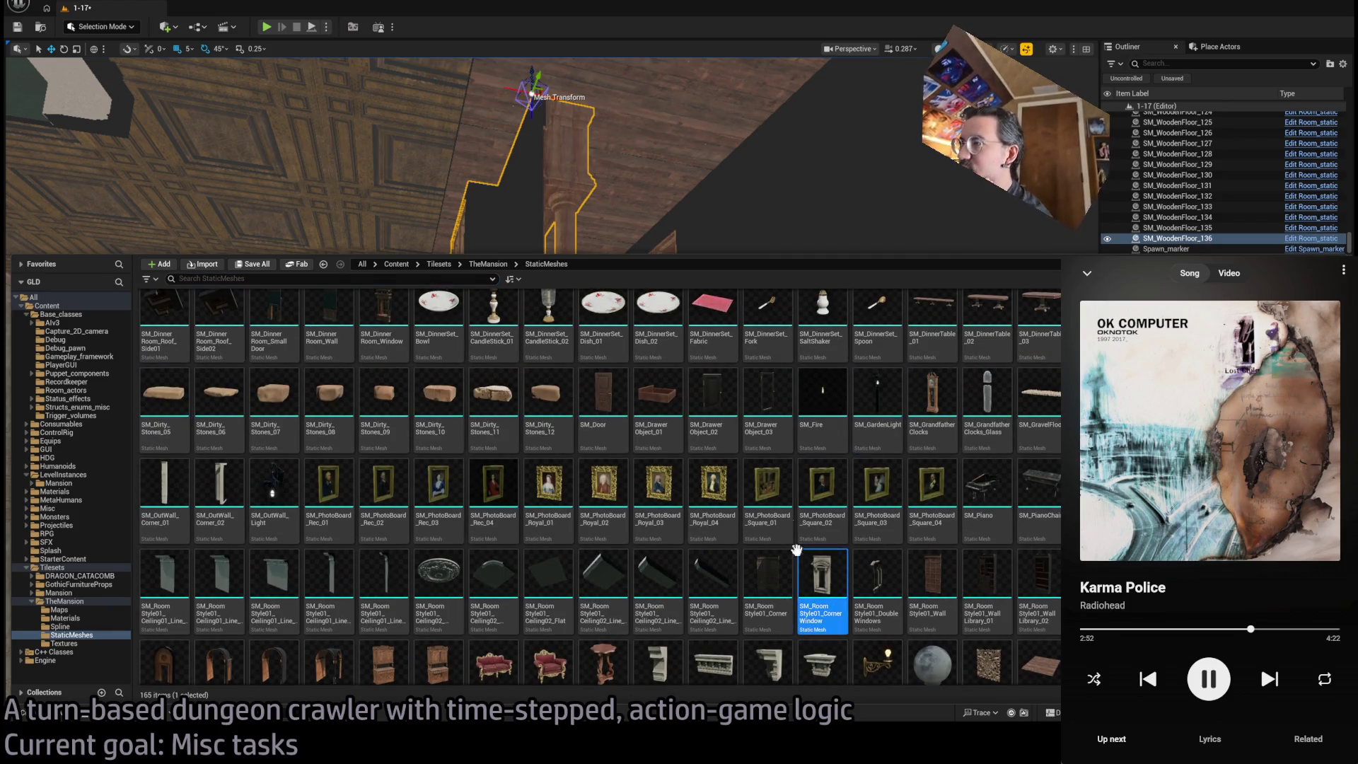
# Frame the corner window, try a 90° rotation and undo it, then reopen the static meshes.
pyautogui.hotkey('ctrl', 'space')
pyautogui.press('f')
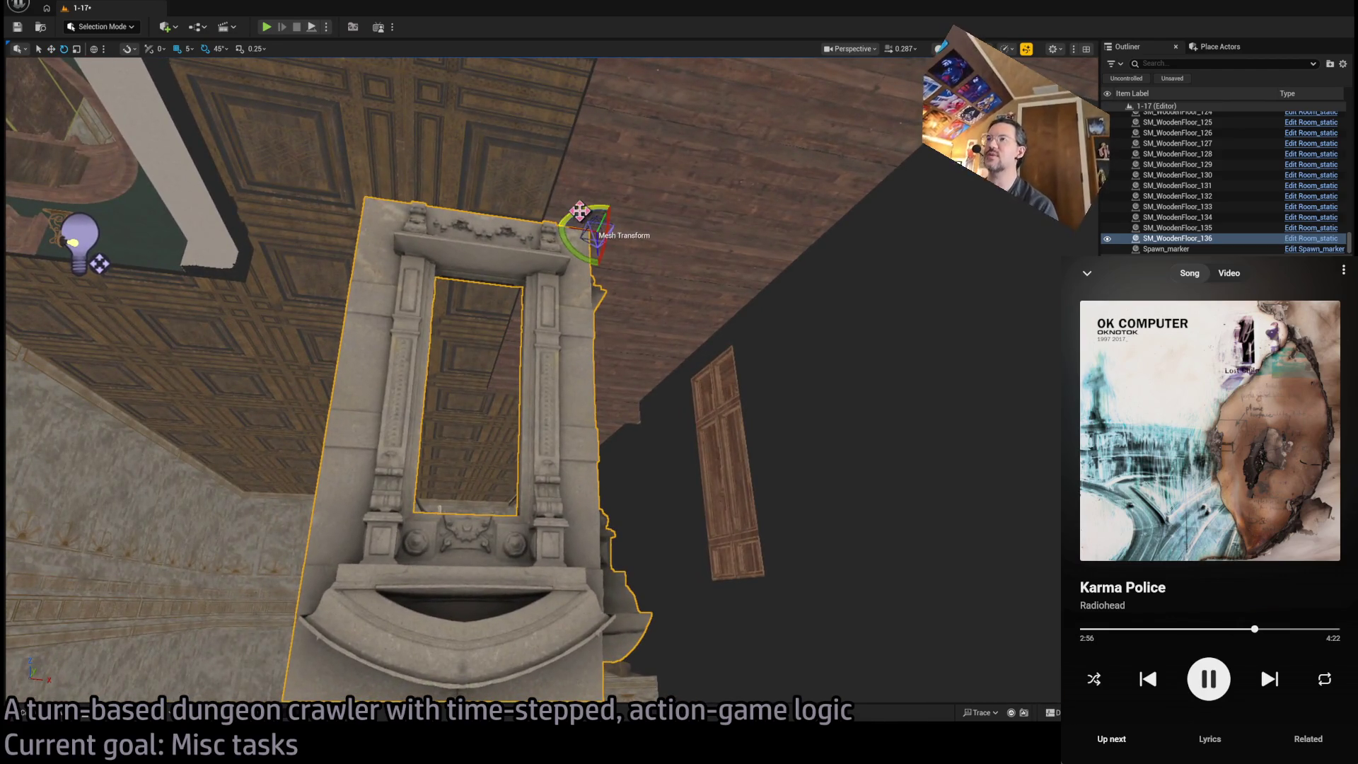
pyautogui.moveTo(598, 209); pyautogui.dragTo(616, 212)
pyautogui.hotkey('ctrl', 'z')
pyautogui.hotkey('ctrl', 'y')
pyautogui.hotkey('ctrl', 'z')
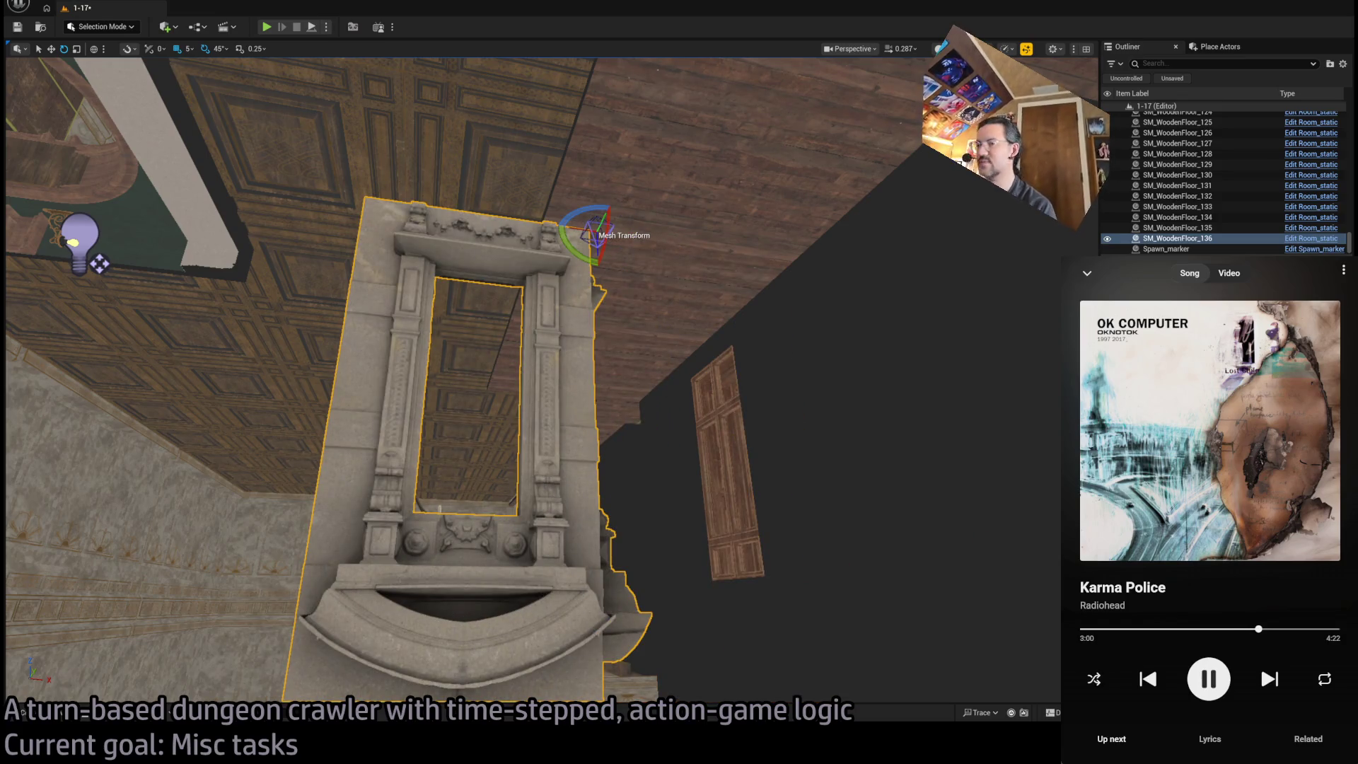
pyautogui.hotkey('ctrl', 'space')
pyautogui.scroll(-1, 877, 543)
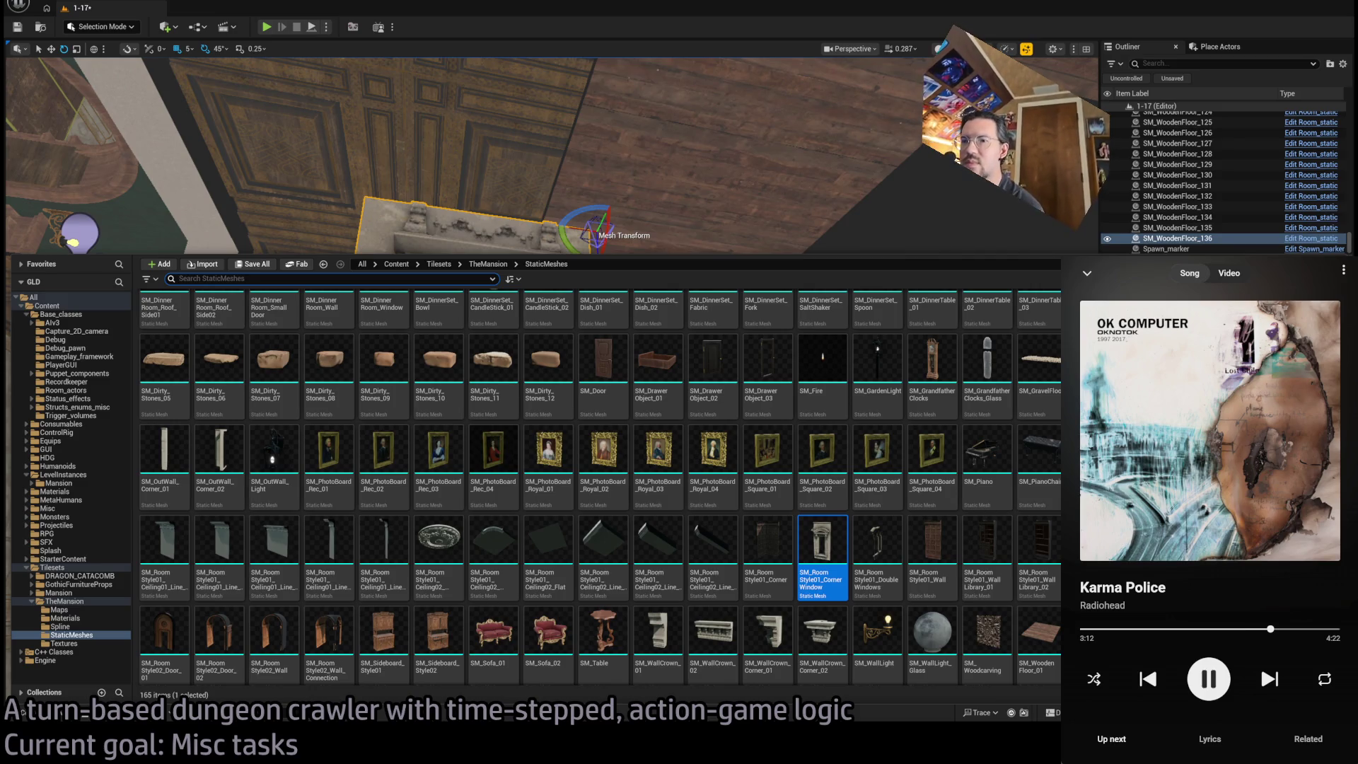
pyautogui.doubleClick(877, 541)
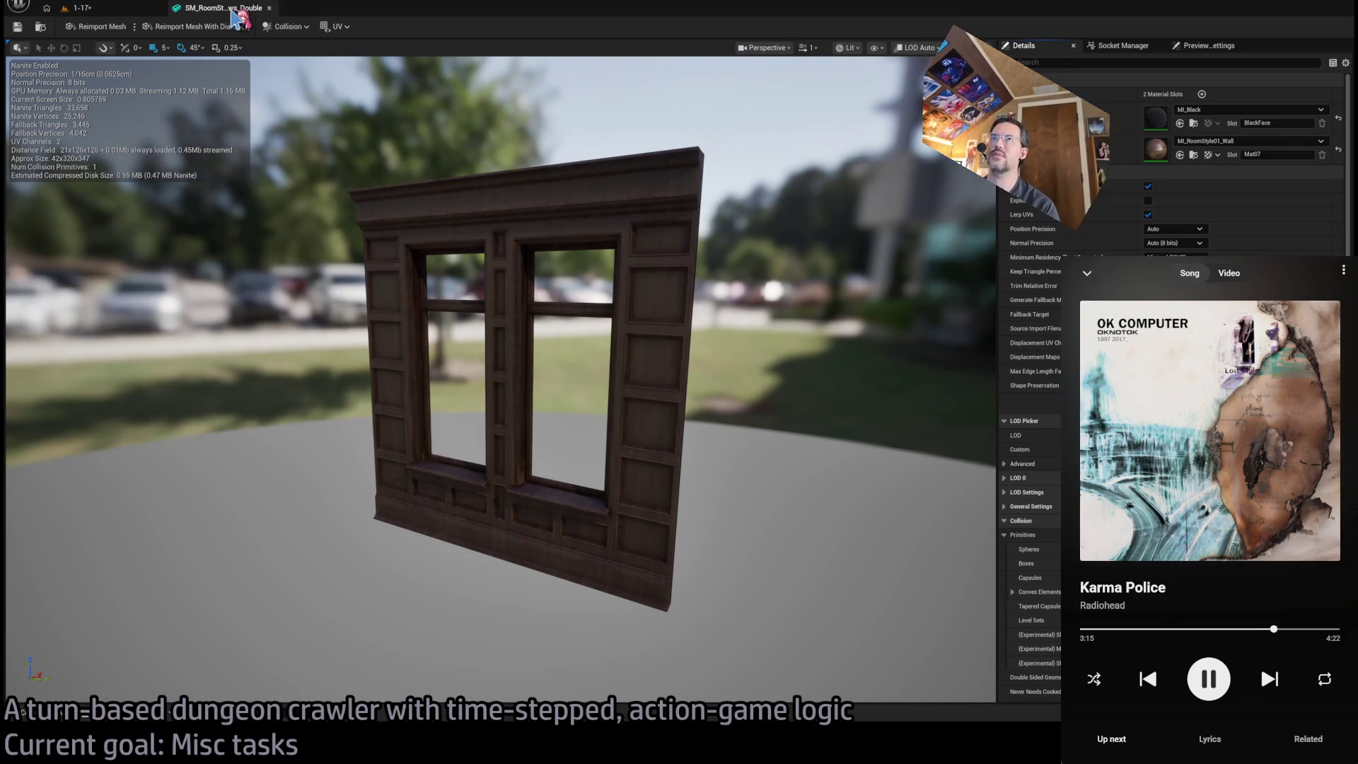
pyautogui.click(269, 8)
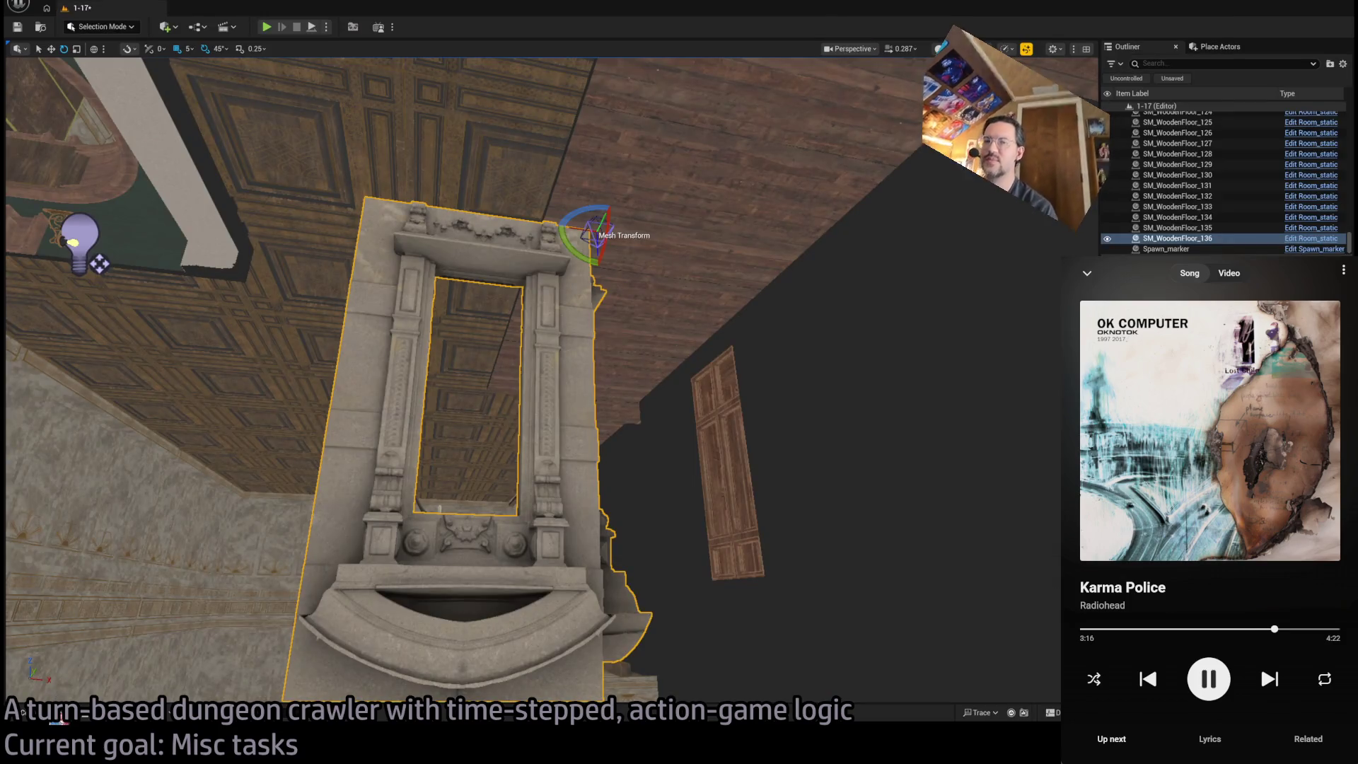
pyautogui.click(23, 712)
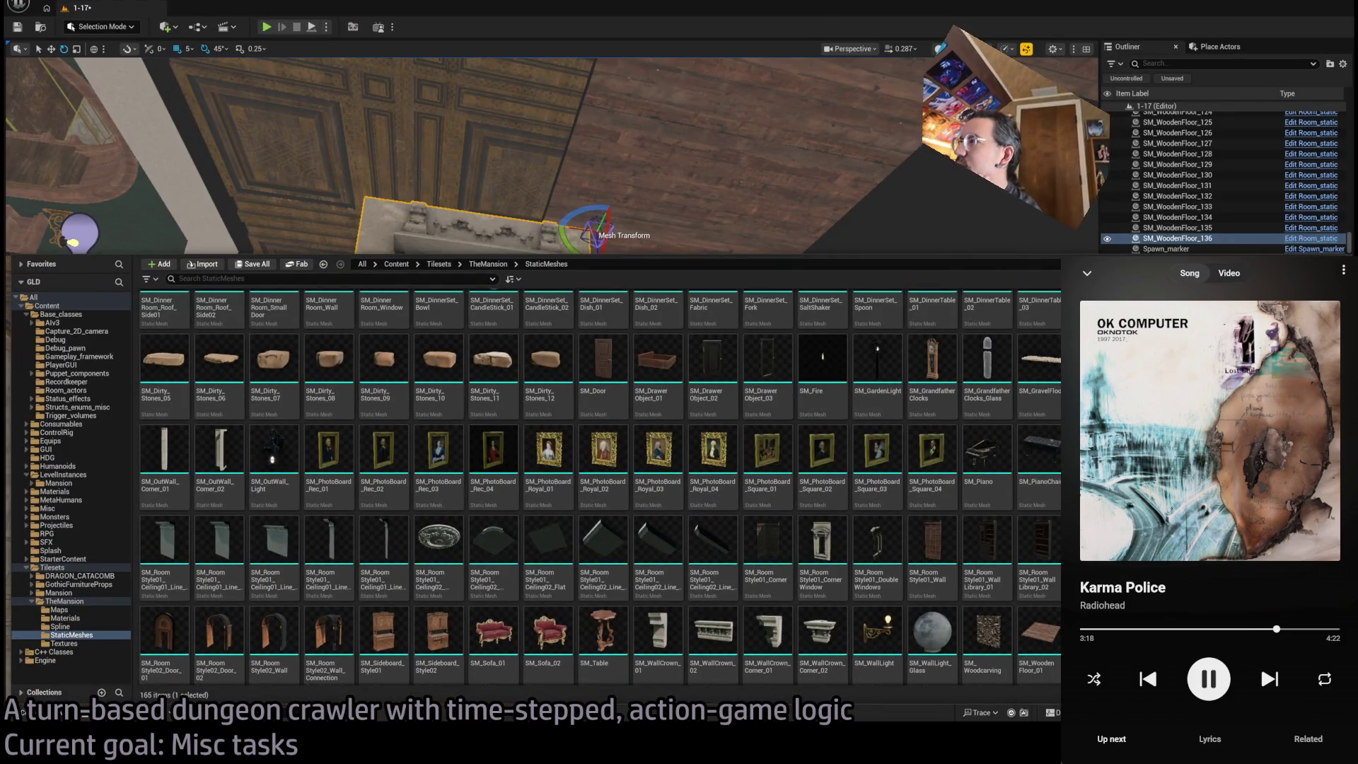
pyautogui.click(819, 561)
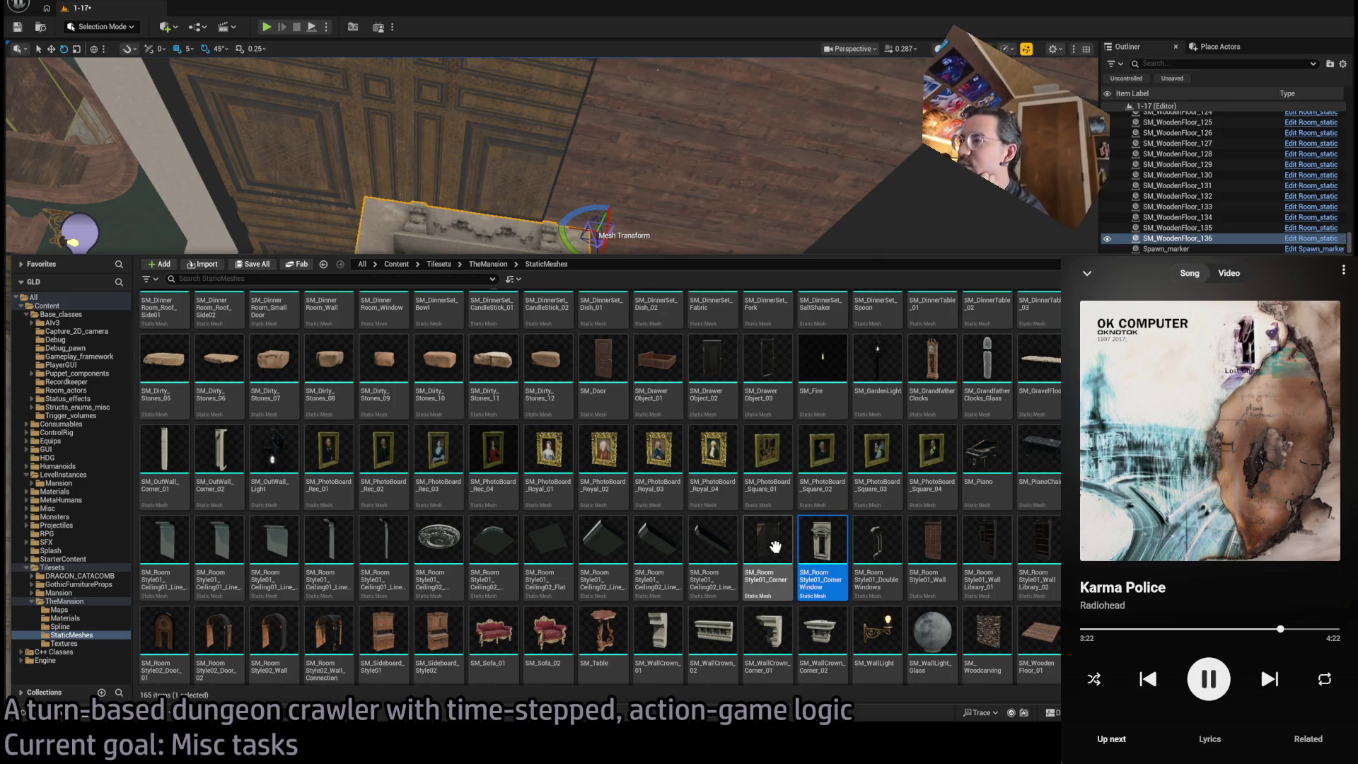
pyautogui.click(888, 555)
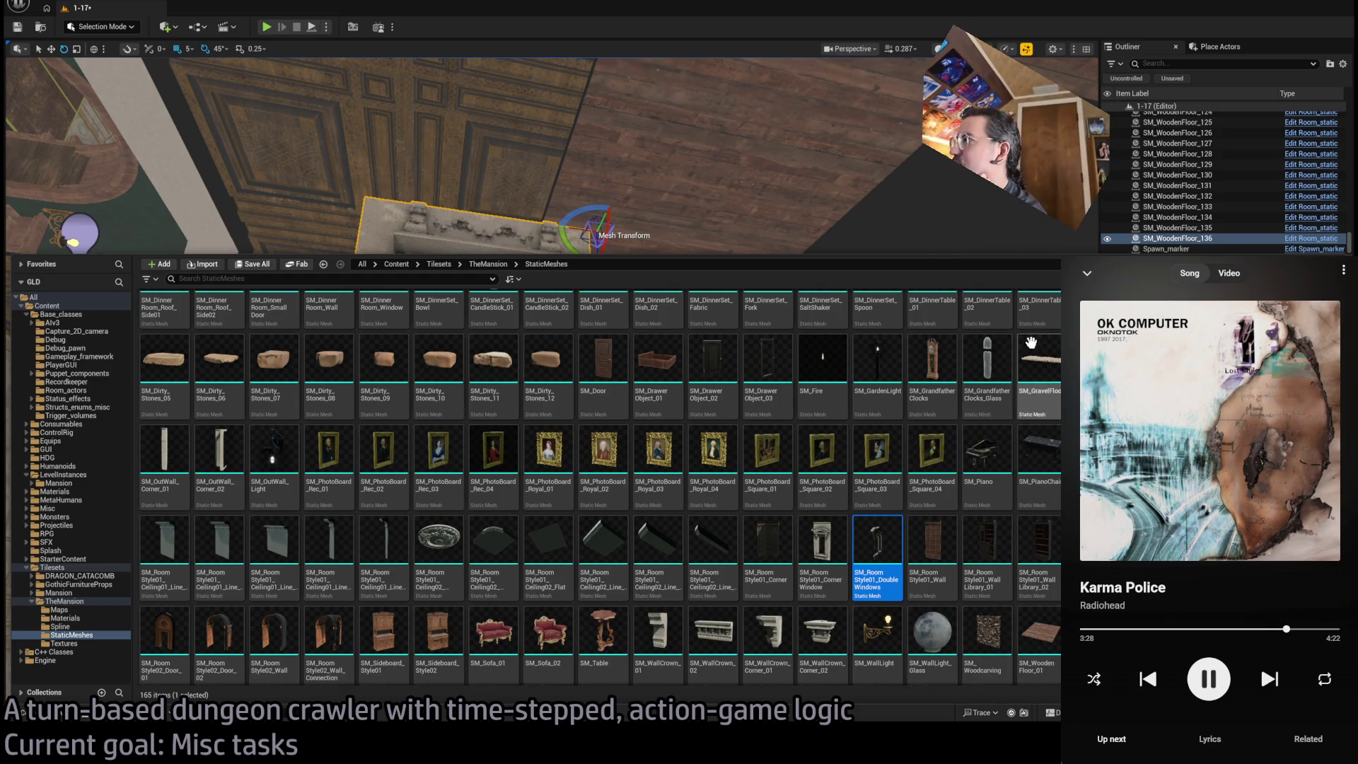
pyautogui.scroll(1, 957, 557)
pyautogui.scroll(-1, 919, 556)
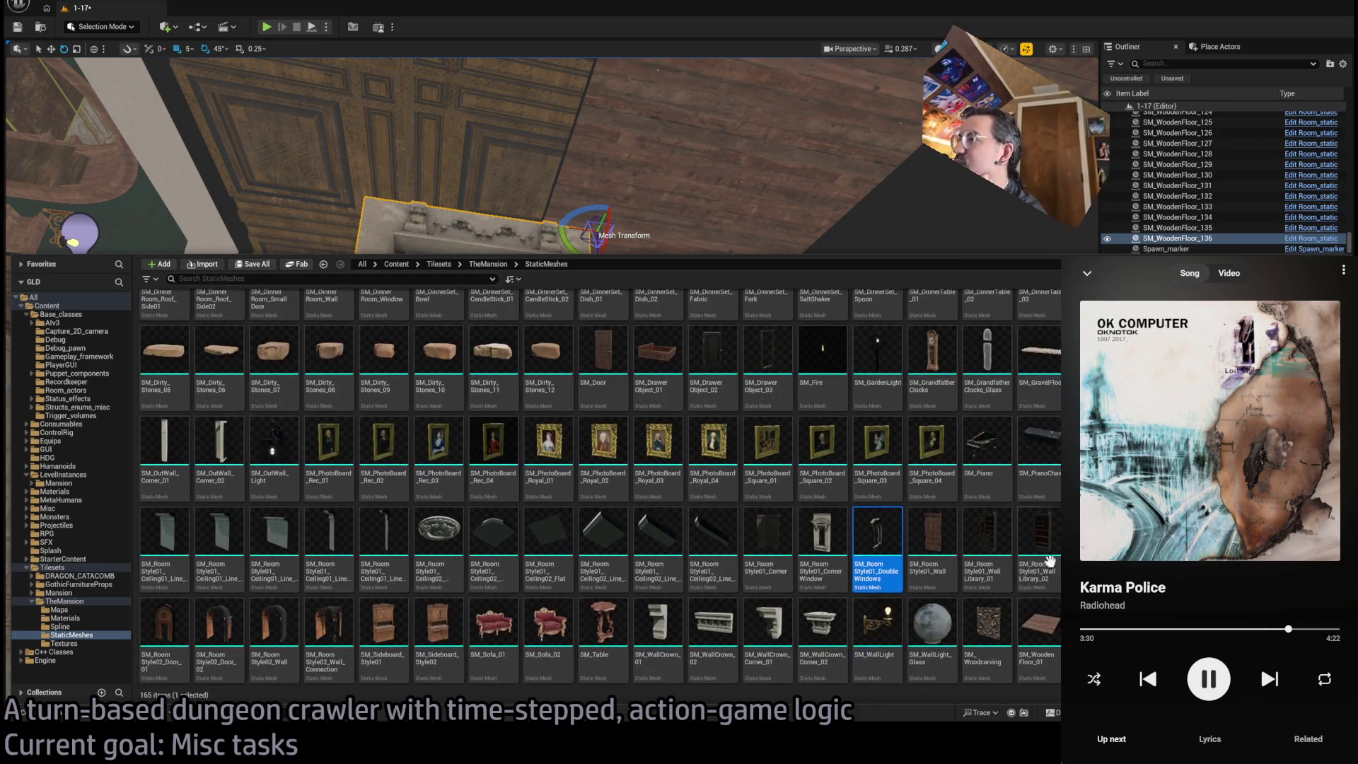
pyautogui.click(822, 546)
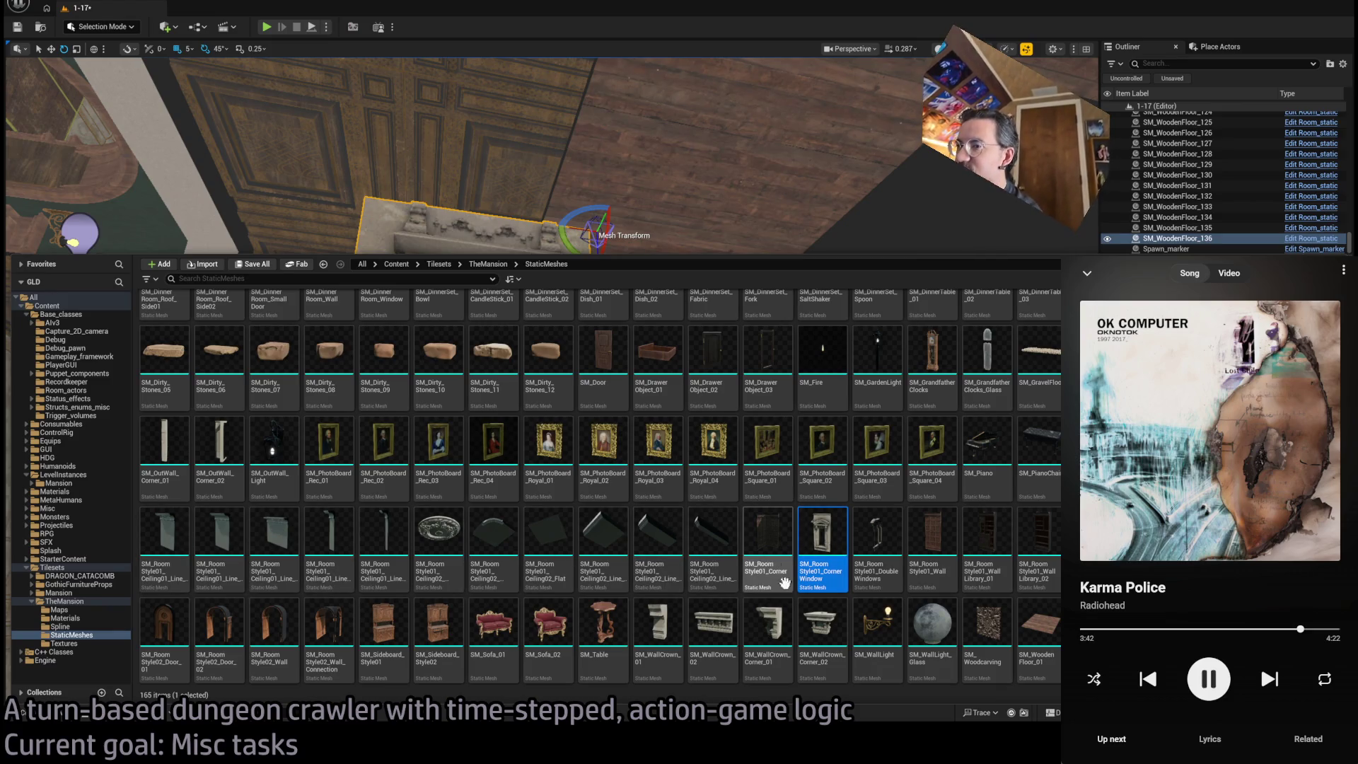
pyautogui.scroll(3, 904, 569)
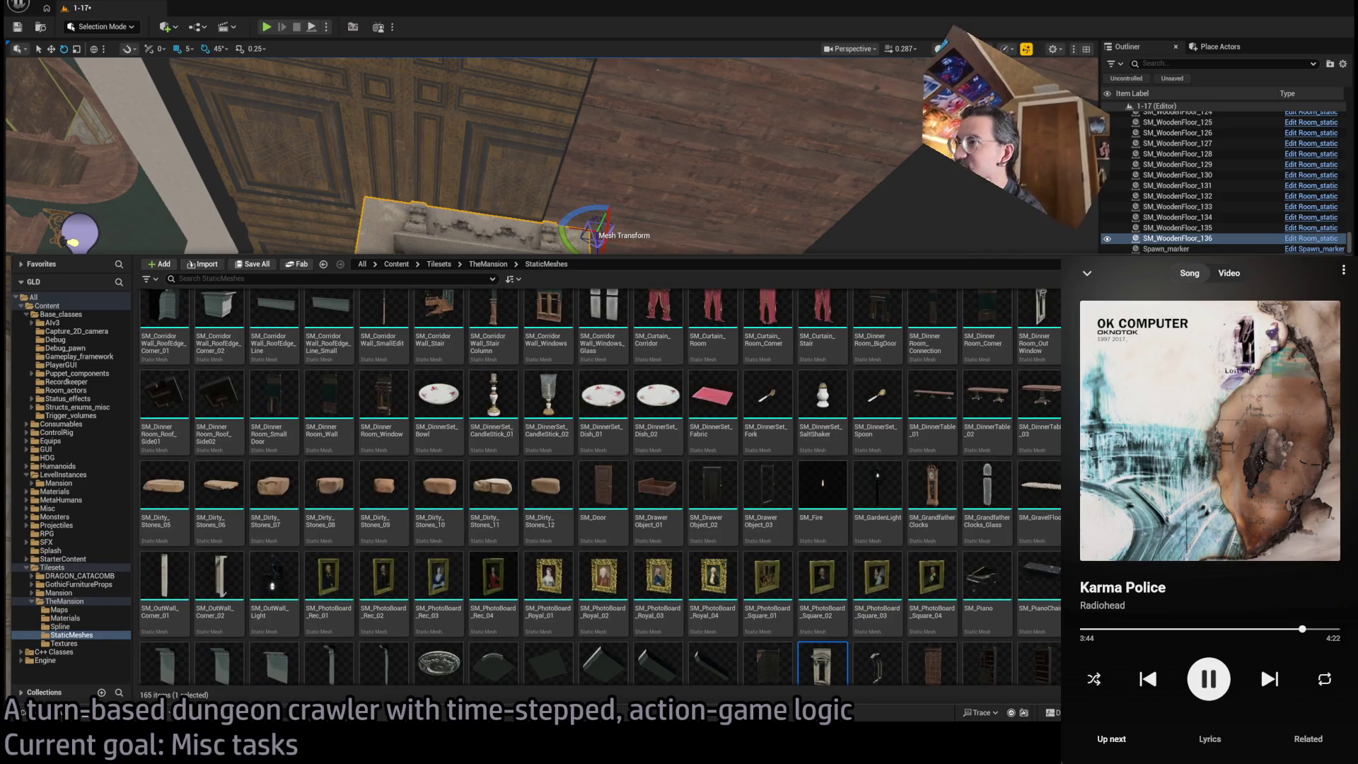
pyautogui.scroll(2, 905, 569)
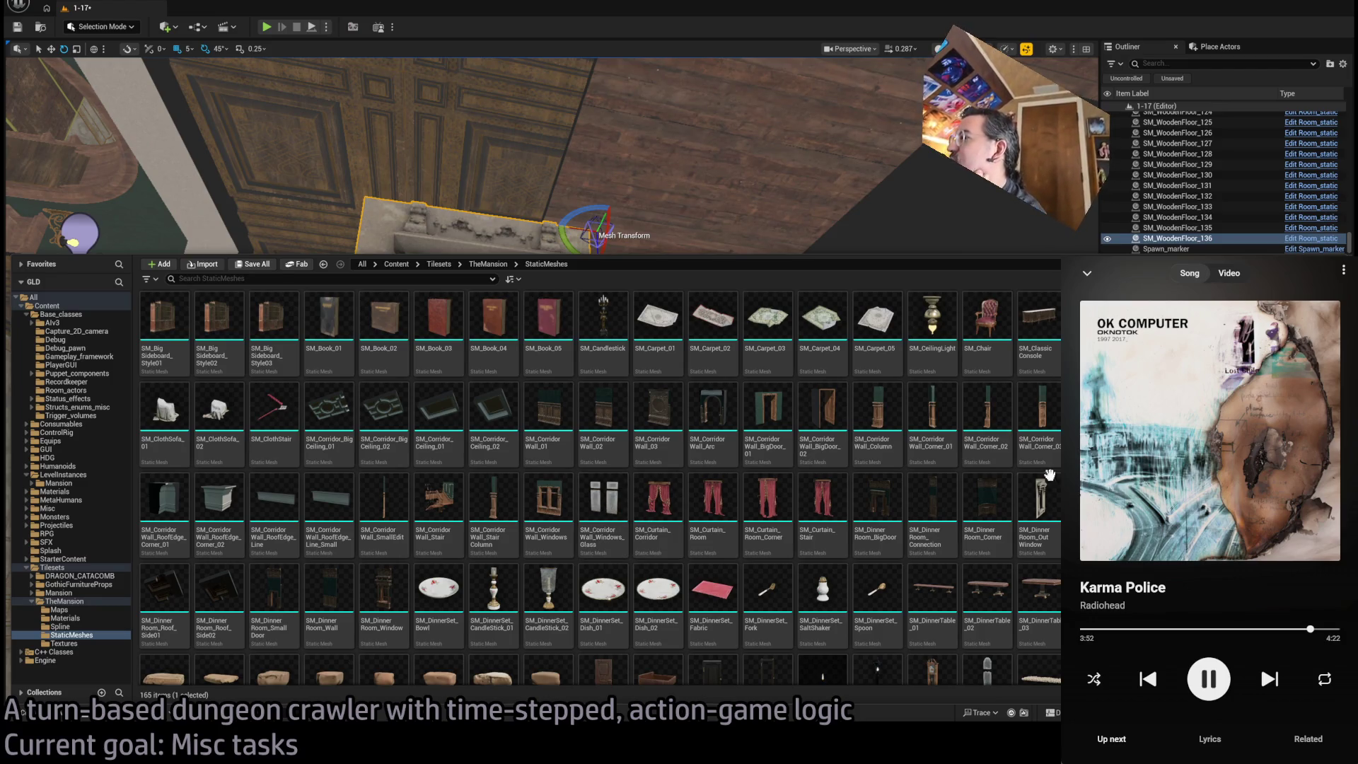
pyautogui.hotkey('ctrl', 'space')
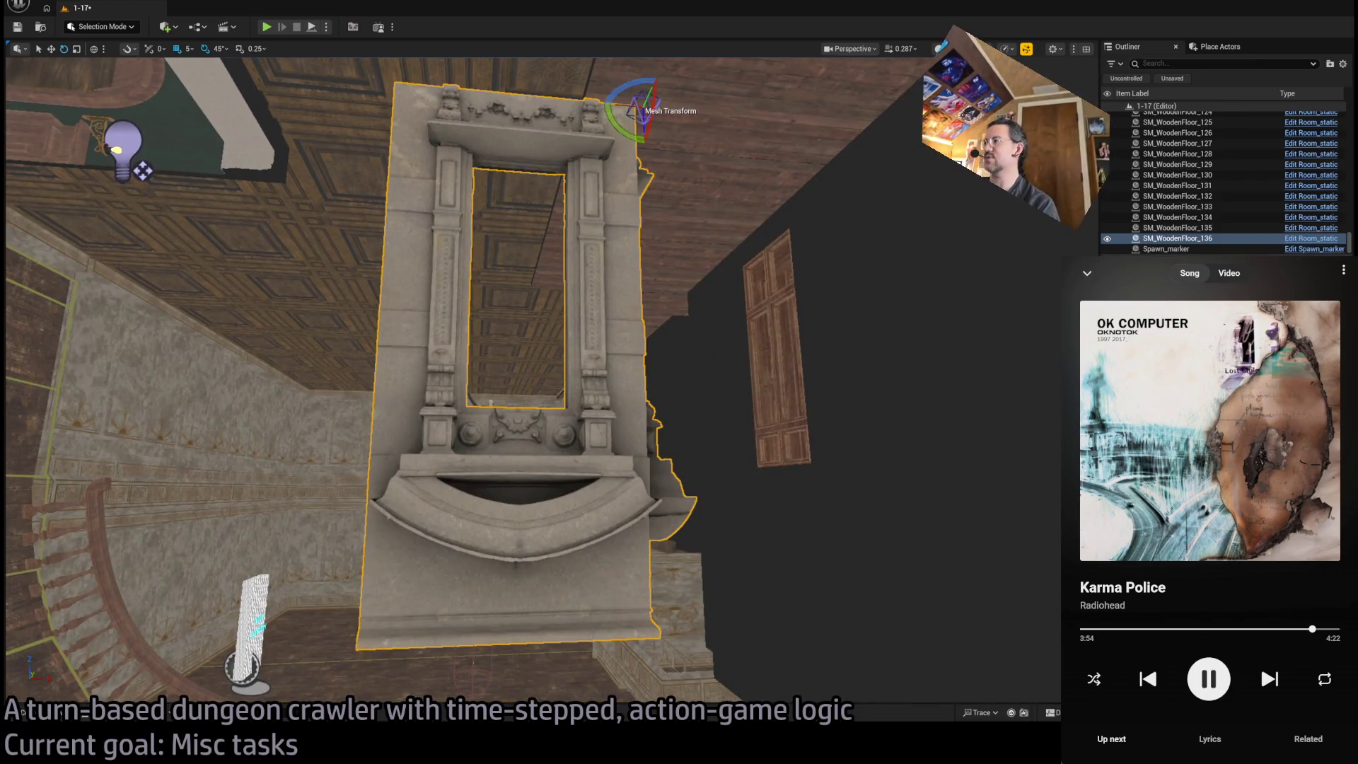
pyautogui.moveTo(490, 402)
pyautogui.mouseDown()
pyautogui.moveTo(657, 144)
pyautogui.moveTo(683, 210)
pyautogui.moveTo(849, 303)
pyautogui.moveTo(812, 308)
pyautogui.mouseUp()
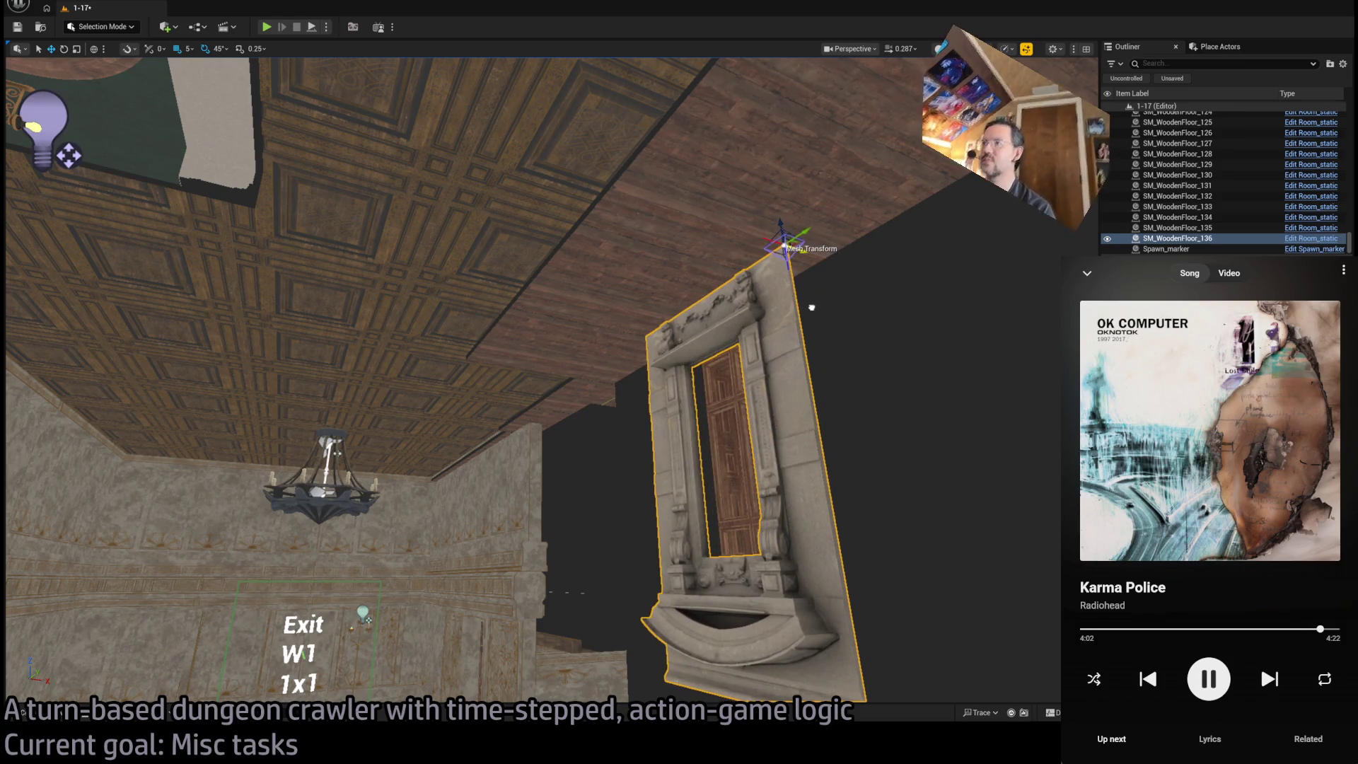
pyautogui.hotkey('ctrl', 'space')
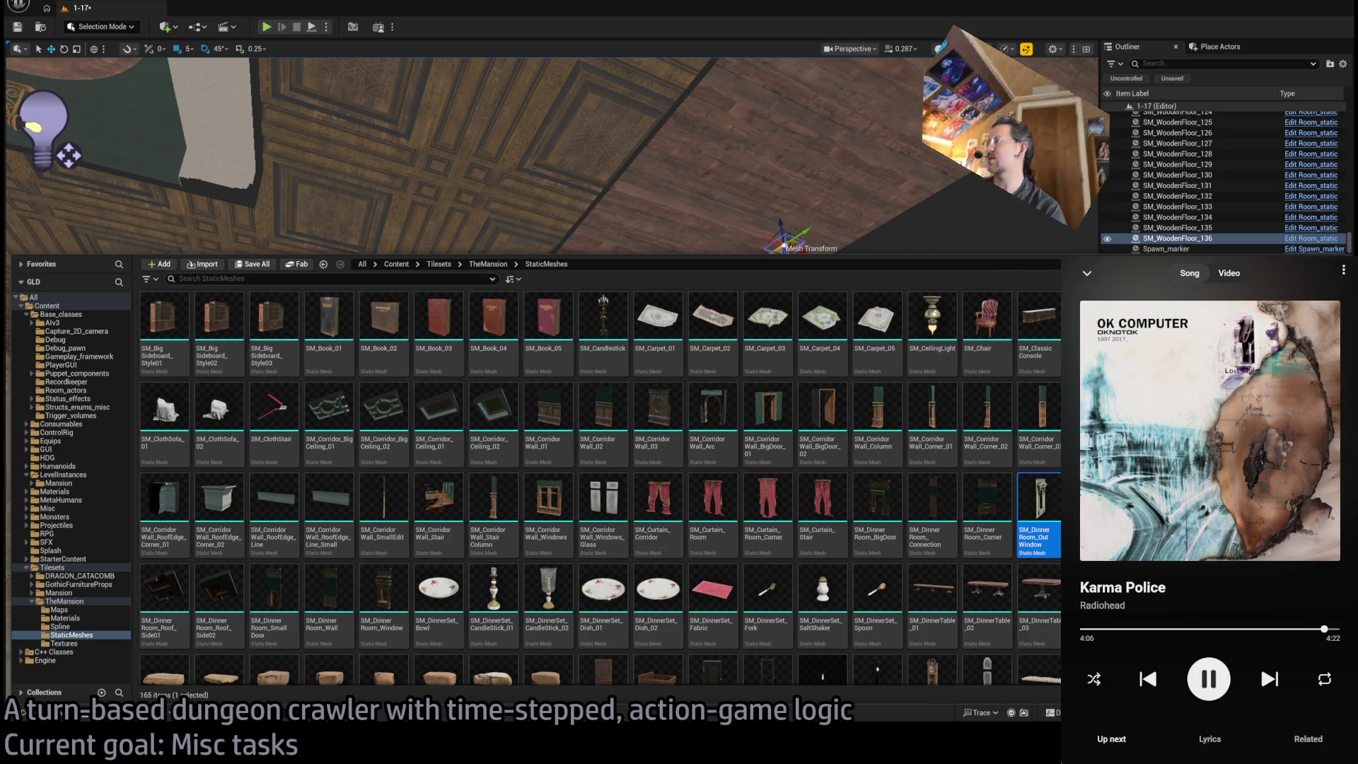
# Create a new folder named Modular_exterior among the static meshes.
pyautogui.press('Escape')
pyautogui.hotkey('ctrl', 'shift', 'n')
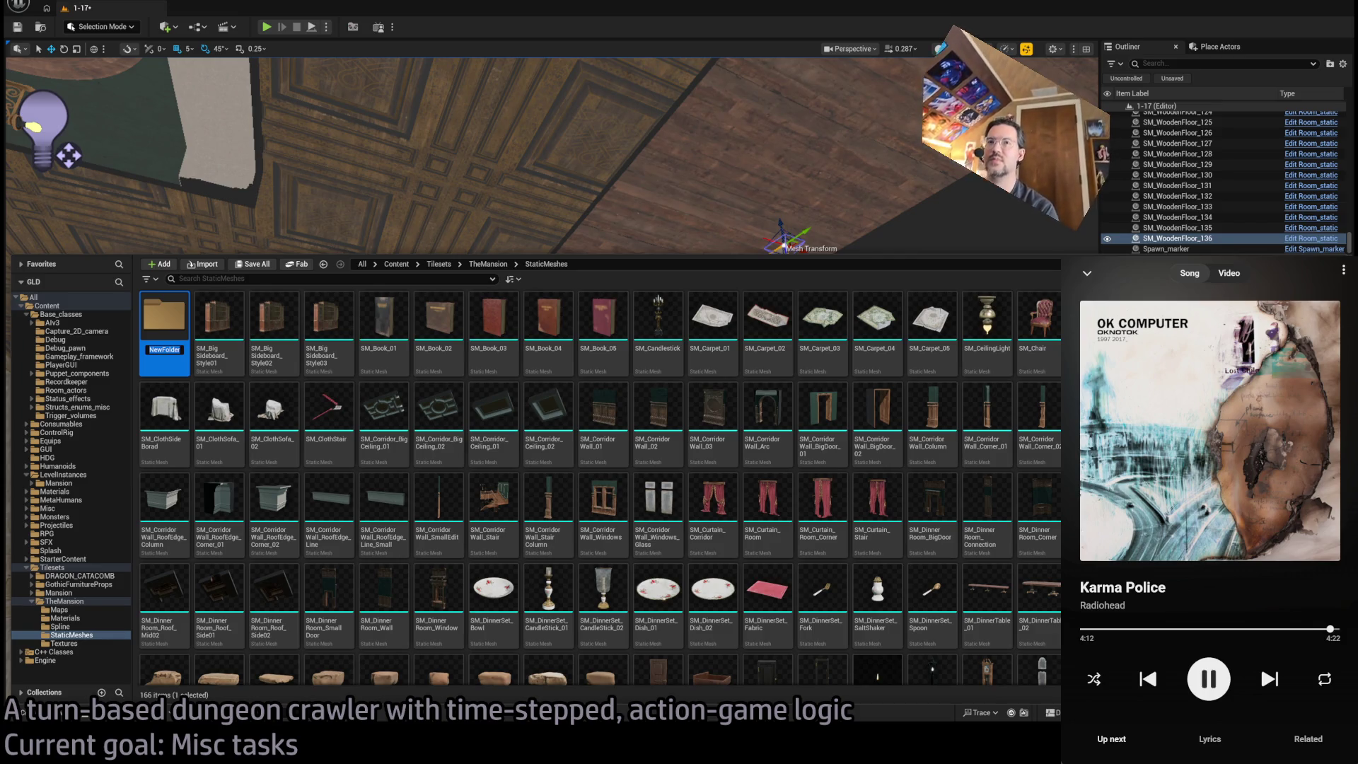
pyautogui.write('Modular_exte')
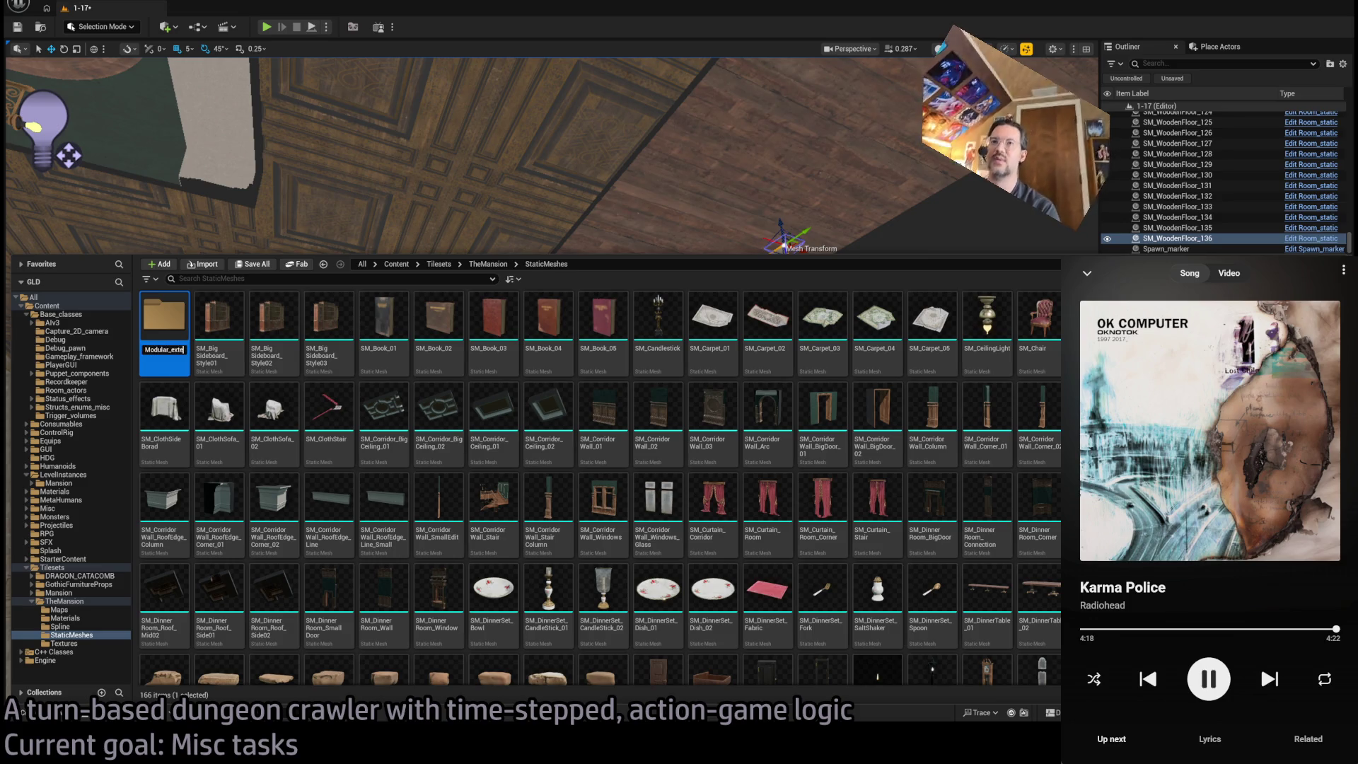
pyautogui.press('Return')
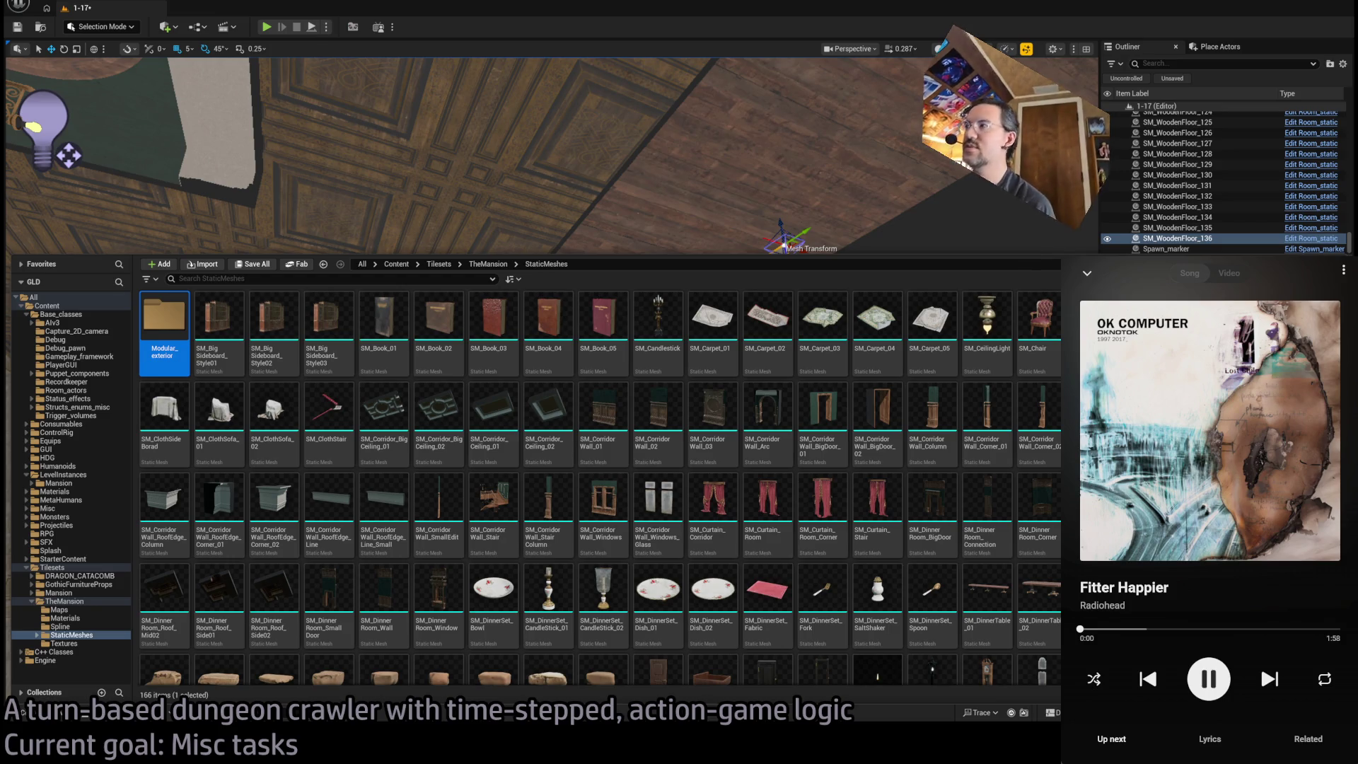
# Select the corridor window mesh and the SM_OutWall border and corner meshes.
pyautogui.keyDown('ctrl'); pyautogui.click(682, 537); pyautogui.keyUp('ctrl')
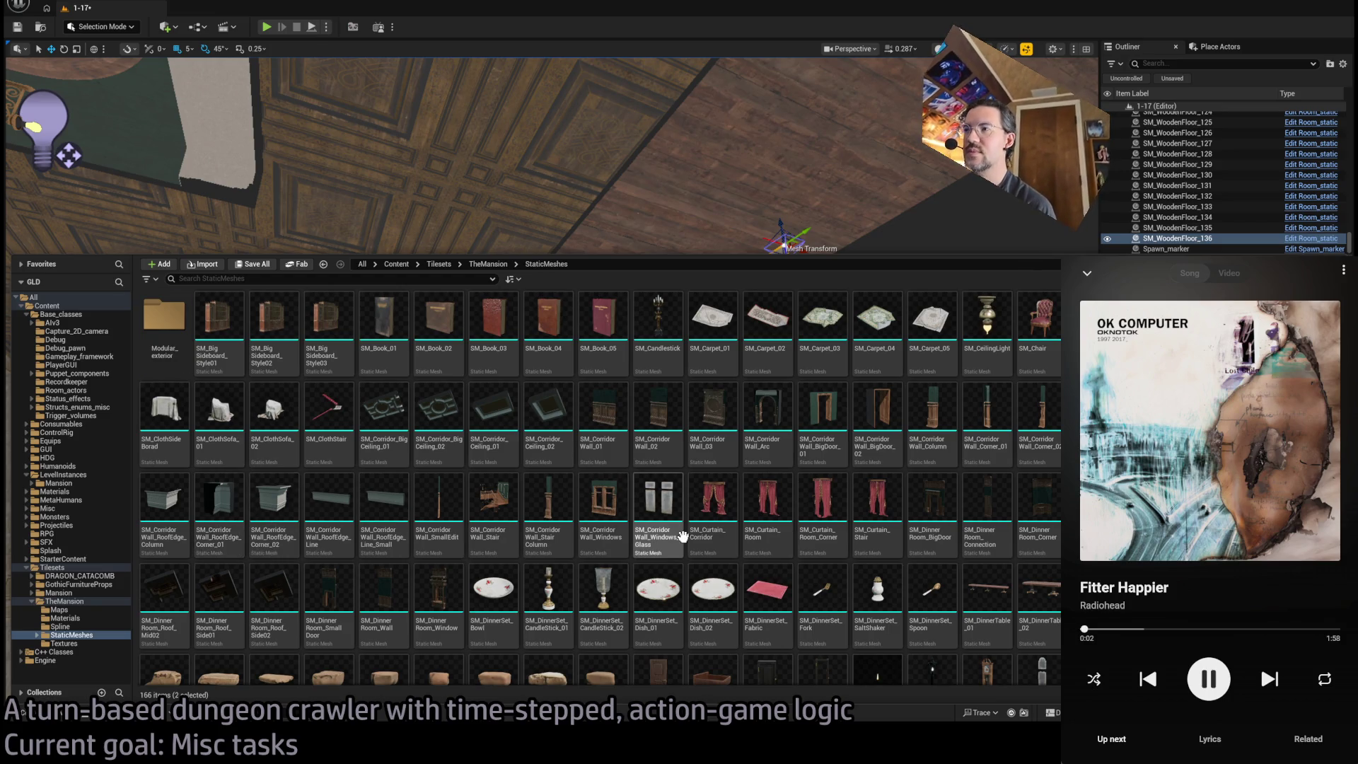
pyautogui.scroll(-1, 705, 524)
pyautogui.keyDown('ctrl'); pyautogui.click(706, 521); pyautogui.keyUp('ctrl')
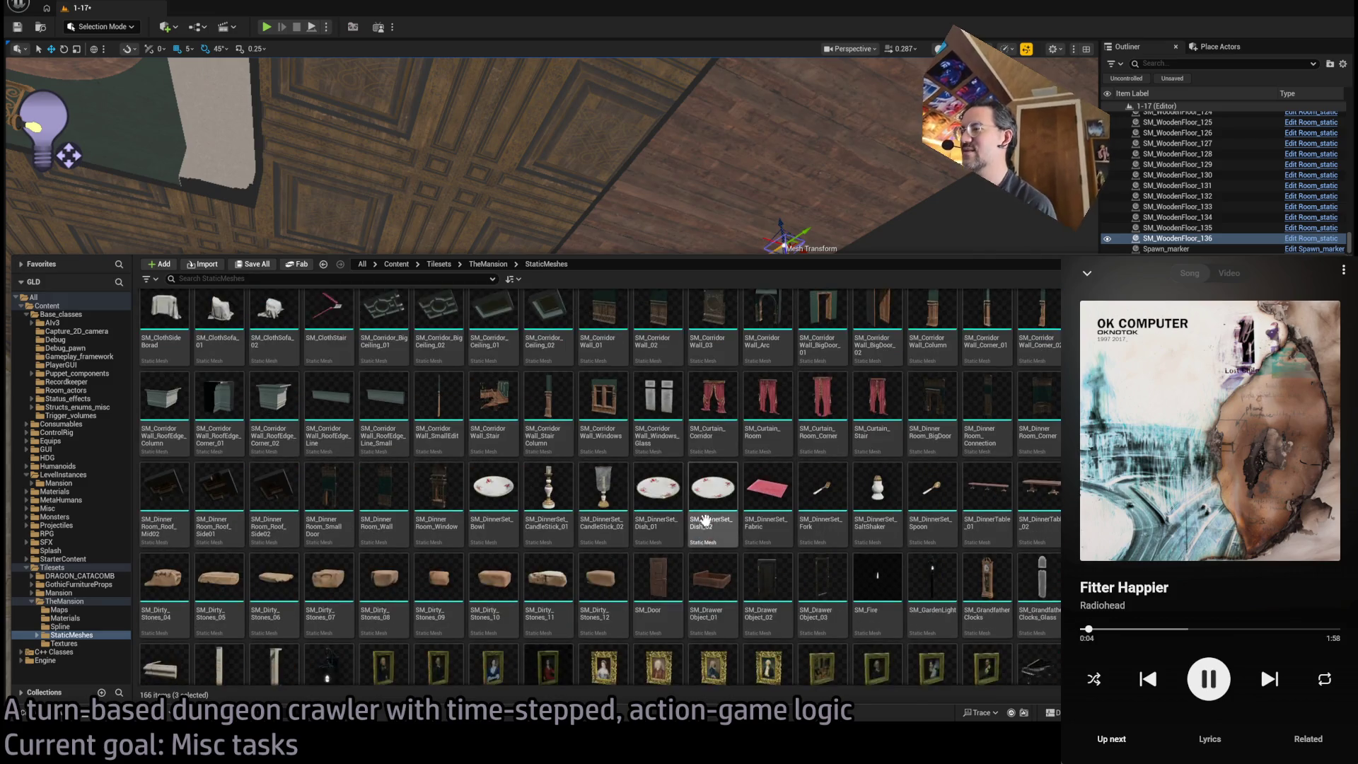
pyautogui.scroll(-1, 705, 521)
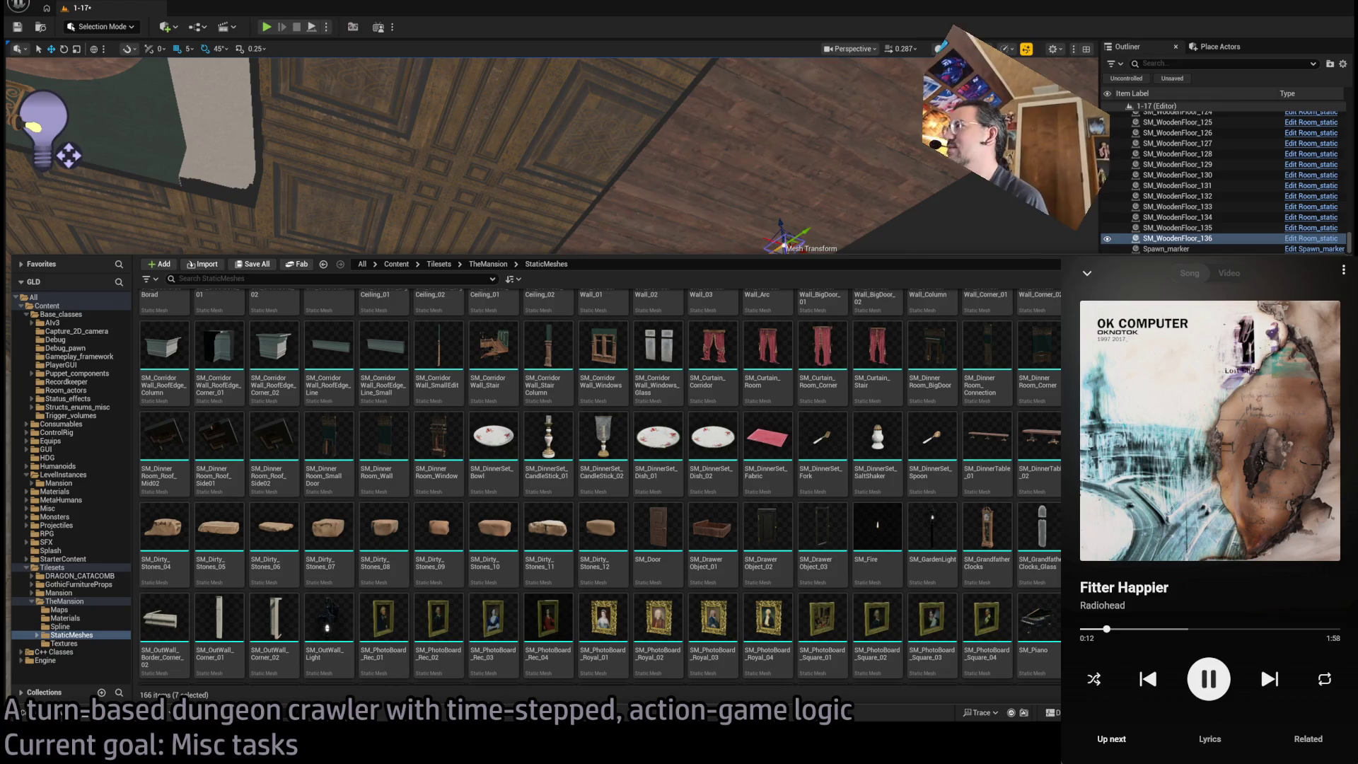
pyautogui.scroll(1, 600, 486)
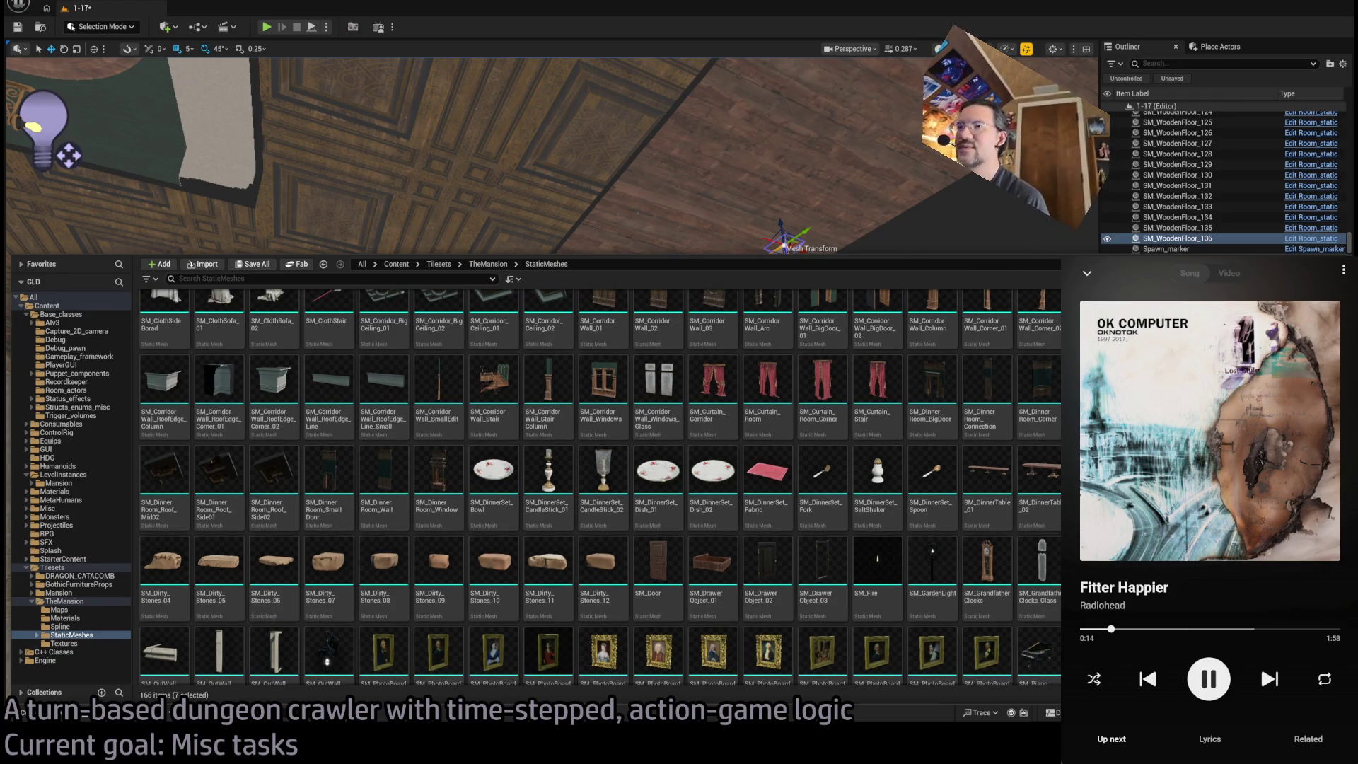
pyautogui.scroll(-4, 549, 495)
pyautogui.keyDown('ctrl'); pyautogui.click(182, 506); pyautogui.keyUp('ctrl')
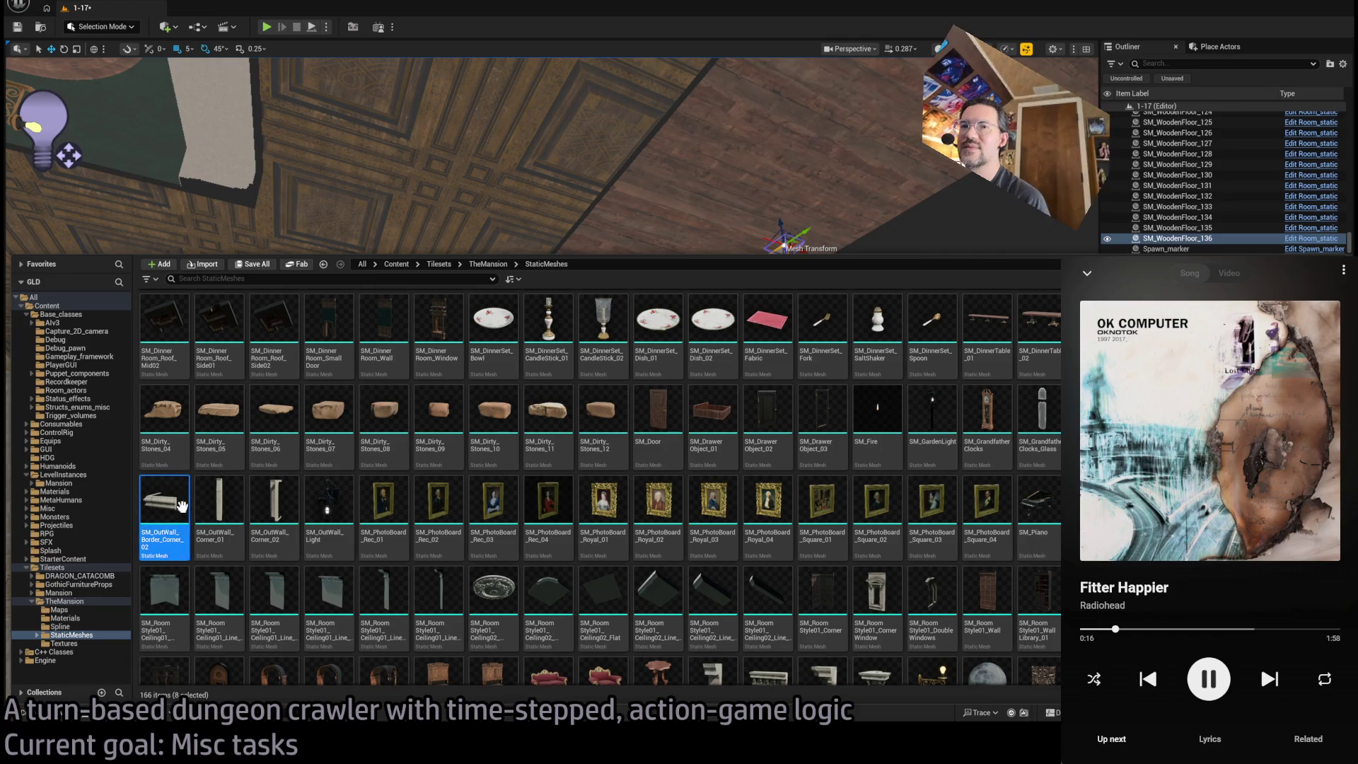
pyautogui.keyDown('ctrl'); pyautogui.click(220, 506); pyautogui.keyUp('ctrl')
pyautogui.keyDown('ctrl'); pyautogui.click(275, 507); pyautogui.keyUp('ctrl')
pyautogui.scroll(-1, 1038, 608)
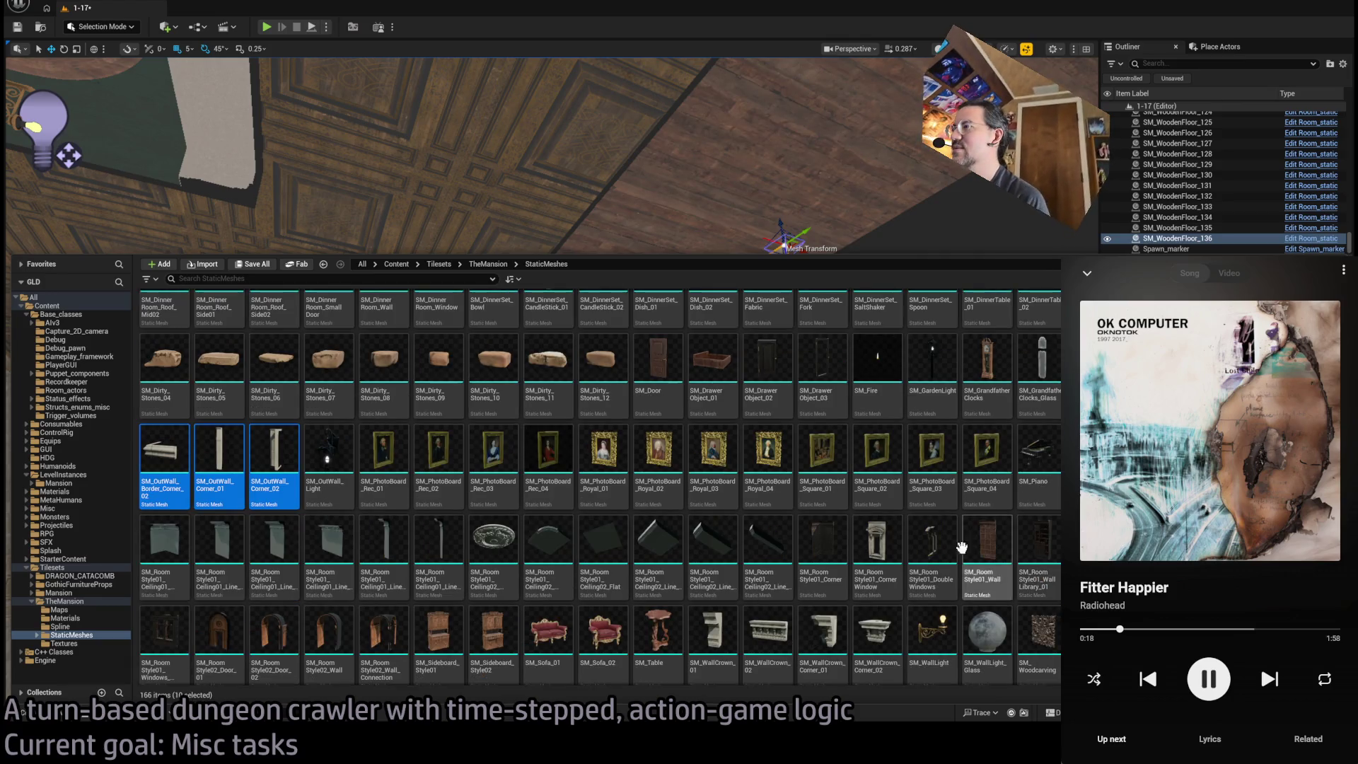
# Add the Style01 corner and double windows plus four WallCrown meshes, and move all 16 into Modular_exterior.
pyautogui.keyDown('ctrl'); pyautogui.click(884, 549); pyautogui.keyUp('ctrl')
pyautogui.keyDown('ctrl'); pyautogui.click(937, 541); pyautogui.keyUp('ctrl')
pyautogui.scroll(-1, 778, 580)
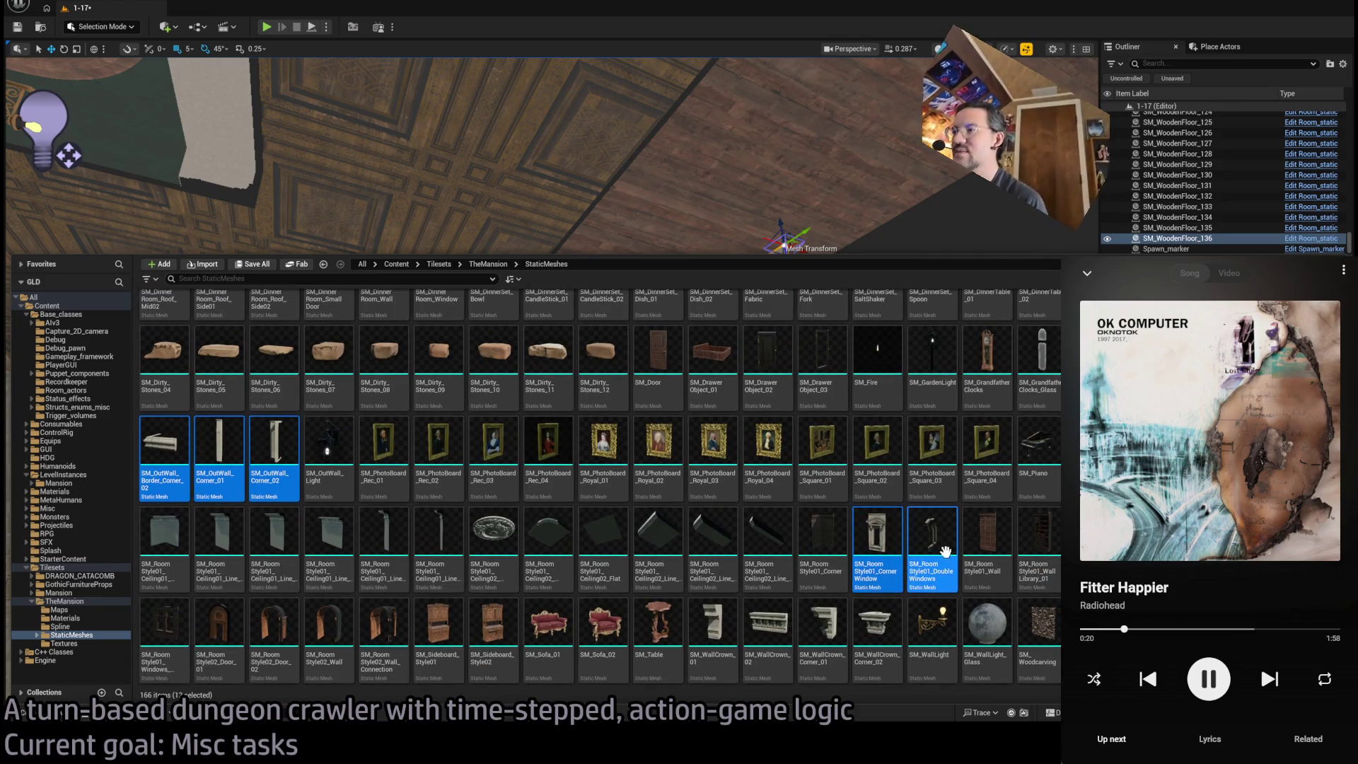
pyautogui.keyDown('ctrl'); pyautogui.click(713, 636); pyautogui.keyUp('ctrl')
pyautogui.keyDown('ctrl'); pyautogui.click(768, 636); pyautogui.keyUp('ctrl')
pyautogui.keyDown('ctrl'); pyautogui.click(824, 623); pyautogui.keyUp('ctrl')
pyautogui.keyDown('ctrl'); pyautogui.click(877, 622); pyautogui.keyUp('ctrl')
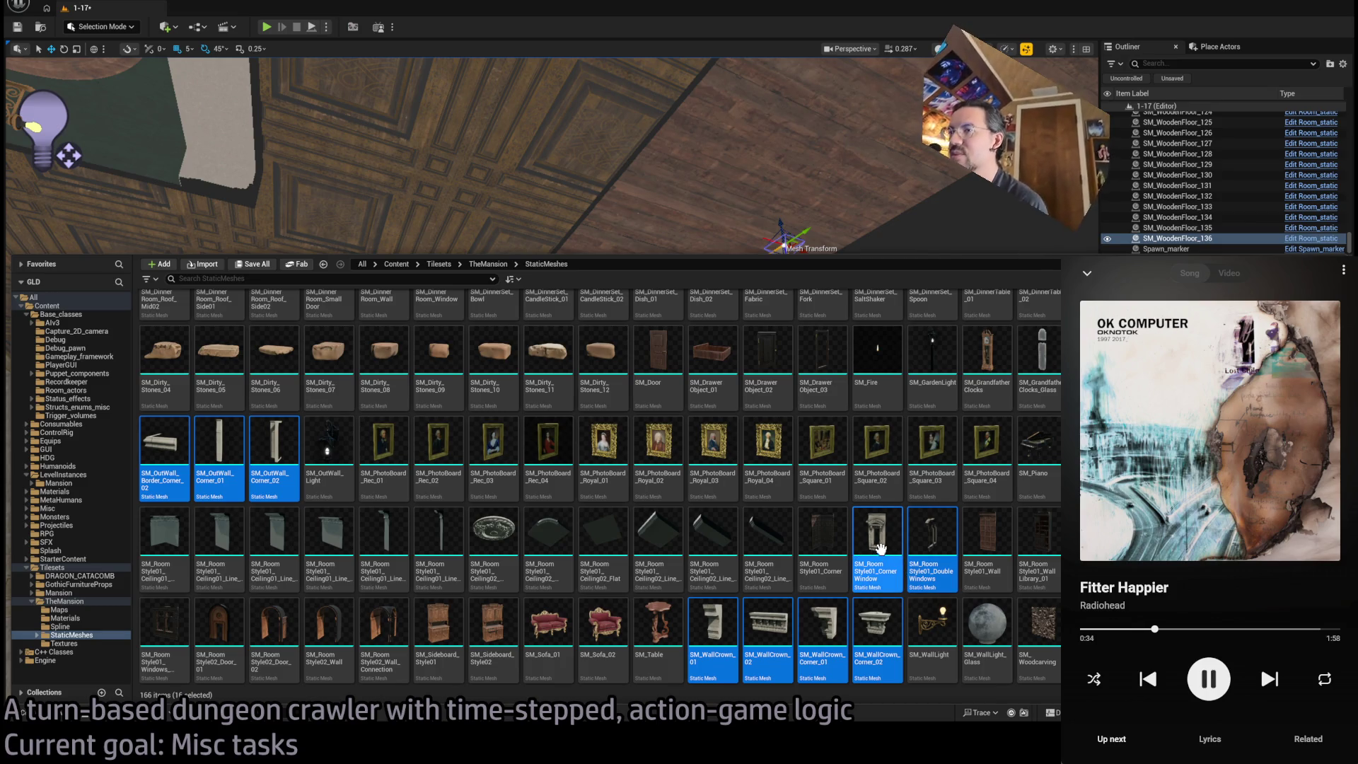
pyautogui.scroll(5, 881, 548)
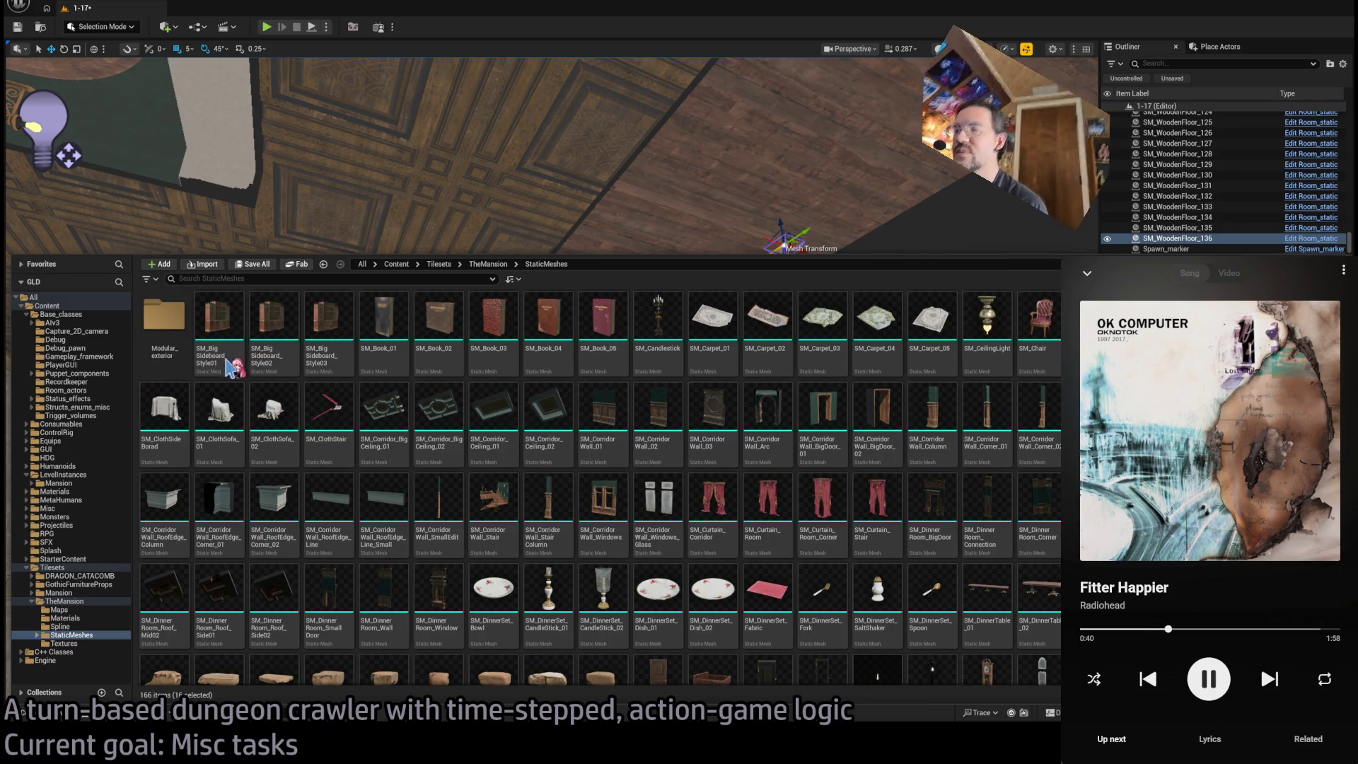
pyautogui.press('Delete')
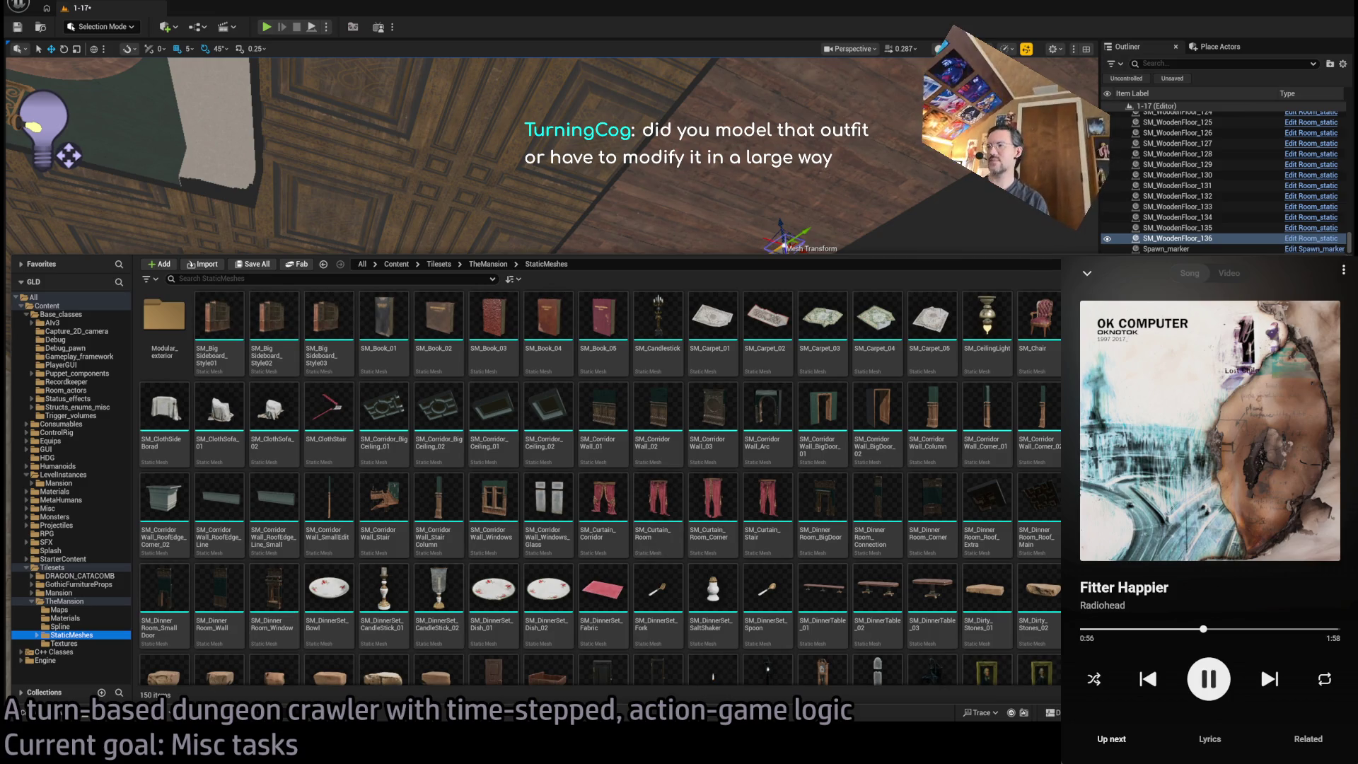
pyautogui.hotkey('ctrl', 'space')
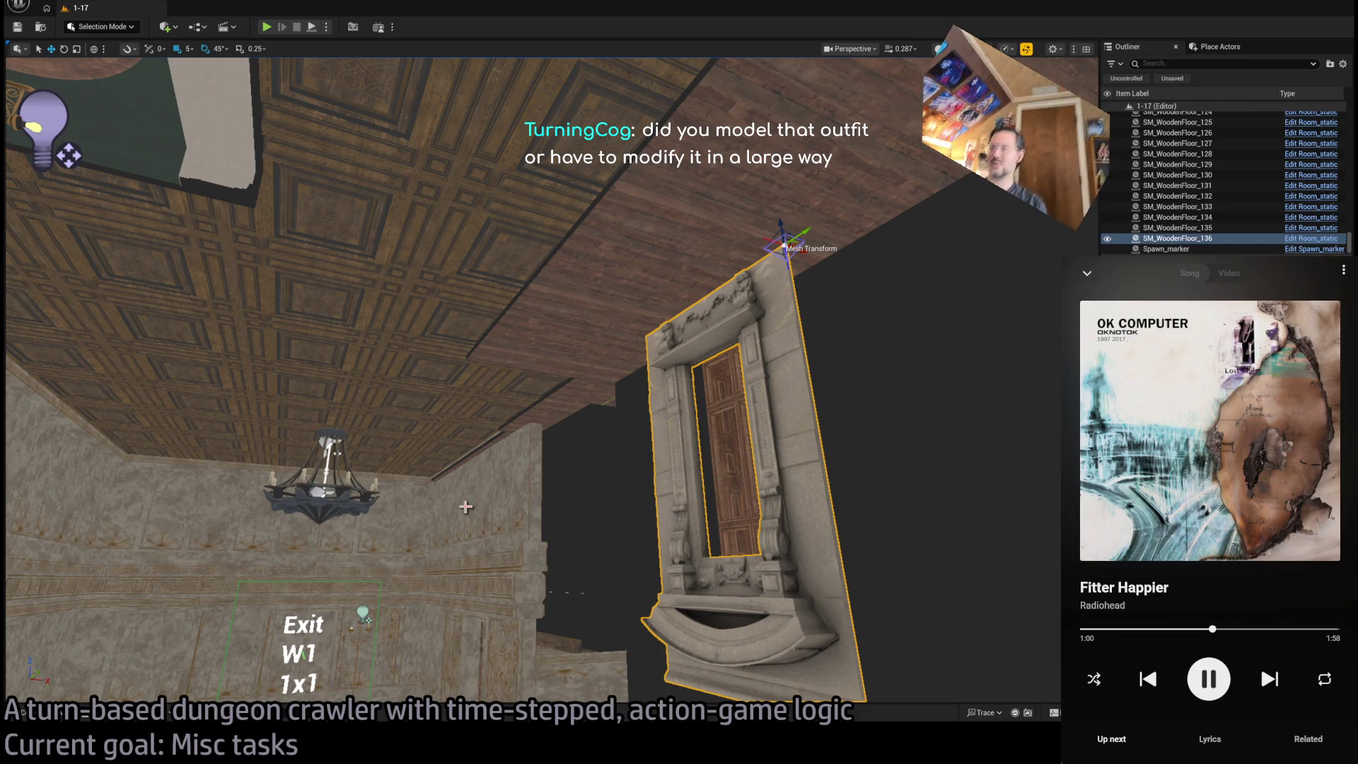
pyautogui.moveTo(85, 678); pyautogui.dragTo(86, 633)
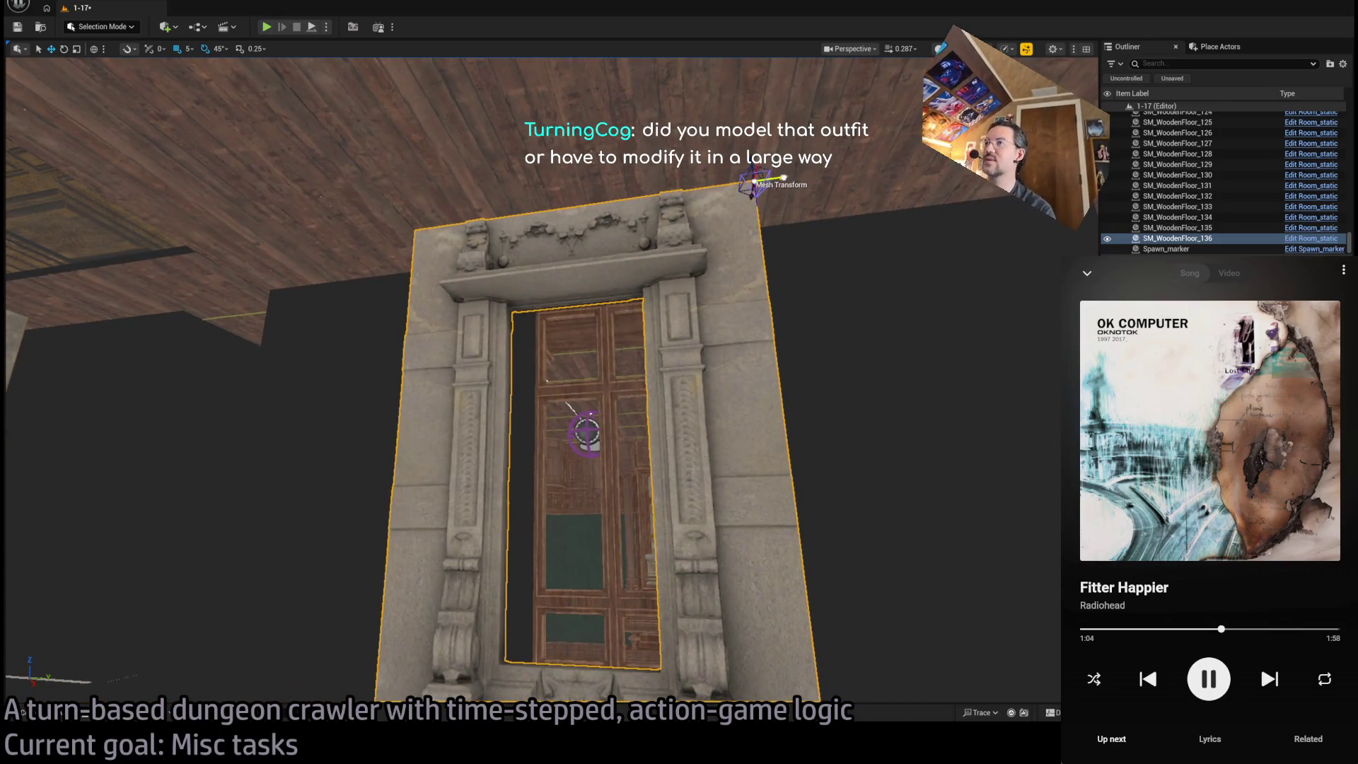
pyautogui.moveTo(762, 189); pyautogui.dragTo(782, 186)
pyautogui.moveTo(775, 413)
pyautogui.mouseDown()
pyautogui.moveTo(764, 346)
pyautogui.moveTo(714, 322)
pyautogui.moveTo(333, 561)
pyautogui.mouseUp()
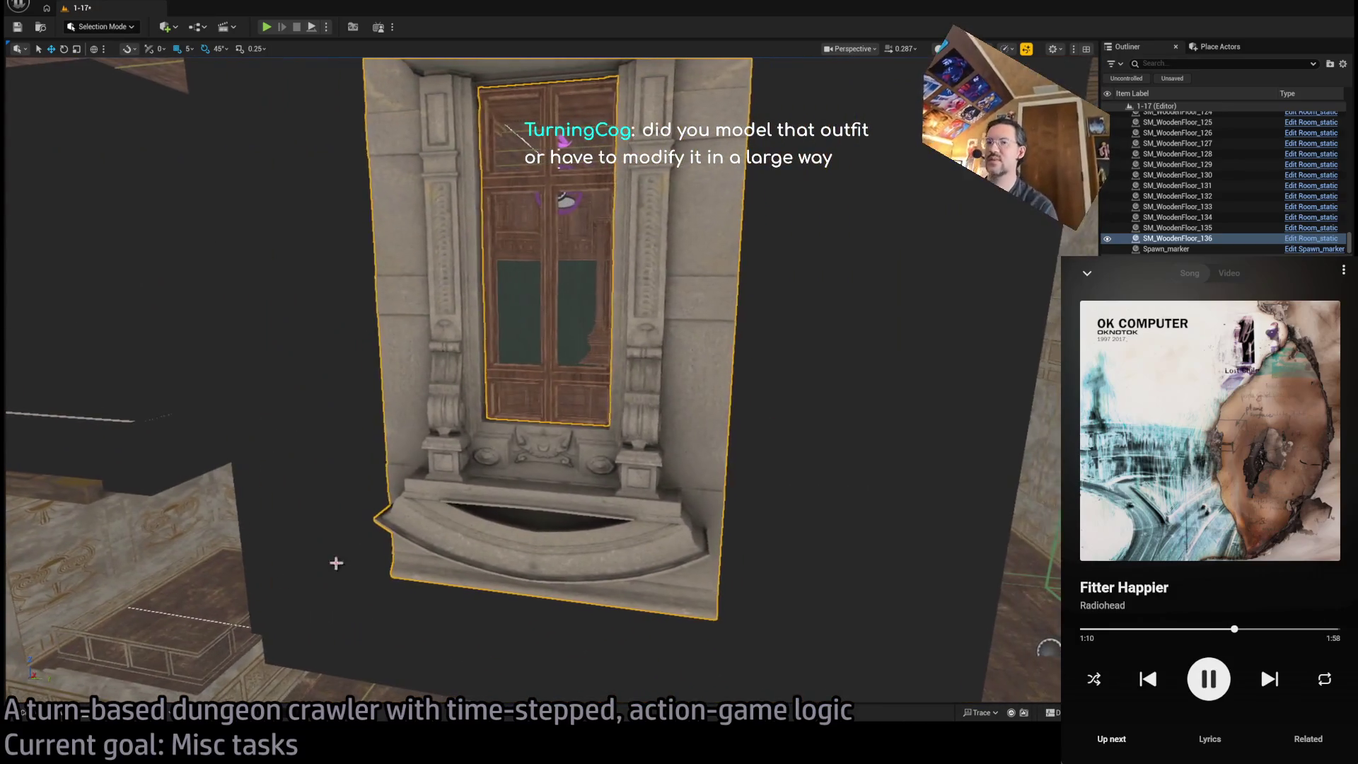
pyautogui.hotkey('ctrl', 'space')
pyautogui.doubleClick(164, 317)
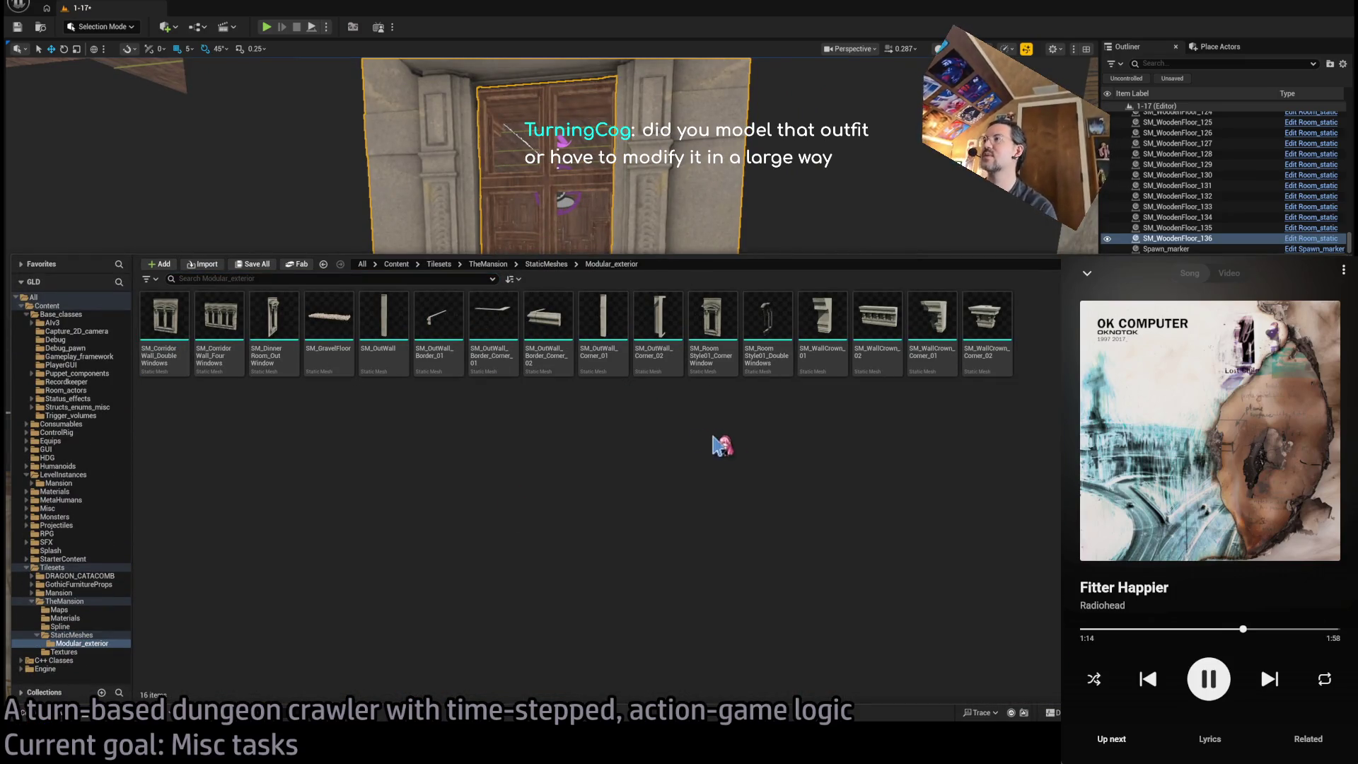
pyautogui.click(331, 328)
pyautogui.click(397, 330)
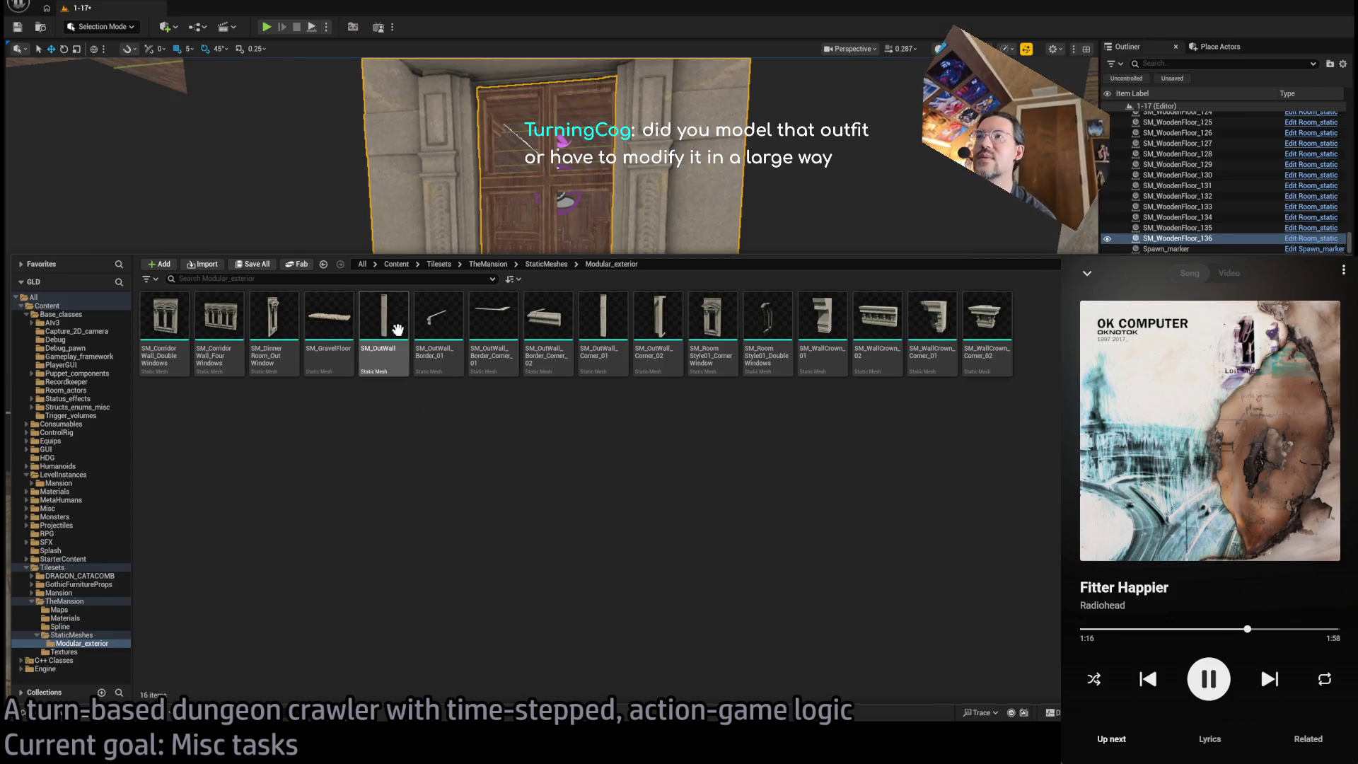
pyautogui.click(600, 347)
pyautogui.click(658, 355)
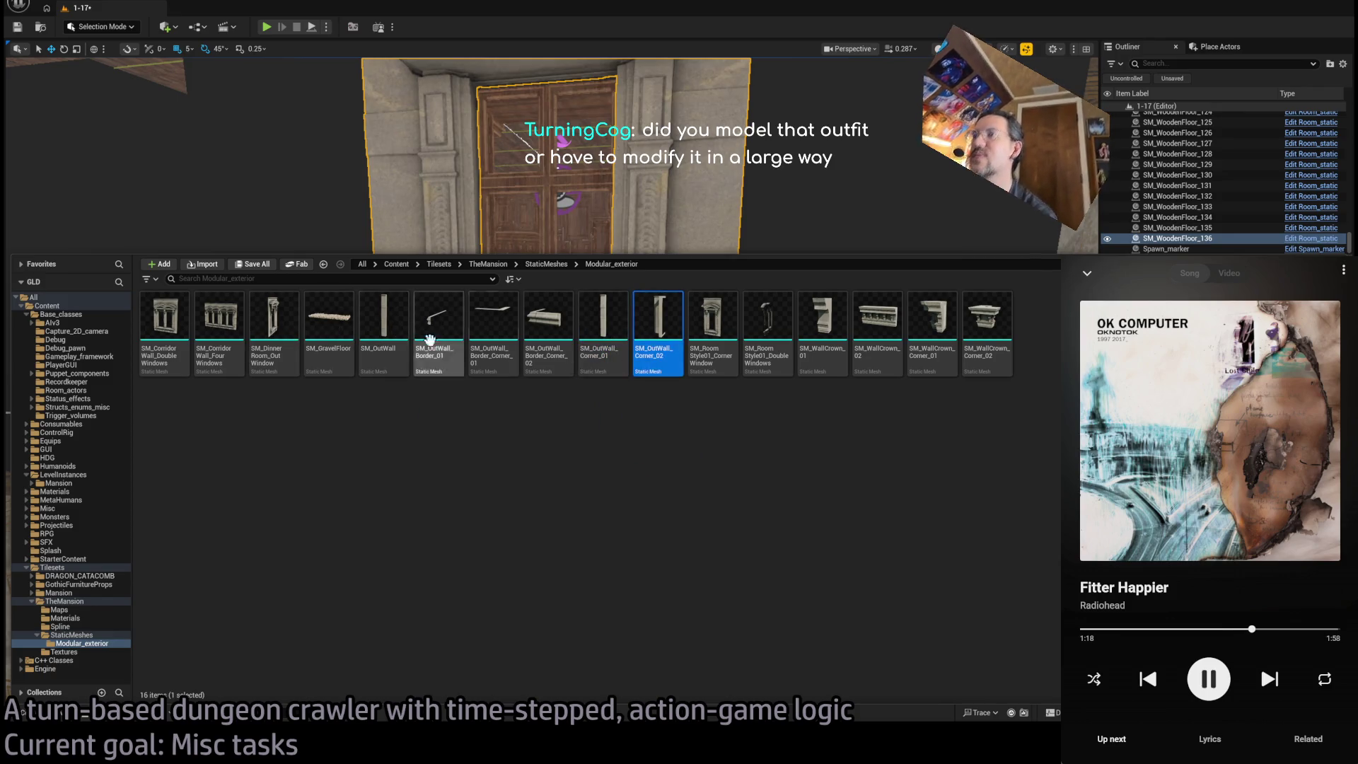
pyautogui.click(396, 326)
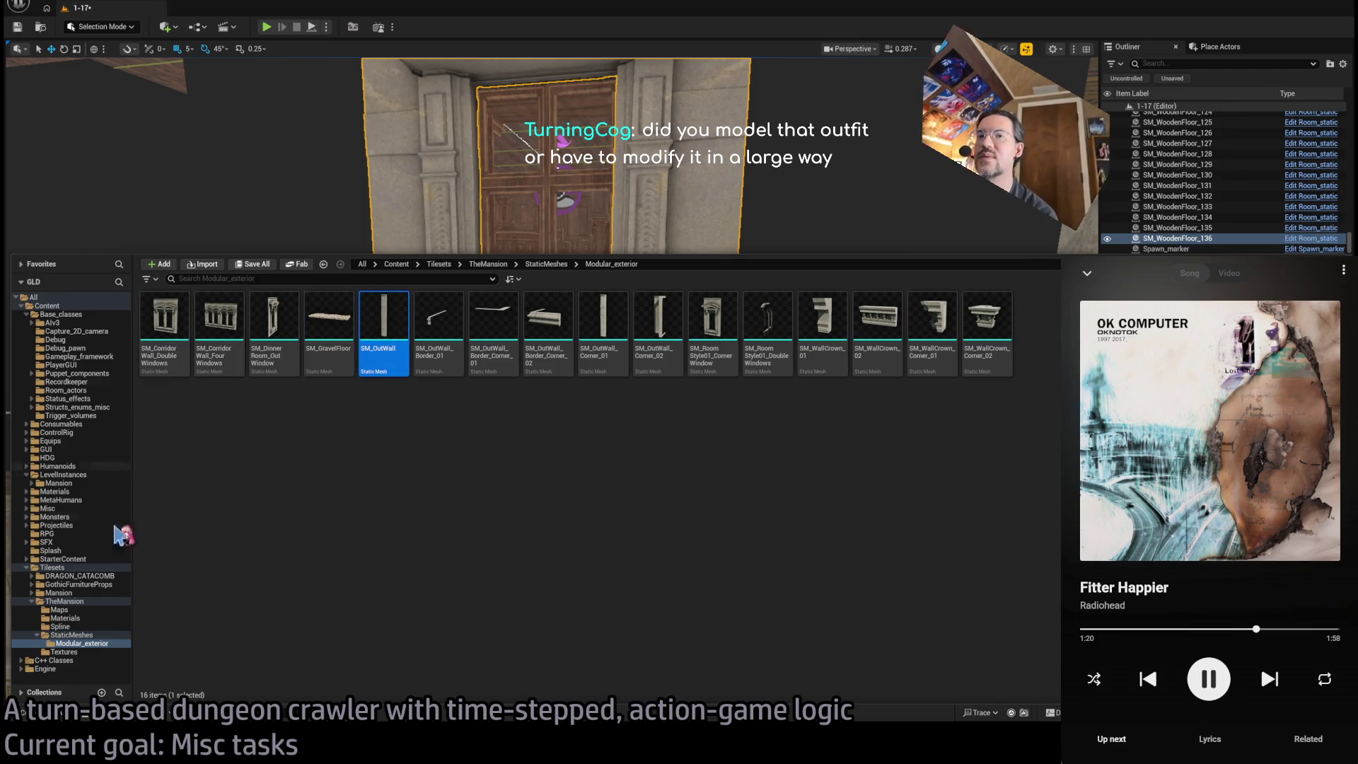
pyautogui.click(99, 635)
pyautogui.write('outwall')
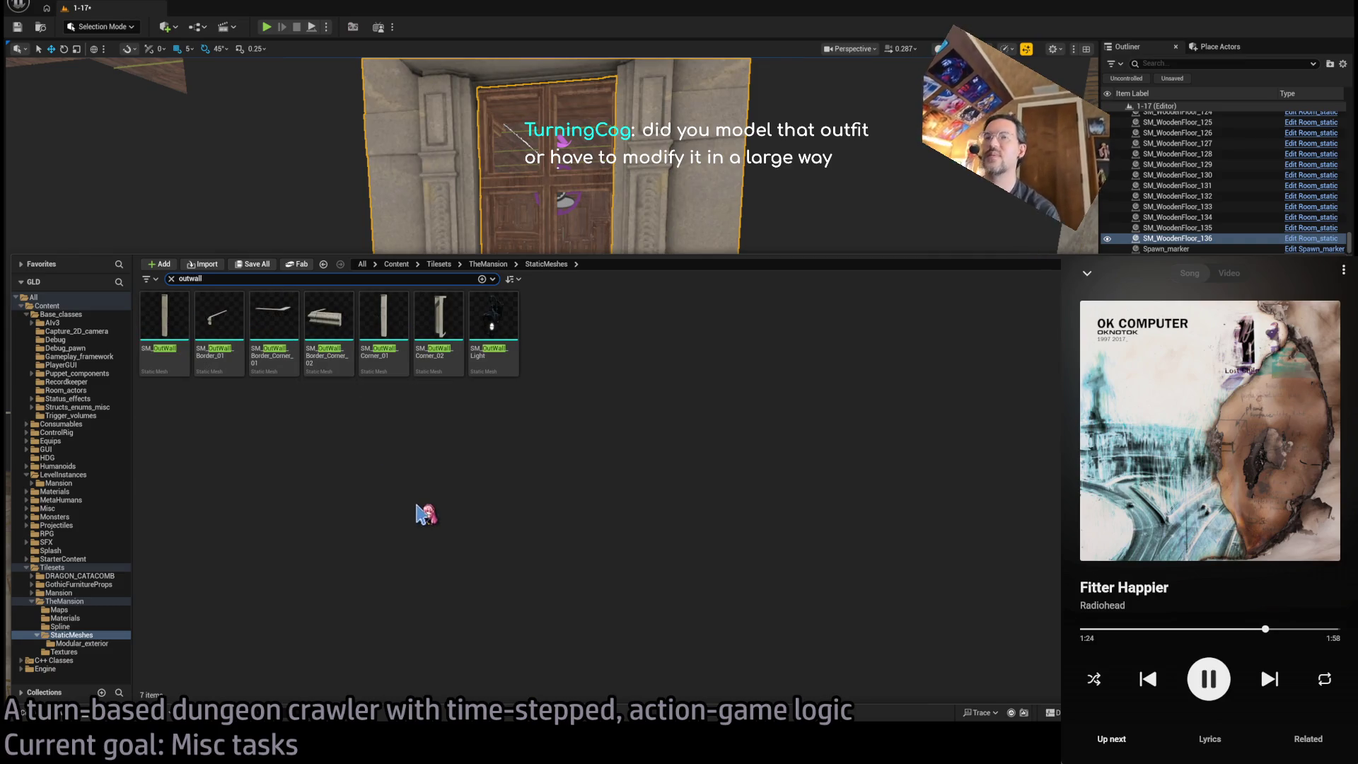
pyautogui.click(494, 332)
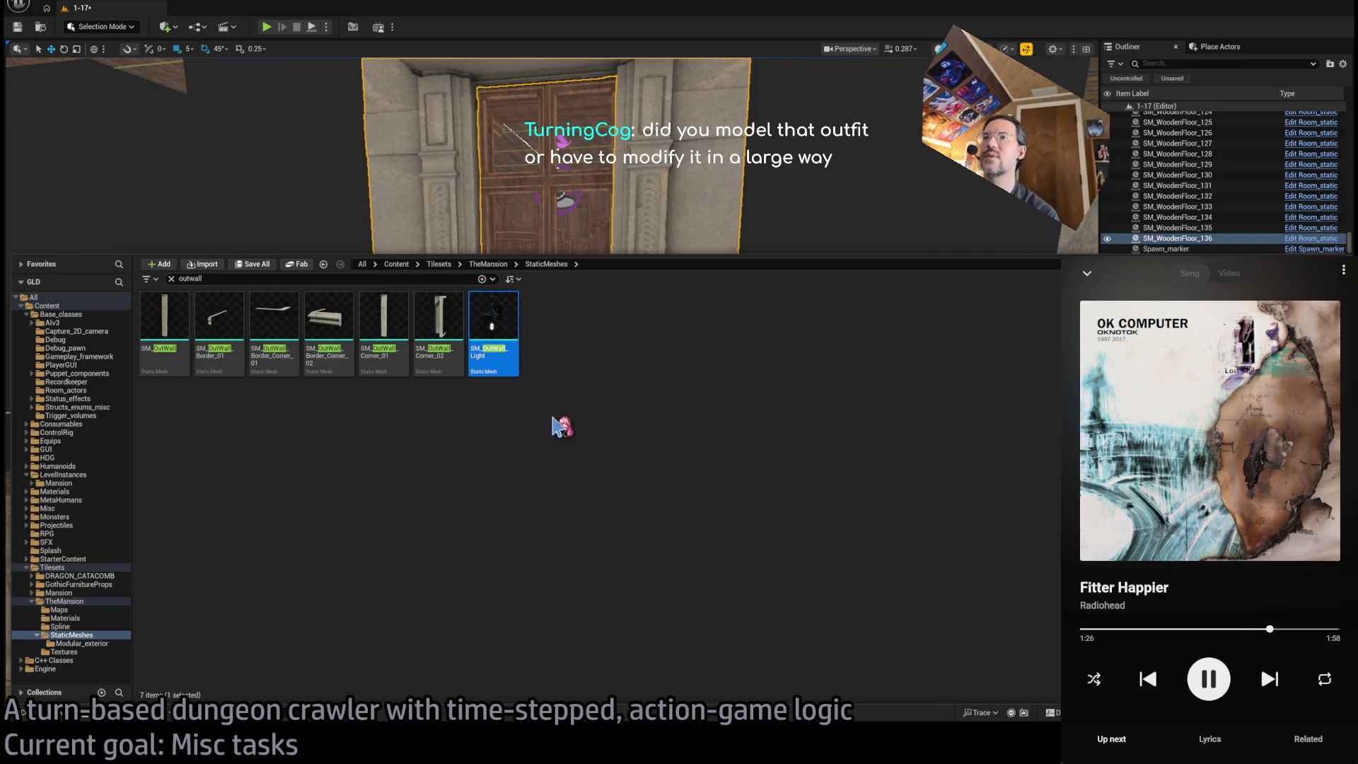
pyautogui.click(171, 279)
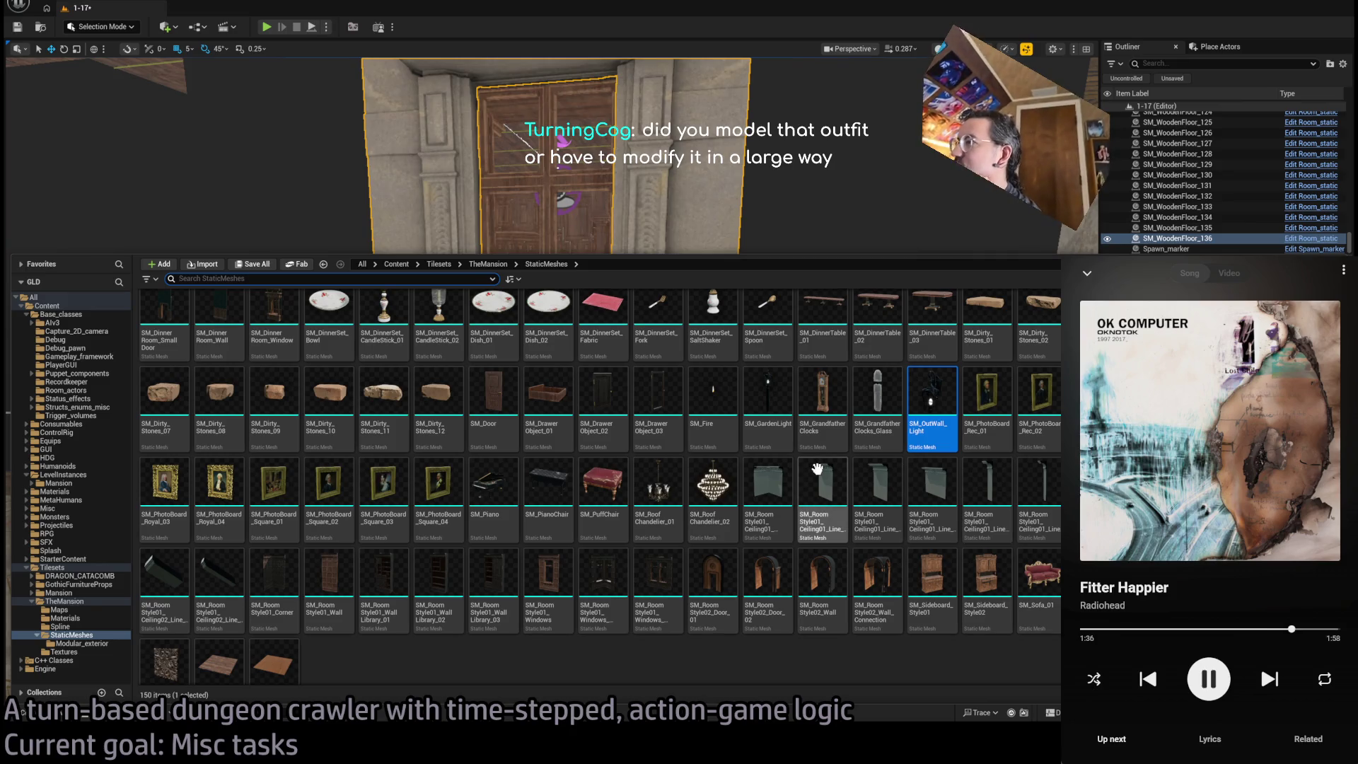
pyautogui.scroll(3, 950, 520)
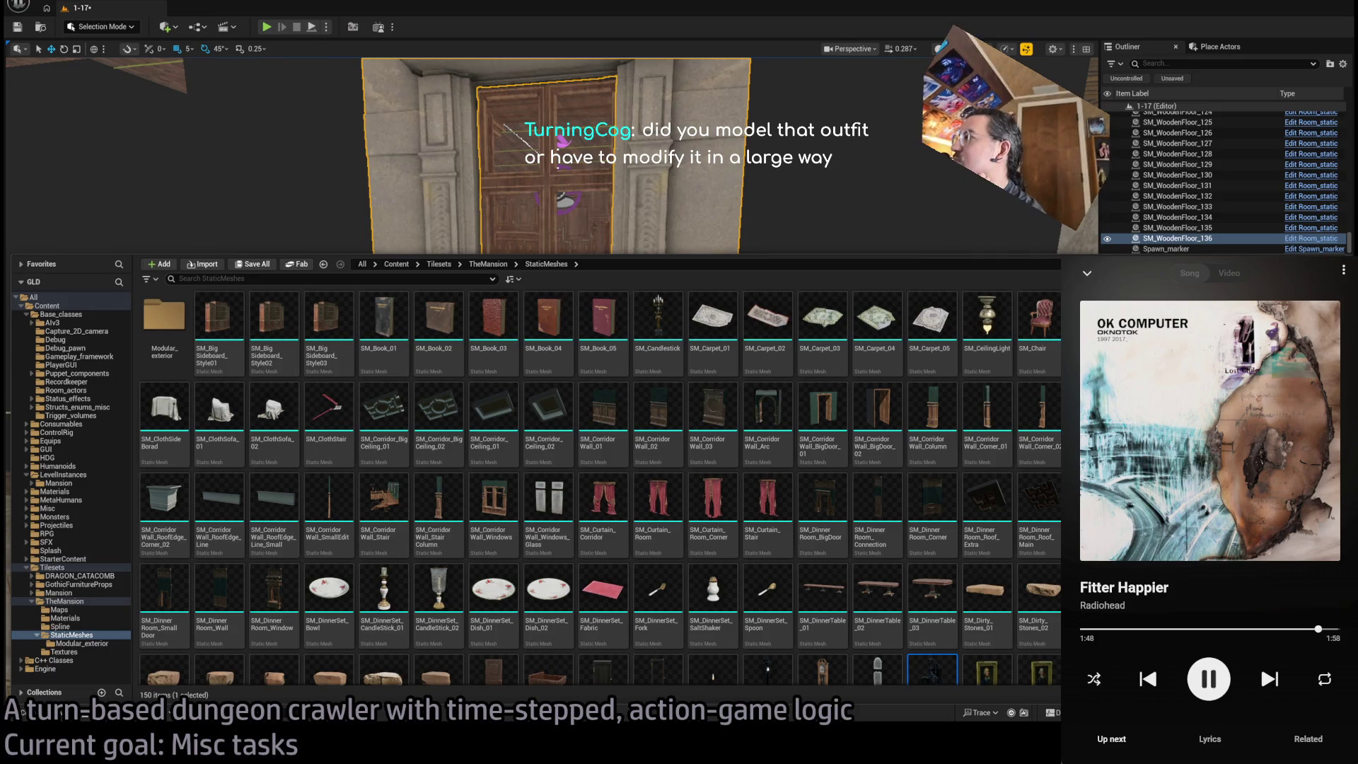
pyautogui.scroll(-4, 602, 488)
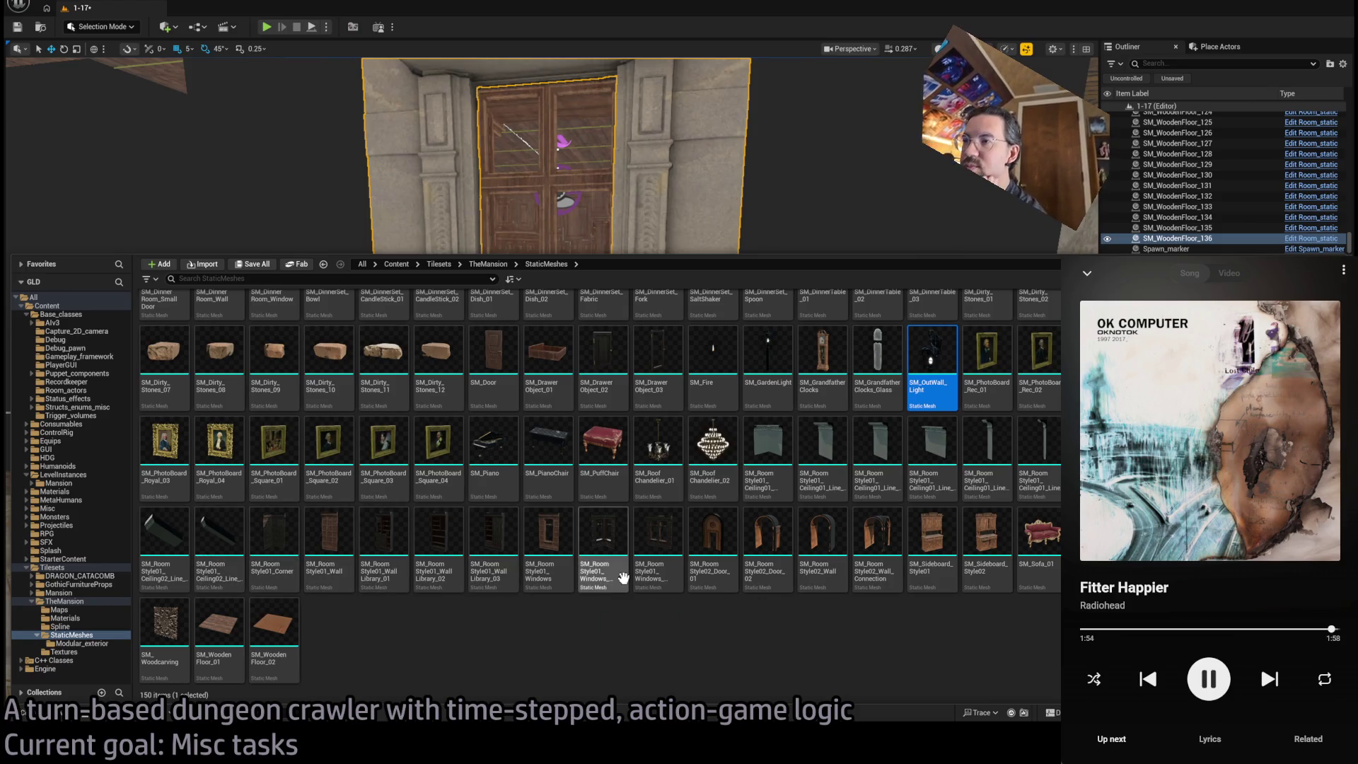
pyautogui.click(659, 542)
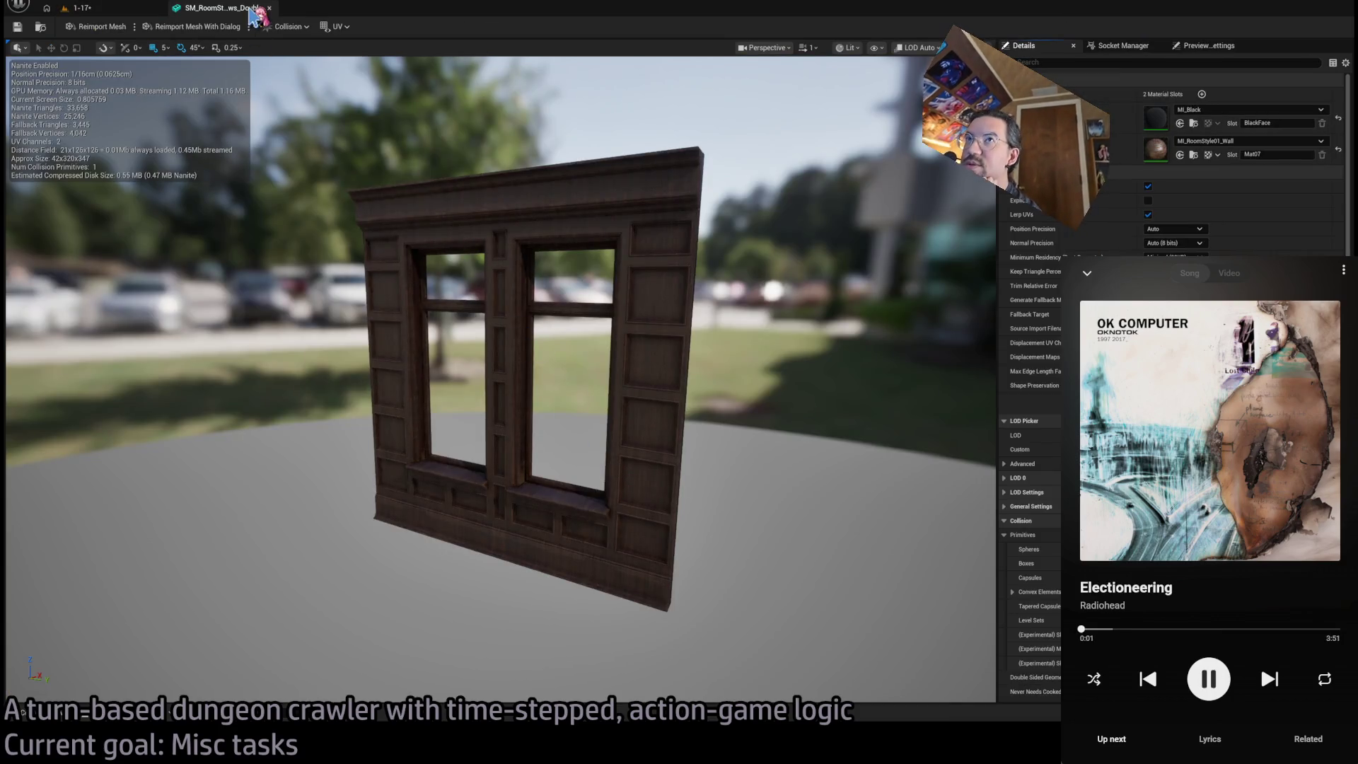
# Move the Spawn_marker down in front of the ornate door frame, then start playing the level.
pyautogui.click(259, 15)
pyautogui.click(61, 715)
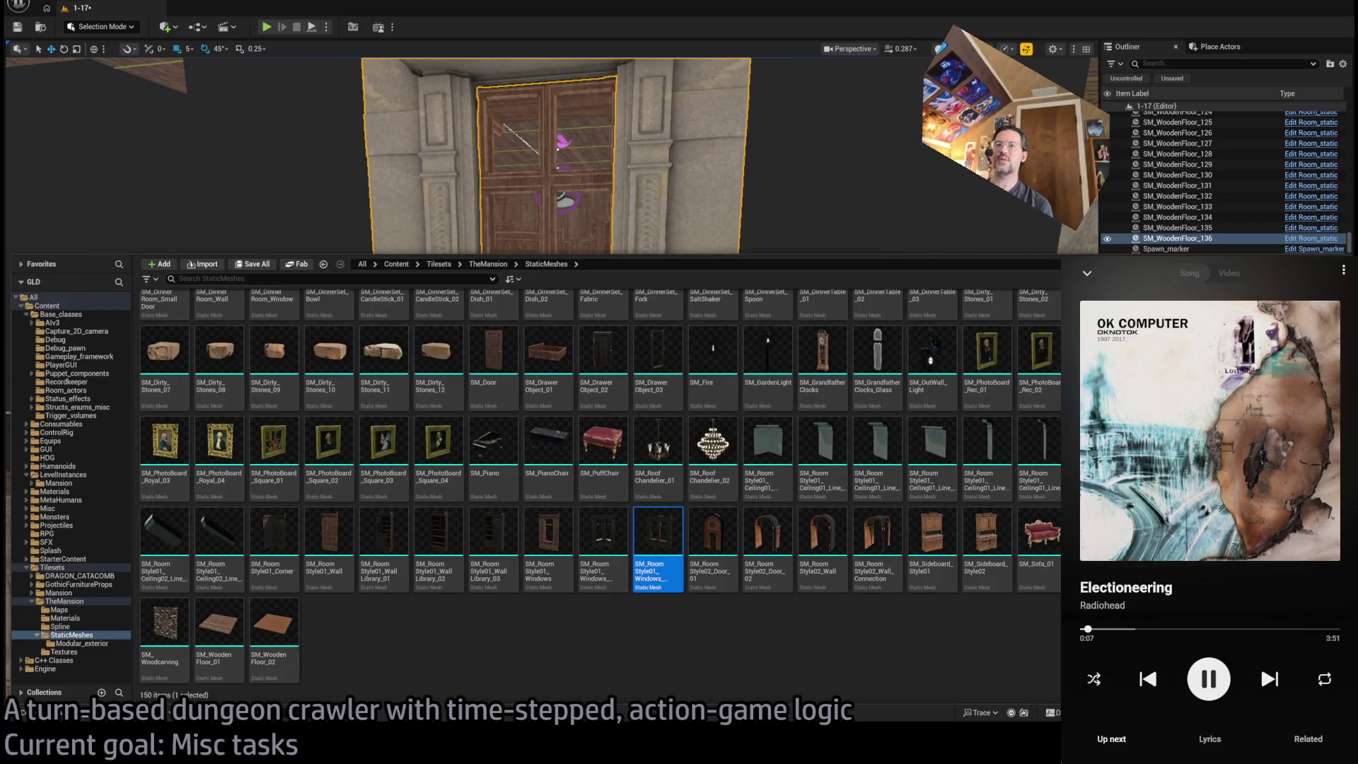
pyautogui.click(660, 190)
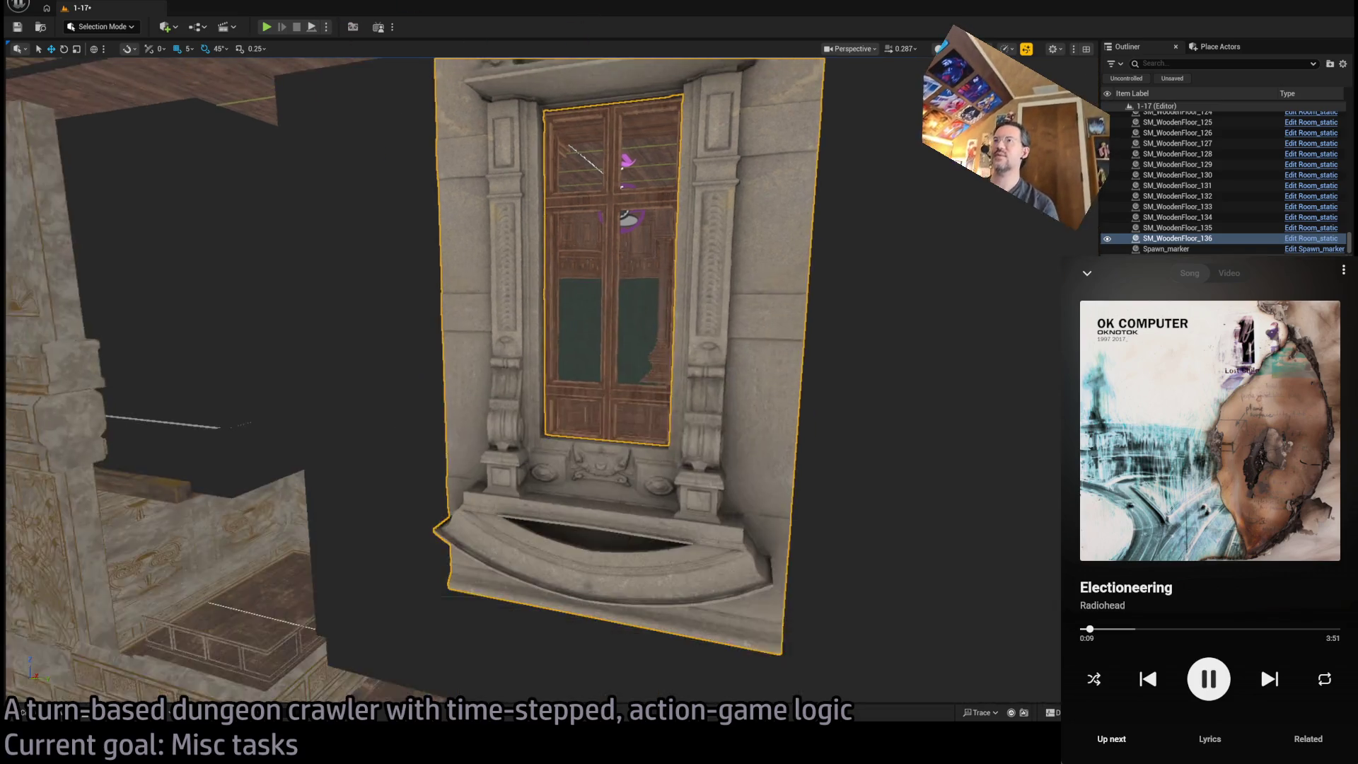
pyautogui.scroll(10, 673, 236)
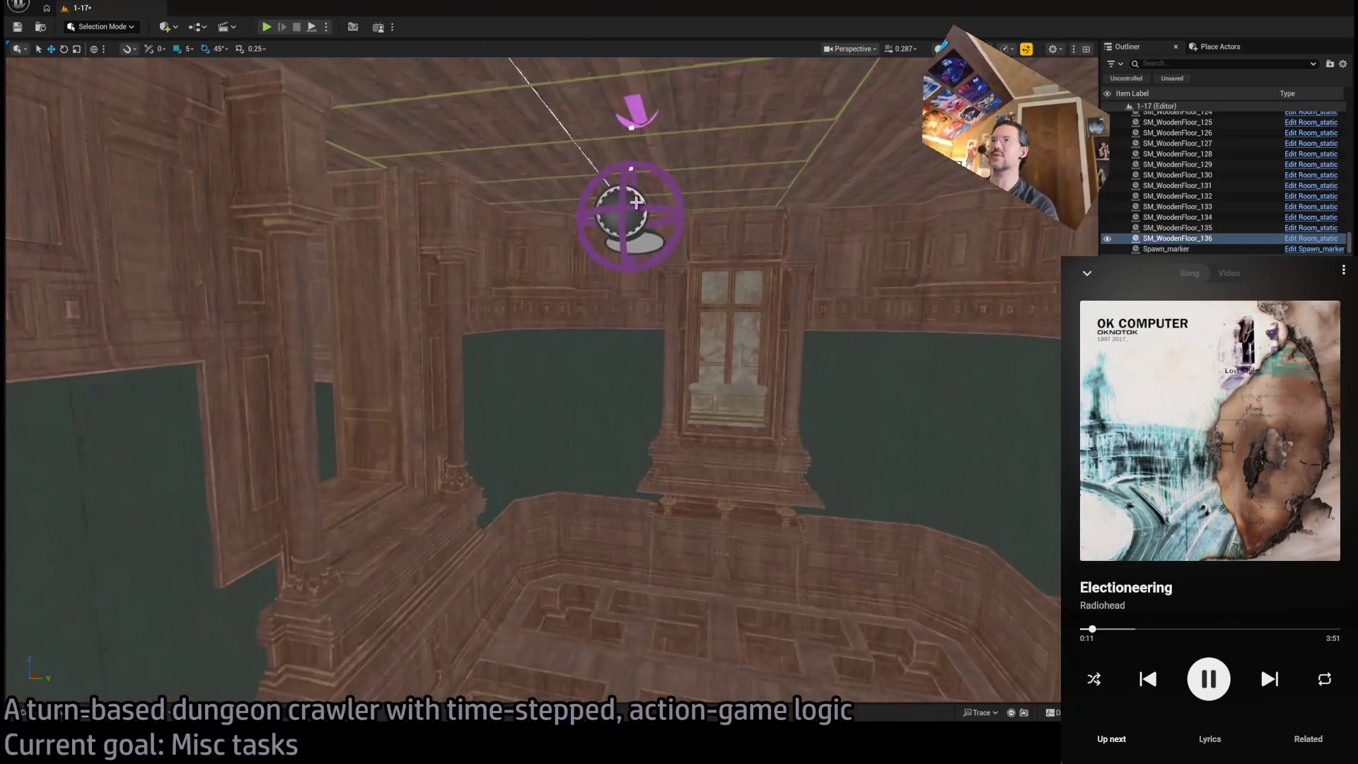
pyautogui.click(674, 236)
pyautogui.scroll(-10, 673, 236)
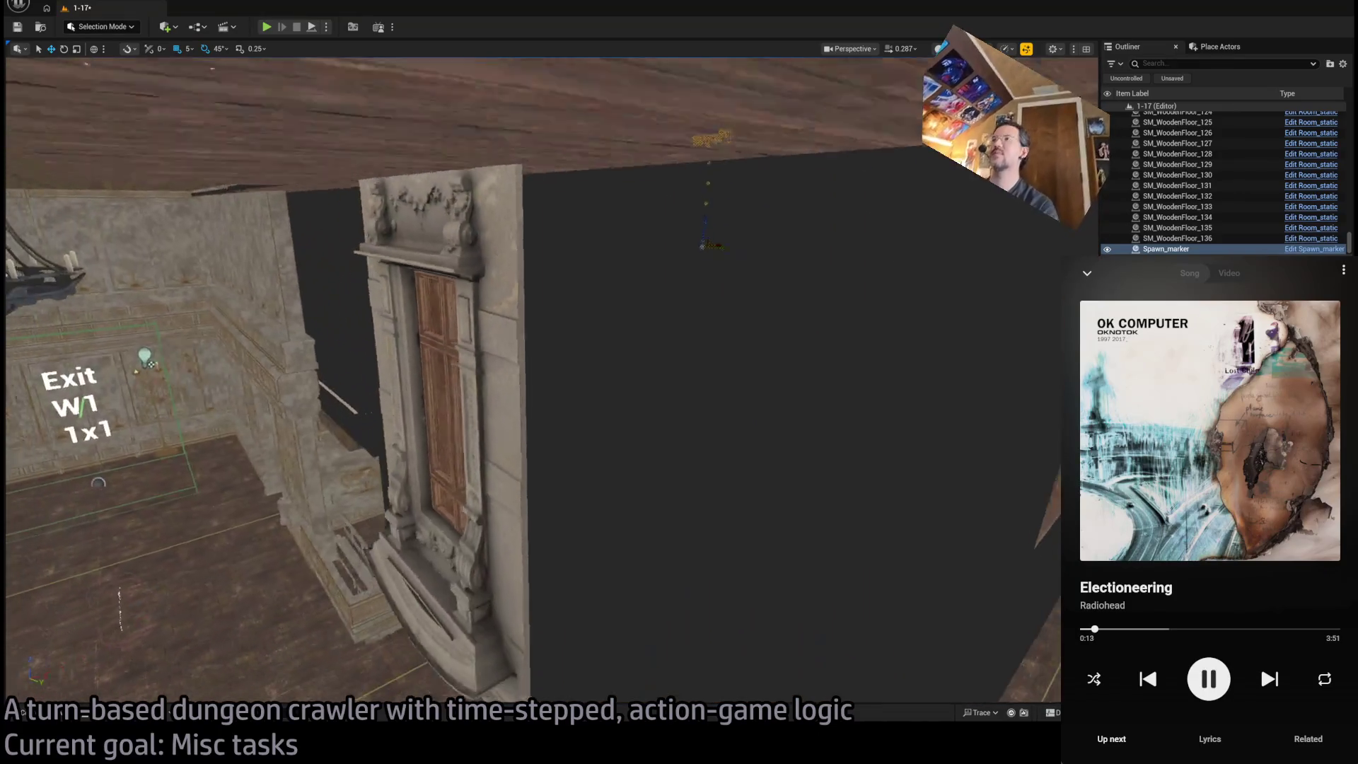
pyautogui.moveTo(748, 253)
pyautogui.mouseDown()
pyautogui.moveTo(680, 189)
pyautogui.moveTo(577, 513)
pyautogui.moveTo(619, 595)
pyautogui.moveTo(647, 583)
pyautogui.moveTo(630, 596)
pyautogui.mouseUp()
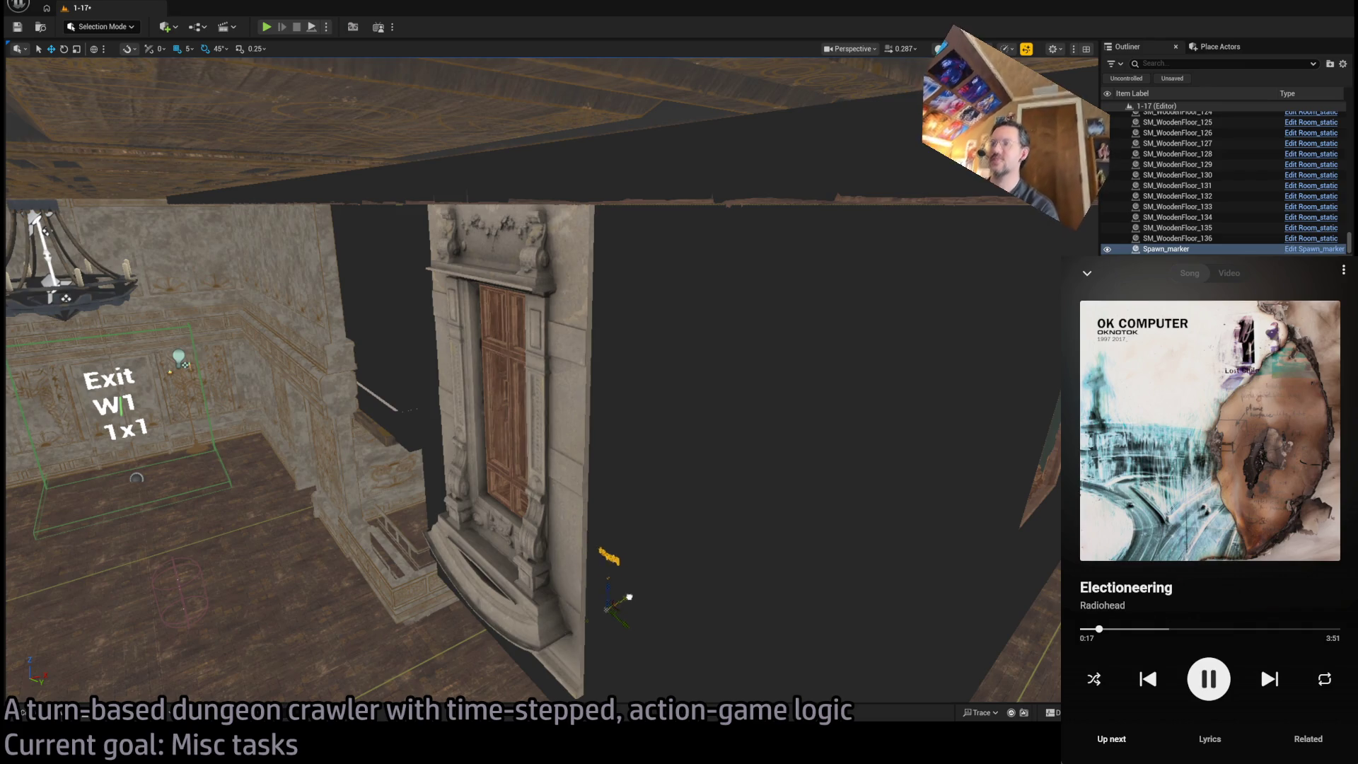
pyautogui.moveTo(538, 382)
pyautogui.mouseDown()
pyautogui.moveTo(495, 428)
pyautogui.moveTo(473, 375)
pyautogui.mouseUp()
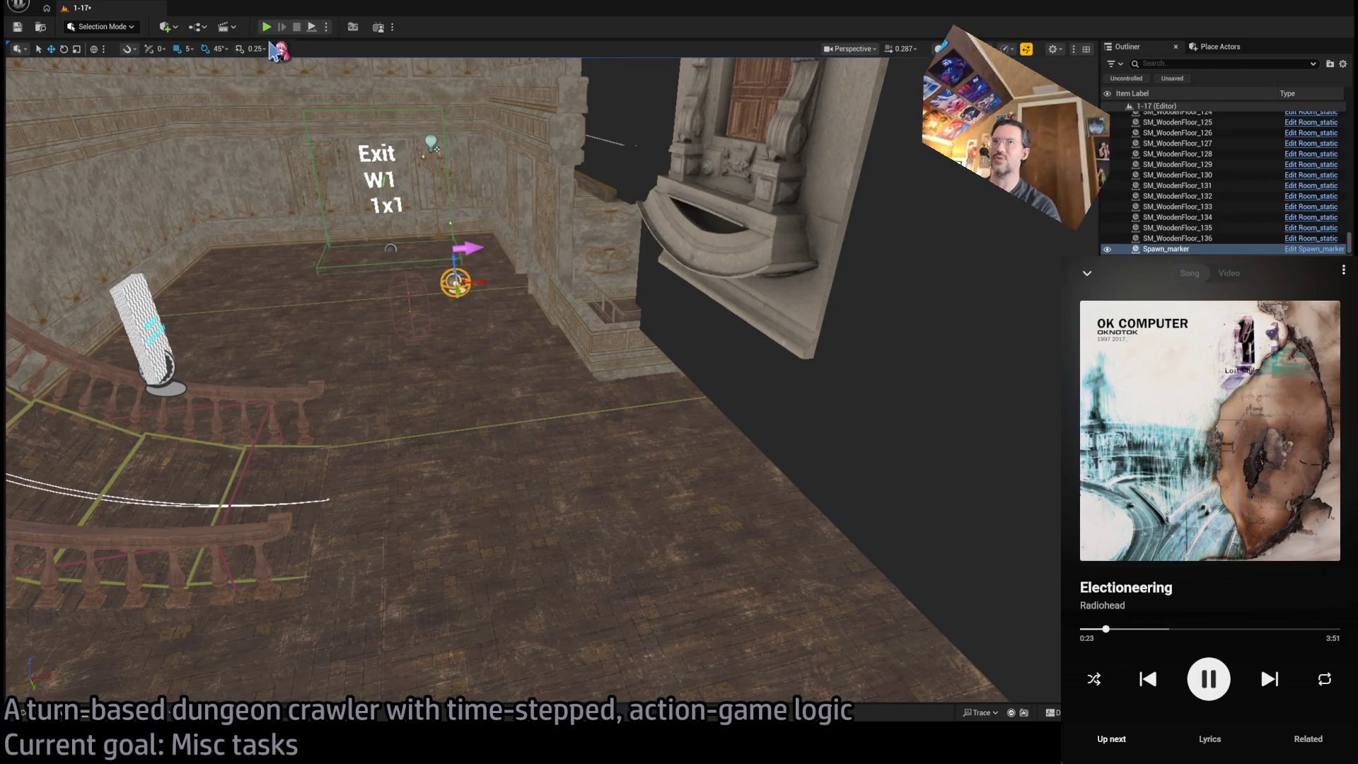
pyautogui.click(274, 27)
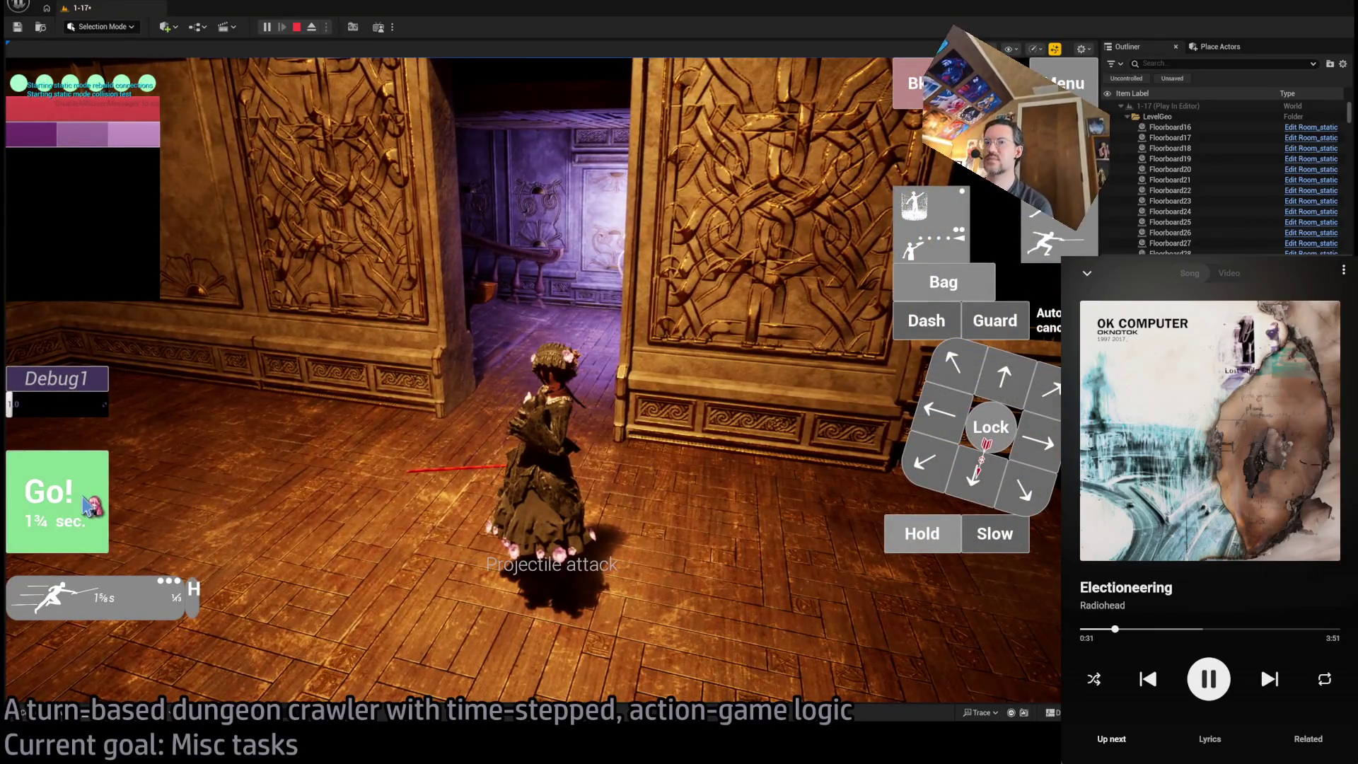
# Play the queued projectile attack turn, eject with F8, re-possess the character, and turn the camera about 45°.
pyautogui.click(105, 487)
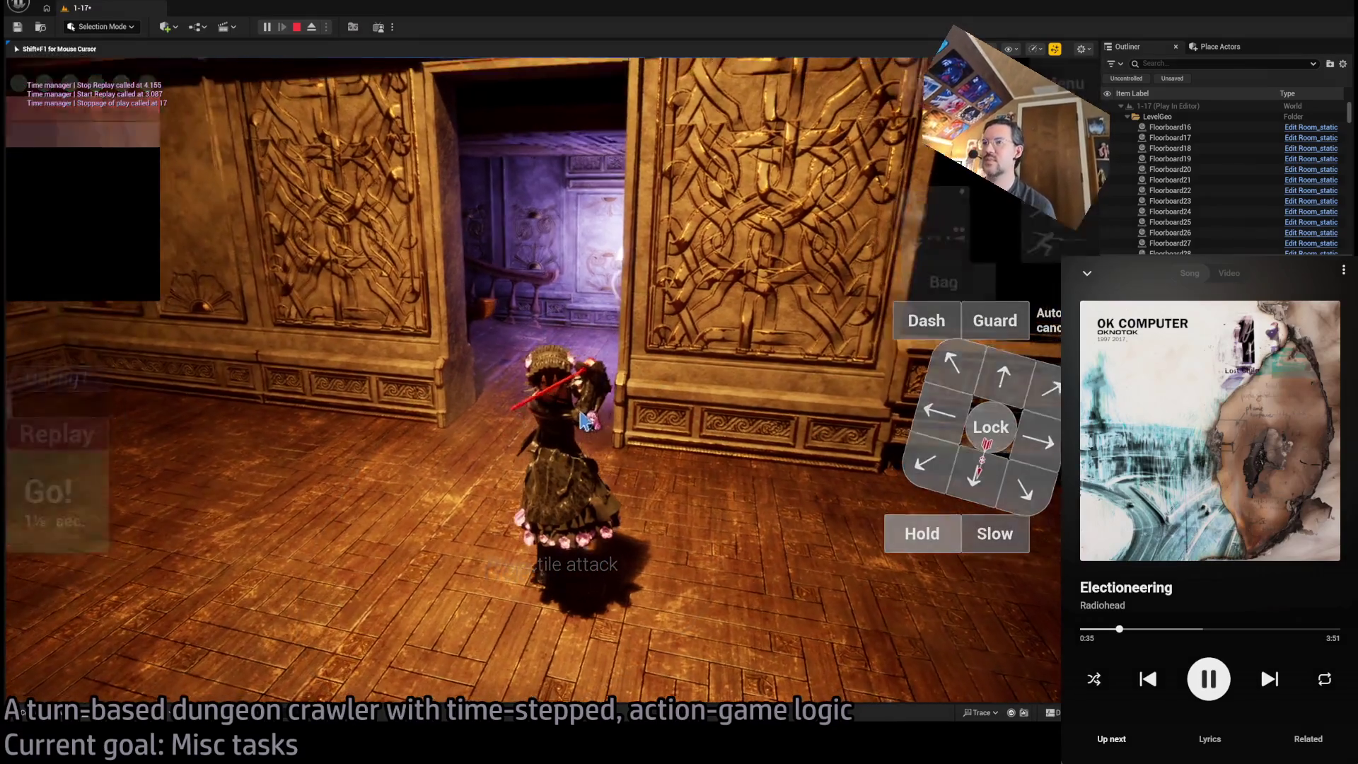
pyautogui.press('F8')
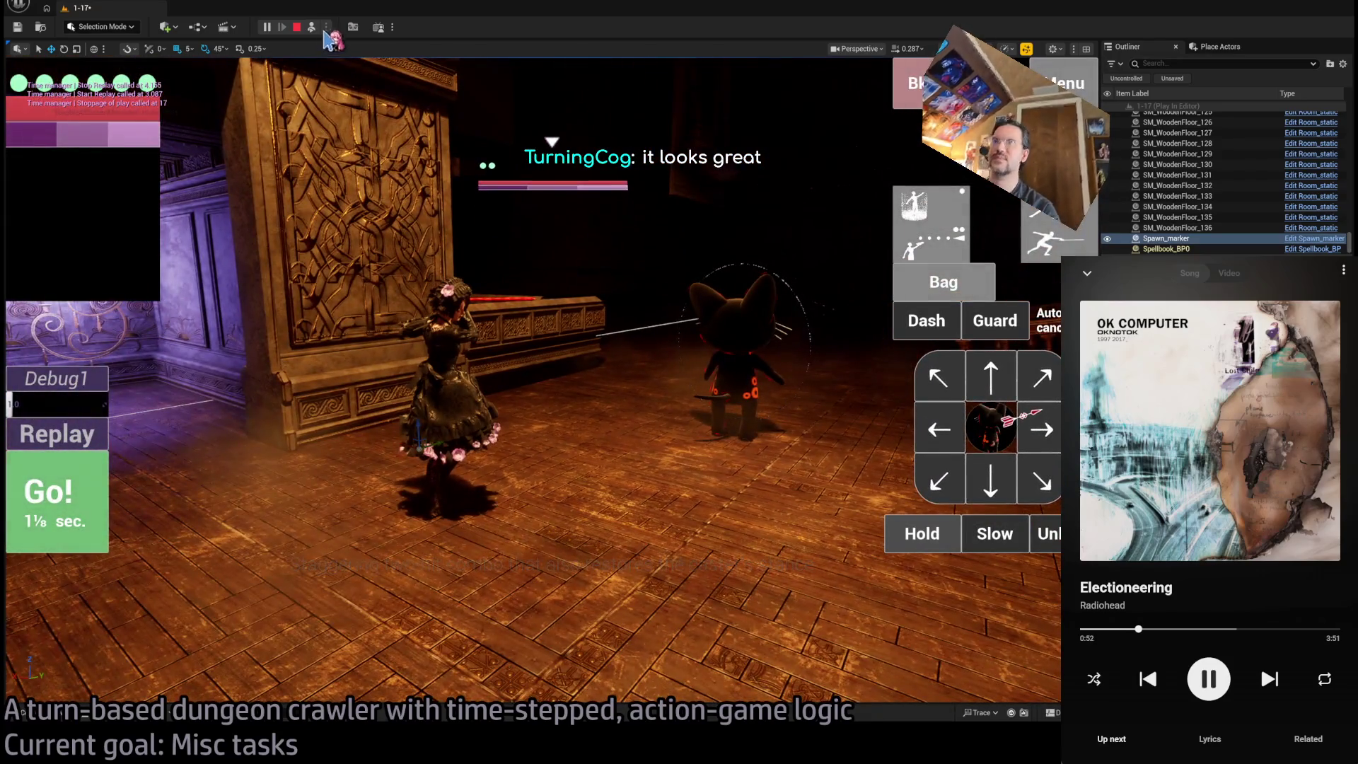
pyautogui.click(315, 28)
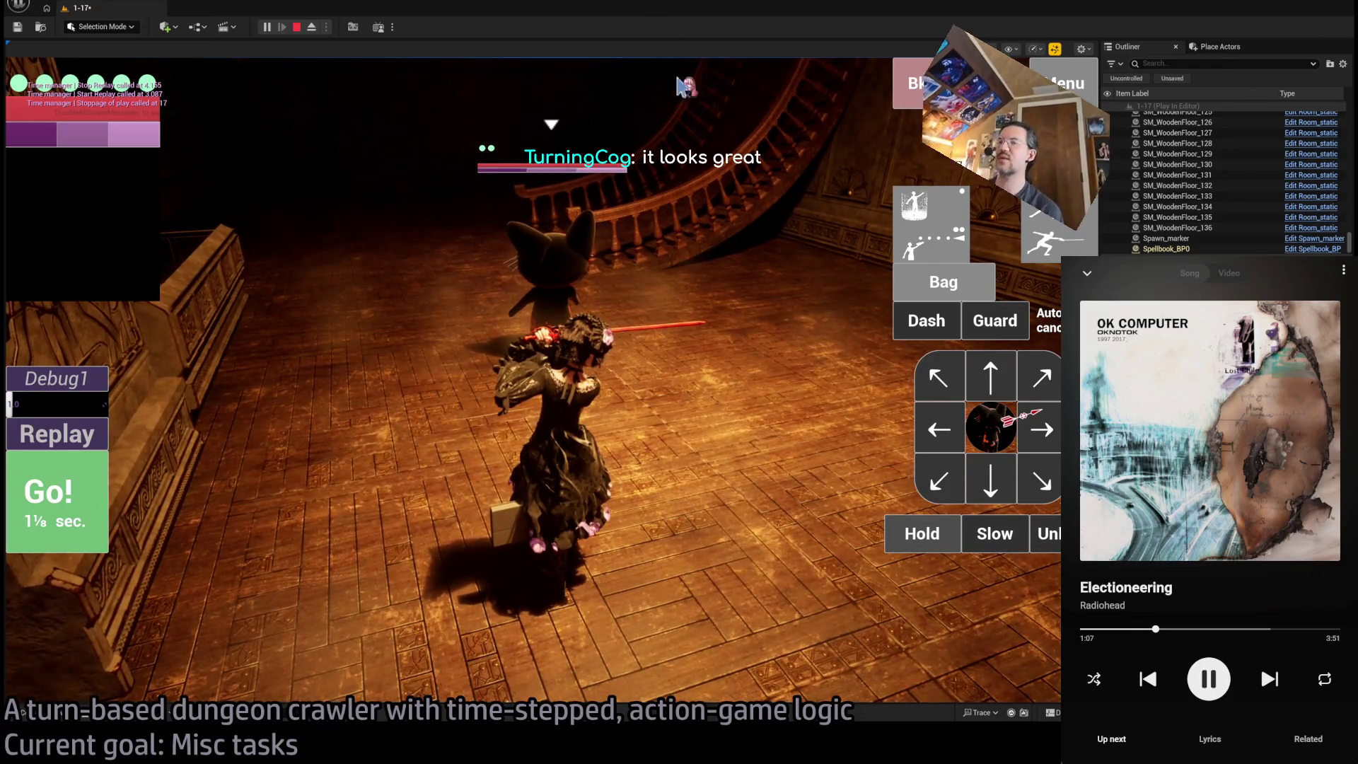
pyautogui.click(991, 428)
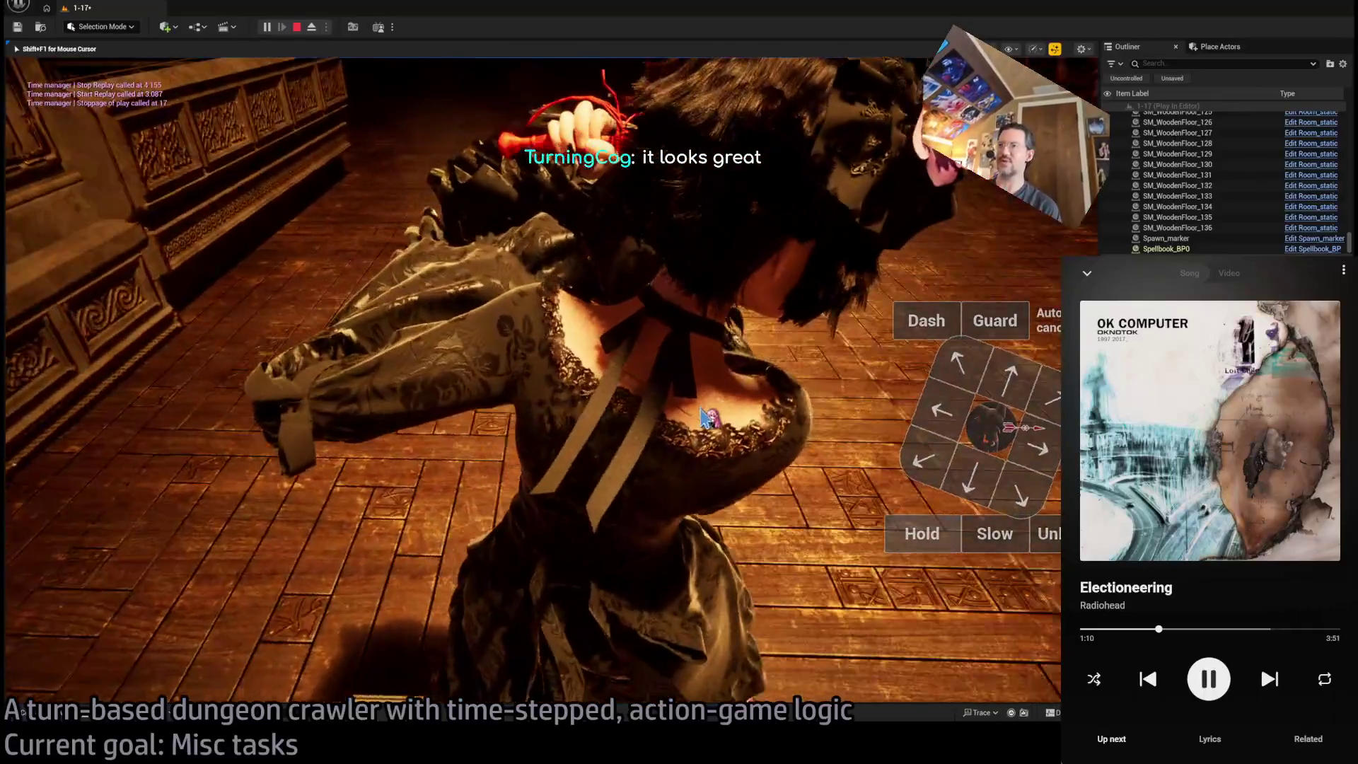
pyautogui.hotkey('shift', 'F1')
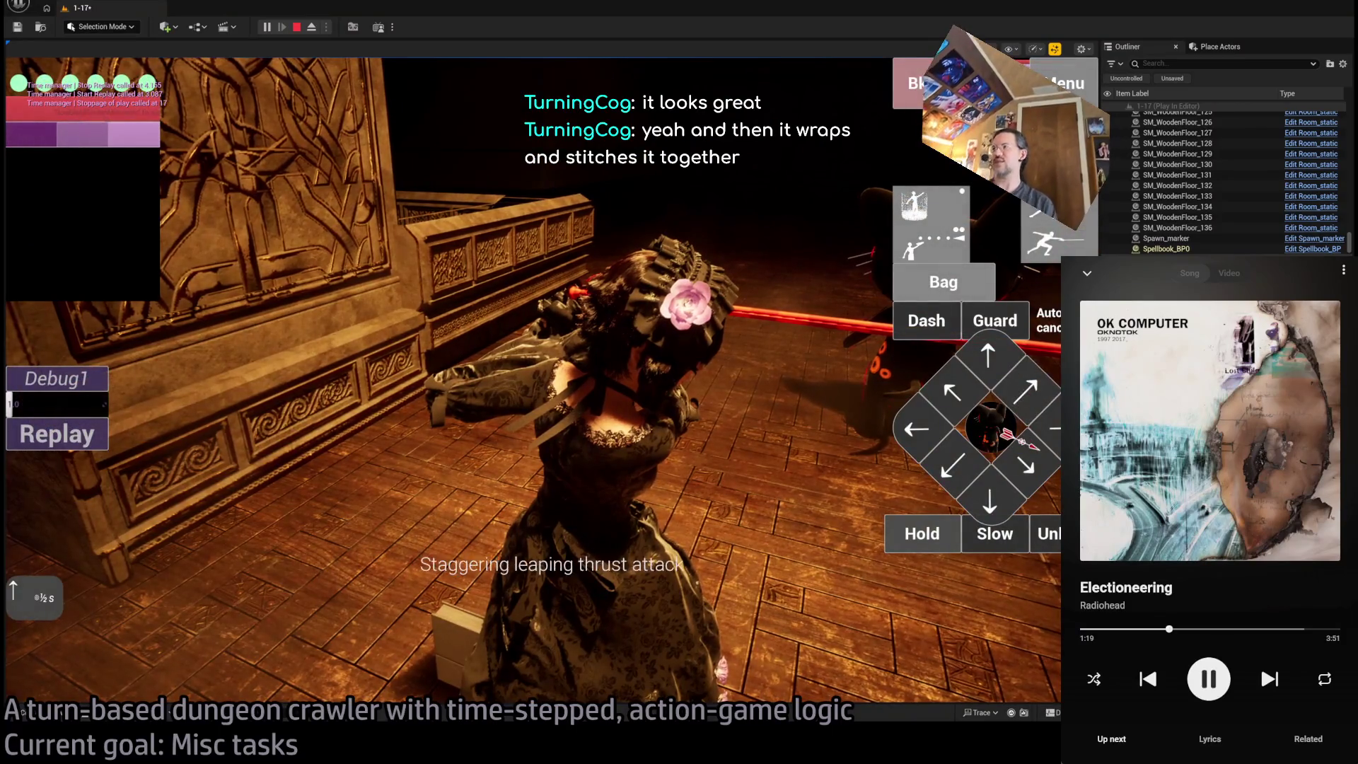
# Queue the staggering leaping thrust attack and a one-second upward move, and play them.
pyautogui.click(1066, 230)
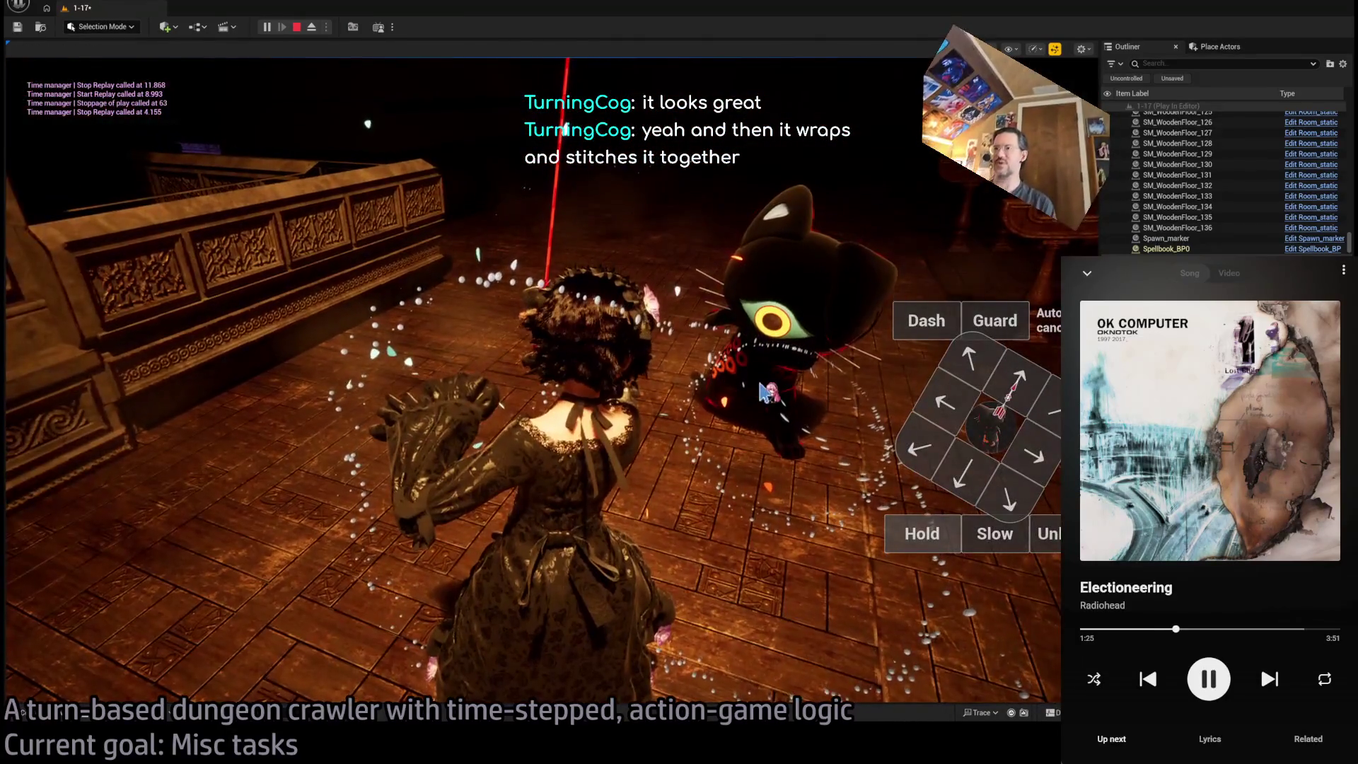
pyautogui.click(760, 391)
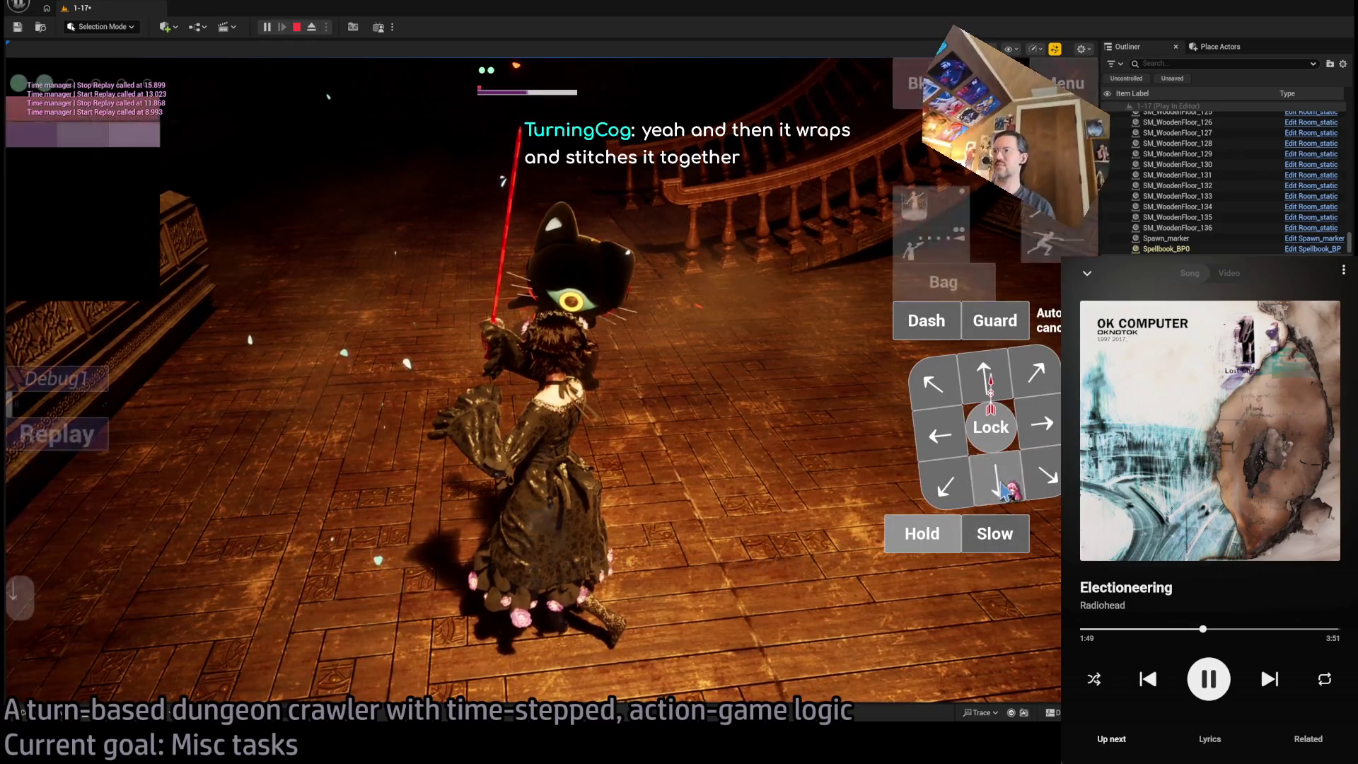
pyautogui.click(985, 375)
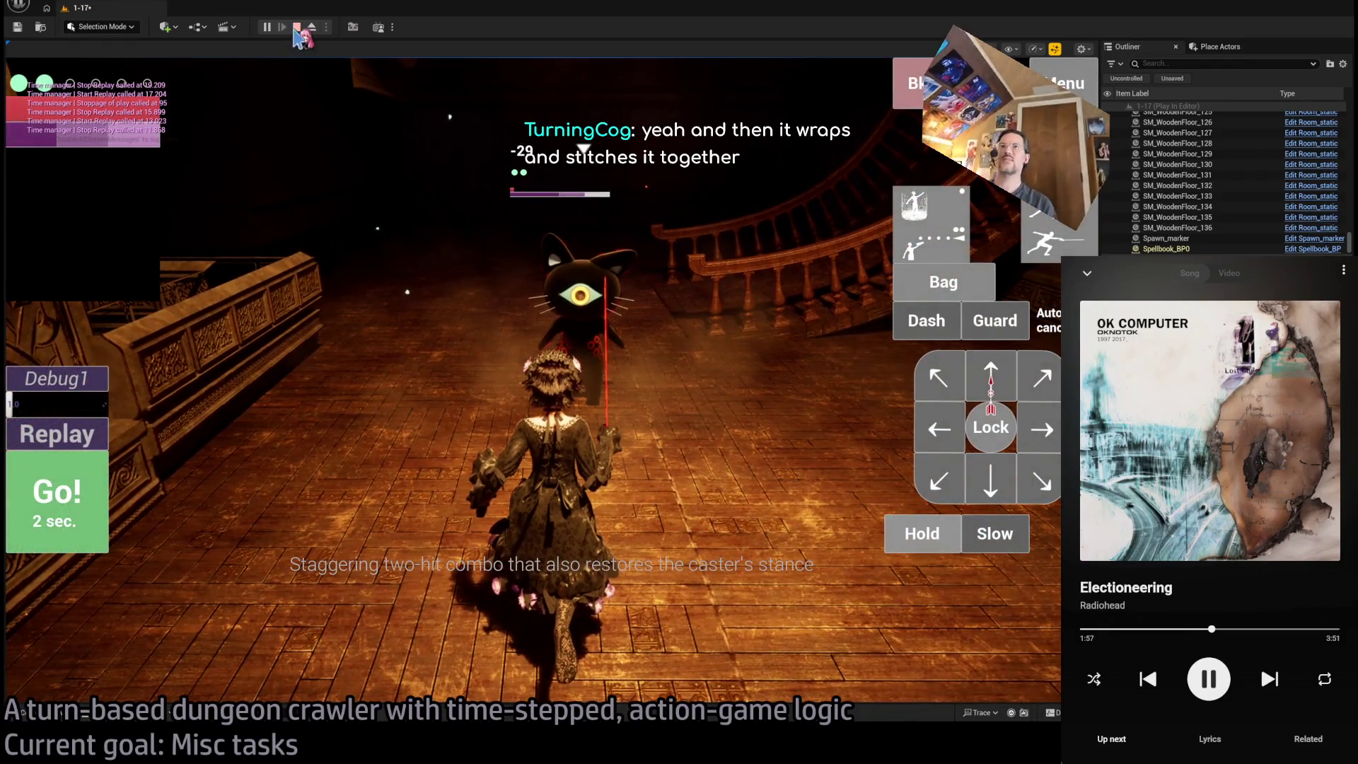
pyautogui.click(483, 400)
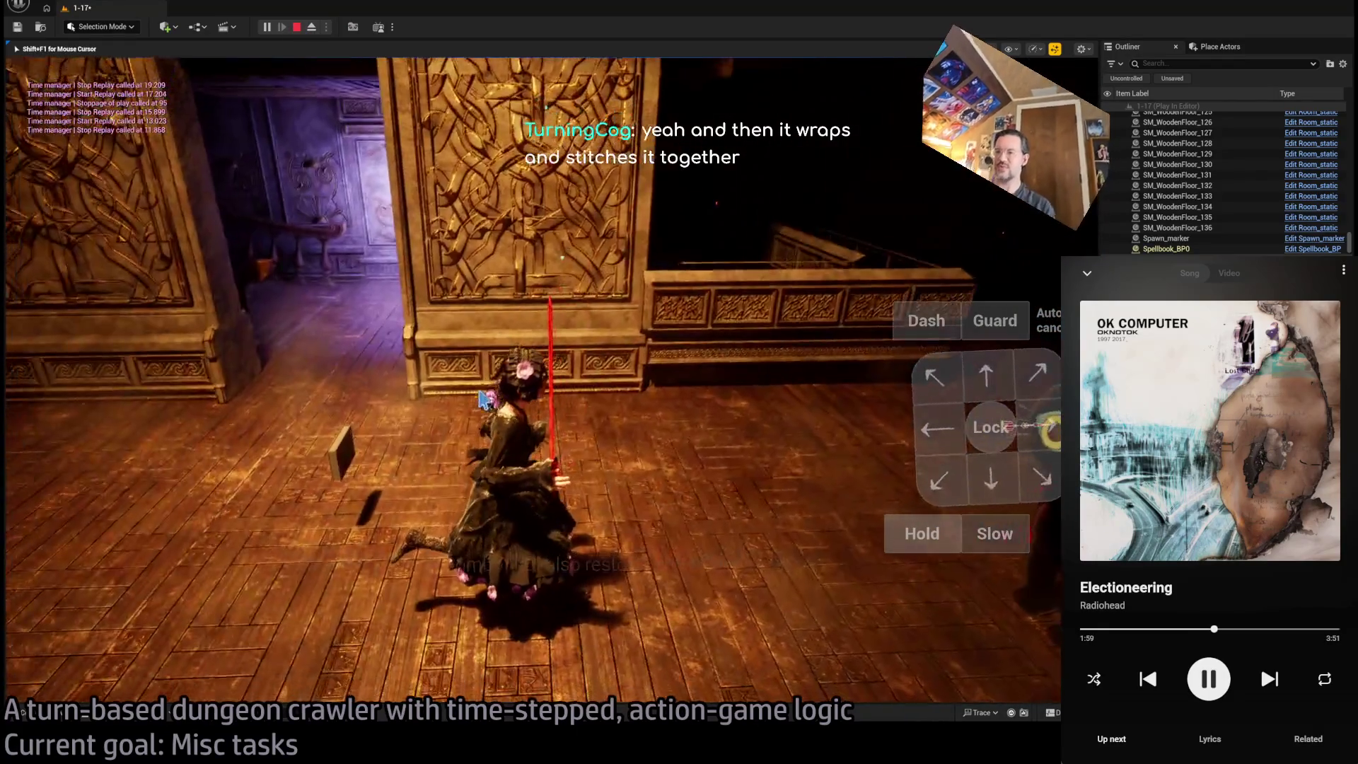
pyautogui.hotkey('shift', 'F1')
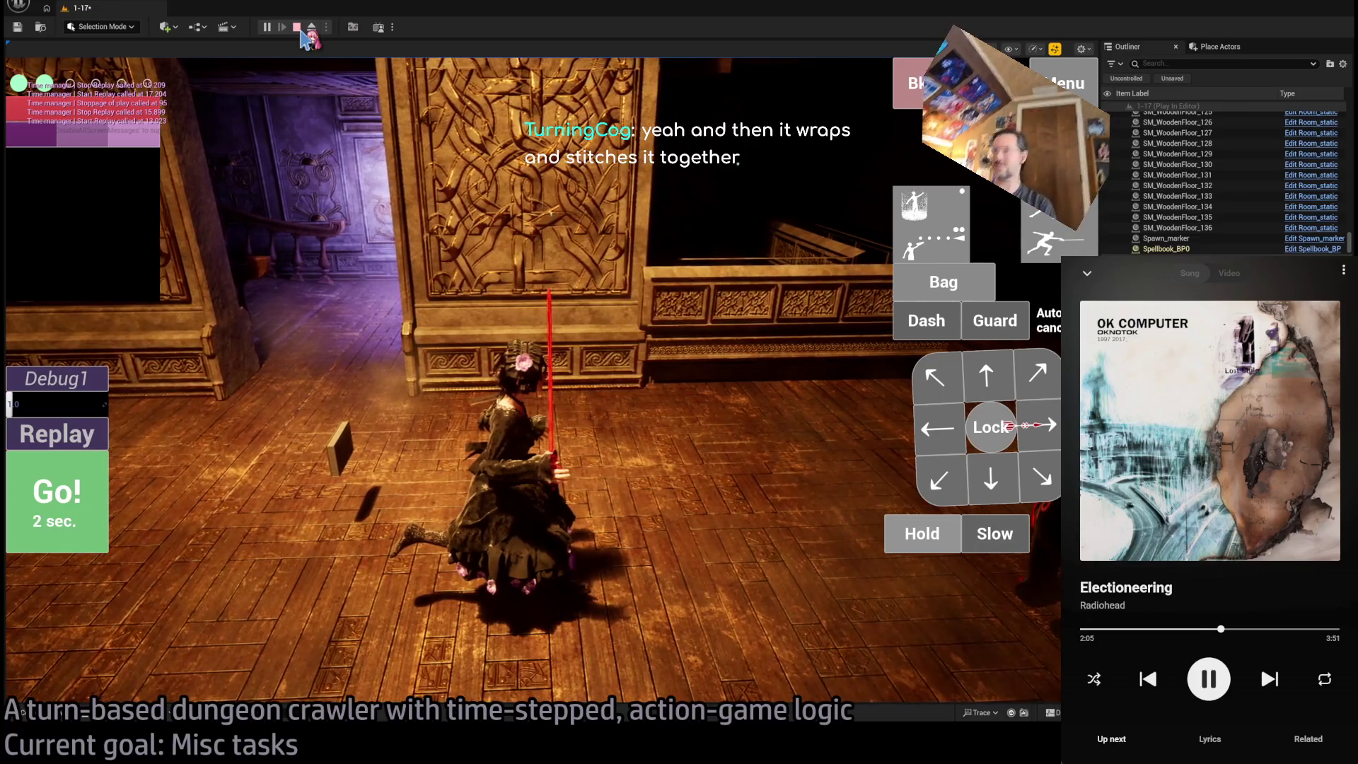
# Stop the play session, start a new one with Alt+P, then stop it again.
pyautogui.click(298, 29)
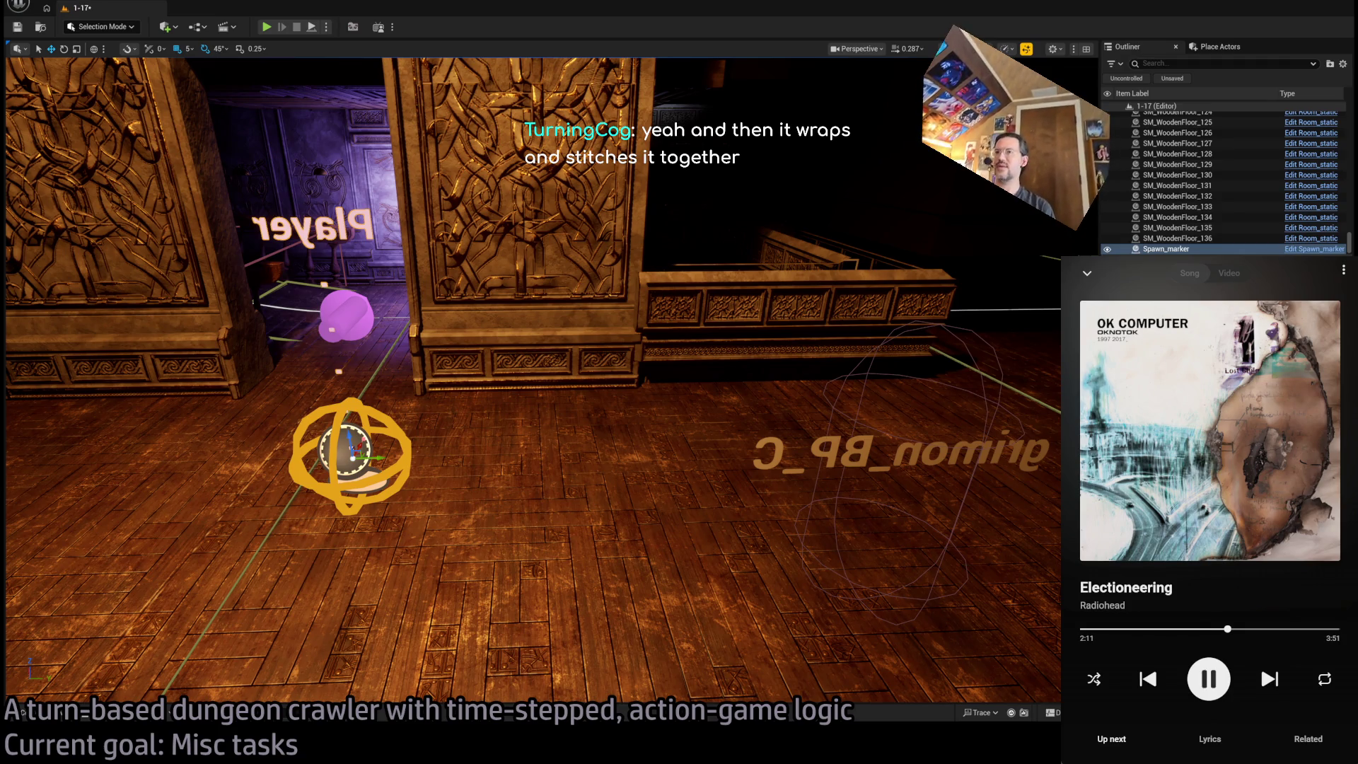
pyautogui.scroll(-5, 721, 218)
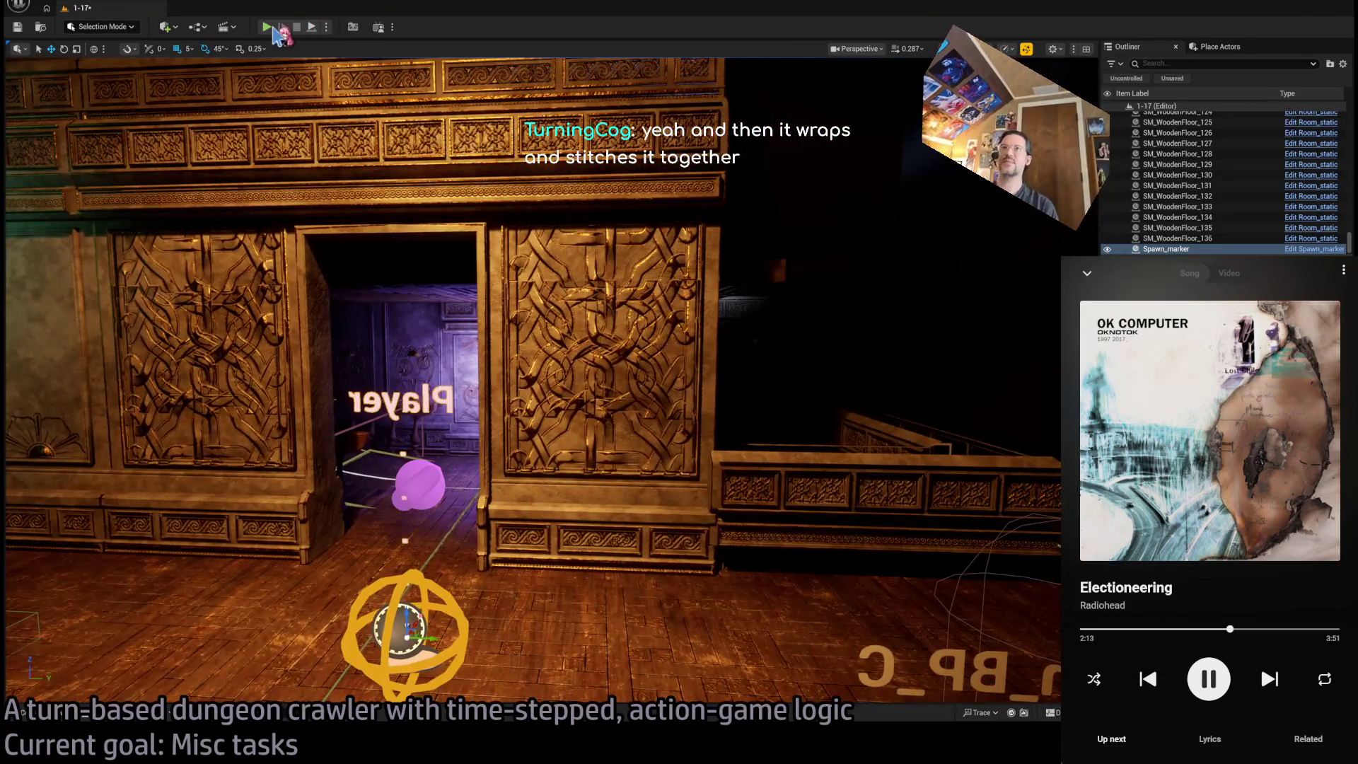
pyautogui.hotkey('alt', 'p')
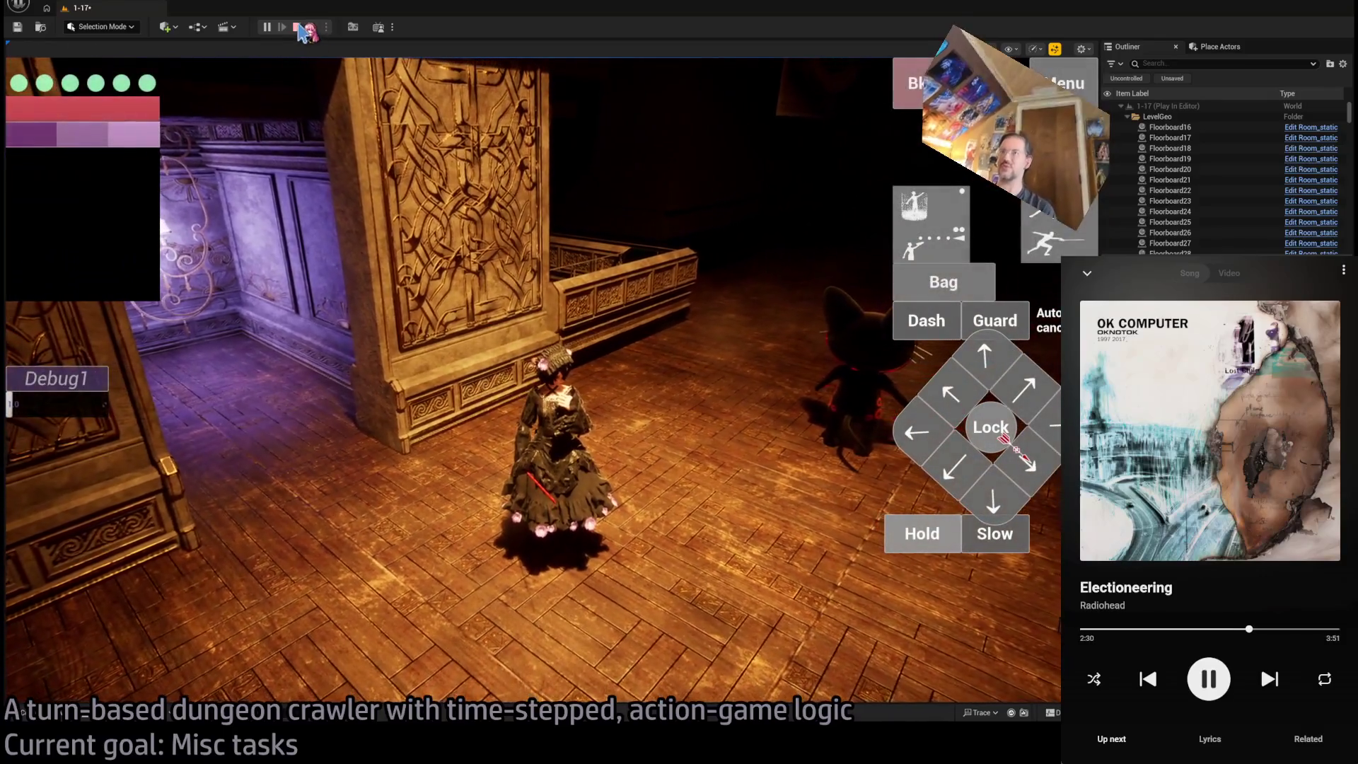
pyautogui.click(298, 27)
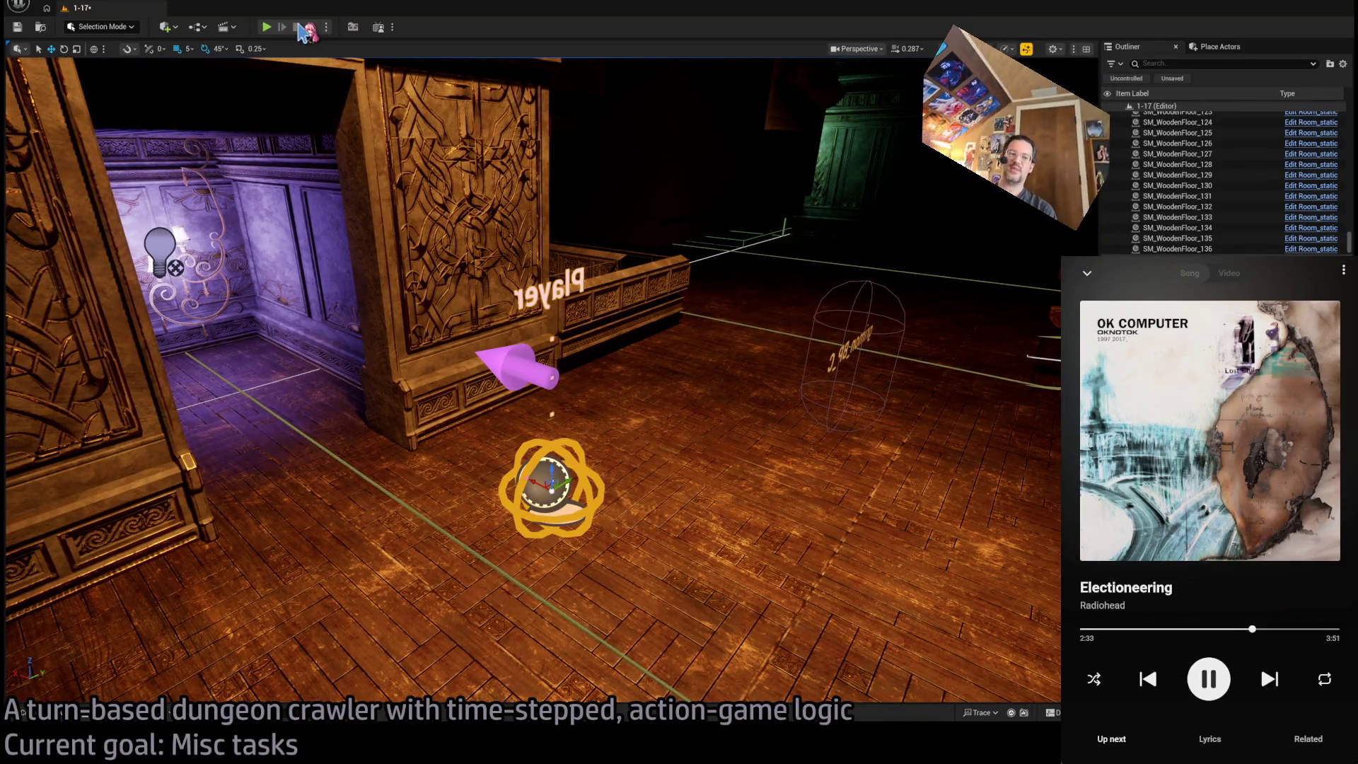
# Fly up to the ceiling, select Room_nav_surface7, and save the level.
pyautogui.moveTo(359, 84); pyautogui.dragTo(293, 90)
pyautogui.moveTo(533, 602)
pyautogui.mouseDown()
pyautogui.moveTo(533, 622)
pyautogui.moveTo(510, 601)
pyautogui.moveTo(523, 587)
pyautogui.moveTo(488, 579)
pyautogui.moveTo(523, 579)
pyautogui.moveTo(309, 405)
pyautogui.moveTo(726, 382)
pyautogui.moveTo(970, 388)
pyautogui.moveTo(955, 346)
pyautogui.moveTo(651, 333)
pyautogui.moveTo(664, 499)
pyautogui.moveTo(637, 452)
pyautogui.mouseUp()
pyautogui.moveTo(708, 402); pyautogui.dragTo(448, 347)
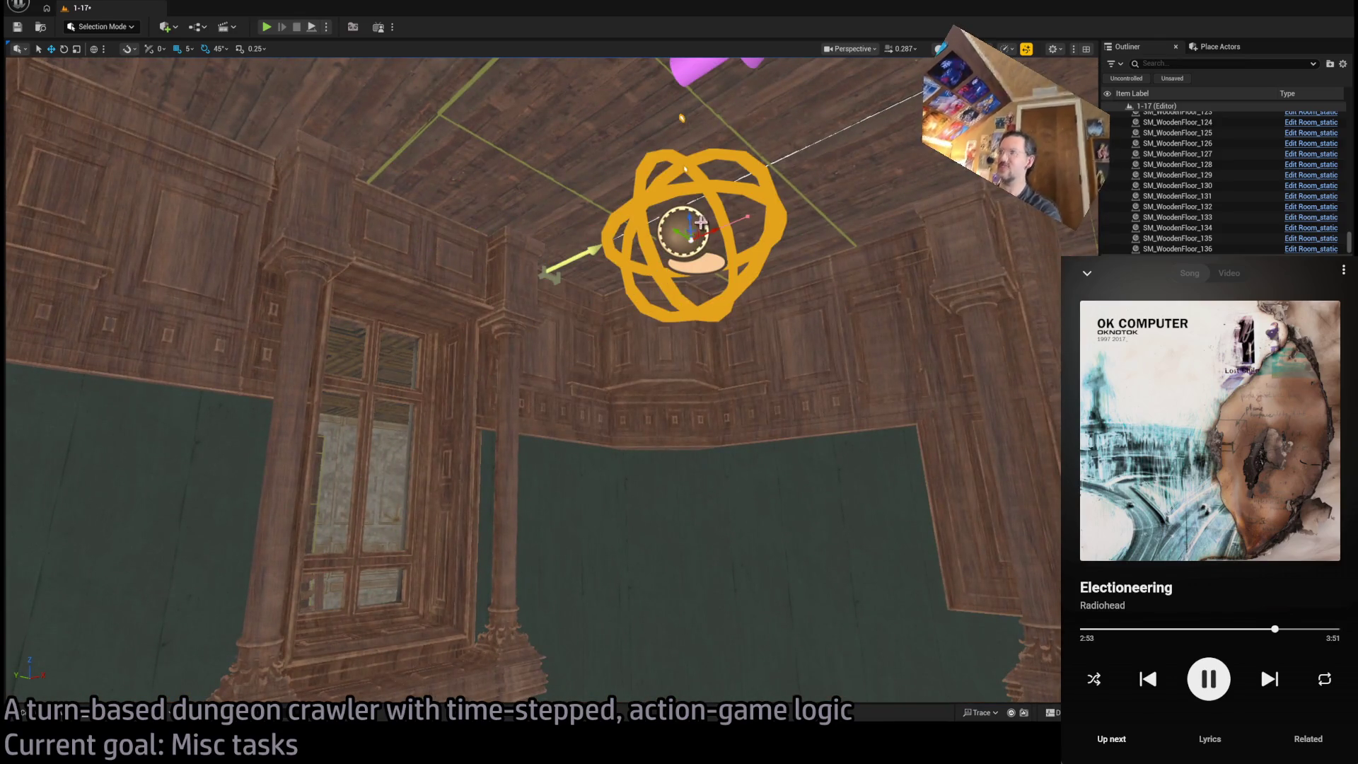
pyautogui.moveTo(448, 347)
pyautogui.mouseDown()
pyautogui.moveTo(425, 325)
pyautogui.moveTo(452, 321)
pyautogui.moveTo(438, 294)
pyautogui.moveTo(725, 499)
pyautogui.mouseUp()
pyautogui.click(719, 495)
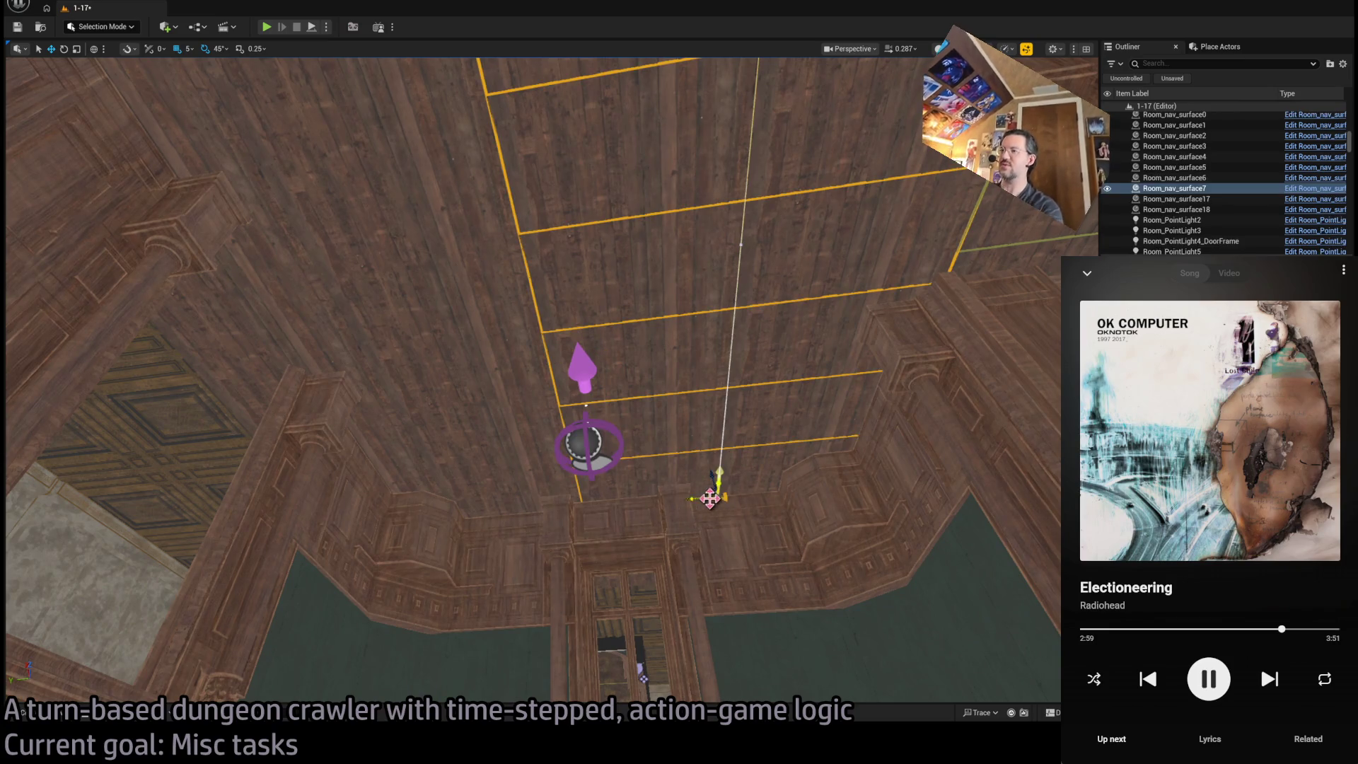
pyautogui.moveTo(719, 495); pyautogui.dragTo(1050, 562)
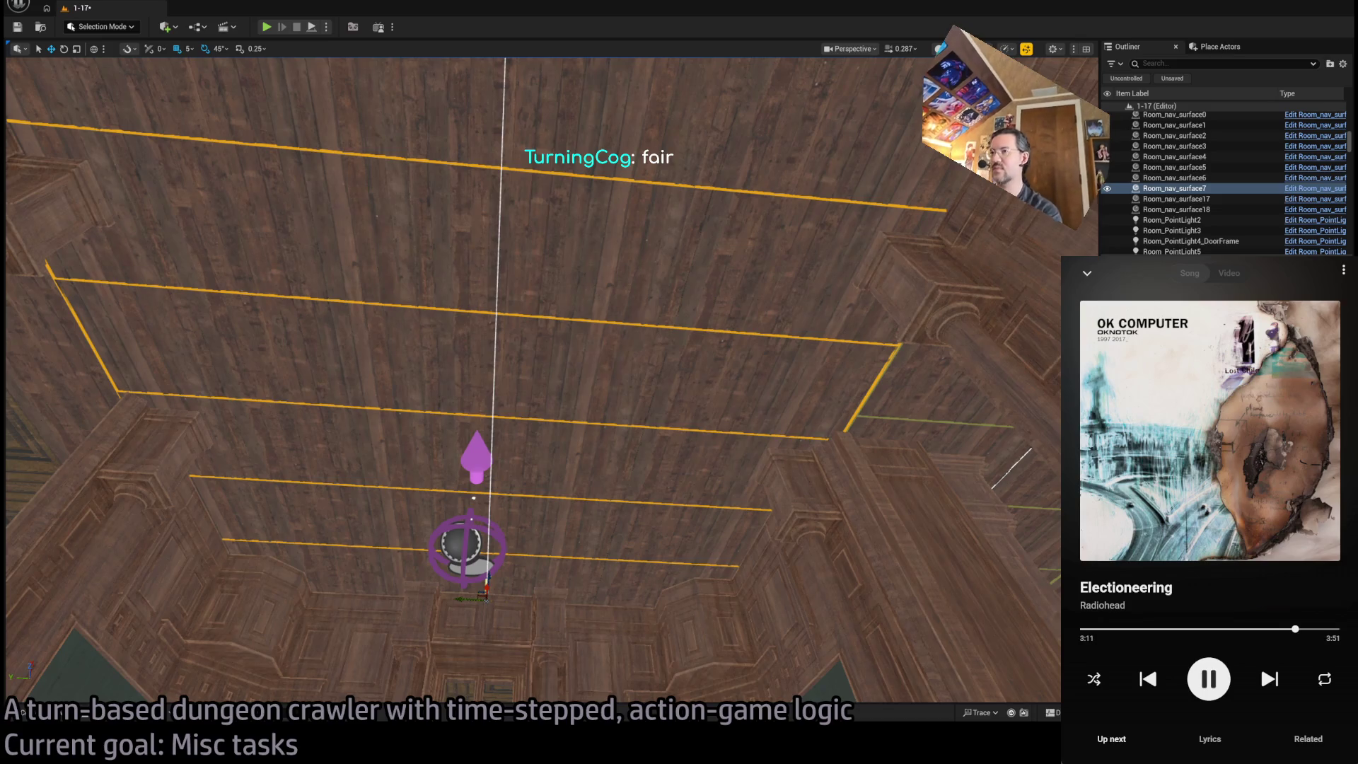
pyautogui.moveTo(879, 460)
pyautogui.mouseDown()
pyautogui.moveTo(814, 466)
pyautogui.moveTo(736, 431)
pyautogui.moveTo(707, 509)
pyautogui.moveTo(879, 472)
pyautogui.mouseUp()
pyautogui.hotkey('ctrl', 's')
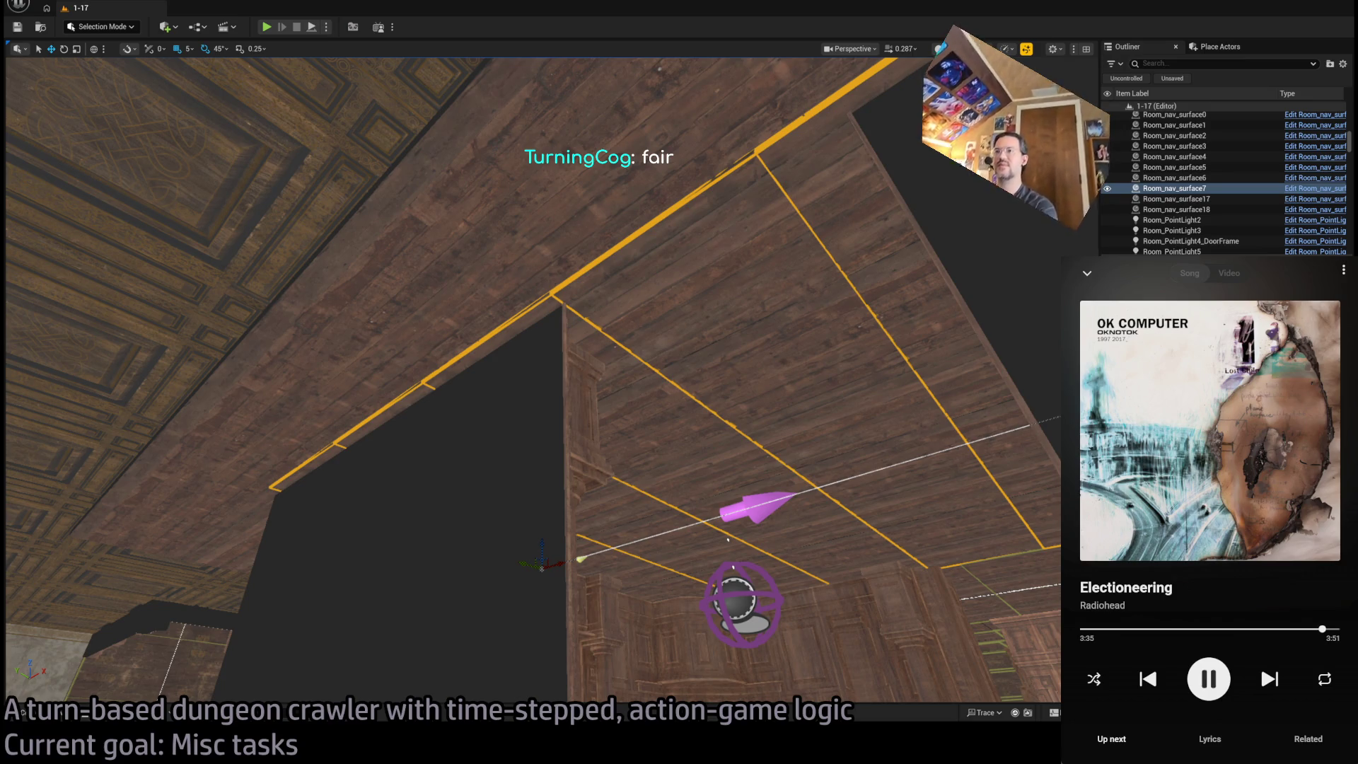
# Fly the view through the doorway and around the room to inspect ceiling, walls and floor.
pyautogui.press('w')
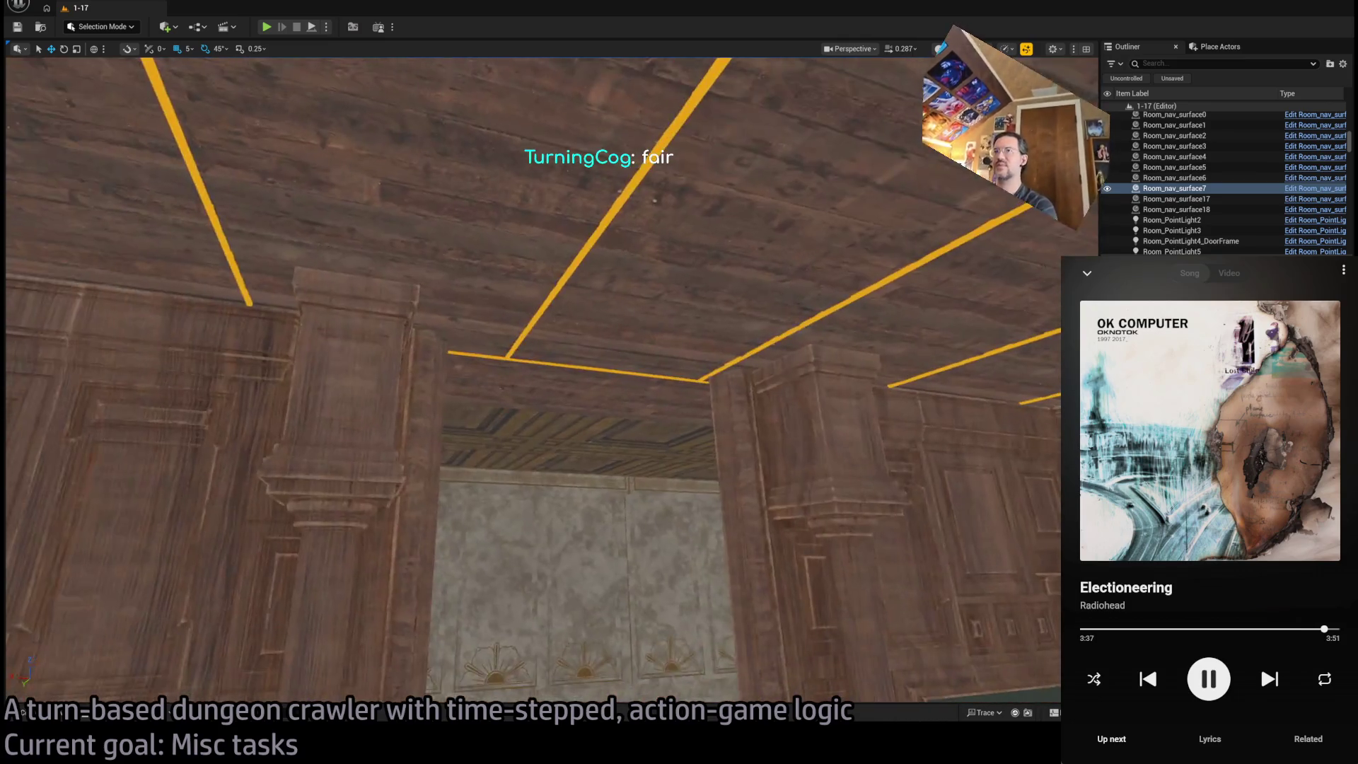
pyautogui.press('w')
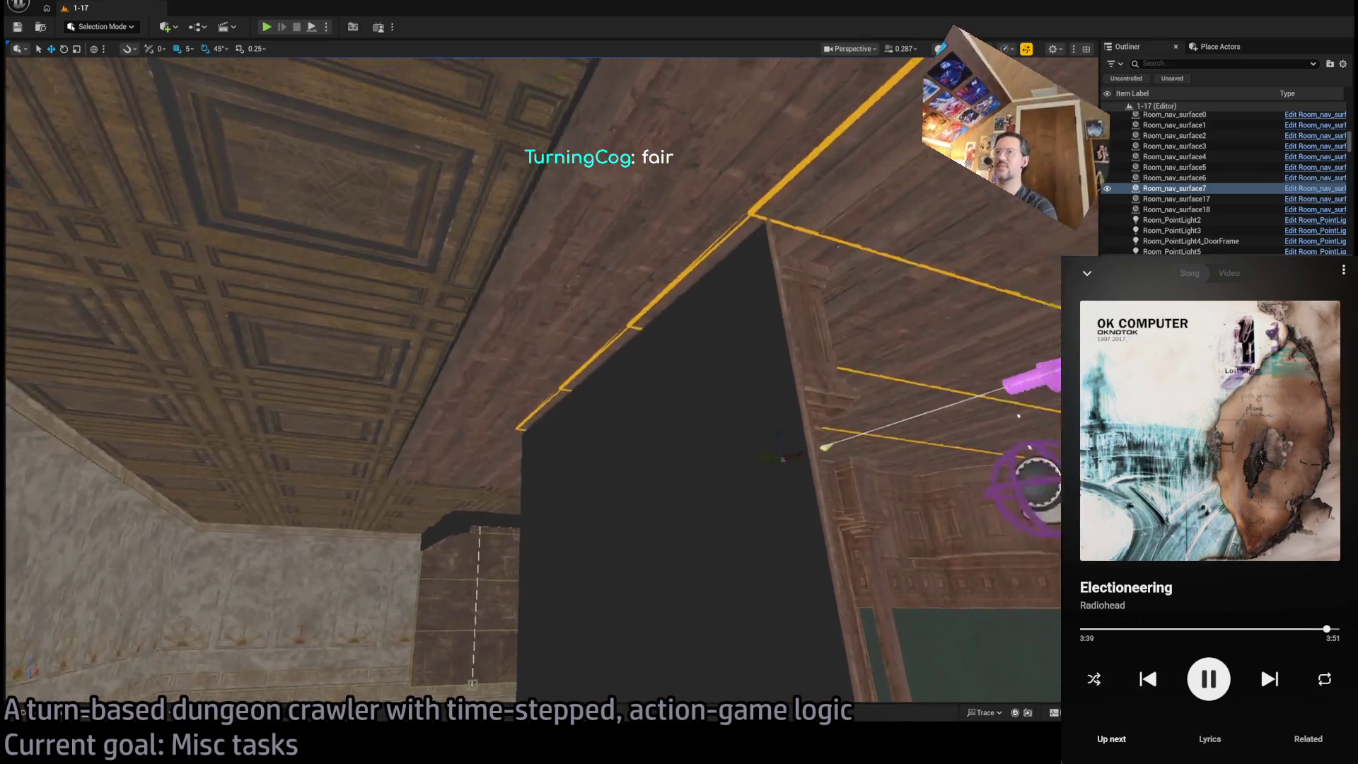
pyautogui.press('w')
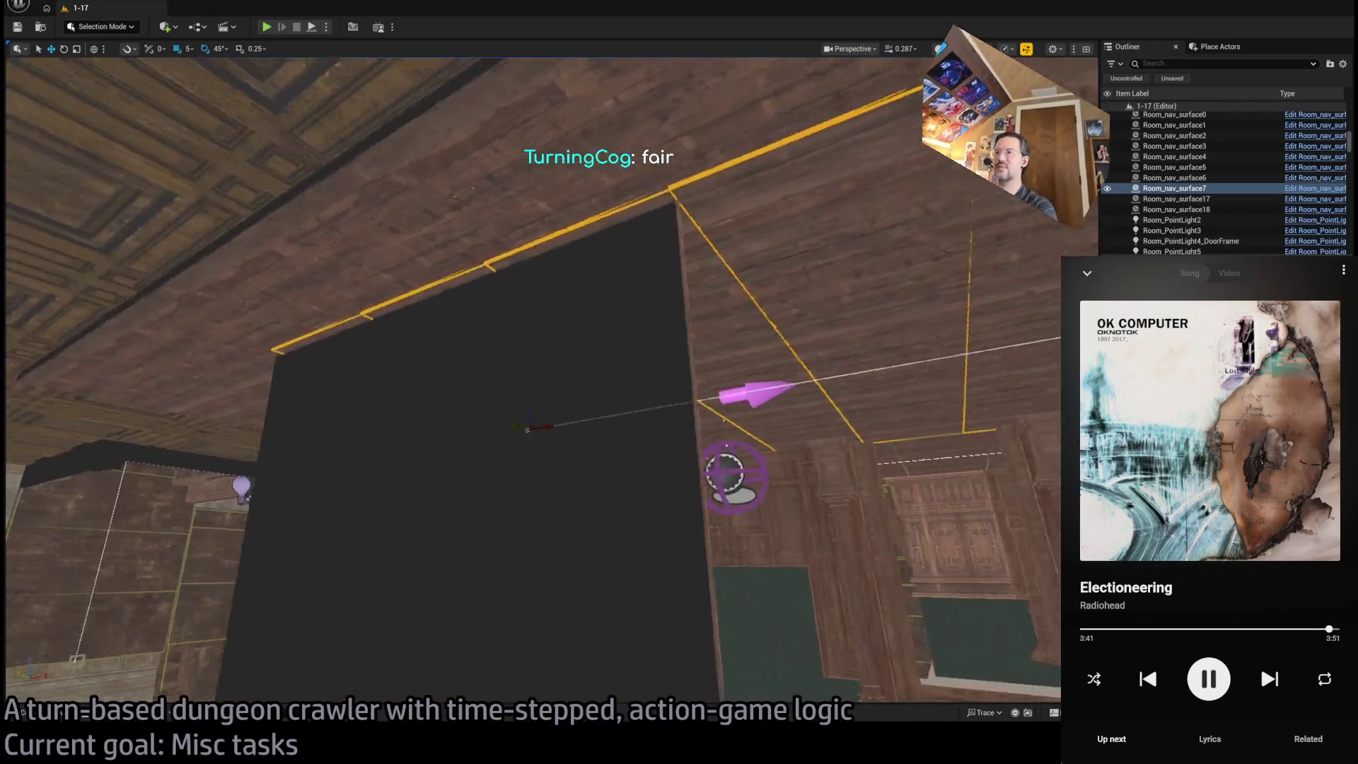
pyautogui.press('w')
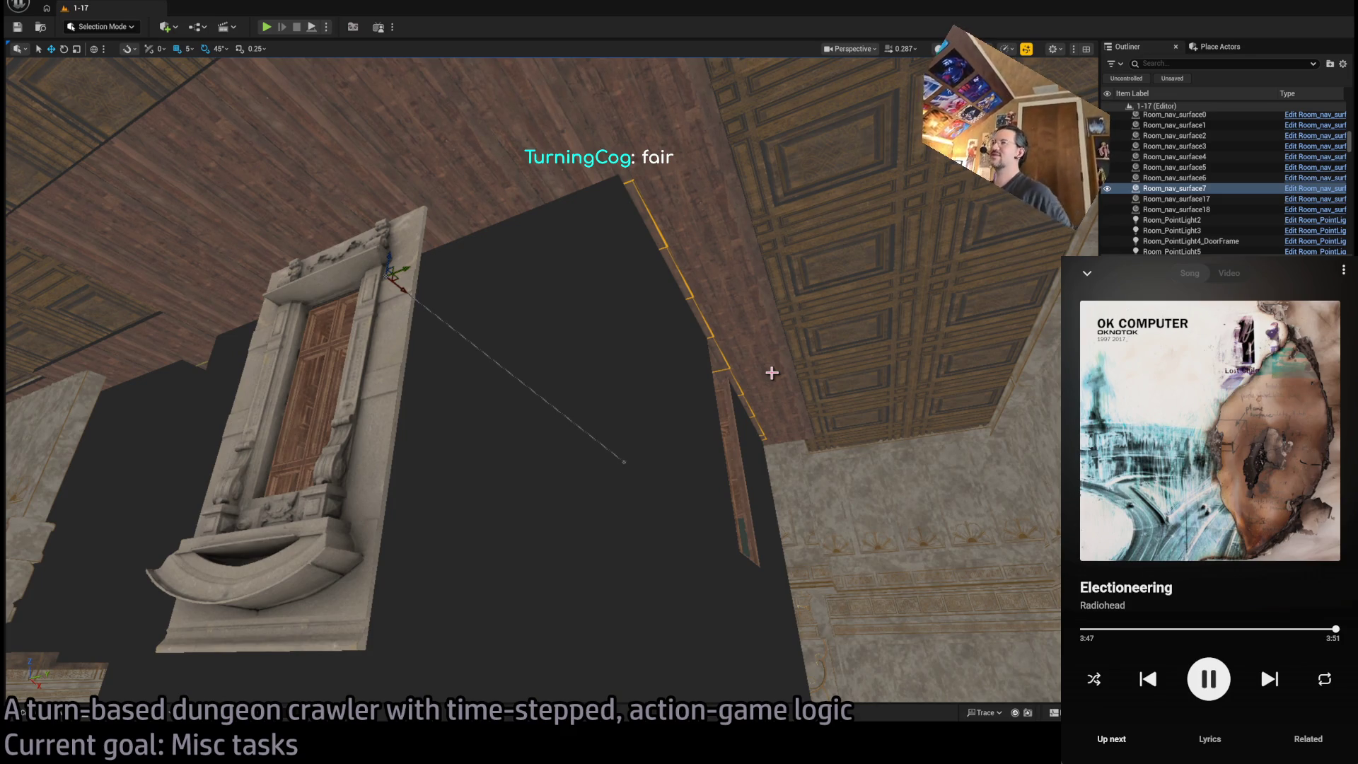
pyautogui.press('a')
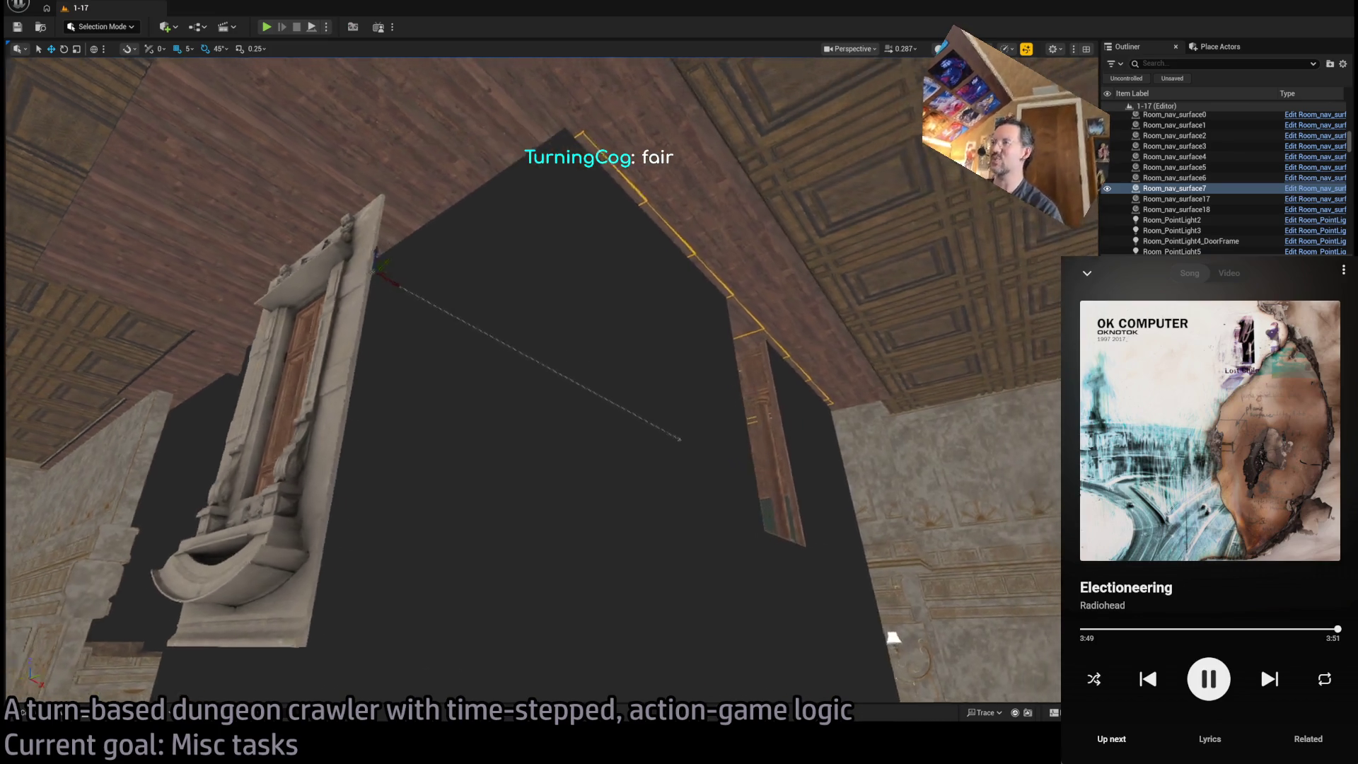
pyautogui.press('w')
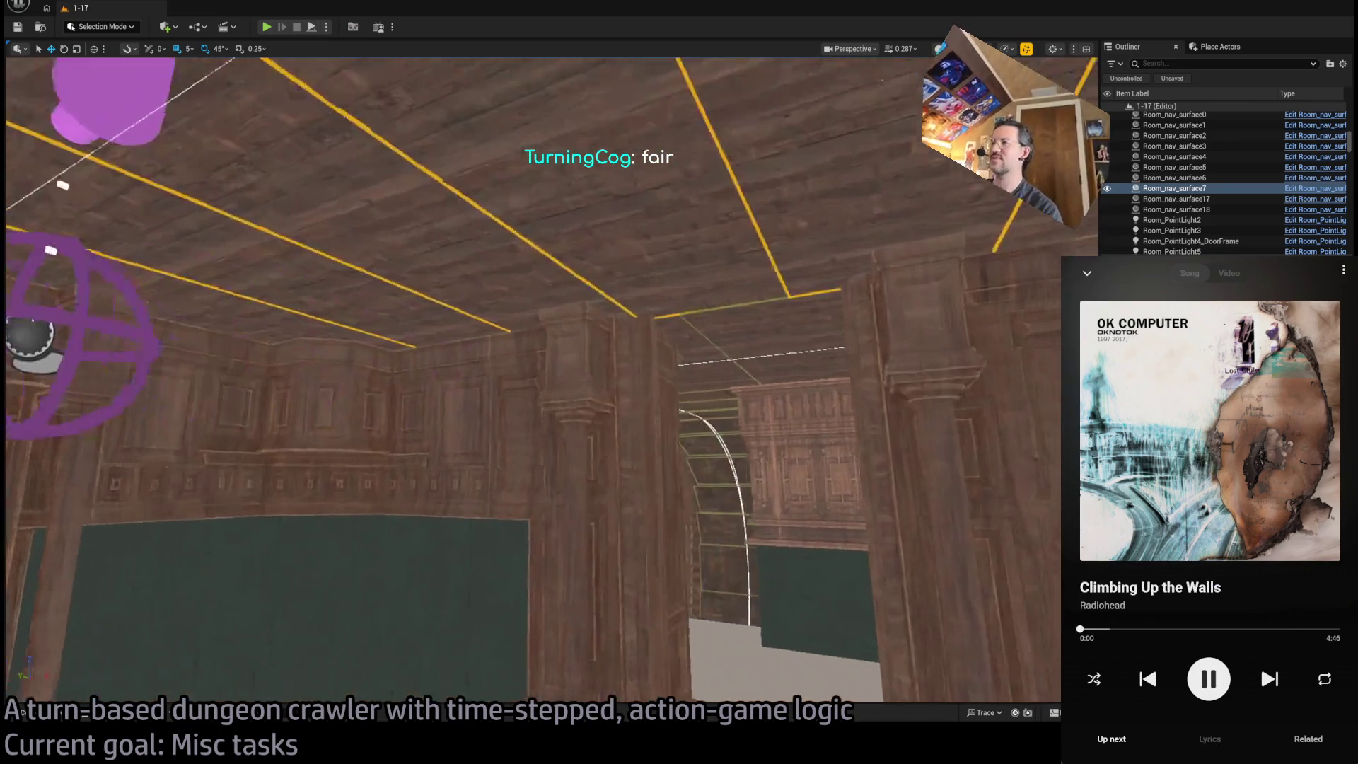
pyautogui.press('w')
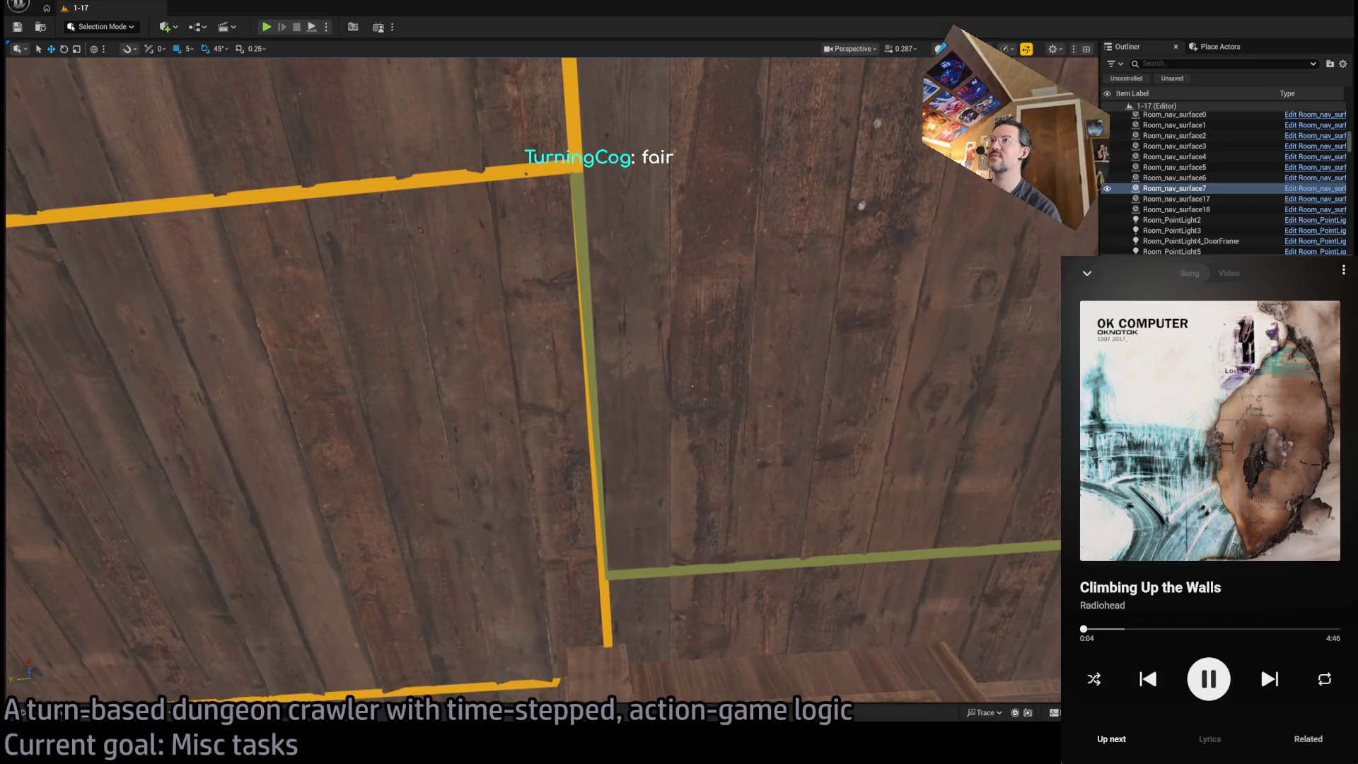
pyautogui.press('s')
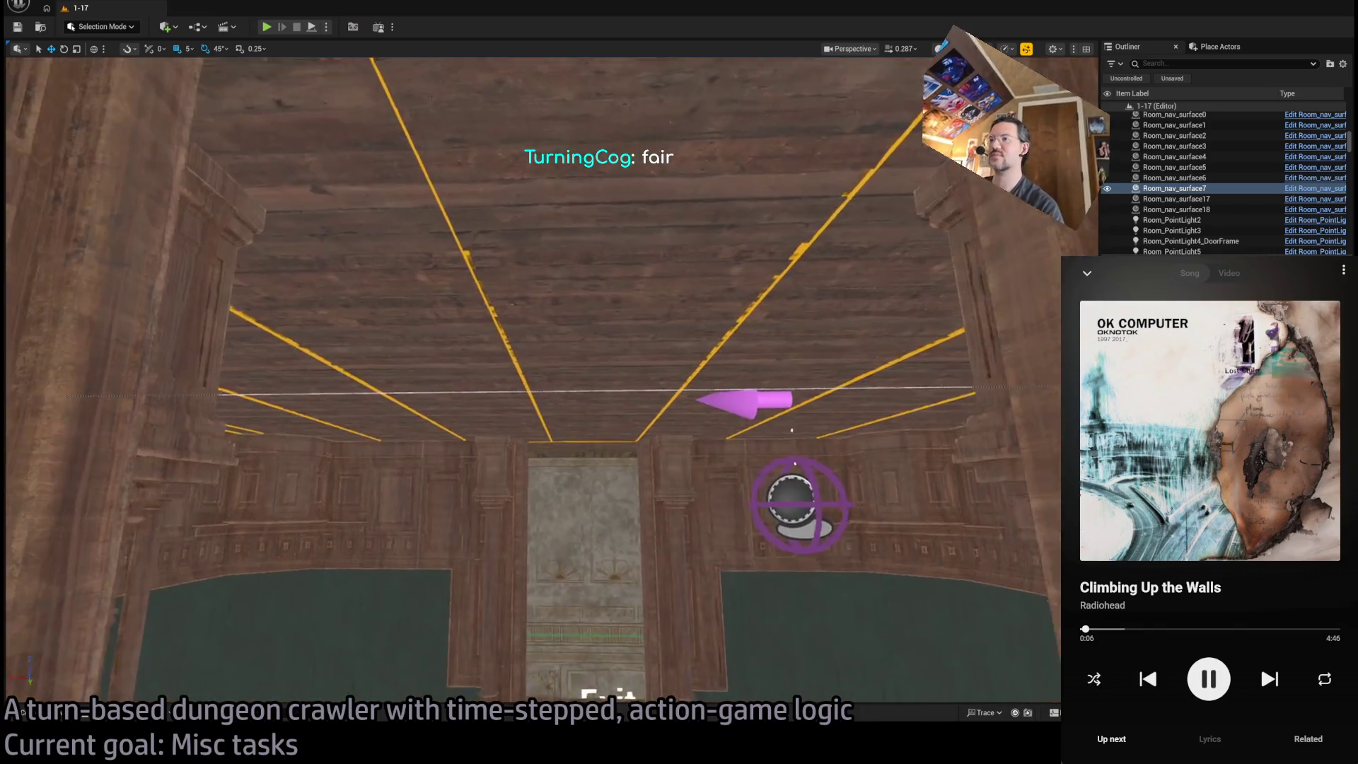
pyautogui.press('w')
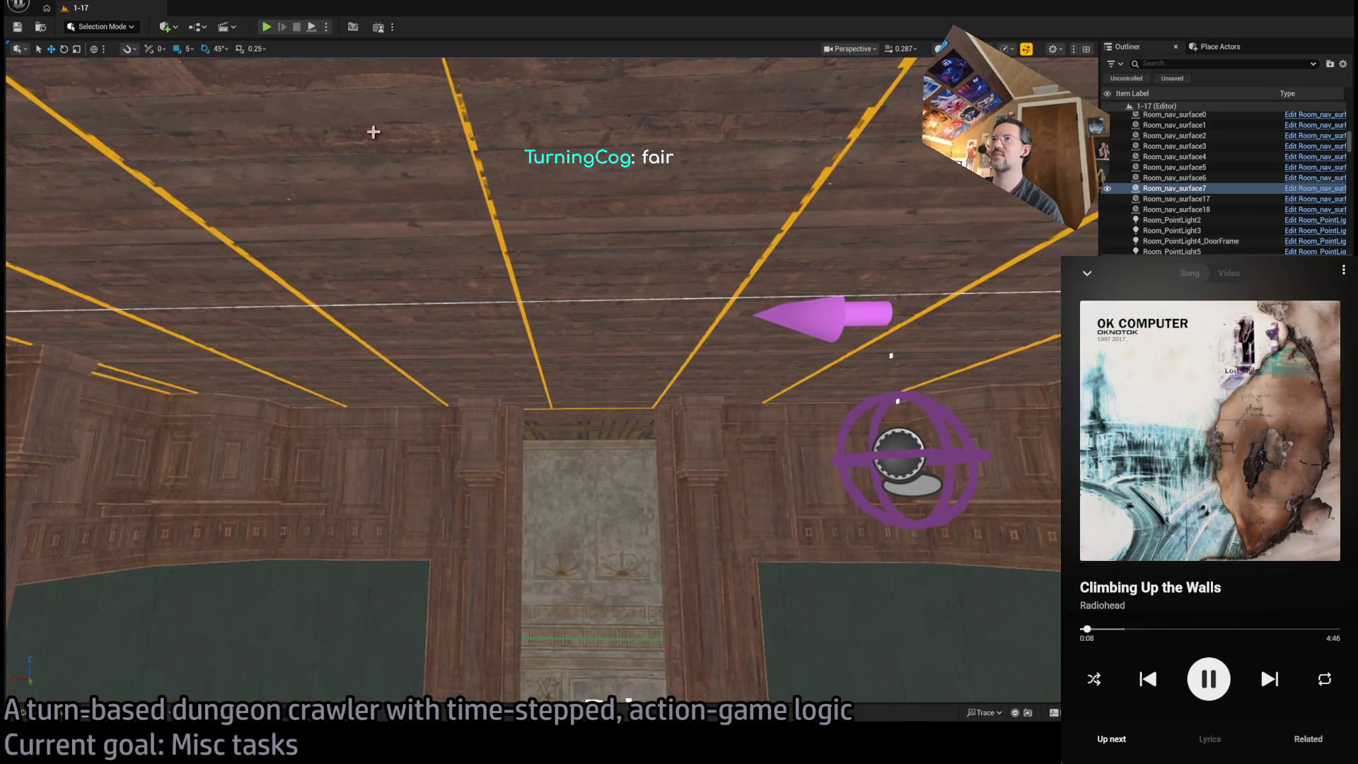
pyautogui.moveTo(606, 382)
pyautogui.mouseDown()
pyautogui.moveTo(606, 425)
pyautogui.moveTo(636, 439)
pyautogui.moveTo(637, 495)
pyautogui.moveTo(623, 481)
pyautogui.mouseUp()
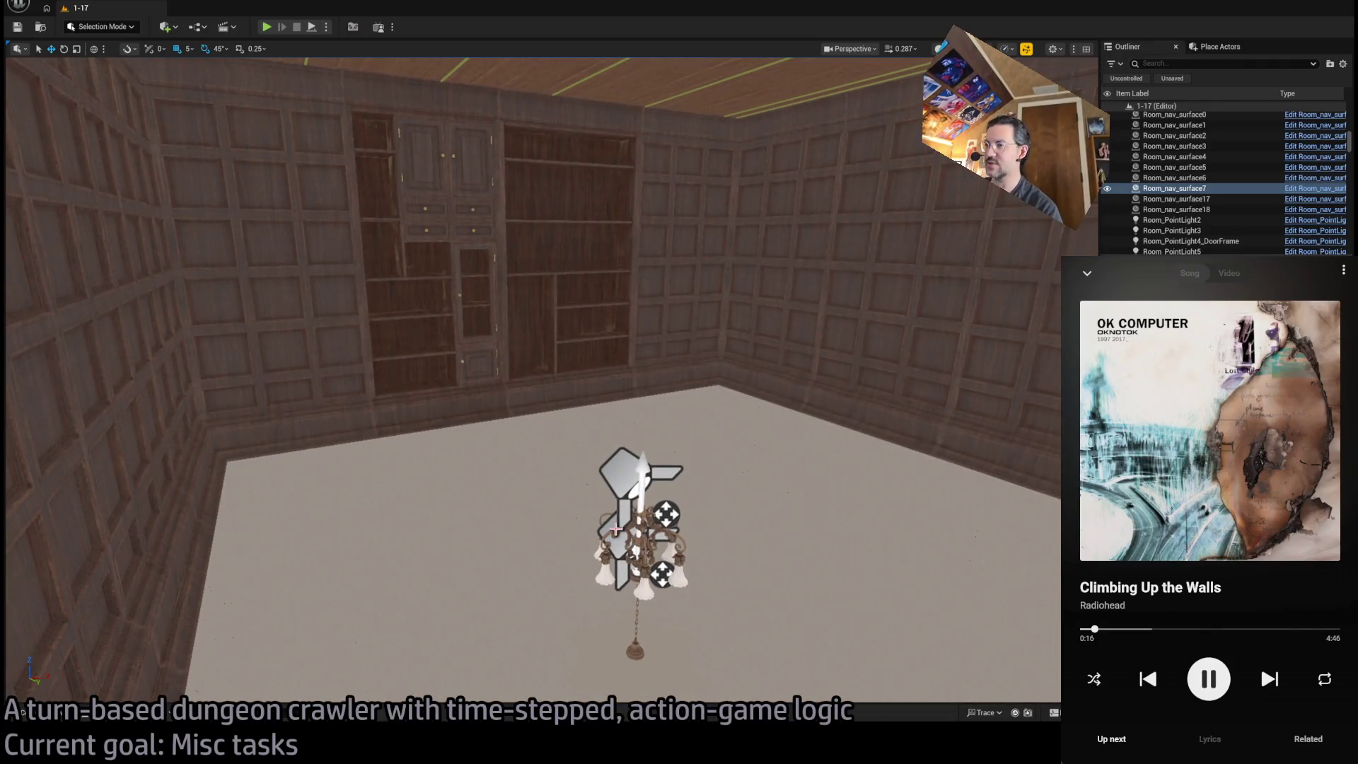
# Duplicate the SM_RoofChandelier_02 chandelier into SM_RoofChandelier_4 and frame the new copy.
pyautogui.click(616, 529)
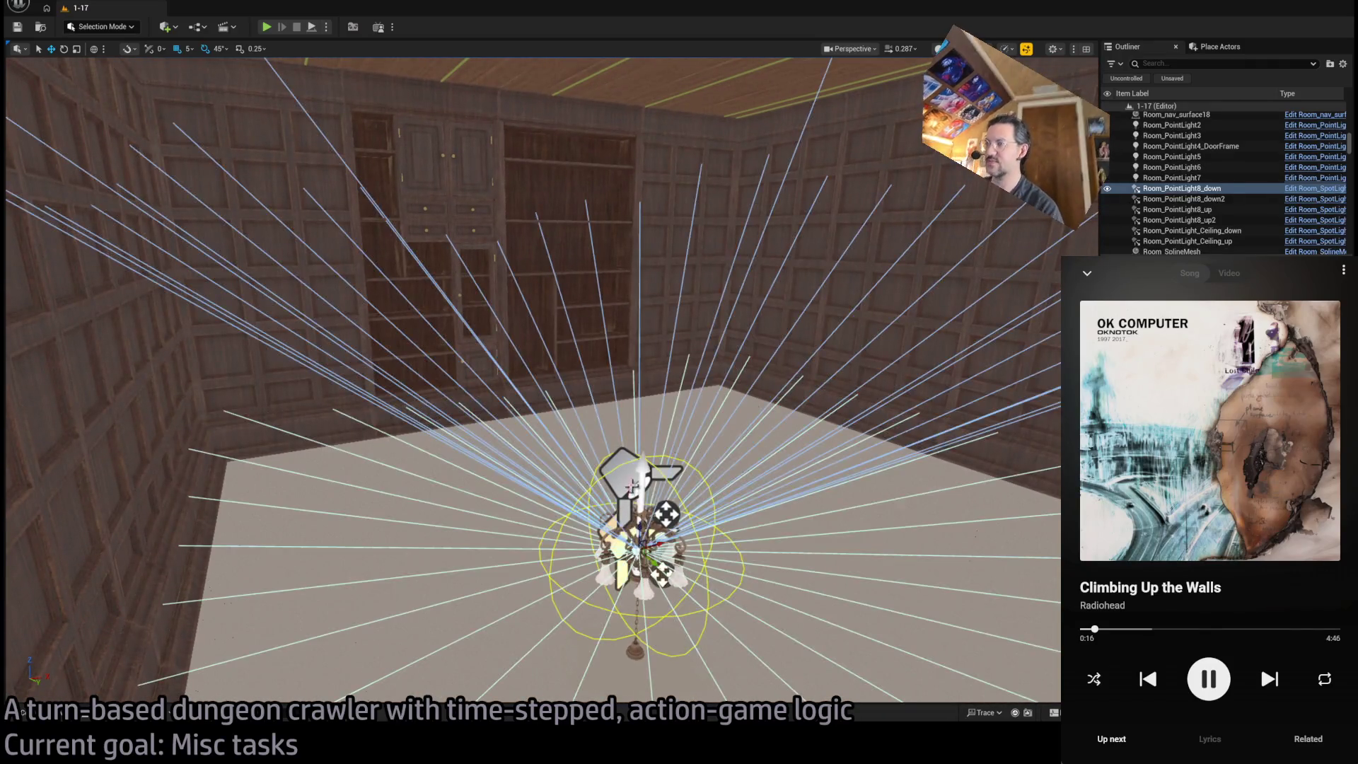
pyautogui.click(639, 649)
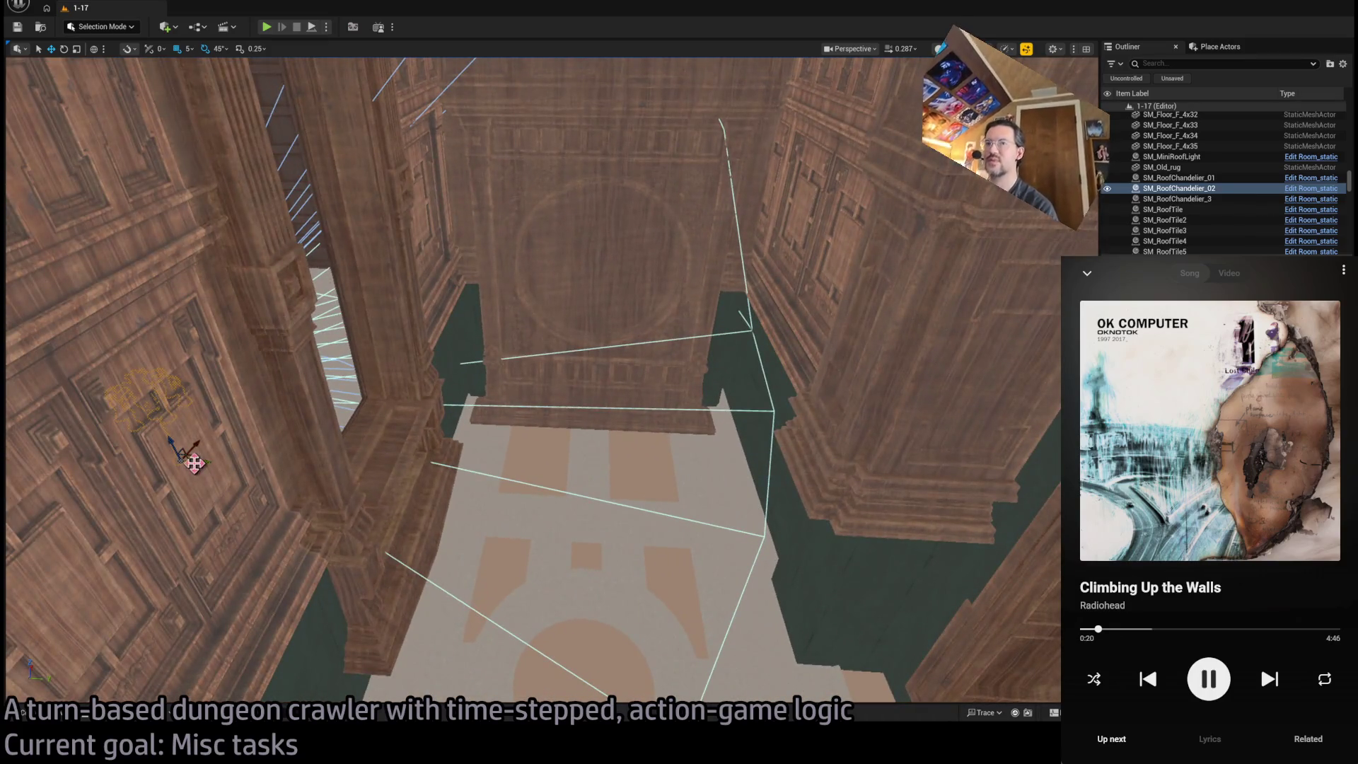
pyautogui.hotkey('ctrl', 'd')
pyautogui.press('f')
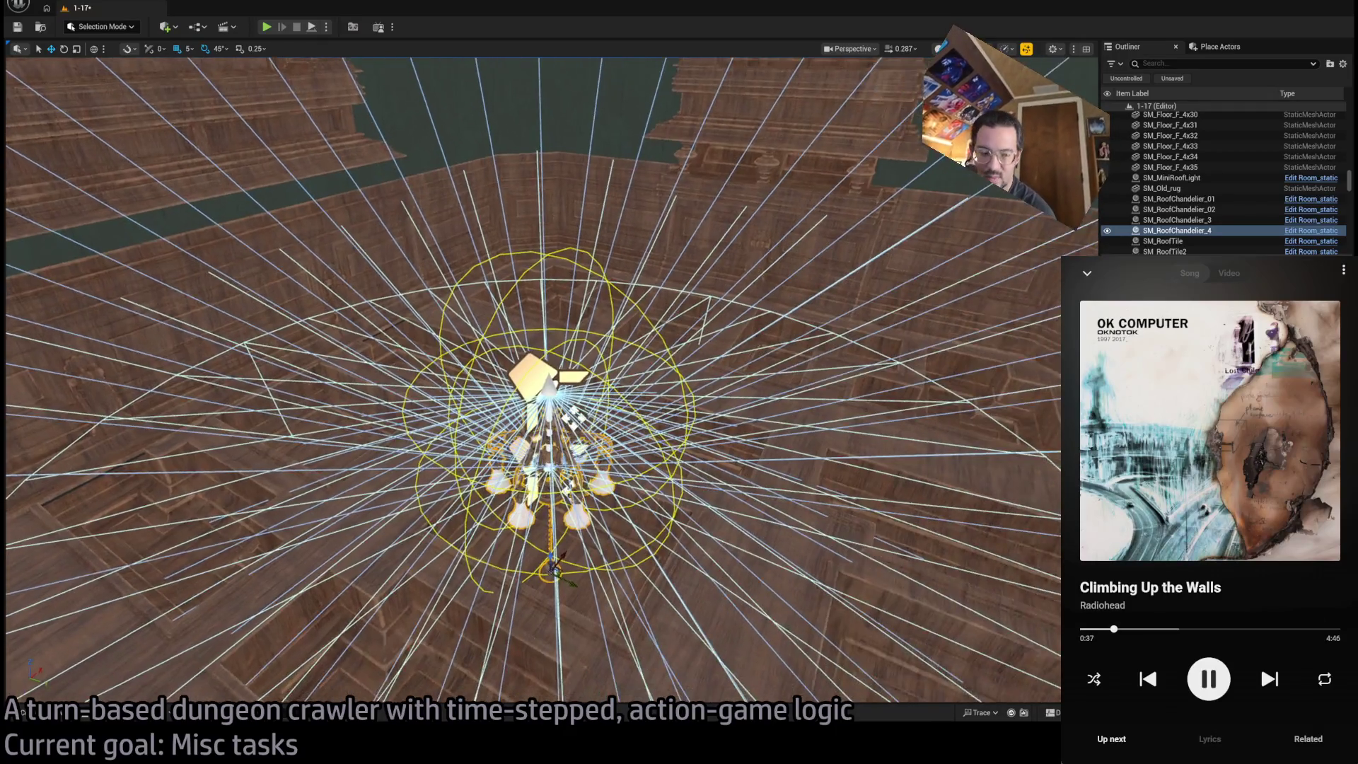
pyautogui.moveTo(552, 382); pyautogui.dragTo(551, 368)
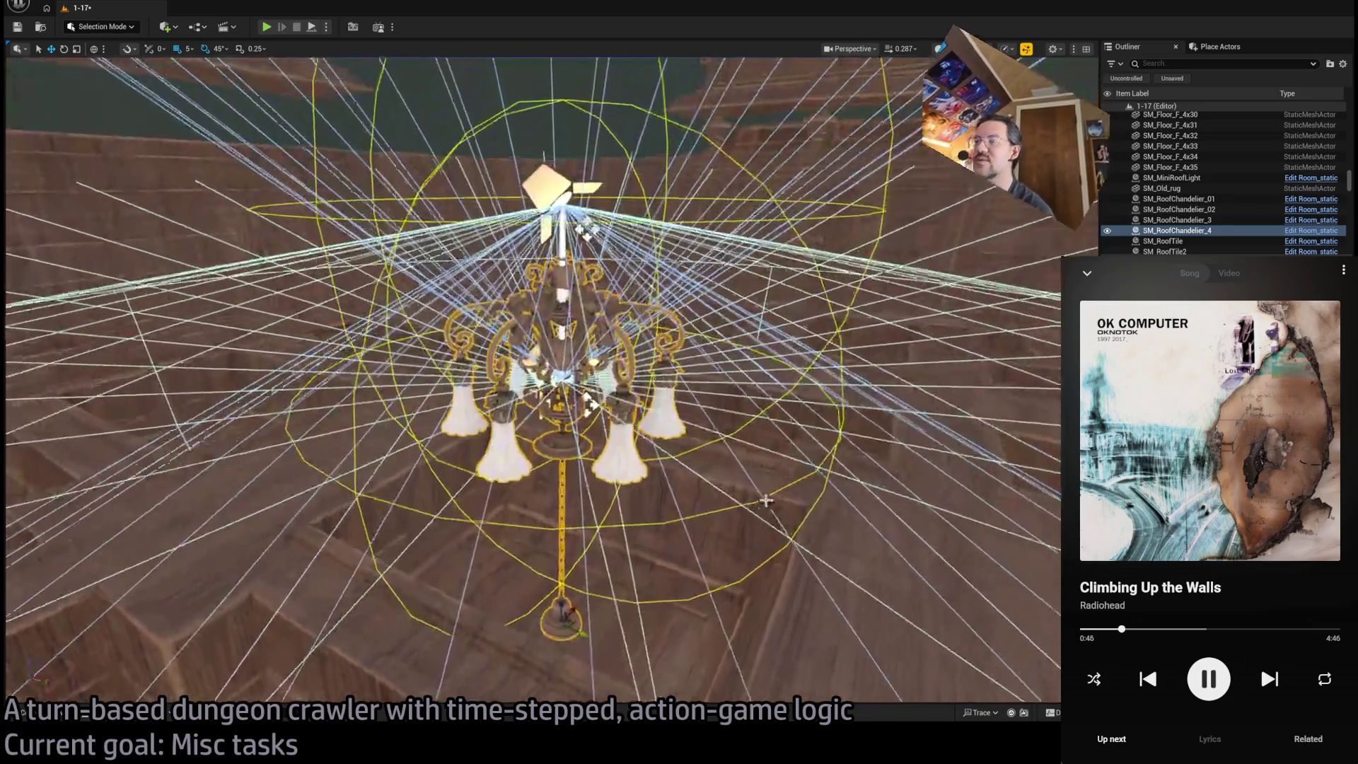
pyautogui.moveTo(766, 500); pyautogui.dragTo(766, 488)
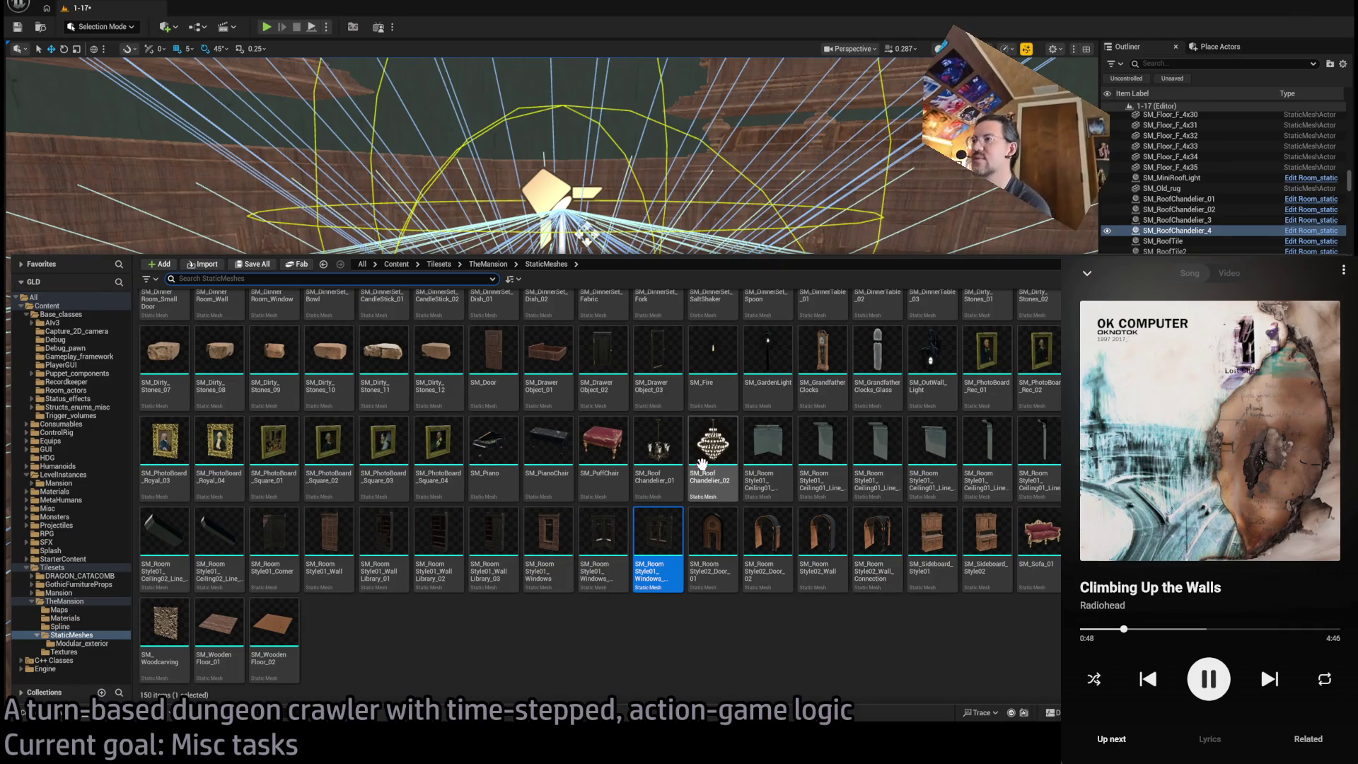
# Select spotlight Room_PointLight8_down3, switch the viewport to Lit, and frame the chandelier.
pyautogui.click(596, 451)
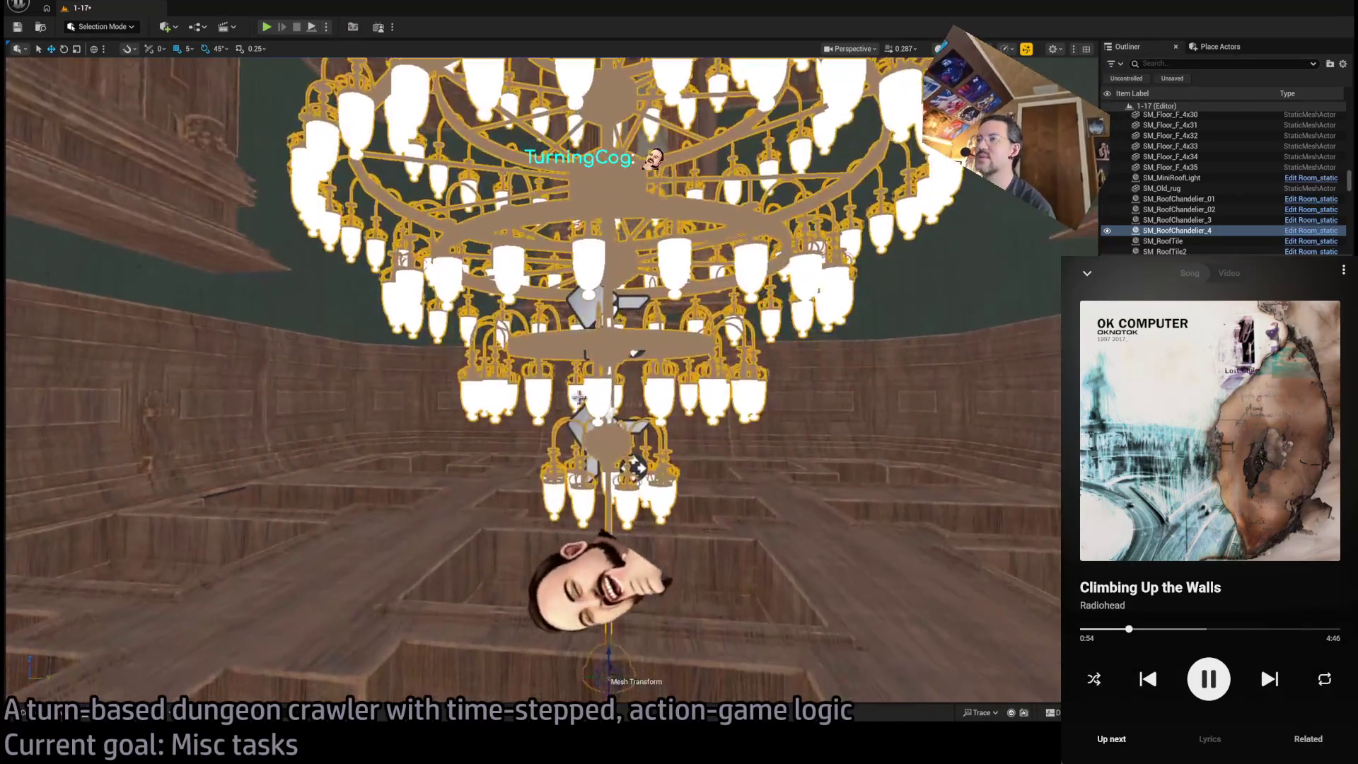
pyautogui.click(588, 393)
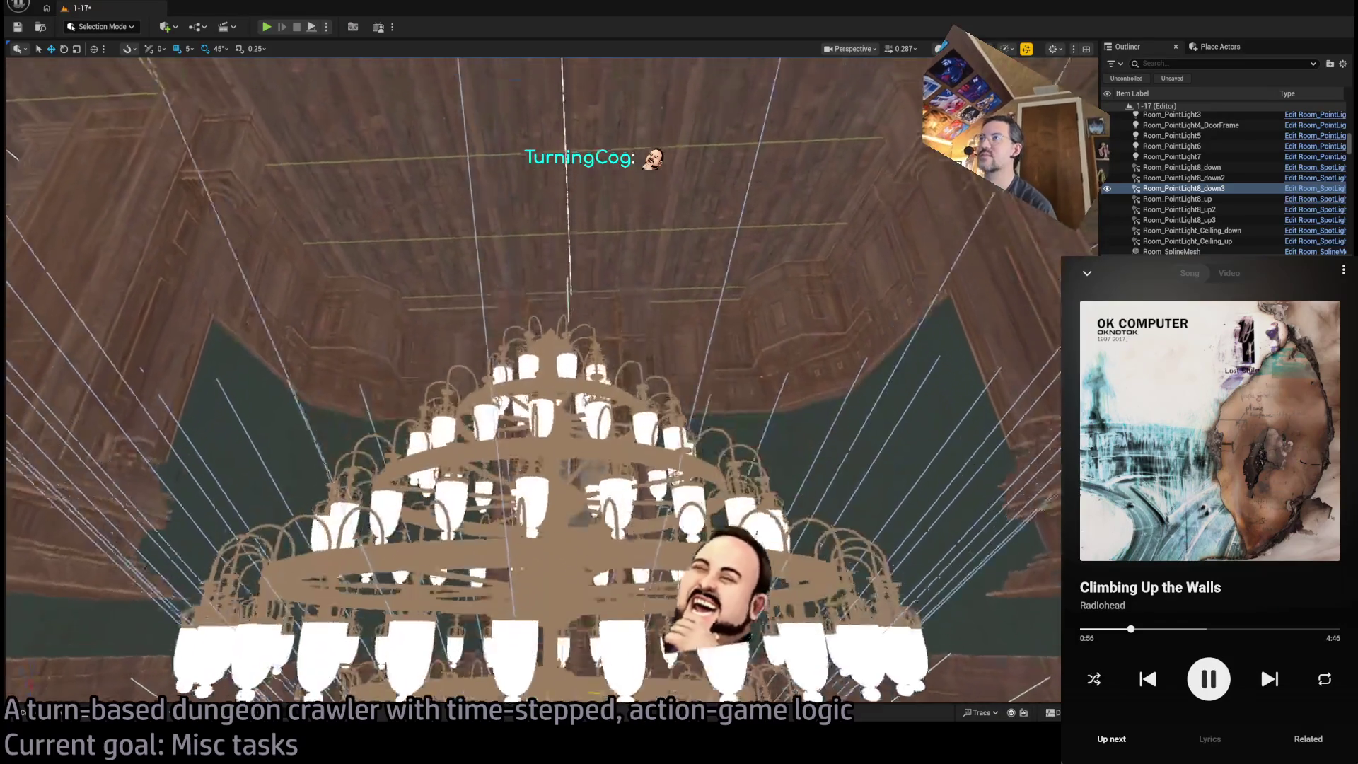
pyautogui.moveTo(860, 63)
pyautogui.mouseDown()
pyautogui.moveTo(860, 127)
pyautogui.moveTo(860, 63)
pyautogui.mouseUp()
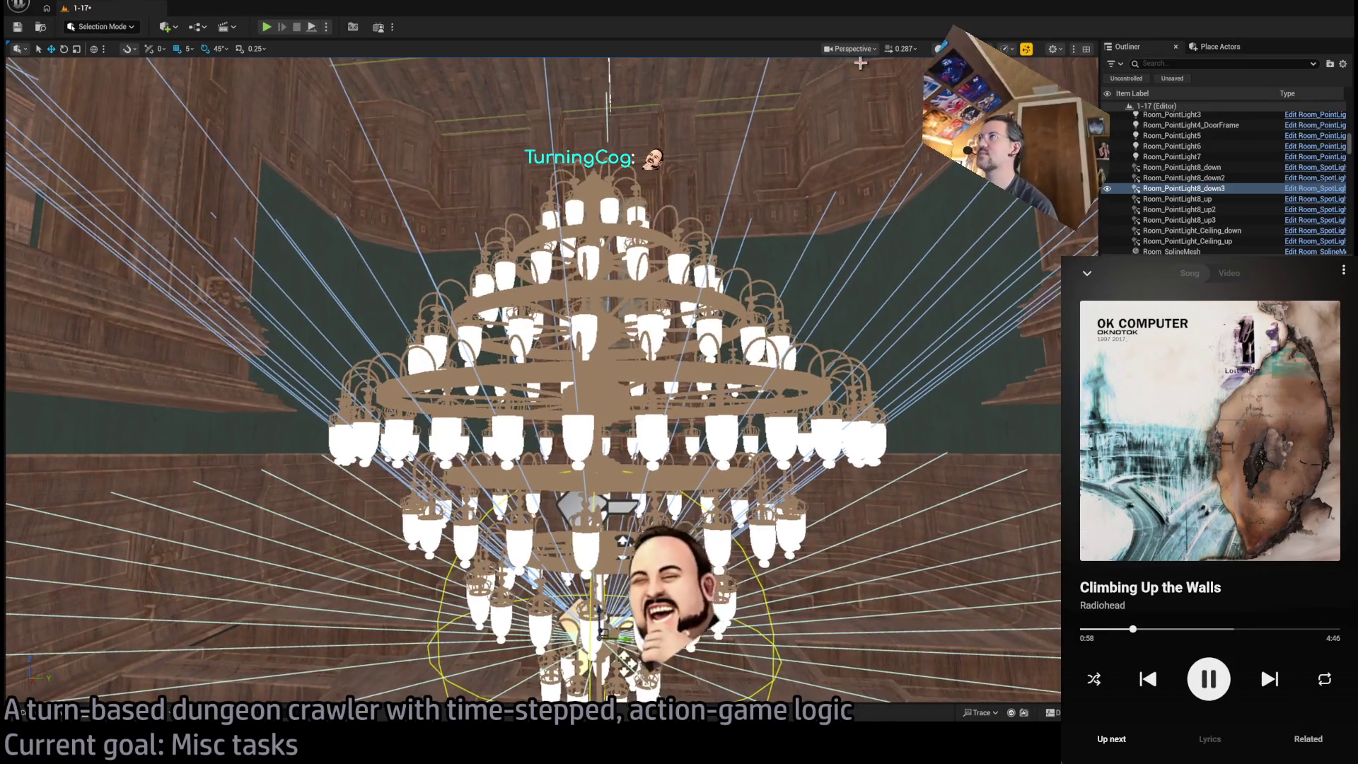
pyautogui.hotkey('alt', '4')
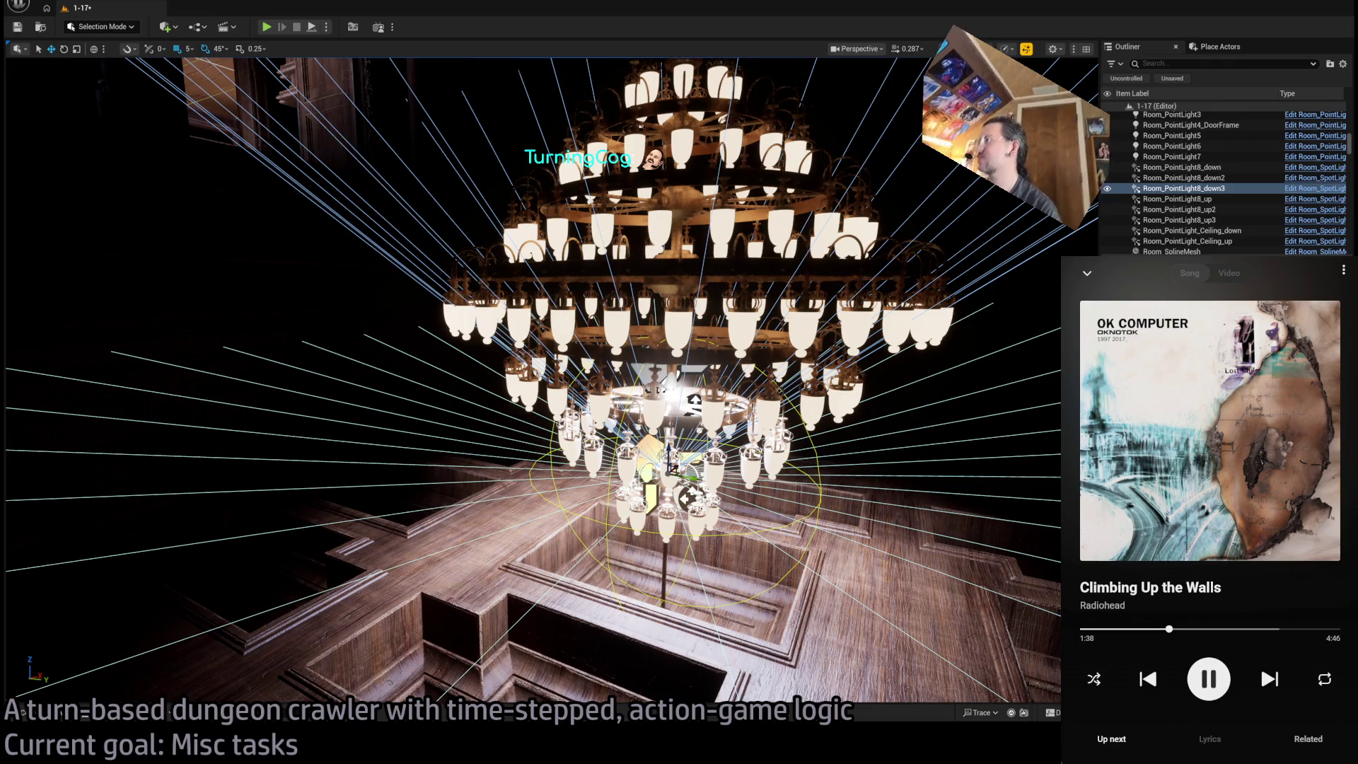
pyautogui.press('f')
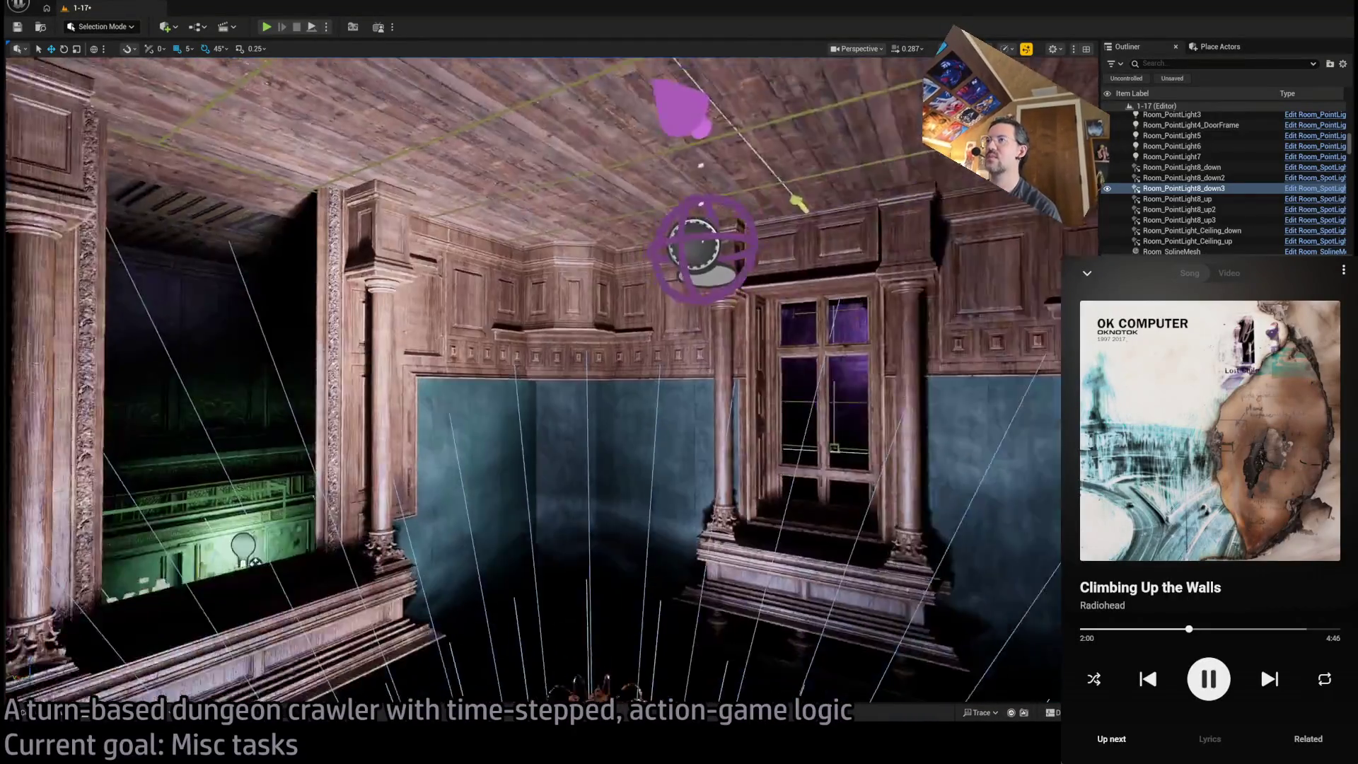
pyautogui.press('f')
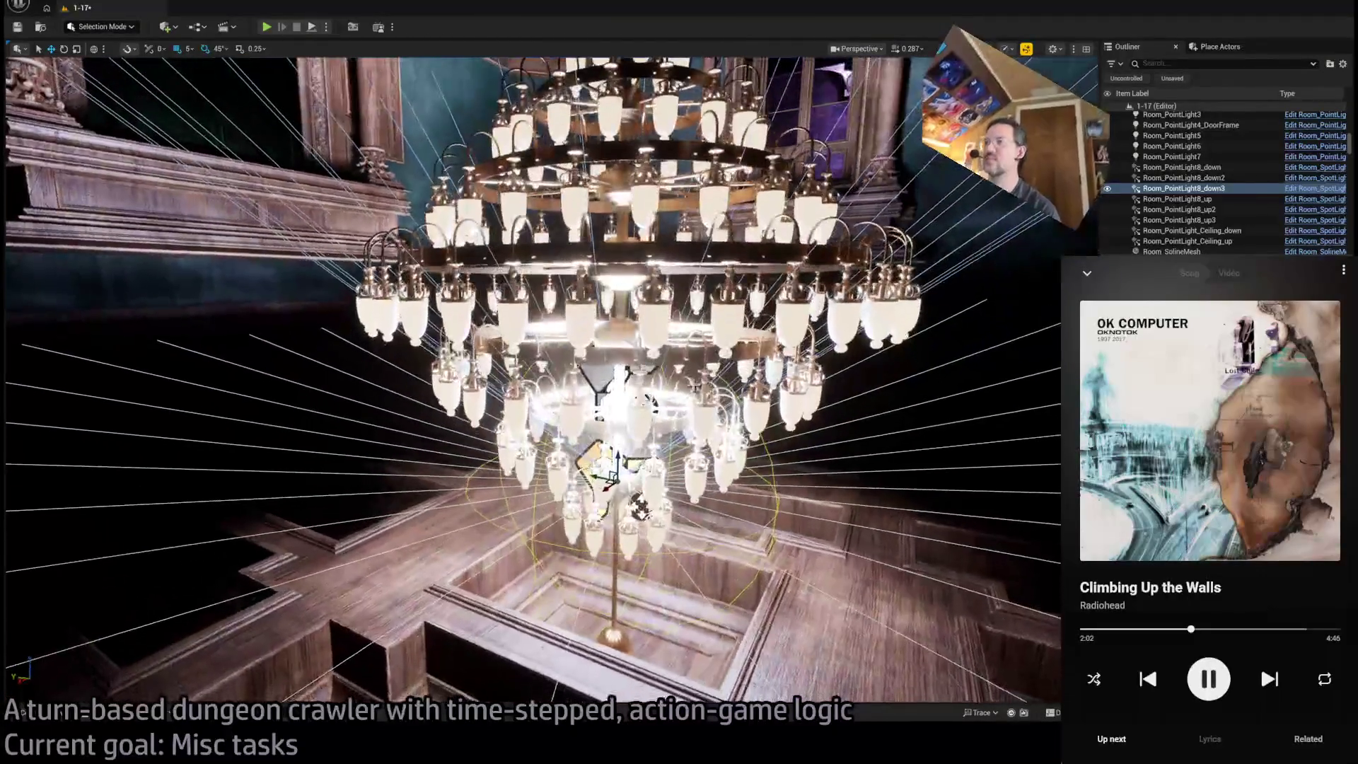
pyautogui.press('Down')
pyautogui.press('Down')
pyautogui.press('Down')
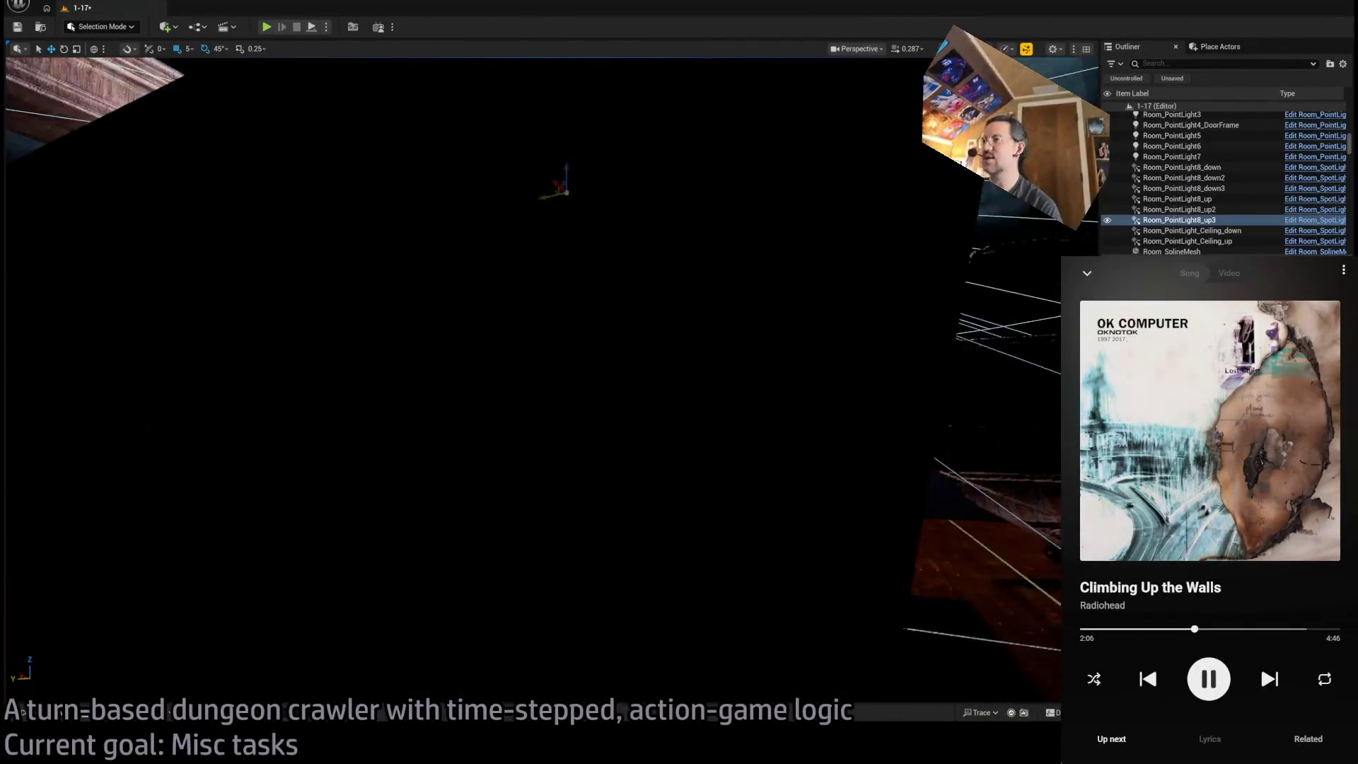
pyautogui.press('f')
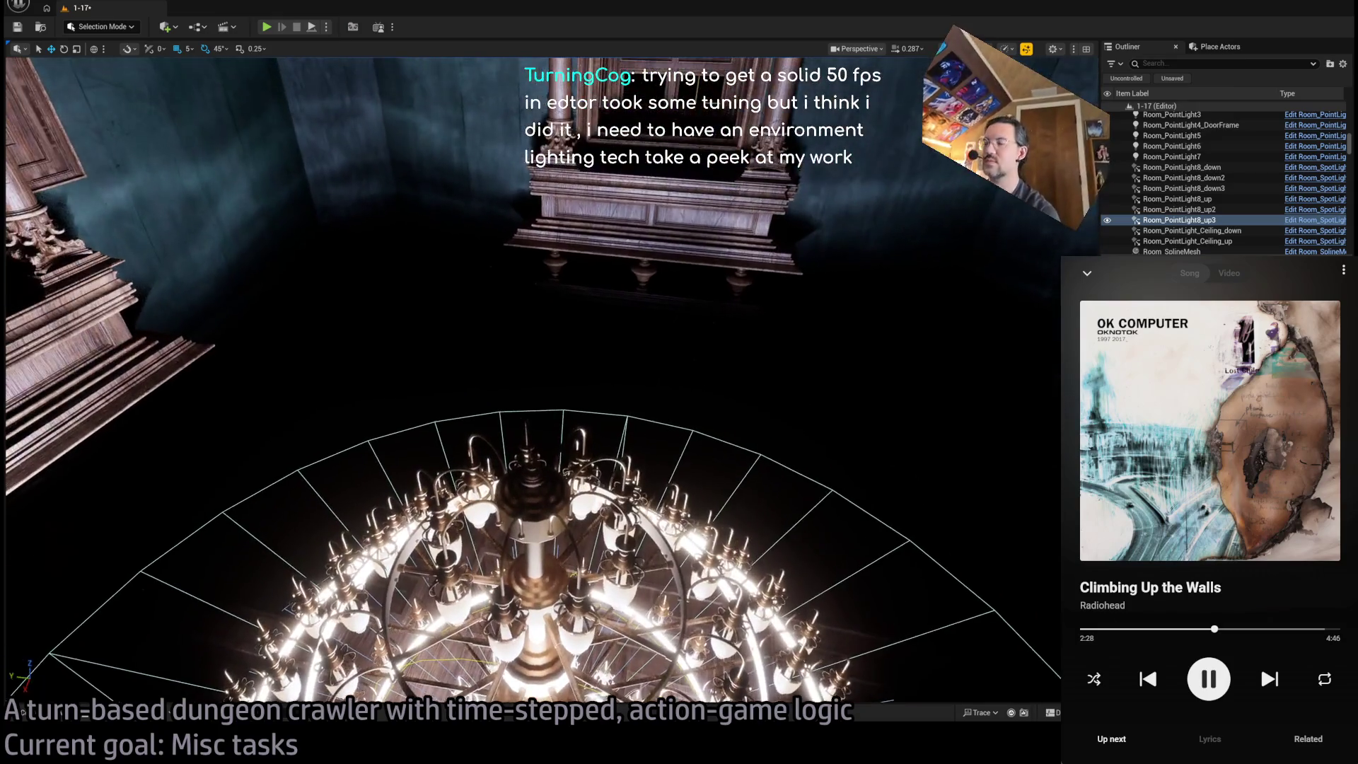
pyautogui.press('f')
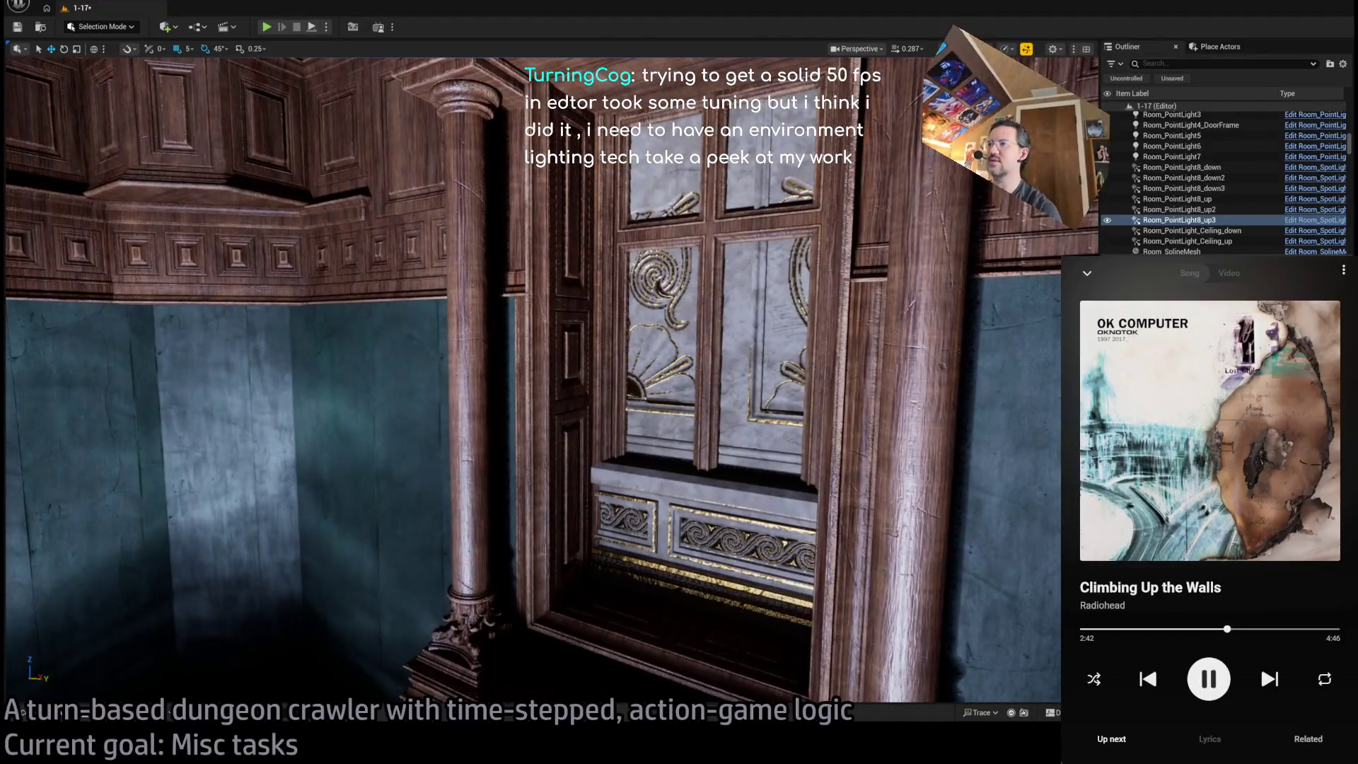
pyautogui.click(601, 389)
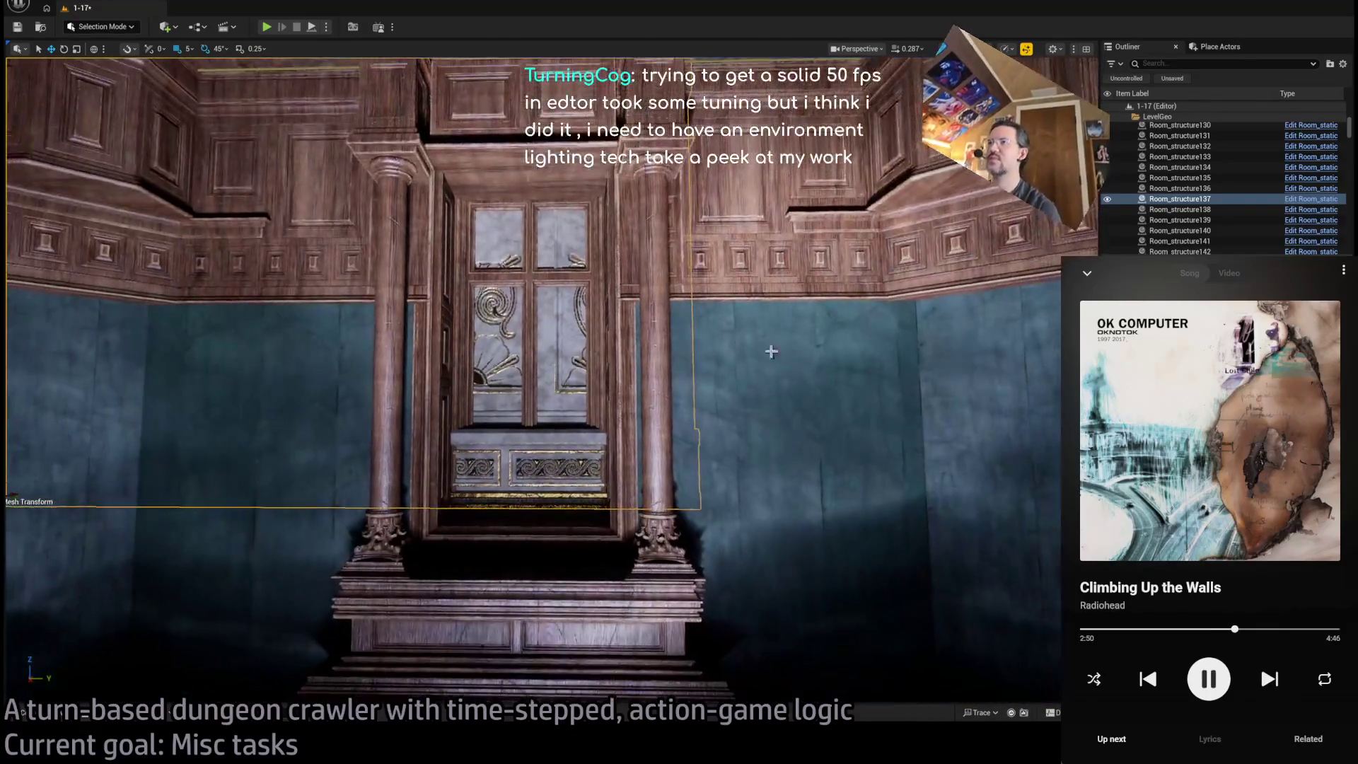
pyautogui.click(696, 365)
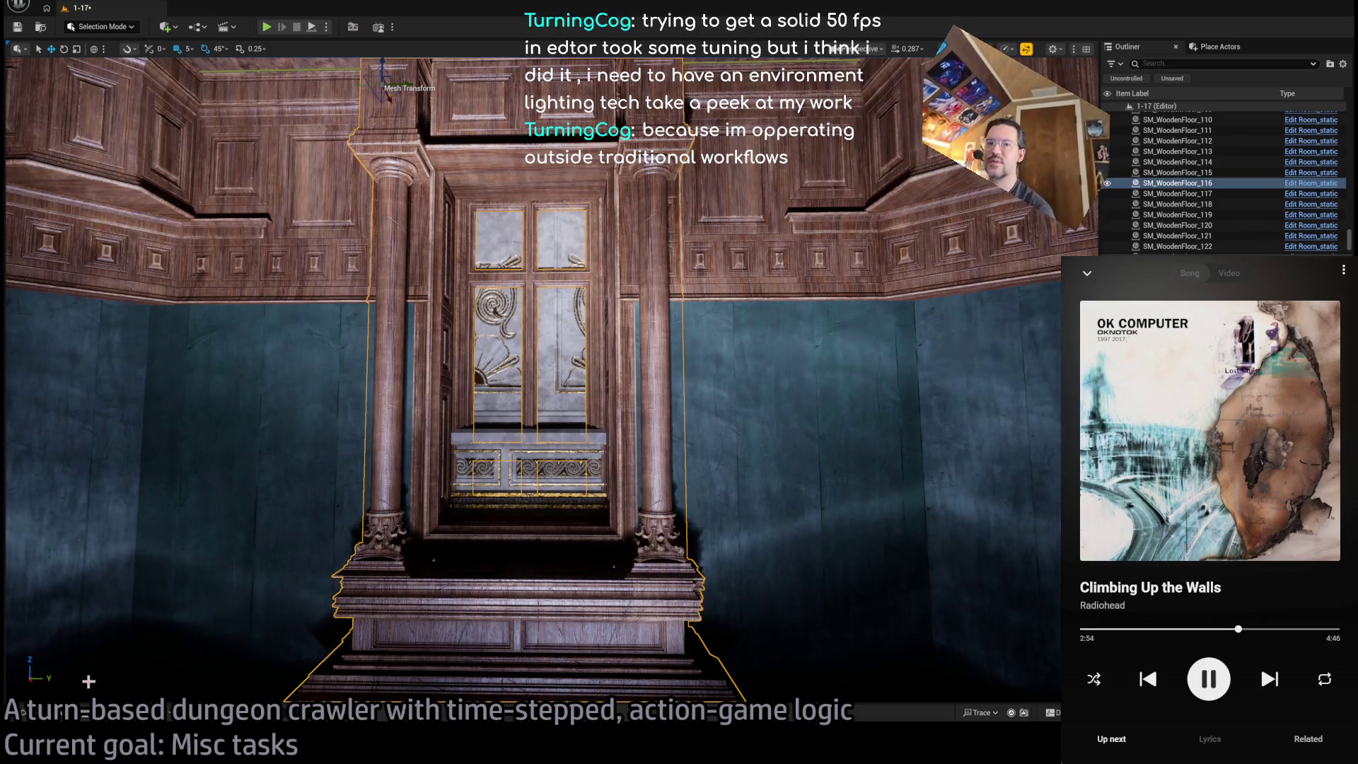
pyautogui.hotkey('ctrl', 'space')
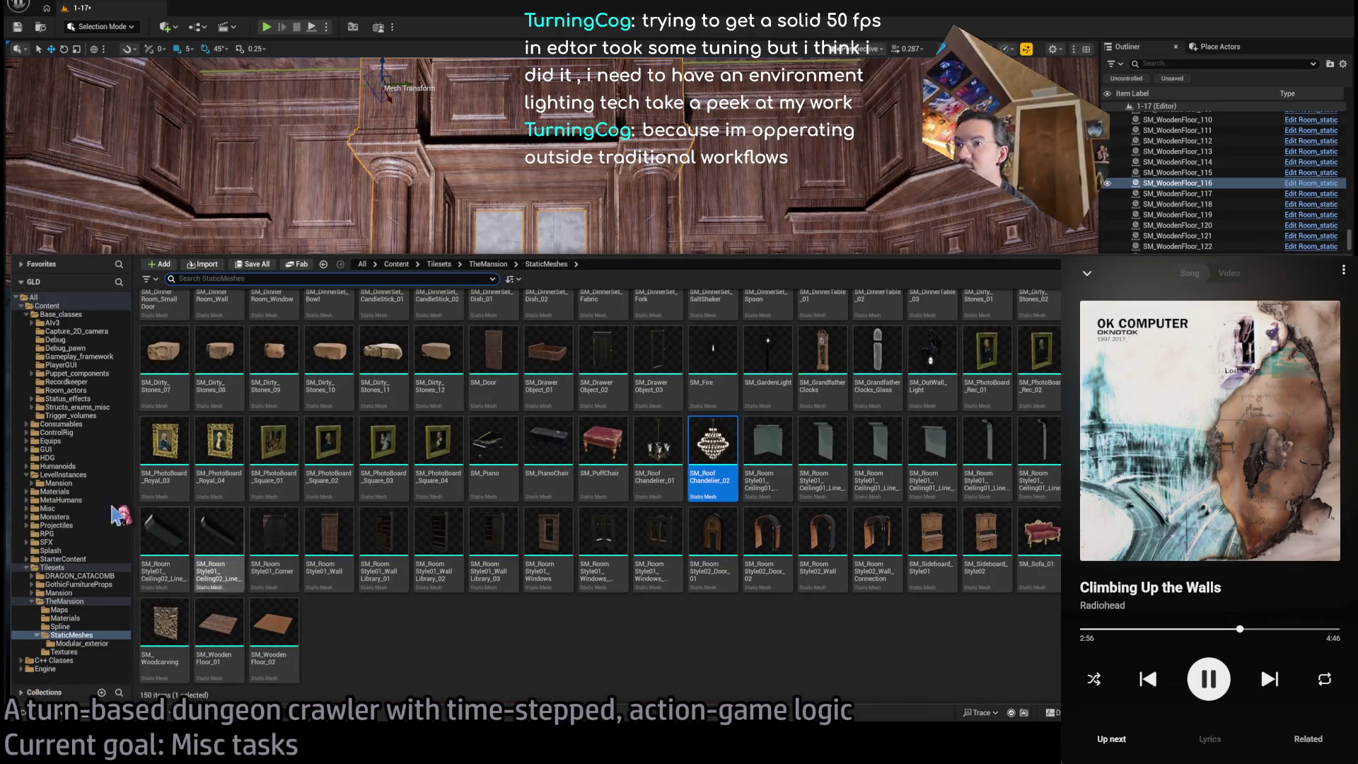
# Create a new folder named Modular_dinner among the static meshes.
pyautogui.scroll(3, 205, 416)
pyautogui.scroll(2, 205, 416)
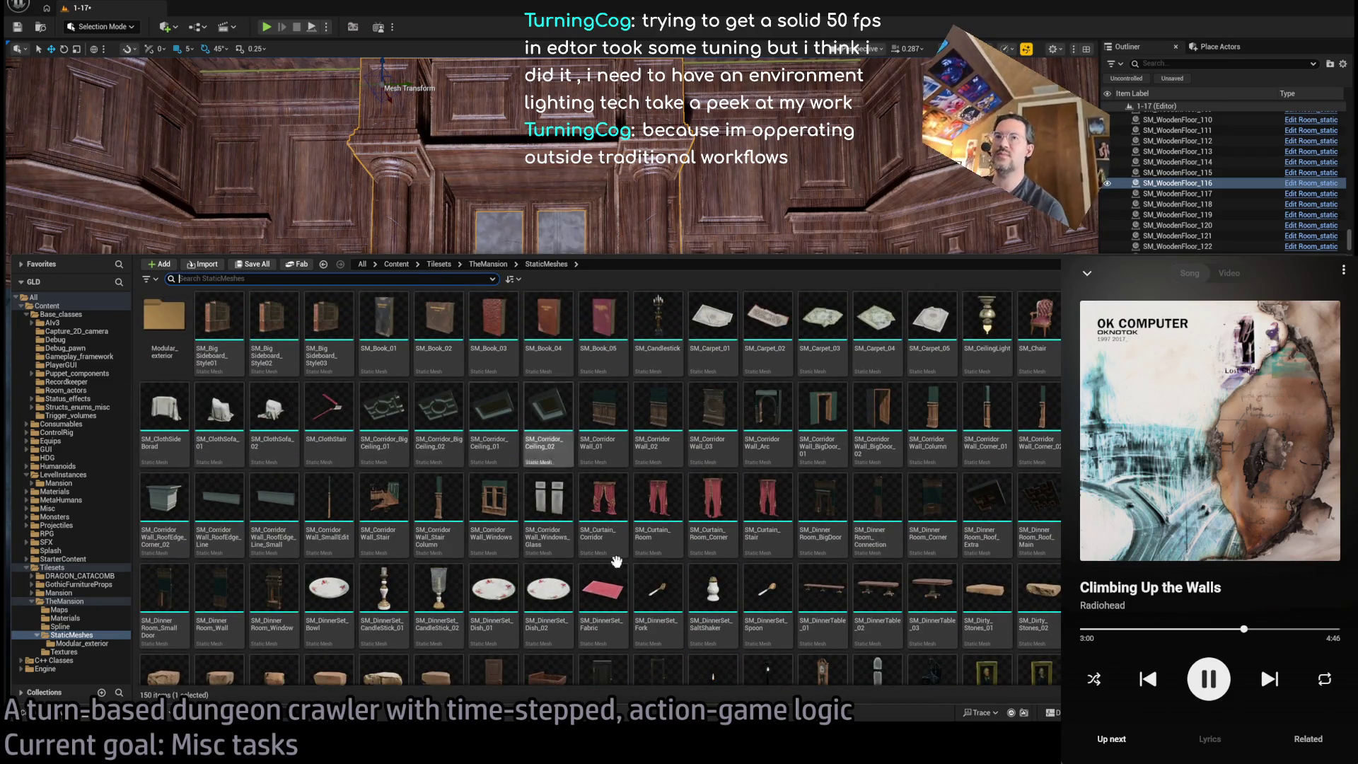
pyautogui.scroll(-5, 881, 591)
pyautogui.click(713, 653)
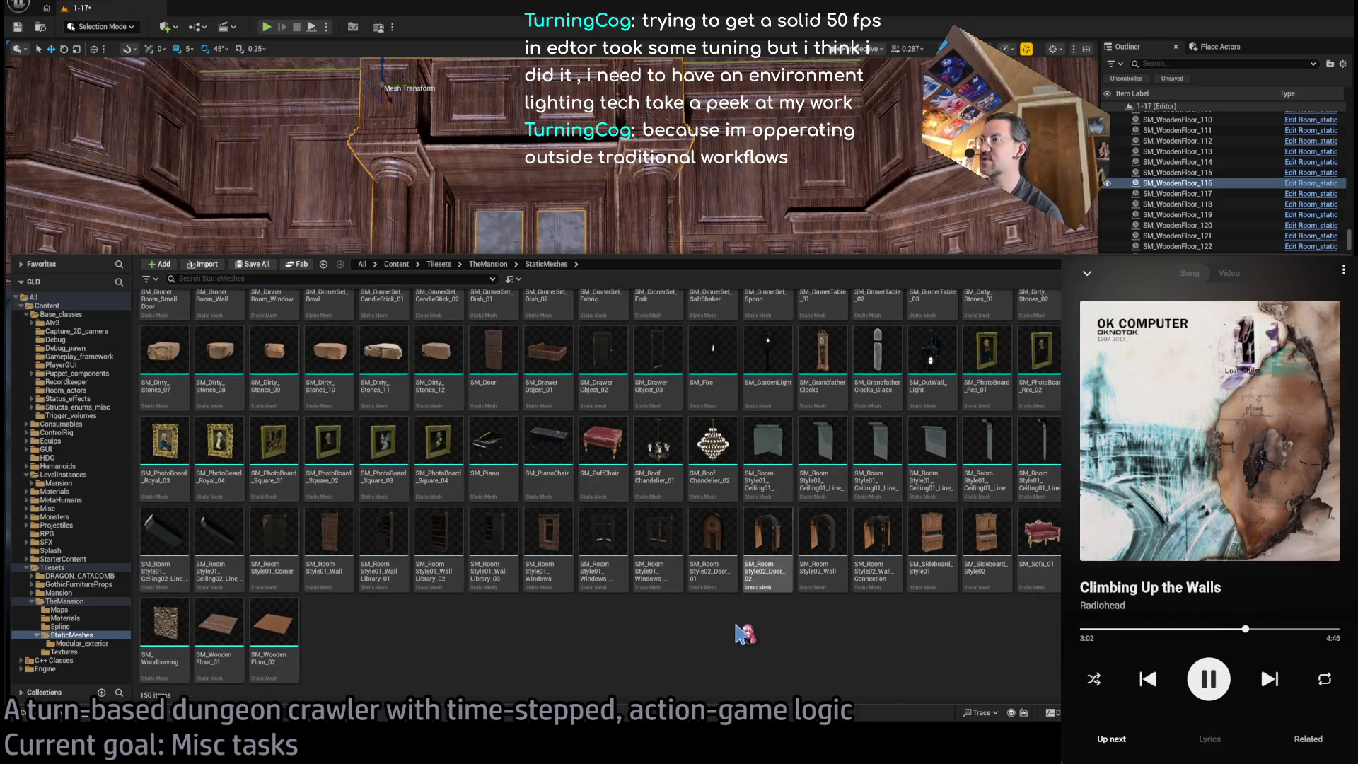
pyautogui.hotkey('ctrl', 'shift', 'n')
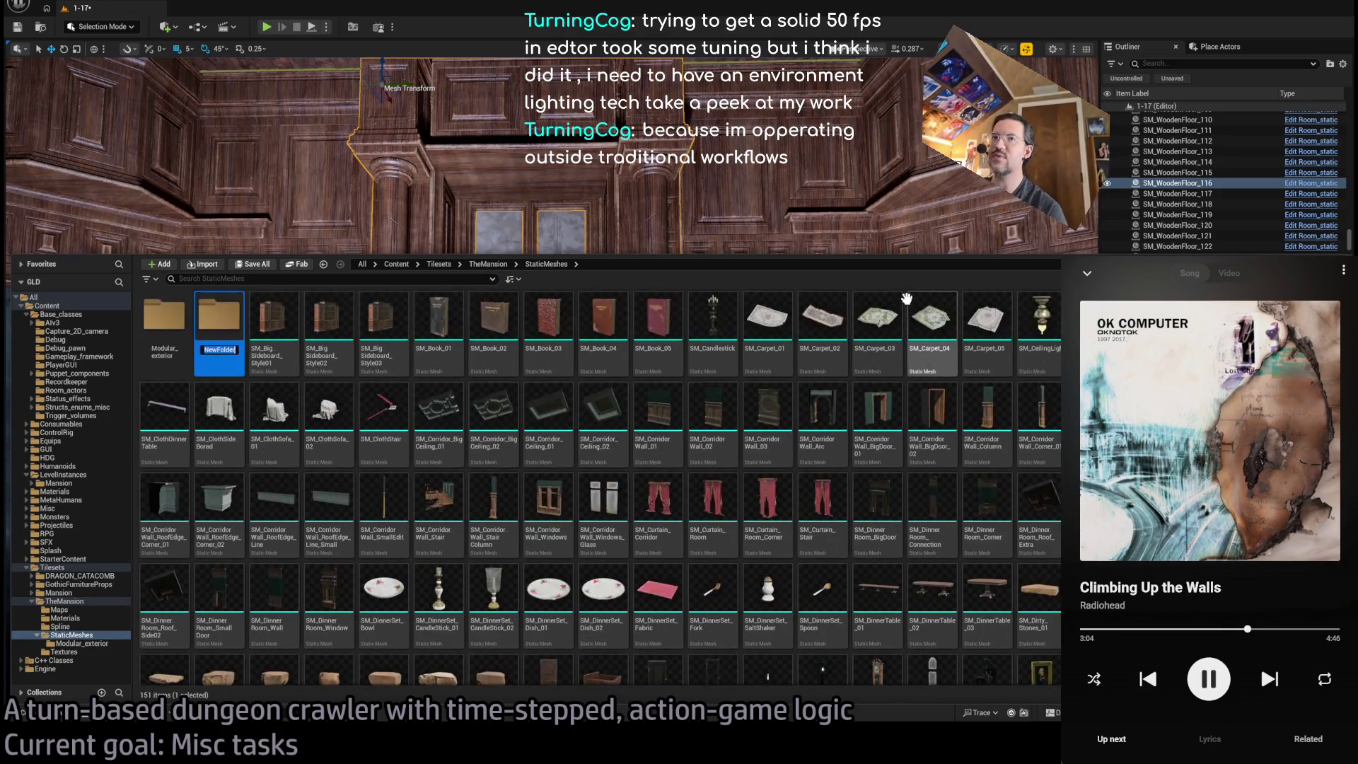
pyautogui.write('Modular_dinner')
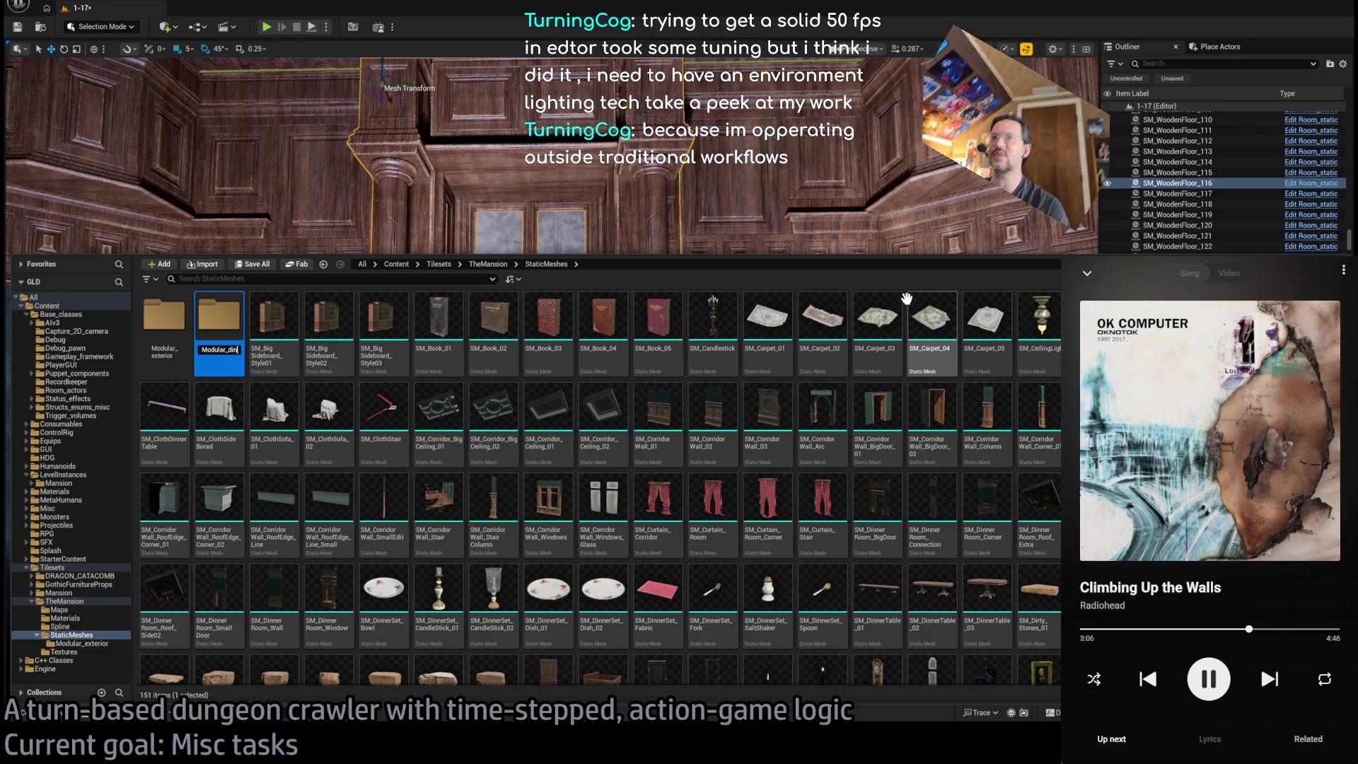
pyautogui.press('Return')
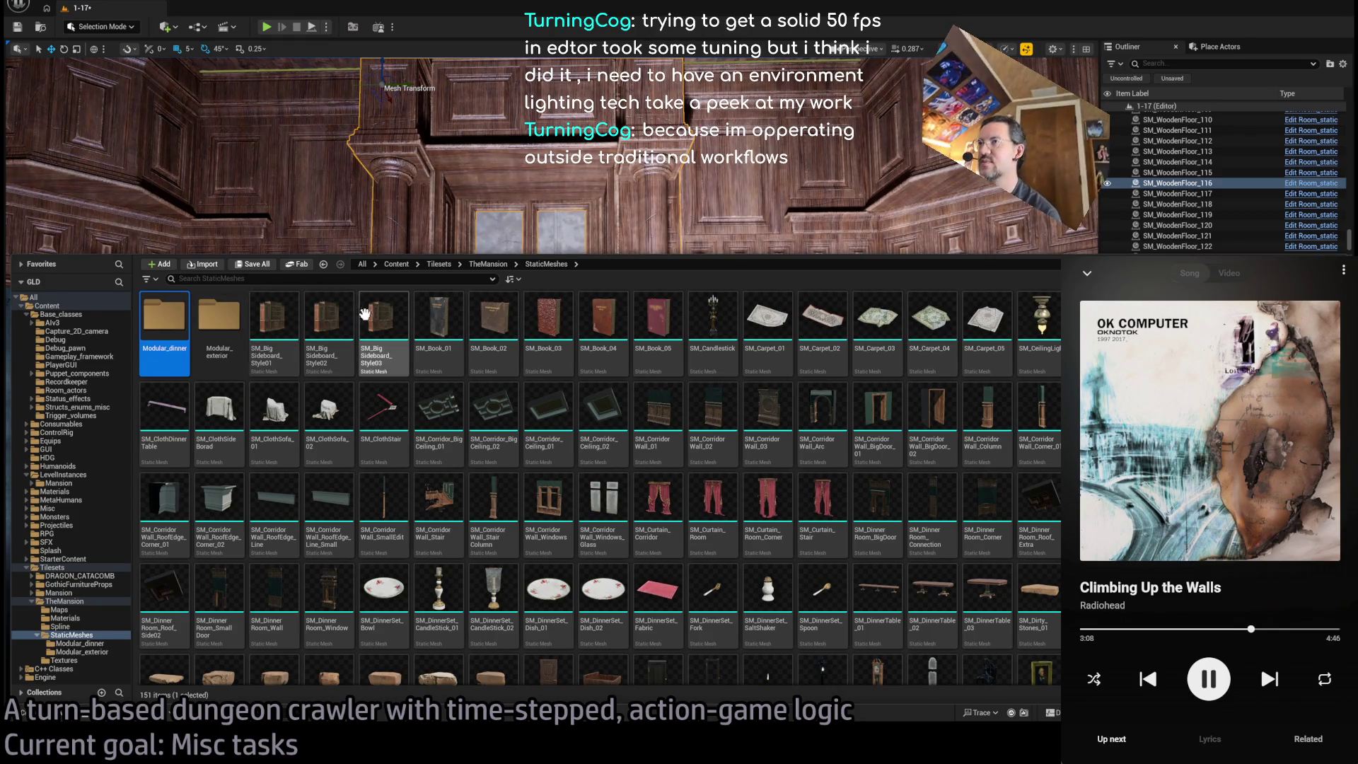
# Filter by 'dinner', select the DinnerRoom meshes from SM_DinnerRoom_BigDoor to Room_Window, then clear the filter.
pyautogui.click(401, 278)
pyautogui.write('dinner')
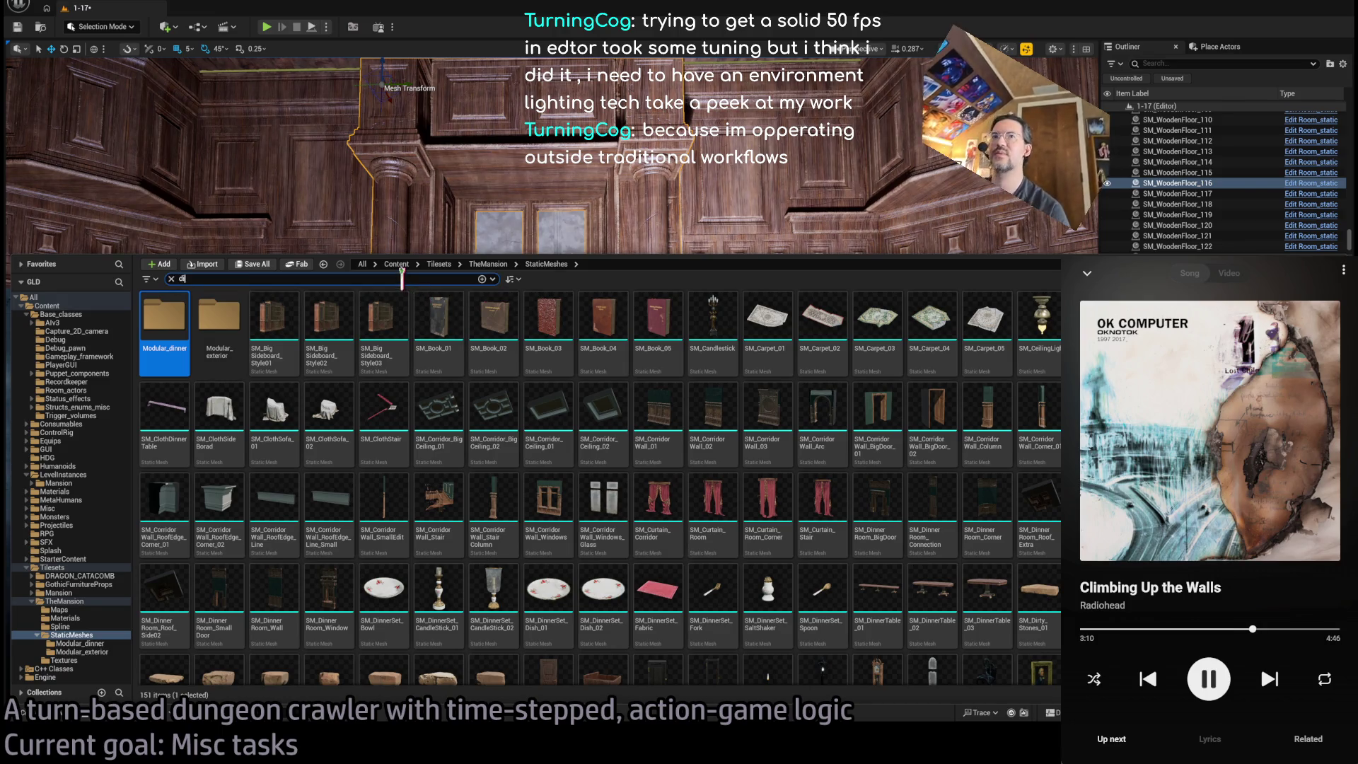
pyautogui.press('Return')
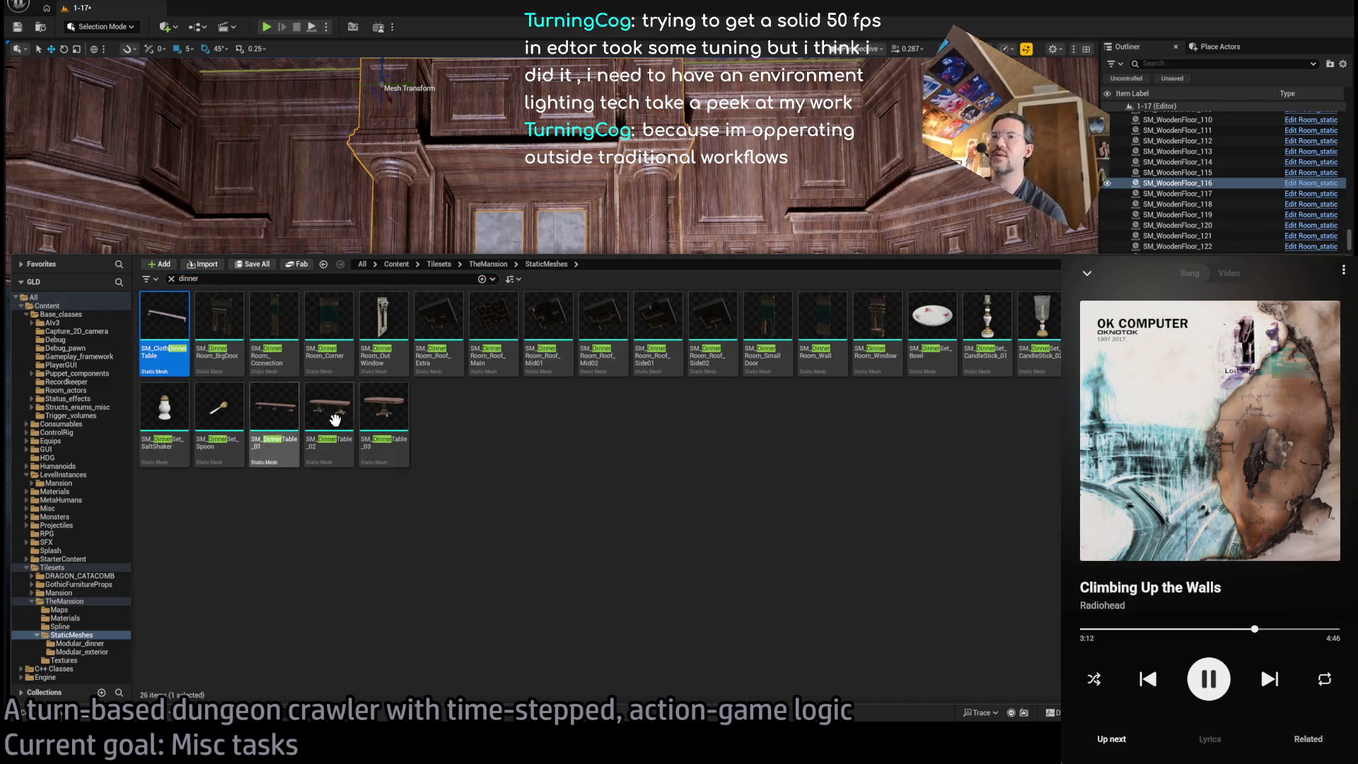
pyautogui.click(219, 326)
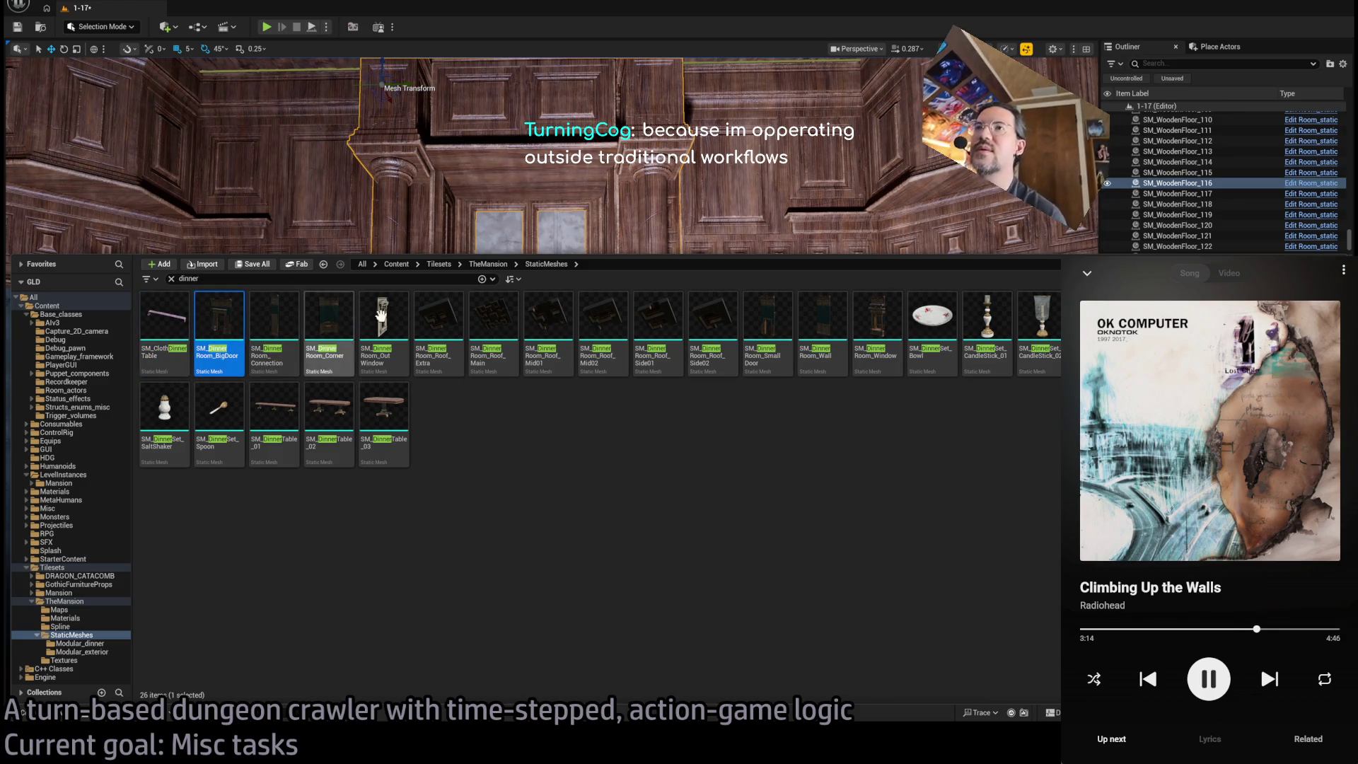
pyautogui.keyDown('shift'); pyautogui.click(877, 326); pyautogui.keyUp('shift')
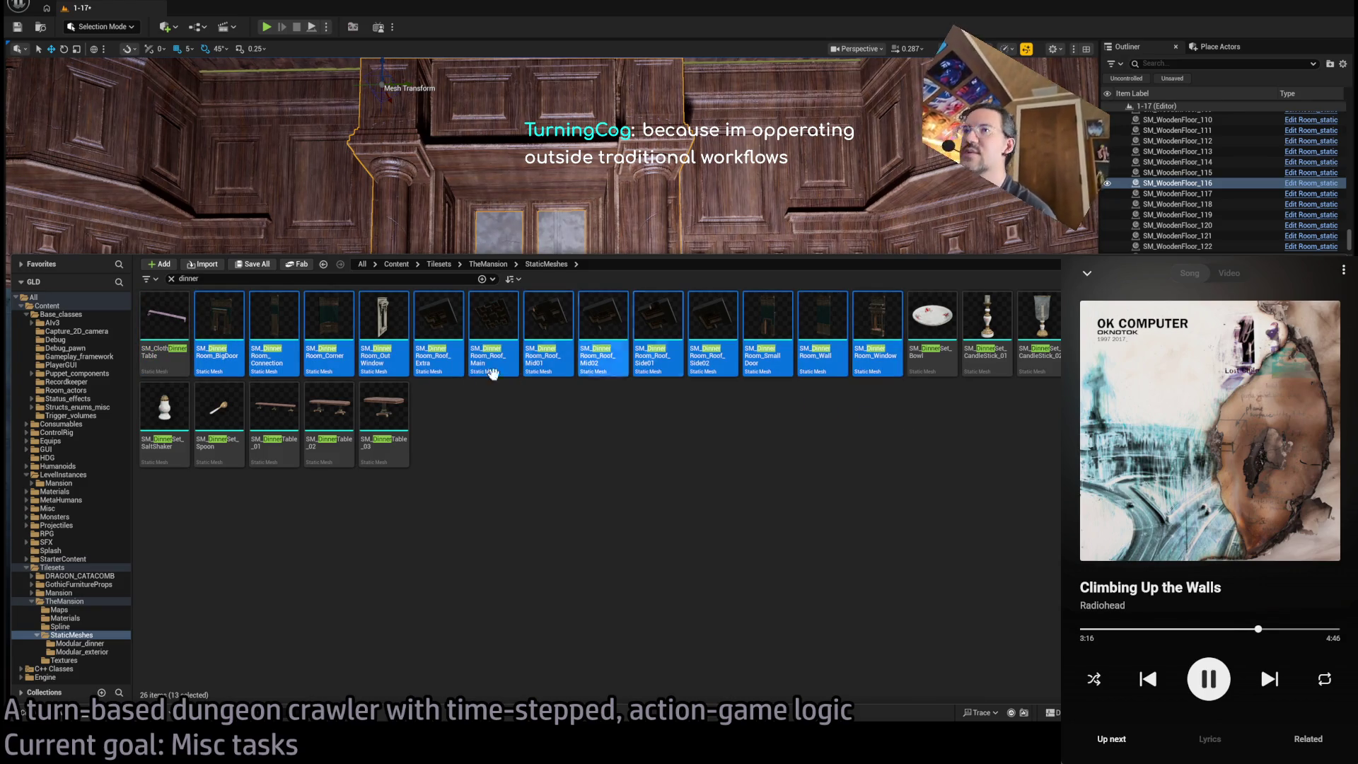
pyautogui.click(171, 279)
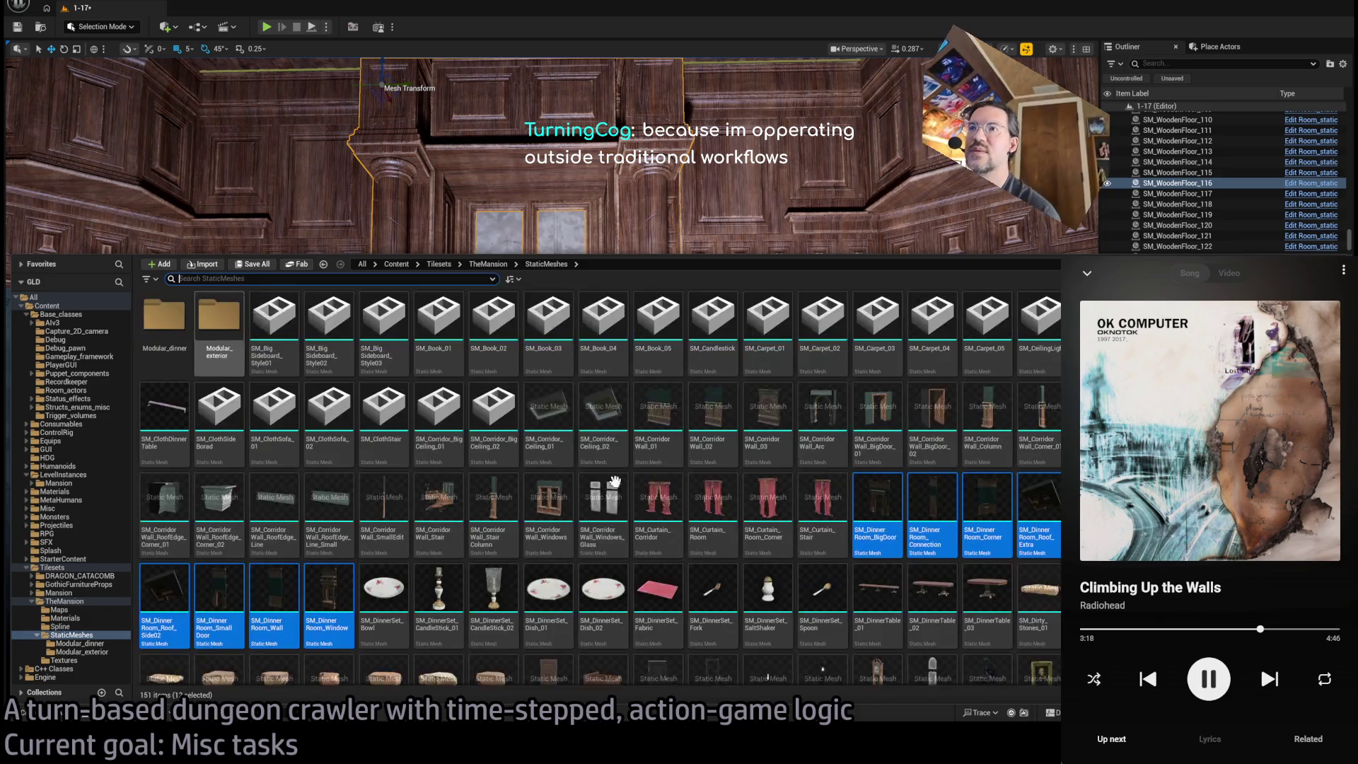